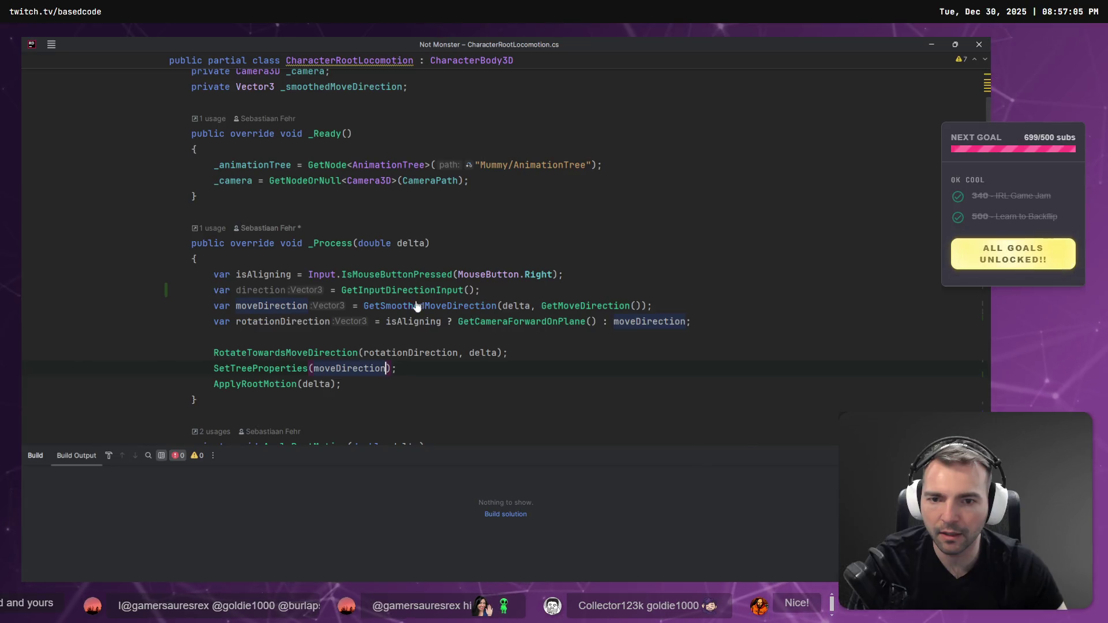
# Rename the GetInputDirectionInput method to GetMoveDirectionInput in CharacterRootLocomotion.cs.
pyautogui.scroll(-8, 411, 319)
pyautogui.scroll(-5, 411, 319)
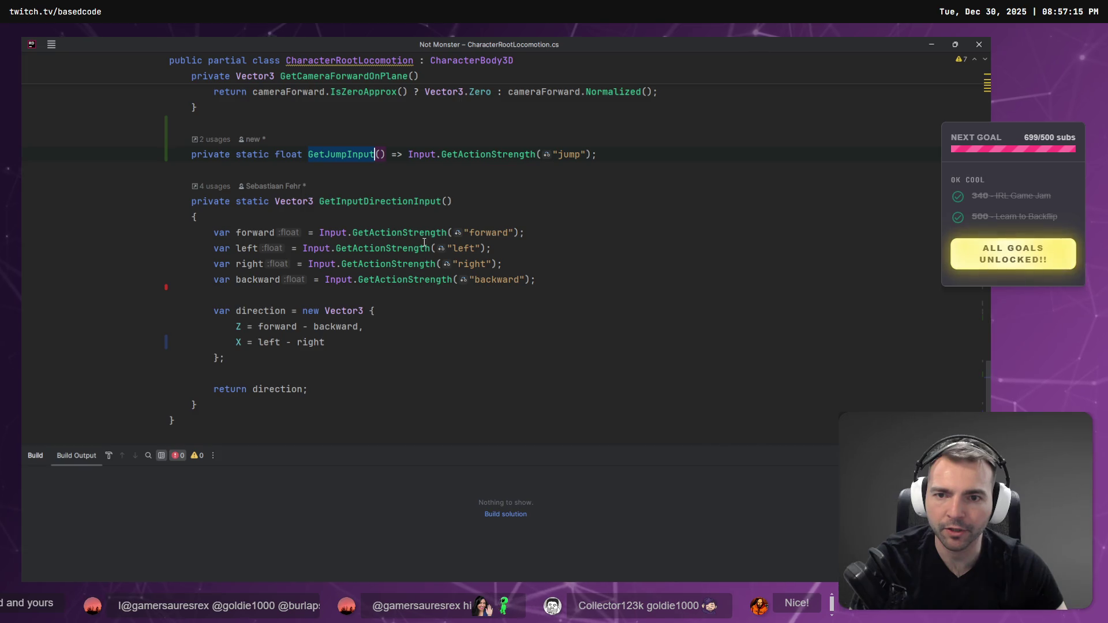
pyautogui.click(372, 201)
pyautogui.press('F2')
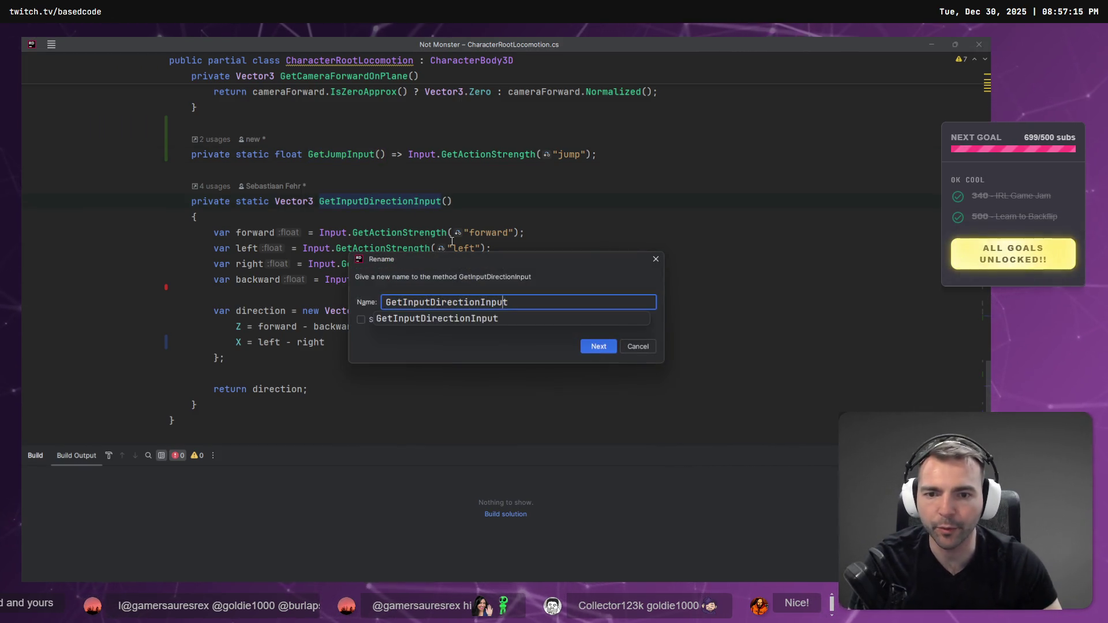
pyautogui.hotkey('ctrl', 'Left')
pyautogui.hotkey('ctrl', 'Left')
pyautogui.hotkey('ctrl', 'shift', 'Left')
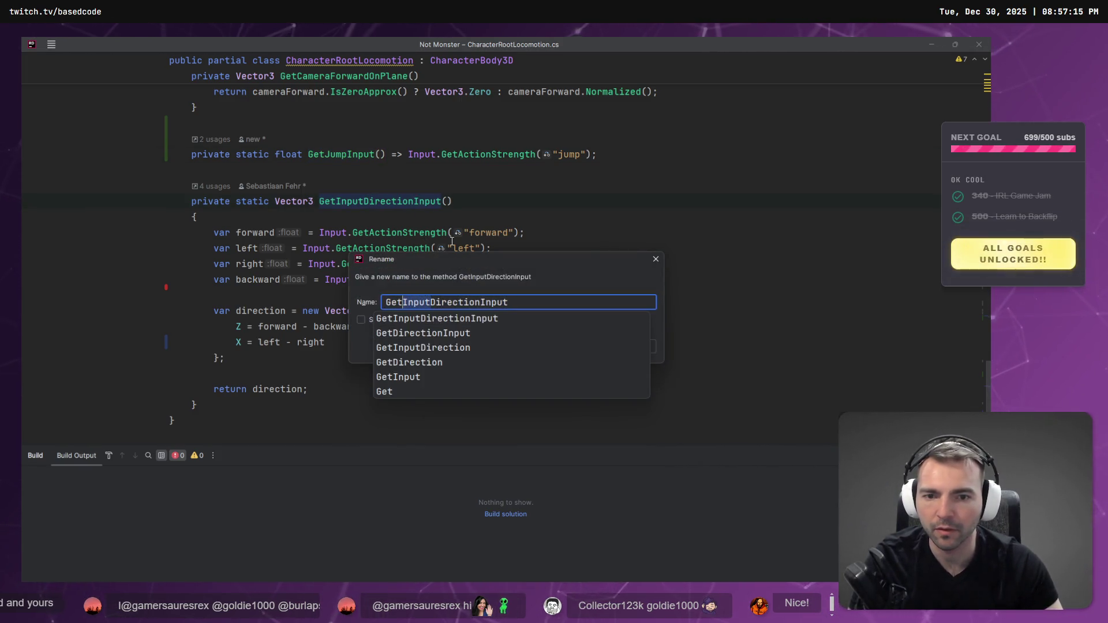
pyautogui.write('Move')
pyautogui.press('Return')
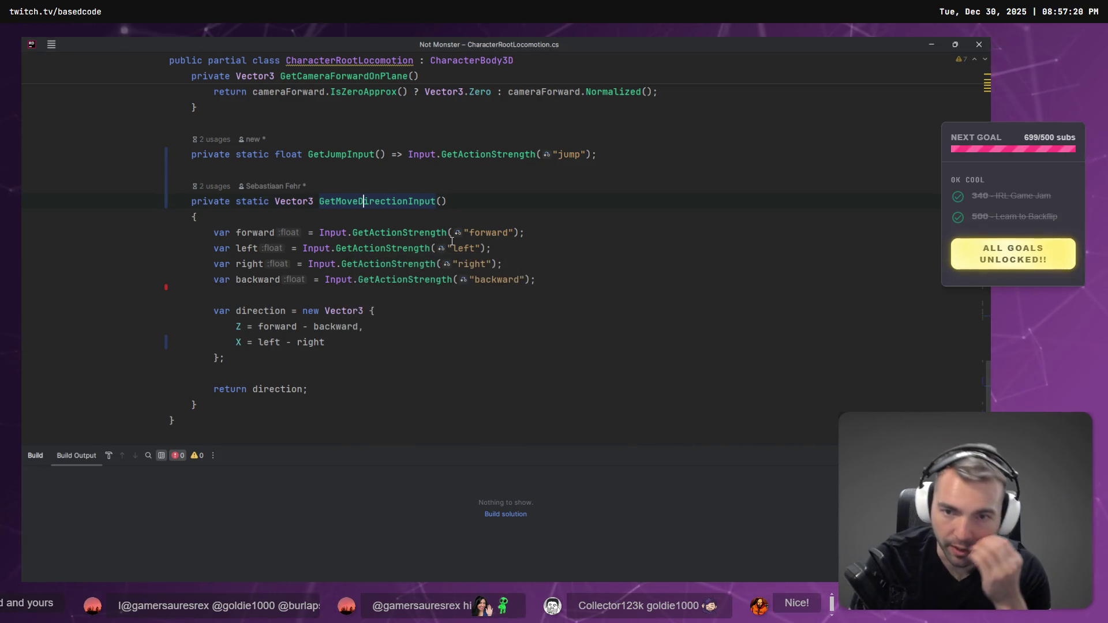
pyautogui.scroll(10, 540, 171)
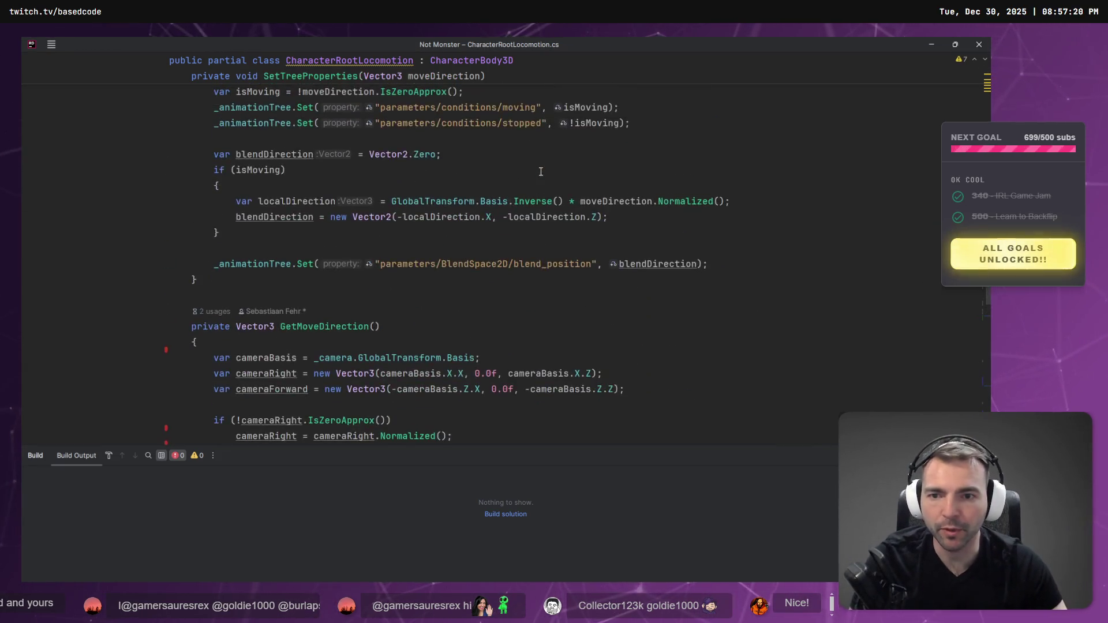
# Try renaming the direction variable to moveDirection, then revert it to direction.
pyautogui.scroll(15, 541, 171)
pyautogui.scroll(-6, 571, 176)
pyautogui.click(521, 152)
pyautogui.press('Return')
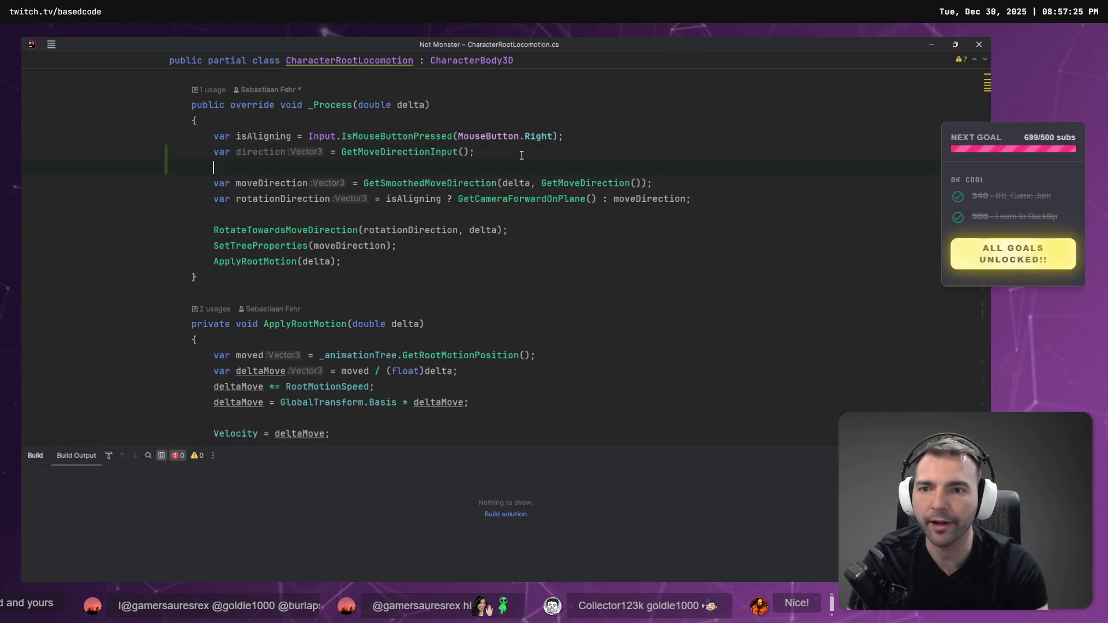
pyautogui.hotkey('ctrl', 'Right')
pyautogui.hotkey('shift', 'F6')
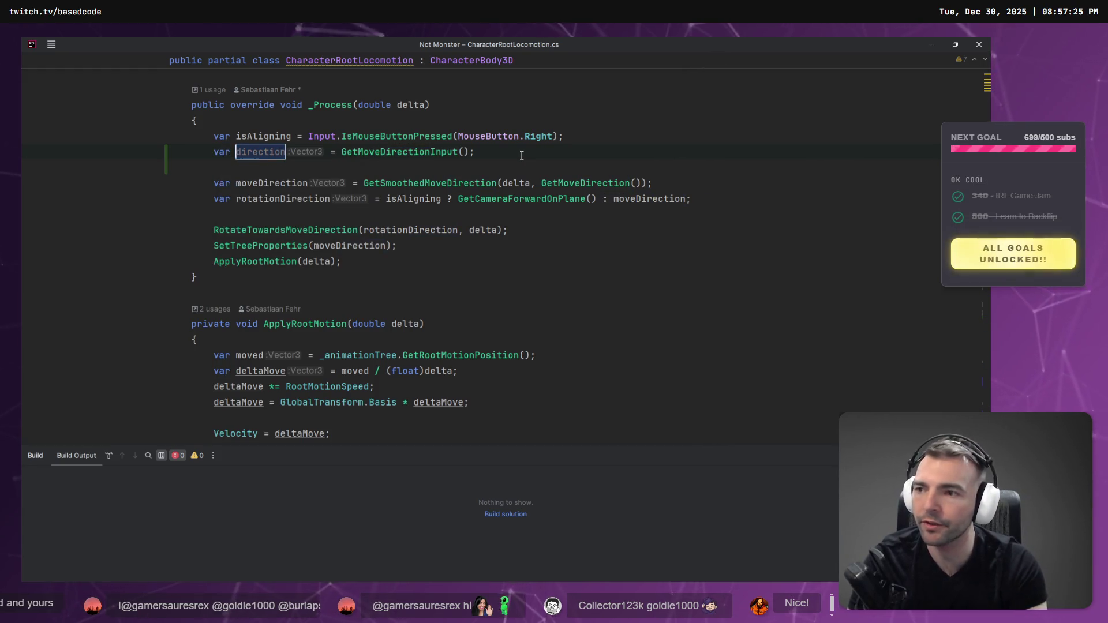
pyautogui.write('moveDirection')
pyautogui.press('Return')
pyautogui.press('Down')
pyautogui.click(264, 151)
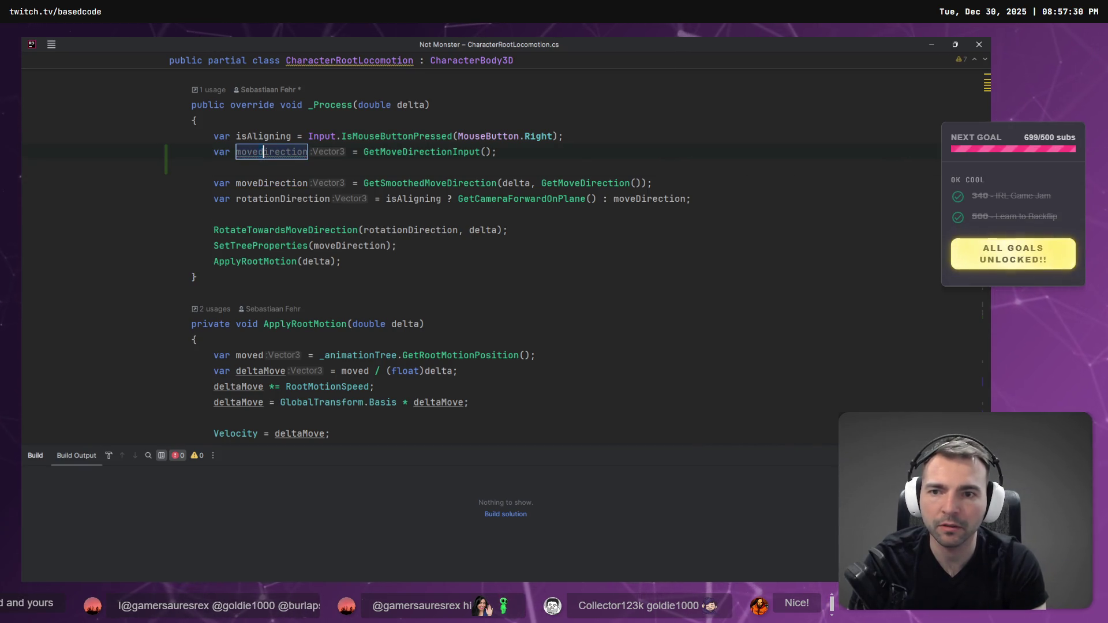
pyautogui.press('BackSpace')
pyautogui.press('BackSpace')
pyautogui.write('Input')
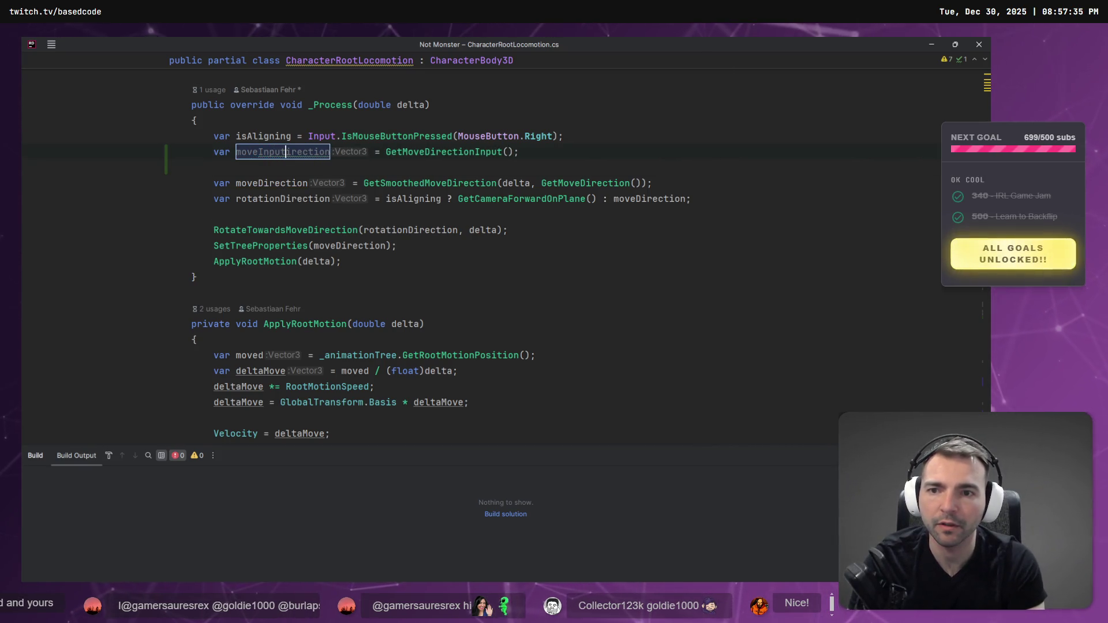
pyautogui.hotkey('ctrl', 'z')
pyautogui.hotkey('ctrl', 'z')
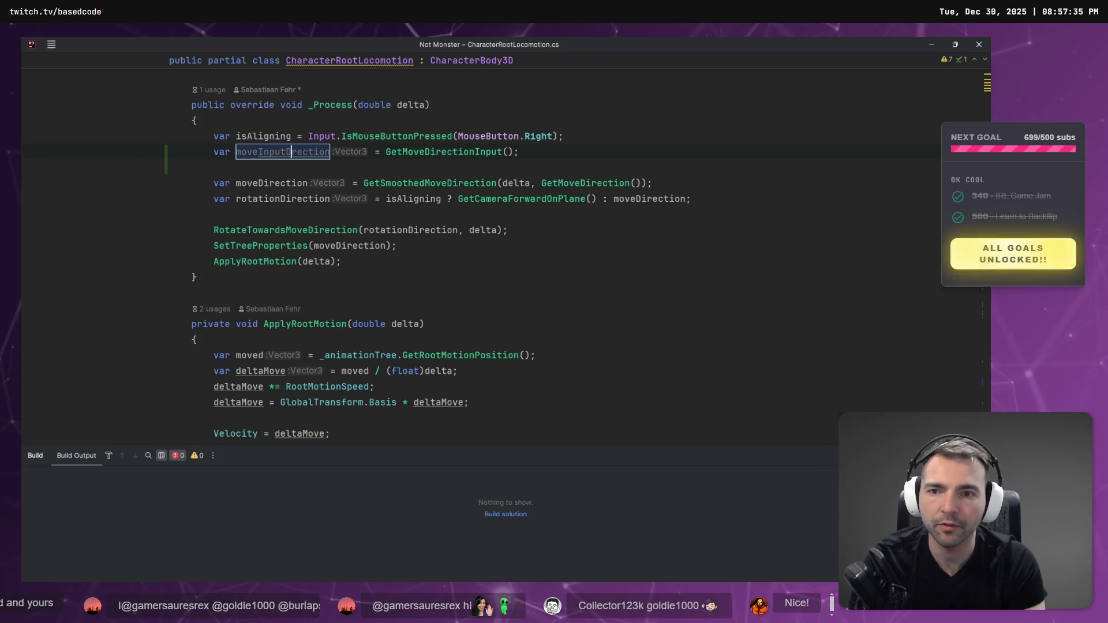
pyautogui.press('Escape')
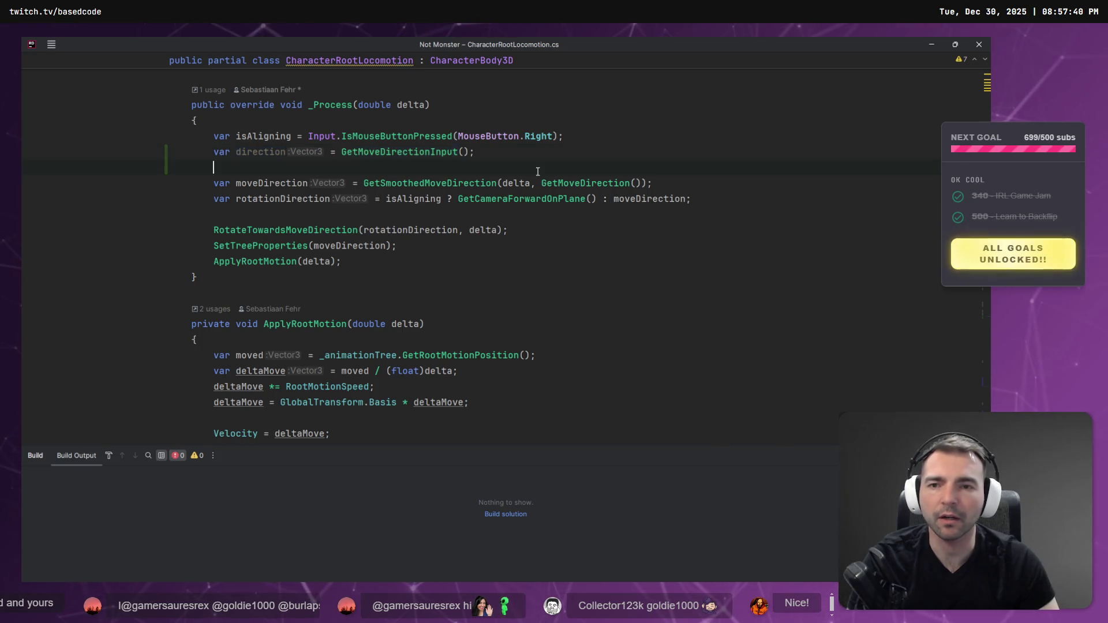
# Move the direction line out of _Process into the GetMoveDirection method.
pyautogui.press('Right')
pyautogui.press('Right')
pyautogui.hotkey('ctrl', 'x')
pyautogui.hotkey('ctrl', 'shift', 'BackSpace')
pyautogui.hotkey('ctrl', 'v')
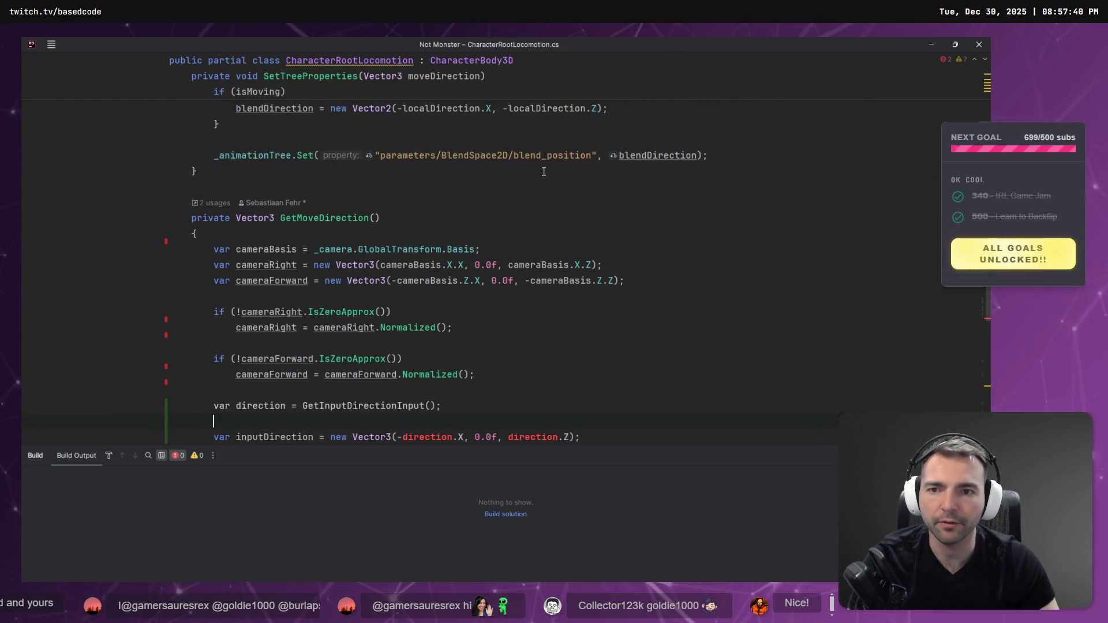
pyautogui.press('BackSpace')
pyautogui.hotkey('ctrl', 'shift', 'BackSpace')
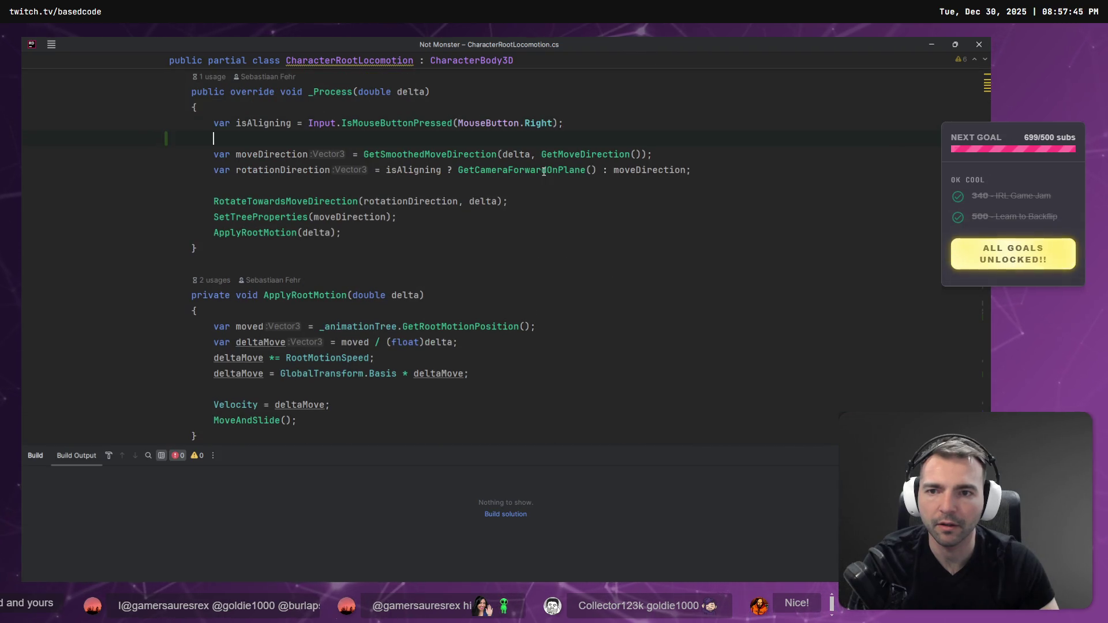
# Add 'var isJumping = GetJumpInput();' to _Process, rename it jumpInputDirection, and cut the line.
pyautogui.write('umping =')
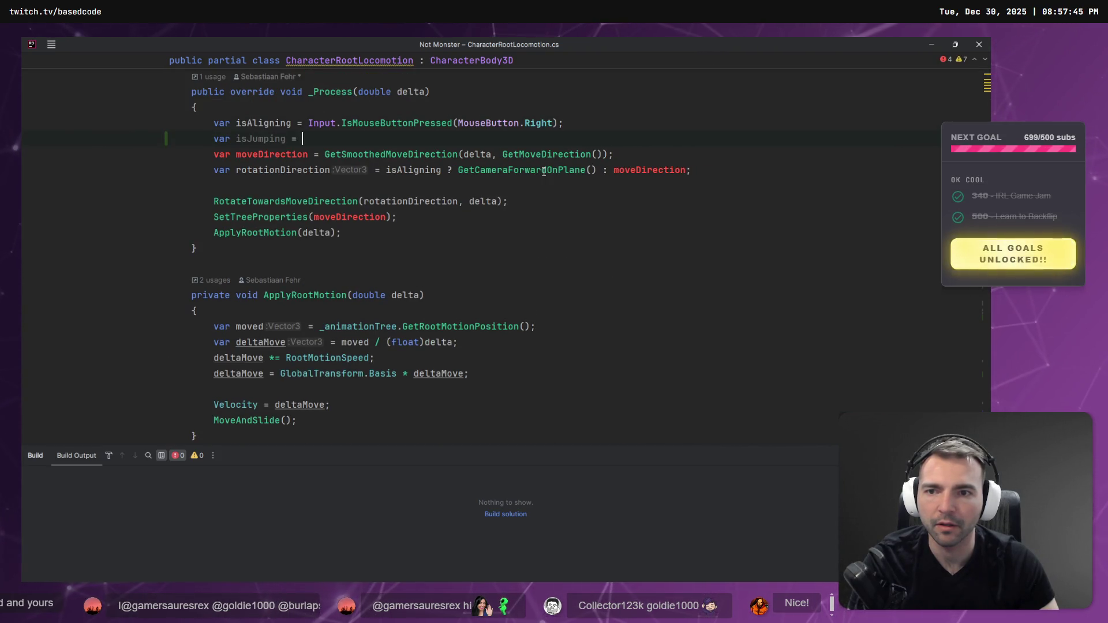
pyautogui.hotkey('ctrl', 'BackSpace')
pyautogui.hotkey('ctrl', 'BackSpace')
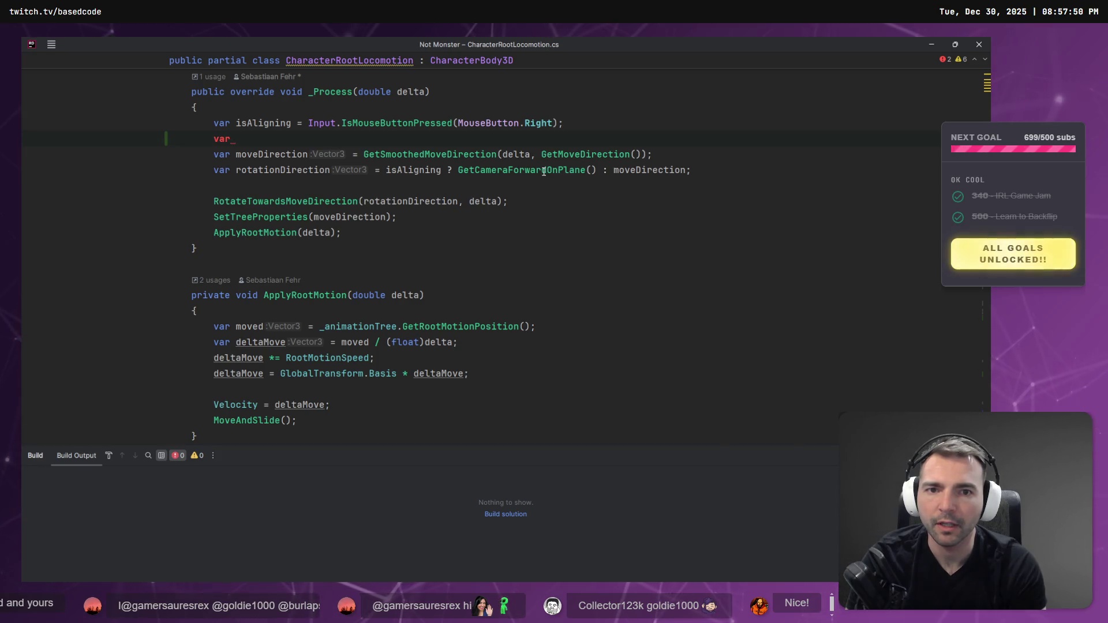
pyautogui.write('isJumping')
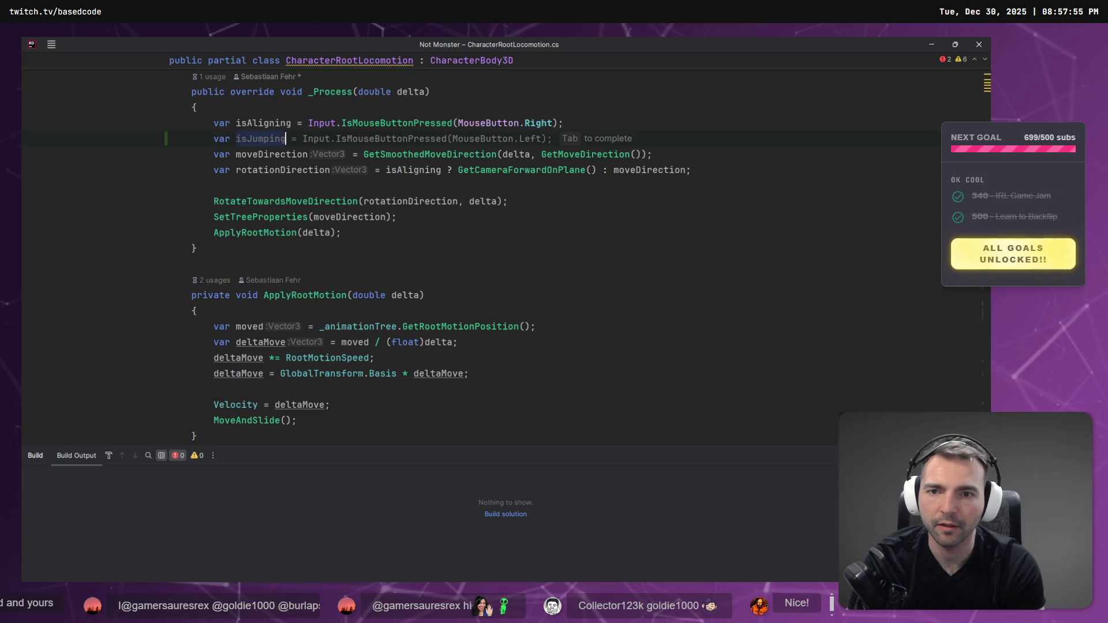
pyautogui.write(' =')
pyautogui.press('Escape')
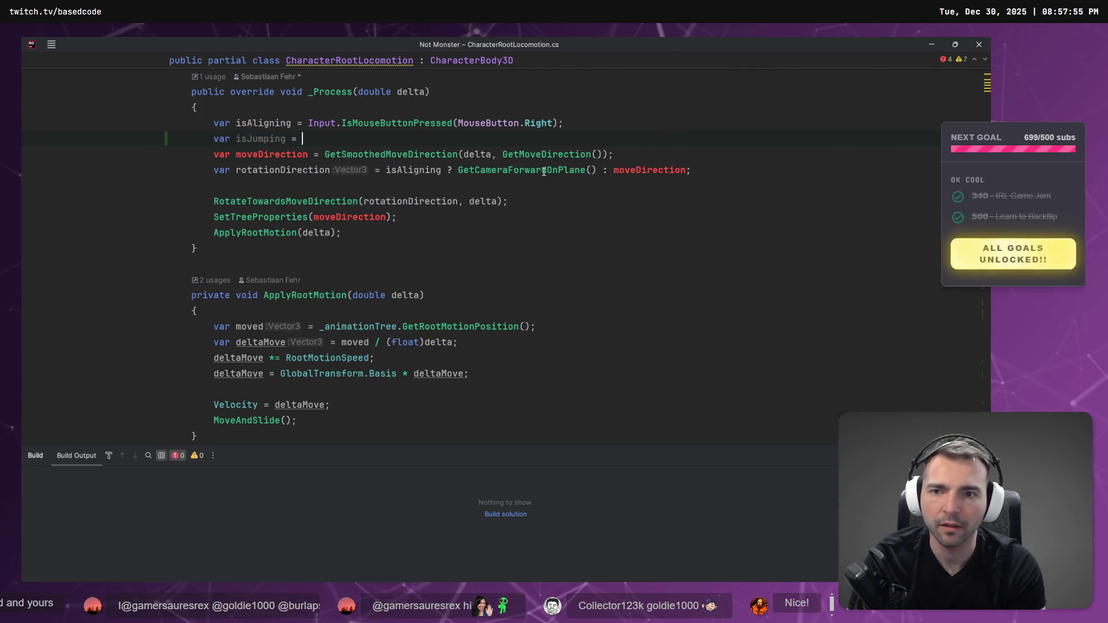
pyautogui.write('GetJumpInput')
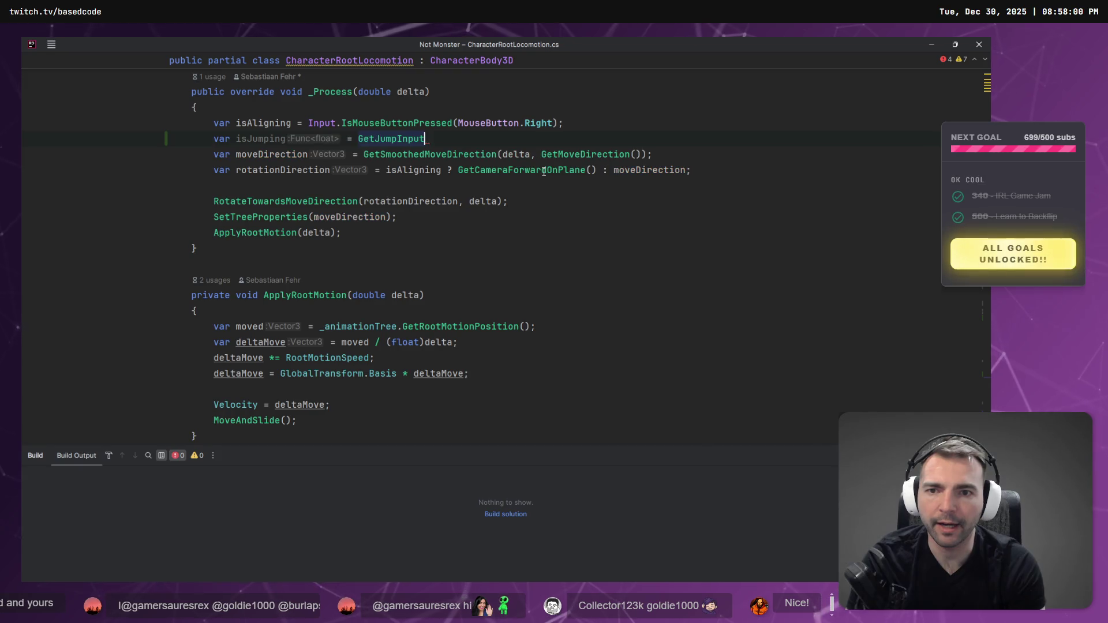
pyautogui.write('();')
pyautogui.hotkey('ctrl', 'Left')
pyautogui.hotkey('ctrl', 'Left')
pyautogui.hotkey('ctrl', 'Left')
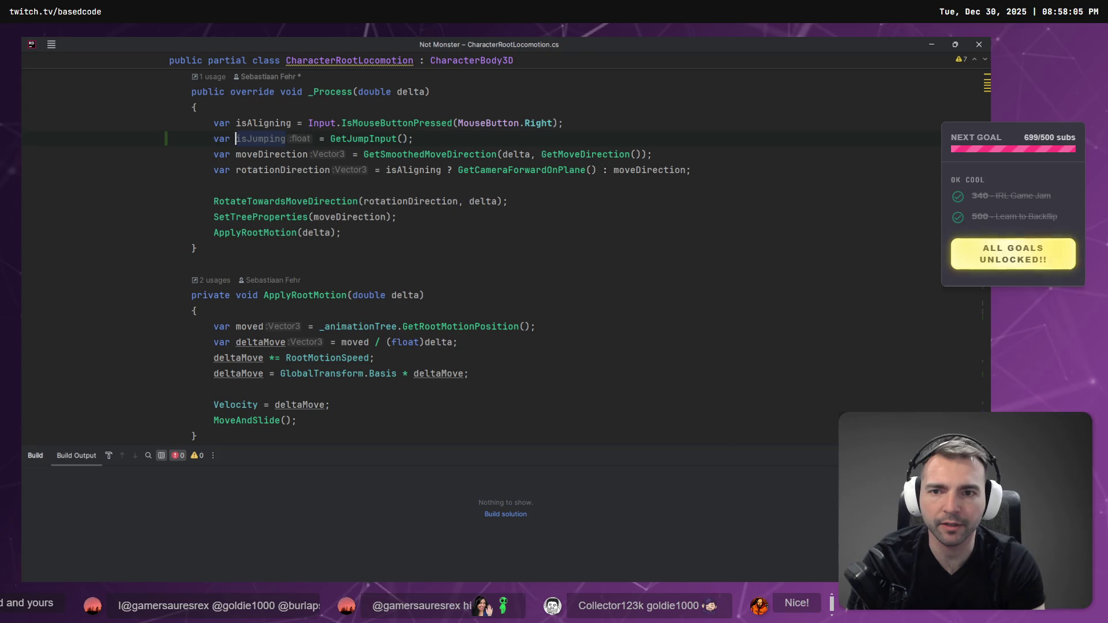
pyautogui.hotkey('shift', 'F6')
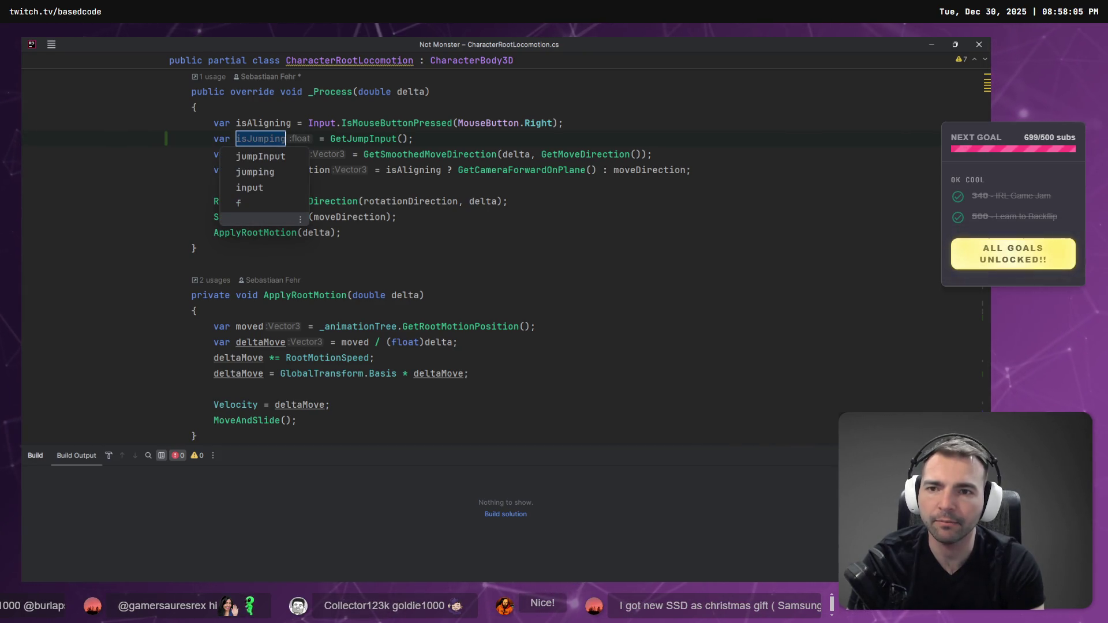
pyautogui.write('jumpInput')
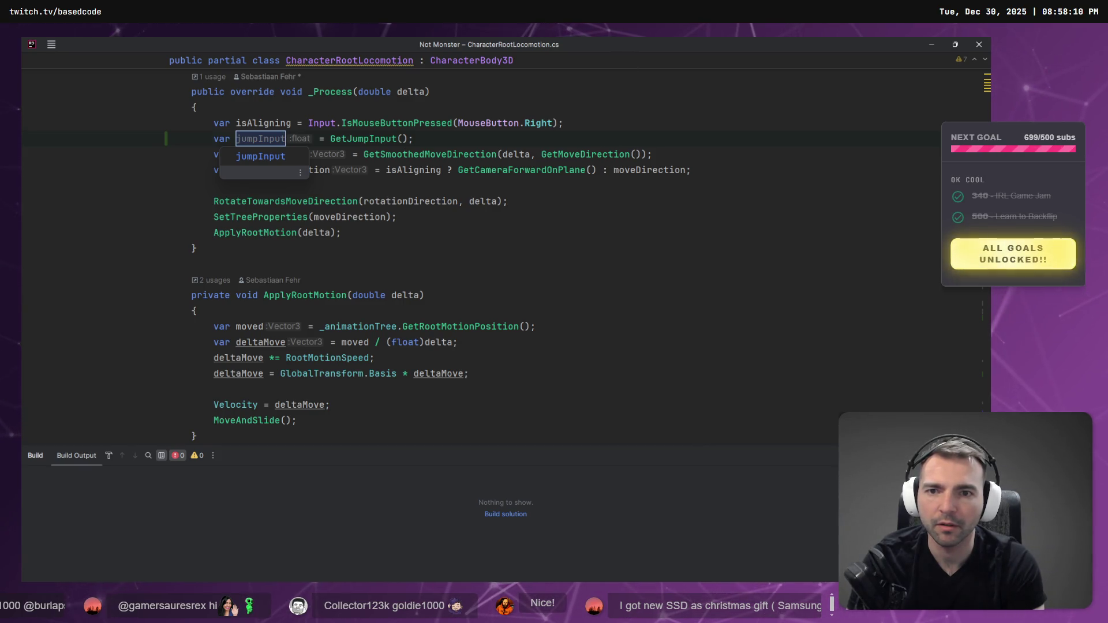
pyautogui.write('Direction')
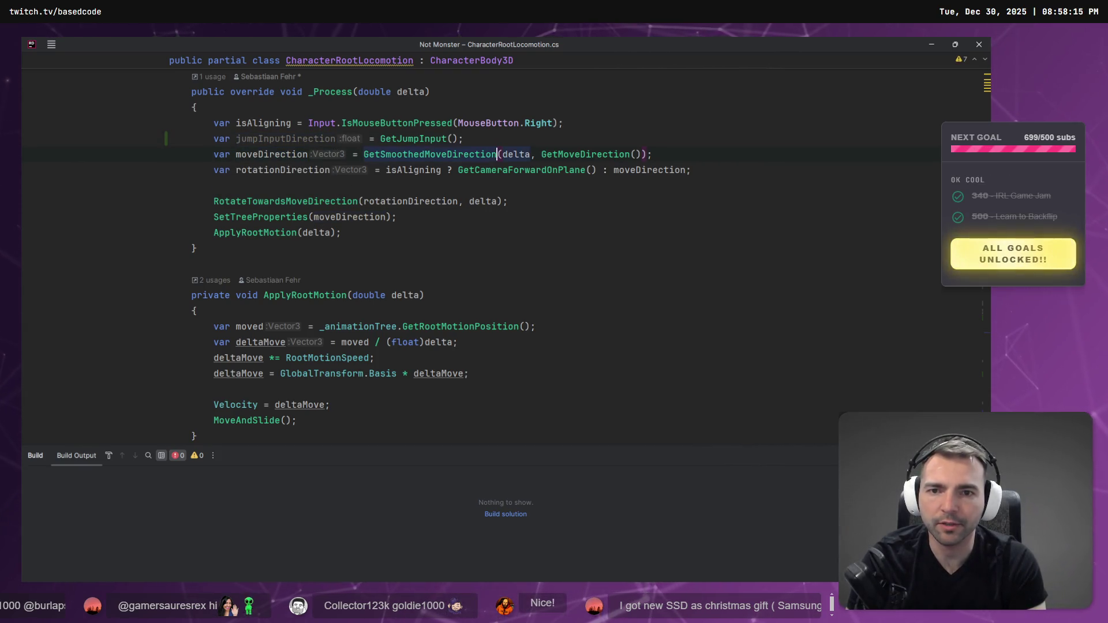
pyautogui.hotkey('ctrl', 'x')
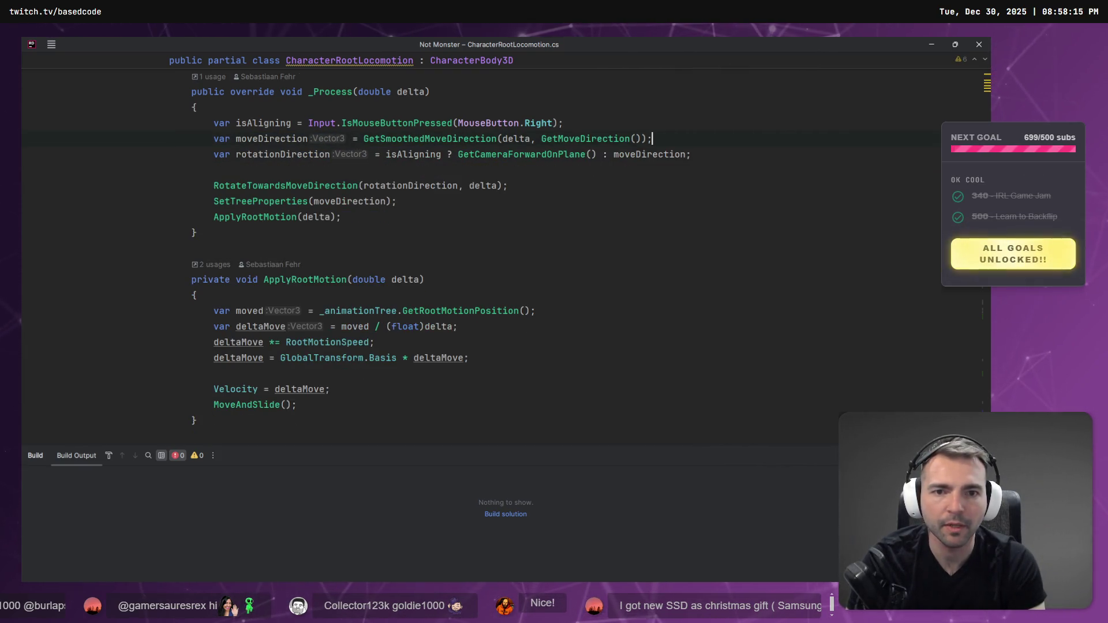
# Paste the jumpInputDirection line below the rotationDirection line in _Process.
pyautogui.hotkey('ctrl', 'v')
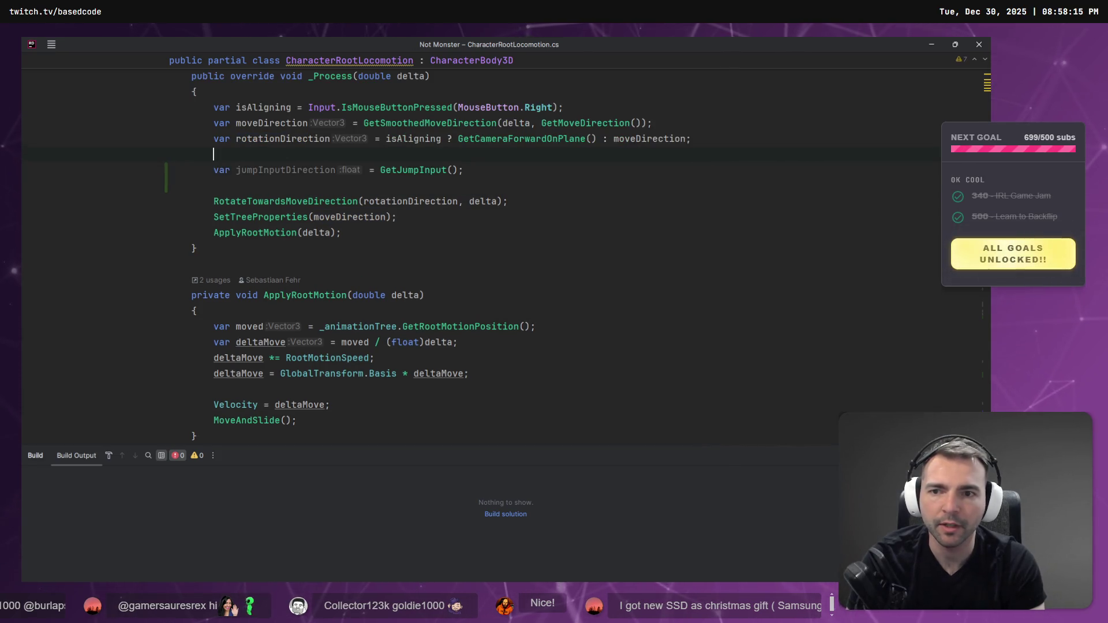
pyautogui.press('Delete')
pyautogui.press('End')
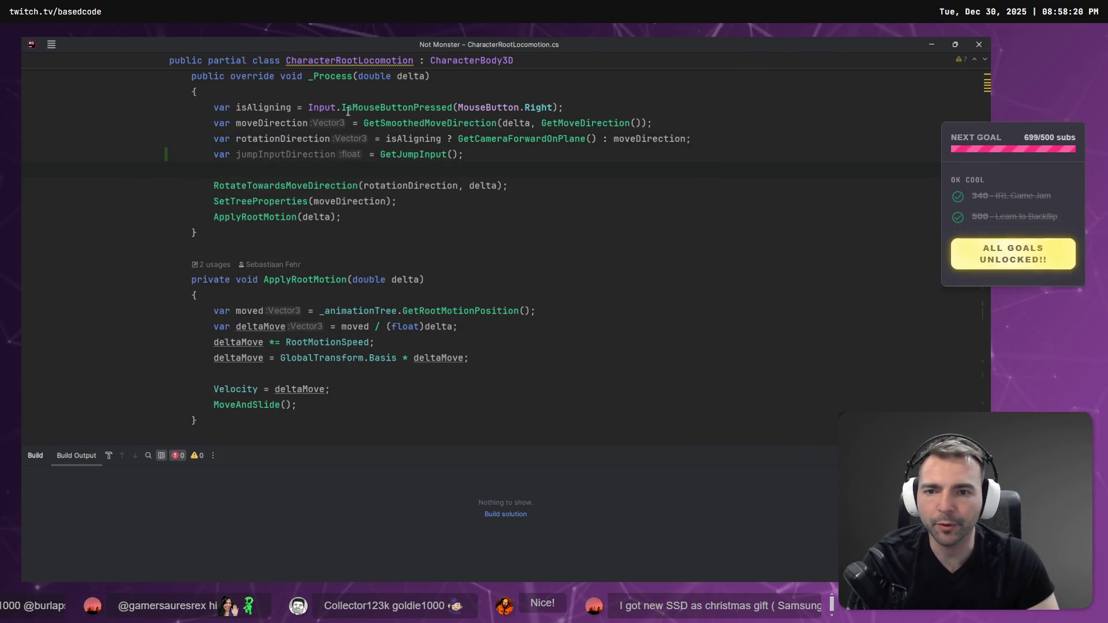
pyautogui.click(288, 139)
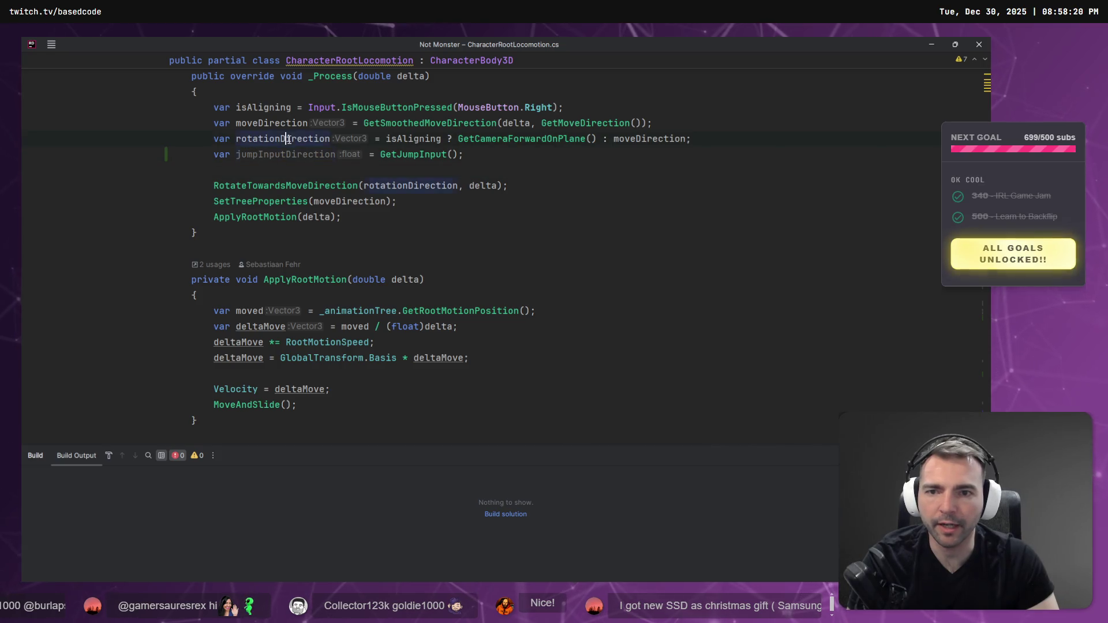
pyautogui.click(270, 186)
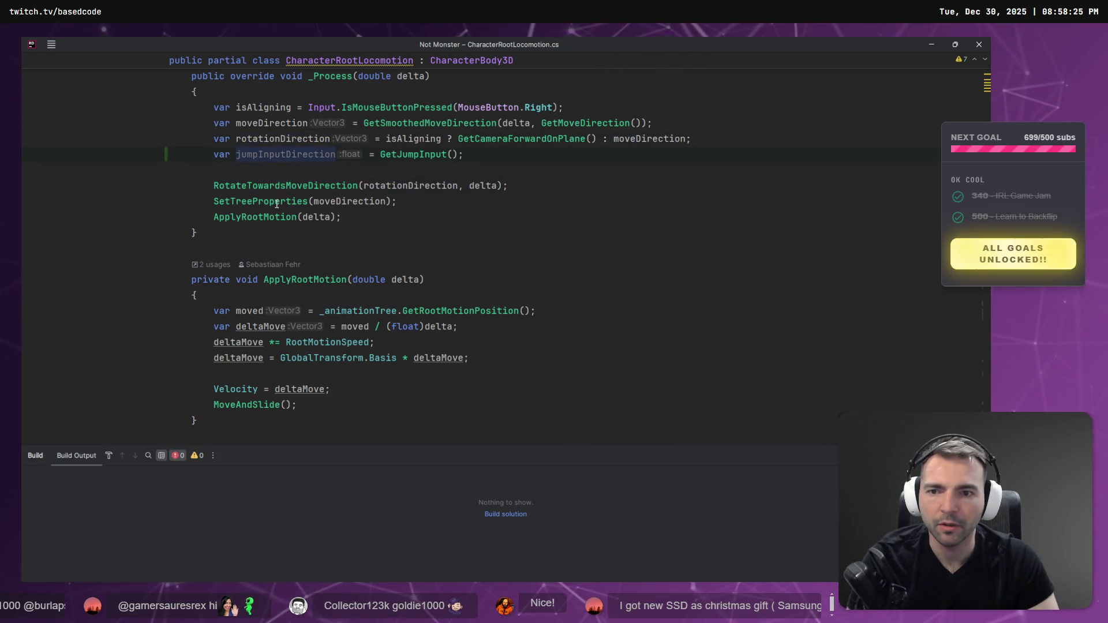
# Pass jumpInputDirection to SetTreeProperties and add it as a float parameter to the method.
pyautogui.doubleClick(296, 154)
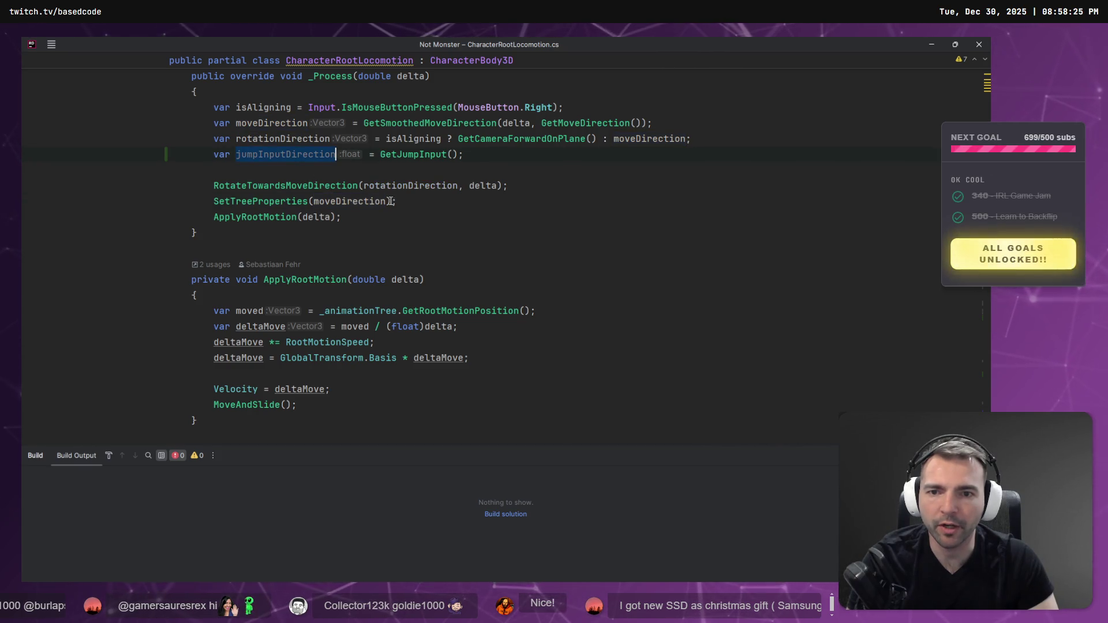
pyautogui.write(',')
pyautogui.hotkey('ctrl', 'v')
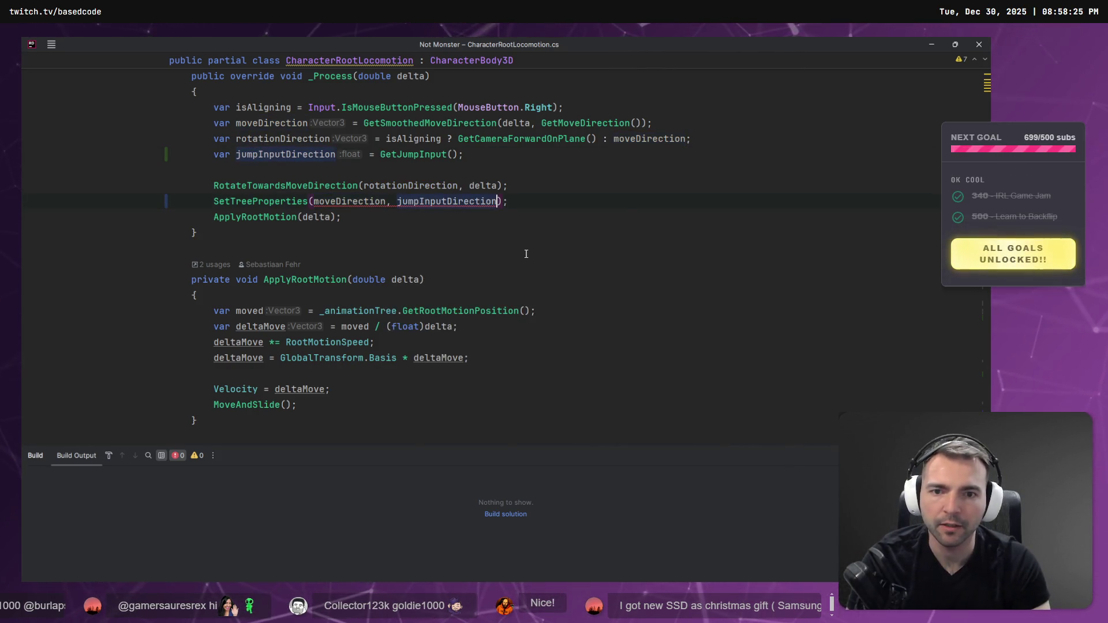
pyautogui.hotkey('alt', 'Return')
pyautogui.press('Return')
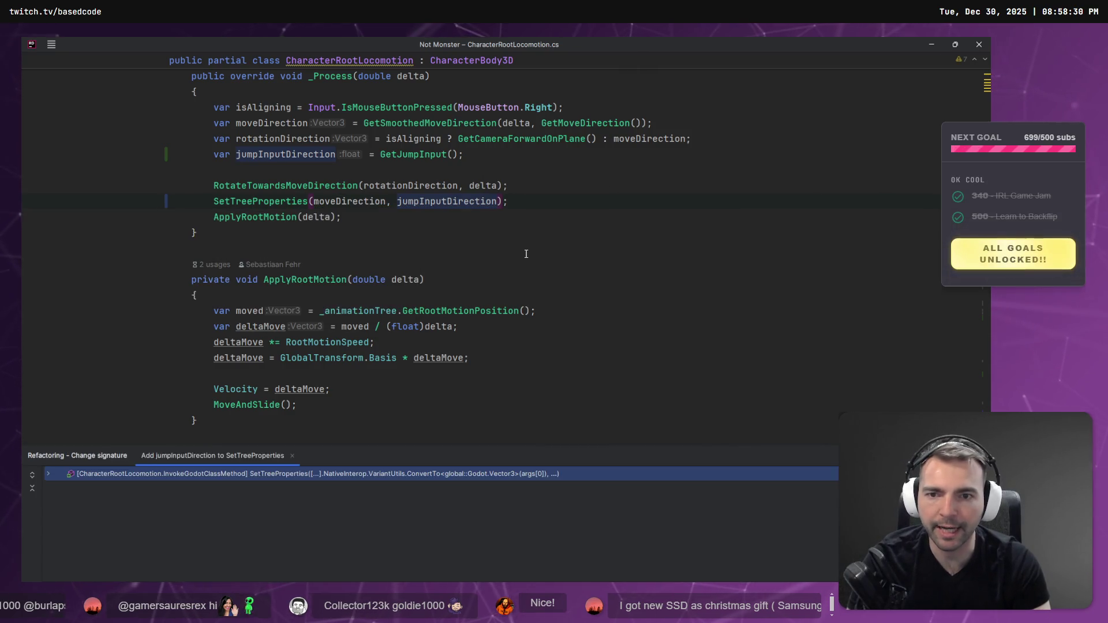
pyautogui.keyDown('ctrl'); pyautogui.click(276, 201); pyautogui.keyUp('ctrl')
pyautogui.click(557, 203)
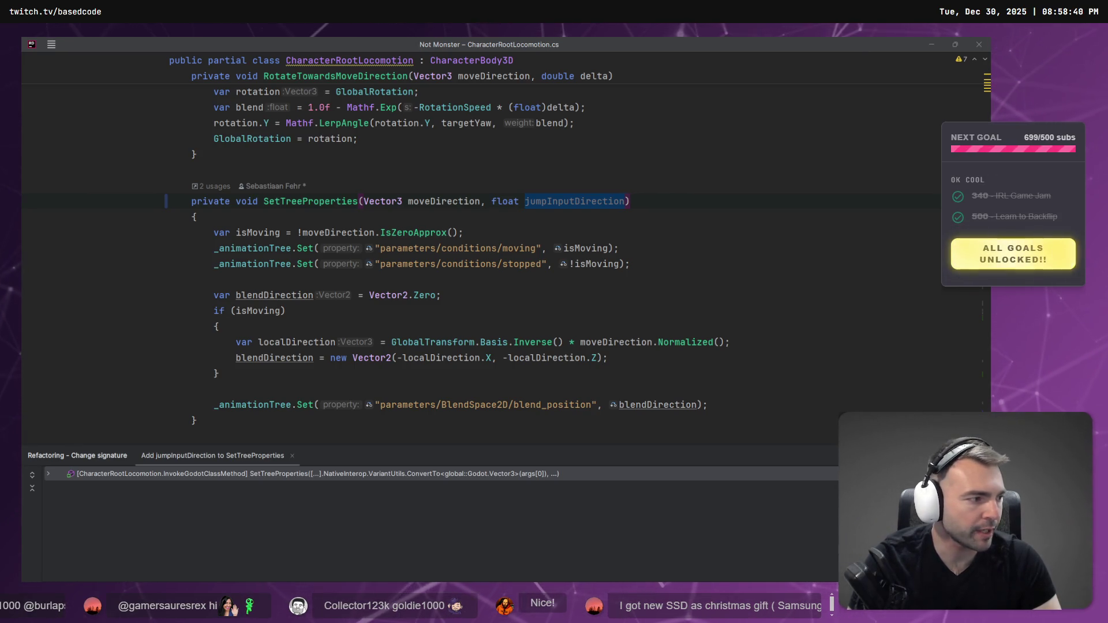
pyautogui.click(749, 389)
# Paste the JumpOneShot Fire request line into SetTreeProperties, targeting _animationTree.
pyautogui.hotkey('ctrl', 'v')
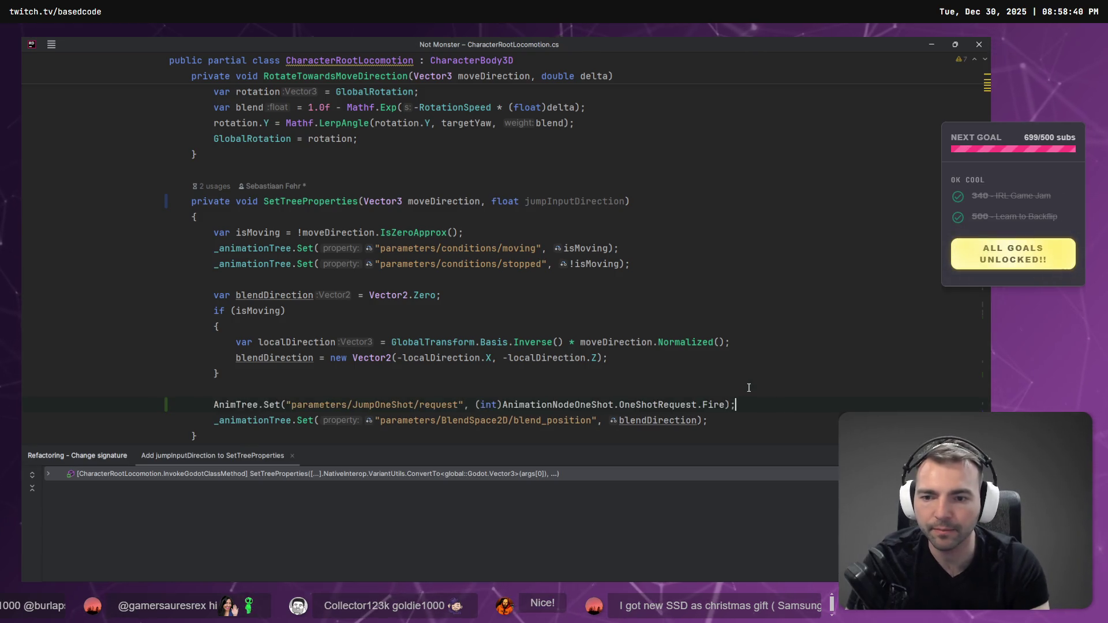
pyautogui.doubleClick(236, 404)
pyautogui.write('_')
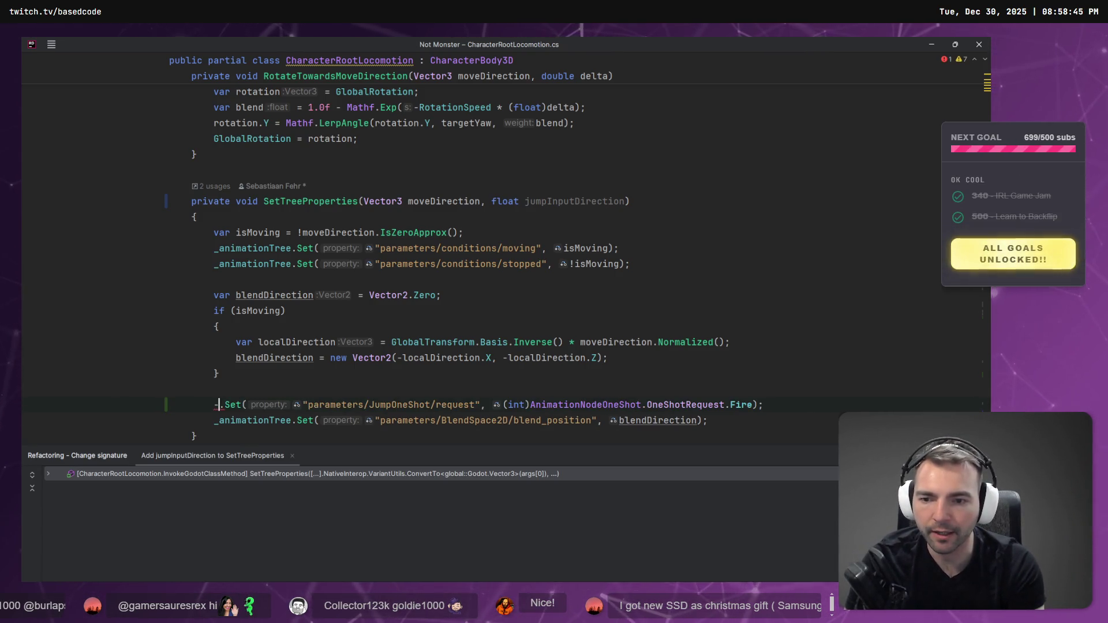
pyautogui.write('a')
pyautogui.press('Return')
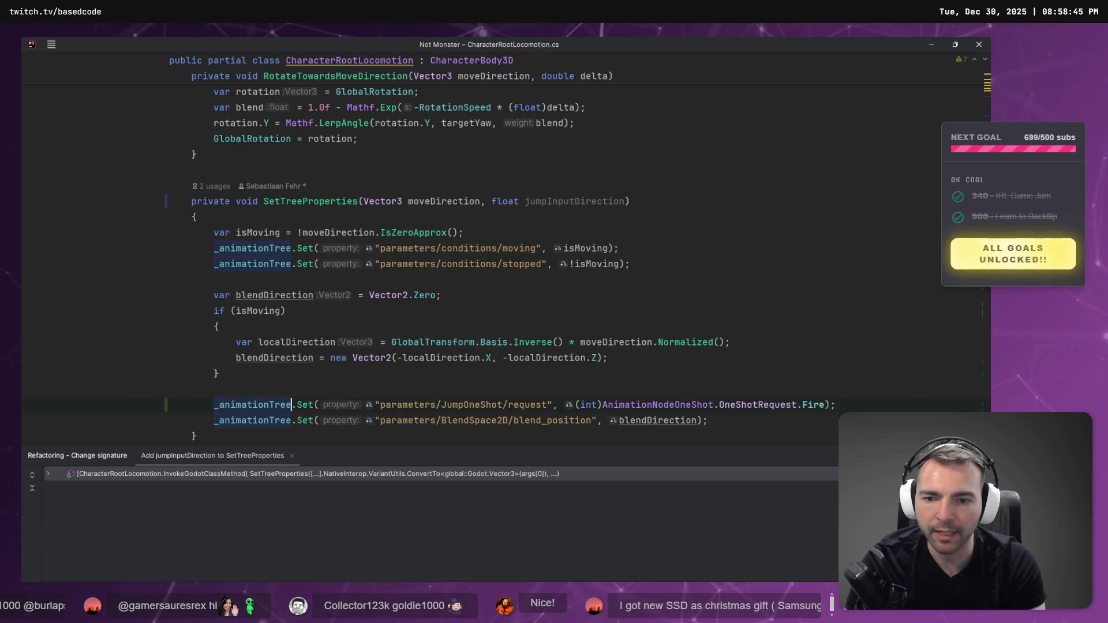
pyautogui.doubleClick(468, 406)
pyautogui.click(658, 406)
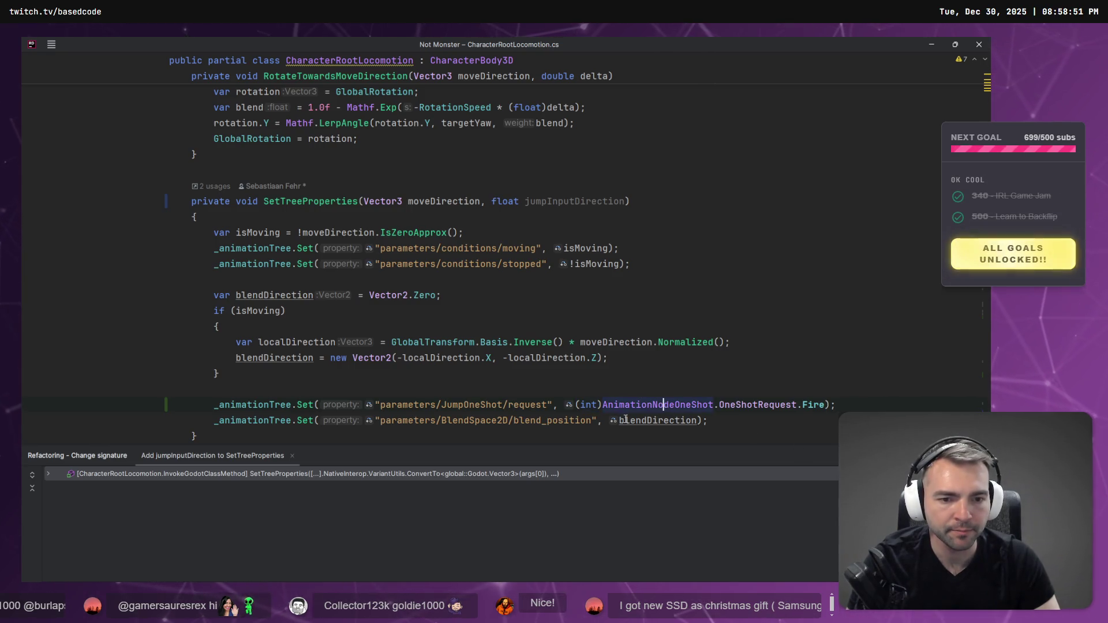
pyautogui.click(756, 405)
pyautogui.click(338, 405)
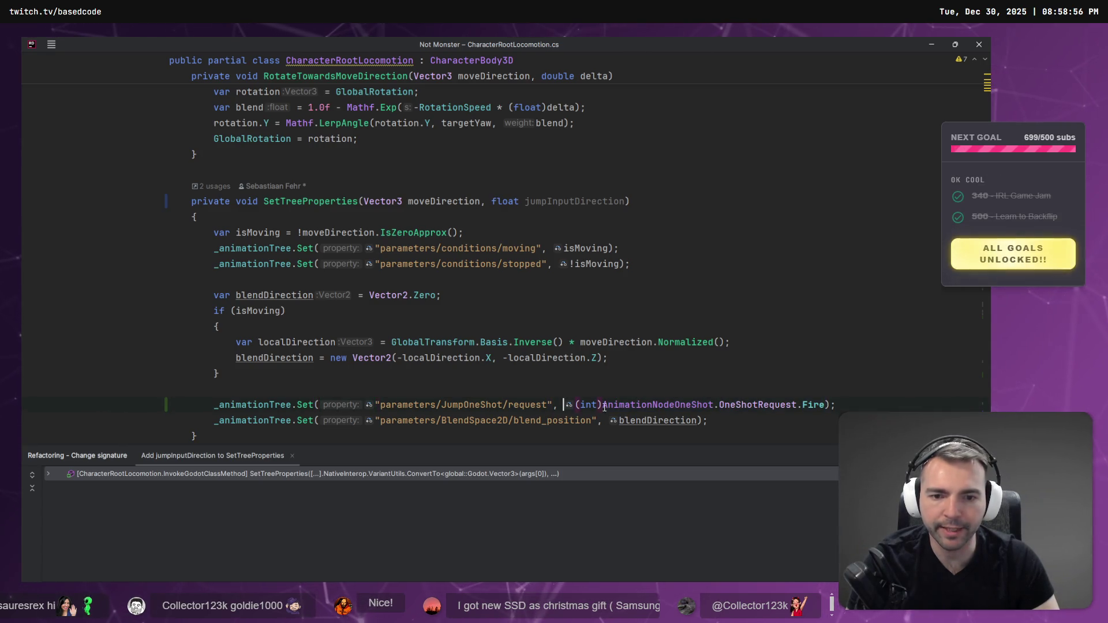
pyautogui.click(638, 404)
pyautogui.click(264, 248)
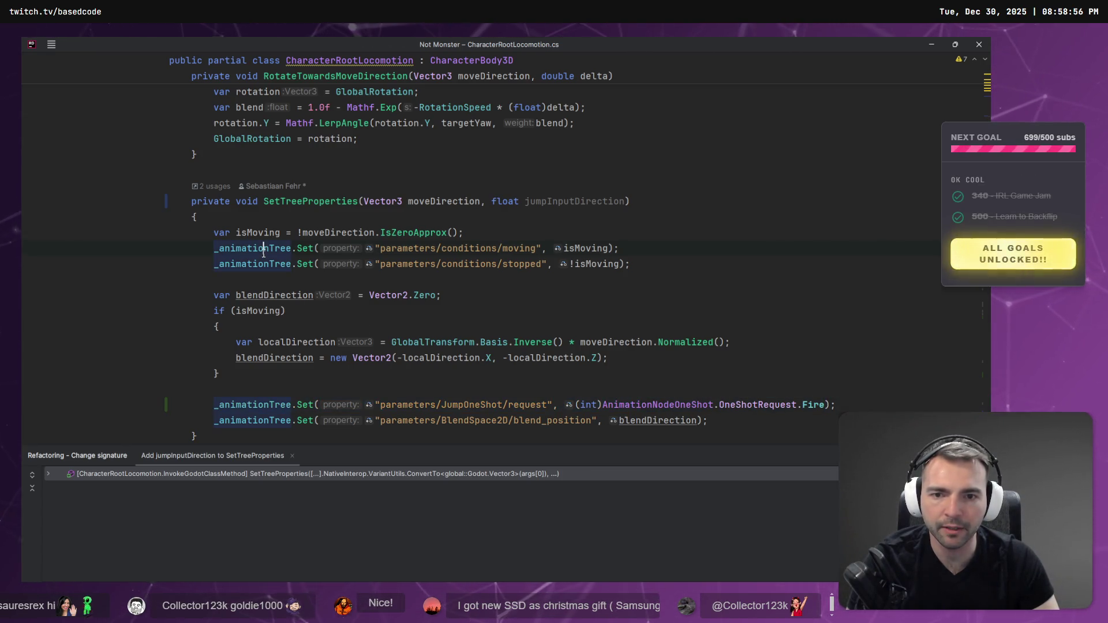
pyautogui.doubleClick(574, 201)
# Start an if statement above the jump request testing jumpInputDirection.
pyautogui.click(169, 405)
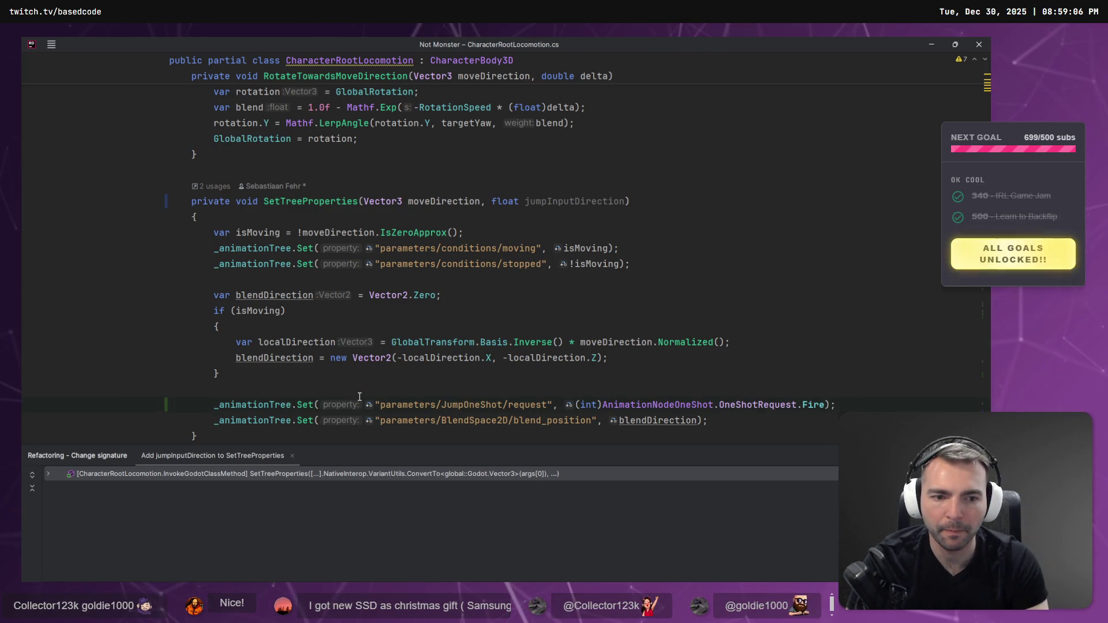
pyautogui.hotkey('shift', 'Home')
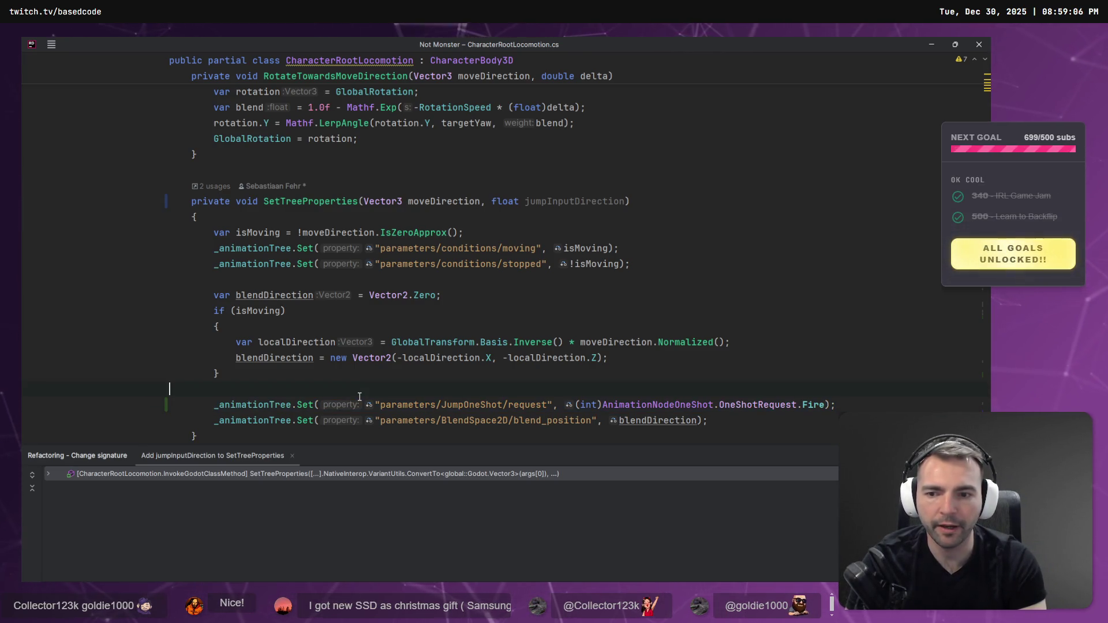
pyautogui.press('Return')
pyautogui.write('if(Jun')
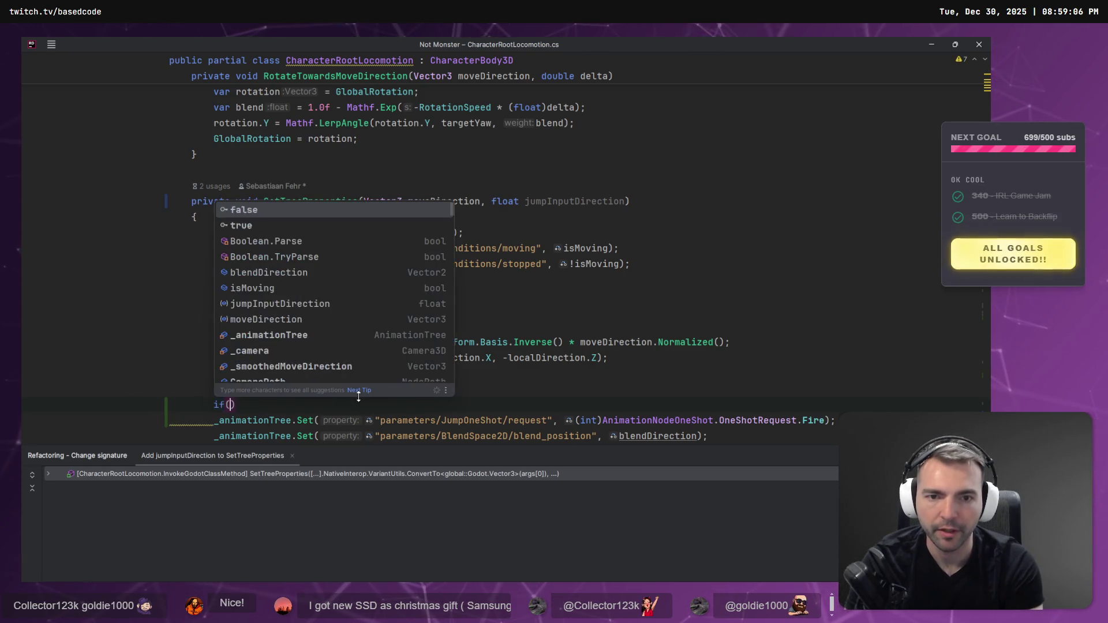
pyautogui.press('BackSpace')
pyautogui.press('BackSpace')
pyautogui.press('BackSpace')
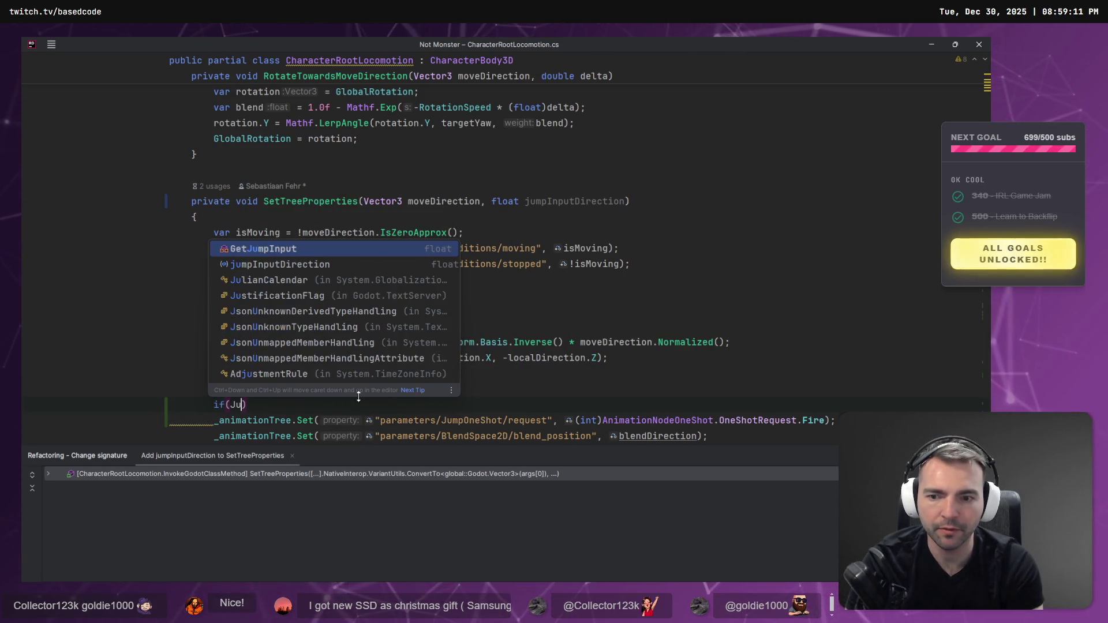
pyautogui.write('JumpInput')
pyautogui.press('Return')
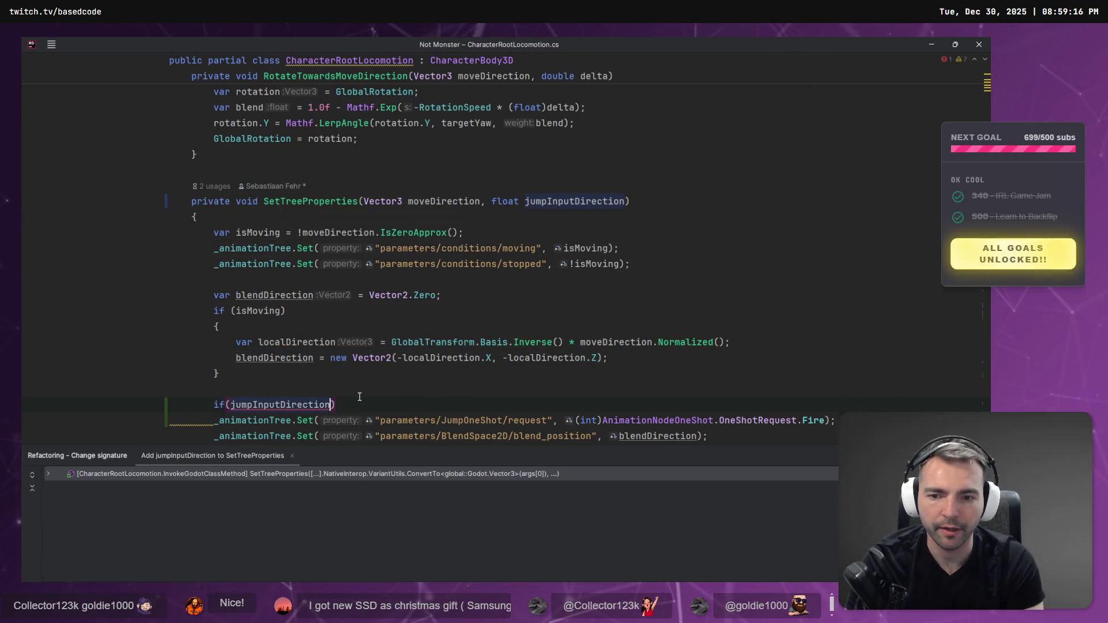
pyautogui.write(' !=')
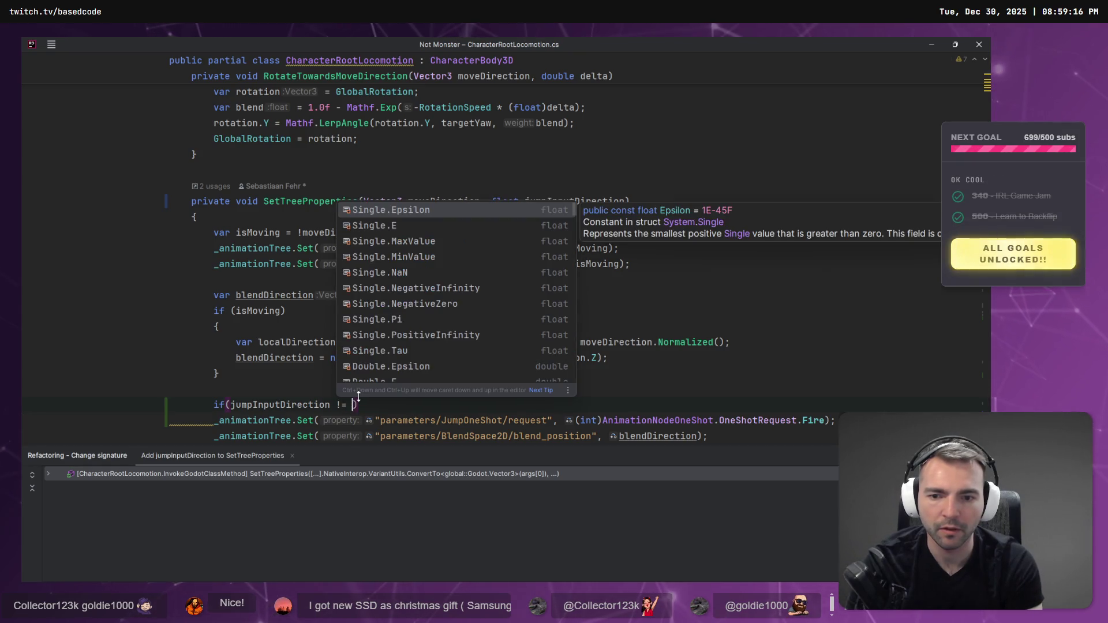
pyautogui.press('Escape')
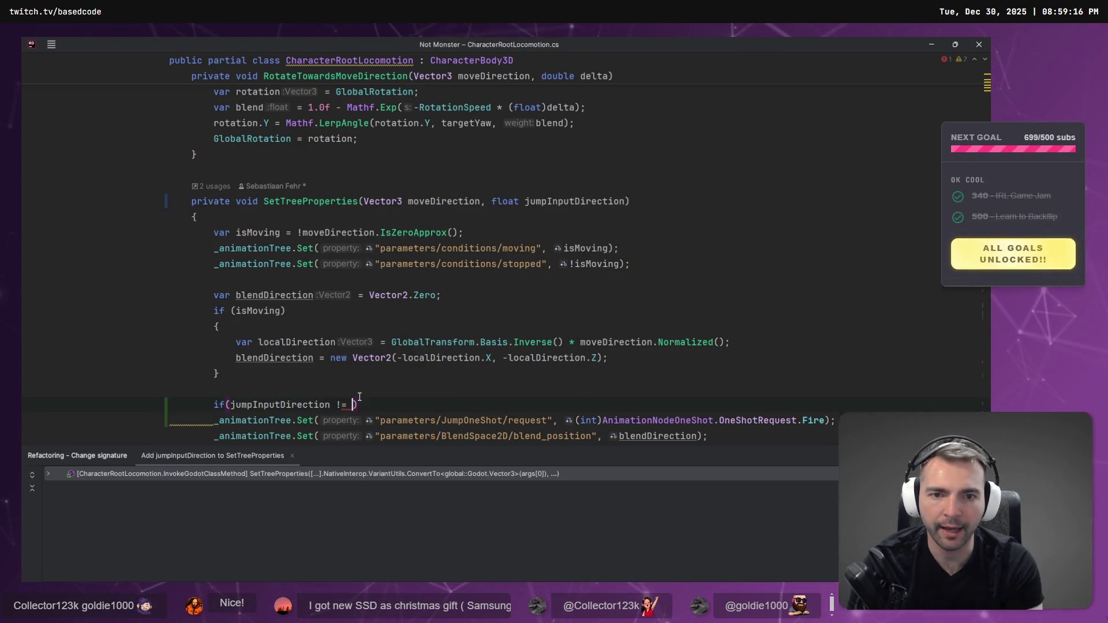
# Make the if condition 'jumpInputDirection > float.Epsilon'.
pyautogui.write('fl')
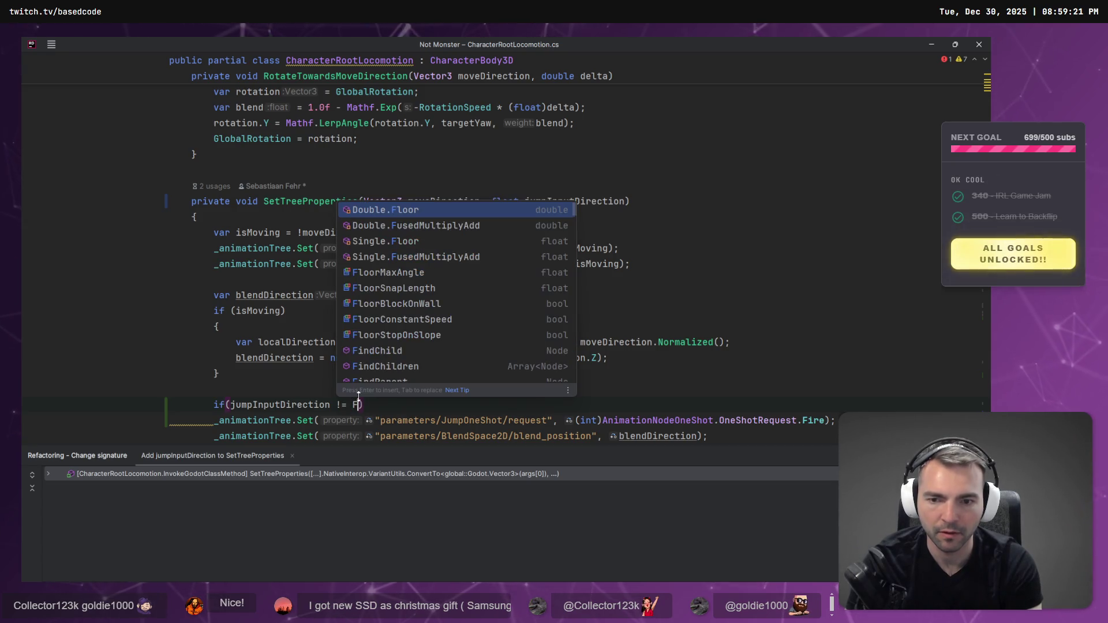
pyautogui.write('ooat')
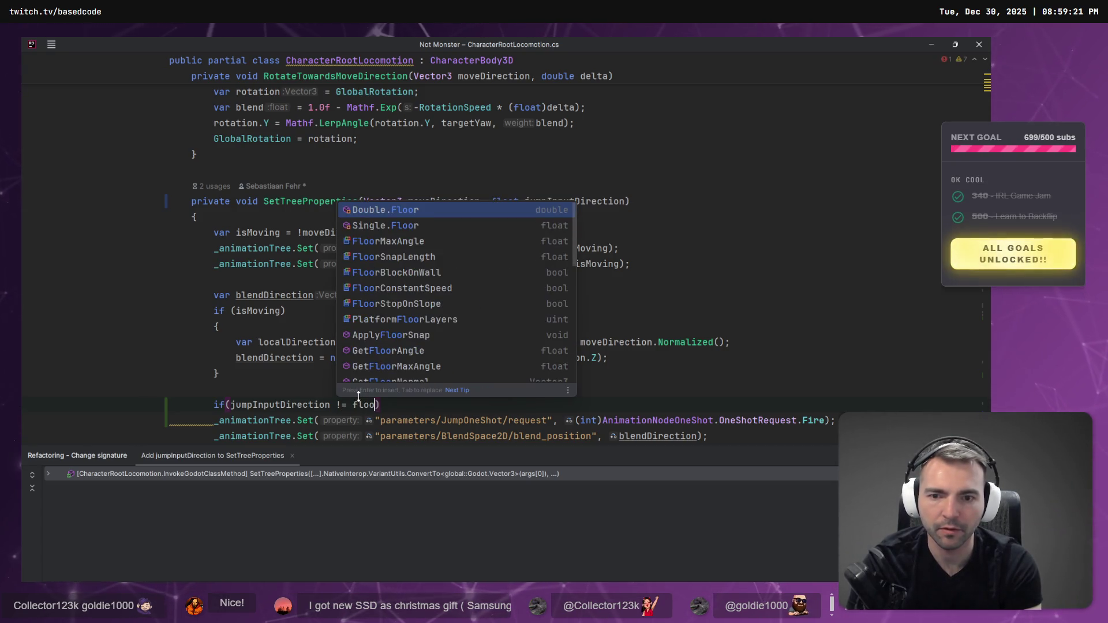
pyautogui.press('BackSpace')
pyautogui.press('BackSpace')
pyautogui.press('BackSpace')
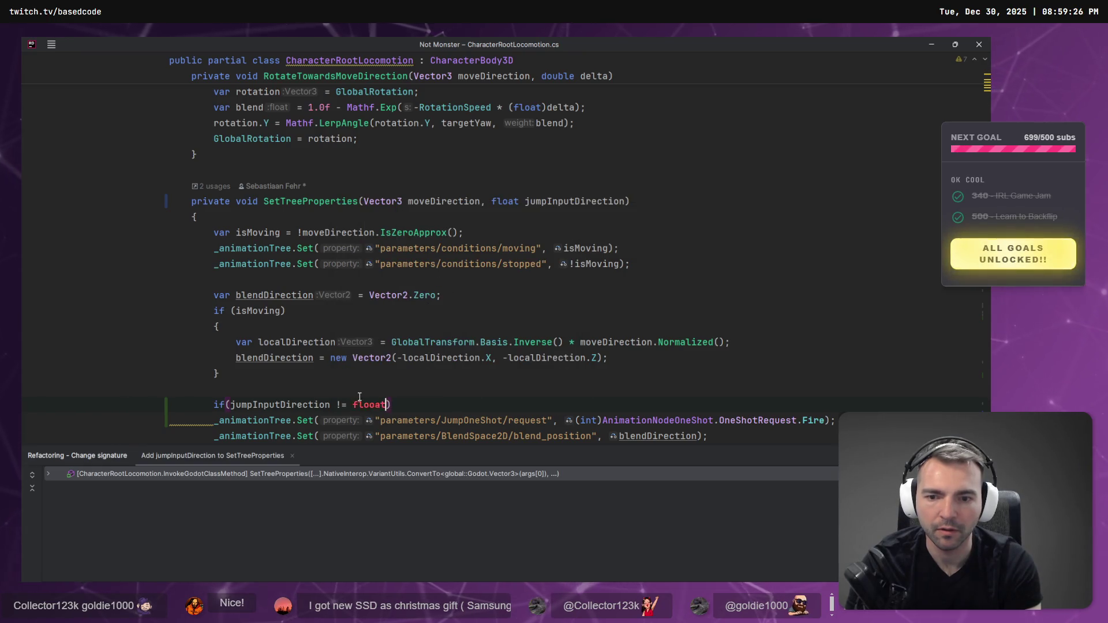
pyautogui.write('oat.')
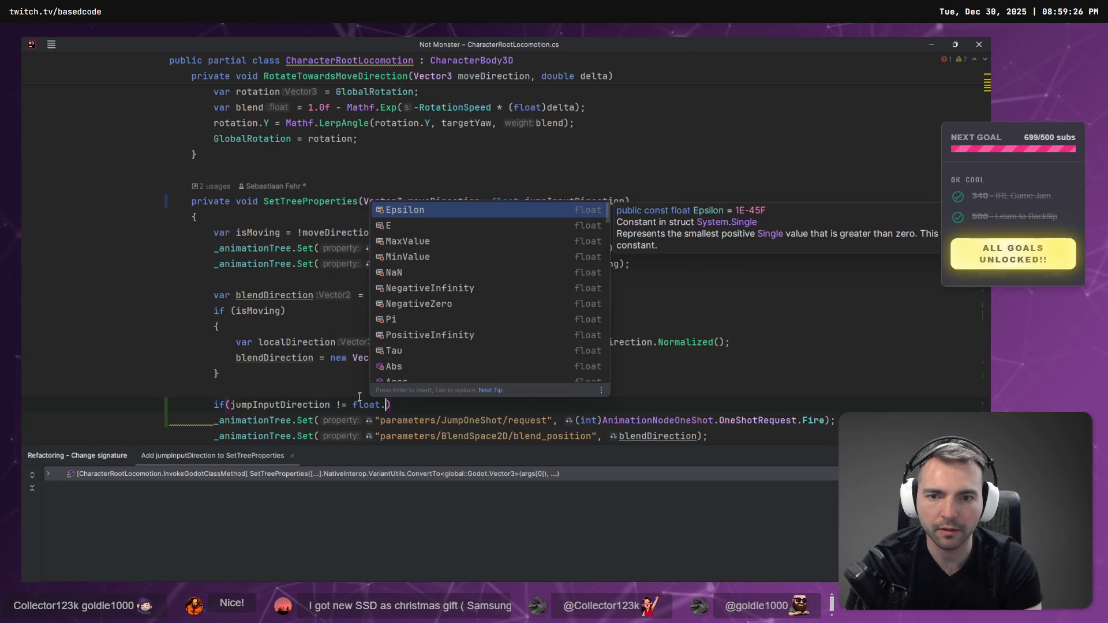
pyautogui.write('Ne')
pyautogui.press('Return')
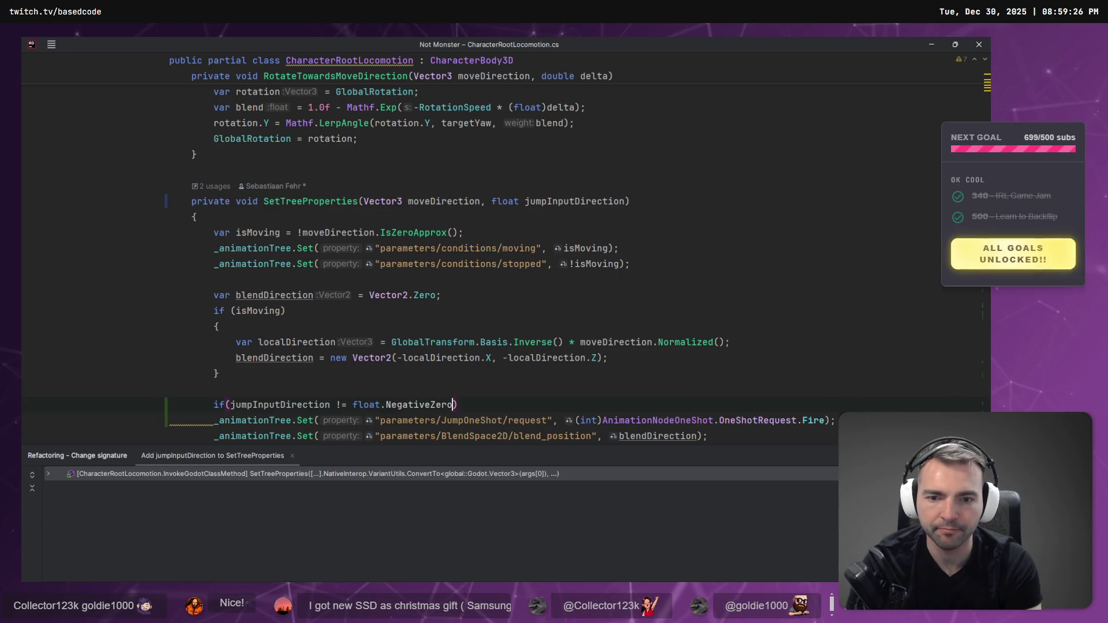
pyautogui.hotkey('ctrl', 'BackSpace')
pyautogui.hotkey('ctrl', 'space')
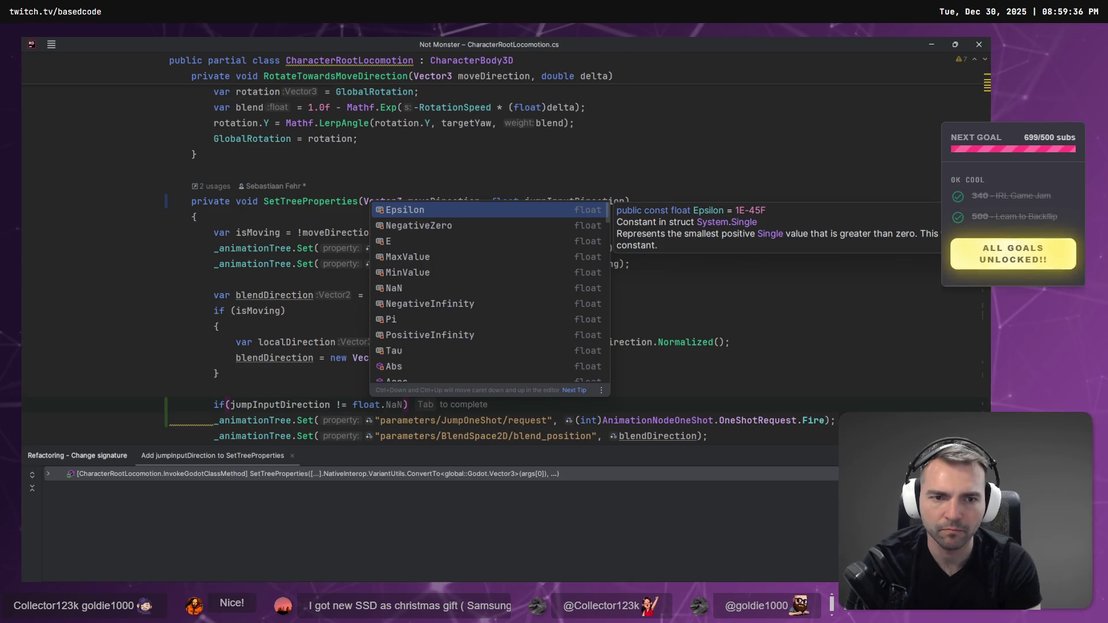
pyautogui.press('Return')
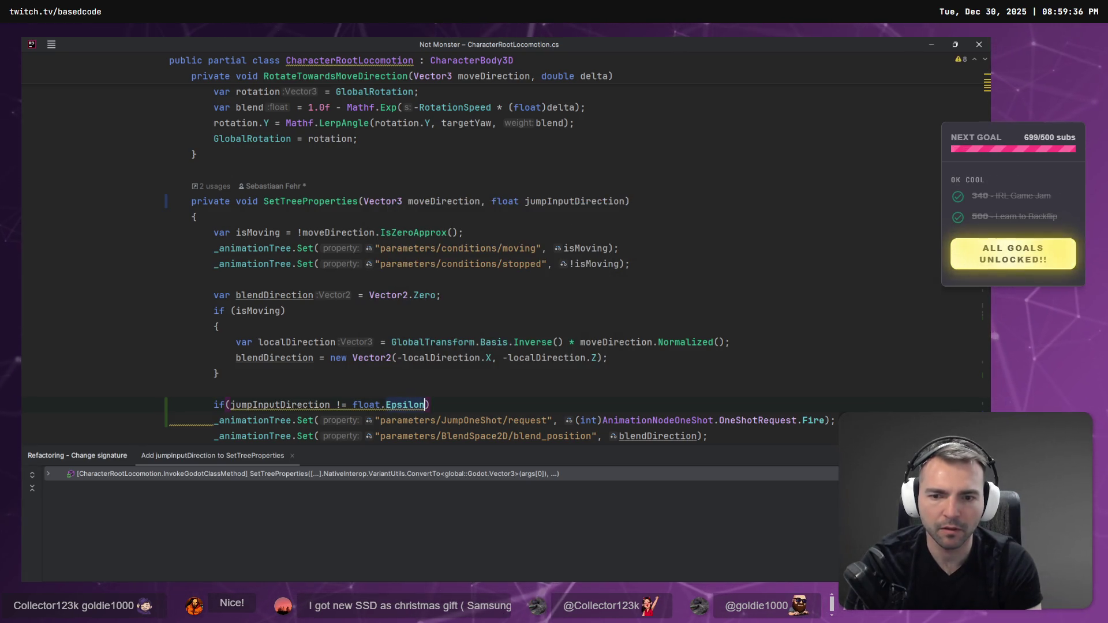
pyautogui.doubleClick(341, 405)
pyautogui.write('>')
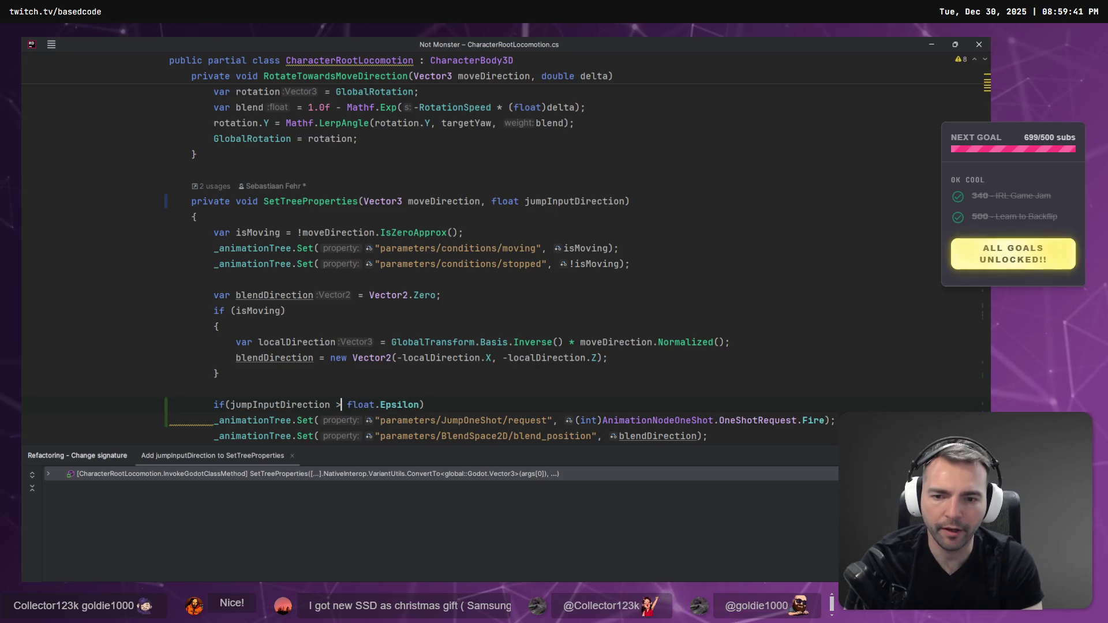
# Indent the JumpOneShot request under the if and add a blank line after it.
pyautogui.click(363, 420)
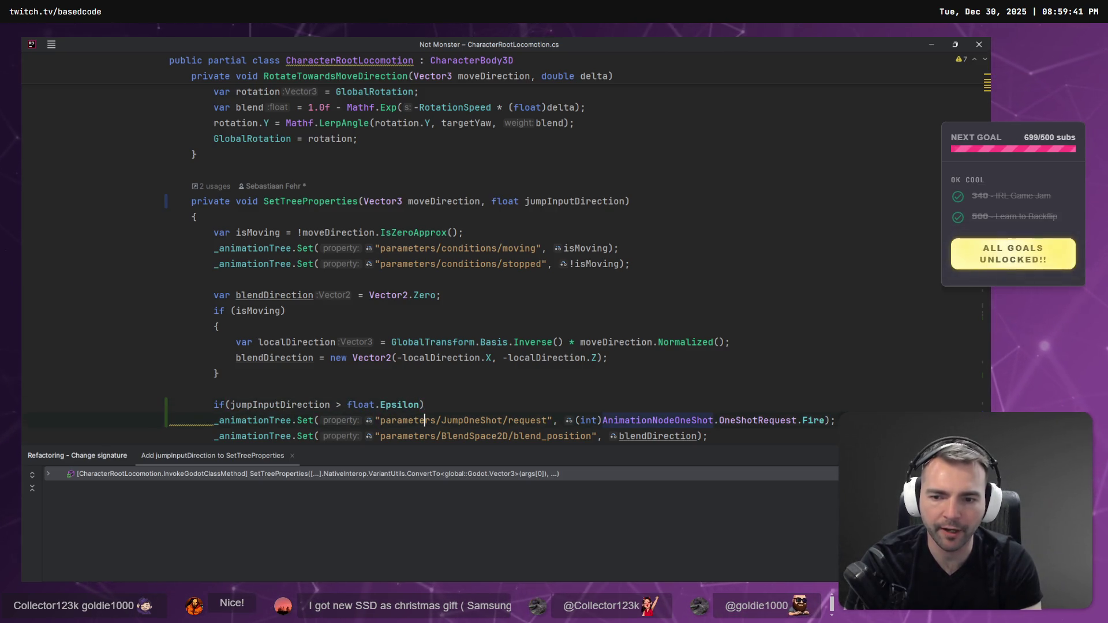
pyautogui.press('Home')
pyautogui.press('Tab')
pyautogui.press('Down')
pyautogui.press('Return')
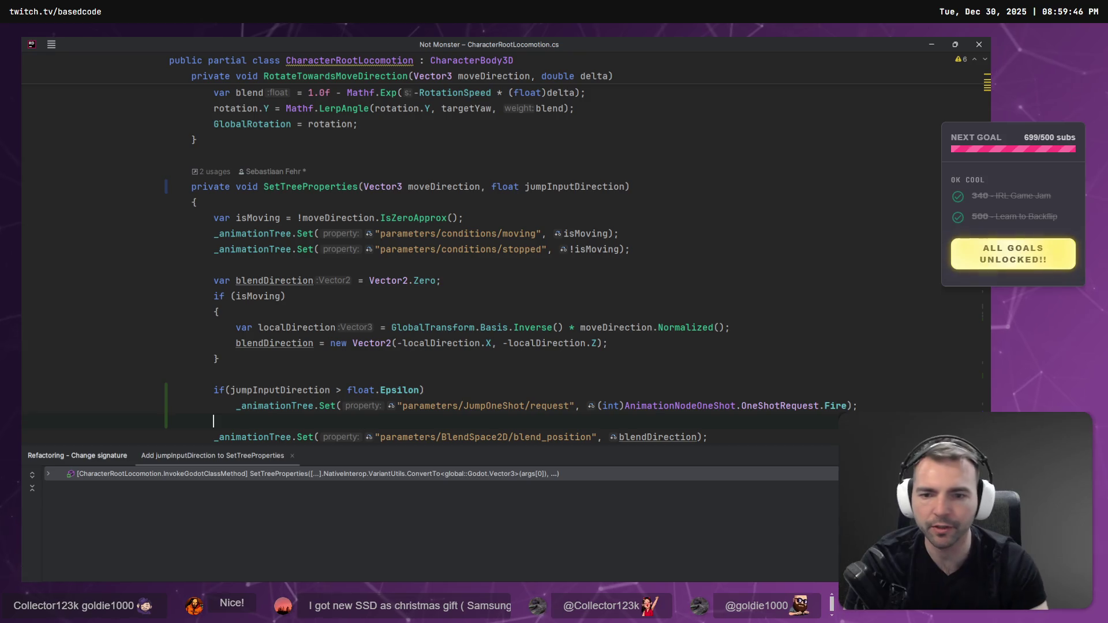
pyautogui.press('Down')
pyautogui.press('Down')
pyautogui.scroll(-2, 419, 387)
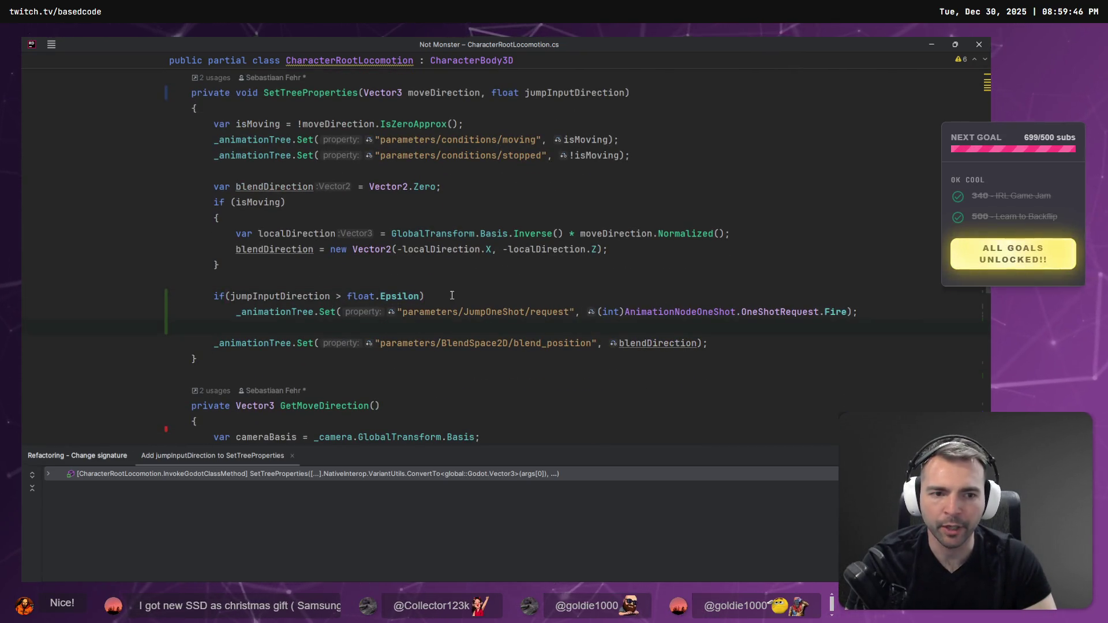
pyautogui.click(423, 297)
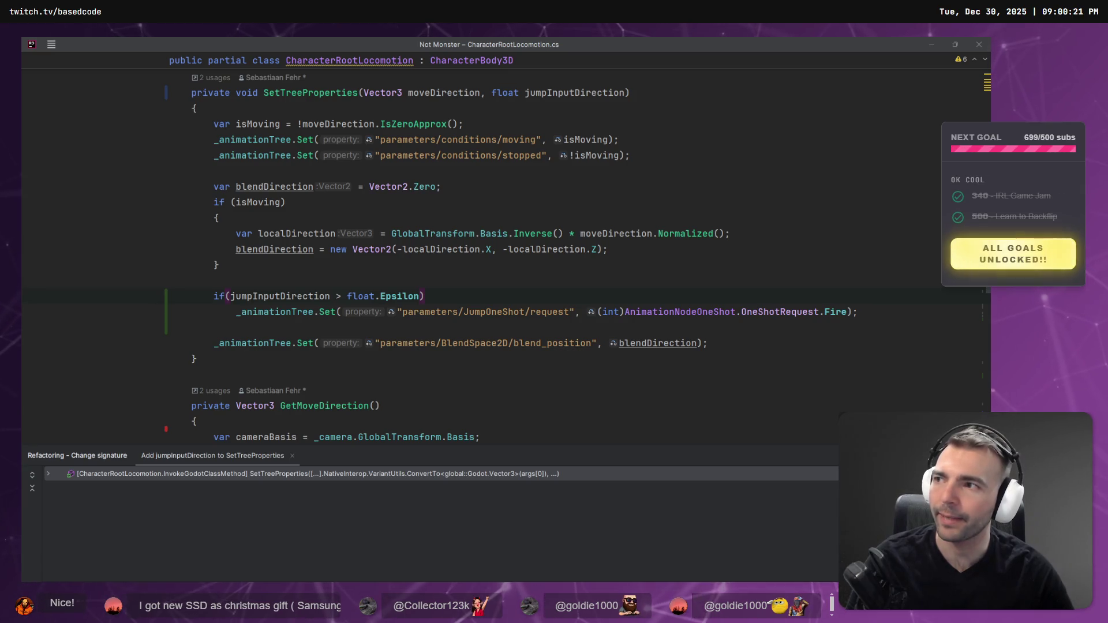
pyautogui.click(492, 287)
pyautogui.scroll(-3, 472, 289)
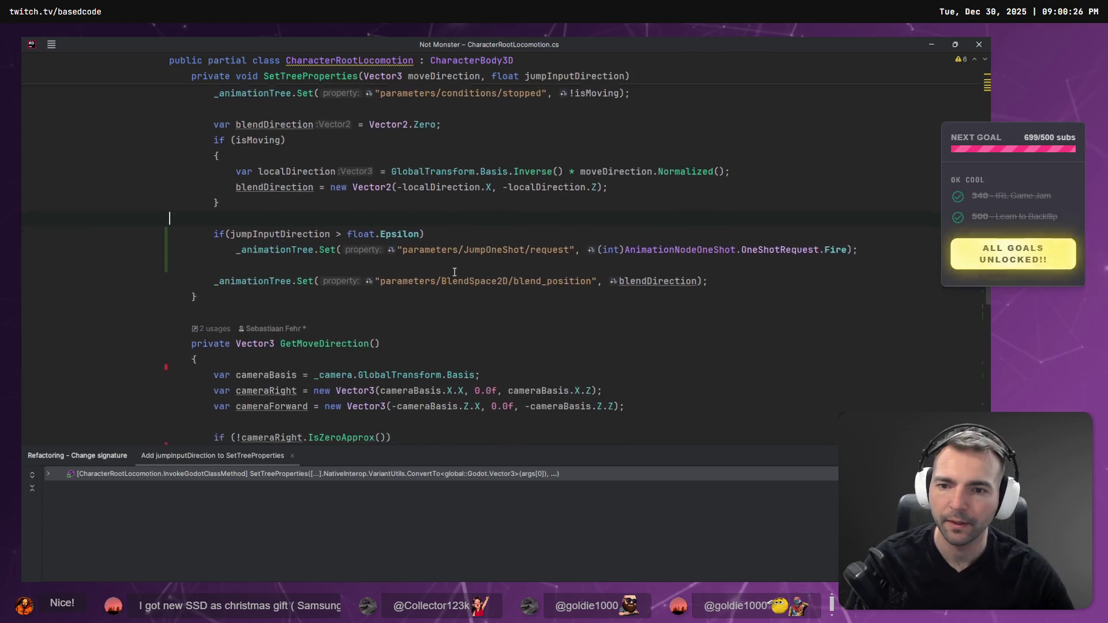
pyautogui.scroll(5, 433, 282)
pyautogui.scroll(-2, 444, 271)
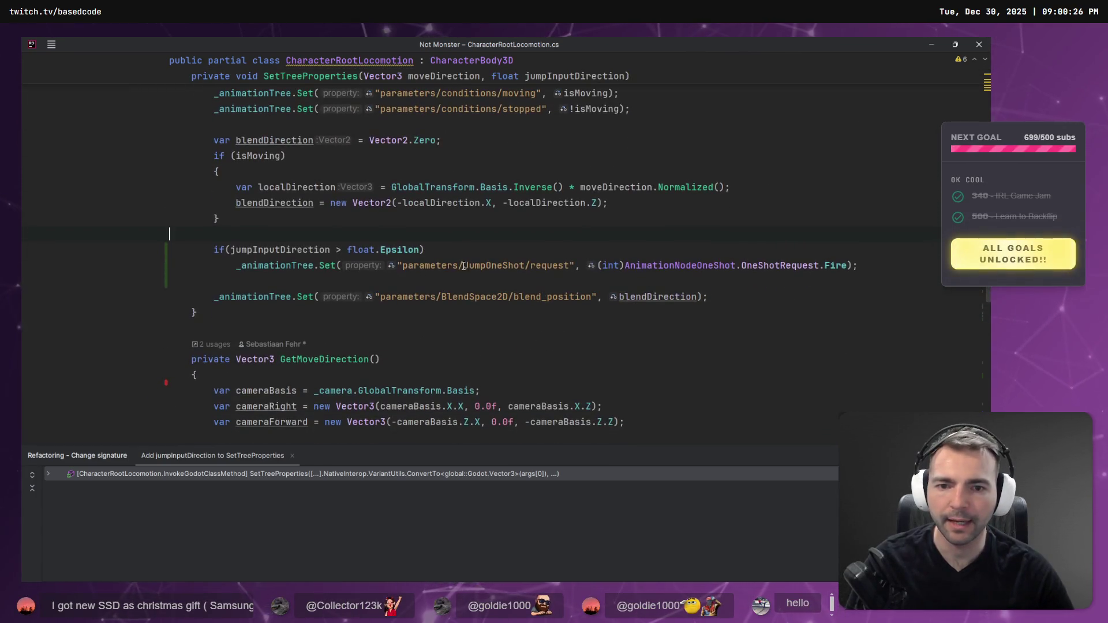
pyautogui.scroll(-15, 276, 249)
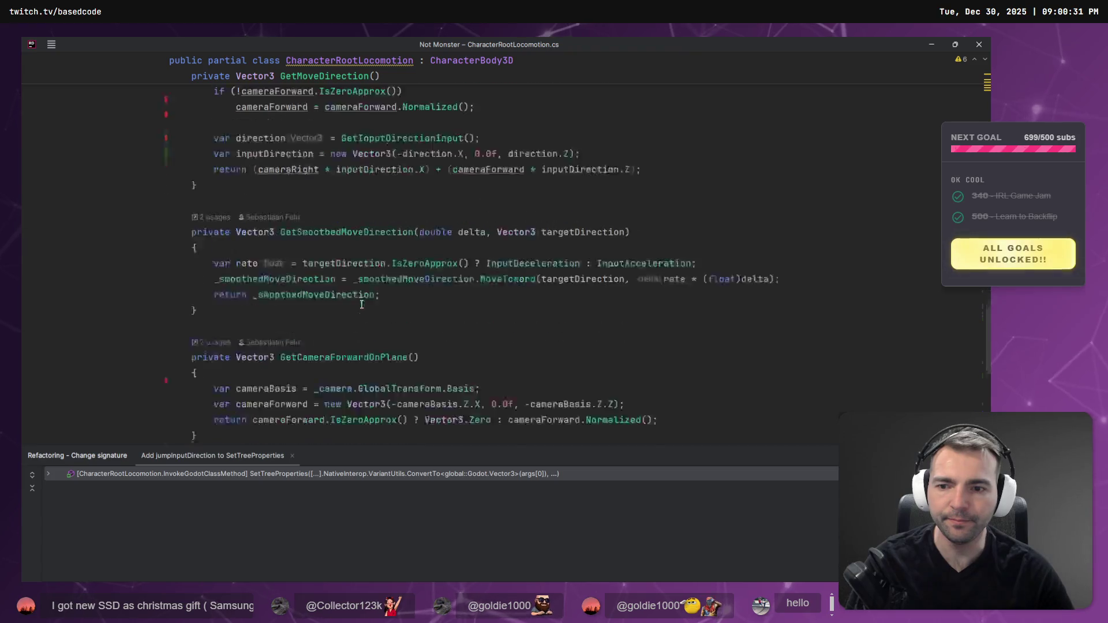
pyautogui.scroll(10, 374, 312)
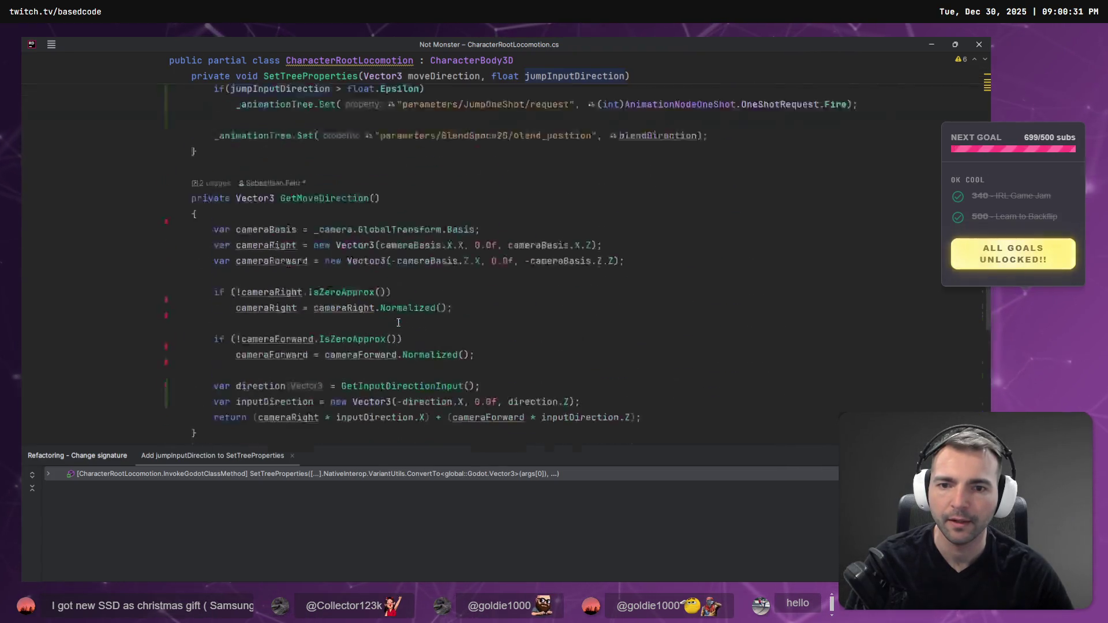
pyautogui.scroll(4, 402, 313)
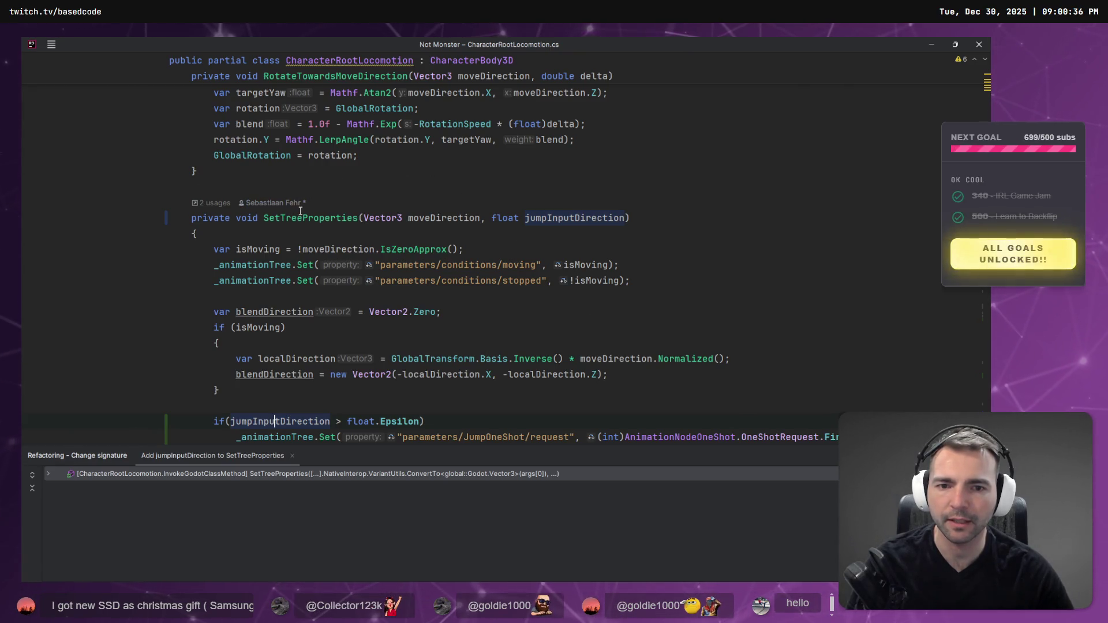
pyautogui.moveTo(659, 360)
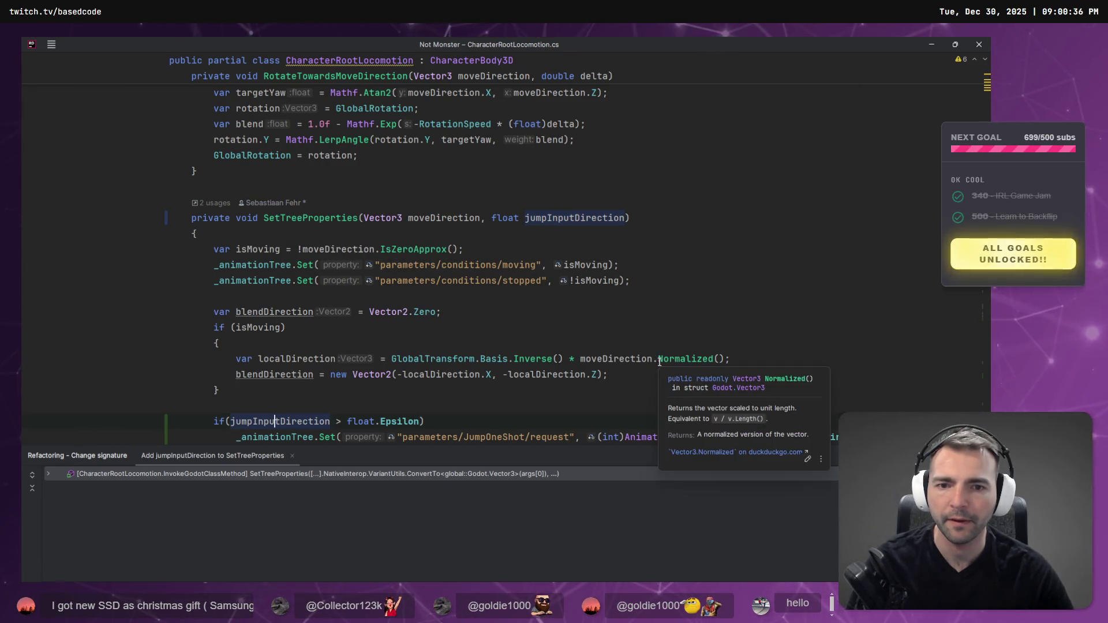
pyautogui.scroll(-2, 554, 340)
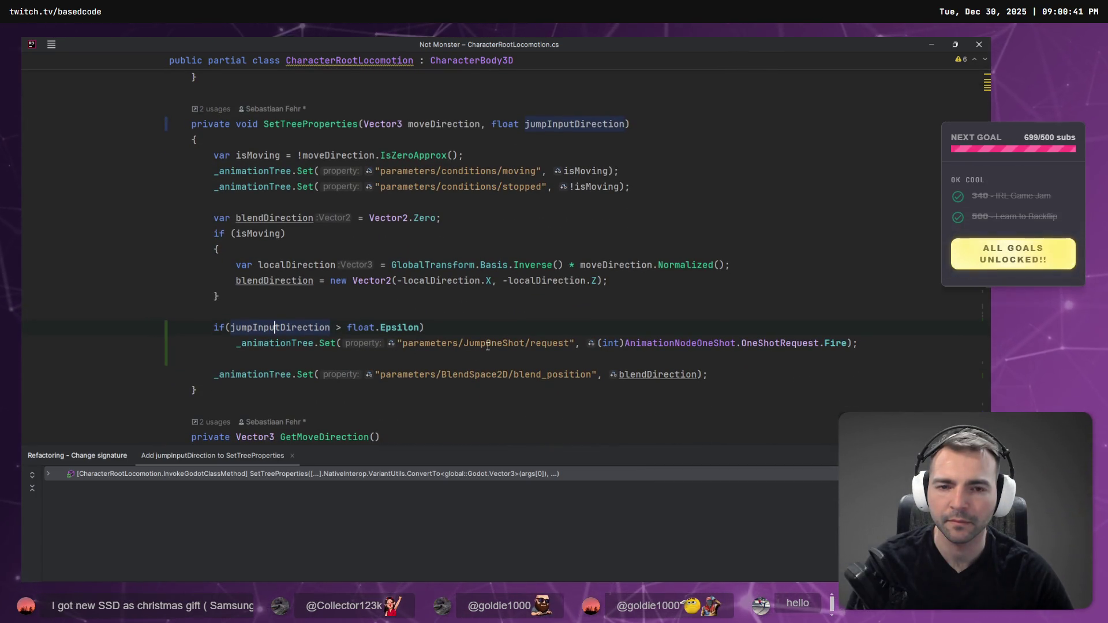
pyautogui.moveTo(634, 187)
pyautogui.mouseDown()
pyautogui.moveTo(243, 186)
pyautogui.moveTo(169, 171)
pyautogui.moveTo(169, 186)
pyautogui.mouseUp()
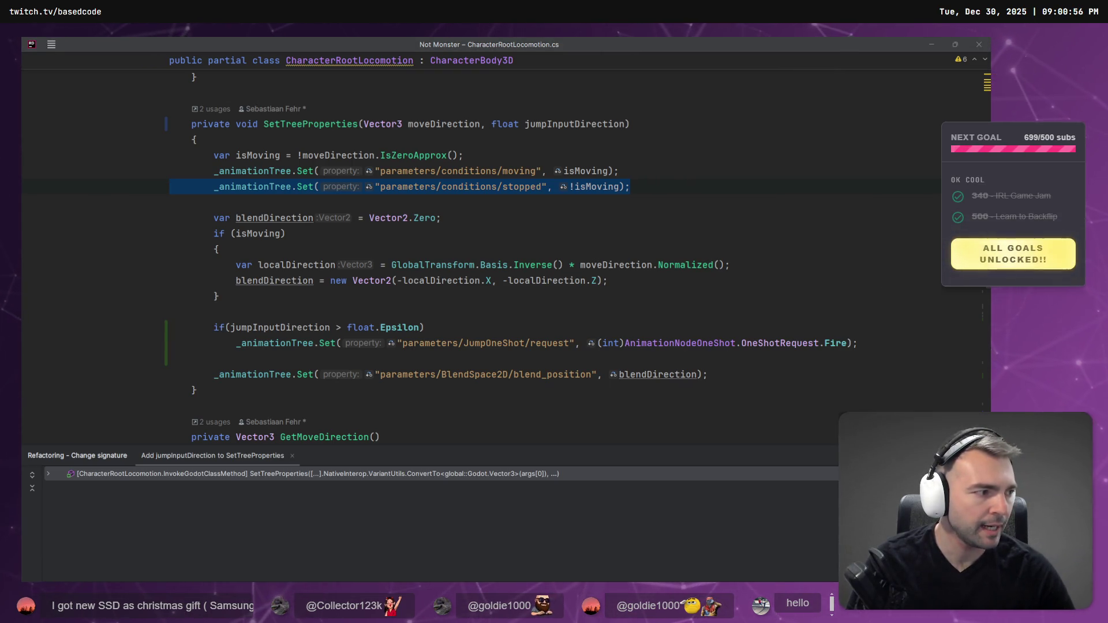
pyautogui.click(169, 202)
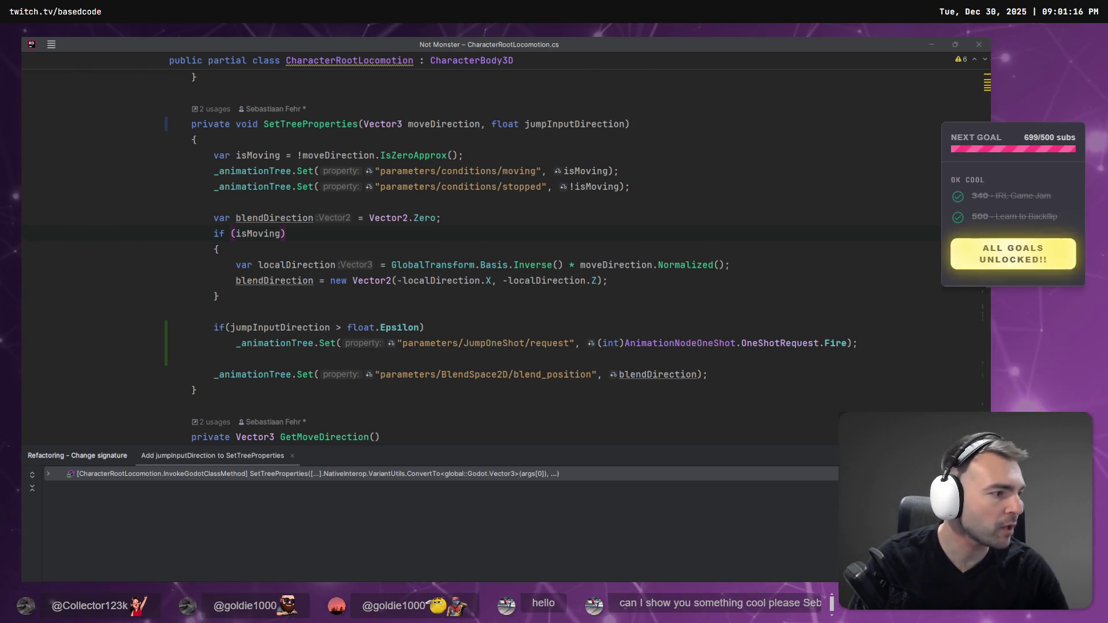
# Review the unstaged CharacterRootLocomotion.cs diff in Fork, then minimize Fork.
pyautogui.hotkey('alt', 'Tab')
pyautogui.hotkey('alt', 'Tab')
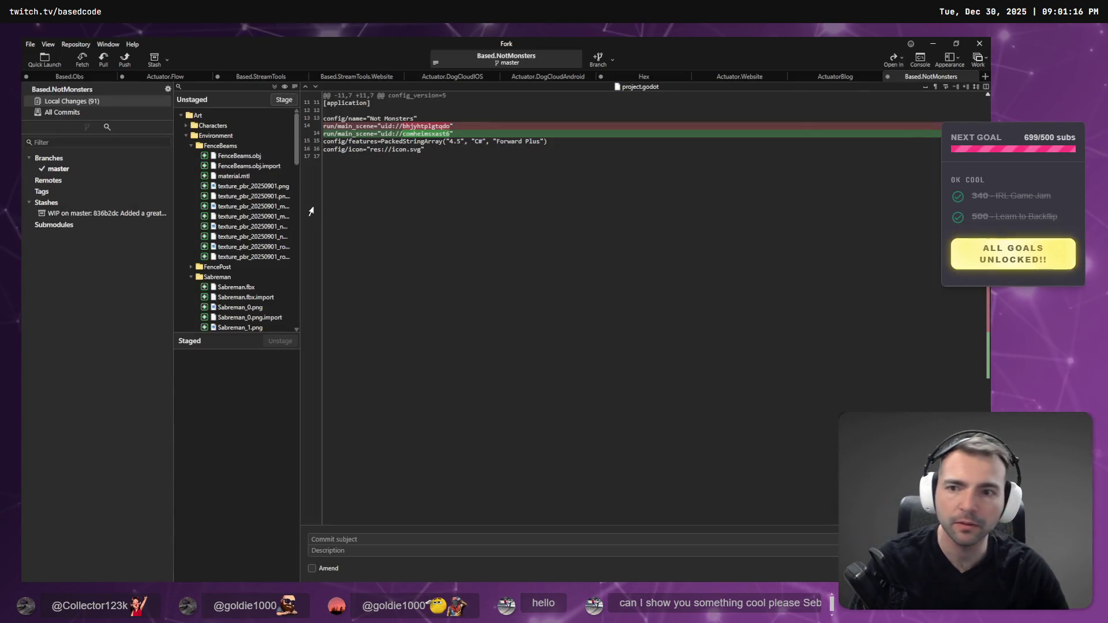
pyautogui.scroll(-10, 241, 236)
pyautogui.scroll(-3, 260, 252)
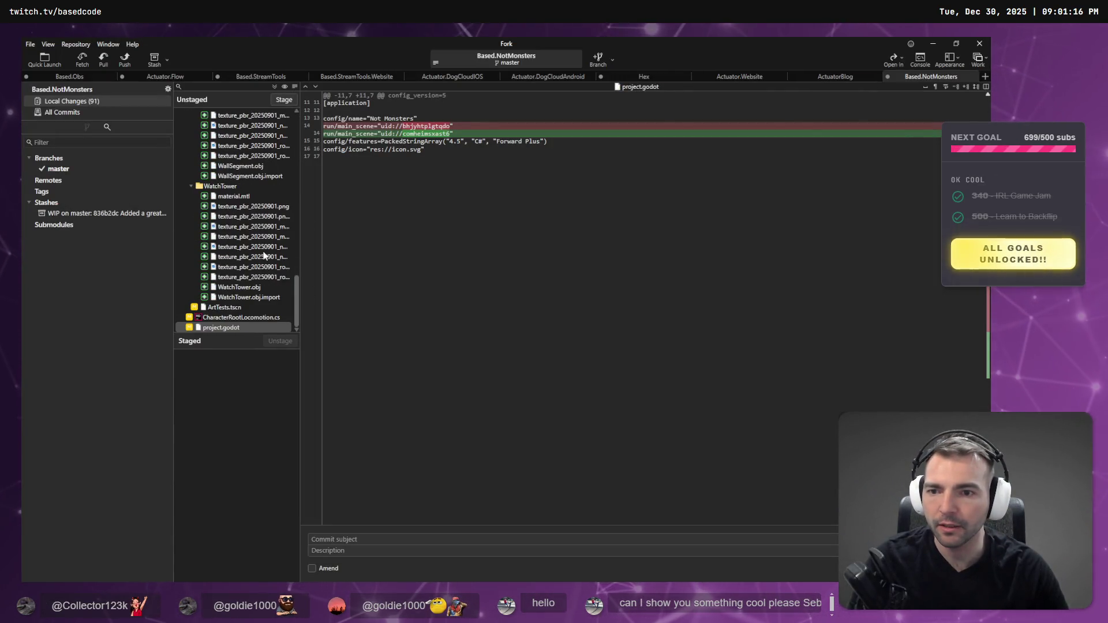
pyautogui.click(258, 317)
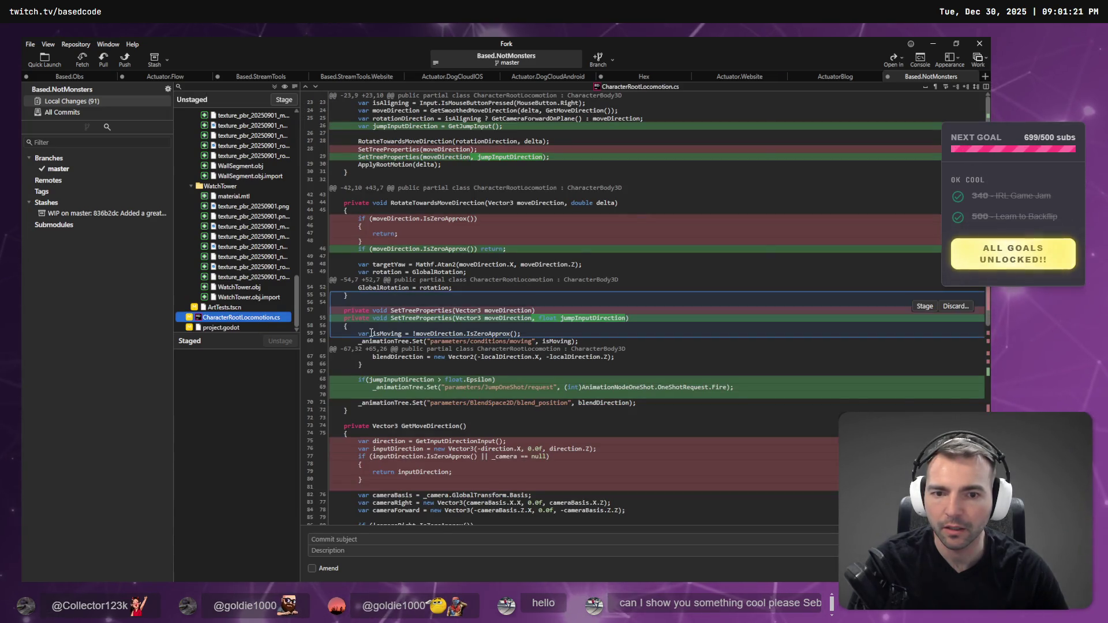
pyautogui.scroll(-8, 487, 458)
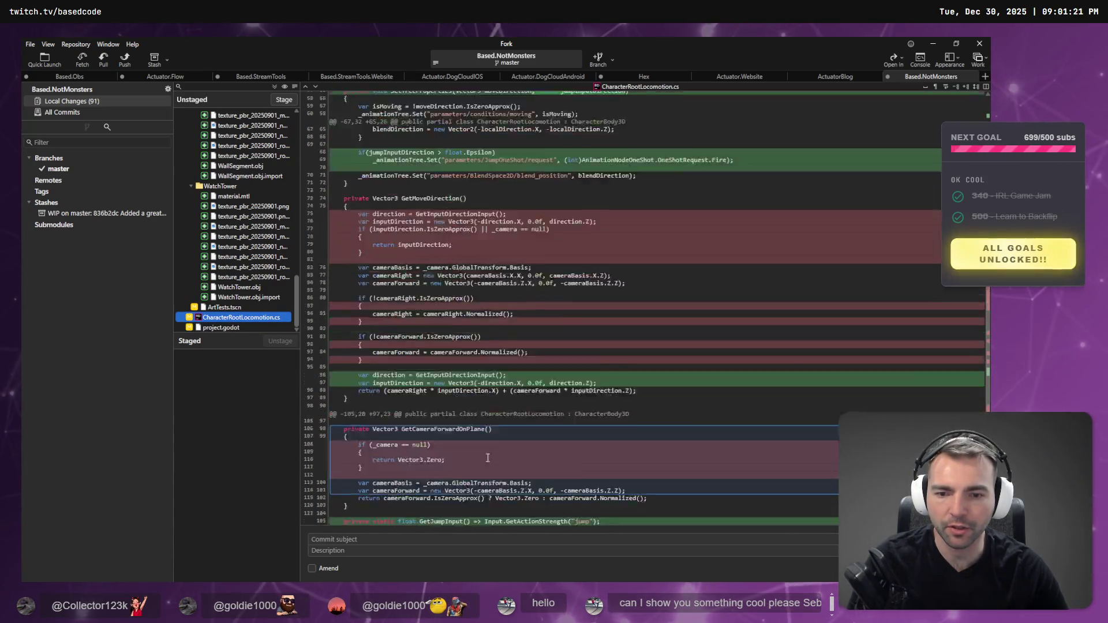
pyautogui.scroll(8, 487, 457)
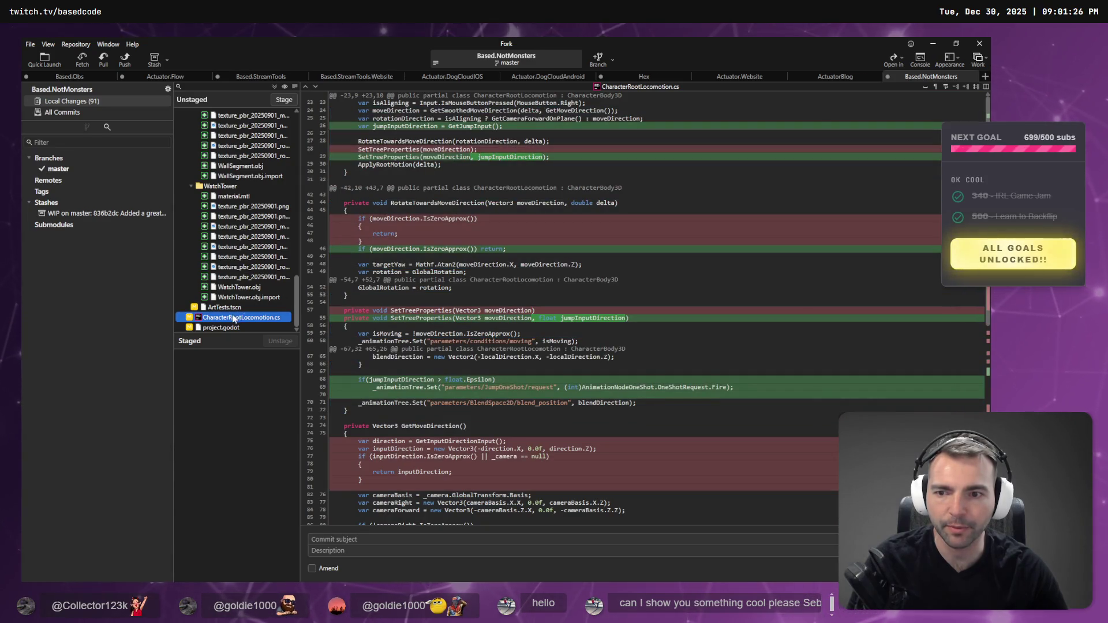
pyautogui.click(933, 45)
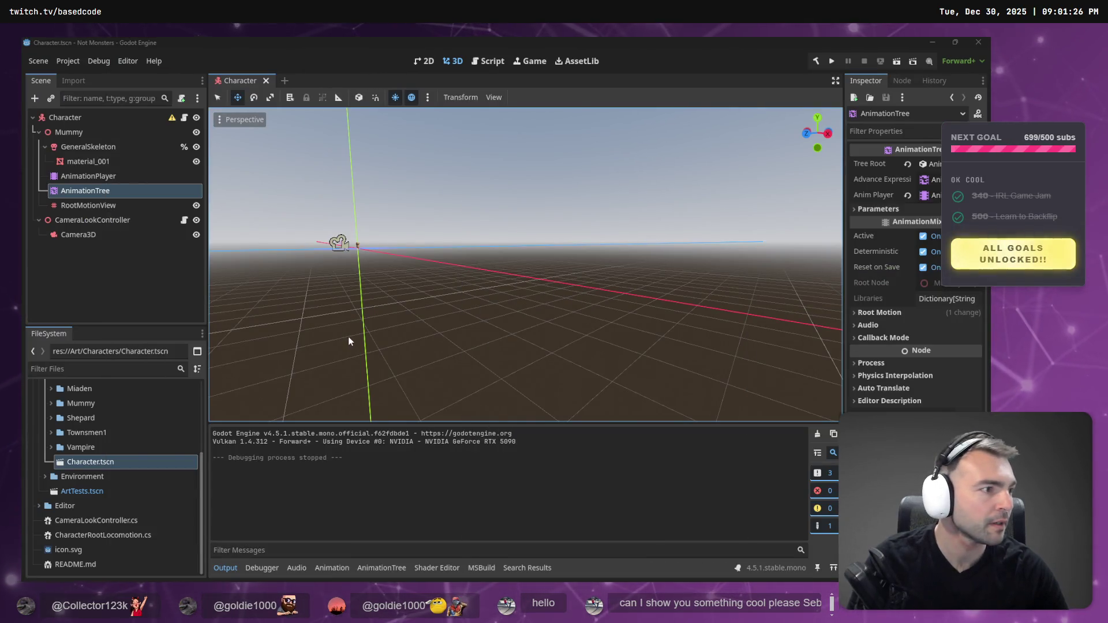
# Show the Character's AnimationTree state machine graph in an enlarged bottom panel.
pyautogui.hotkey('alt', 'Tab')
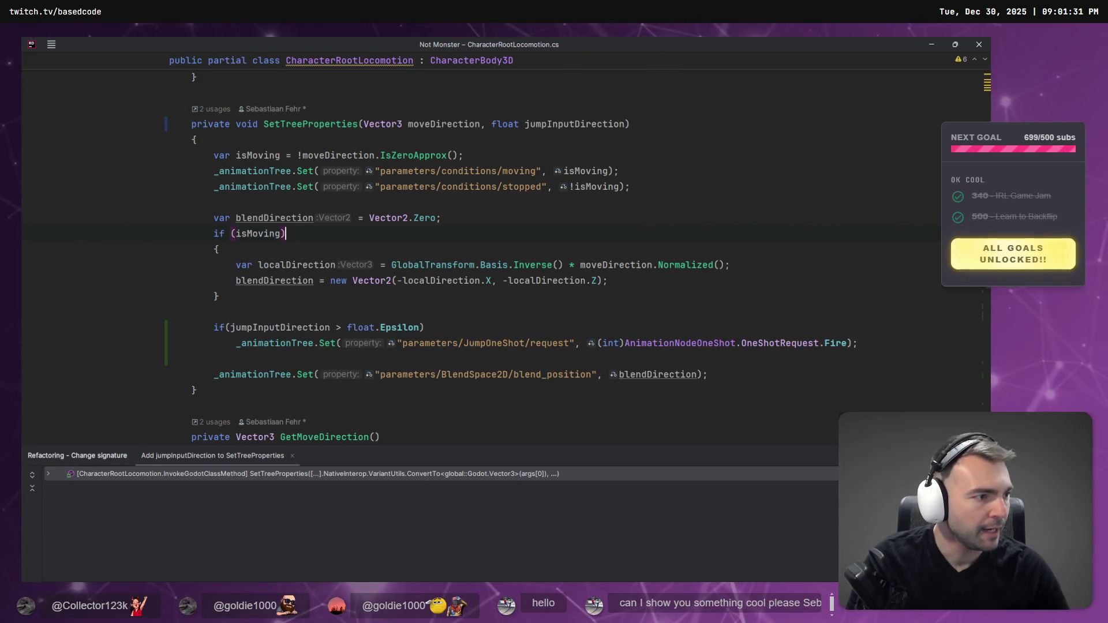
pyautogui.hotkey('alt', 'Tab')
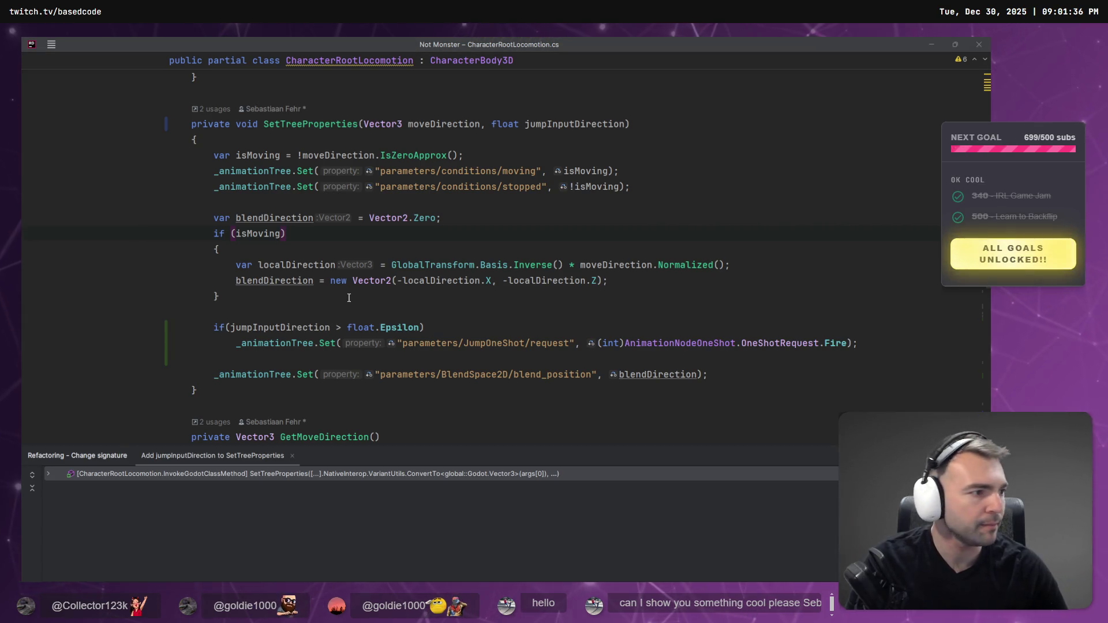
pyautogui.hotkey('alt', 'Tab')
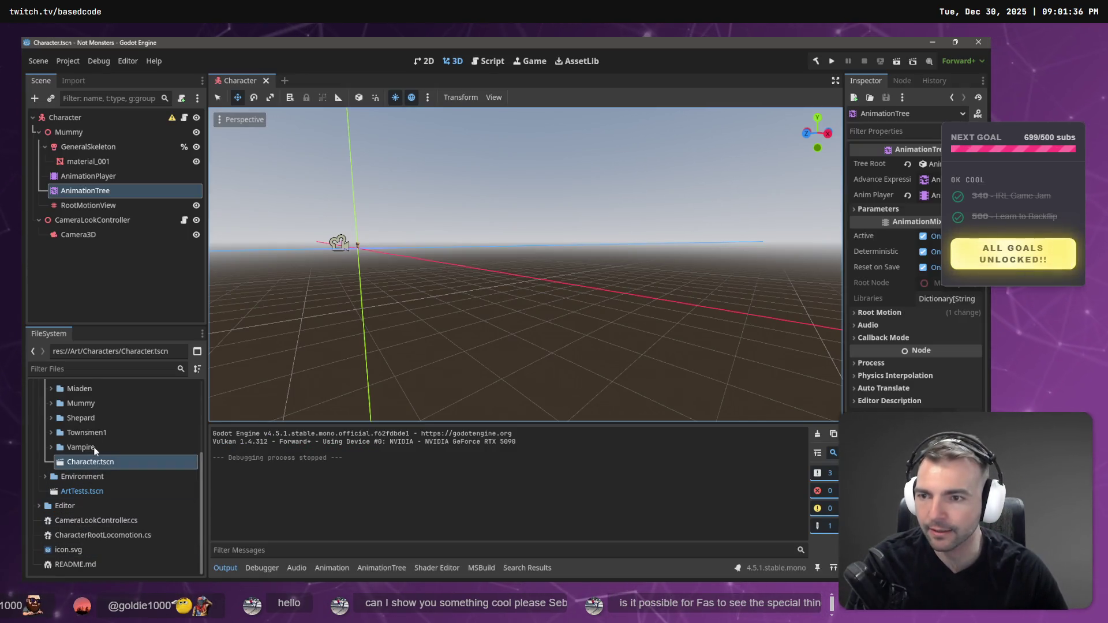
pyautogui.click(86, 176)
pyautogui.click(85, 191)
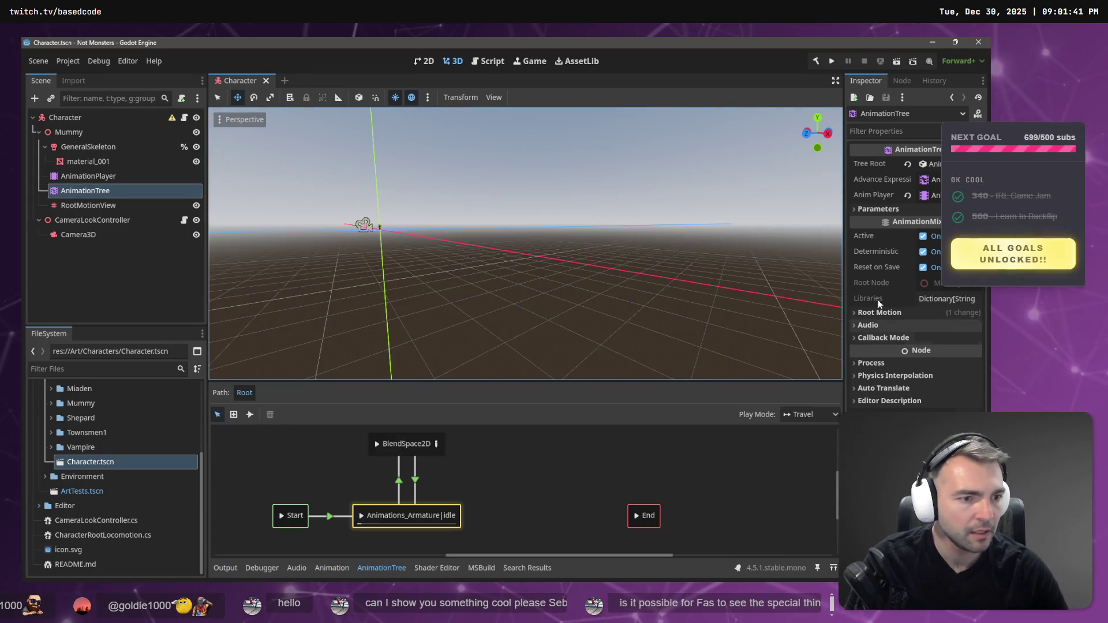
pyautogui.moveTo(479, 382); pyautogui.dragTo(479, 318)
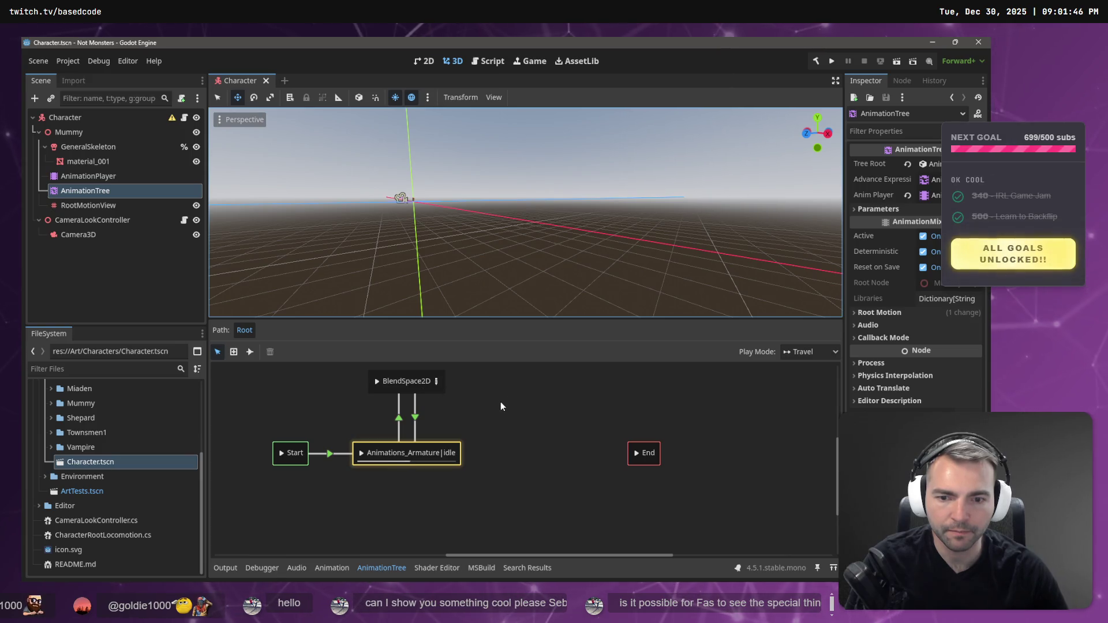
# Rename the BlendSpace2D state to Moving.
pyautogui.doubleClick(383, 381)
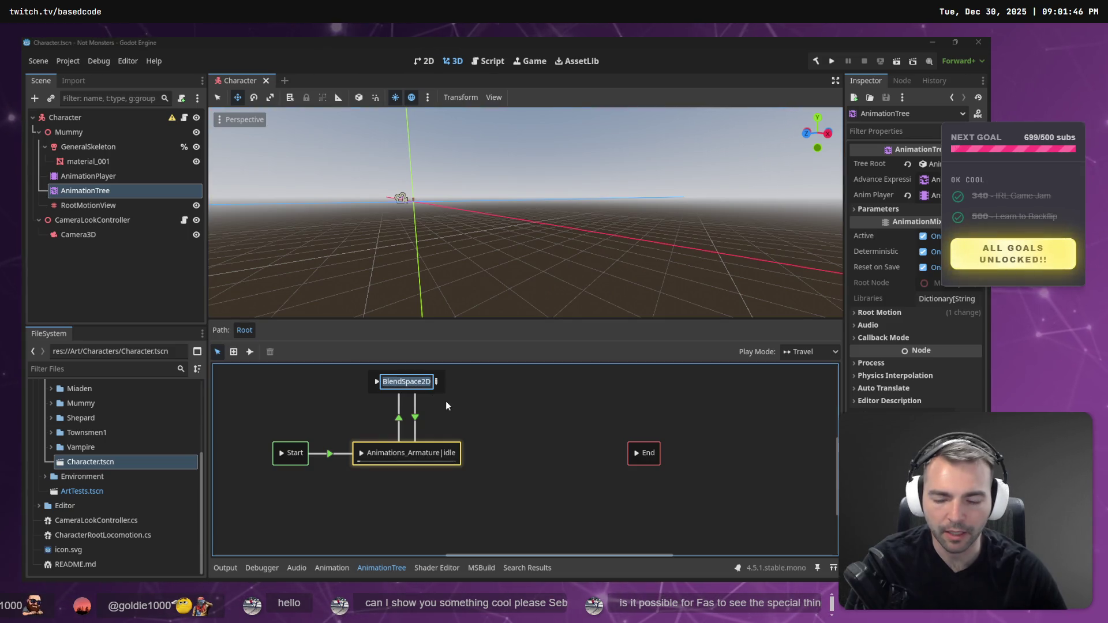
pyautogui.write('Moving')
pyautogui.press('Return')
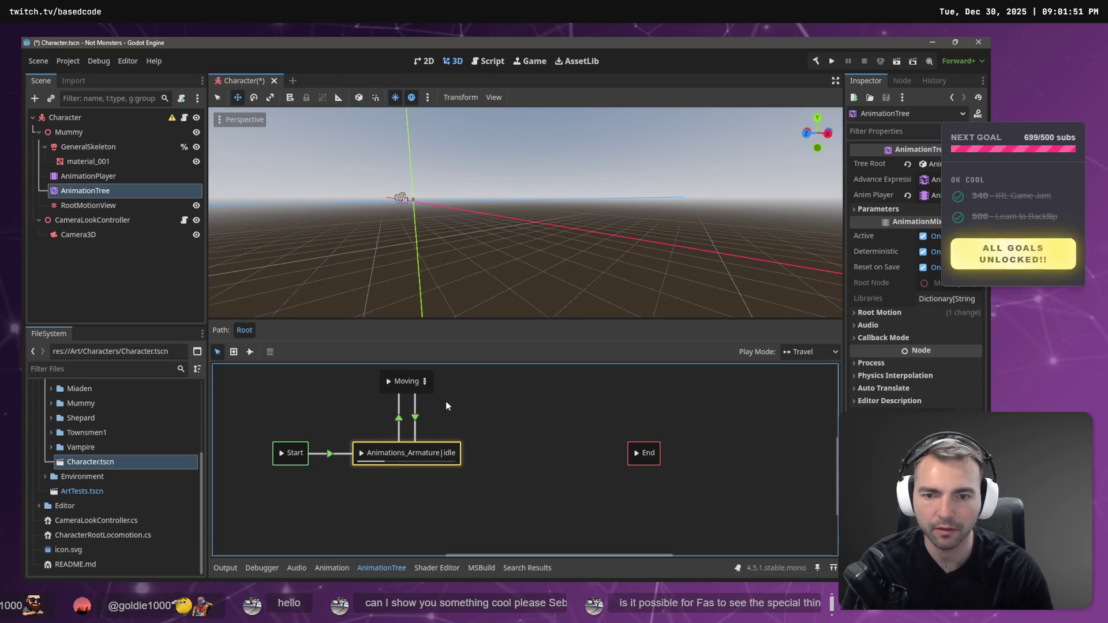
# Add the jump animation as a state named Jumping, placed right of idle.
pyautogui.rightClick(477, 402)
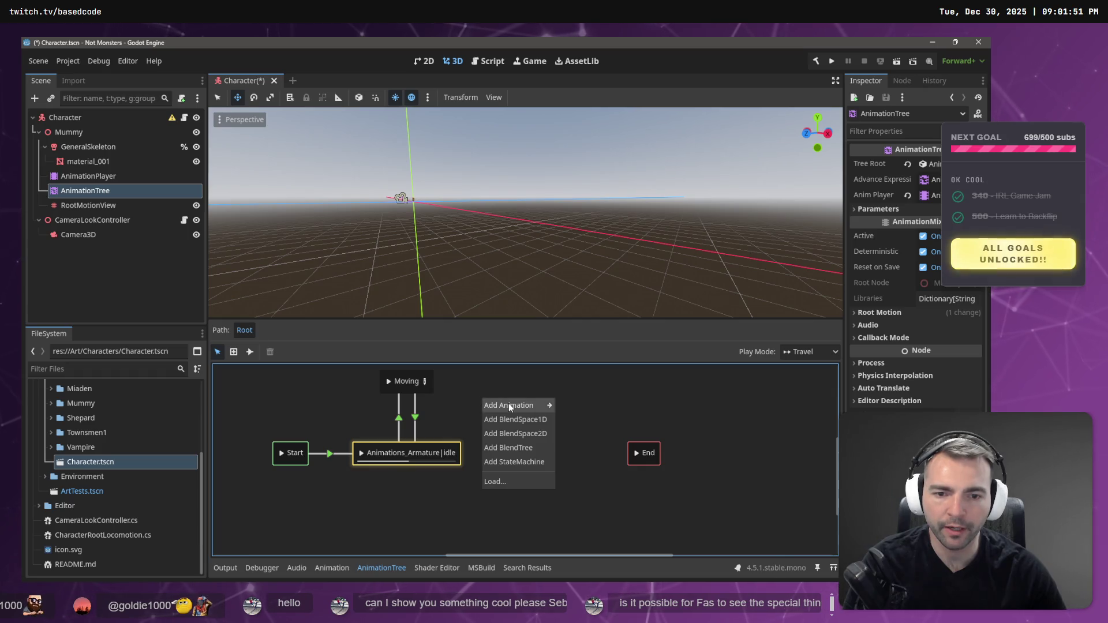
pyautogui.moveTo(507, 407)
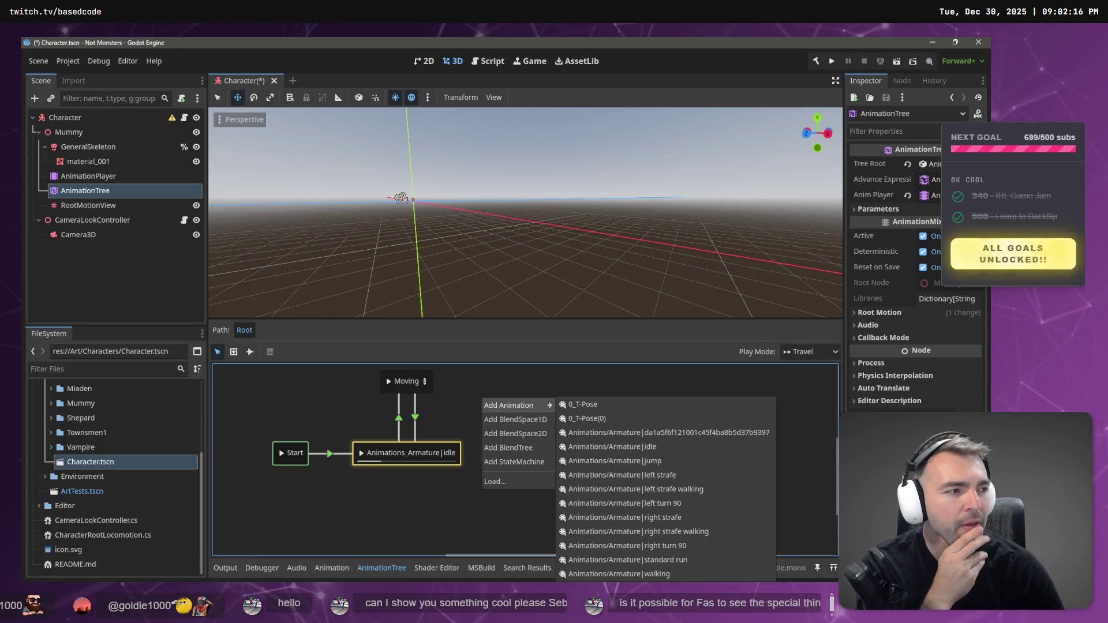
pyautogui.click(646, 461)
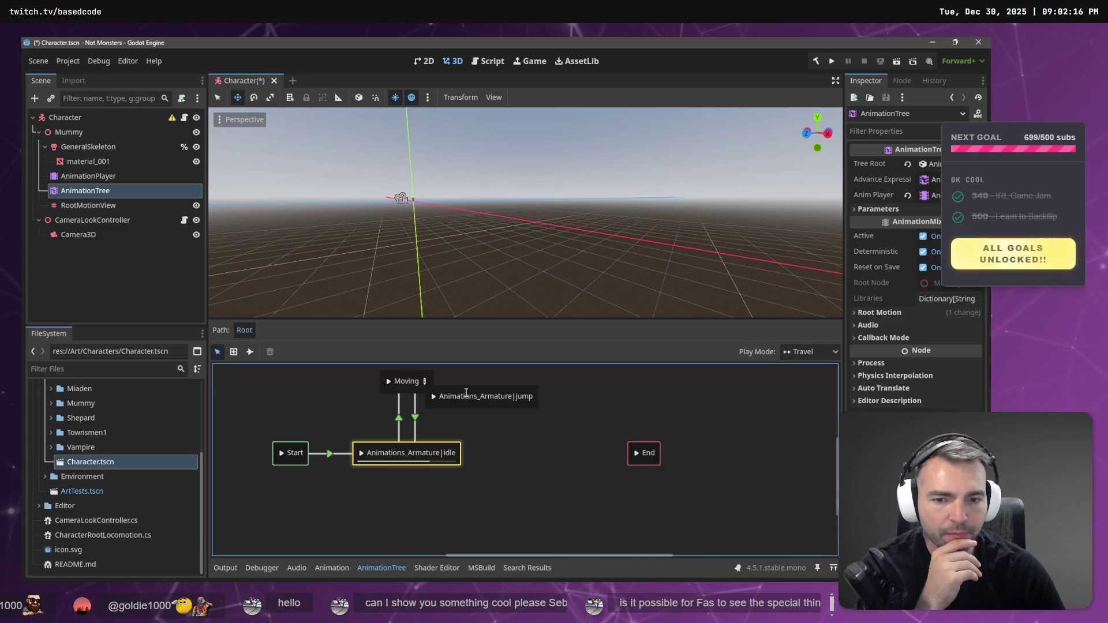
pyautogui.doubleClick(469, 396)
pyautogui.write('ju')
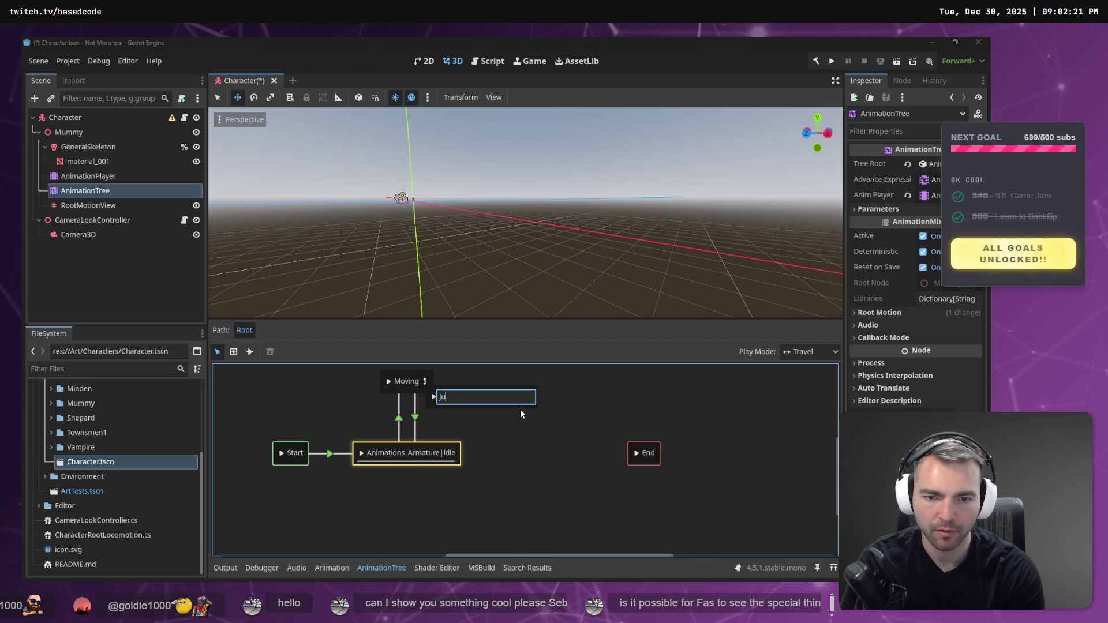
pyautogui.write('mping')
pyautogui.press('Return')
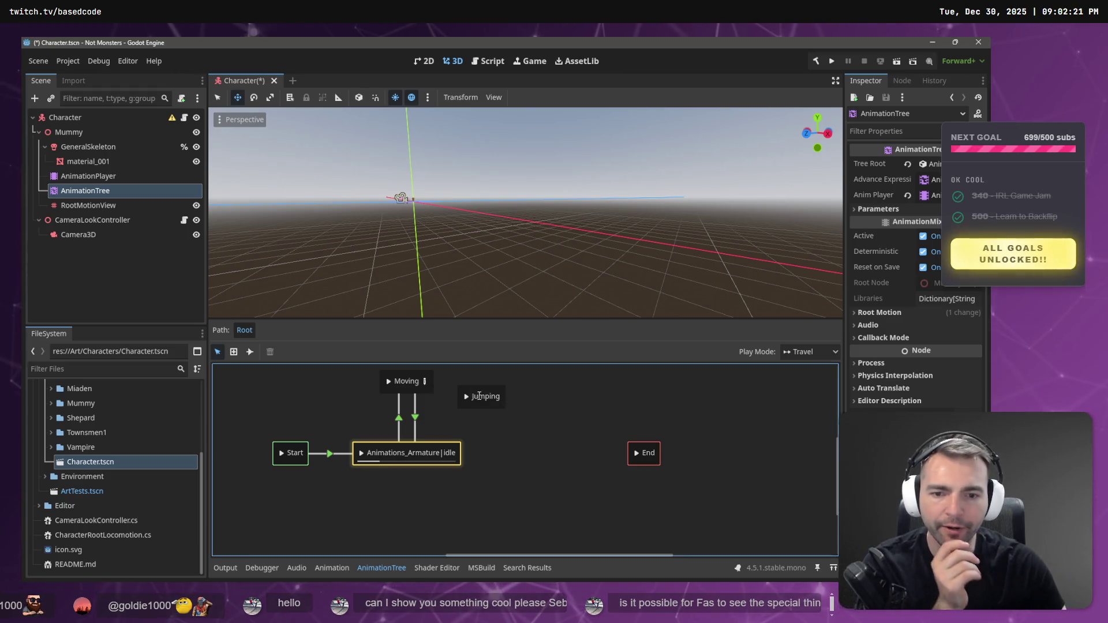
pyautogui.doubleClick(479, 396)
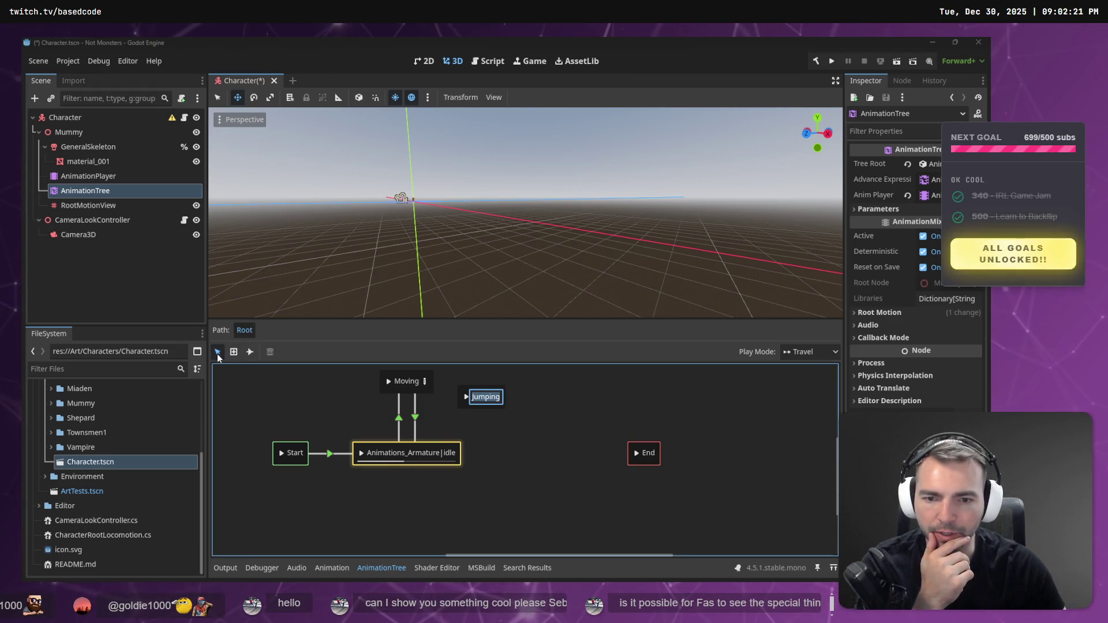
pyautogui.click(502, 433)
pyautogui.moveTo(504, 389); pyautogui.dragTo(540, 445)
# Rename the idle state to Idle and frame GeneralSkeleton in the viewport.
pyautogui.doubleClick(449, 453)
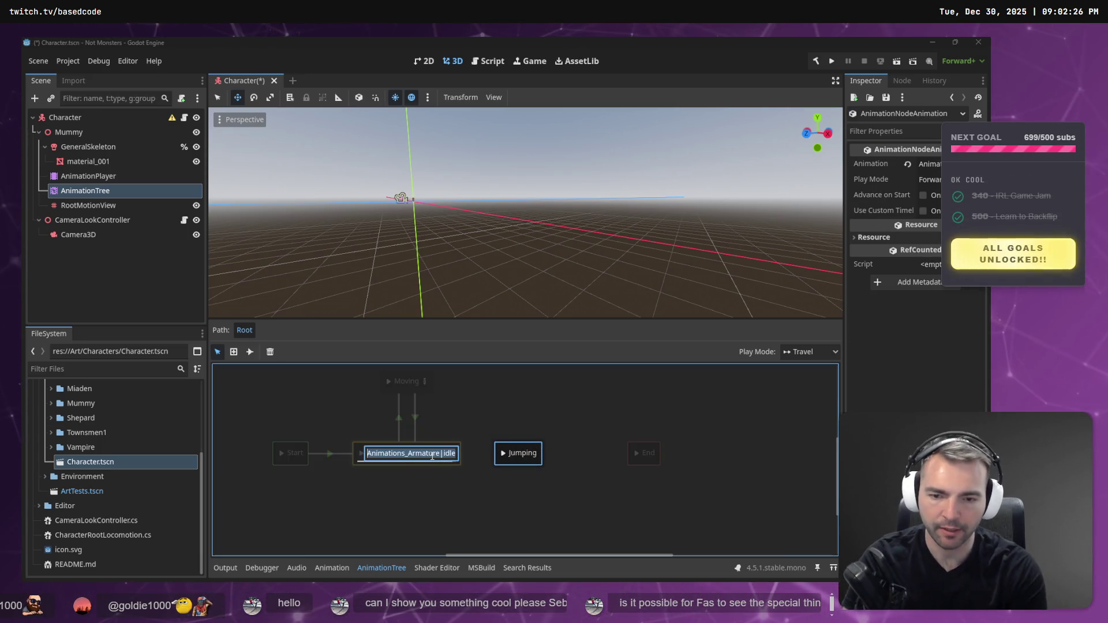
pyautogui.write('Idle')
pyautogui.press('Return')
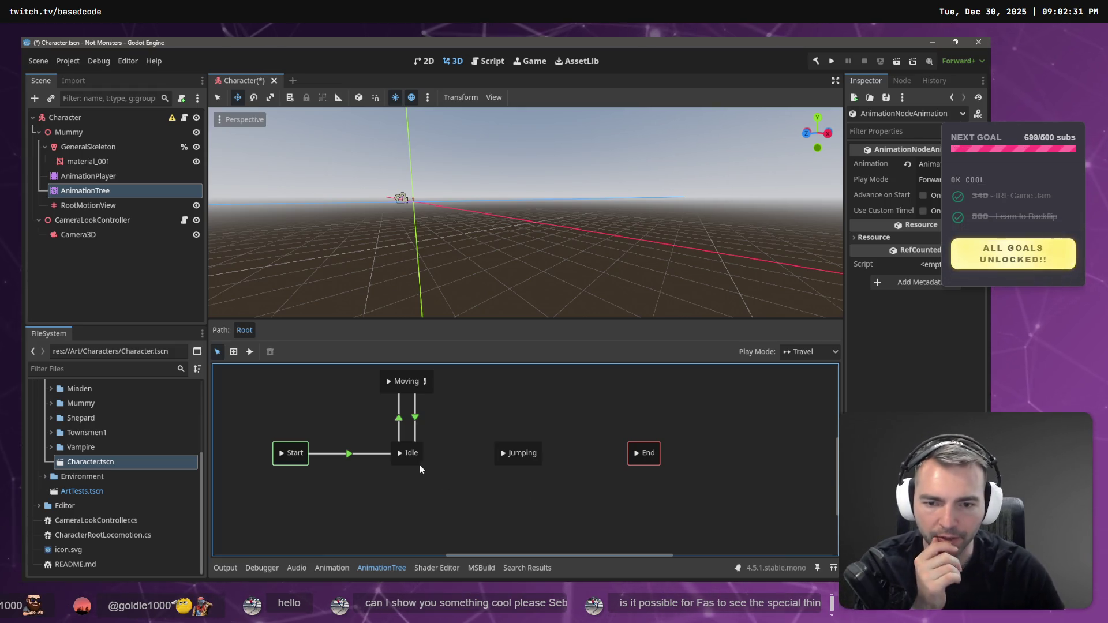
pyautogui.click(400, 453)
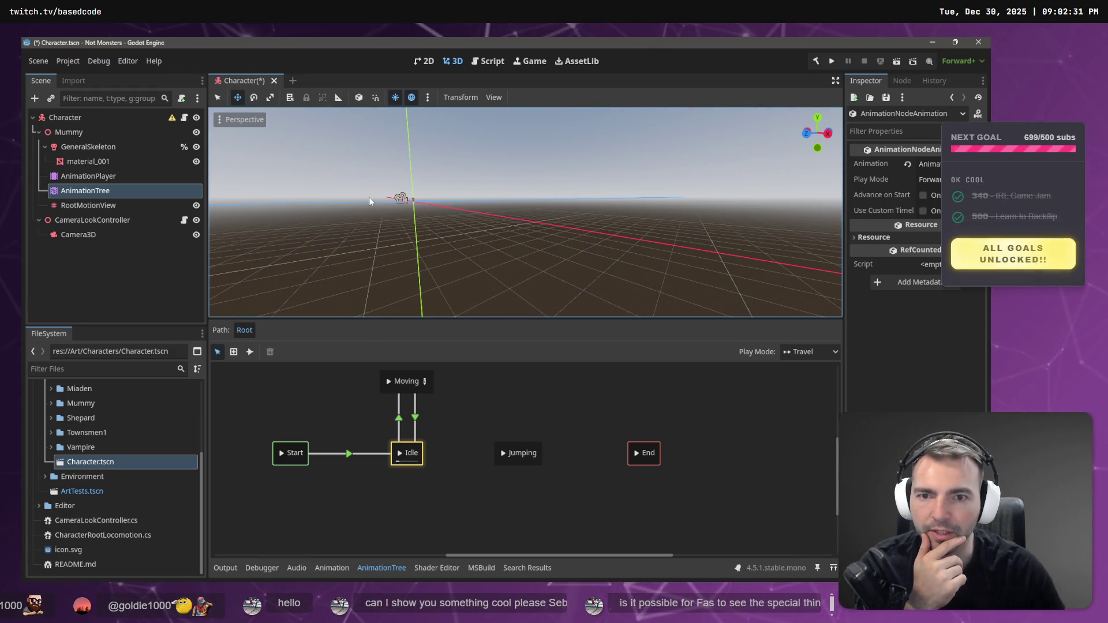
pyautogui.doubleClick(88, 147)
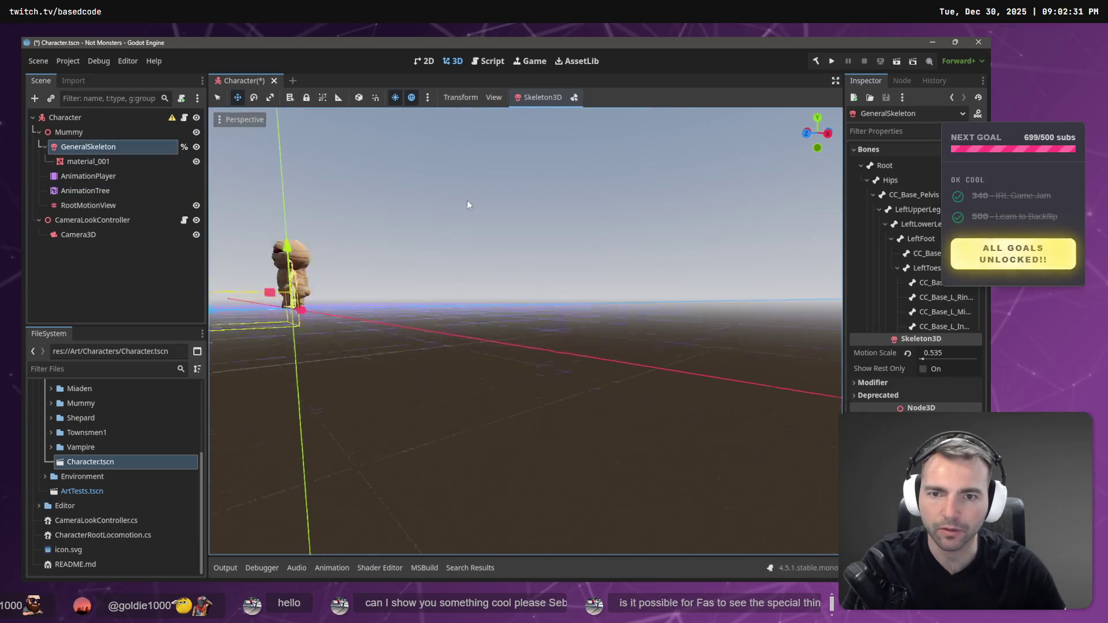
# Orbit the viewport to look down on the mummy and reopen the AnimationTree graph.
pyautogui.scroll(-10, 589, 251)
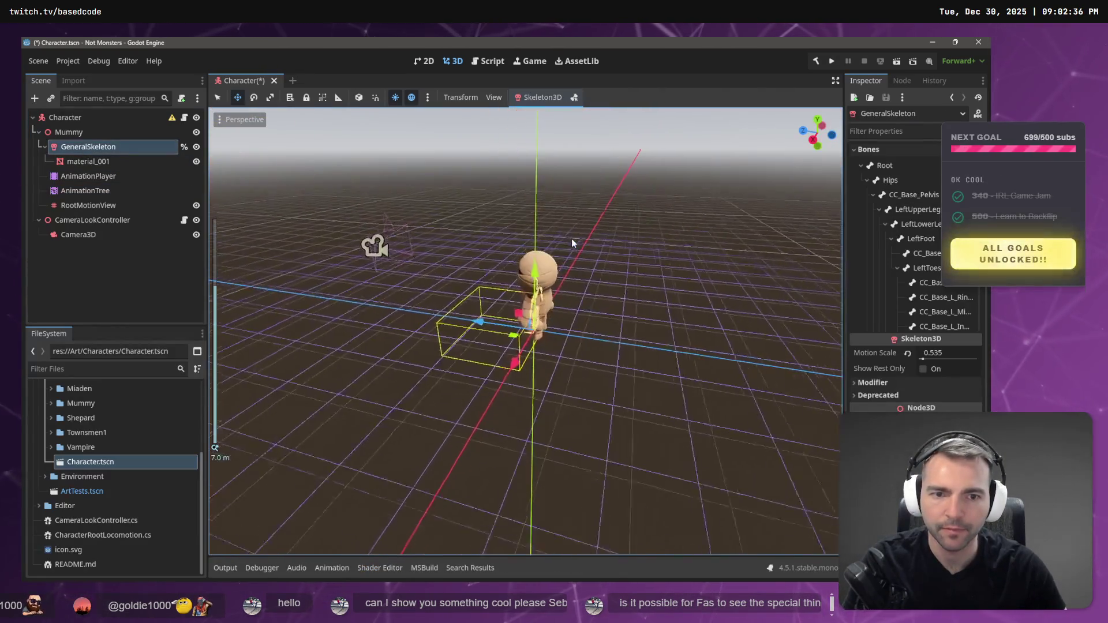
pyautogui.scroll(5, 526, 329)
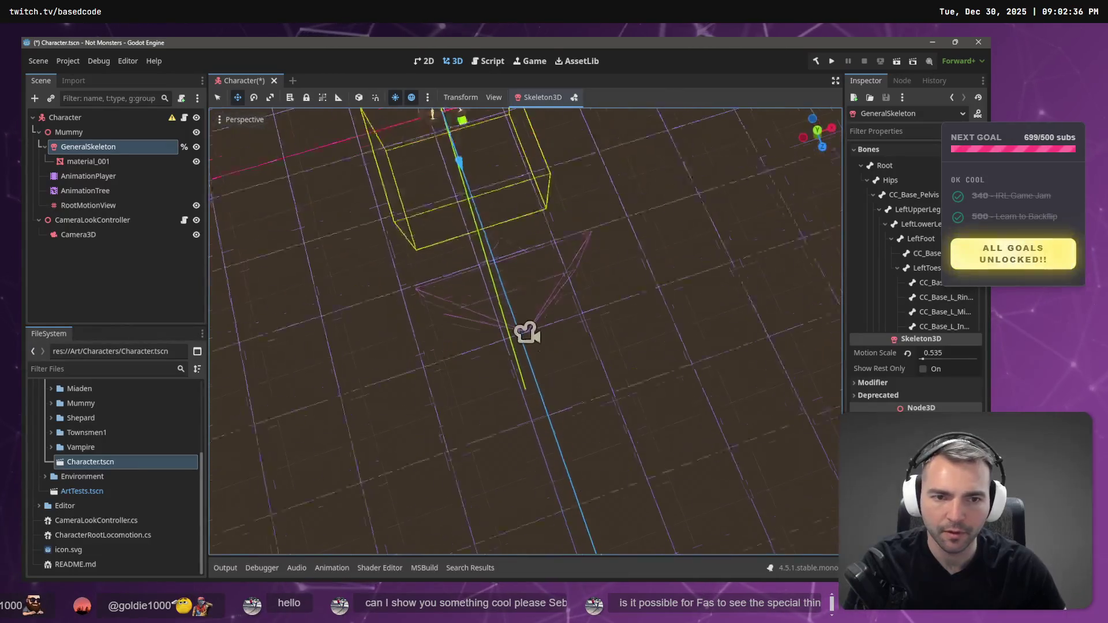
pyautogui.press('KP_1')
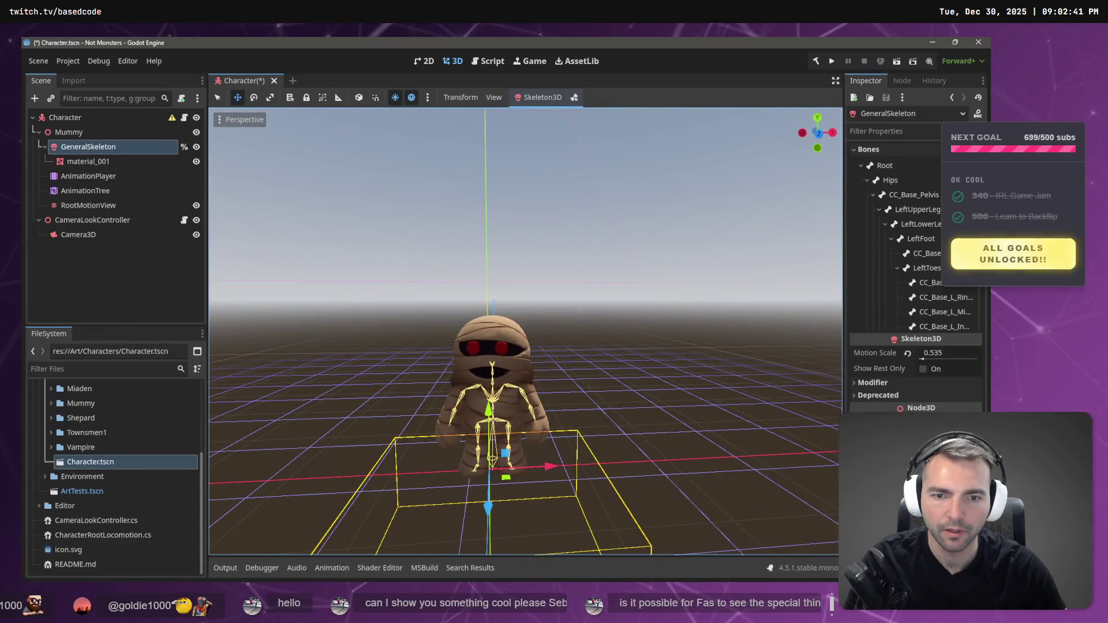
pyautogui.press('KP_8')
pyautogui.press('KP_8')
pyautogui.press('KP_4')
pyautogui.press('KP_4')
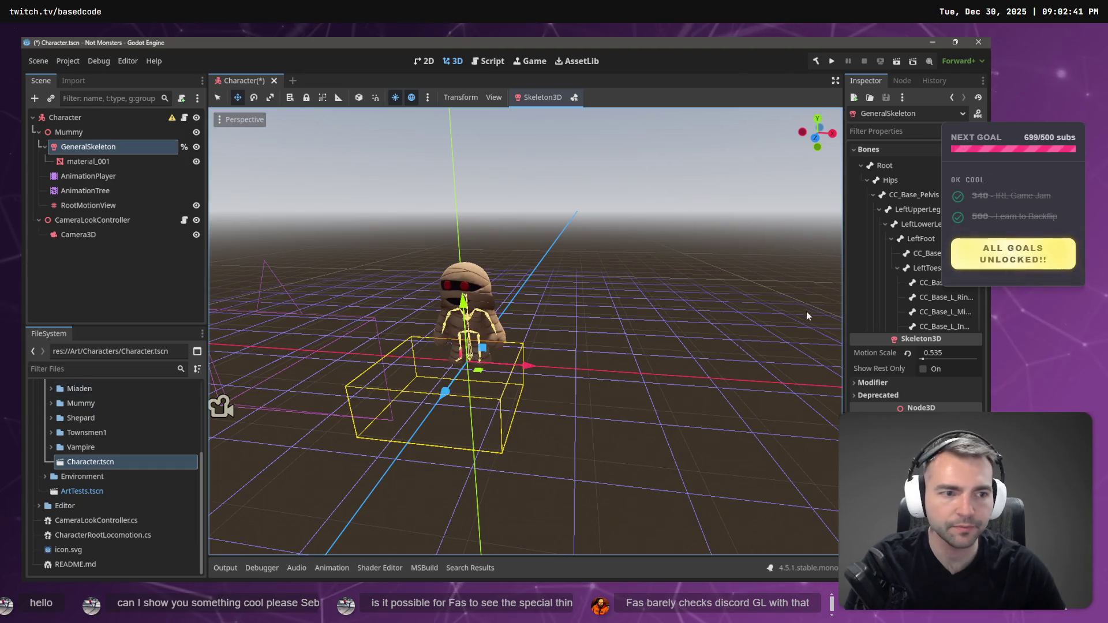
pyautogui.click(85, 190)
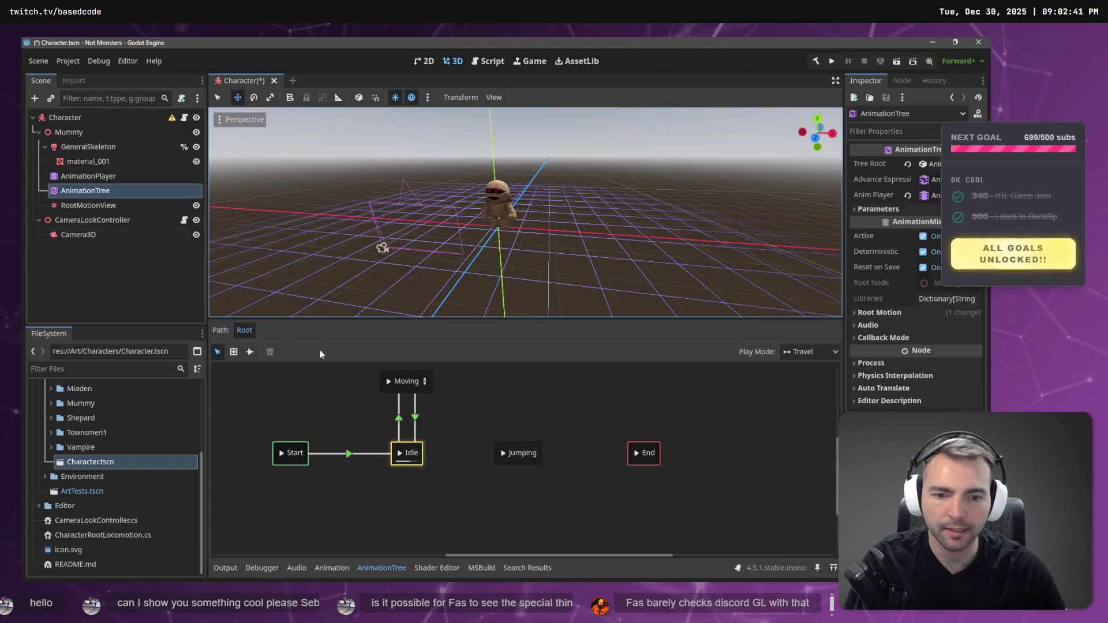
# Preview travelling from Idle to Moving, then to Jumping, in the state machine.
pyautogui.click(388, 382)
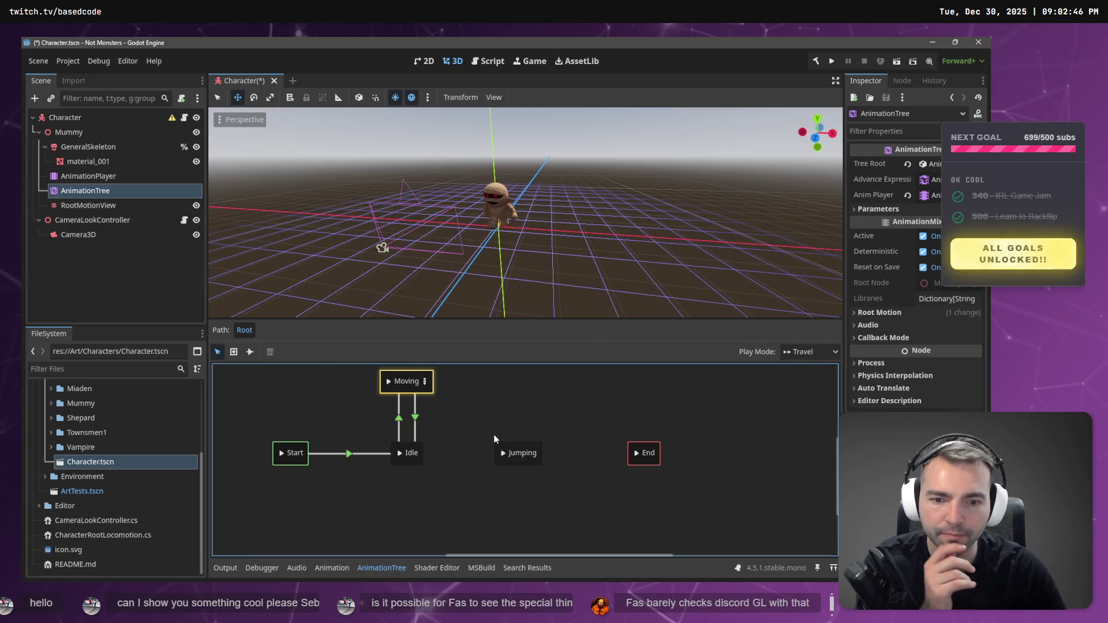
pyautogui.click(503, 454)
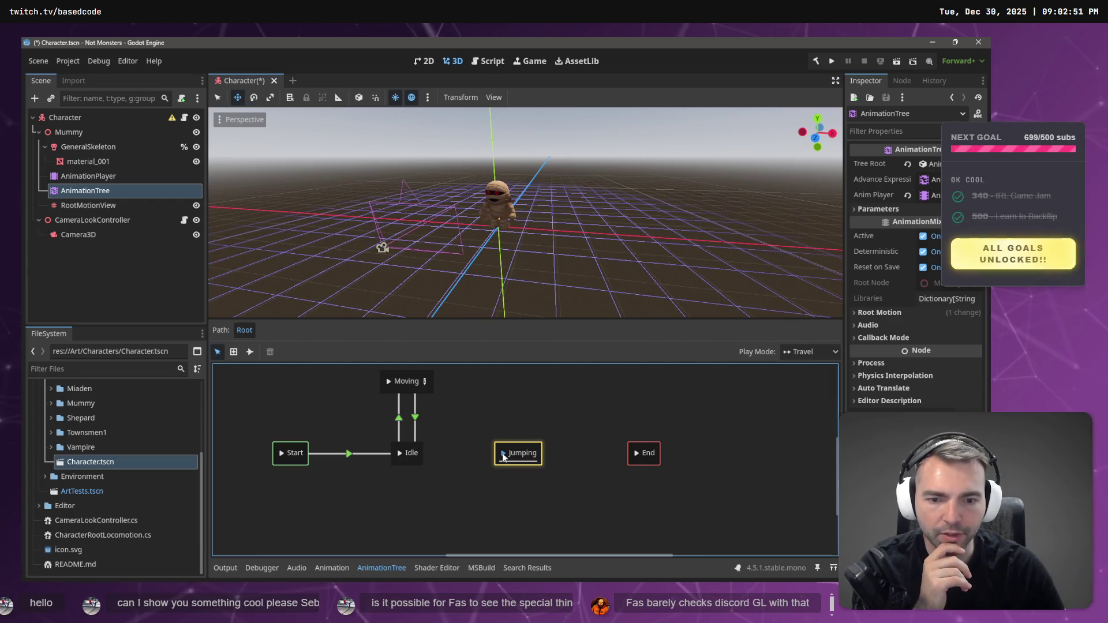
pyautogui.click(499, 457)
pyautogui.click(515, 483)
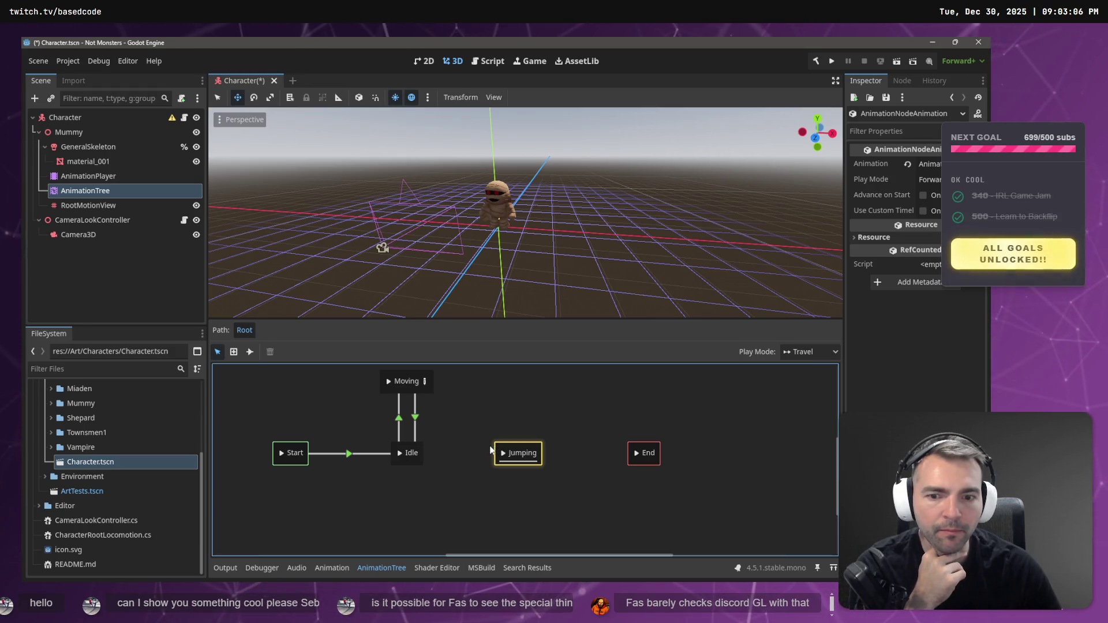
pyautogui.click(250, 352)
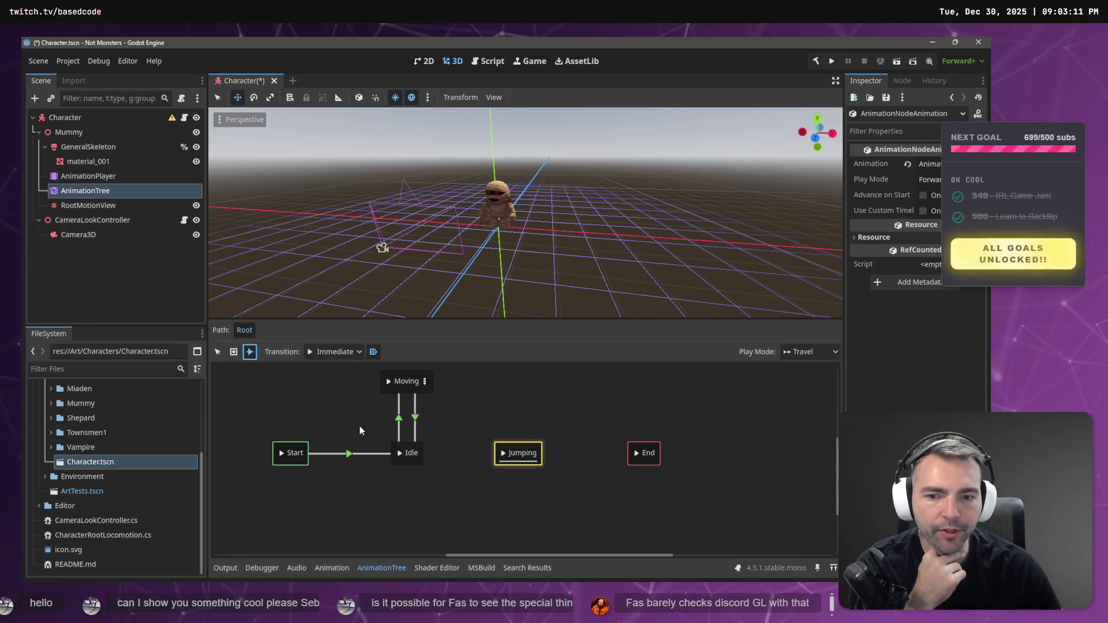
# Drag a transition from the Idle state to the Jumping state.
pyautogui.moveTo(408, 451); pyautogui.dragTo(517, 453)
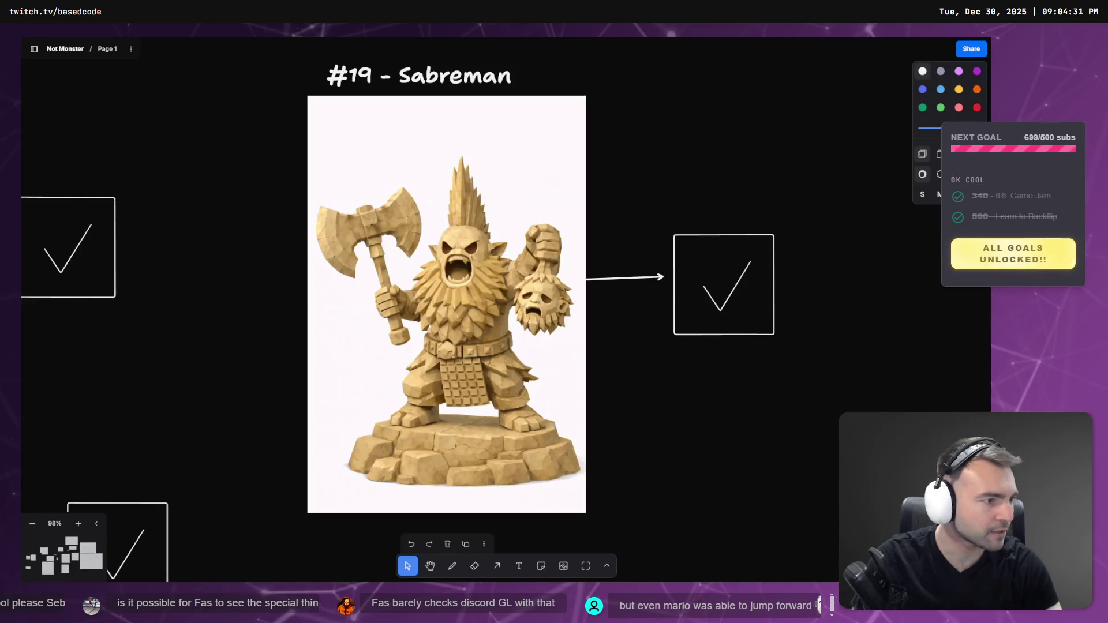
# Zoom and pan the tldraw board to an empty patch of canvas.
pyautogui.scroll(-10, 750, 262)
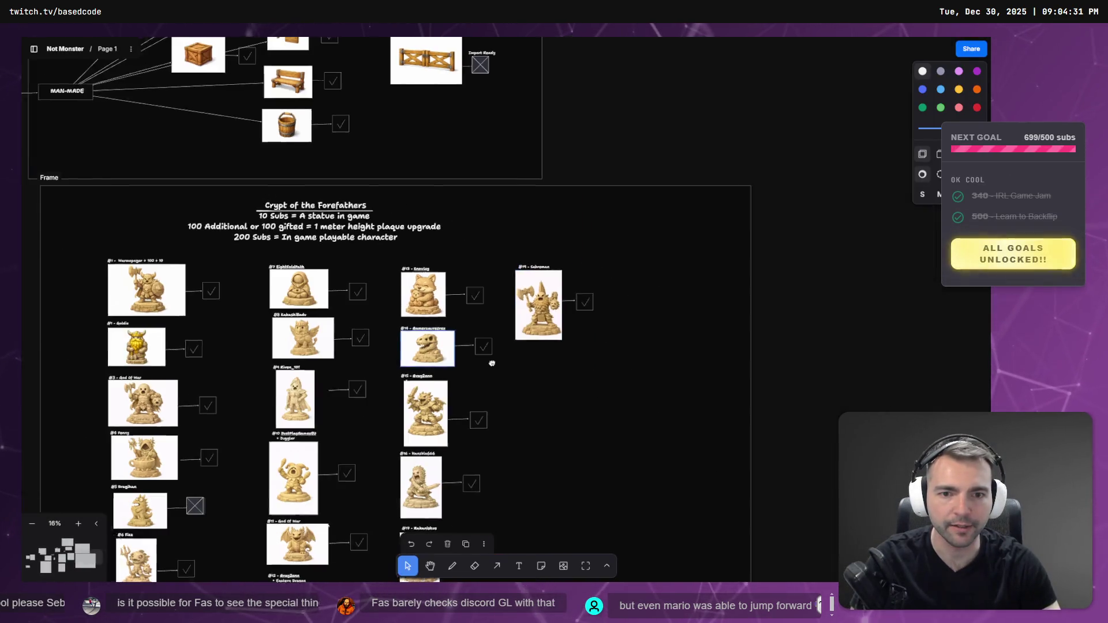
pyautogui.scroll(5, 488, 318)
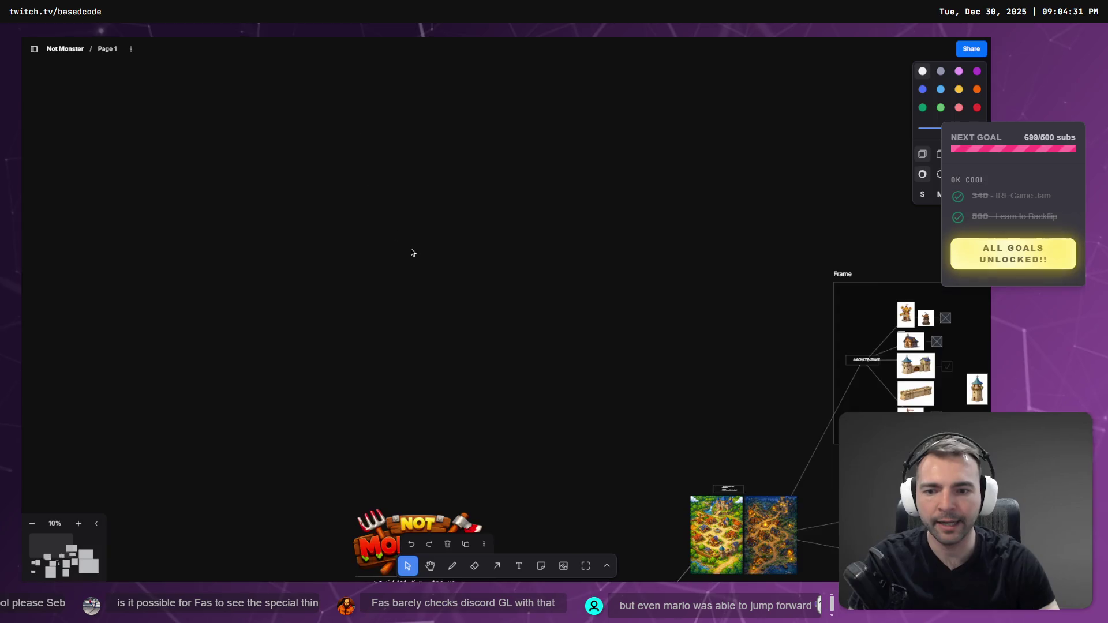
pyautogui.moveTo(410, 250); pyautogui.dragTo(633, 339)
pyautogui.scroll(-5, 499, 533)
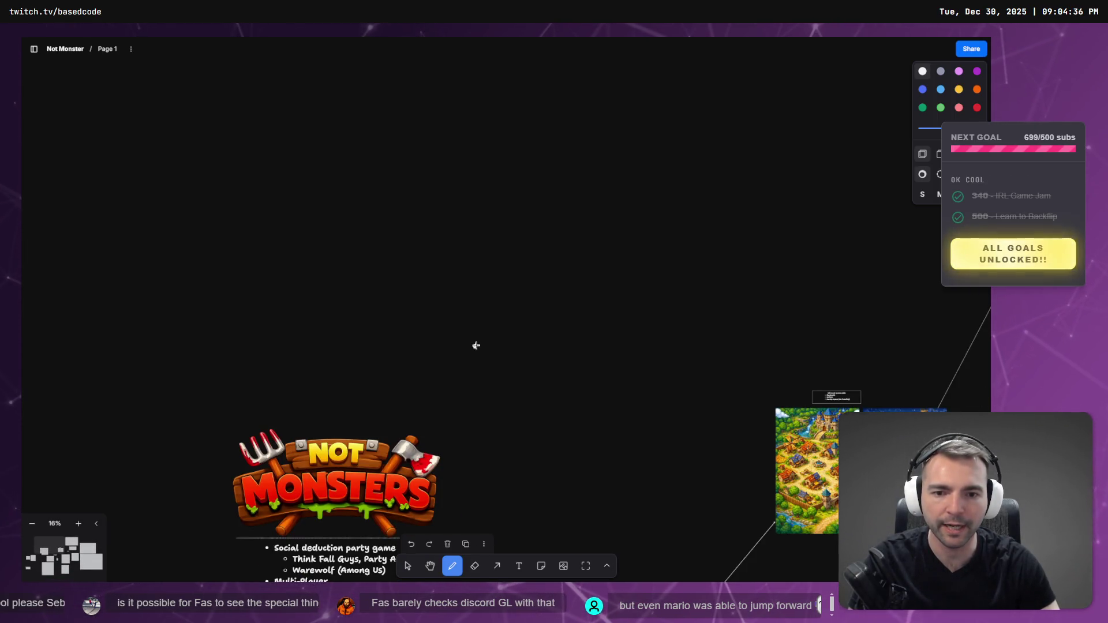
pyautogui.scroll(10, 475, 304)
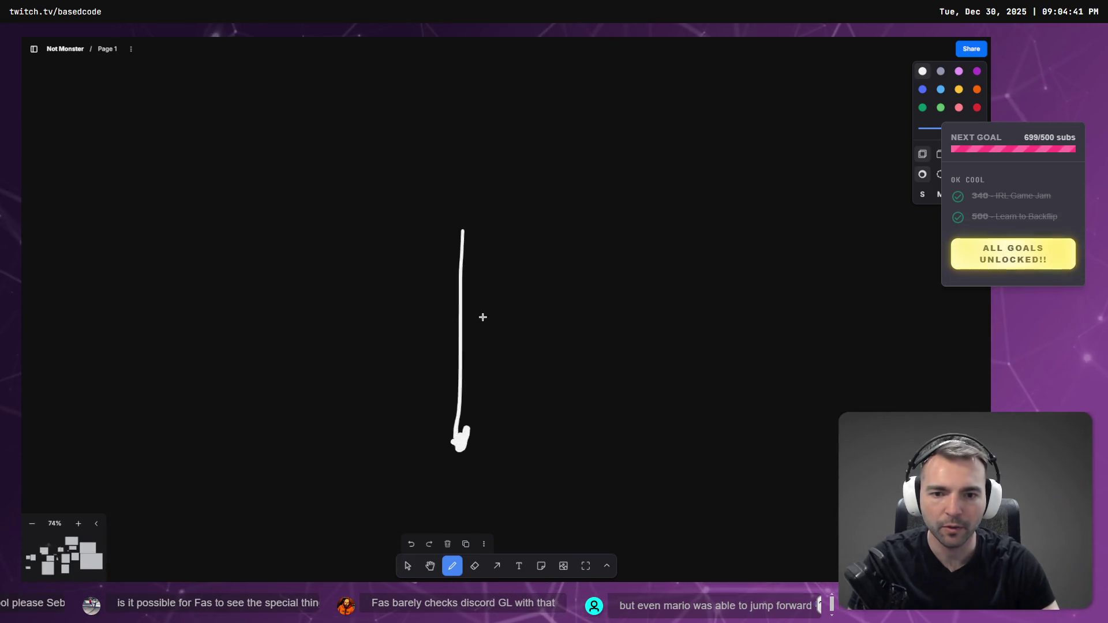
# Sketch a flat ground line and jump arcs with the pen, undoing stray strokes.
pyautogui.moveTo(458, 215)
pyautogui.mouseDown()
pyautogui.moveTo(441, 450)
pyautogui.moveTo(441, 213)
pyautogui.moveTo(437, 443)
pyautogui.mouseUp()
pyautogui.hotkey('ctrl', 'z')
pyautogui.hotkey('ctrl', 'z')
pyautogui.hotkey('ctrl', 'z')
pyautogui.moveTo(245, 414)
pyautogui.mouseDown()
pyautogui.moveTo(400, 434)
pyautogui.moveTo(477, 344)
pyautogui.moveTo(524, 326)
pyautogui.moveTo(573, 344)
pyautogui.moveTo(644, 448)
pyautogui.mouseUp()
pyautogui.moveTo(386, 428)
pyautogui.mouseDown()
pyautogui.moveTo(502, 299)
pyautogui.moveTo(665, 407)
pyautogui.mouseUp()
pyautogui.hotkey('ctrl', 'z')
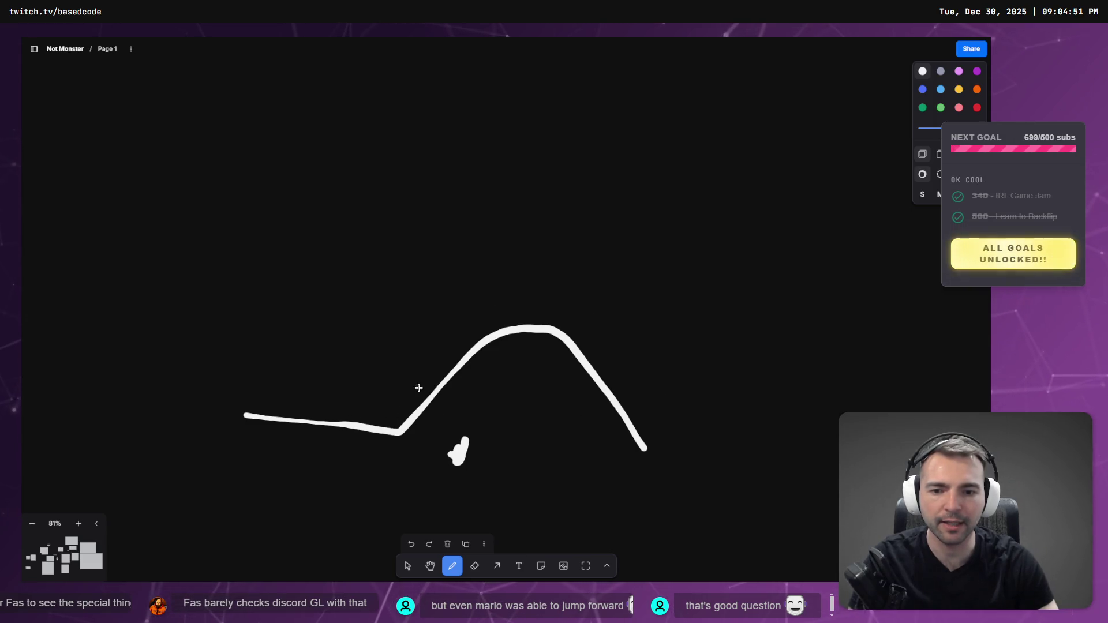
pyautogui.hotkey('ctrl', 'z')
pyautogui.moveTo(249, 401)
pyautogui.mouseDown()
pyautogui.moveTo(358, 405)
pyautogui.moveTo(508, 288)
pyautogui.mouseUp()
# Draw more rising, bent and wavy jump-path strokes, undoing each attempt.
pyautogui.hotkey('ctrl', 'z')
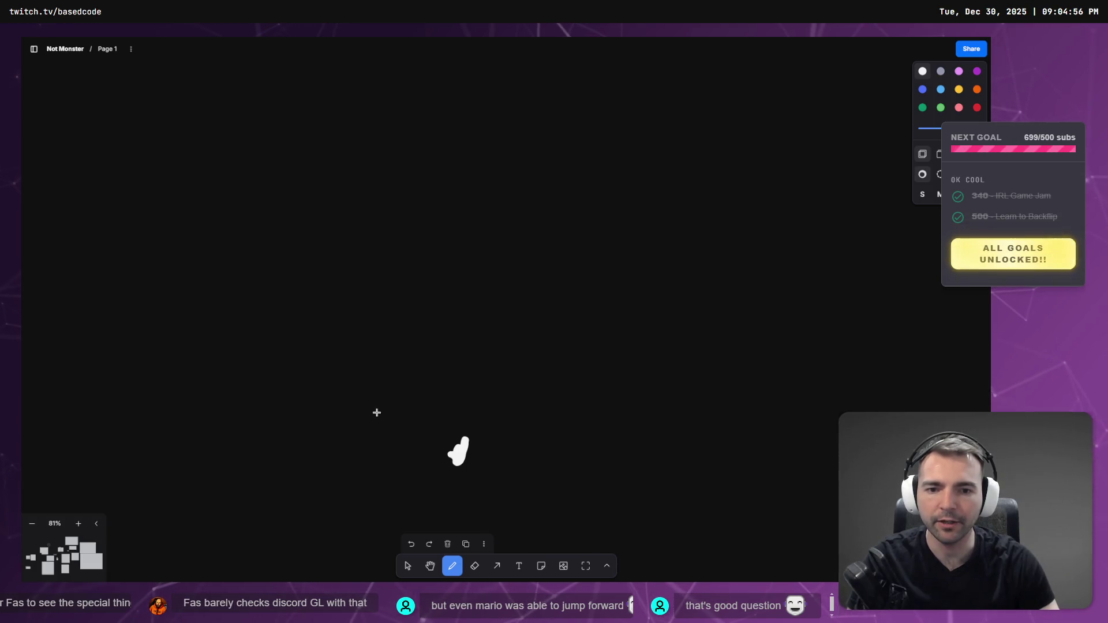
pyautogui.moveTo(370, 428); pyautogui.dragTo(450, 312)
pyautogui.hotkey('ctrl', 'z')
pyautogui.moveTo(535, 471)
pyautogui.mouseDown()
pyautogui.moveTo(548, 322)
pyautogui.moveTo(477, 255)
pyautogui.moveTo(437, 171)
pyautogui.mouseUp()
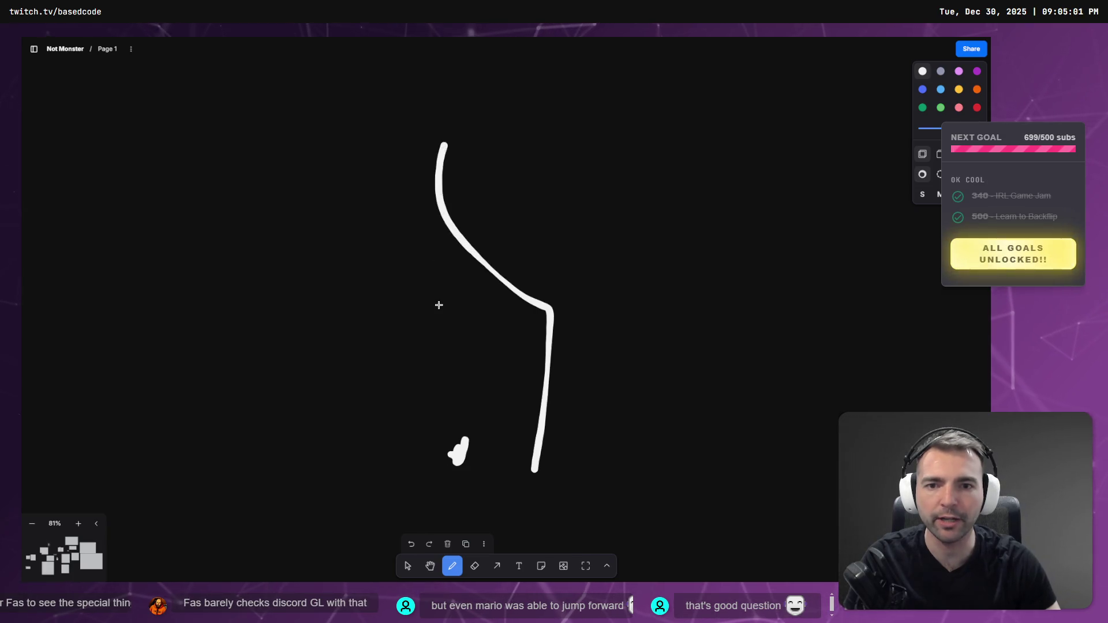
pyautogui.hotkey('ctrl', 'z')
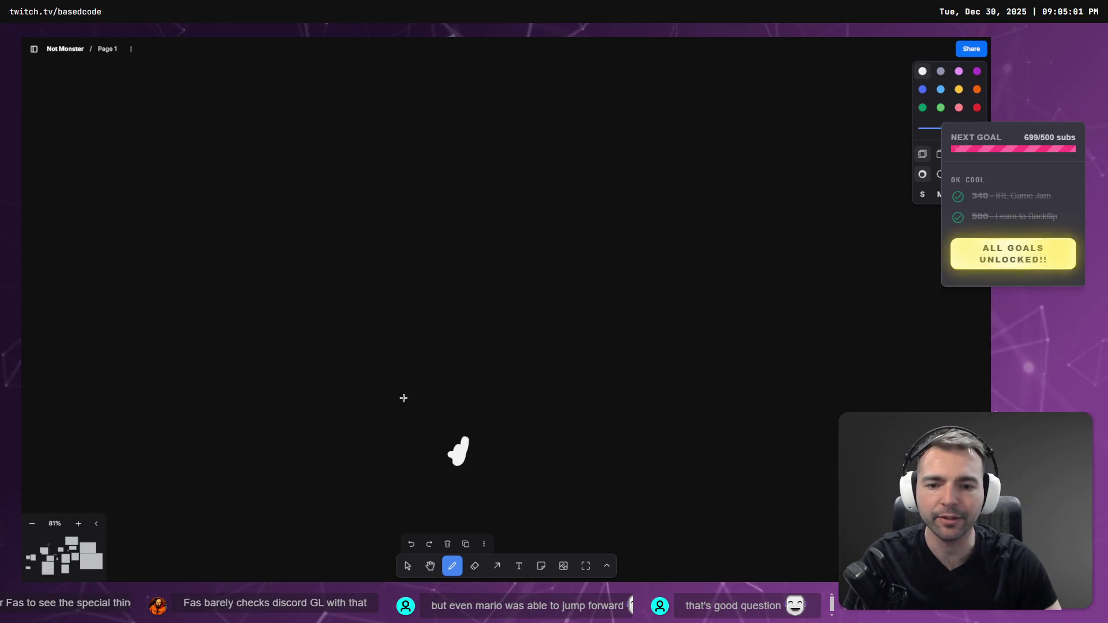
pyautogui.moveTo(190, 392); pyautogui.dragTo(325, 390)
pyautogui.hotkey('ctrl', 'z')
pyautogui.moveTo(201, 385); pyautogui.dragTo(353, 383)
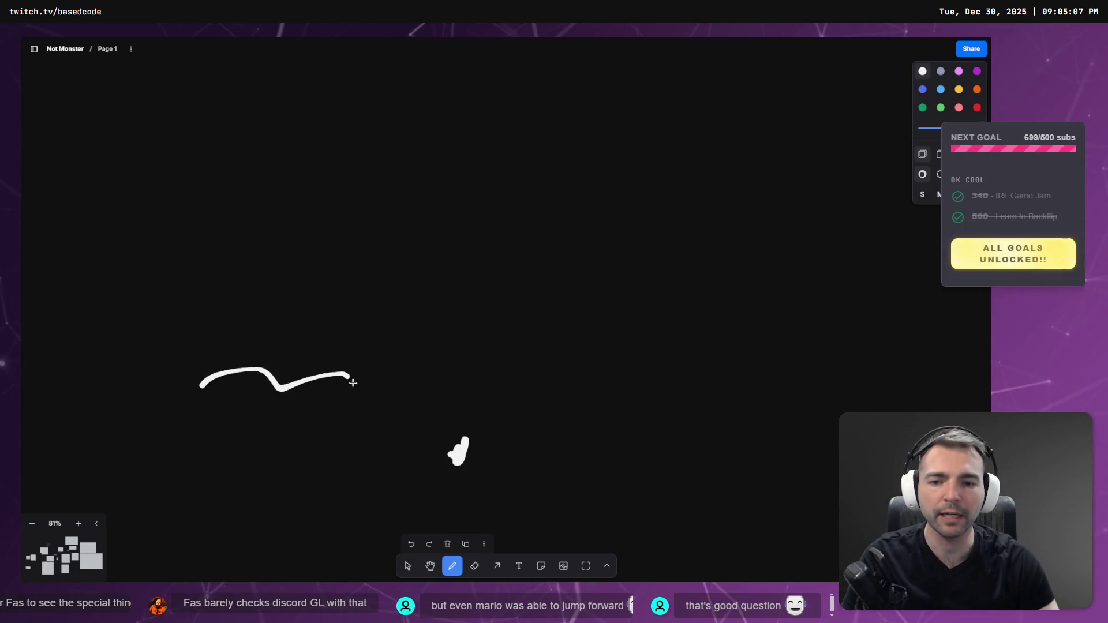
pyautogui.moveTo(510, 410)
pyautogui.mouseDown()
pyautogui.moveTo(660, 314)
pyautogui.moveTo(791, 346)
pyautogui.mouseUp()
# Undo the remaining sketch strokes and switch back to Godot.
pyautogui.hotkey('ctrl', 'z')
pyautogui.moveTo(410, 365)
pyautogui.mouseDown()
pyautogui.moveTo(420, 232)
pyautogui.moveTo(425, 312)
pyautogui.mouseUp()
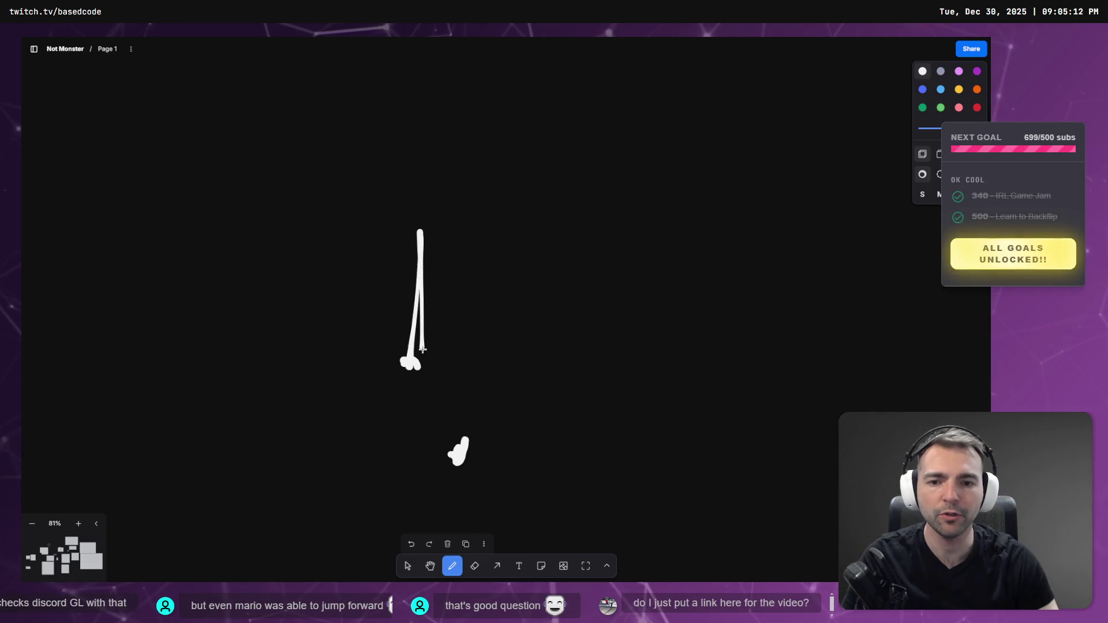
pyautogui.hotkey('ctrl', 'z')
pyautogui.hotkey('ctrl', 'z')
pyautogui.hotkey('alt', 'Tab')
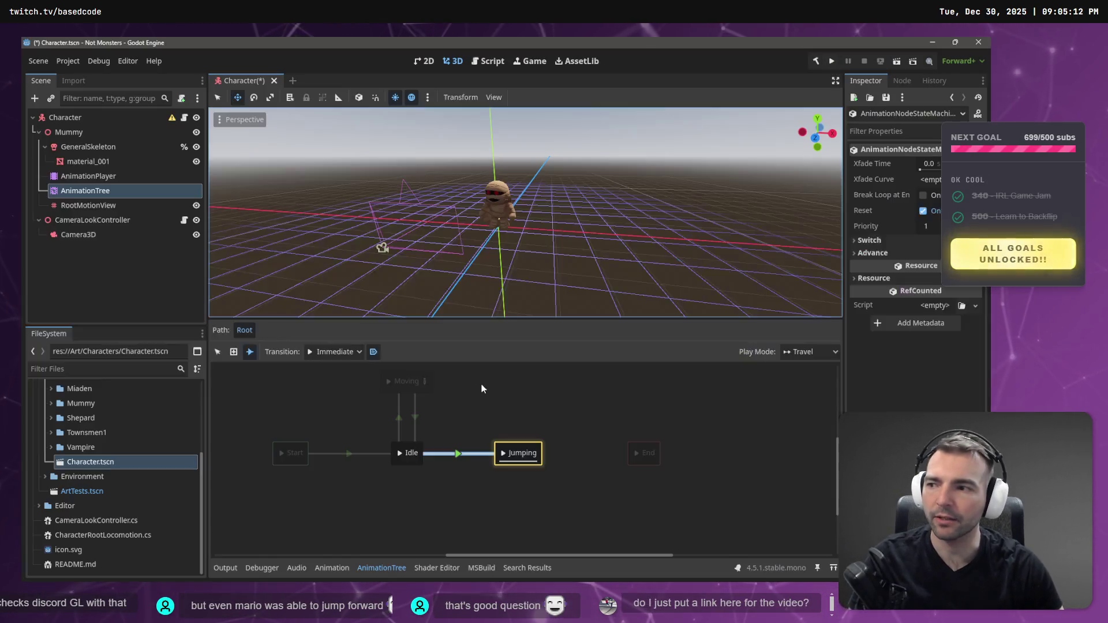
# Open and dismiss the graph's add-node menu around Idle, Jumping and Moving without adding anything.
pyautogui.rightClick(411, 456)
pyautogui.click(406, 465)
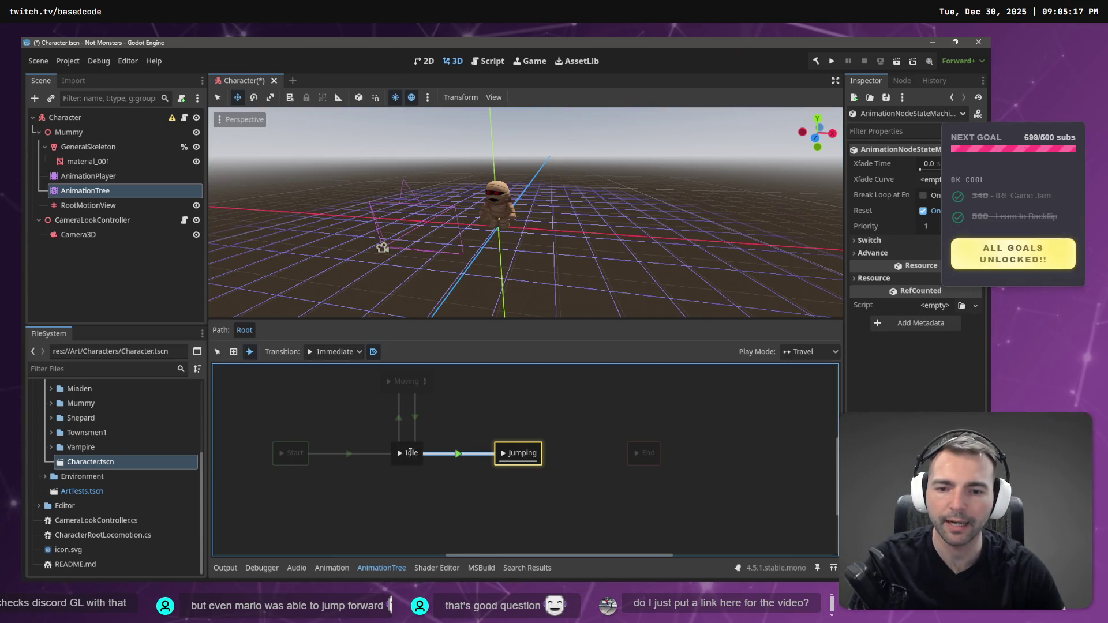
pyautogui.rightClick(397, 453)
pyautogui.click(462, 454)
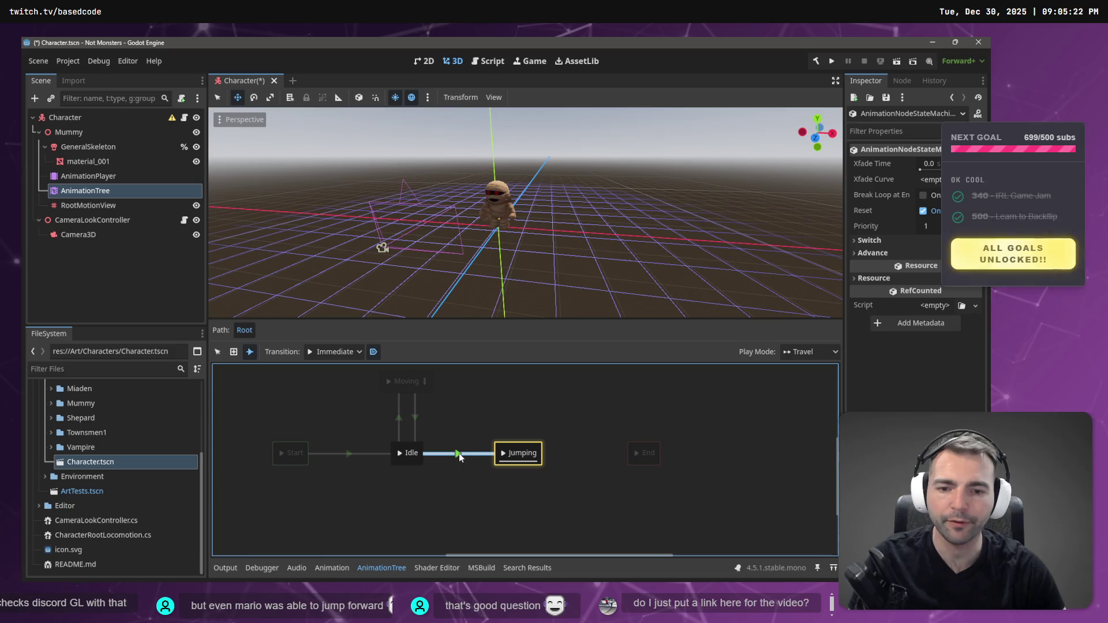
pyautogui.rightClick(503, 459)
pyautogui.click(503, 458)
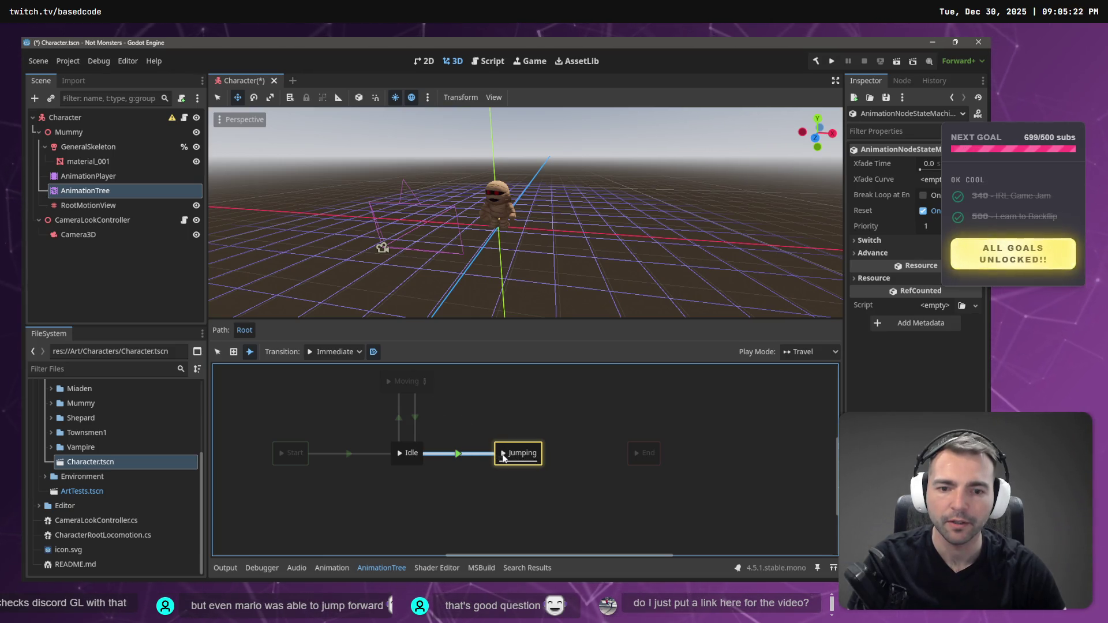
pyautogui.rightClick(504, 458)
pyautogui.click(399, 455)
pyautogui.rightClick(399, 455)
pyautogui.click(390, 380)
pyautogui.rightClick(390, 380)
pyautogui.click(535, 389)
# In Select mode, play from Idle, travel into Jumping, then deselect the transition.
pyautogui.click(217, 352)
pyautogui.click(399, 453)
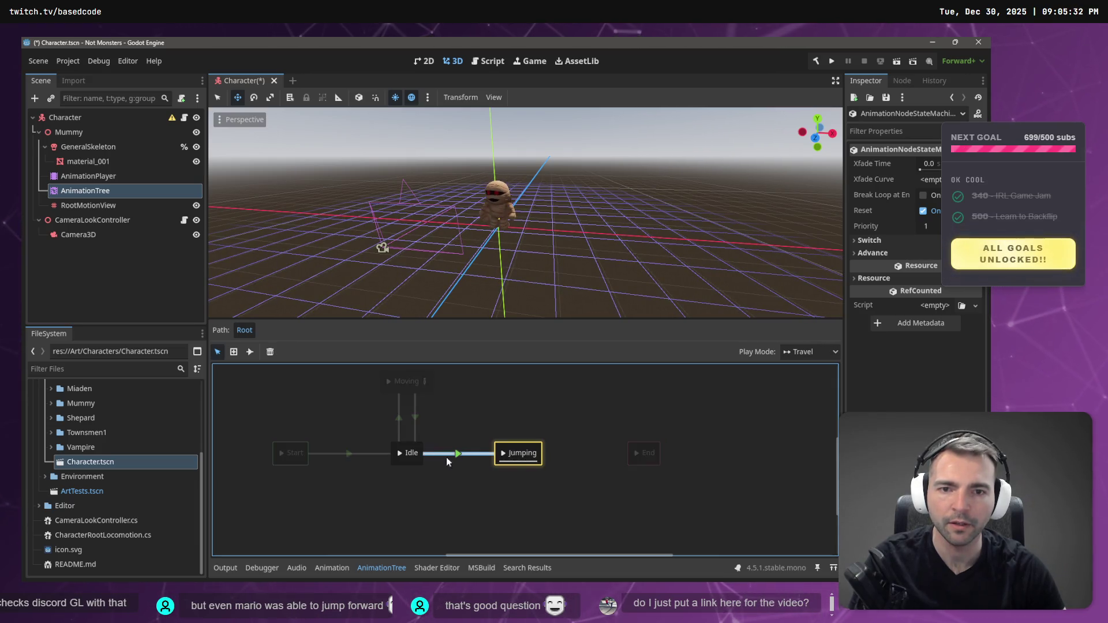
pyautogui.click(401, 454)
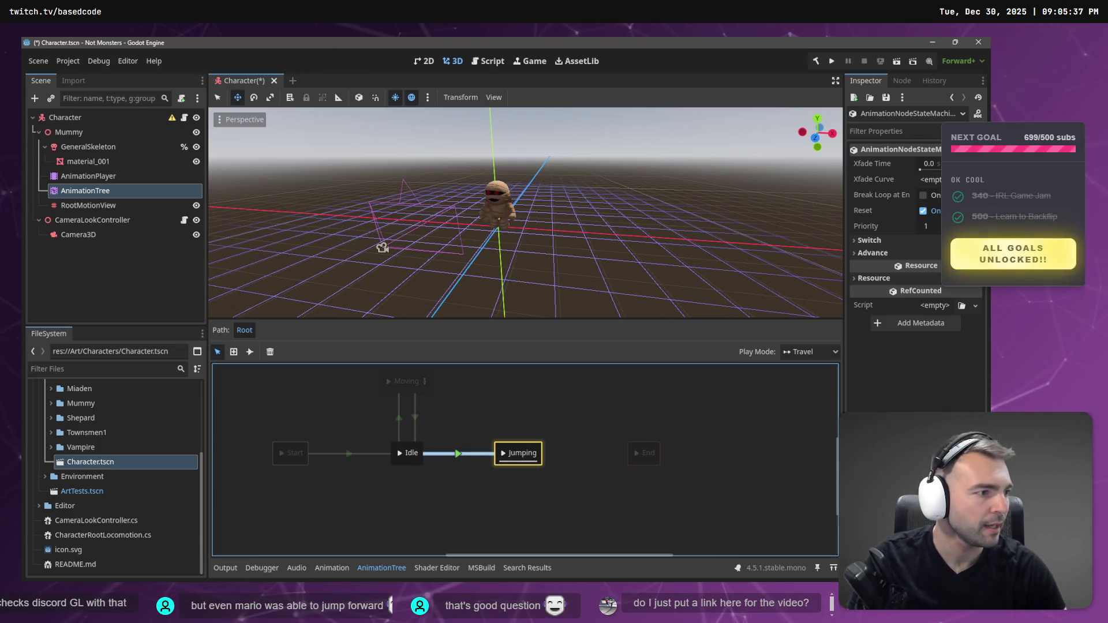
pyautogui.click(470, 379)
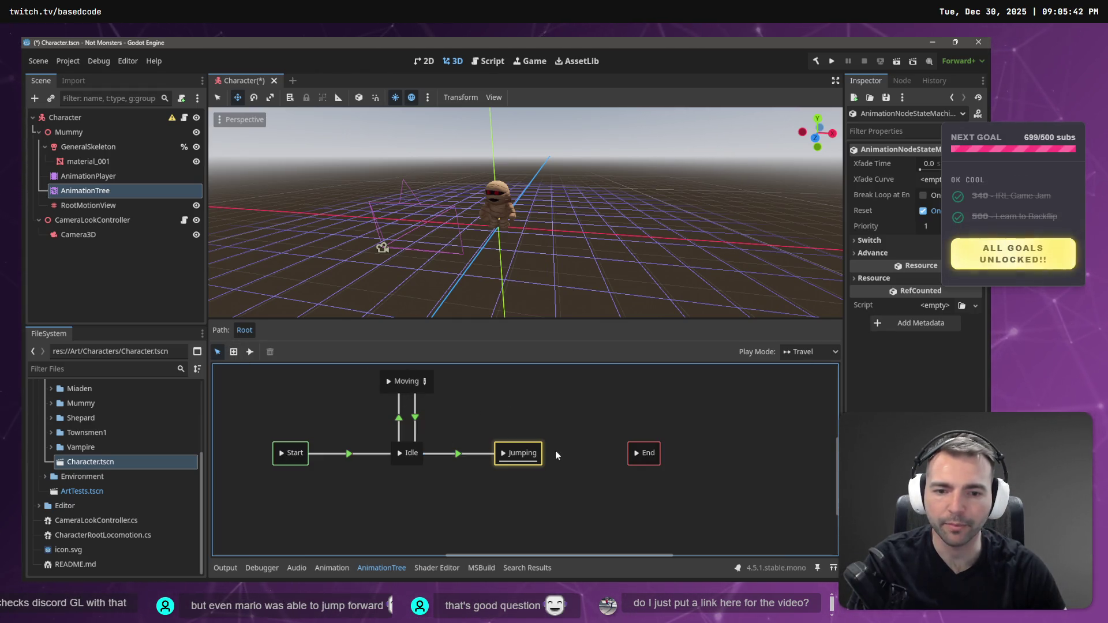
# Create a Moving-to-Jumping transition with the Connect Nodes tool, undoing an accidental Jumping move.
pyautogui.rightClick(500, 395)
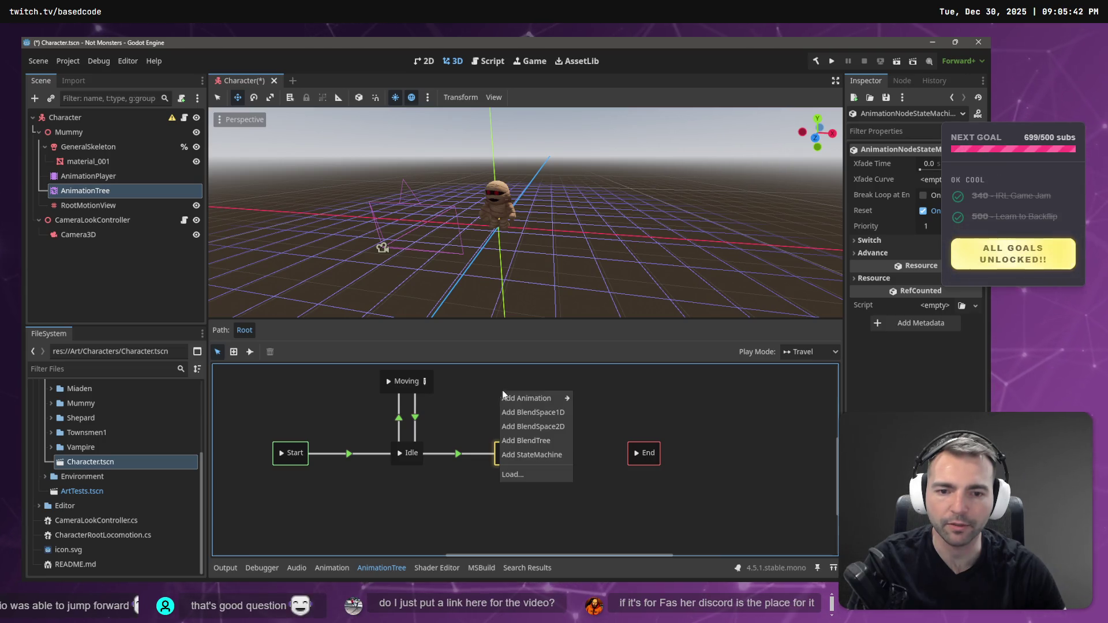
pyautogui.click(529, 383)
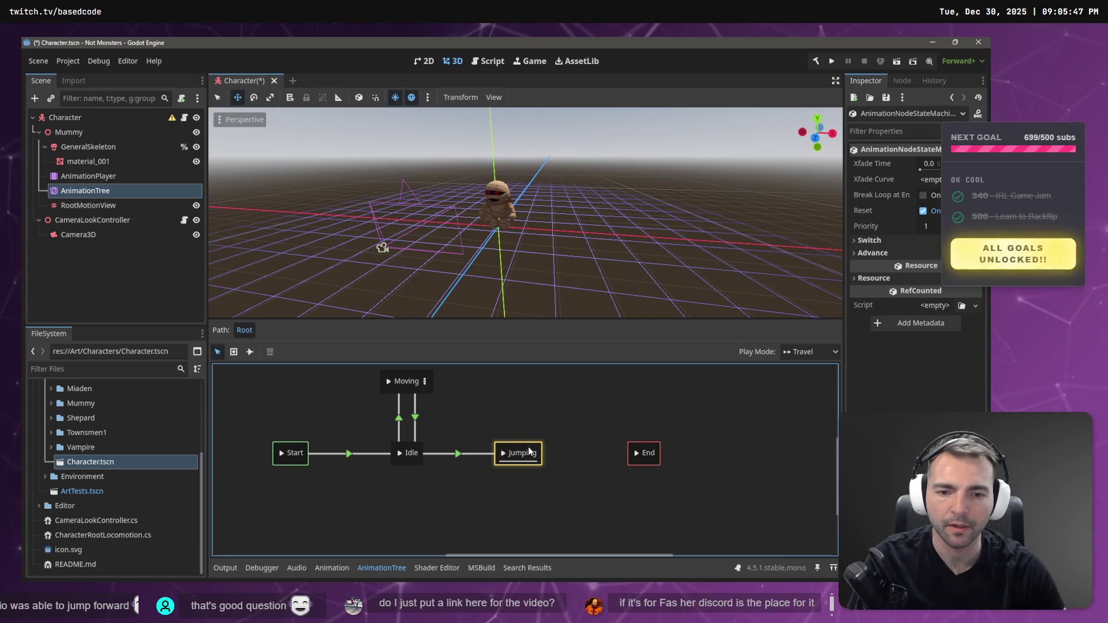
pyautogui.moveTo(528, 443); pyautogui.dragTo(530, 399)
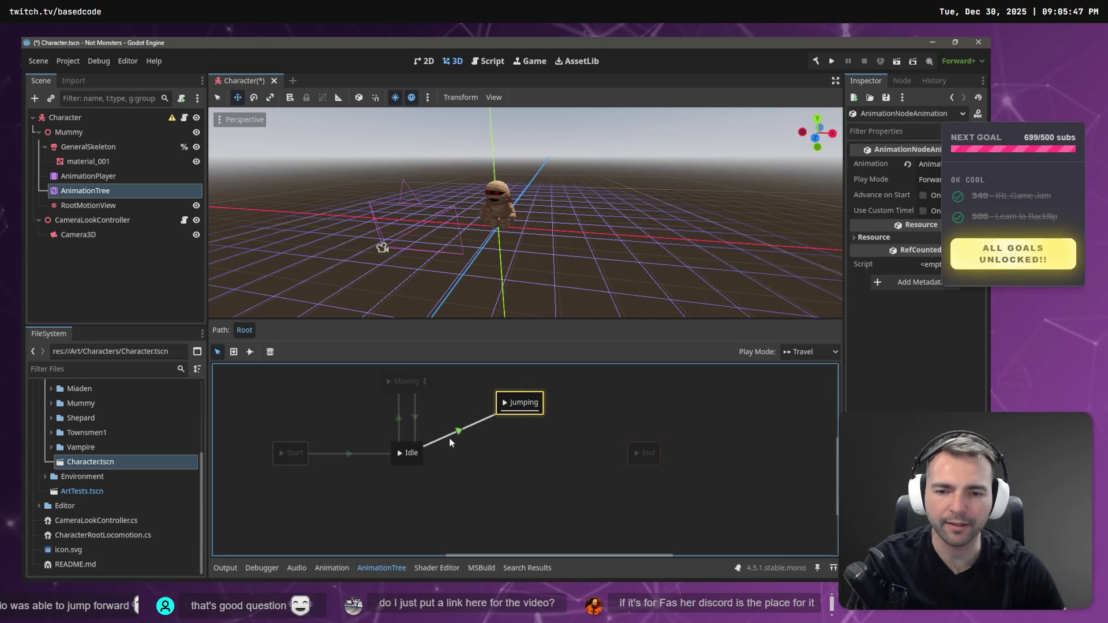
pyautogui.hotkey('ctrl', 'z')
pyautogui.click(249, 351)
pyautogui.moveTo(378, 384)
pyautogui.mouseDown()
pyautogui.moveTo(517, 434)
pyautogui.moveTo(522, 452)
pyautogui.mouseUp()
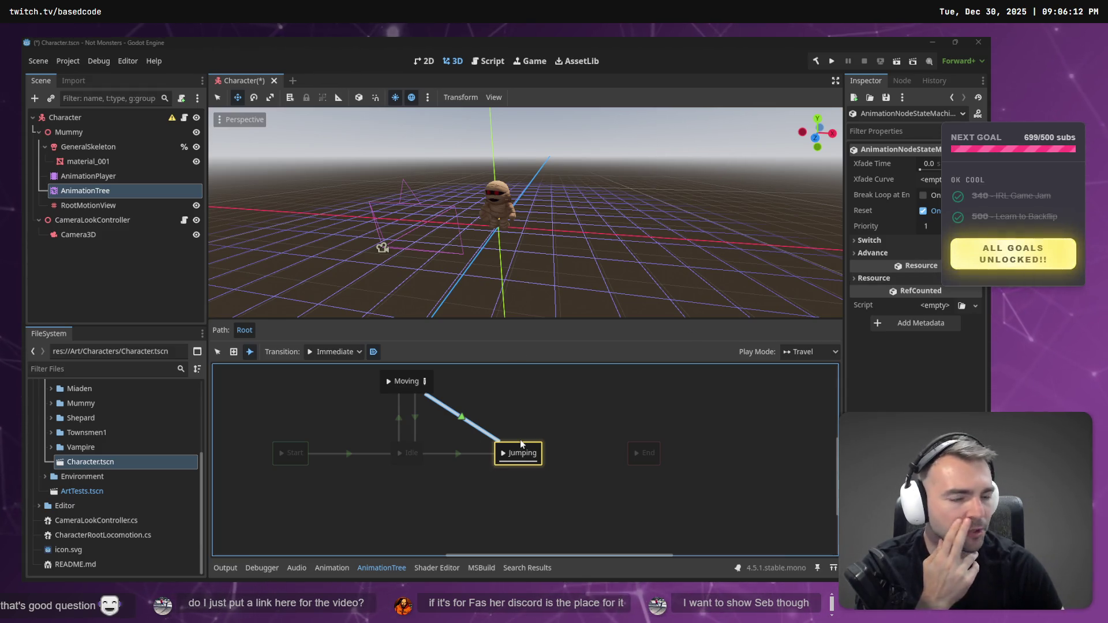
pyautogui.click(235, 352)
pyautogui.click(528, 399)
pyautogui.moveTo(566, 409)
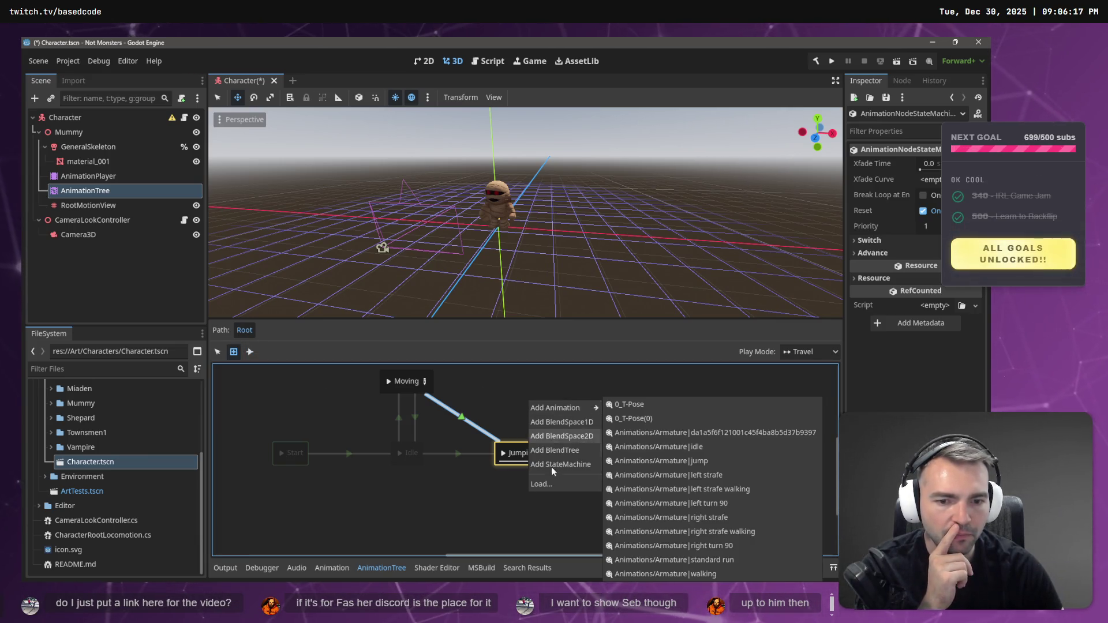
pyautogui.click(561, 388)
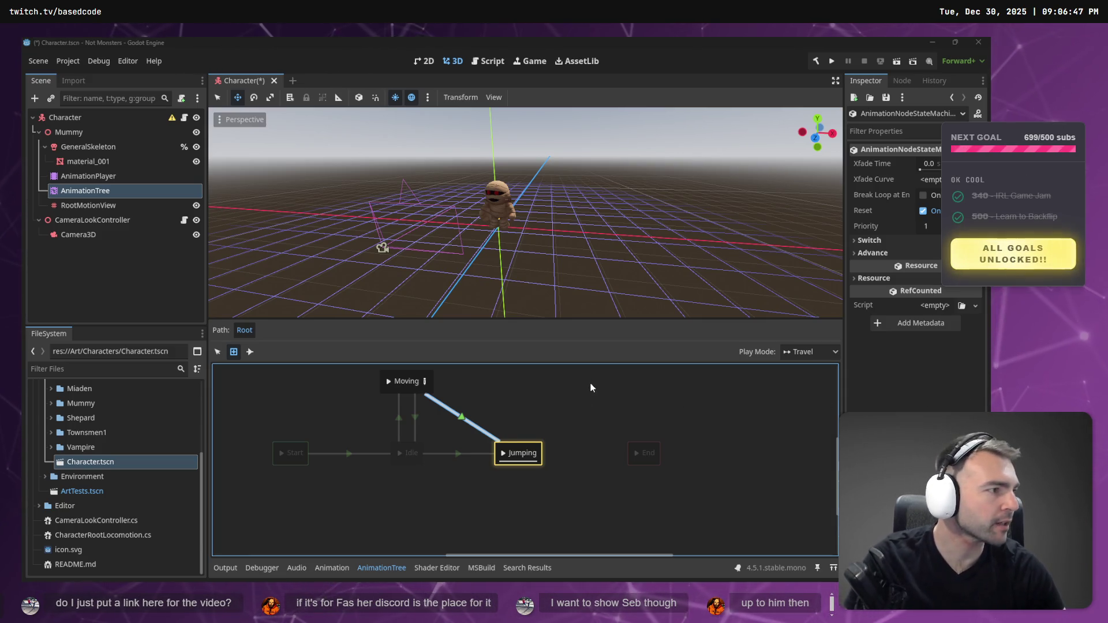
# In CharacterRootLocomotion.cs, replace JumpOneShot in the request path with Jump, then return to Godot.
pyautogui.hotkey('alt', 'Tab')
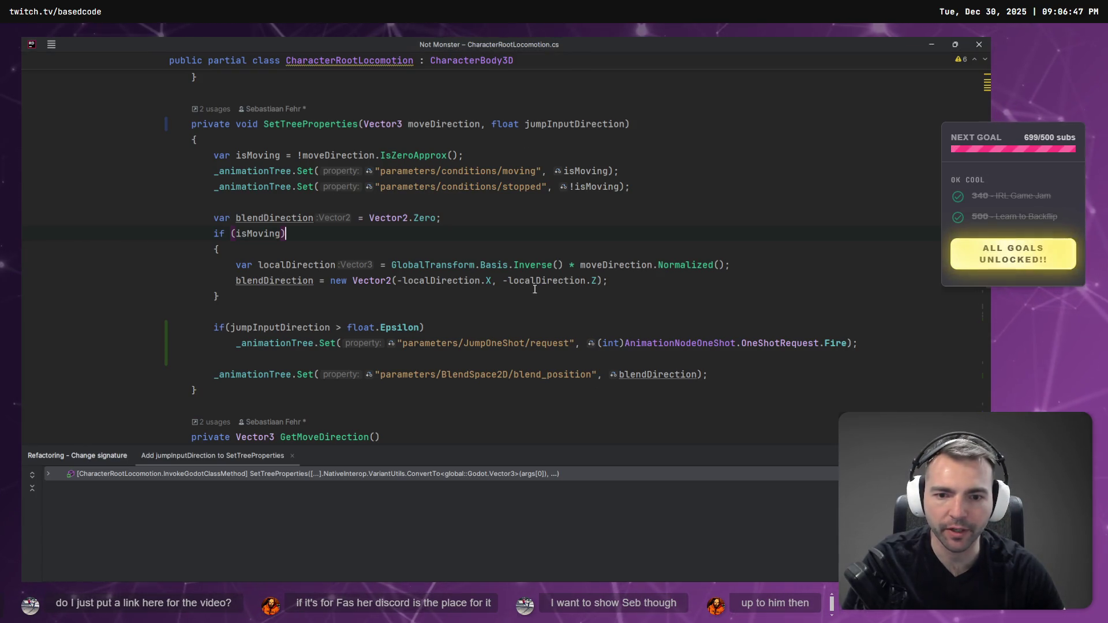
pyautogui.doubleClick(493, 343)
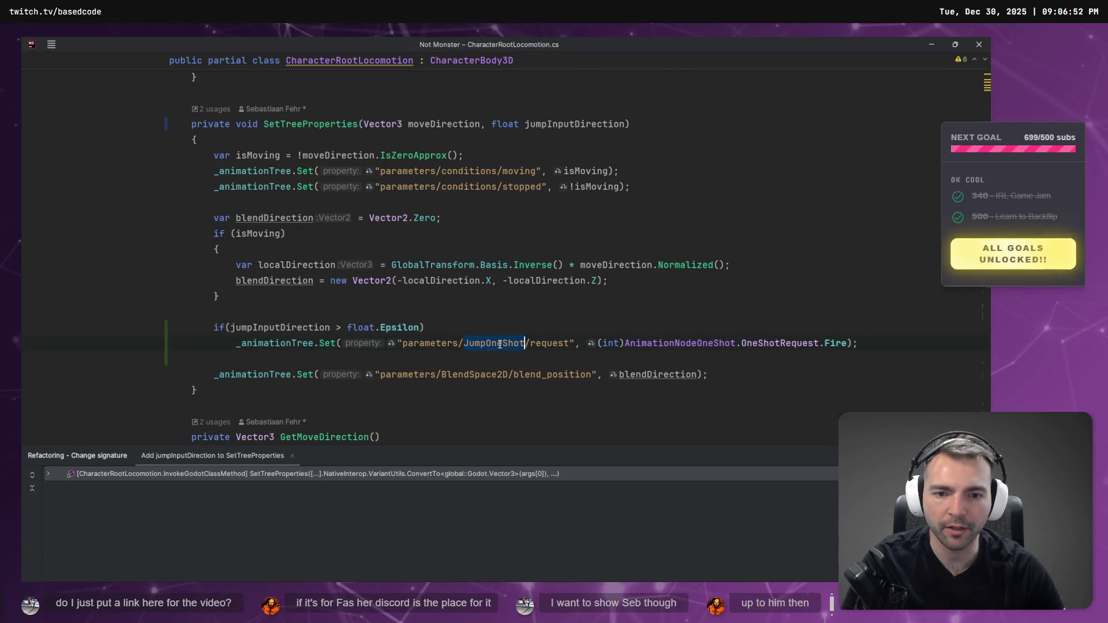
pyautogui.press('BackSpace')
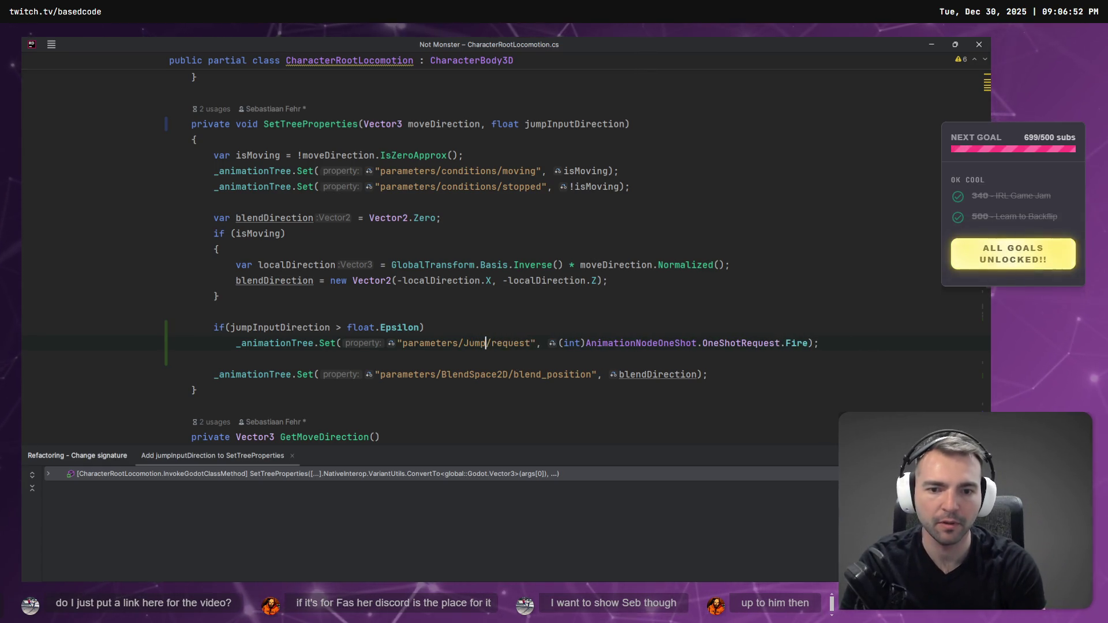
pyautogui.hotkey('alt', 'Tab')
pyautogui.hotkey('alt', 'Tab')
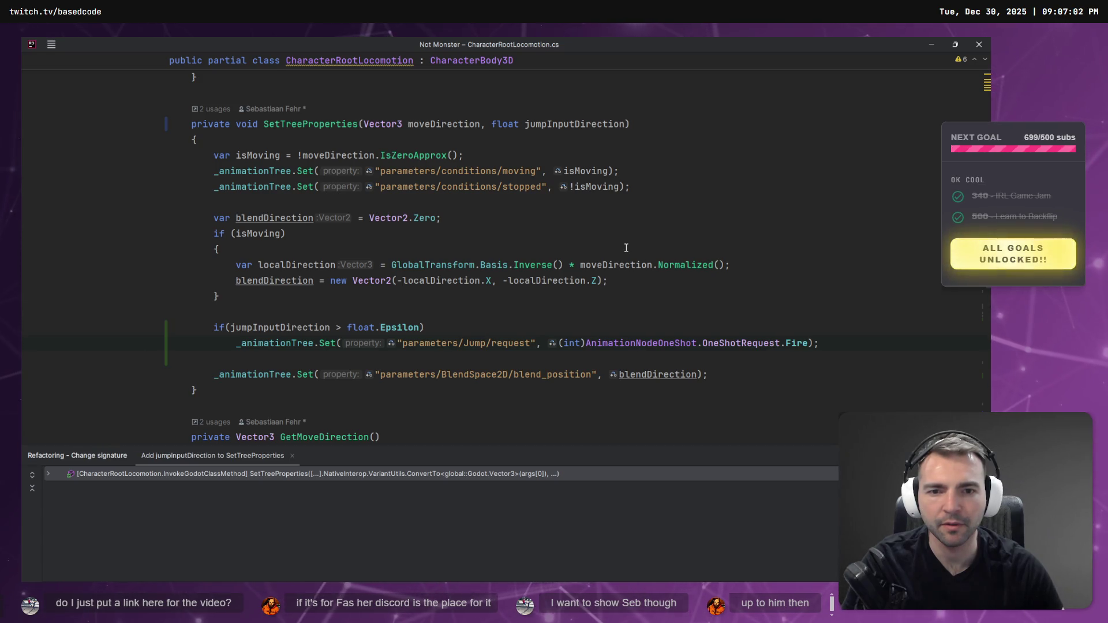
pyautogui.hotkey('alt', 'Tab')
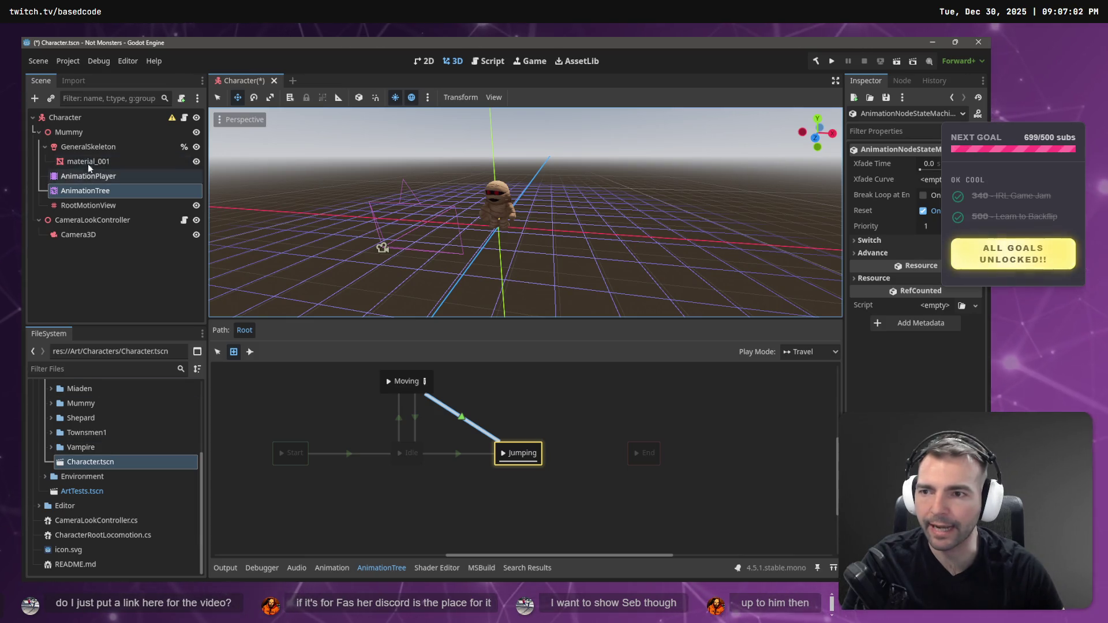
pyautogui.click(88, 146)
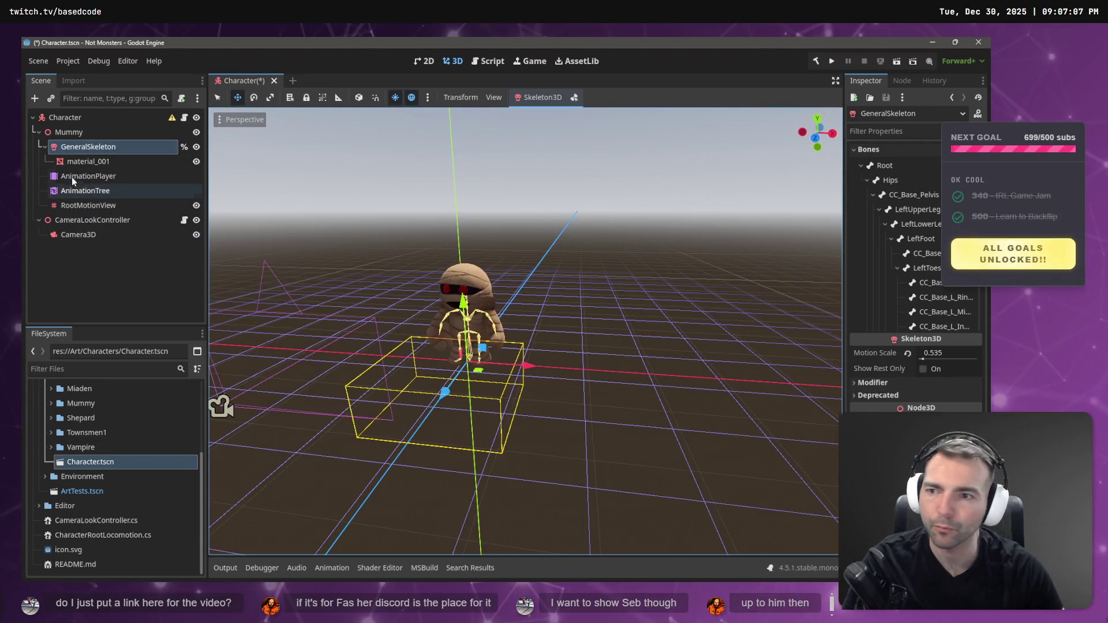
pyautogui.click(81, 190)
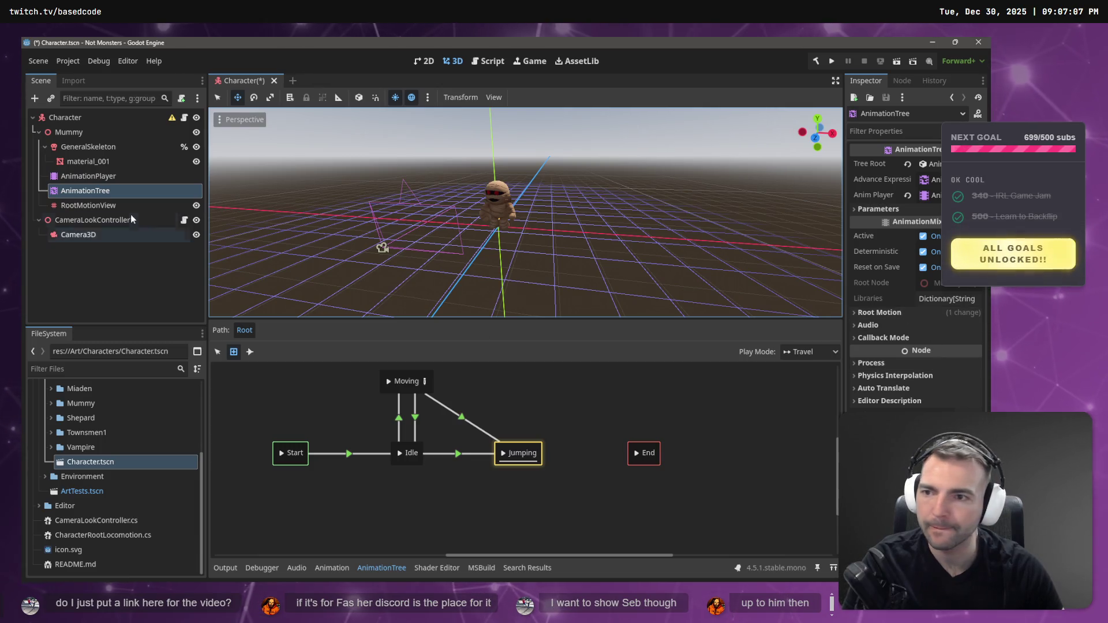
pyautogui.click(891, 314)
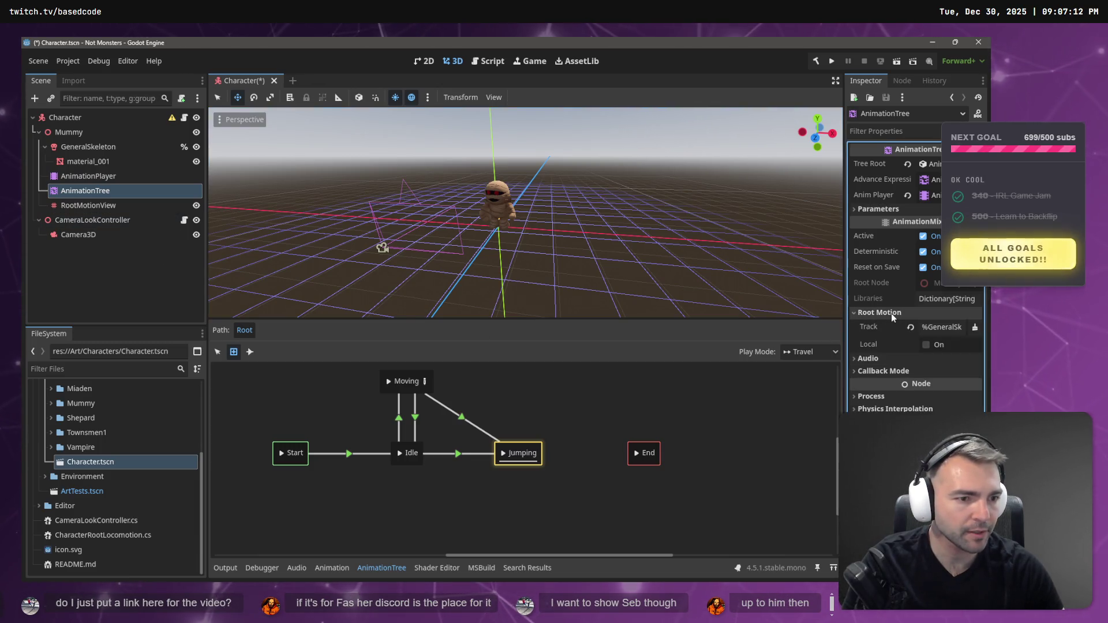
pyautogui.click(890, 314)
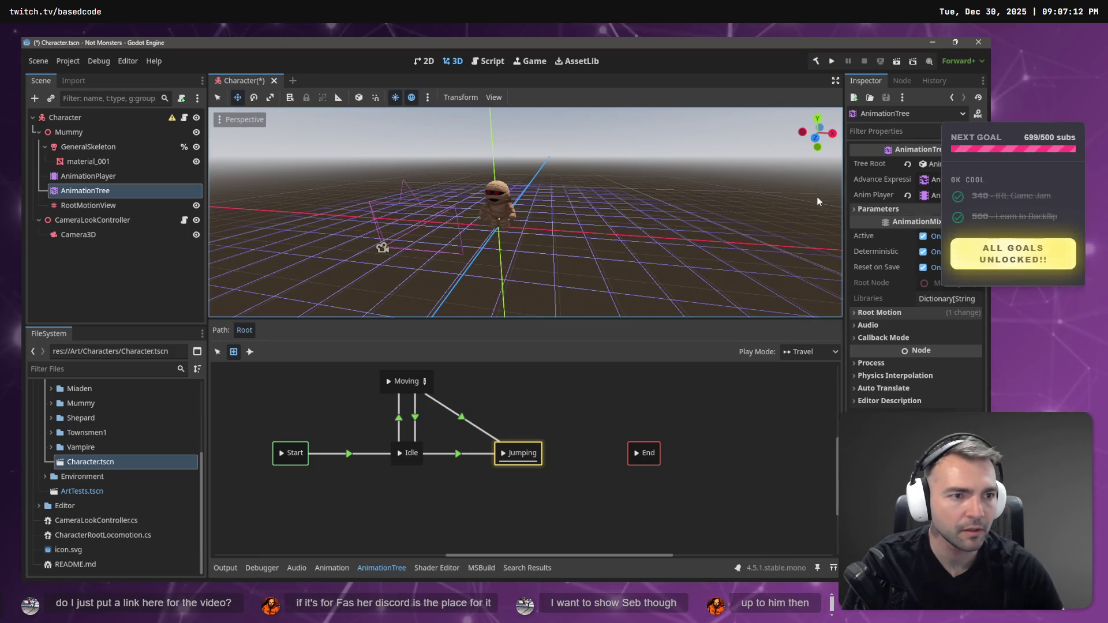
pyautogui.click(112, 180)
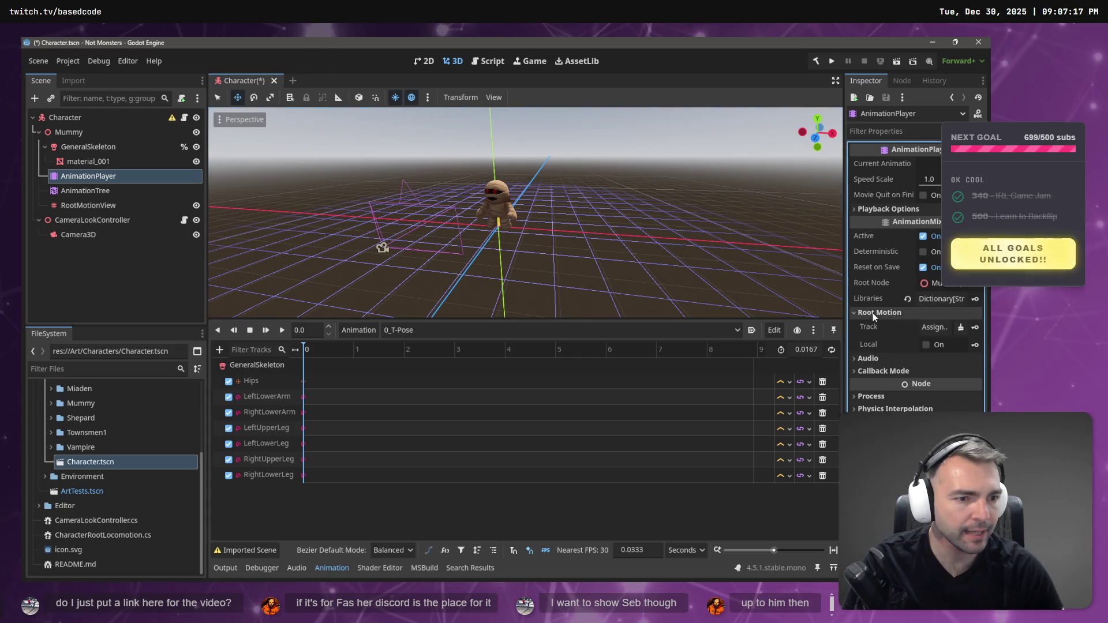
pyautogui.click(90, 192)
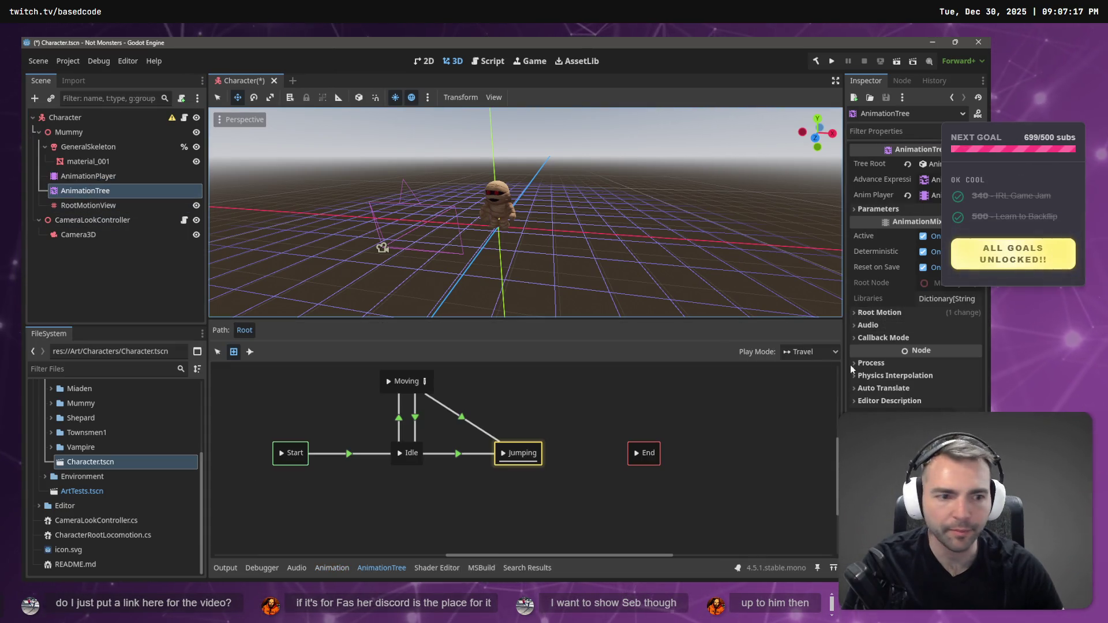
pyautogui.click(882, 313)
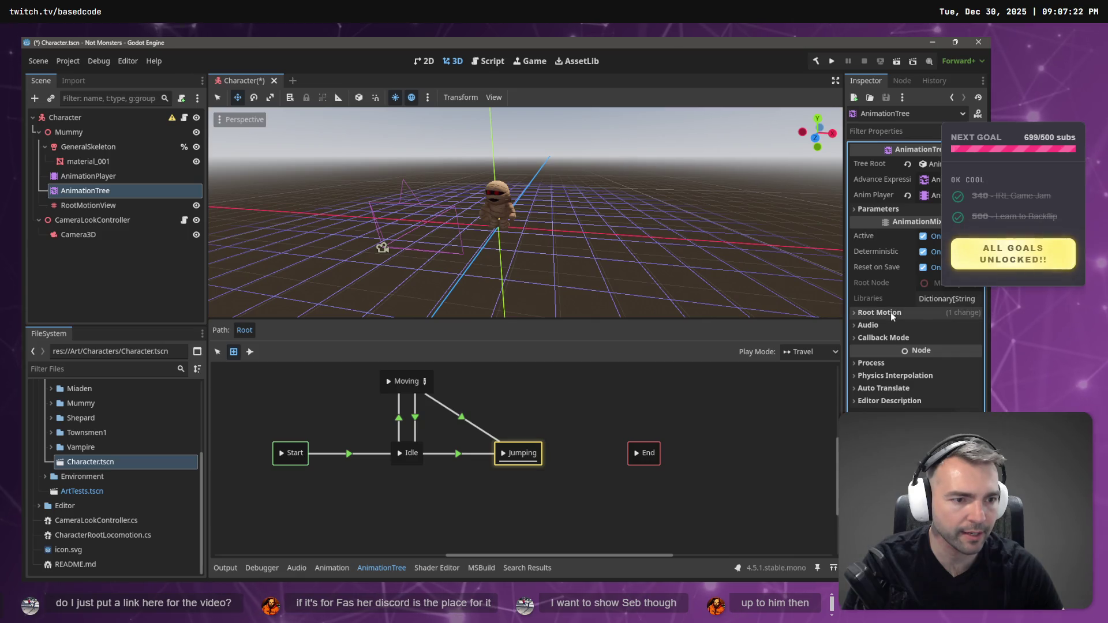
pyautogui.click(888, 313)
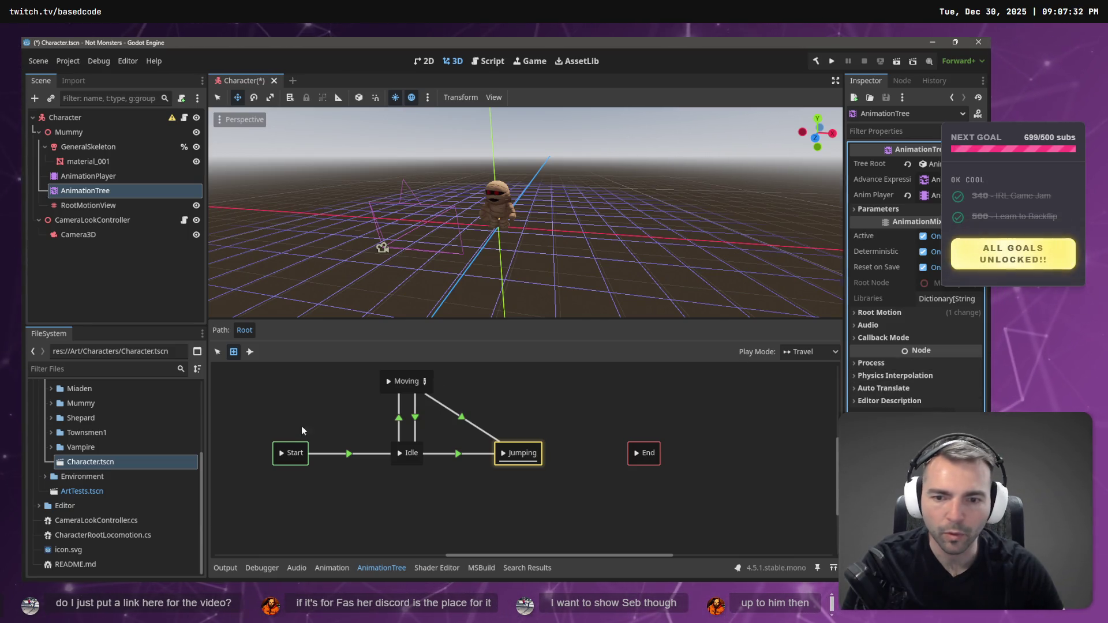
pyautogui.rightClick(352, 456)
pyautogui.click(339, 453)
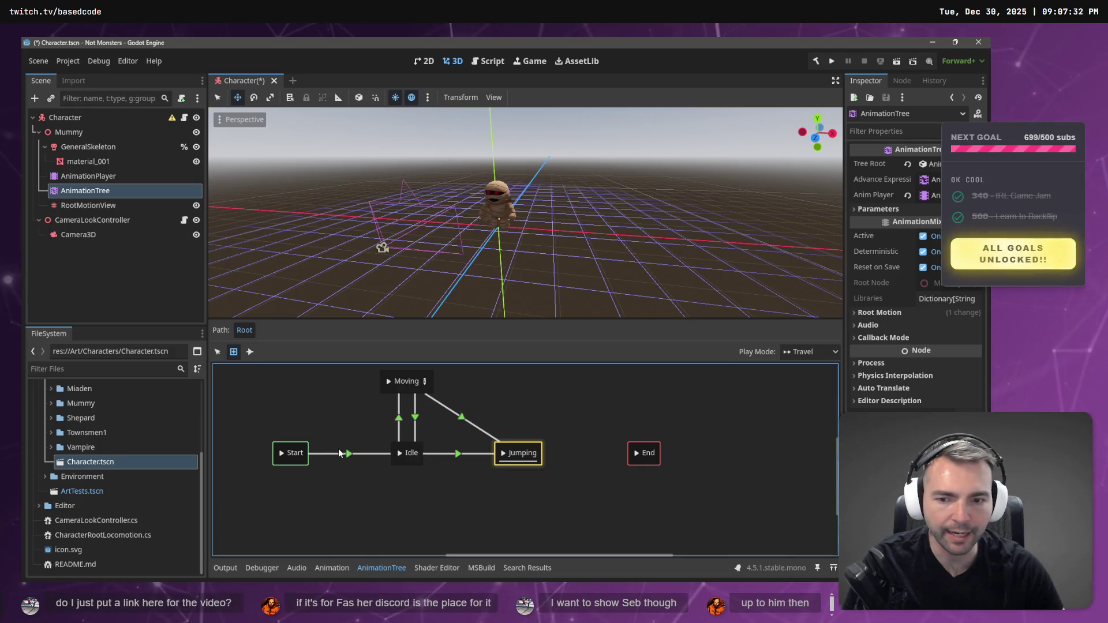
pyautogui.click(219, 351)
pyautogui.click(365, 455)
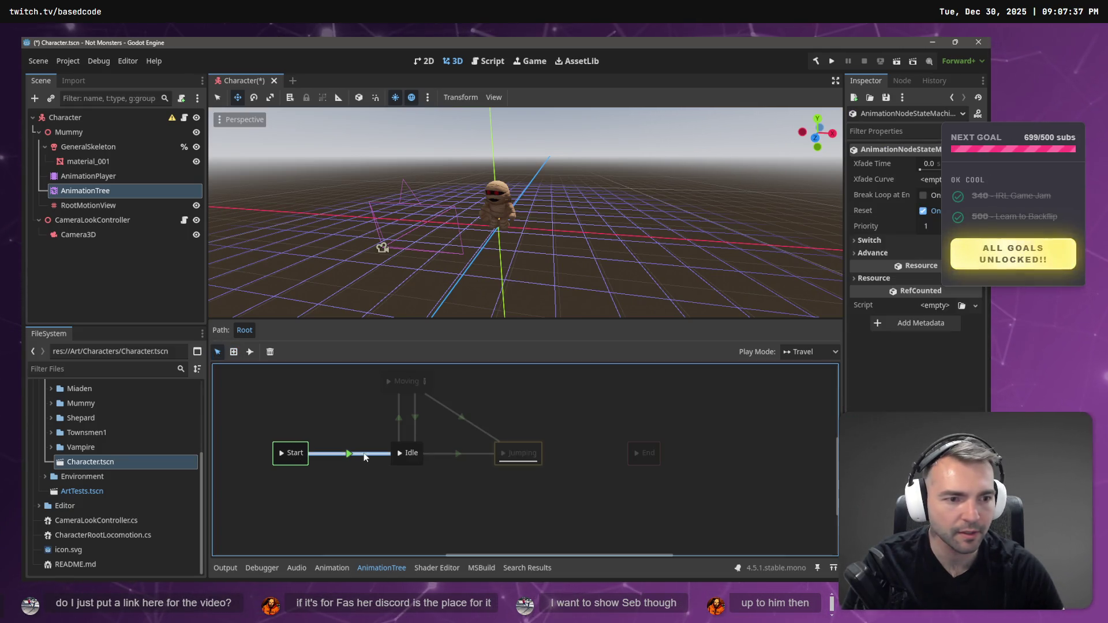
pyautogui.click(872, 253)
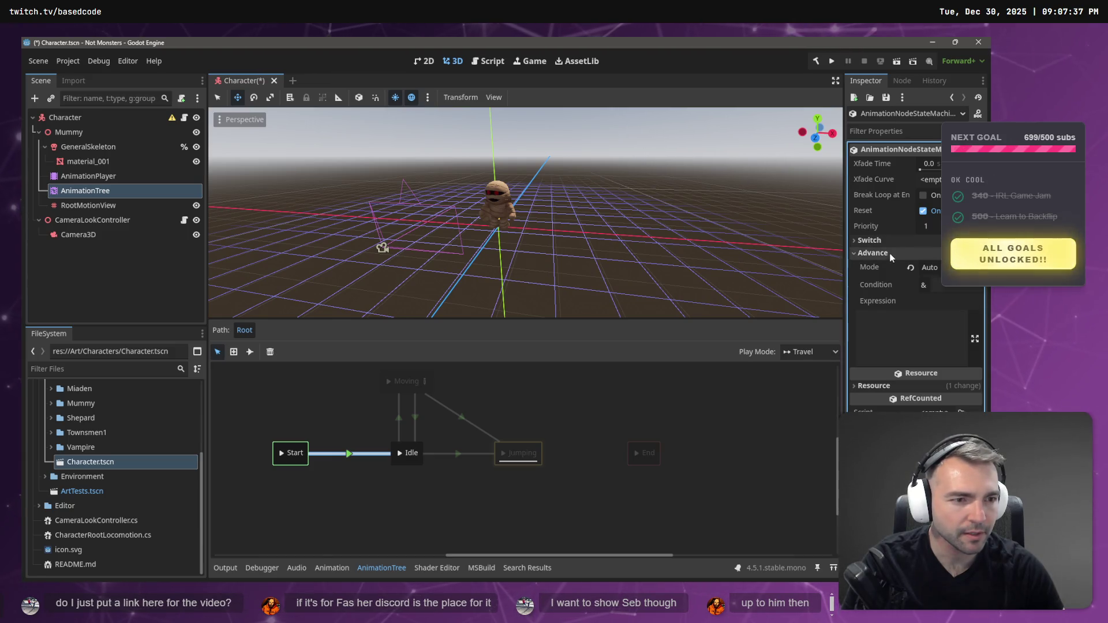
pyautogui.click(872, 252)
pyautogui.click(404, 454)
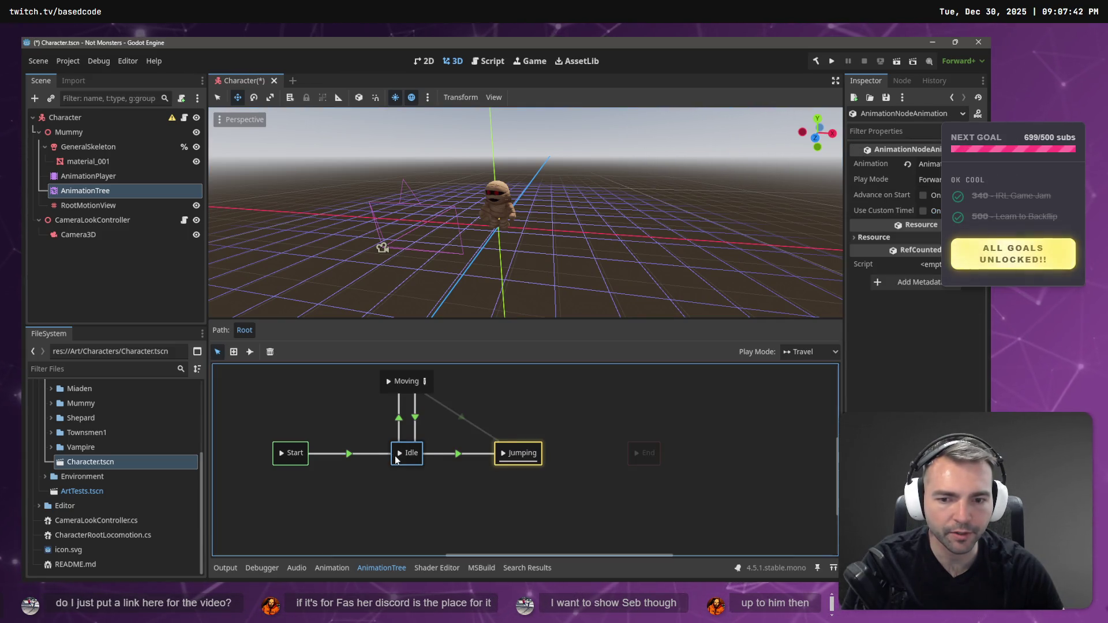
pyautogui.click(874, 237)
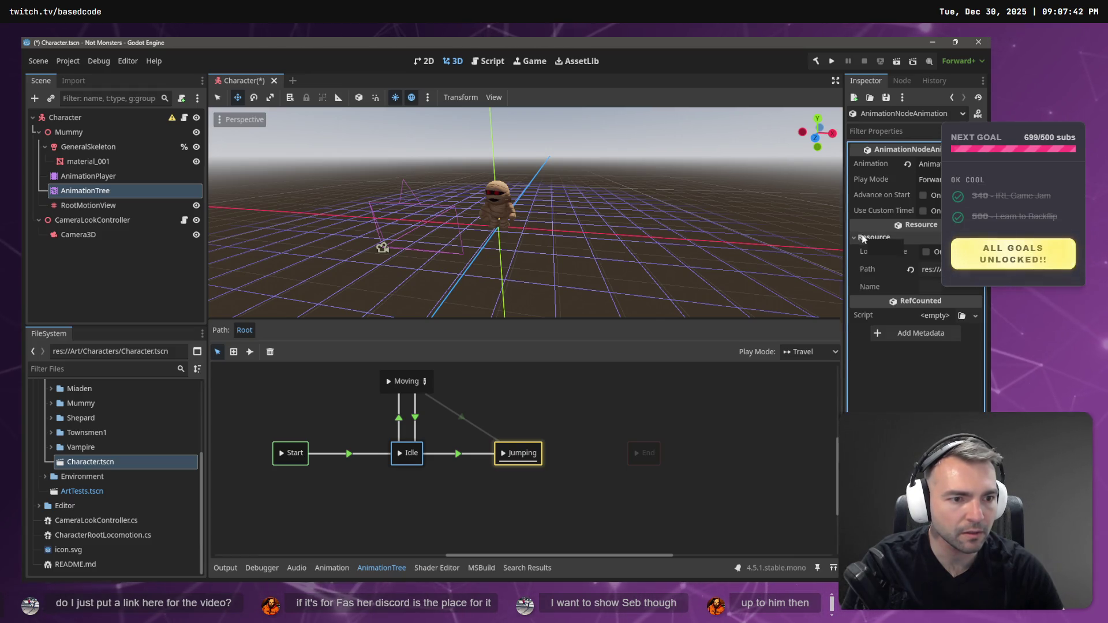
pyautogui.click(398, 419)
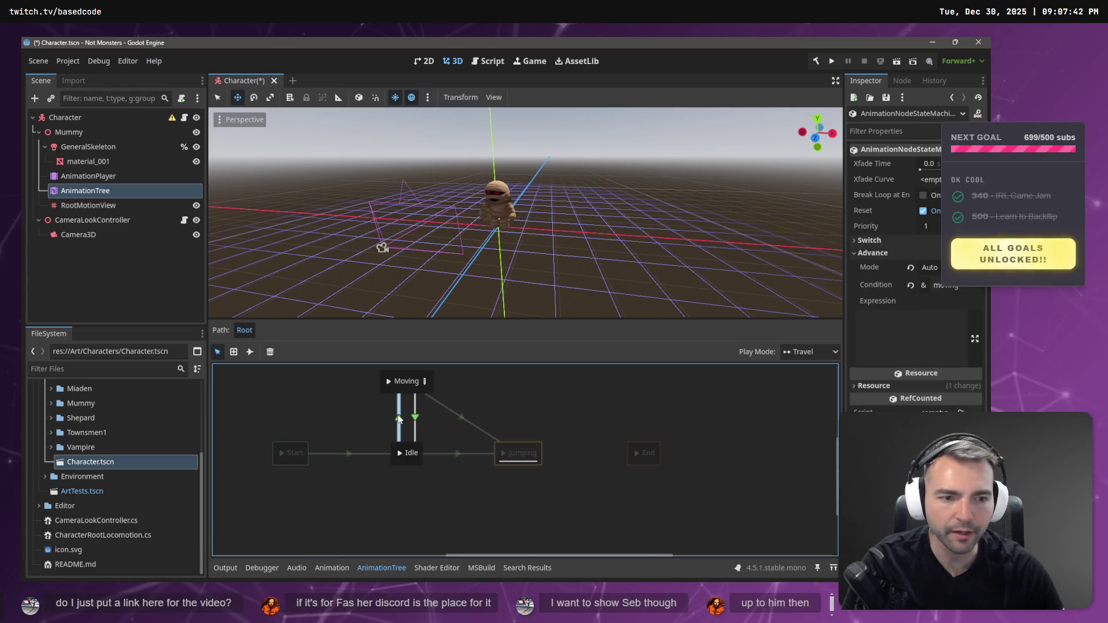
pyautogui.click(916, 304)
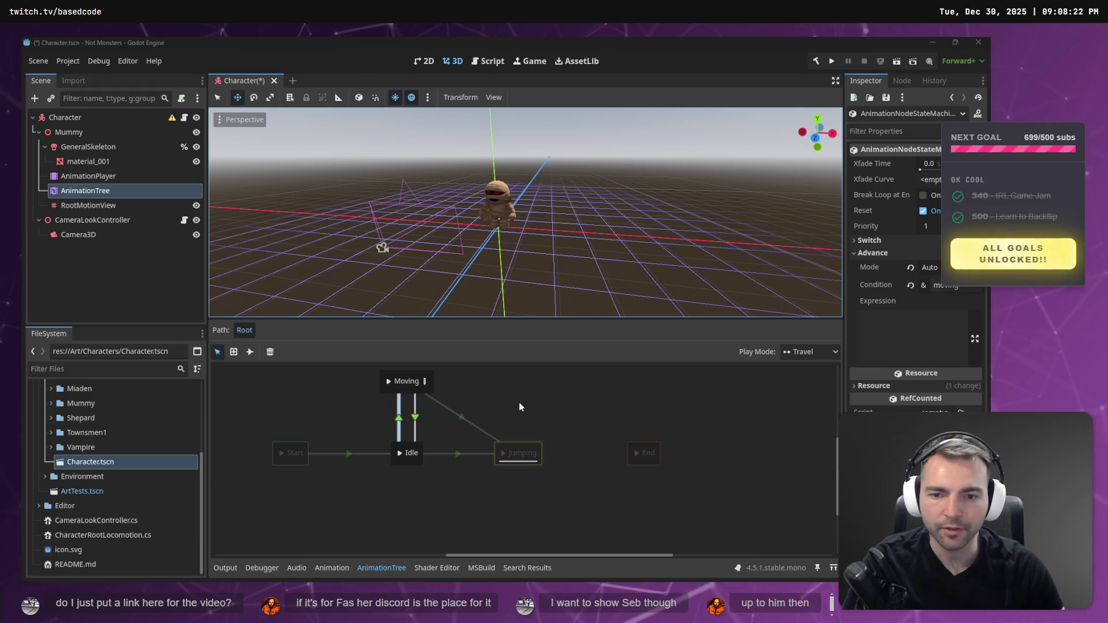
pyautogui.click(471, 498)
pyautogui.moveTo(435, 424); pyautogui.dragTo(503, 442)
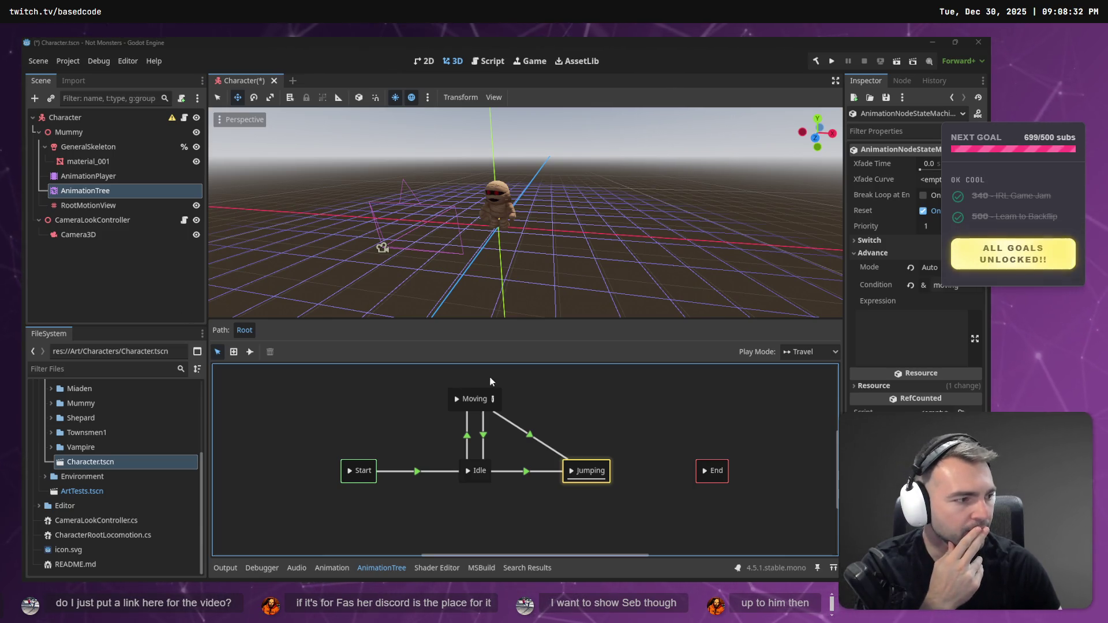
pyautogui.hotkey('alt', 'Tab')
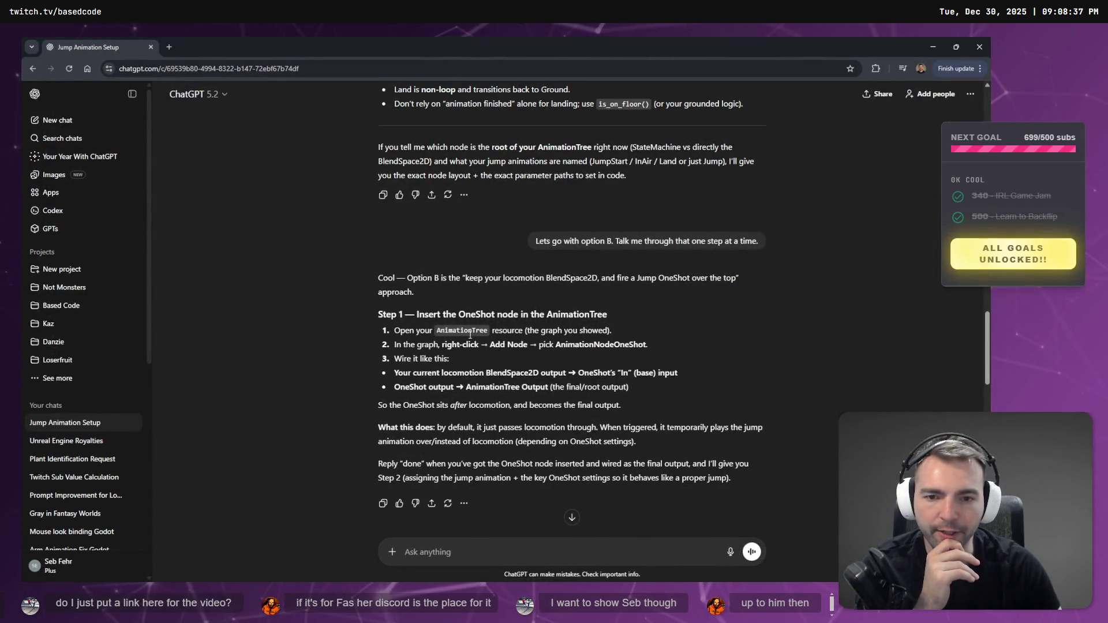
# Collapse the sidebar and read ChatGPT's Step 2 AnimationNodeOneShot setup, then return to Godot.
pyautogui.click(147, 112)
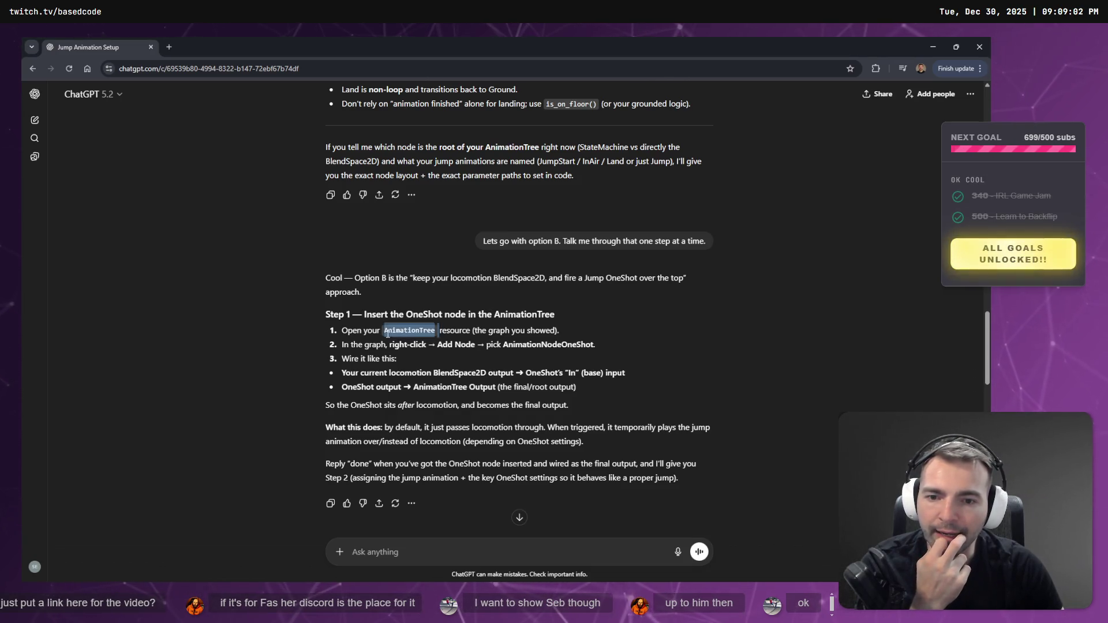
pyautogui.click(417, 335)
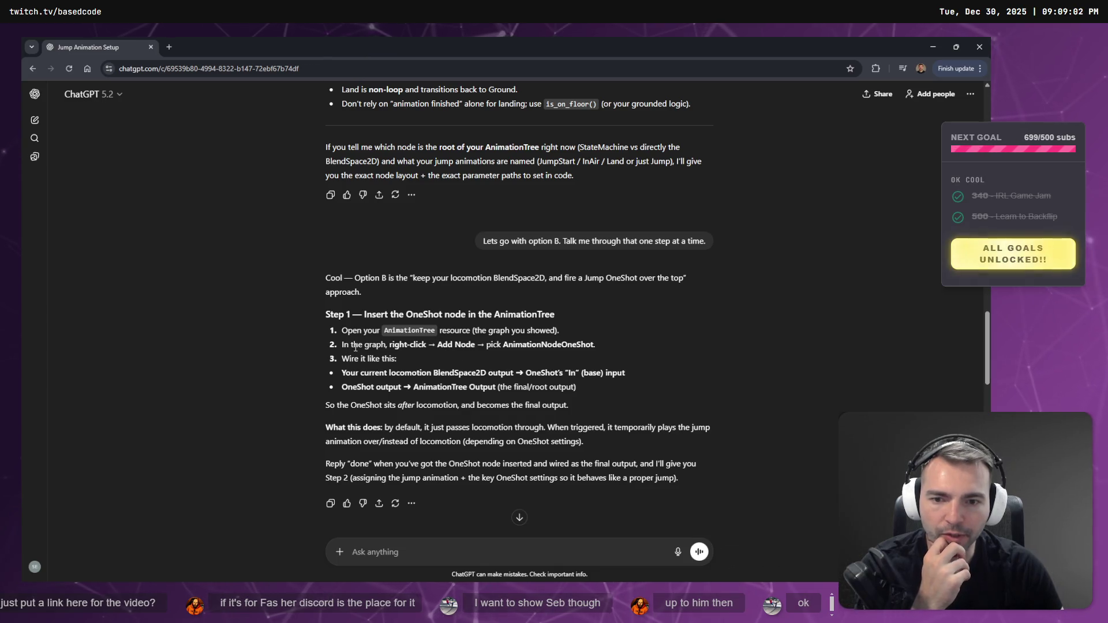
pyautogui.doubleClick(524, 344)
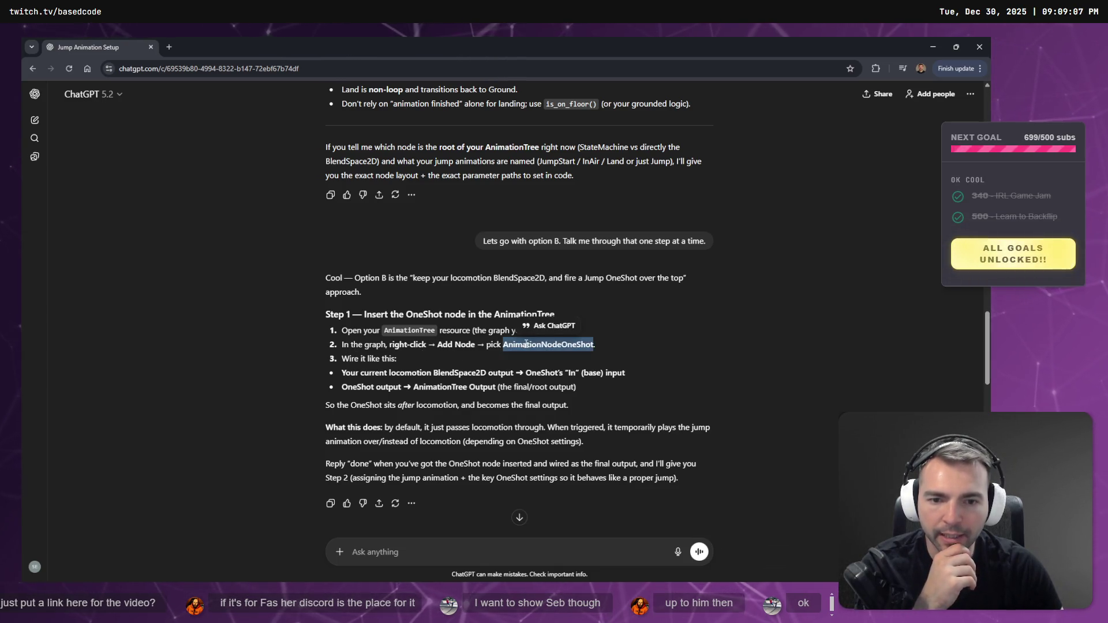
pyautogui.scroll(-2, 549, 368)
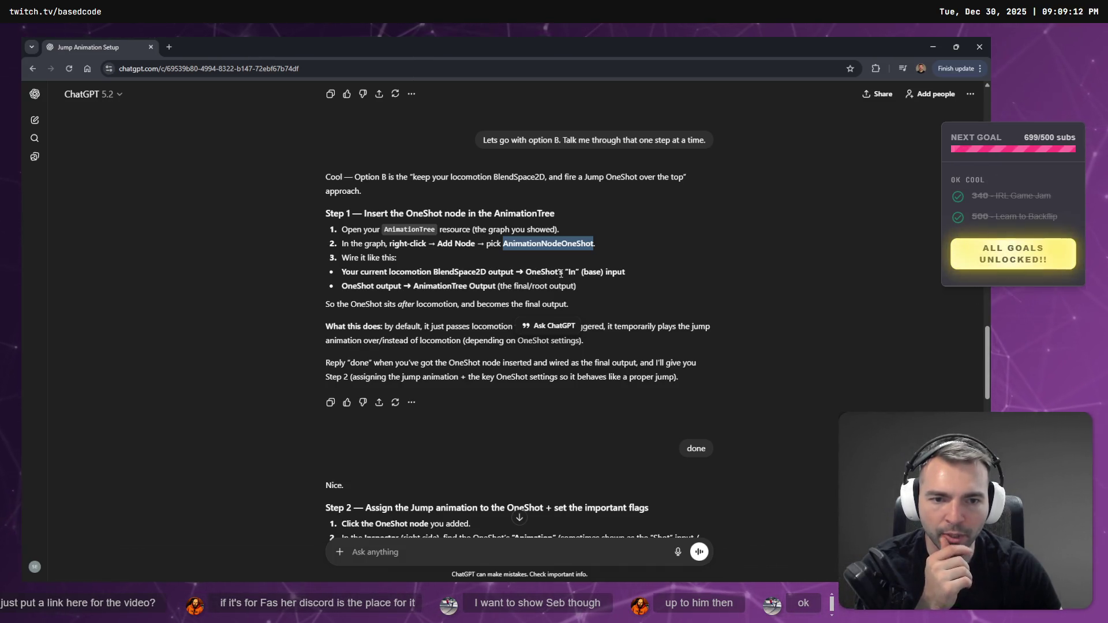
pyautogui.scroll(-1, 480, 302)
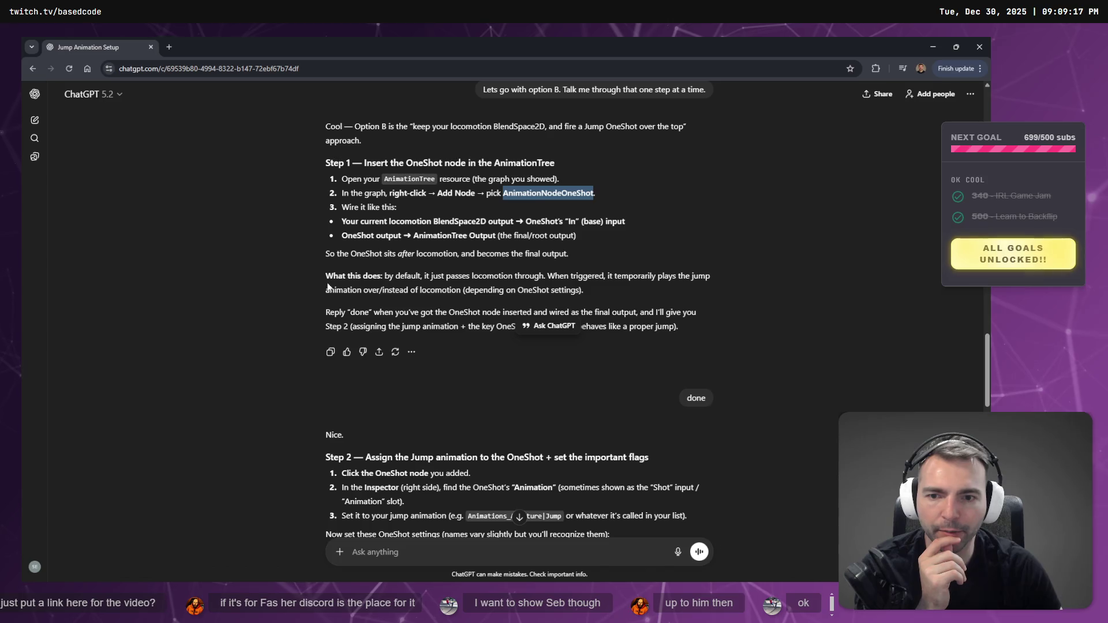
pyautogui.scroll(-4, 444, 271)
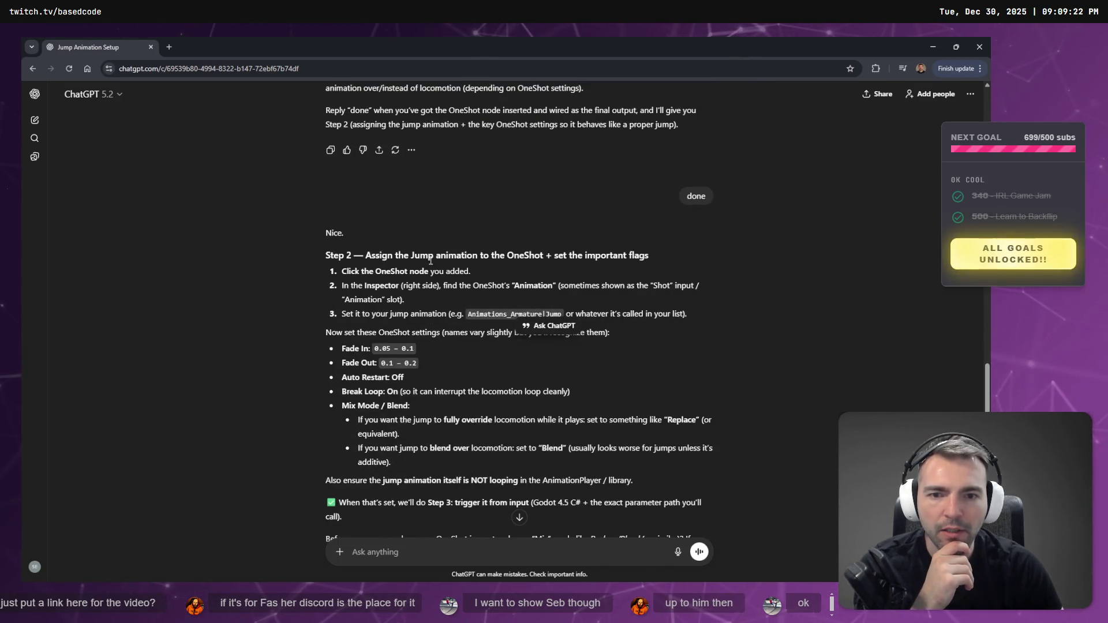
pyautogui.scroll(-1, 527, 294)
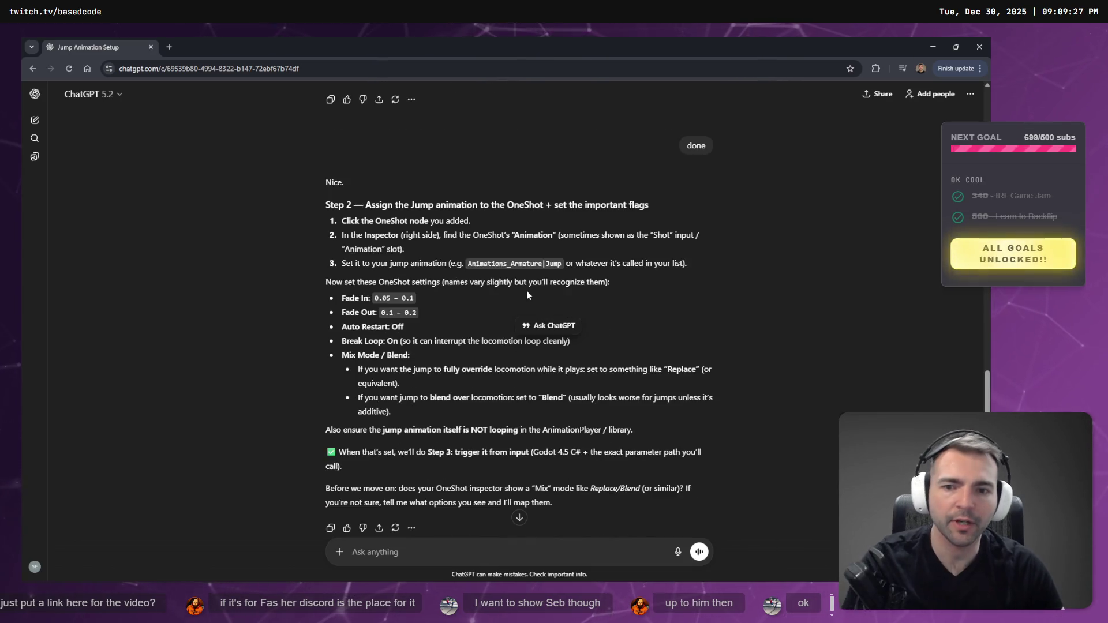
pyautogui.hotkey('alt', 'Tab')
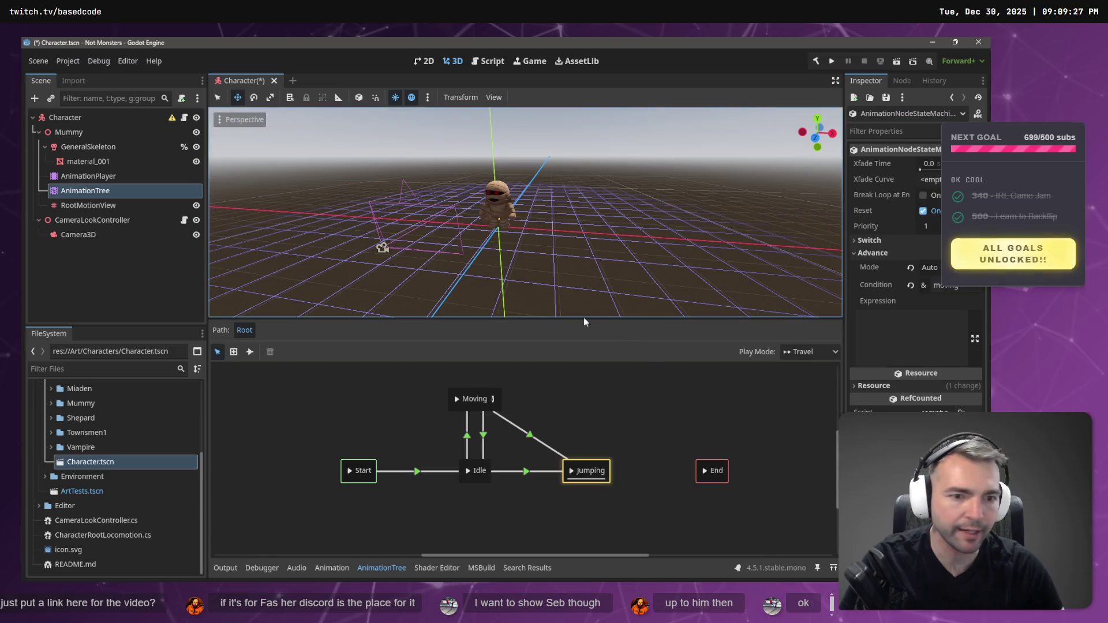
# Select the Moving→Jumping transition, glance at ChatGPT, then save and run the project with F5.
pyautogui.click(540, 439)
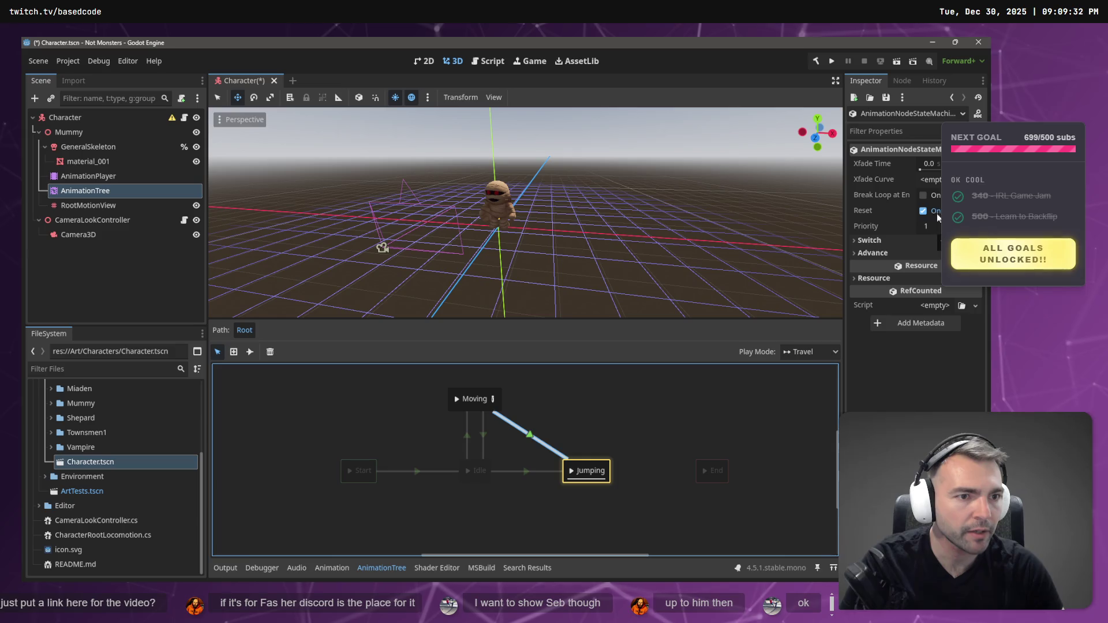
pyautogui.hotkey('alt', 'Tab')
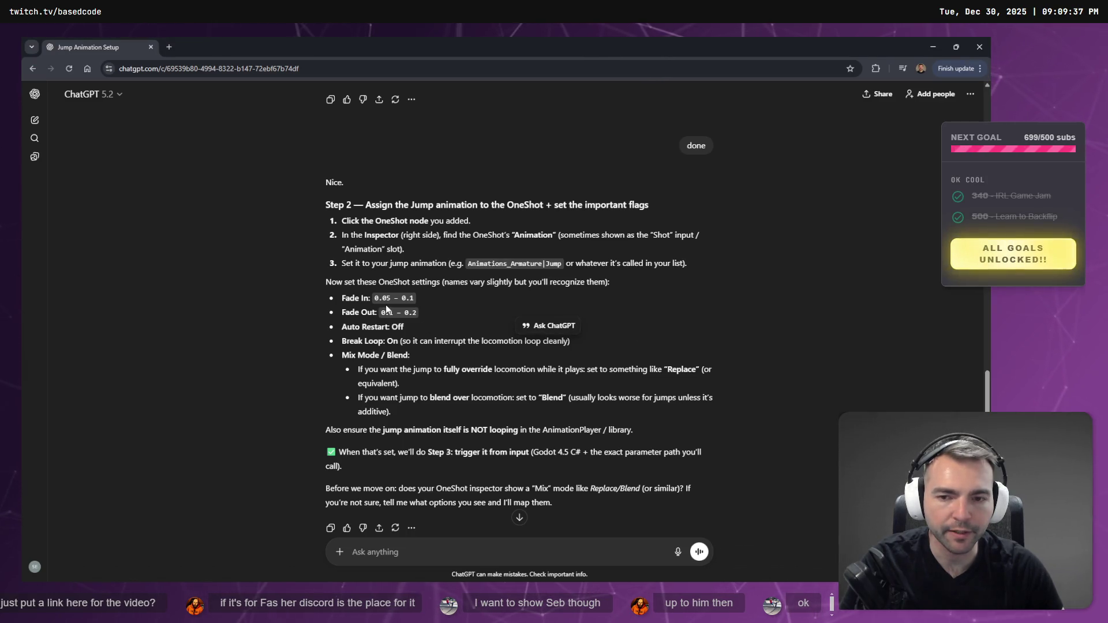
pyautogui.hotkey('alt', 'Tab')
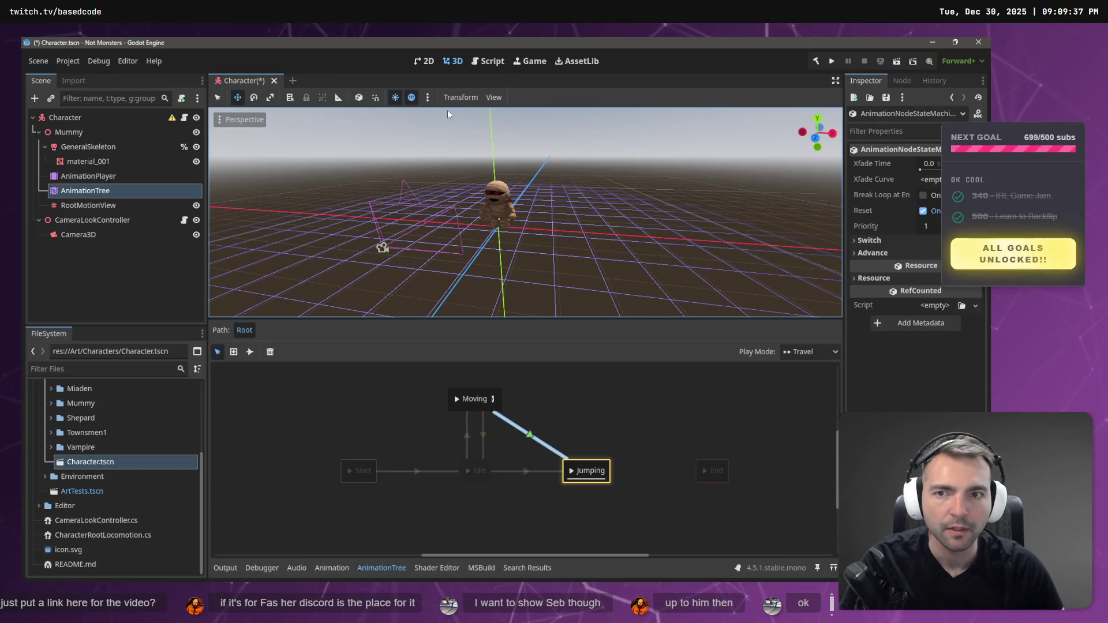
pyautogui.press('F5')
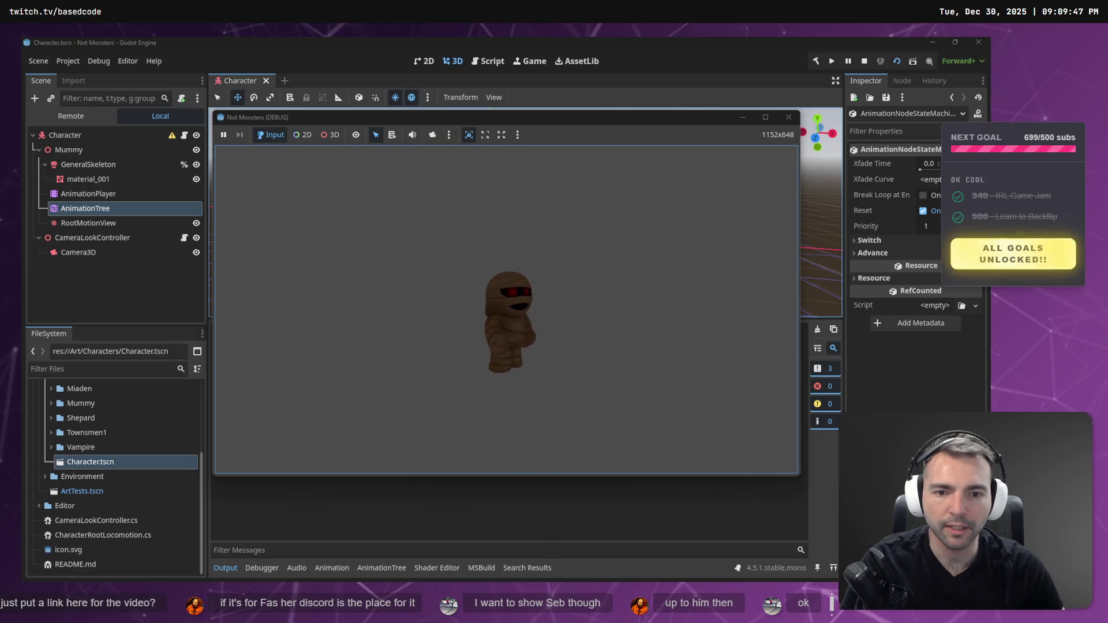
# Stop the game, select the AnimationTree node and pick the Connect tool in its state machine.
pyautogui.press('Escape')
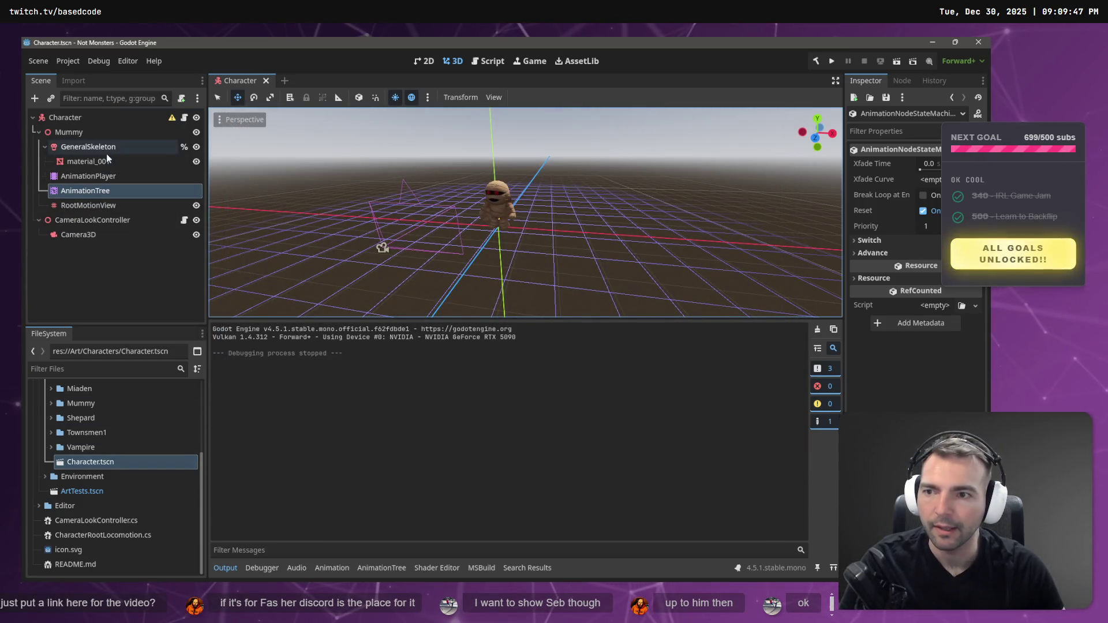
pyautogui.click(107, 149)
pyautogui.click(130, 175)
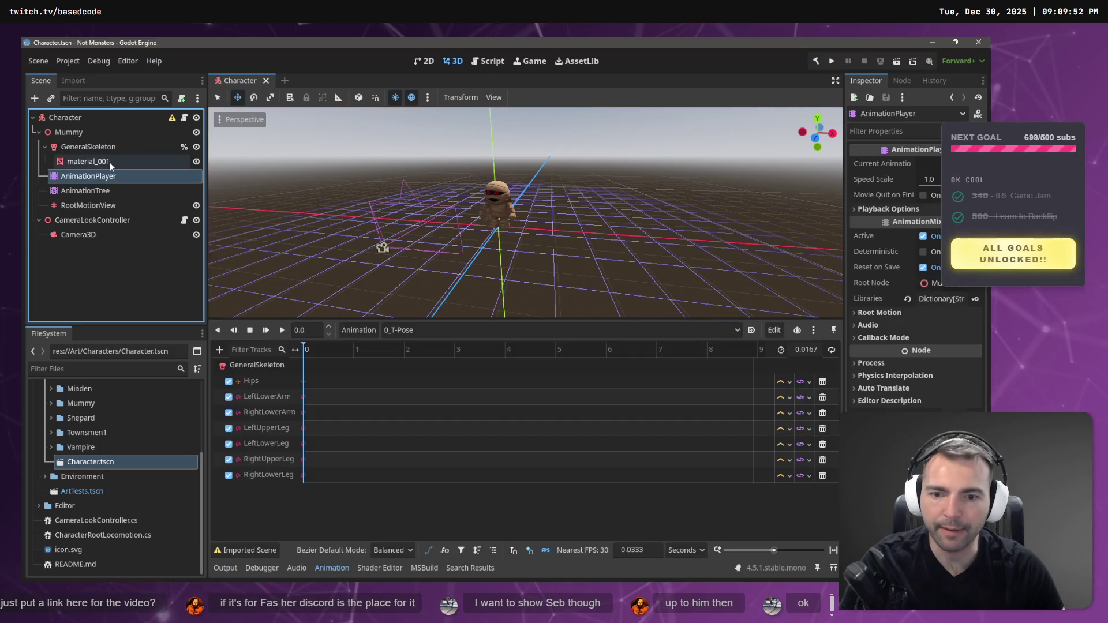
pyautogui.click(112, 147)
pyautogui.click(98, 179)
pyautogui.click(102, 203)
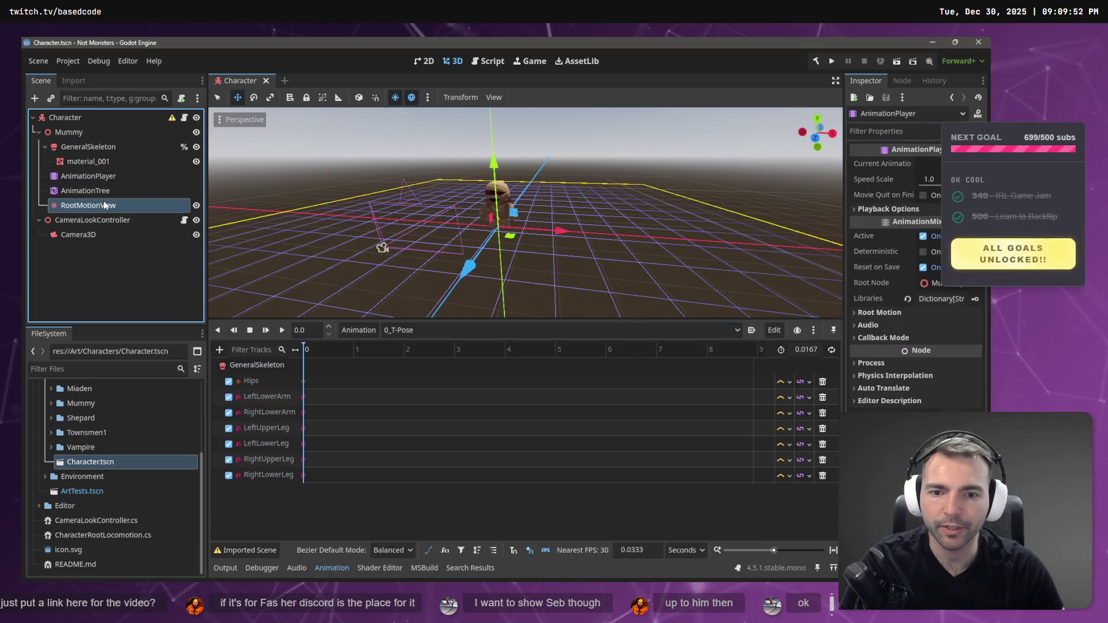
pyautogui.click(85, 191)
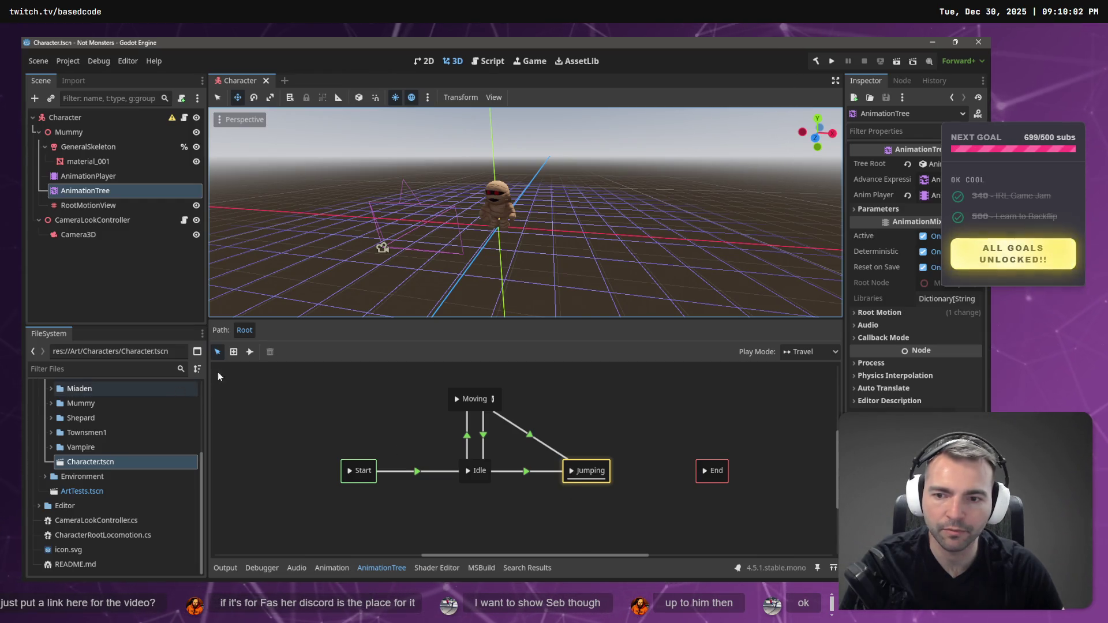
pyautogui.click(250, 351)
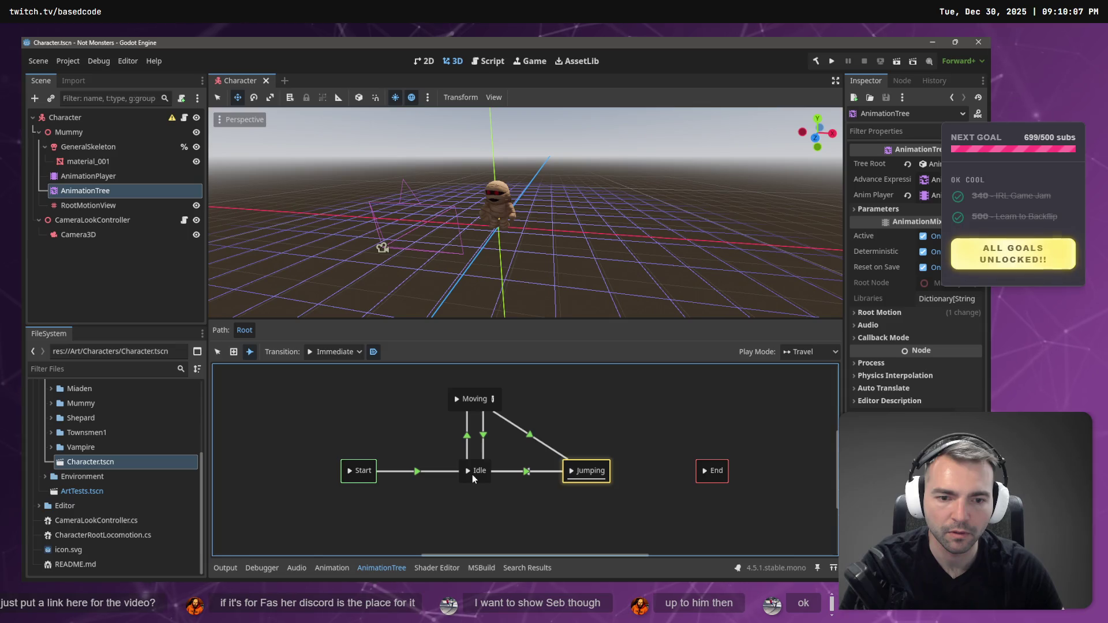
# Connect Jumping back to Idle, undoing an accidentally added BlendSpace1D node.
pyautogui.moveTo(573, 475)
pyautogui.mouseDown()
pyautogui.moveTo(554, 496)
pyautogui.moveTo(489, 484)
pyautogui.mouseUp()
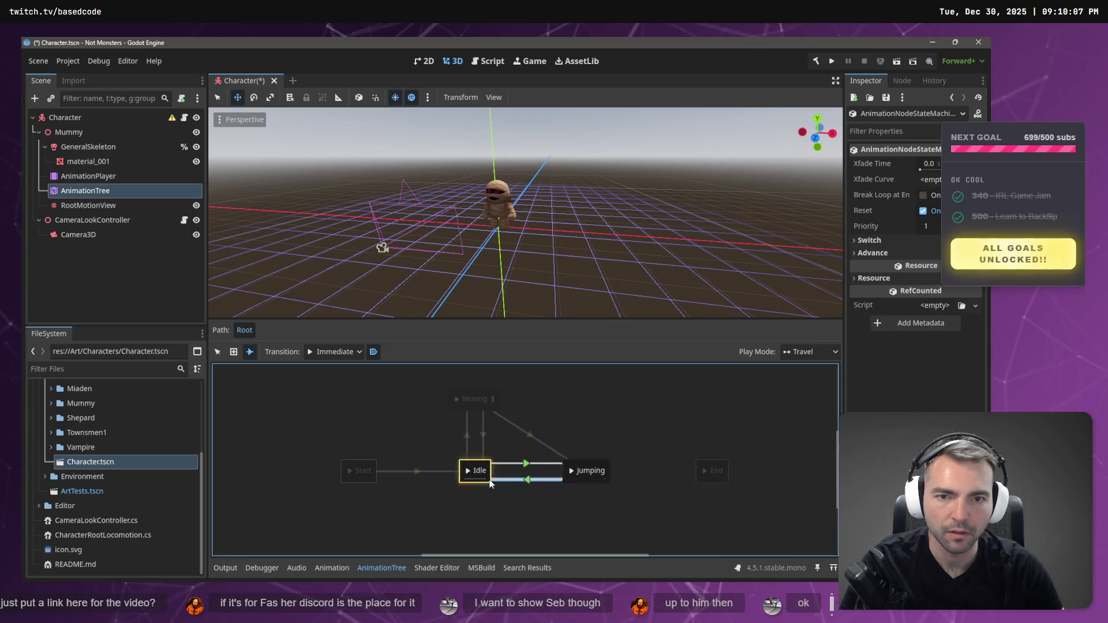
pyautogui.rightClick(489, 483)
pyautogui.click(511, 502)
pyautogui.hotkey('ctrl', 'z')
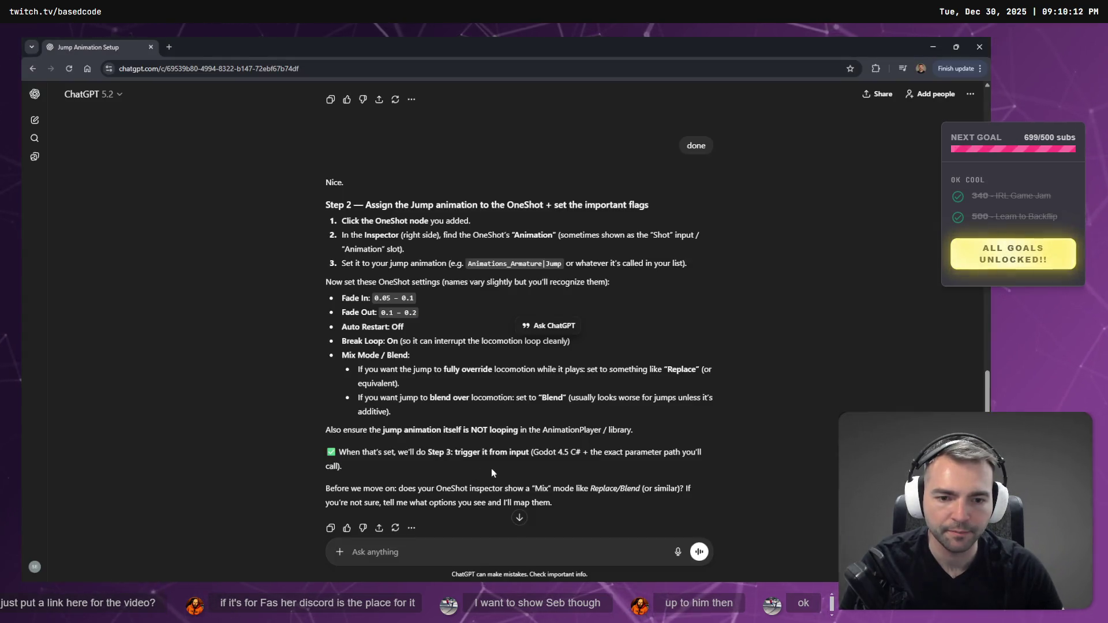
# Check the parameters/Jump/request line in Rider's SetTreeProperties, then return to Godot.
pyautogui.hotkey('alt', 'Tab')
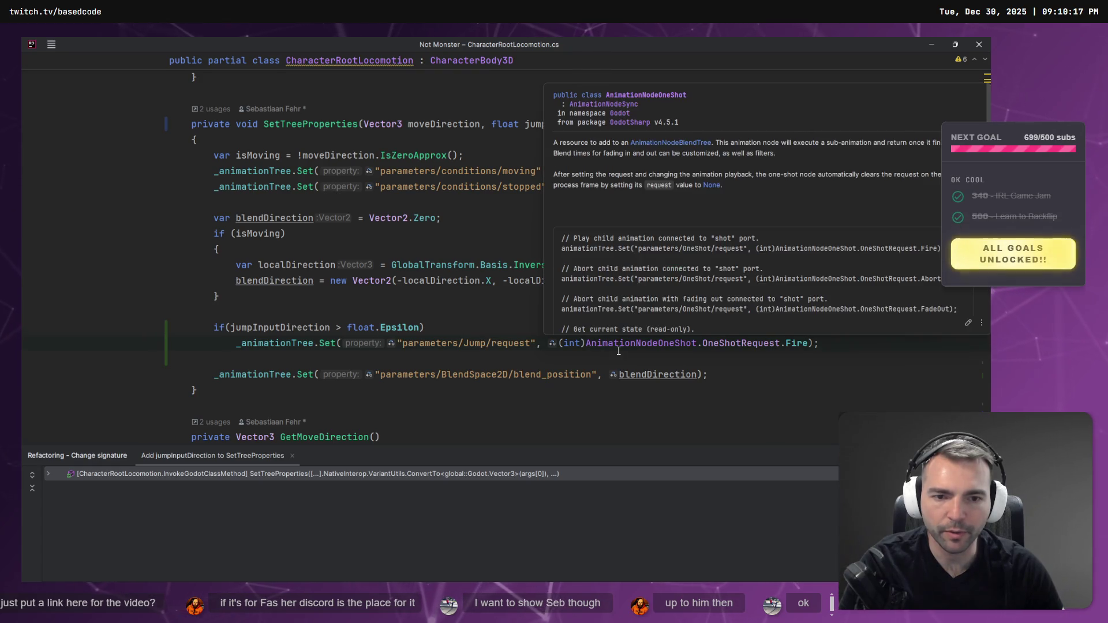
pyautogui.hotkey('alt', 'Tab')
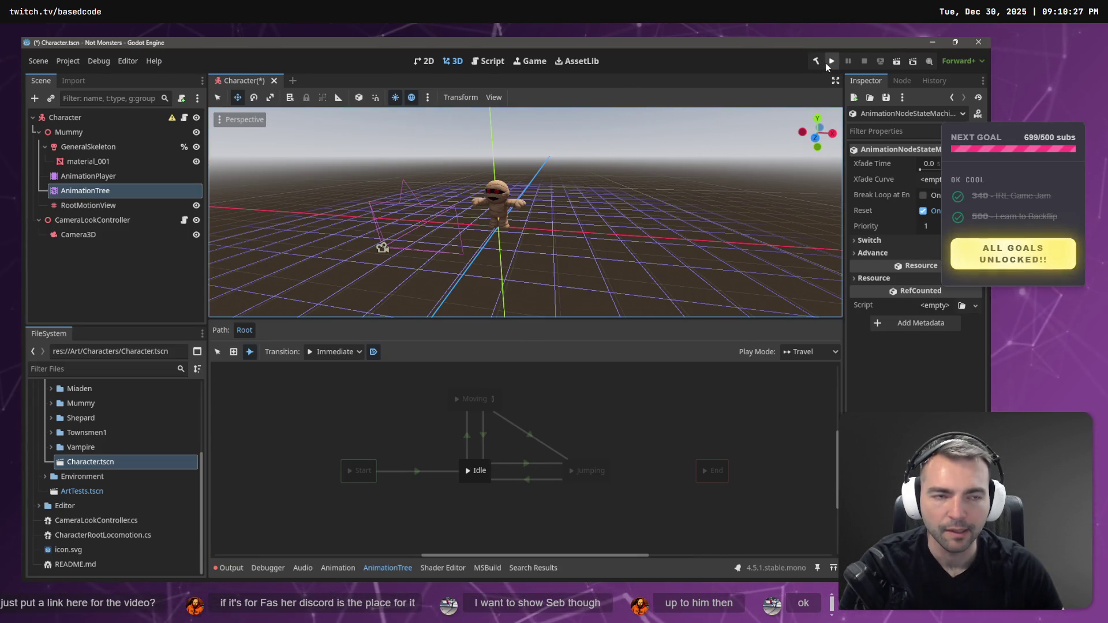
# Save and run the game to test jumping, then stop it with F8.
pyautogui.click(482, 471)
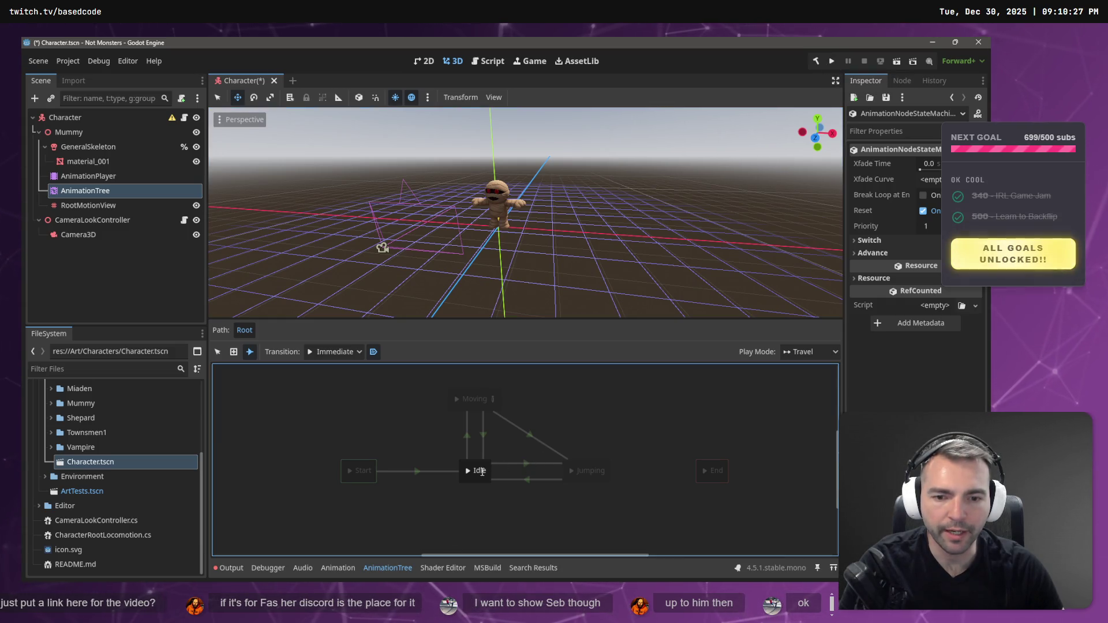
pyautogui.rightClick(471, 478)
pyautogui.click(792, 65)
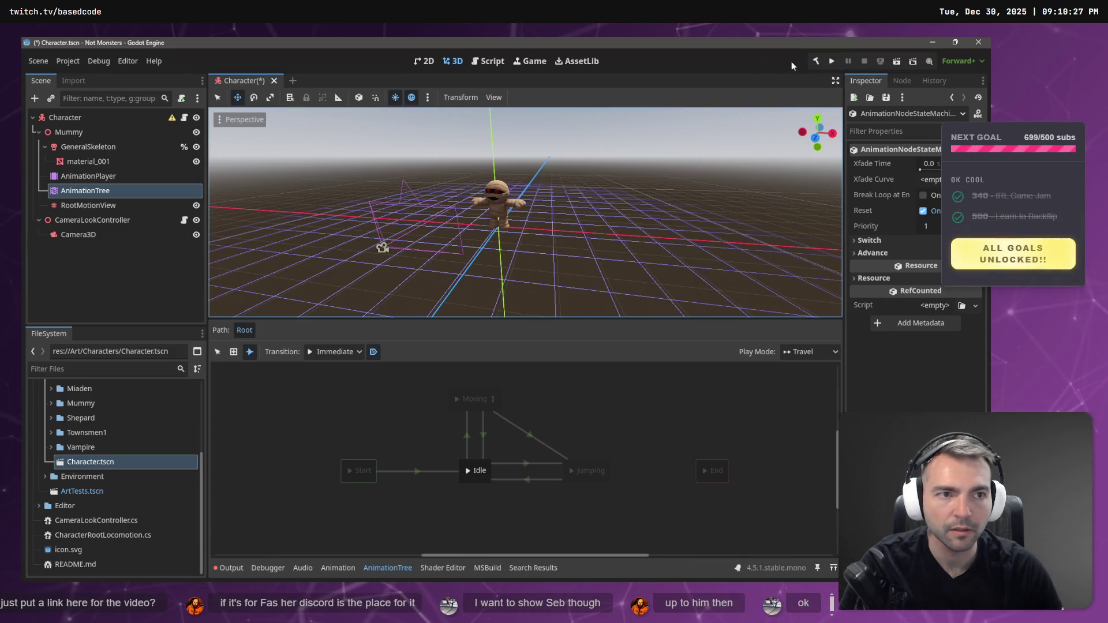
pyautogui.click(831, 62)
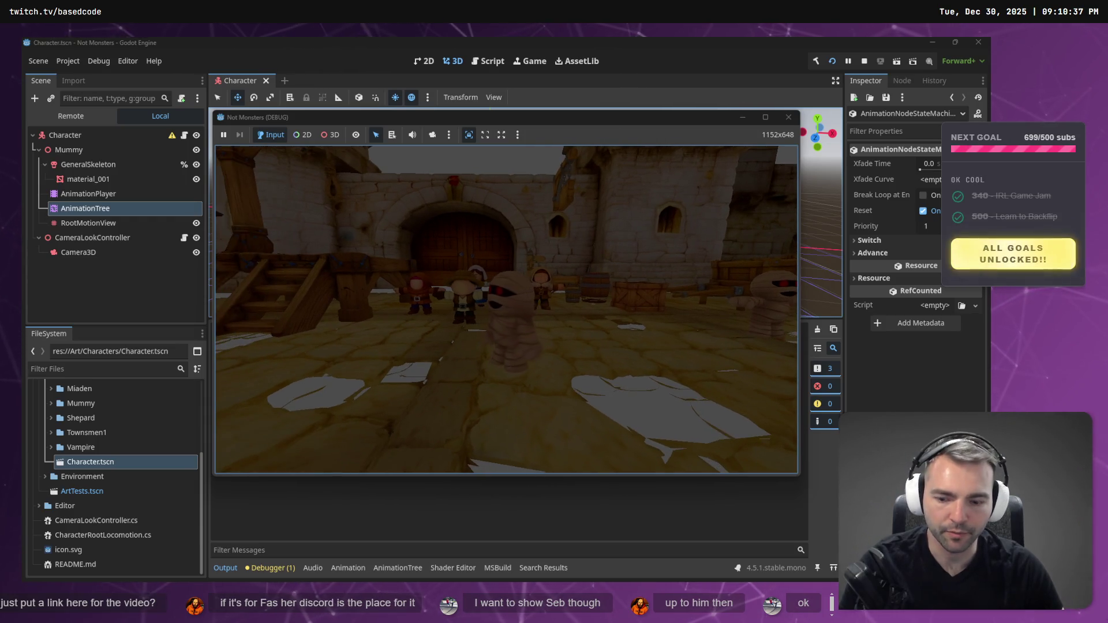
pyautogui.press('F8')
# Glance at ChatGPT and reopen the AnimationTree state-machine graph in Godot.
pyautogui.hotkey('alt', 'Tab')
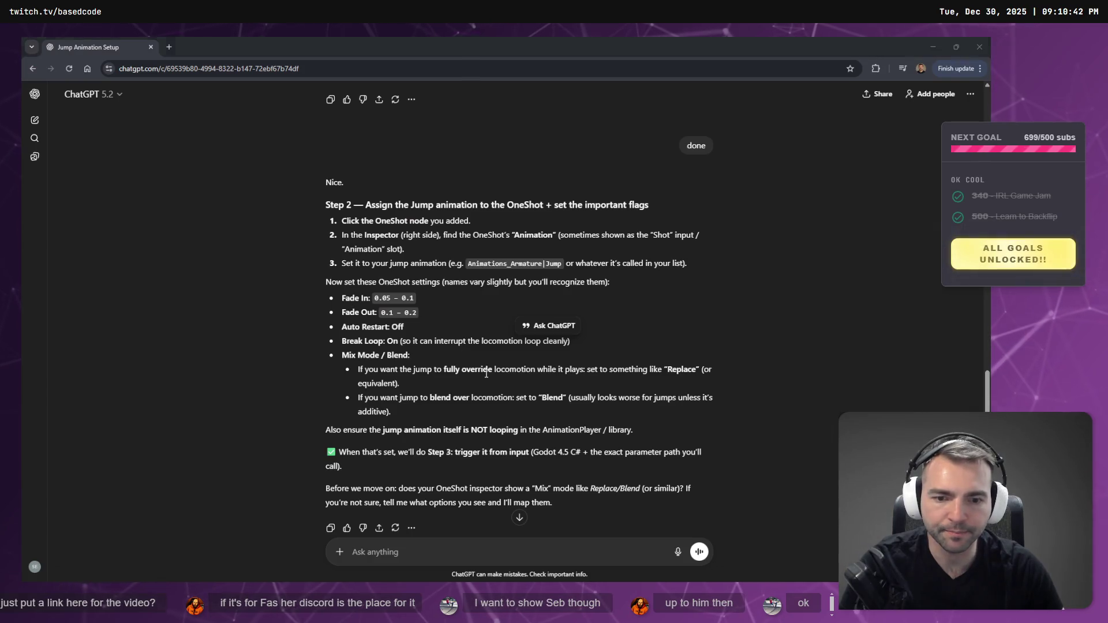
pyautogui.hotkey('alt', 'Tab')
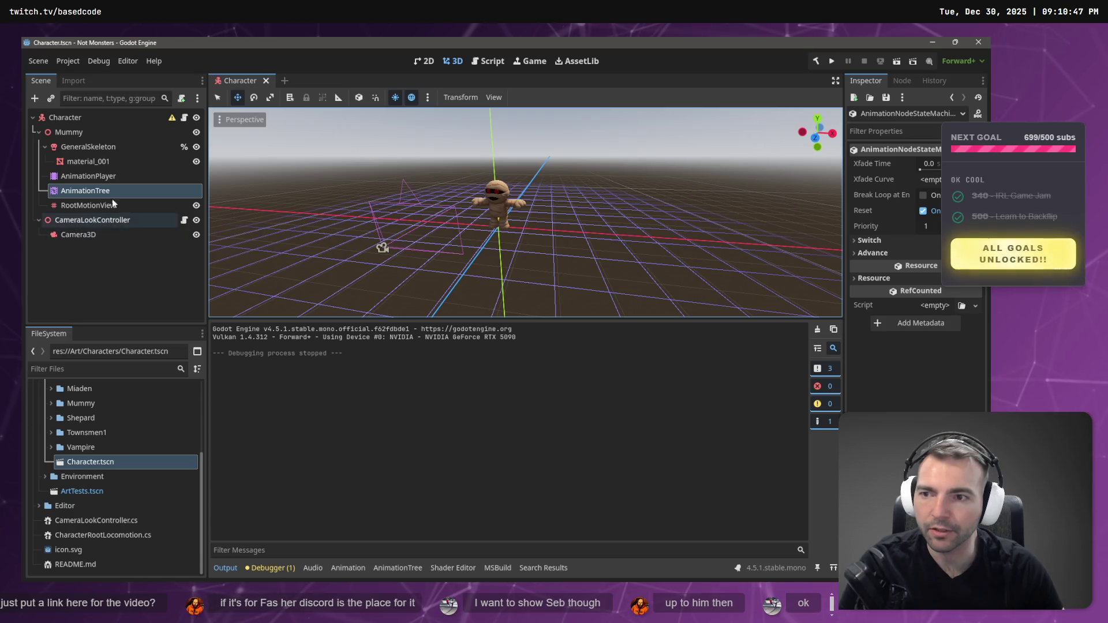
pyautogui.click(86, 190)
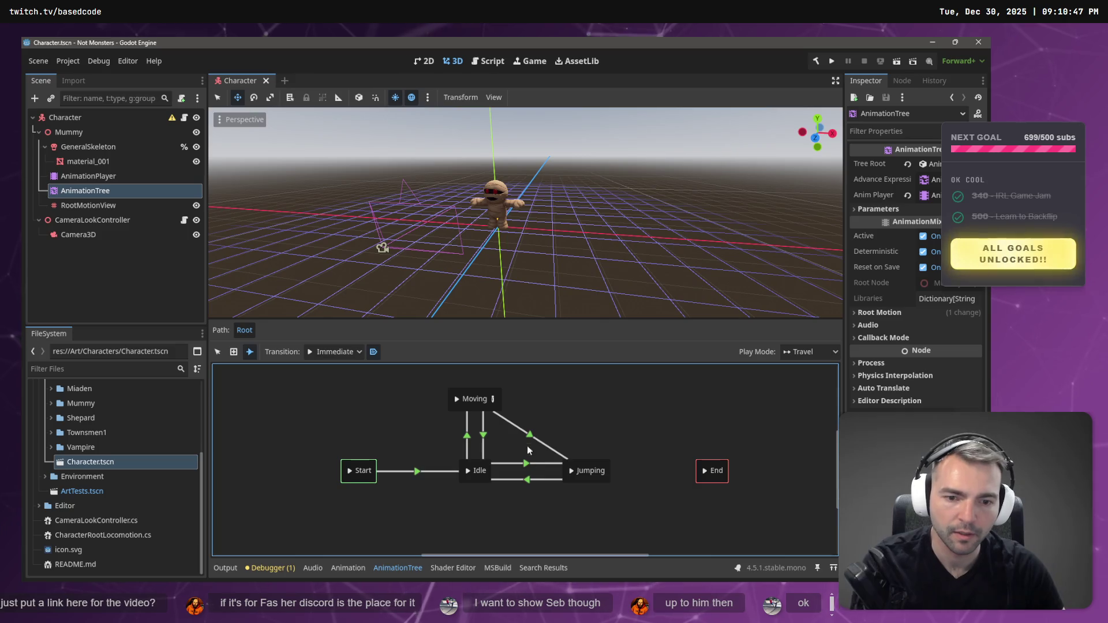
# Return to the Select tool and cancel an accidental deletion of the AnimationTree node.
pyautogui.click(218, 351)
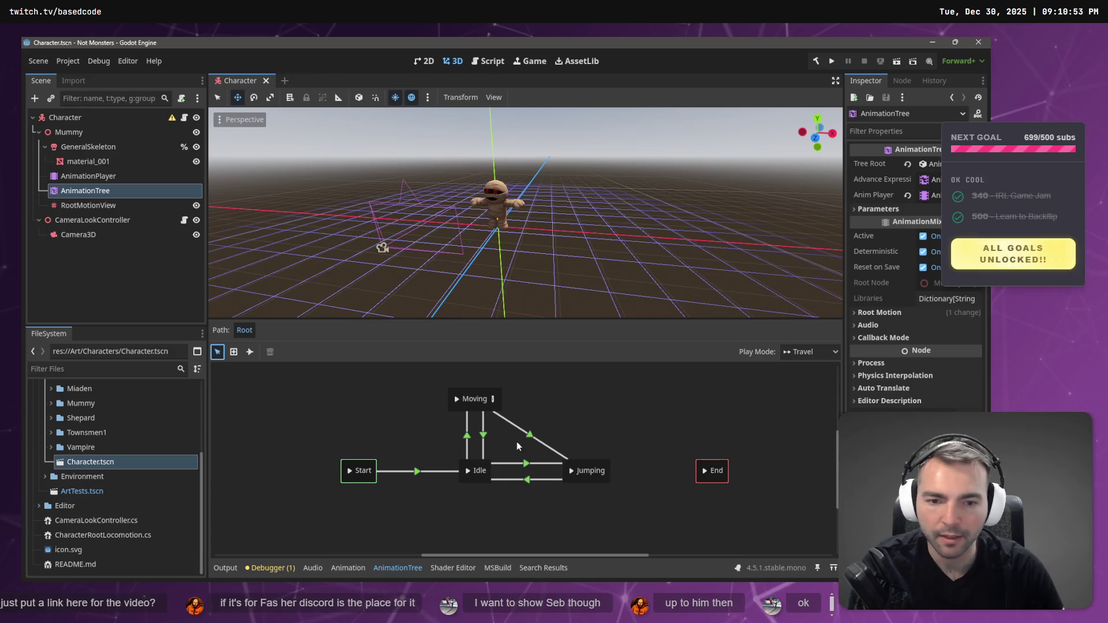
pyautogui.click(542, 429)
pyautogui.press('Delete')
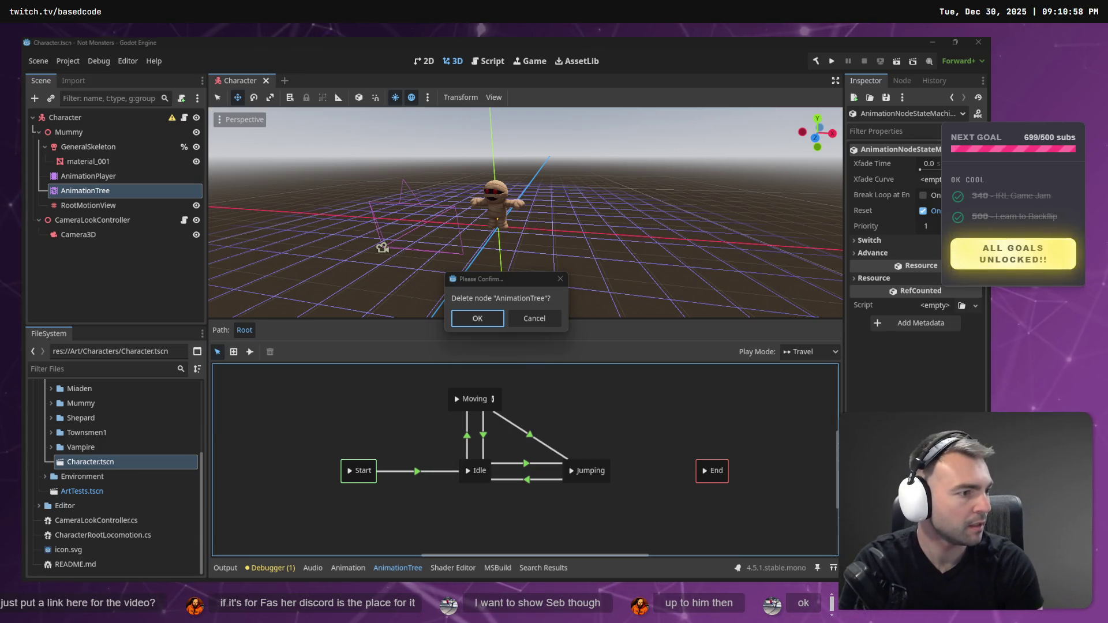
pyautogui.click(524, 322)
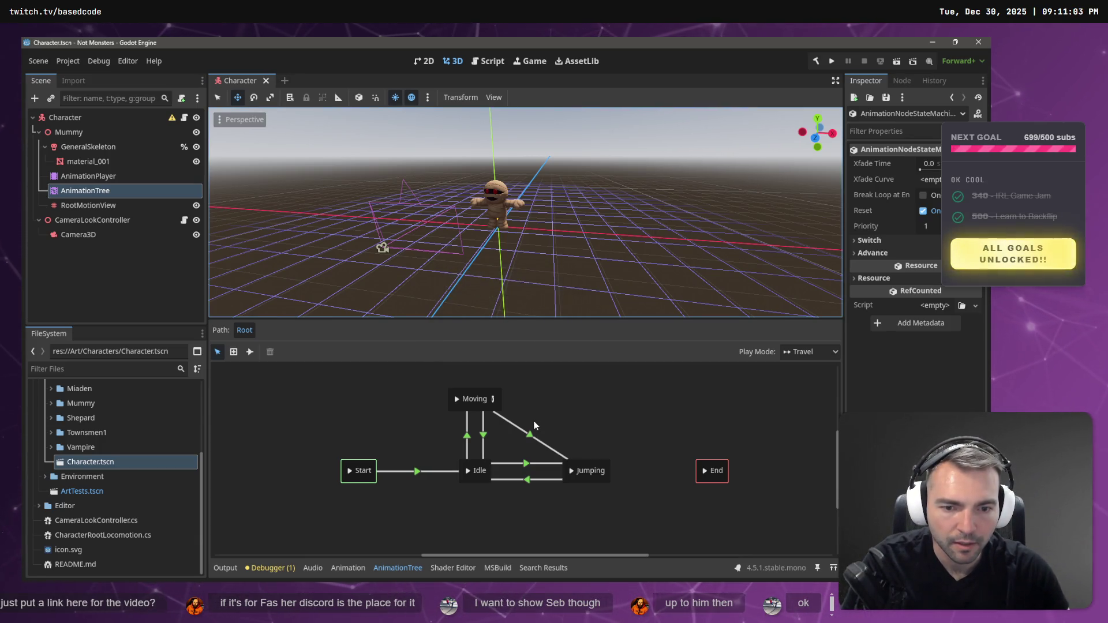
# Delete the Moving→Jumping and Idle→Jumping transitions from the state machine.
pyautogui.click(529, 434)
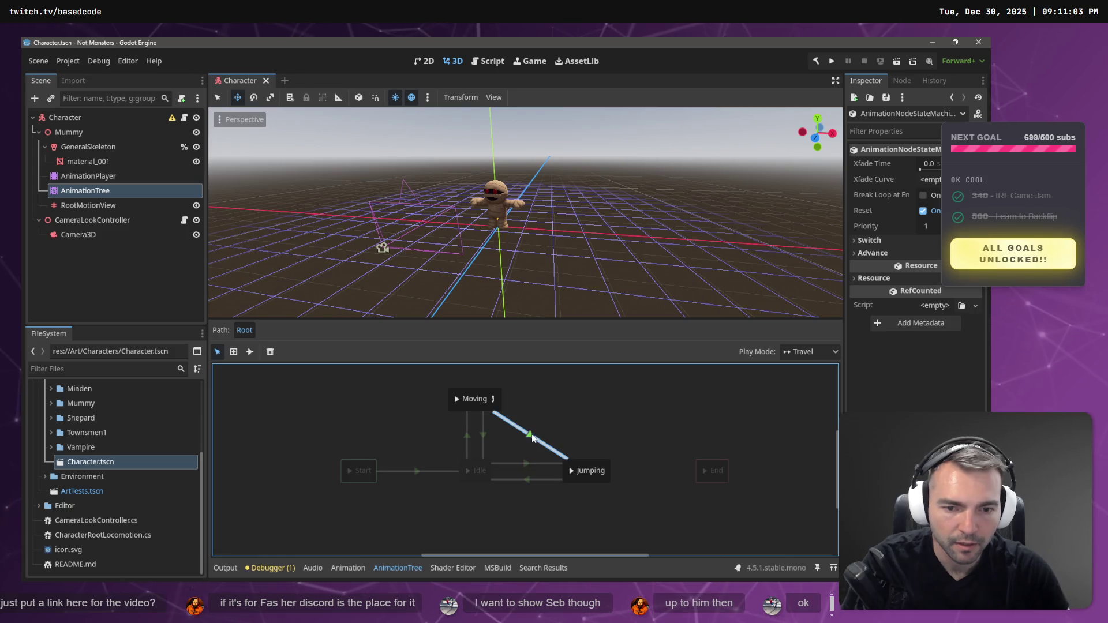
pyautogui.press('Delete')
pyautogui.click(526, 470)
pyautogui.click(526, 478)
pyautogui.click(529, 472)
pyautogui.press('Delete')
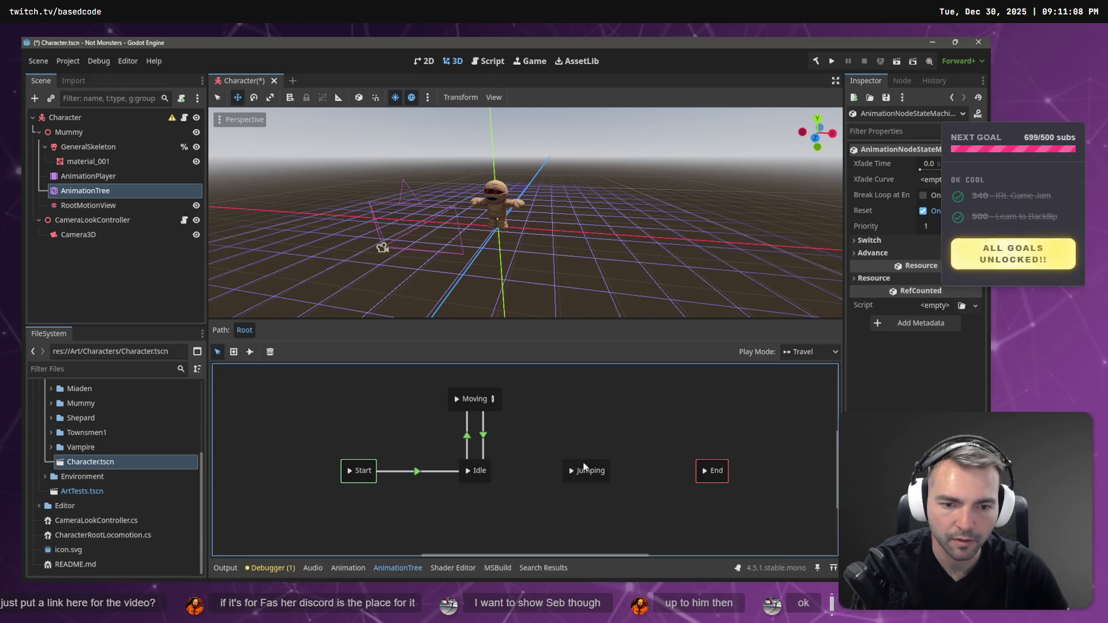
# Move Jumping up beside Moving and connect the two states with transitions both ways.
pyautogui.click(574, 469)
pyautogui.moveTo(574, 469); pyautogui.dragTo(540, 406)
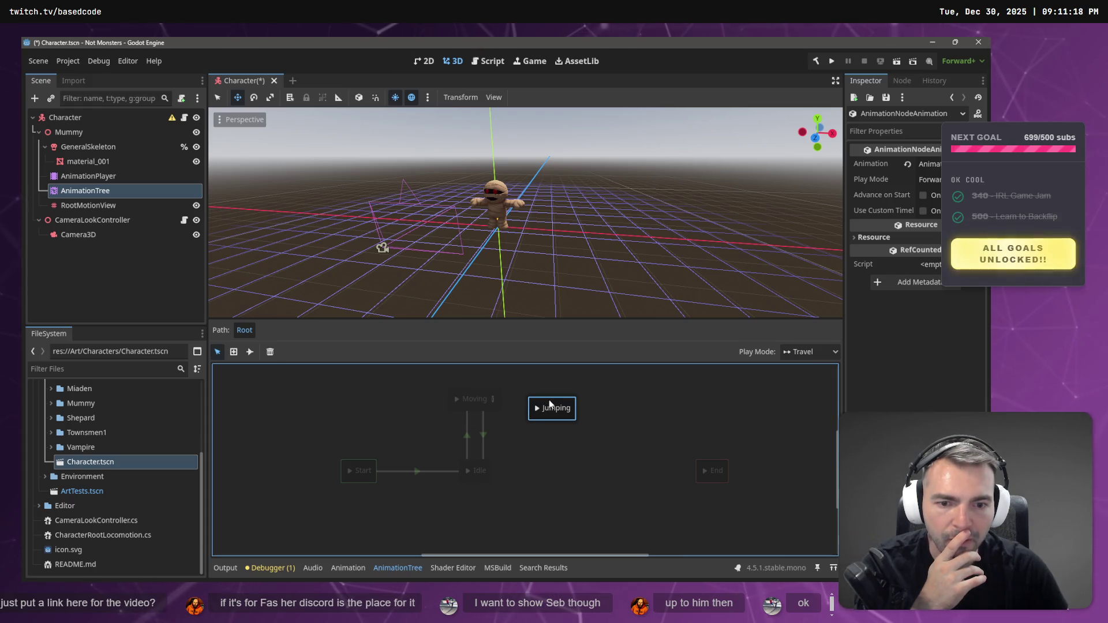
pyautogui.moveTo(539, 399)
pyautogui.mouseDown()
pyautogui.moveTo(521, 427)
pyautogui.moveTo(480, 406)
pyautogui.mouseUp()
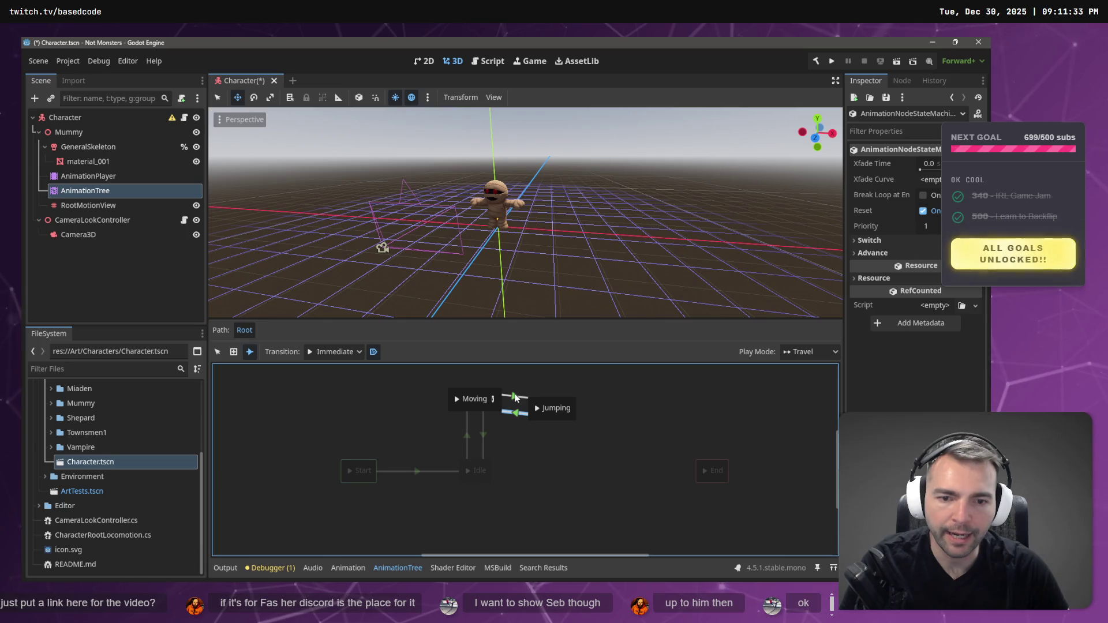
pyautogui.click(219, 350)
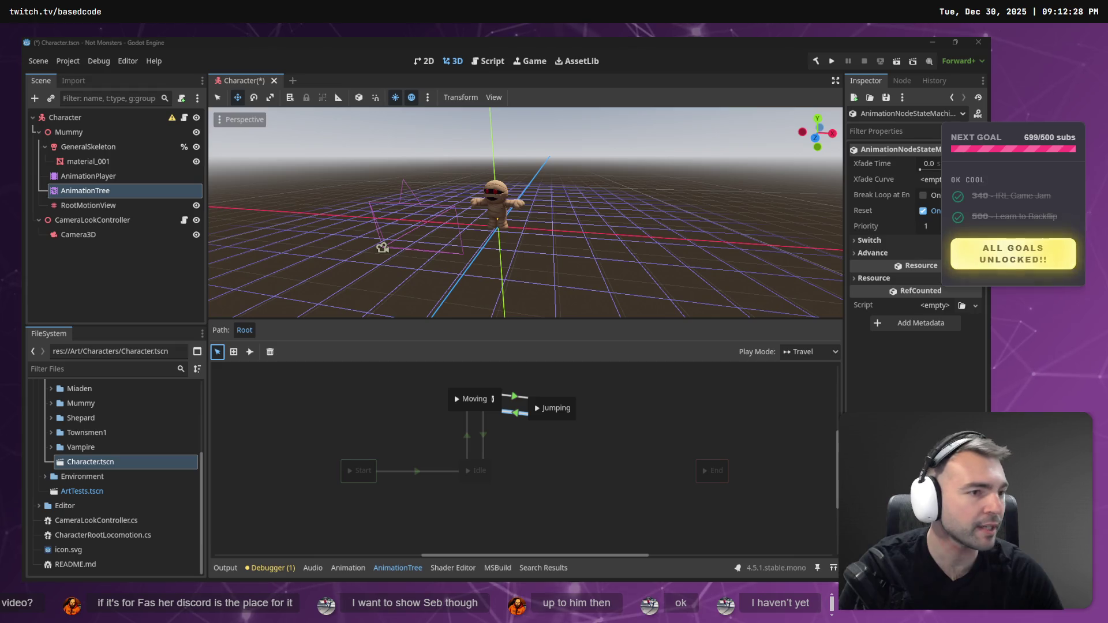
# Nudge the Jumping state slightly upward in the state graph.
pyautogui.click(811, 280)
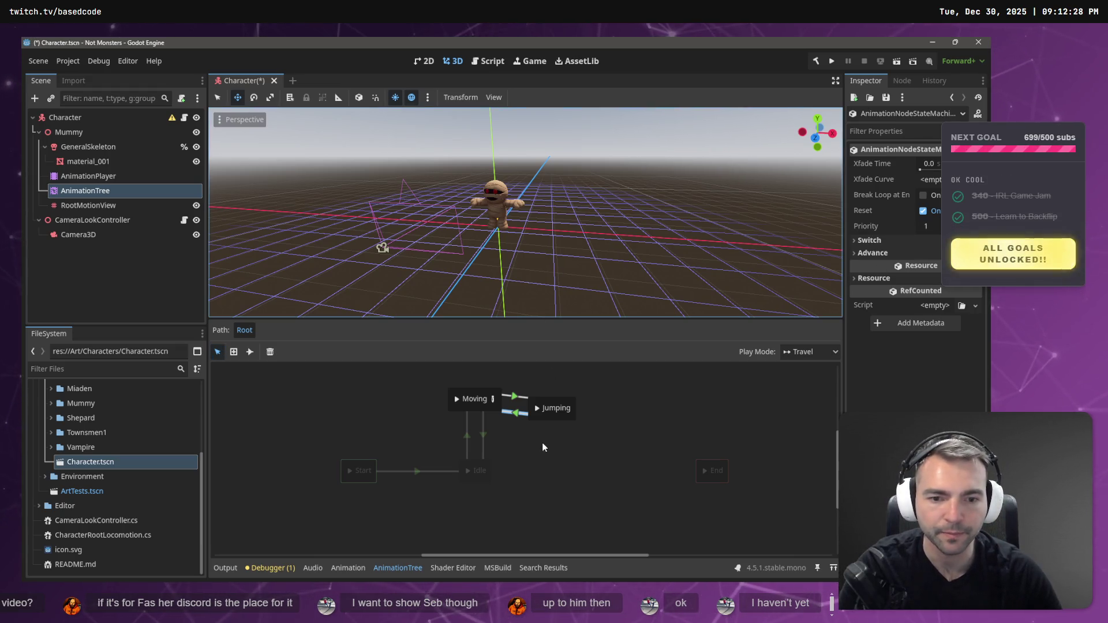
pyautogui.click(555, 409)
pyautogui.moveTo(560, 402); pyautogui.dragTo(560, 394)
pyautogui.click(577, 435)
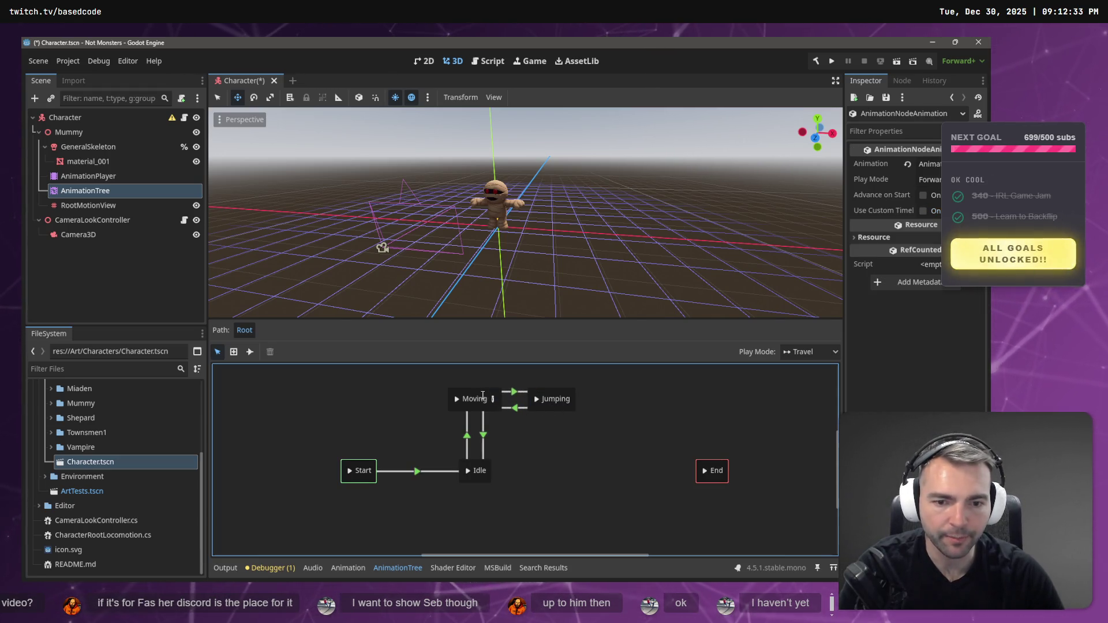
# Set the Moving→Jumping transition's advance condition to 'jumping'.
pyautogui.click(514, 393)
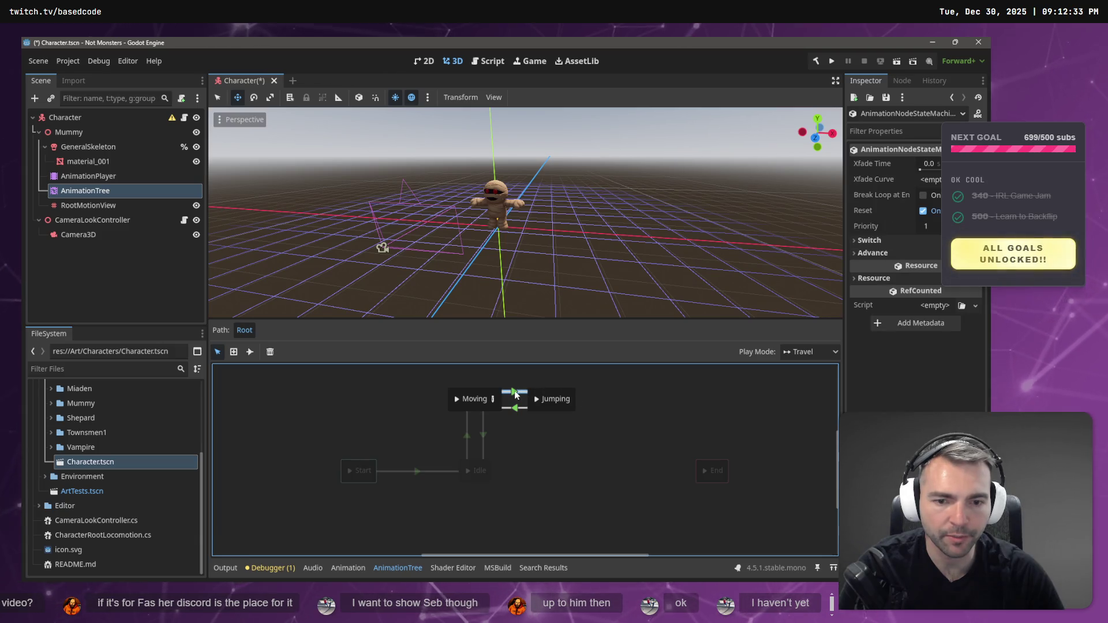
pyautogui.click(872, 253)
pyautogui.click(941, 286)
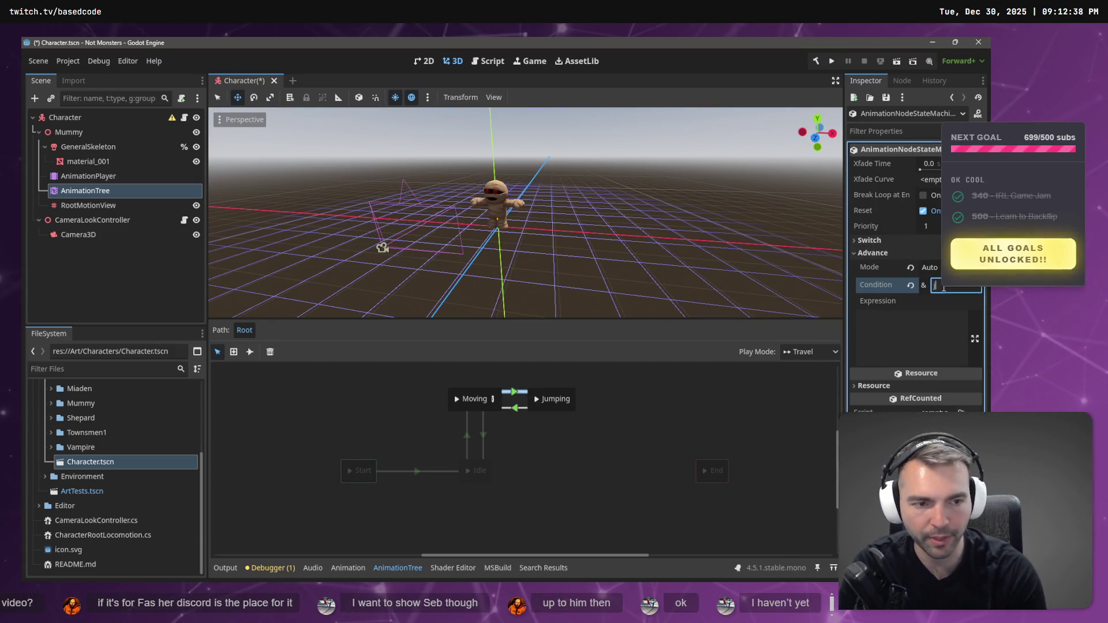
pyautogui.write('jumpin')
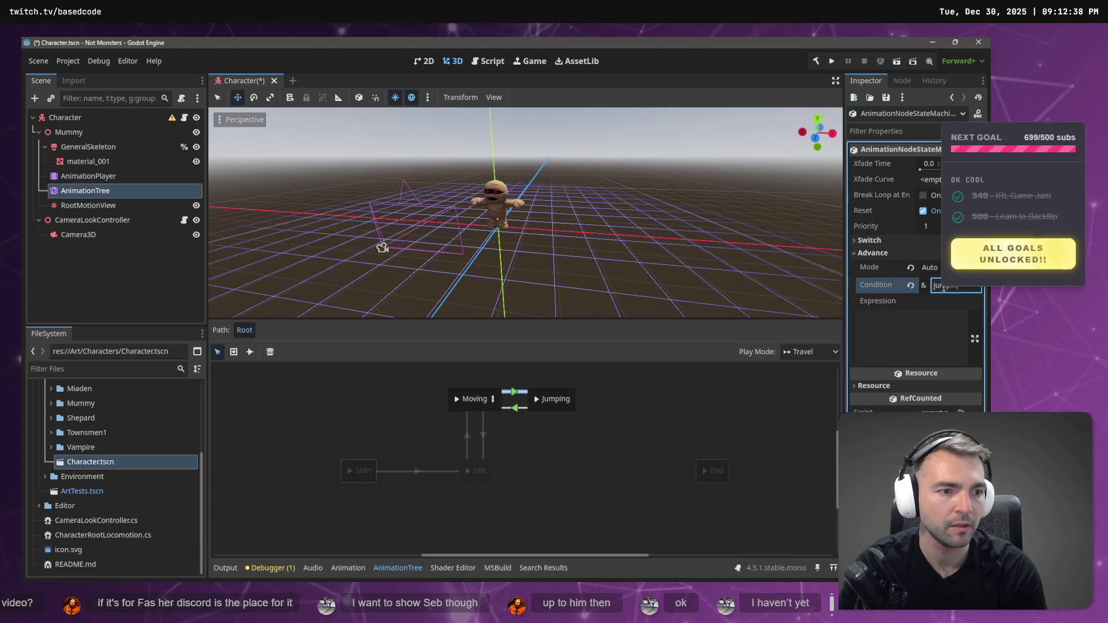
pyautogui.write('g')
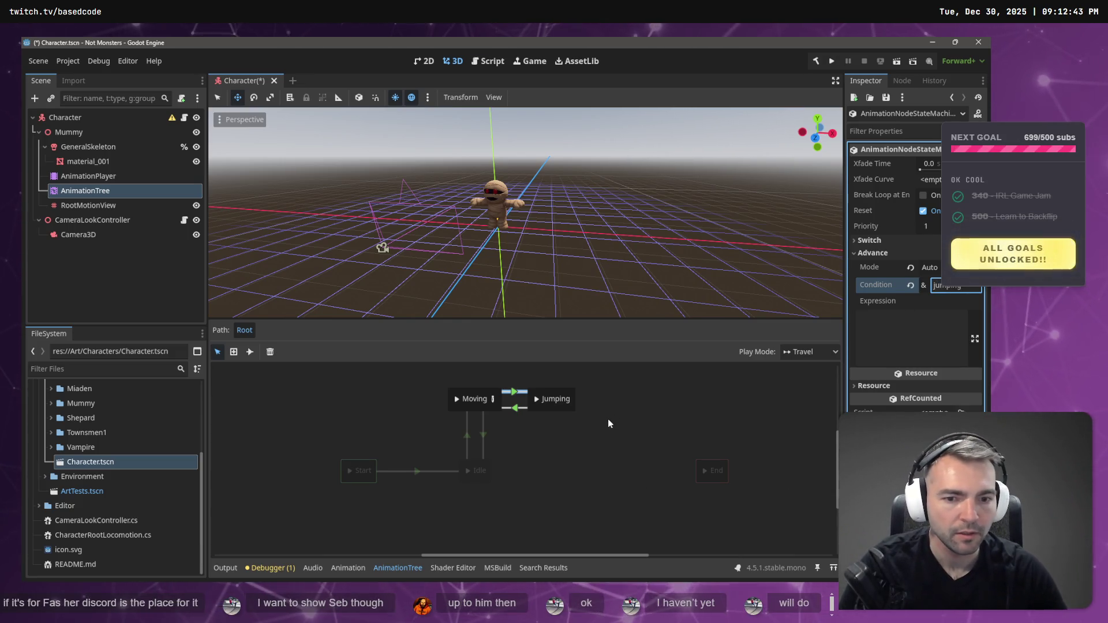
pyautogui.click(493, 437)
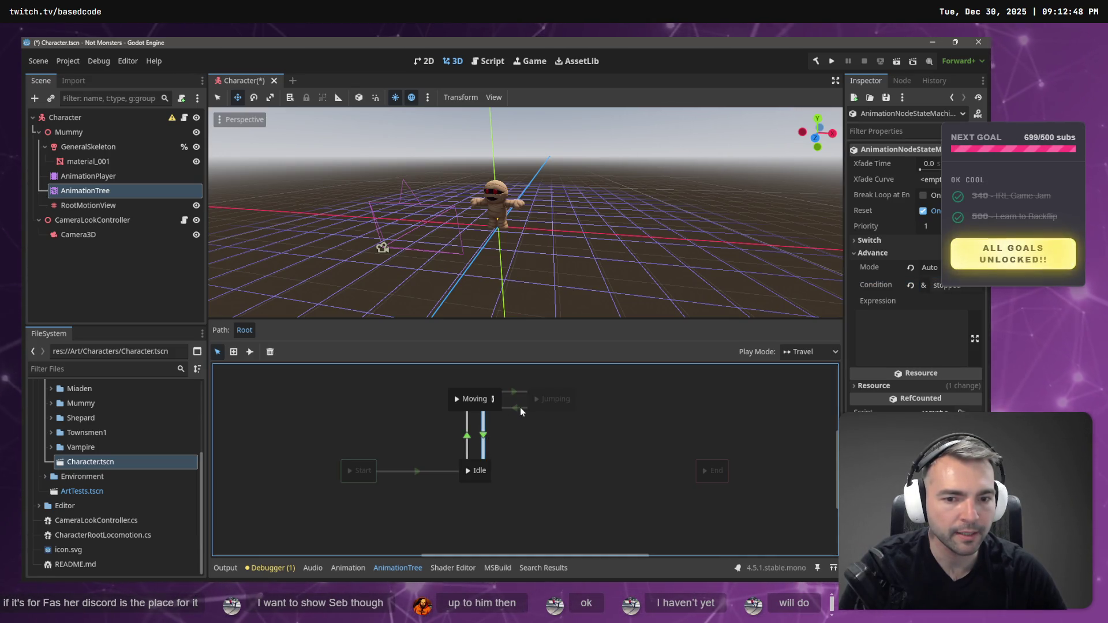
# Review the Jumping→Moving and Idle→Moving transitions, then return to the locomotion script in Rider.
pyautogui.click(520, 408)
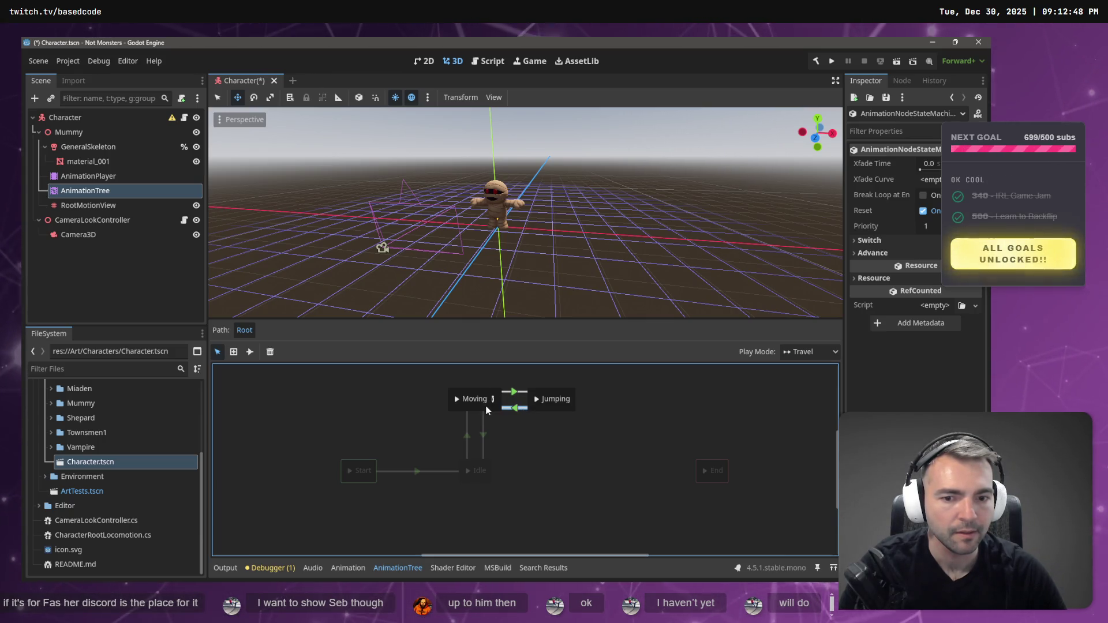
pyautogui.click(486, 410)
pyautogui.click(511, 410)
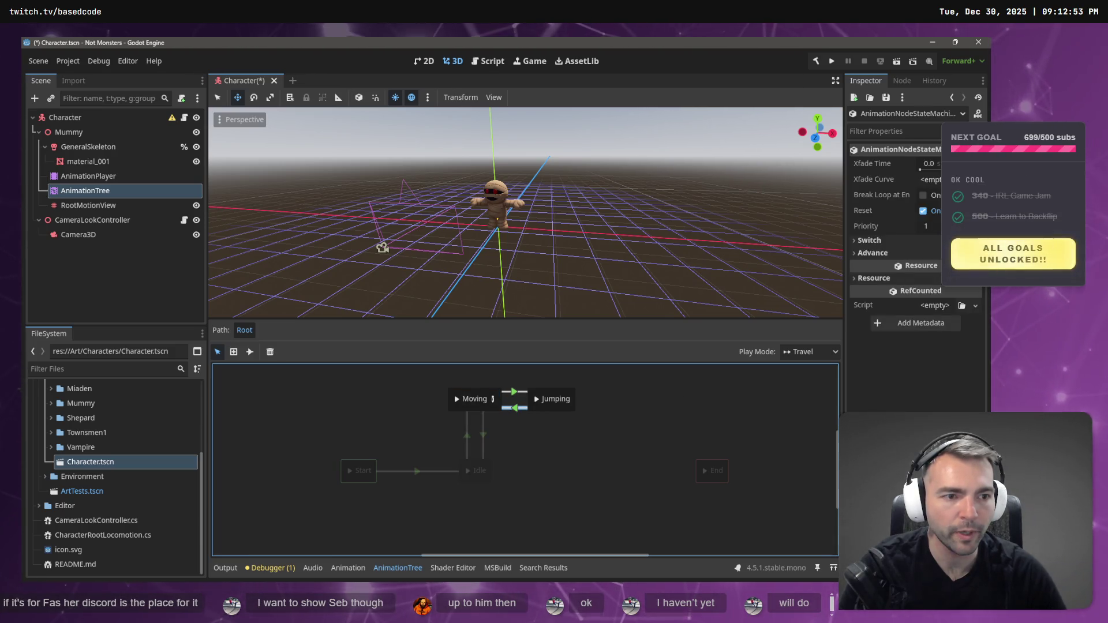
pyautogui.click(466, 433)
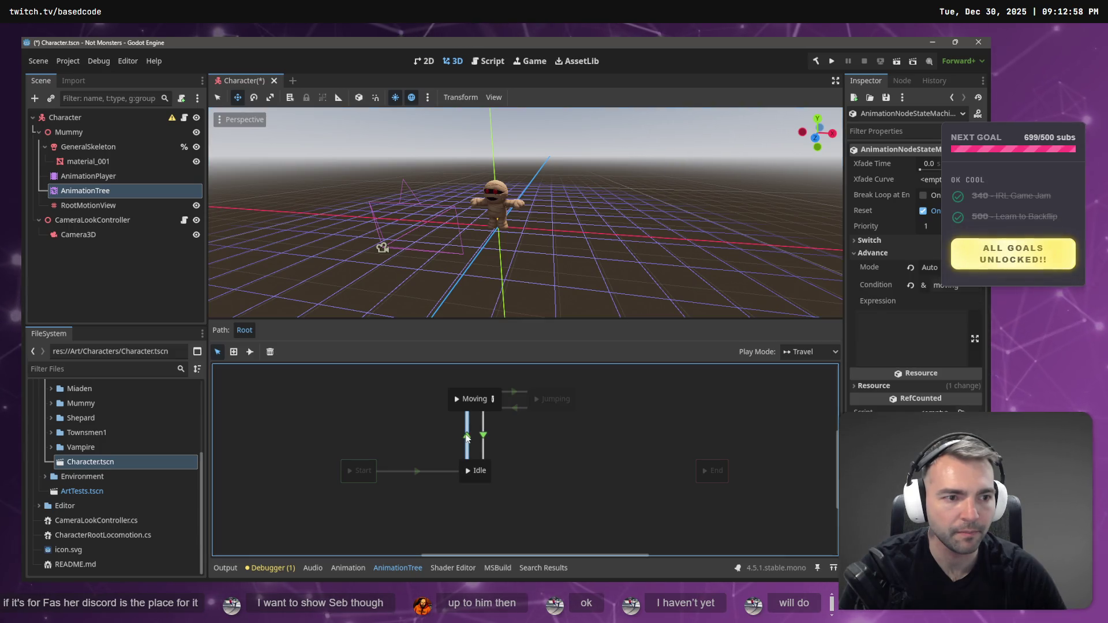
pyautogui.click(511, 409)
pyautogui.hotkey('alt', 'Tab')
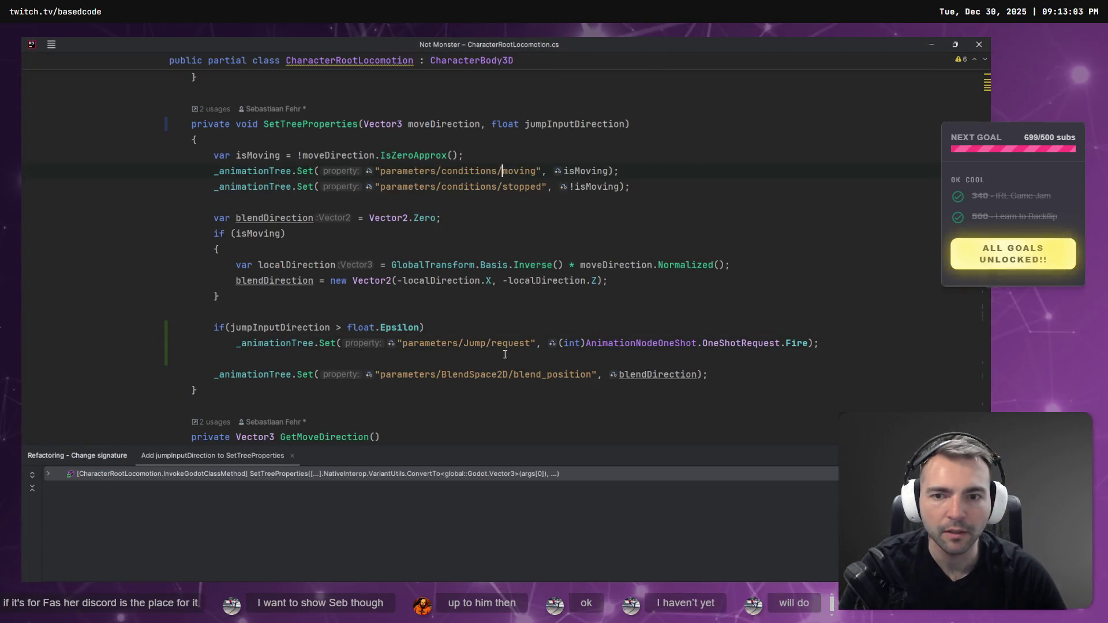
# Look over where isMoving is used in CharacterRootLocomotion.cs.
pyautogui.click(252, 233)
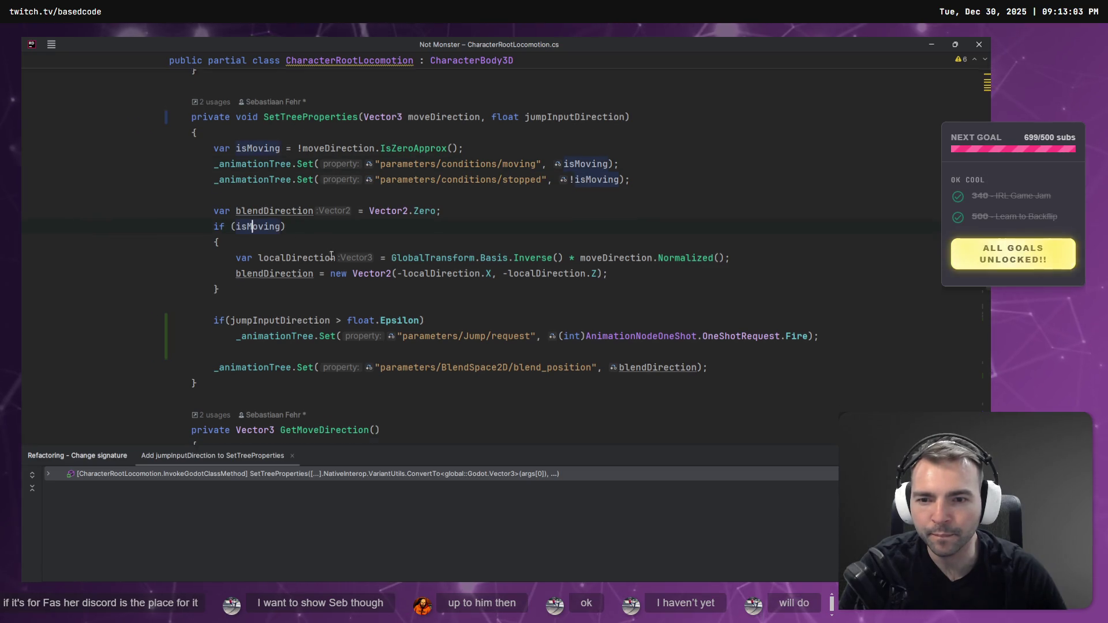
pyautogui.scroll(-3, 346, 271)
pyautogui.scroll(-5, 379, 283)
pyautogui.scroll(7, 379, 284)
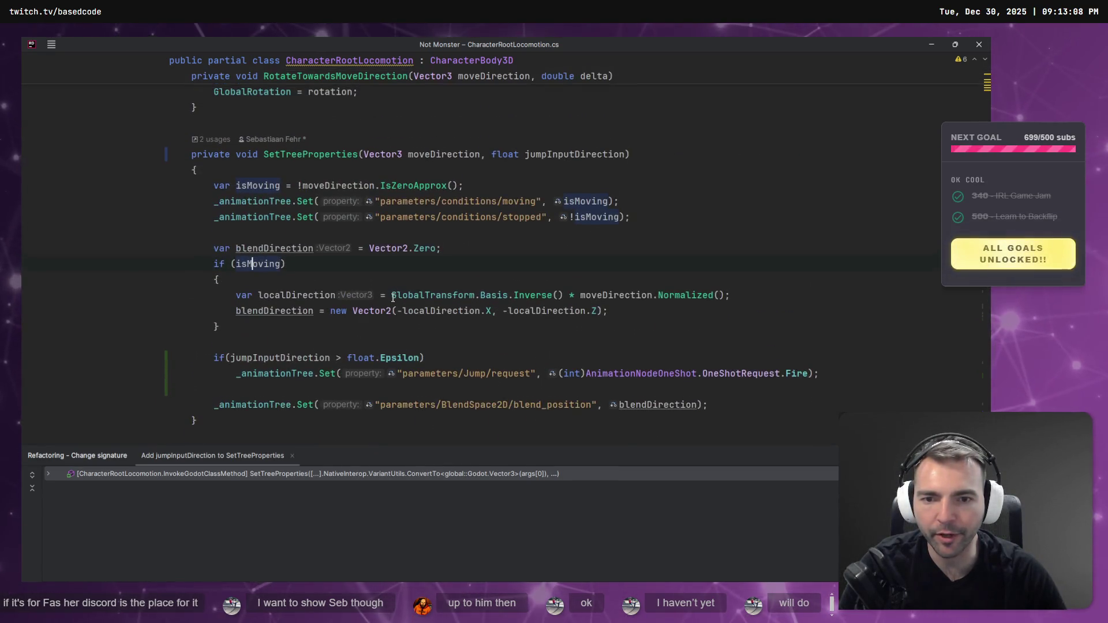
pyautogui.hotkey('alt', 'Tab')
pyautogui.hotkey('alt', 'Tab')
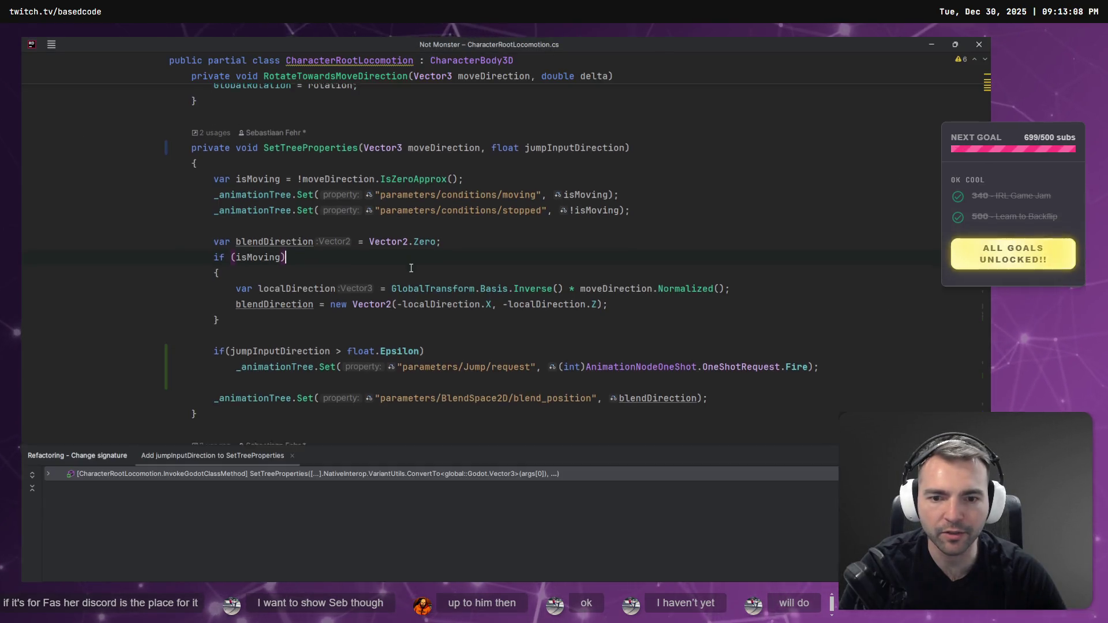
pyautogui.scroll(2, 363, 277)
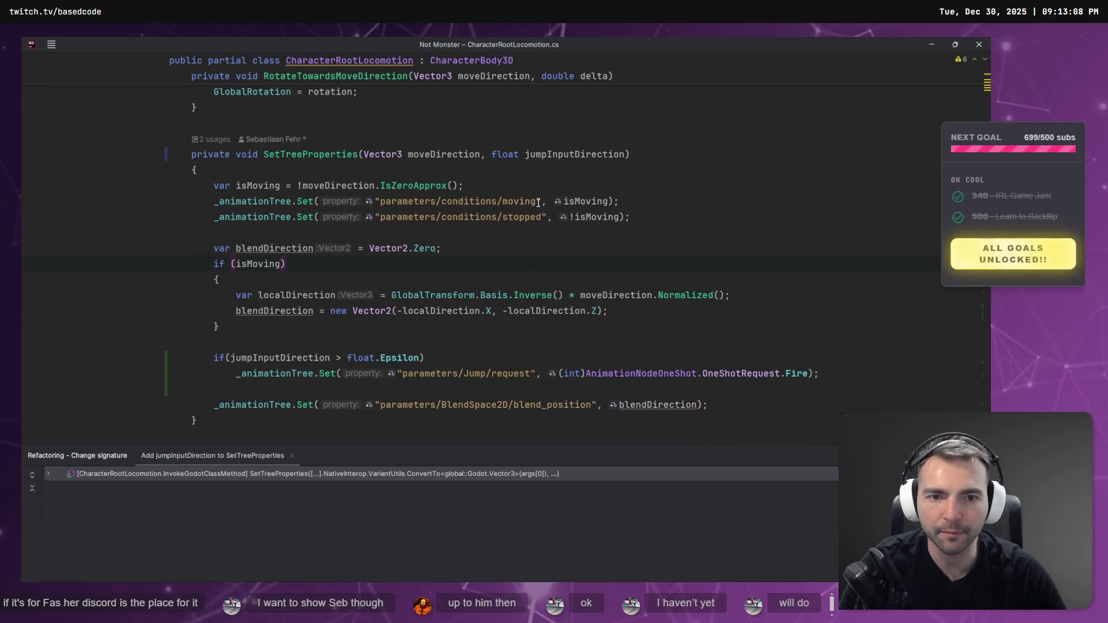
# Paste the parameters/conditions/moving path over parameters/Jump/request and set its value to true.
pyautogui.moveTo(535, 201); pyautogui.dragTo(380, 201)
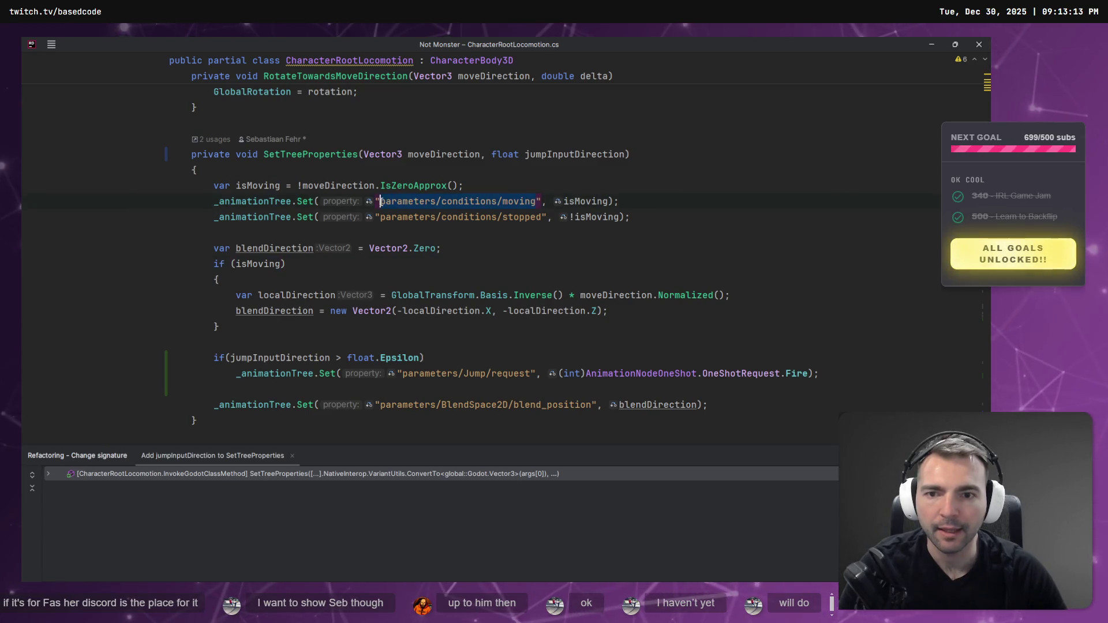
pyautogui.hotkey('ctrl', 'c')
pyautogui.moveTo(404, 374); pyautogui.dragTo(841, 373)
pyautogui.hotkey('ctrl', 'v')
pyautogui.write('true')
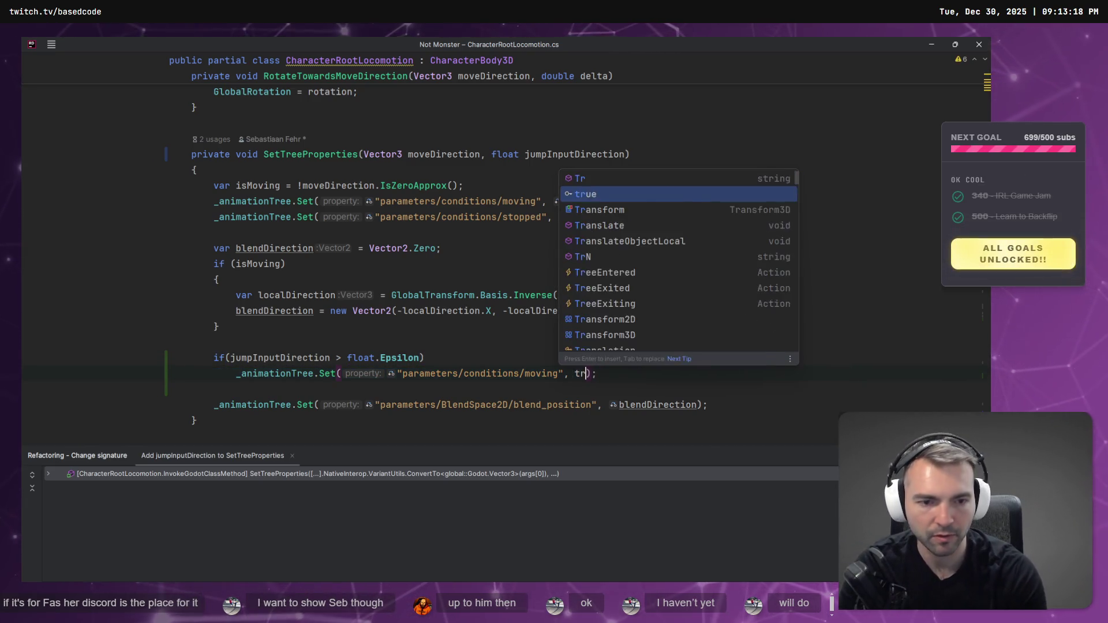
pyautogui.press('Up')
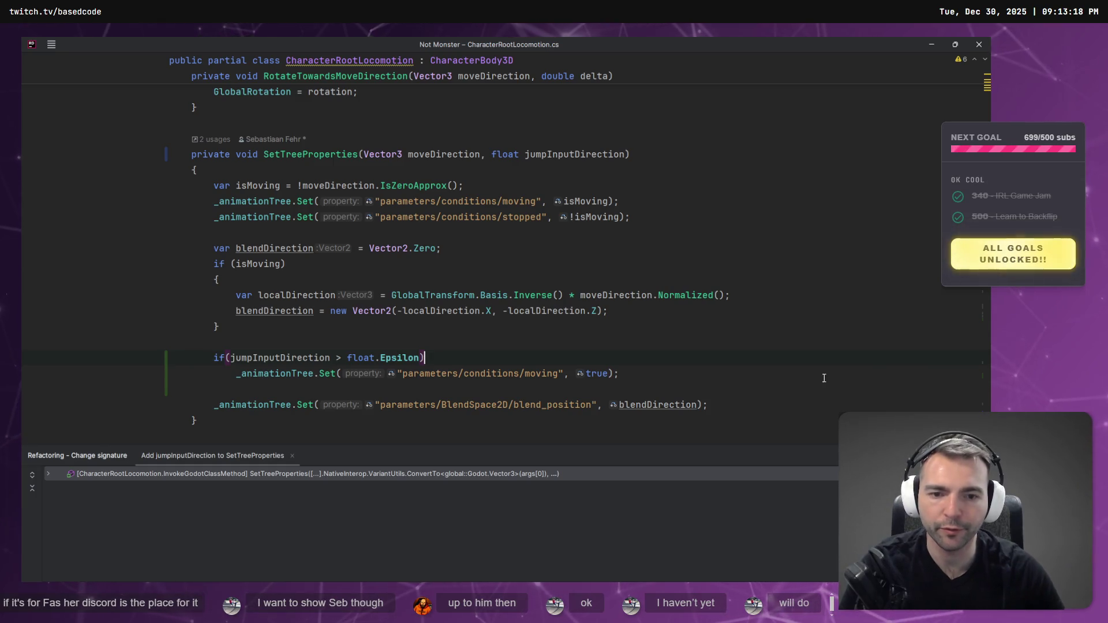
# Rename moving to jumping in the jump line's condition path.
pyautogui.doubleClick(543, 373)
pyautogui.write('jumping')
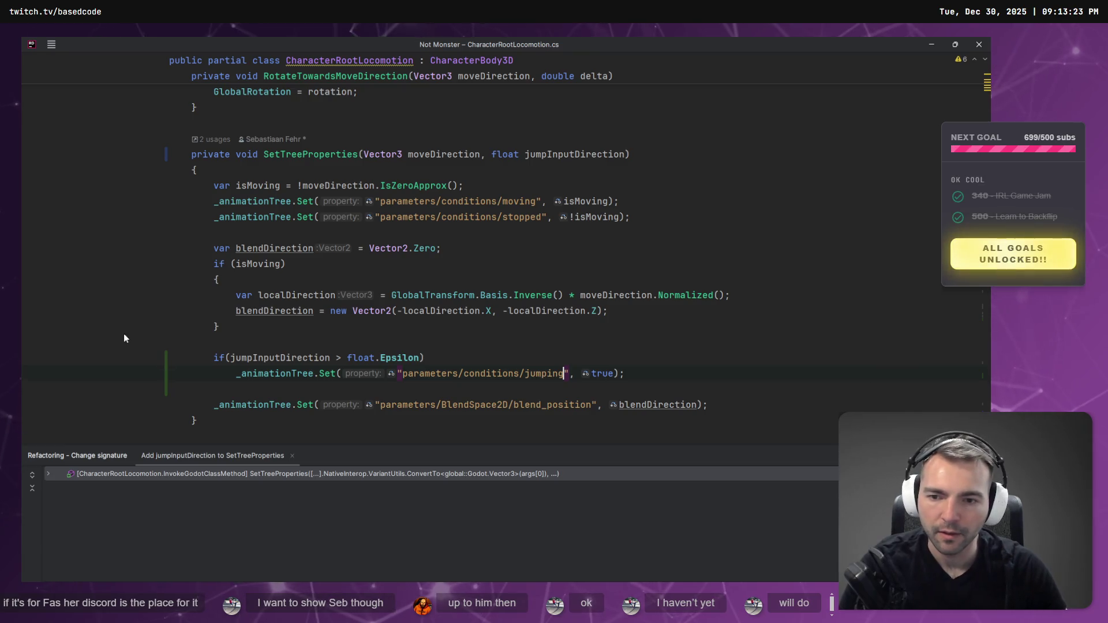
pyautogui.scroll(-15, 304, 364)
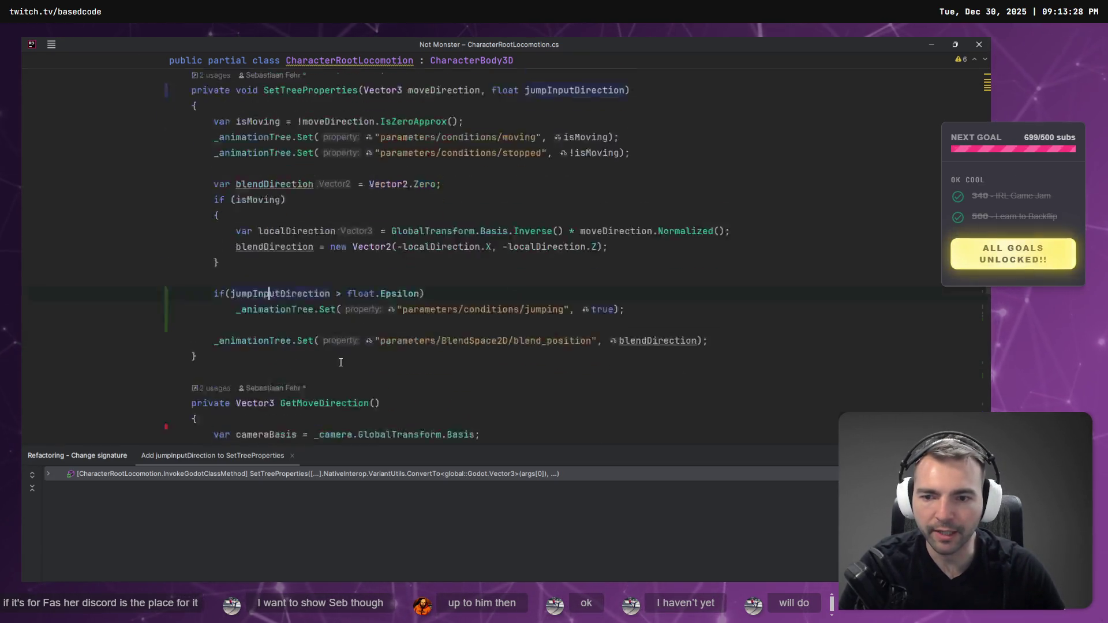
pyautogui.scroll(4, 389, 387)
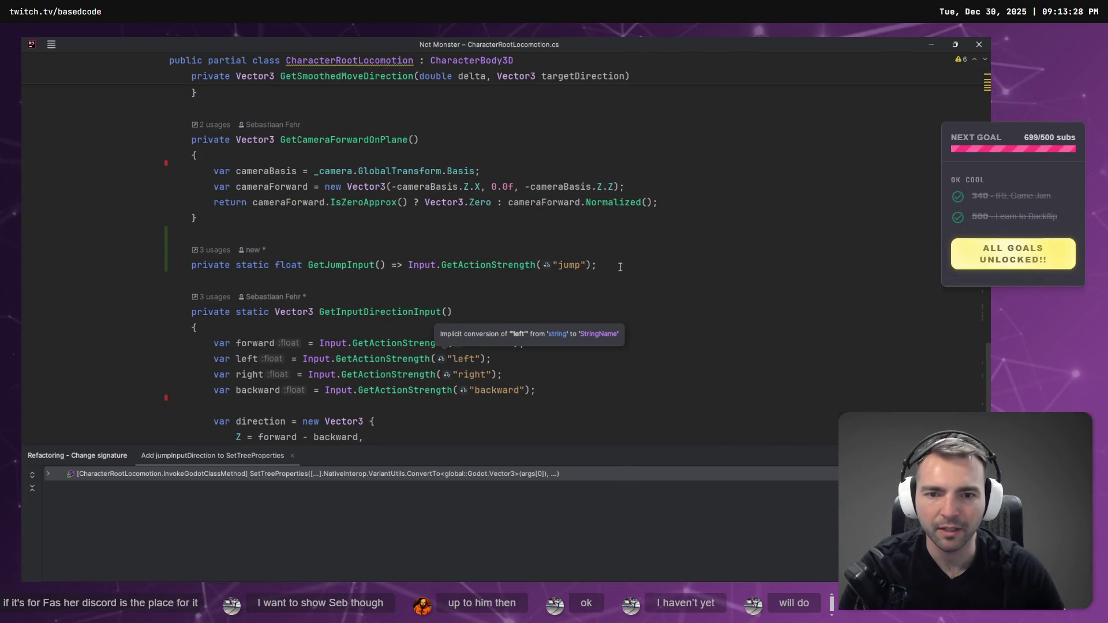
# Remove the GetJumpInput method line from the script.
pyautogui.moveTo(620, 267); pyautogui.dragTo(383, 265)
pyautogui.press('BackSpace')
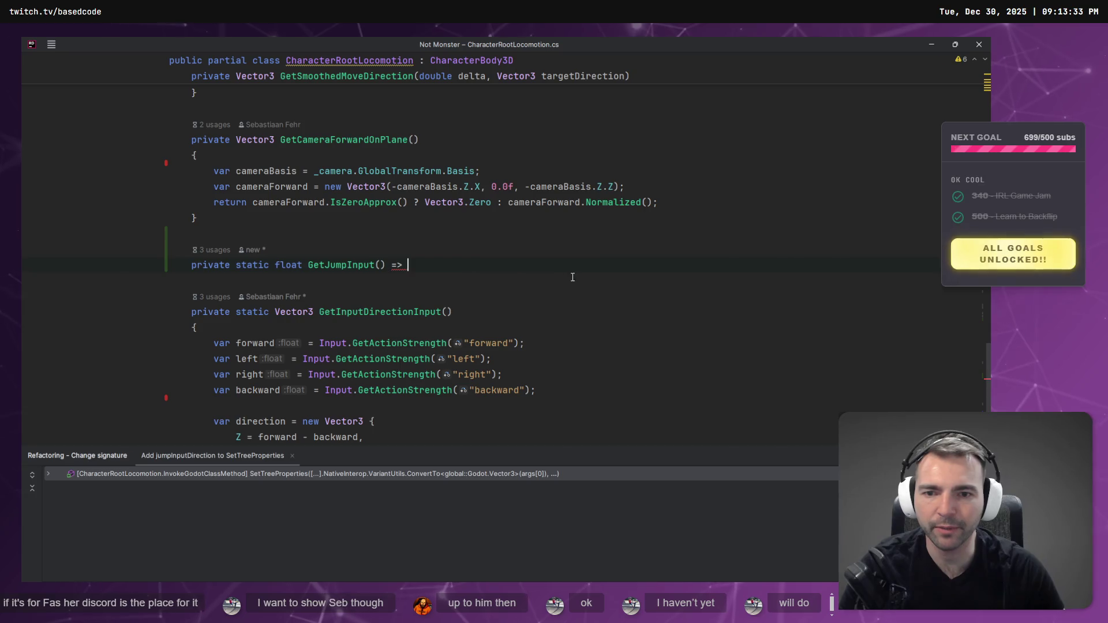
pyautogui.hotkey('ctrl', 'y')
pyautogui.scroll(2, 440, 334)
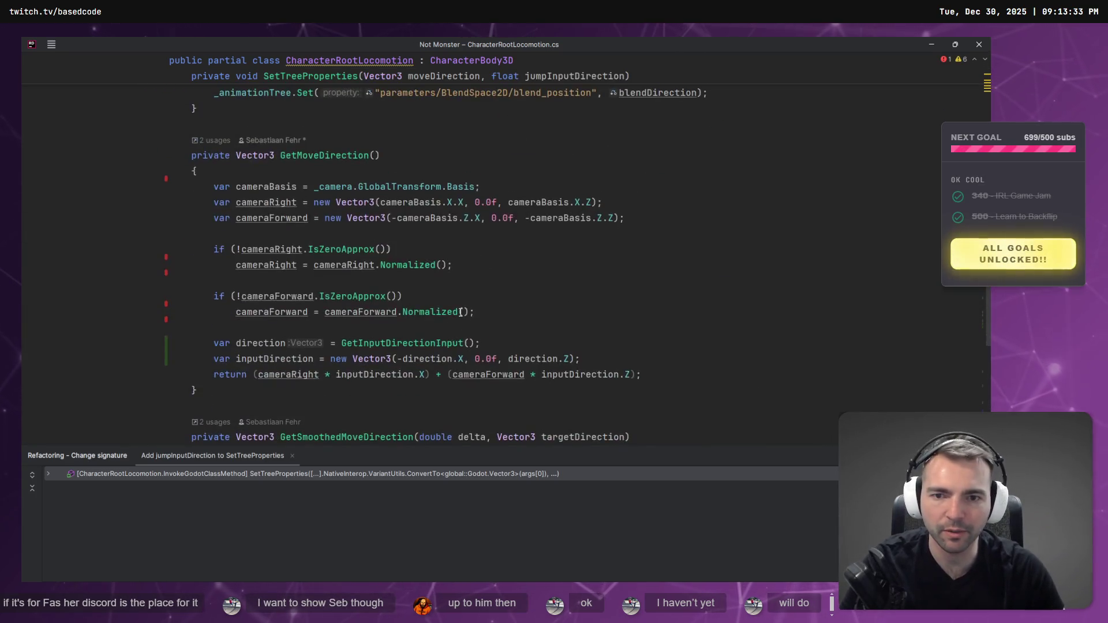
pyautogui.scroll(4, 433, 338)
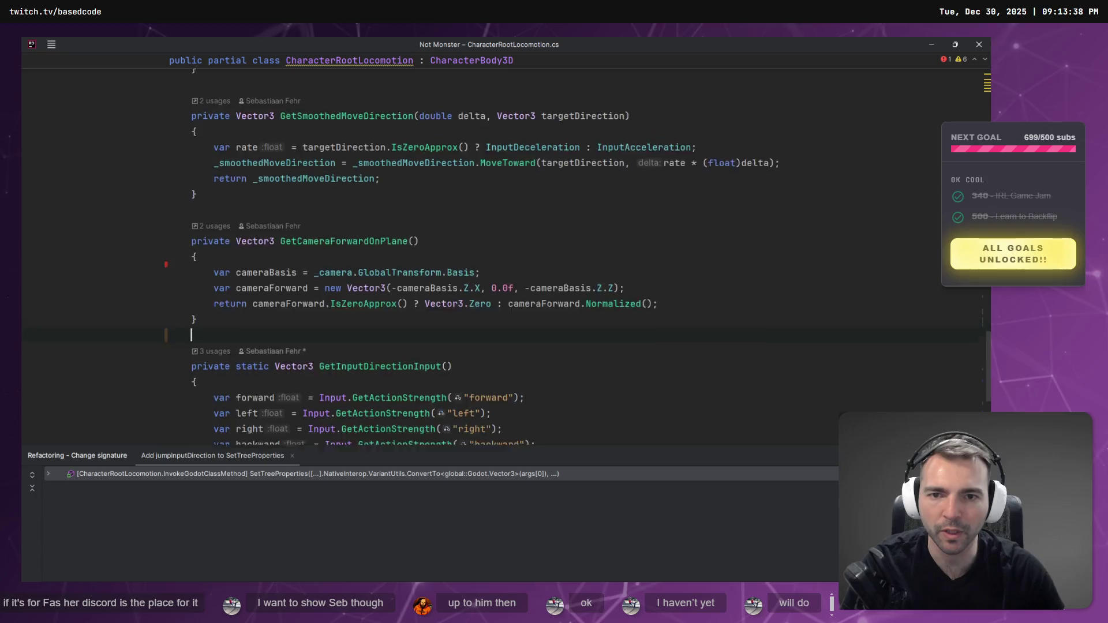
pyautogui.scroll(-5, 420, 344)
pyautogui.scroll(10, 462, 300)
pyautogui.scroll(-8, 479, 280)
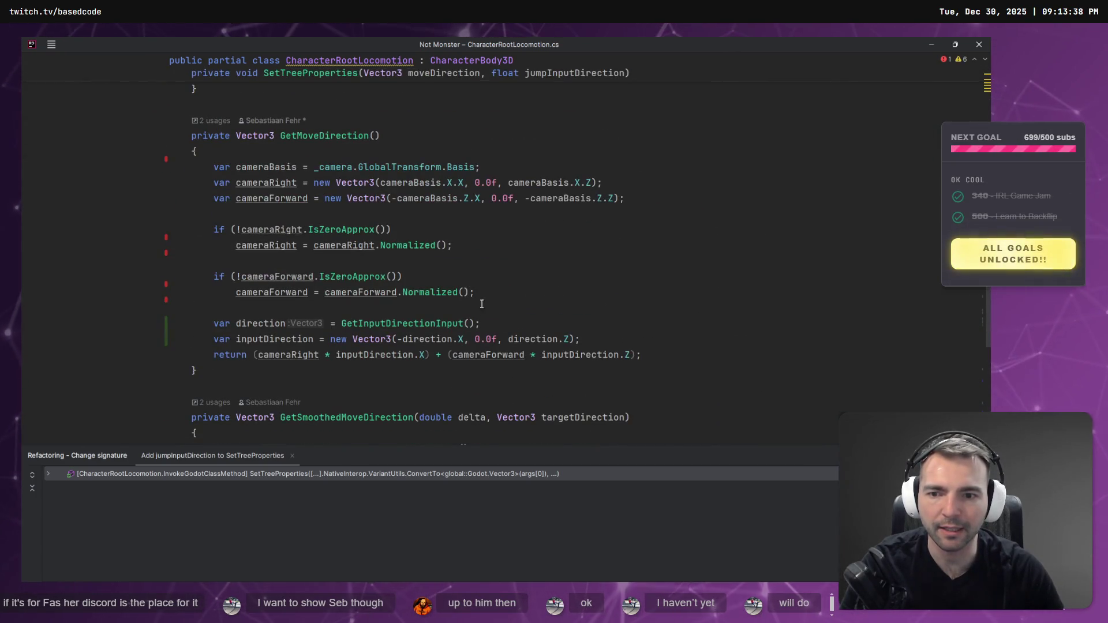
pyautogui.scroll(7, 500, 321)
pyautogui.scroll(-8, 499, 322)
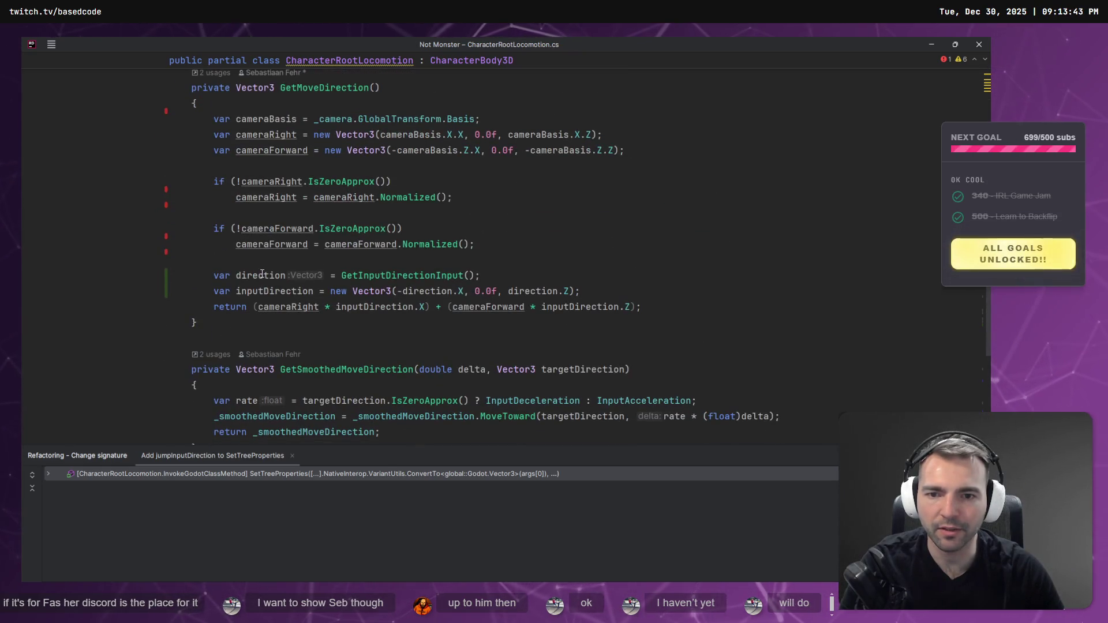
pyautogui.scroll(-7, 335, 291)
pyautogui.scroll(-4, 335, 291)
pyautogui.scroll(12, 358, 302)
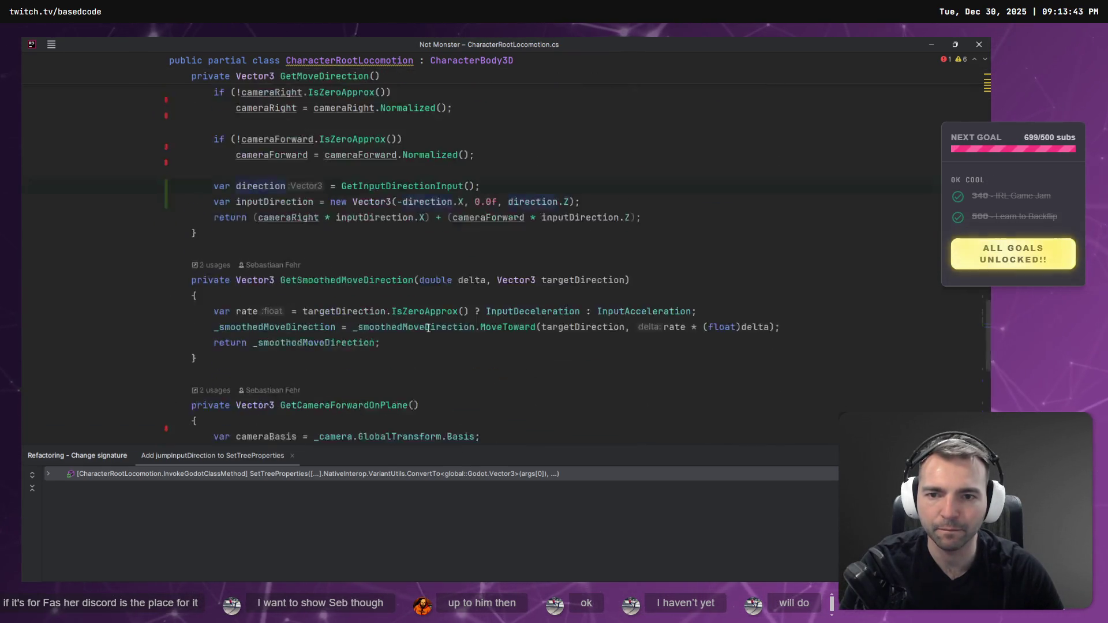
pyautogui.scroll(-5, 438, 308)
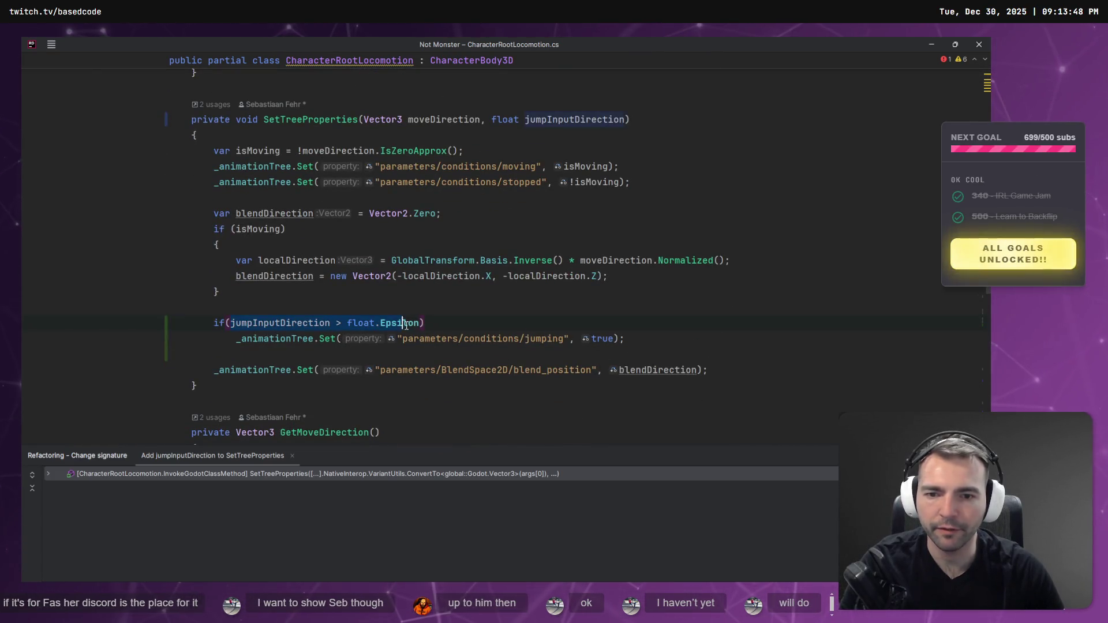
# Use Input.GetActionStrength("jump") in the jump condition and drop the jumpInputDirection parameter.
pyautogui.click(320, 322)
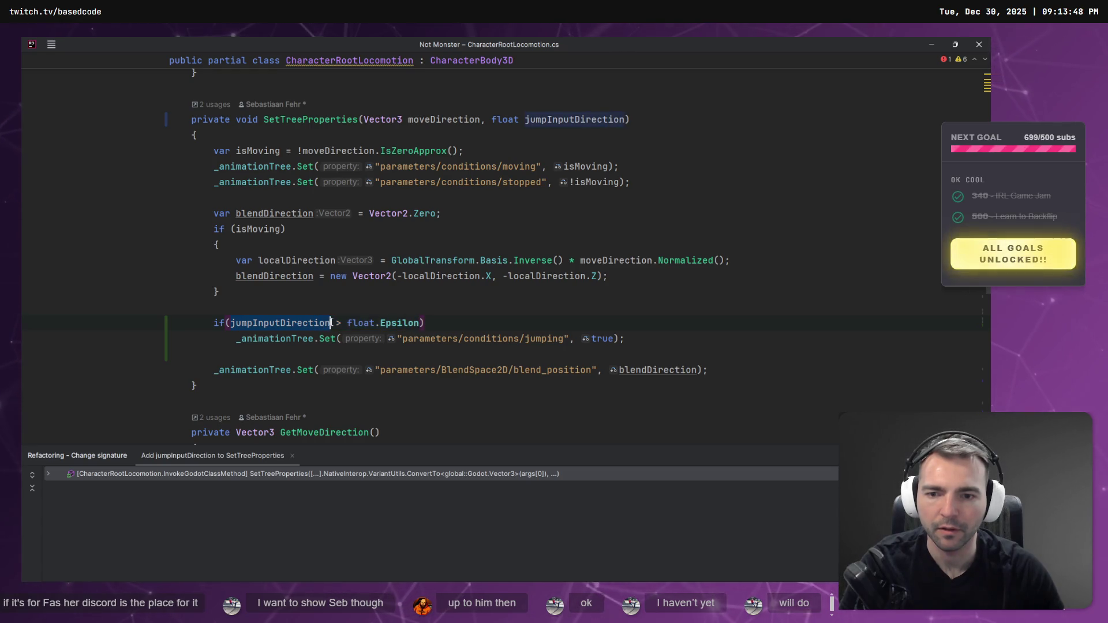
pyautogui.hotkey('ctrl', 'v')
pyautogui.press('BackSpace')
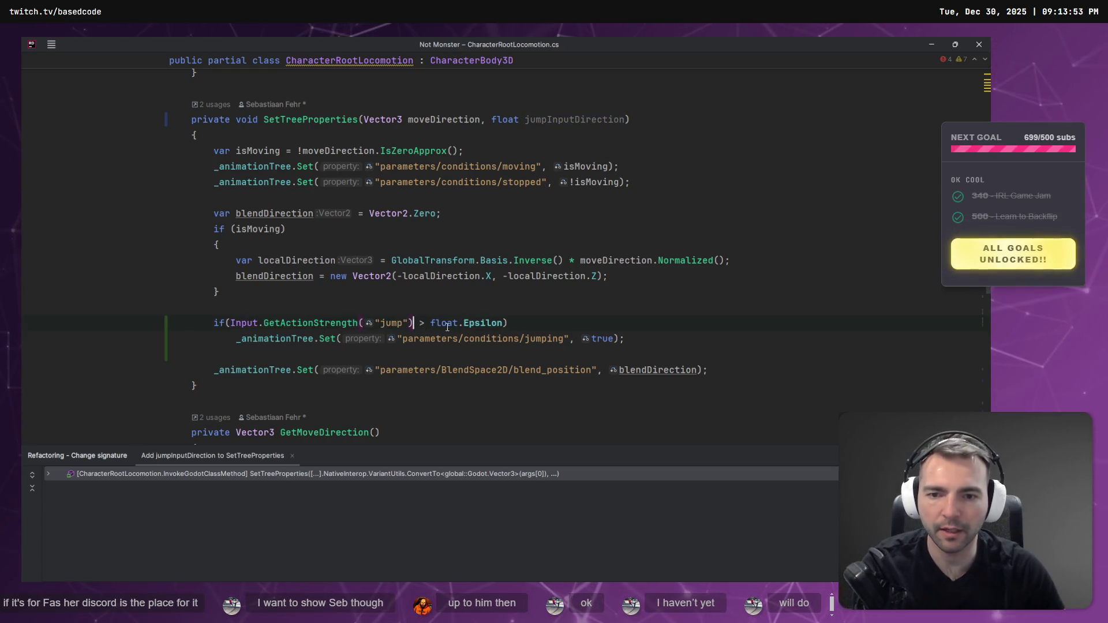
pyautogui.moveTo(483, 120); pyautogui.dragTo(629, 120)
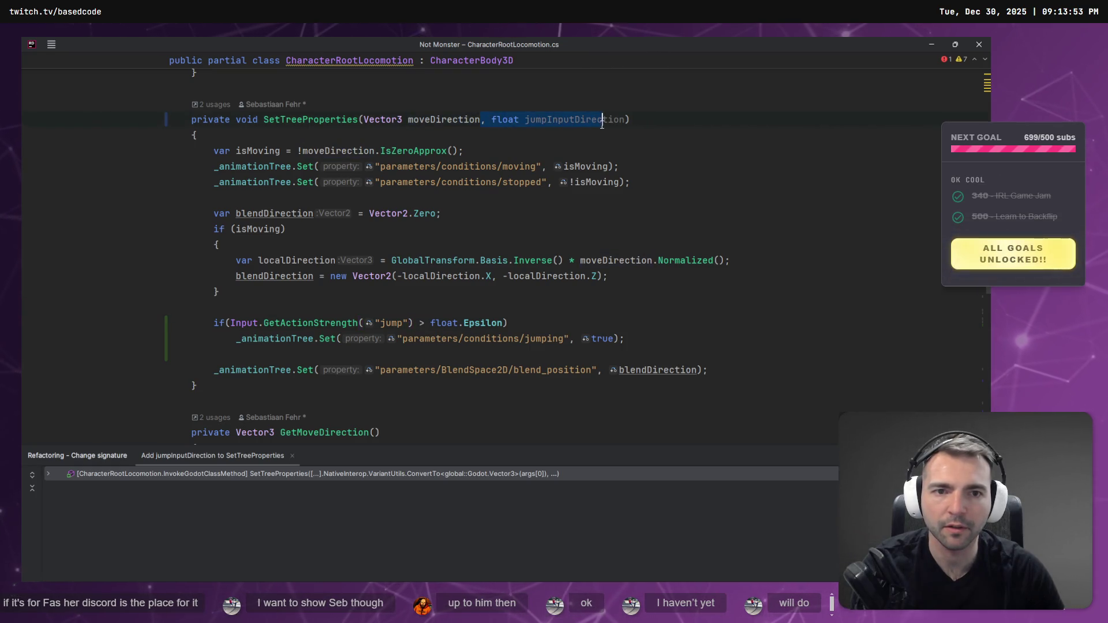
pyautogui.press('BackSpace')
pyautogui.scroll(2, 596, 201)
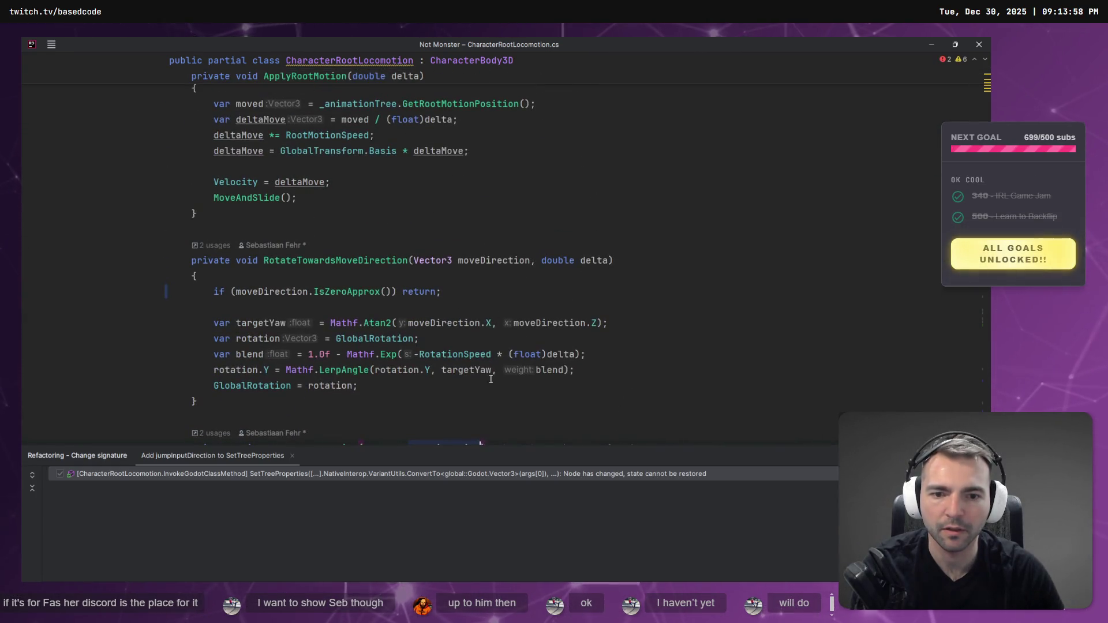
# Delete the jumpInputDirection declaration line in _Process.
pyautogui.scroll(-6, 532, 360)
pyautogui.scroll(10, 532, 360)
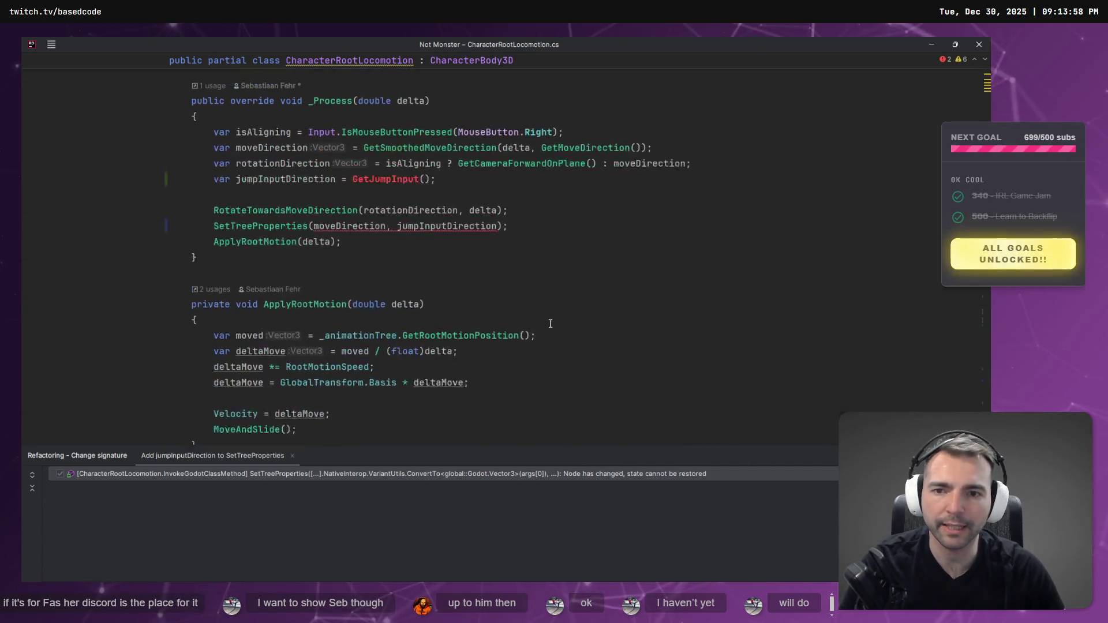
pyautogui.moveTo(492, 279); pyautogui.dragTo(115, 279)
pyautogui.press('BackSpace')
pyautogui.press('BackSpace')
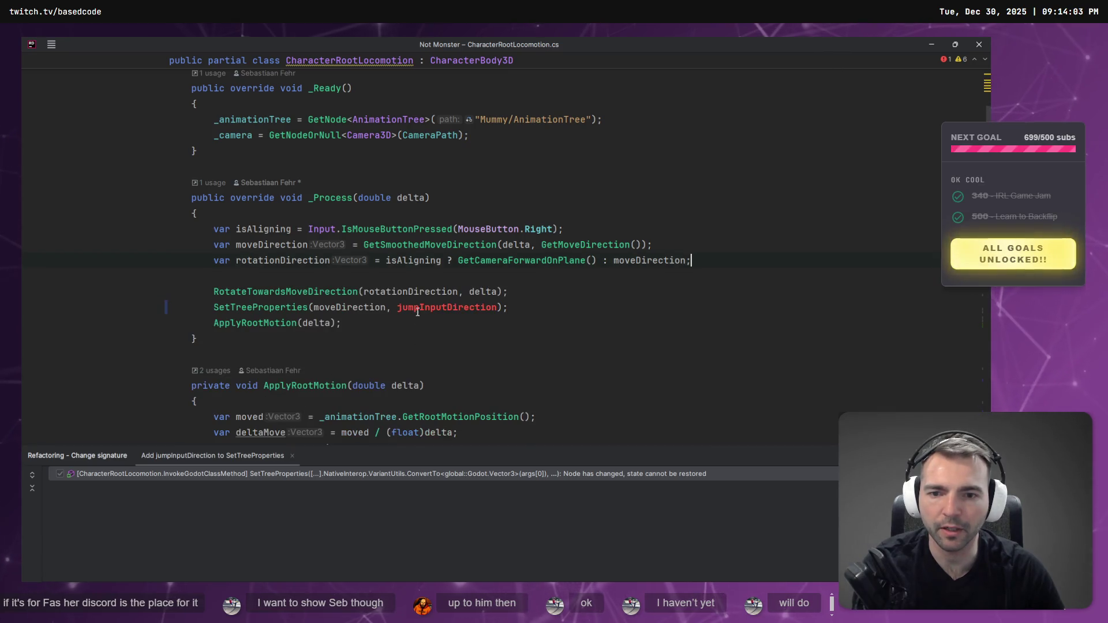
pyautogui.press('BackSpace')
pyautogui.press('BackSpace')
pyautogui.press('BackSpace')
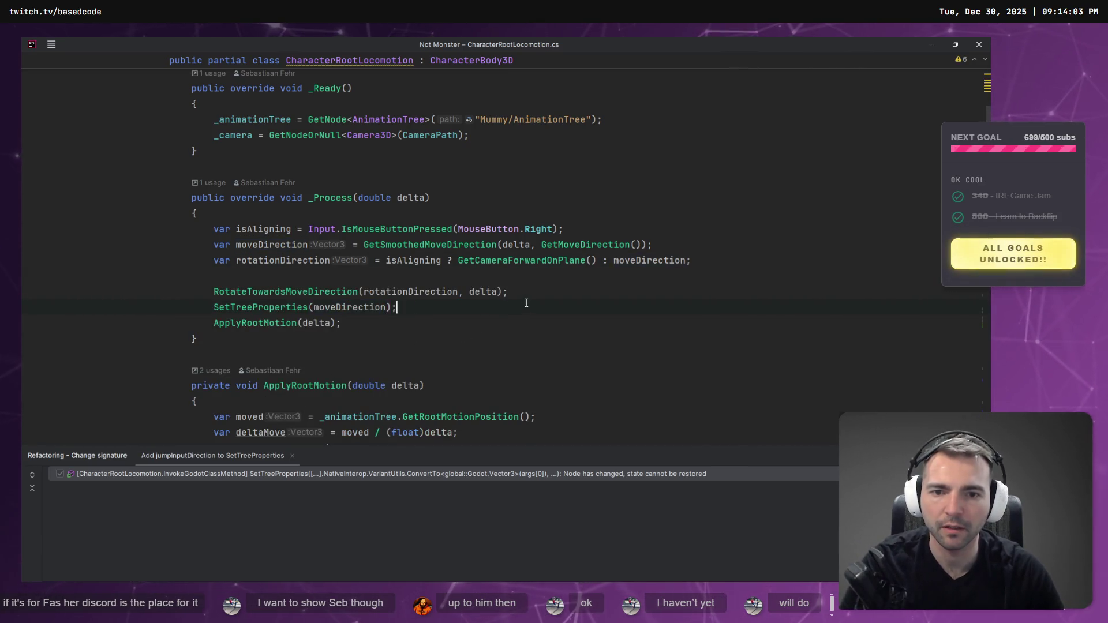
pyautogui.scroll(-20, 526, 302)
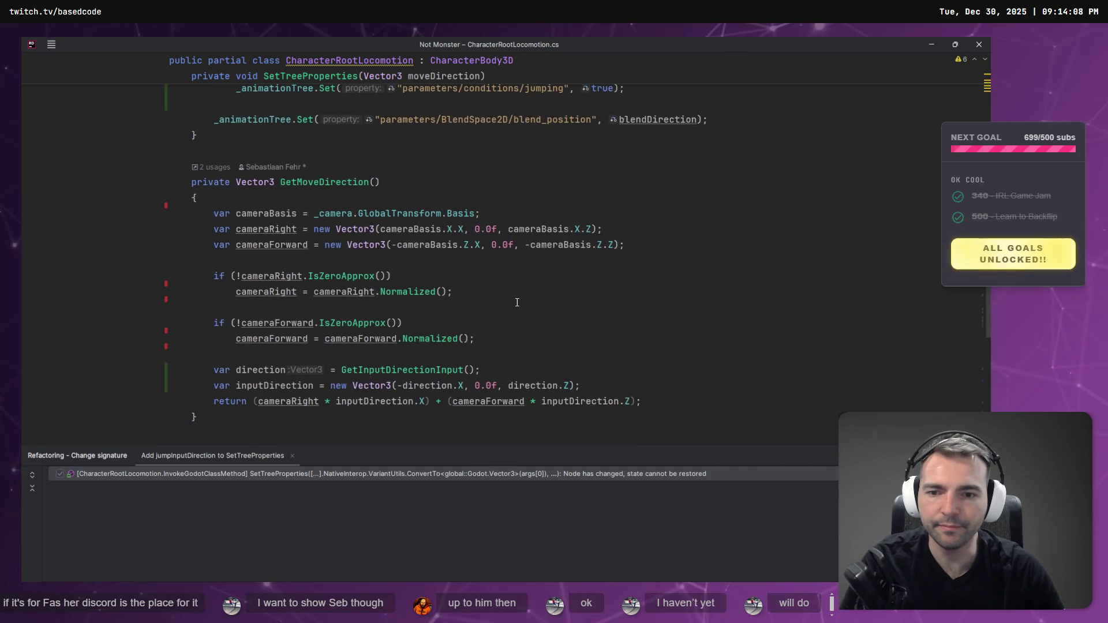
pyautogui.scroll(15, 517, 302)
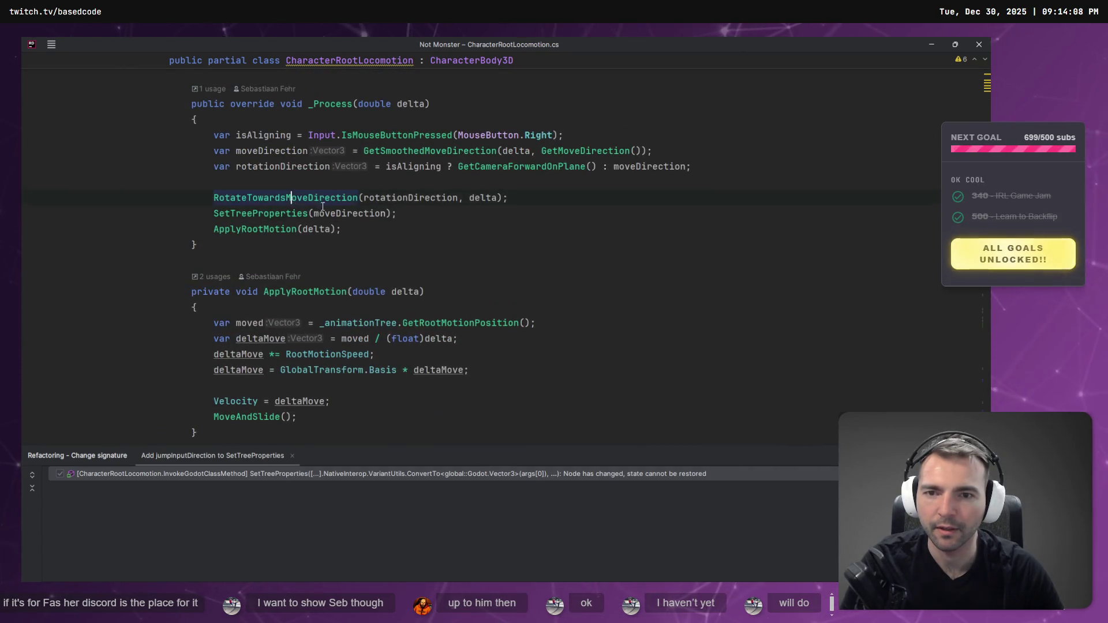
pyautogui.scroll(-20, 323, 206)
pyautogui.scroll(5, 490, 285)
# Undo the edits to restore the jumpInputDirection parameter, argument and jump condition.
pyautogui.click(491, 323)
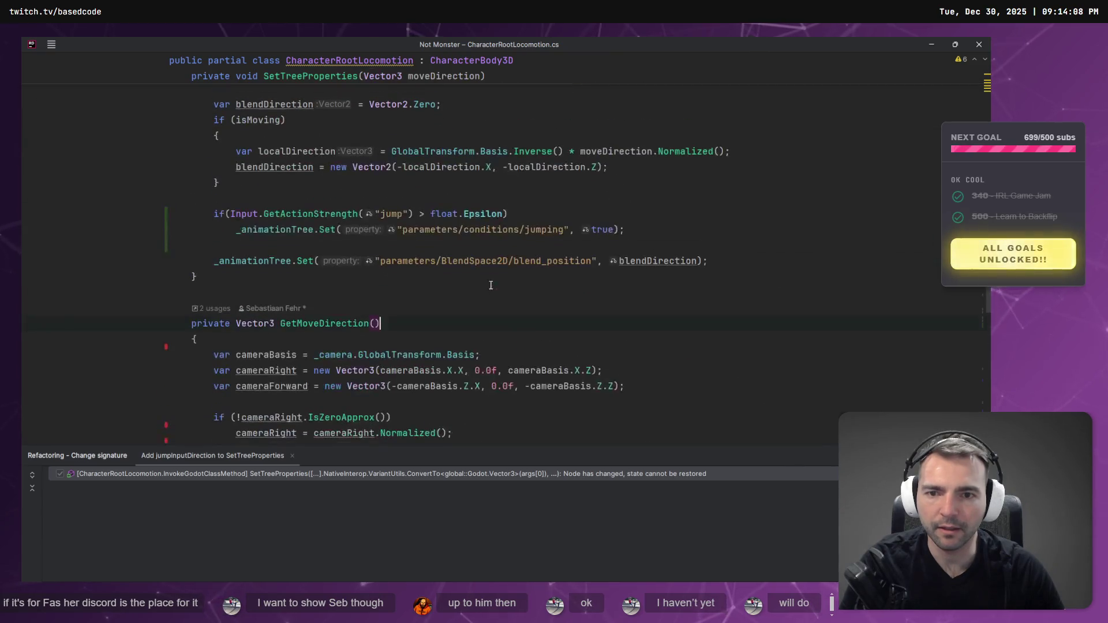
pyautogui.hotkey('ctrl', 'shift', 'z')
pyautogui.hotkey('ctrl', 'shift', 'z')
pyautogui.hotkey('ctrl', 'shift', 'z')
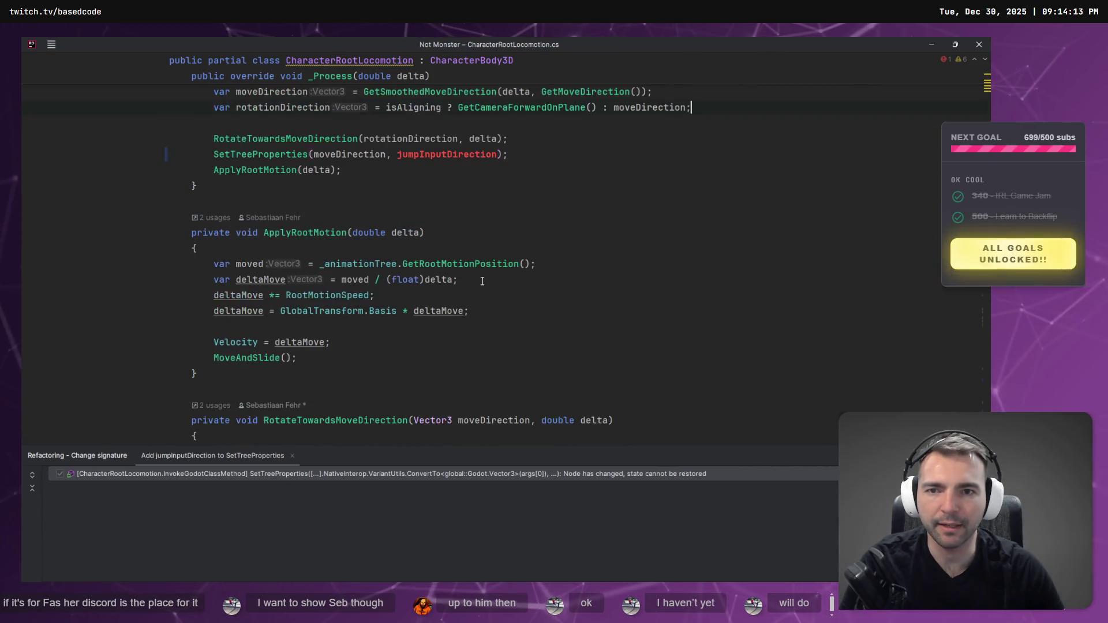
pyautogui.hotkey('ctrl', 'shift', 'z')
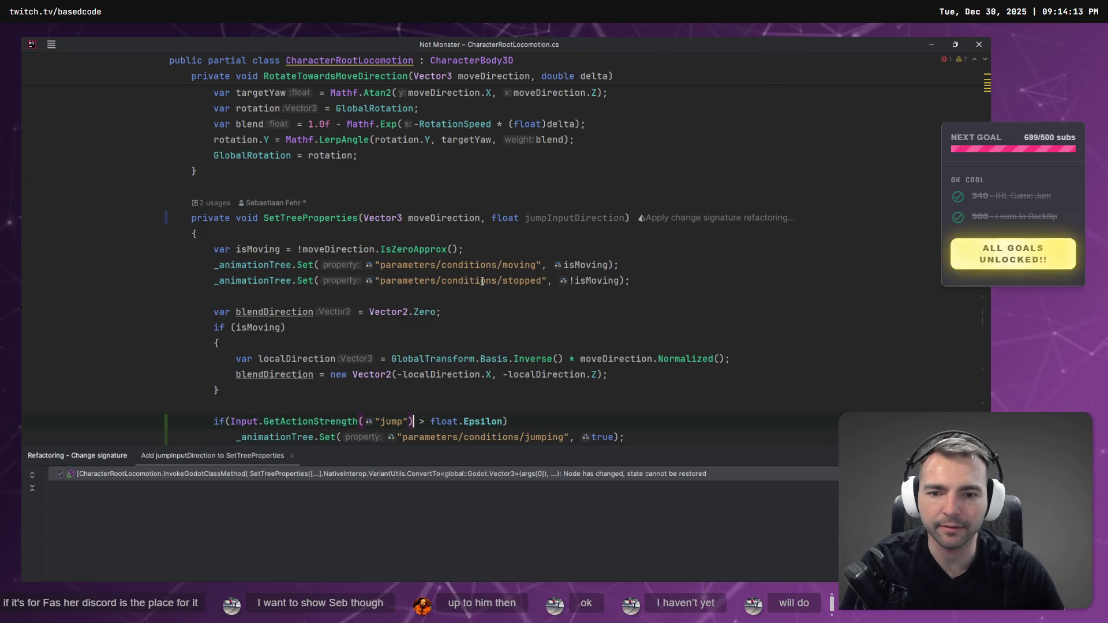
pyautogui.hotkey('ctrl', 'shift', 'z')
pyautogui.hotkey('ctrl', 'shift', 'z')
pyautogui.hotkey('ctrl', 'shift', 'z')
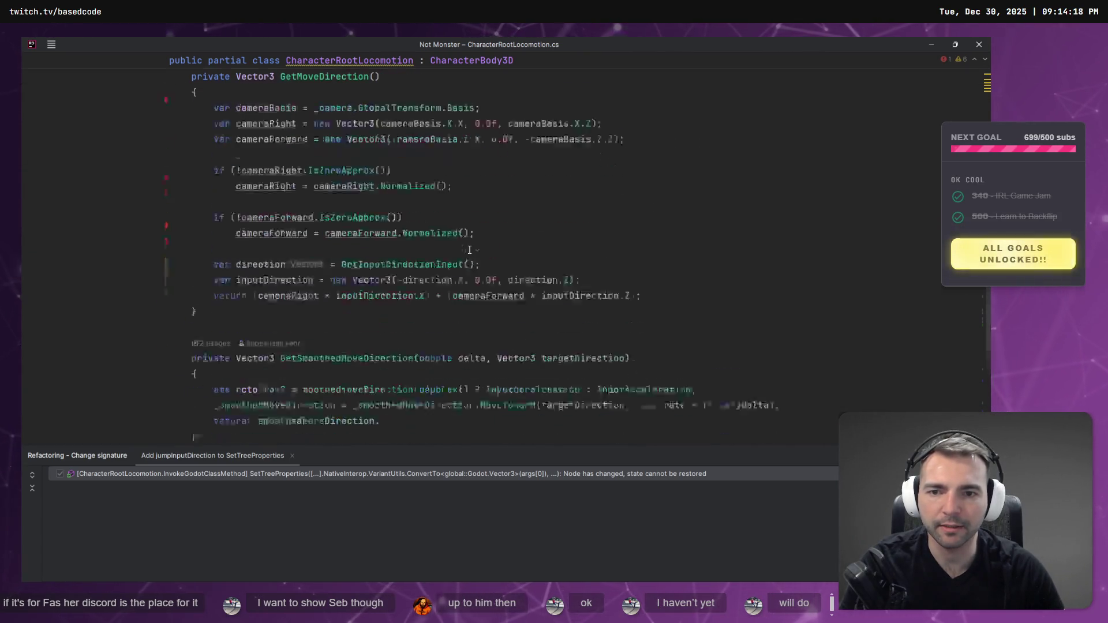
pyautogui.scroll(15, 469, 249)
pyautogui.click(568, 268)
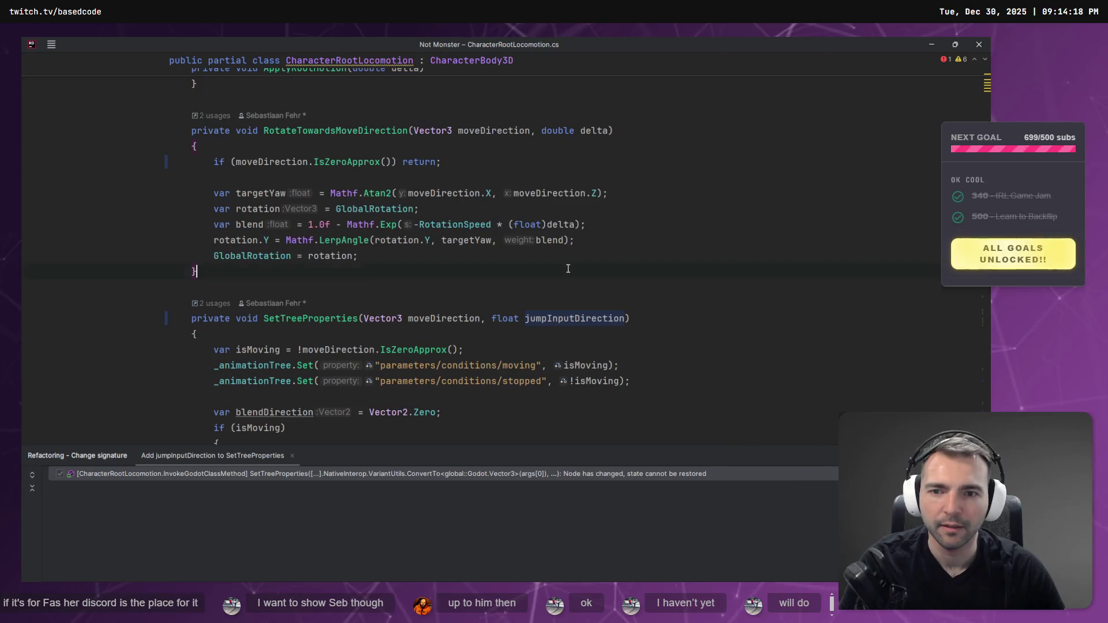
pyautogui.scroll(9, 570, 268)
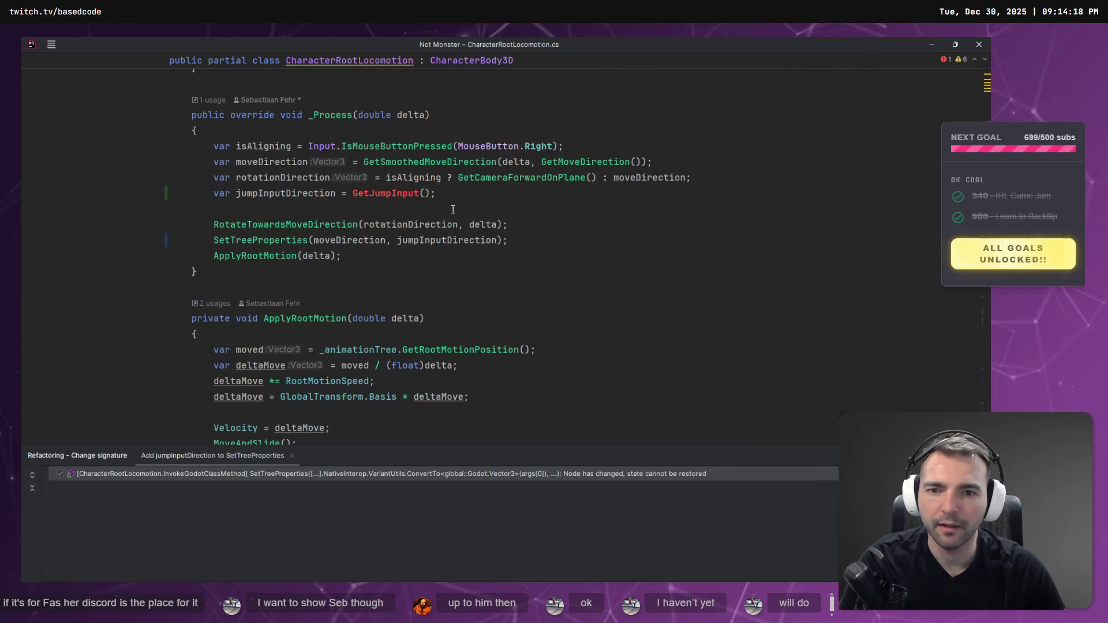
pyautogui.hotkey('ctrl', 'shift', 'z')
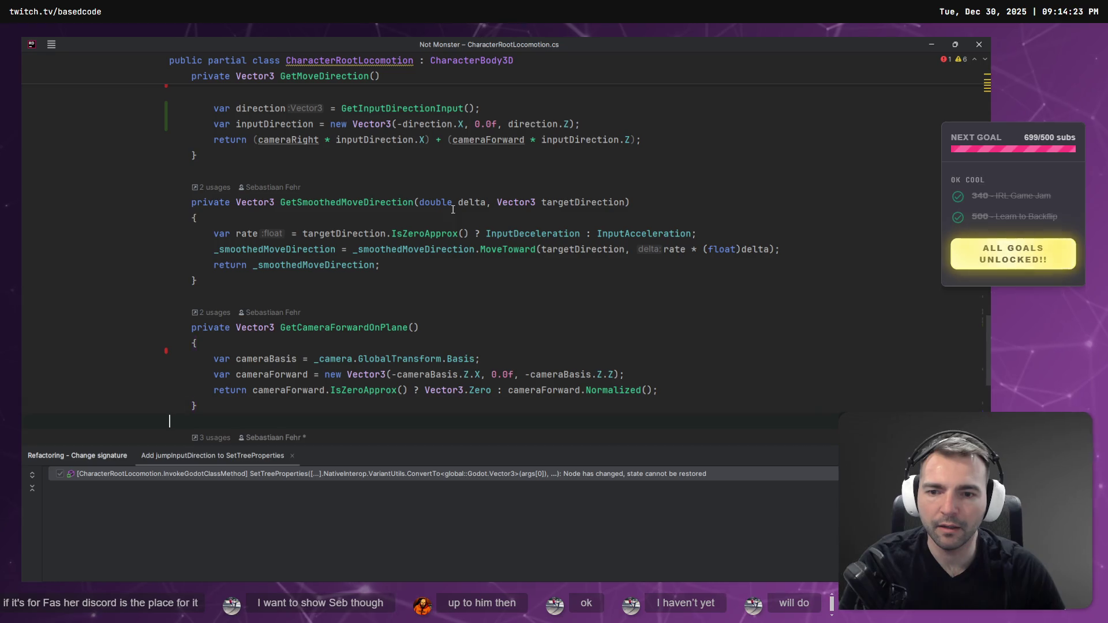
pyautogui.hotkey('ctrl', 'shift', 'z')
pyautogui.hotkey('alt', 'Tab')
# Build the project in Godot and open the missing GetJumpInput error.
pyautogui.click(831, 60)
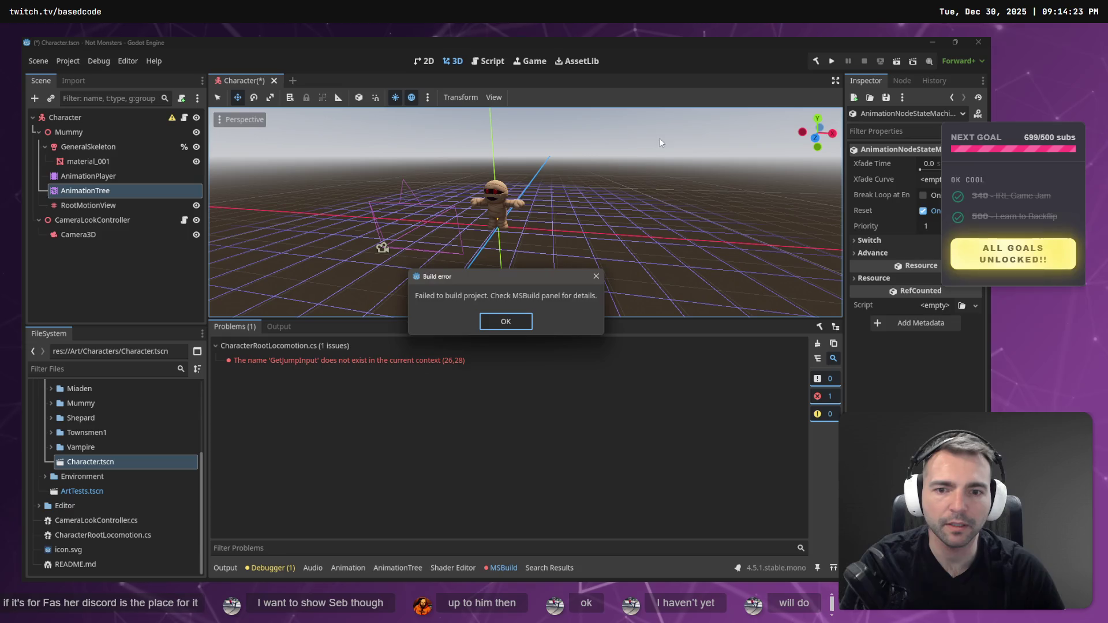
pyautogui.click(503, 321)
pyautogui.click(461, 360)
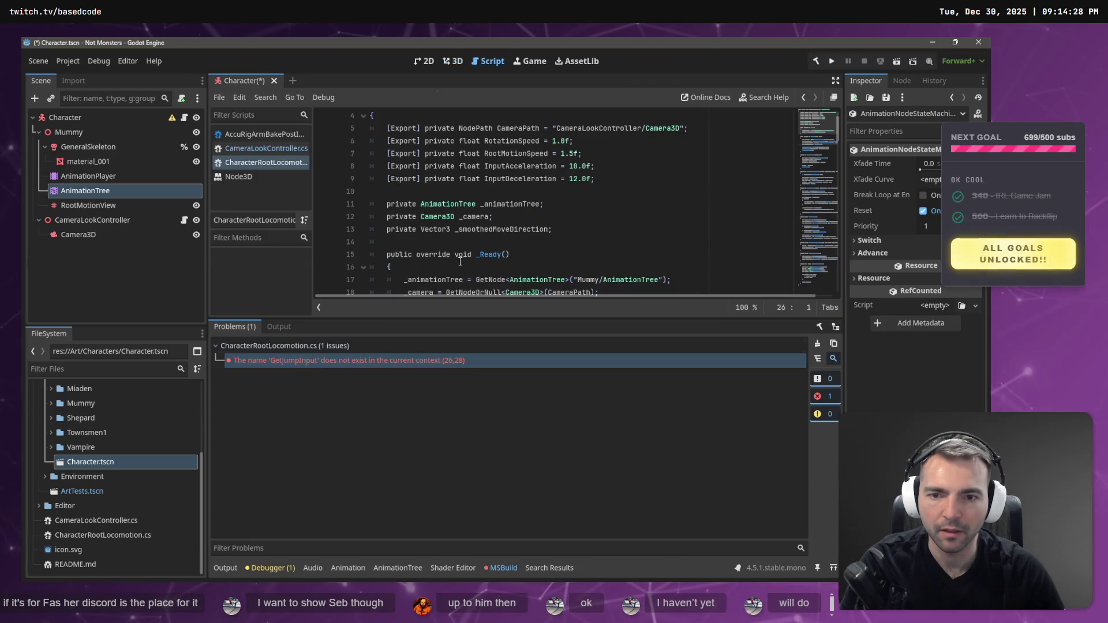
# Recreate the GetJumpInput method in Rider and rebuild the project in Godot.
pyautogui.hotkey('alt', 'Tab')
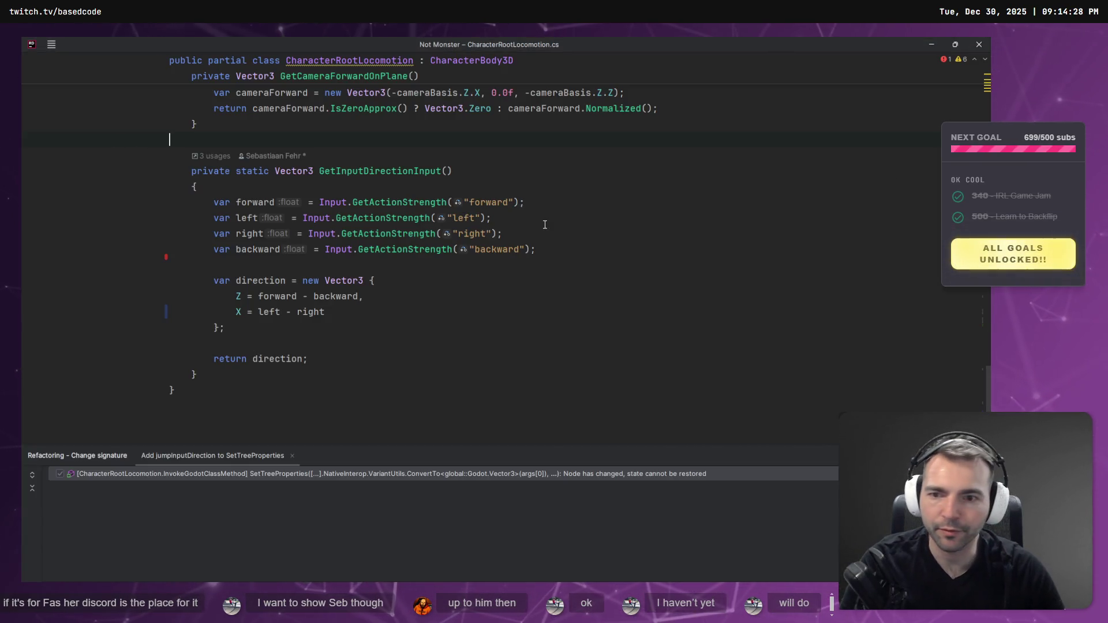
pyautogui.hotkey('ctrl', 'v')
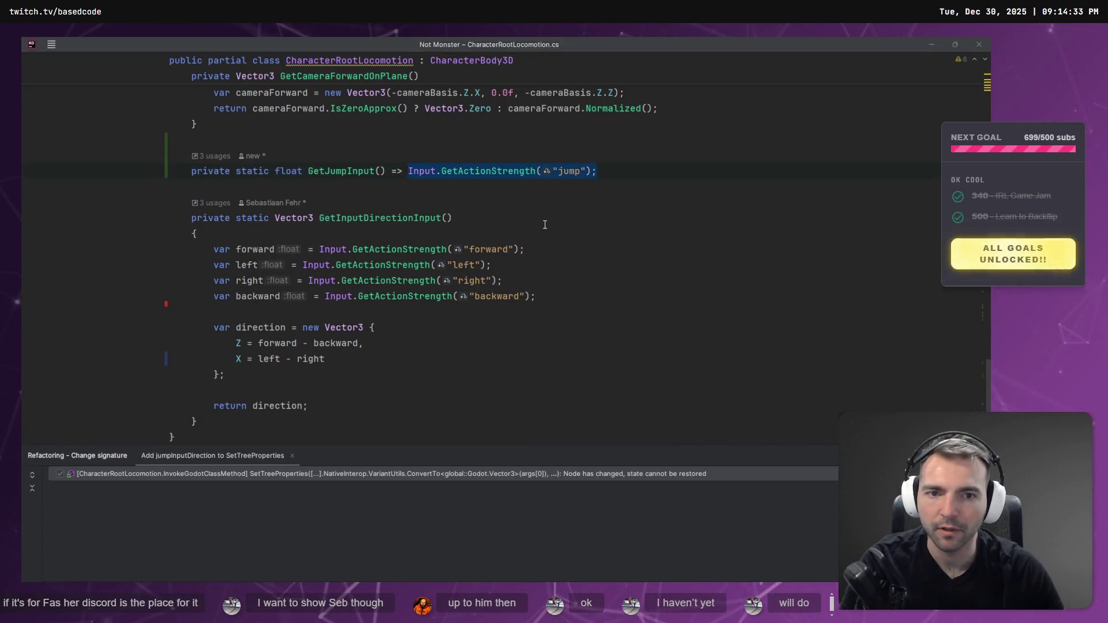
pyautogui.hotkey('alt', 'Tab')
pyautogui.hotkey('alt', 'Tab')
pyautogui.hotkey('alt', 'Tab')
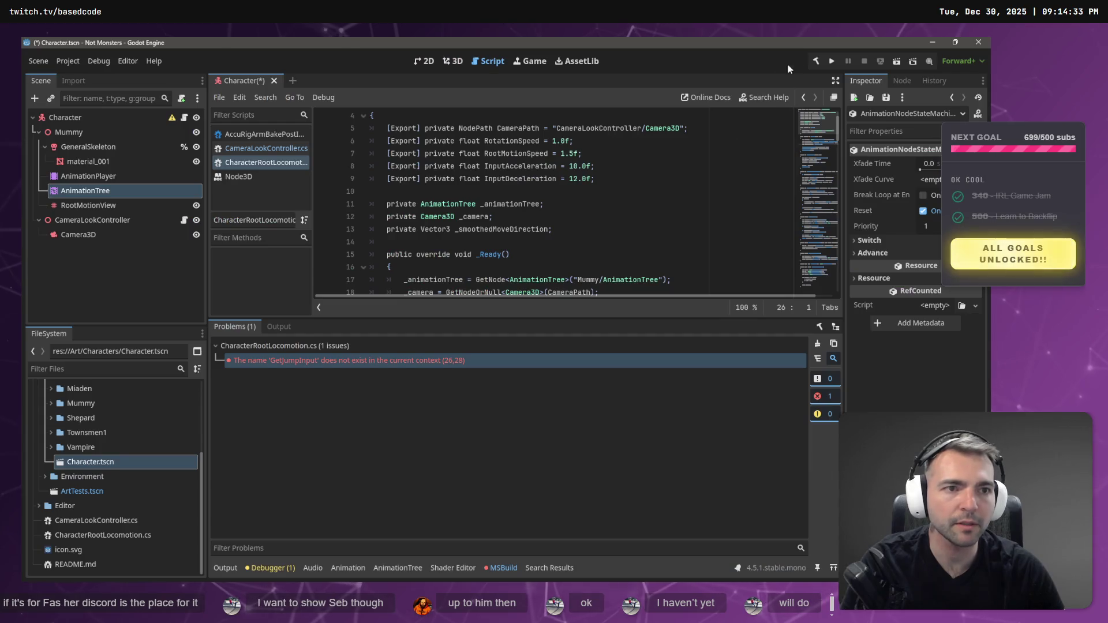
pyautogui.hotkey('alt', 'b')
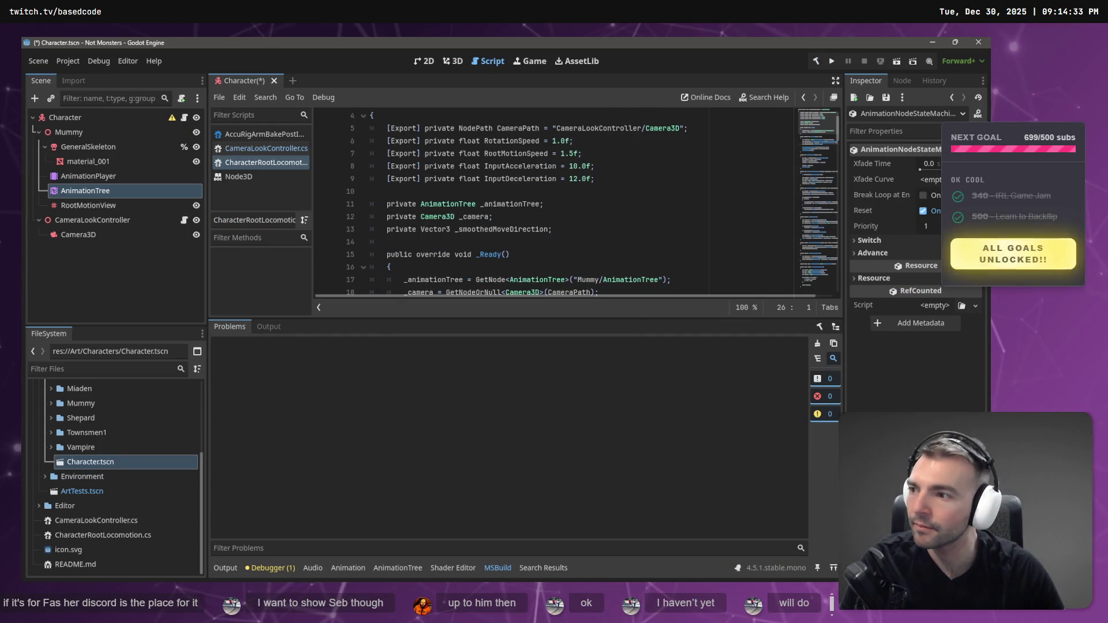
pyautogui.hotkey('alt', 'Tab')
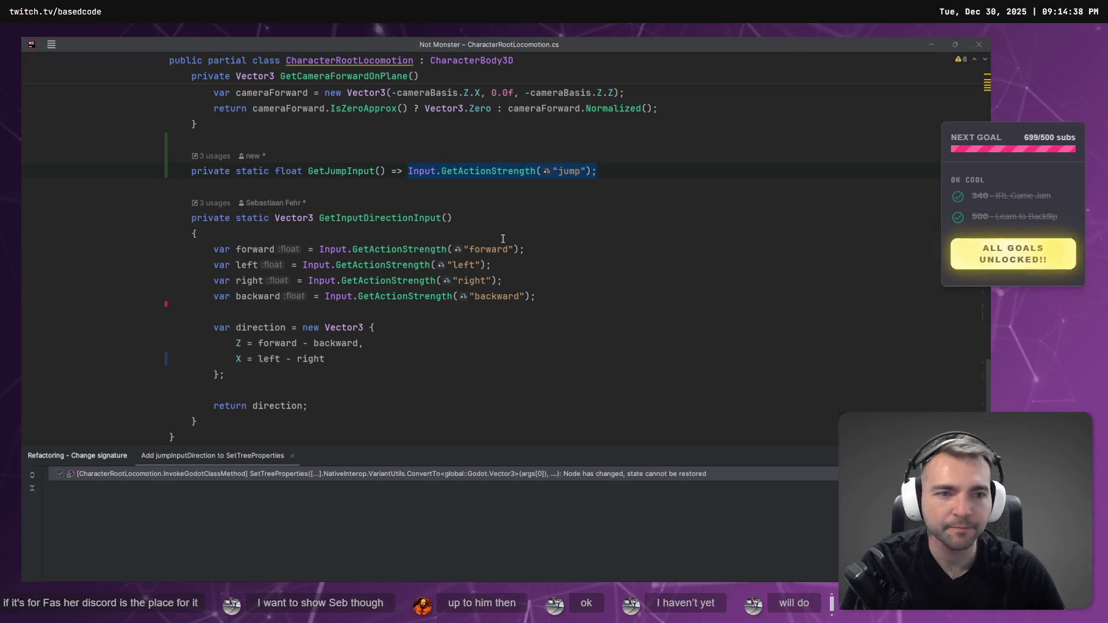
pyautogui.hotkey('alt', 'Tab')
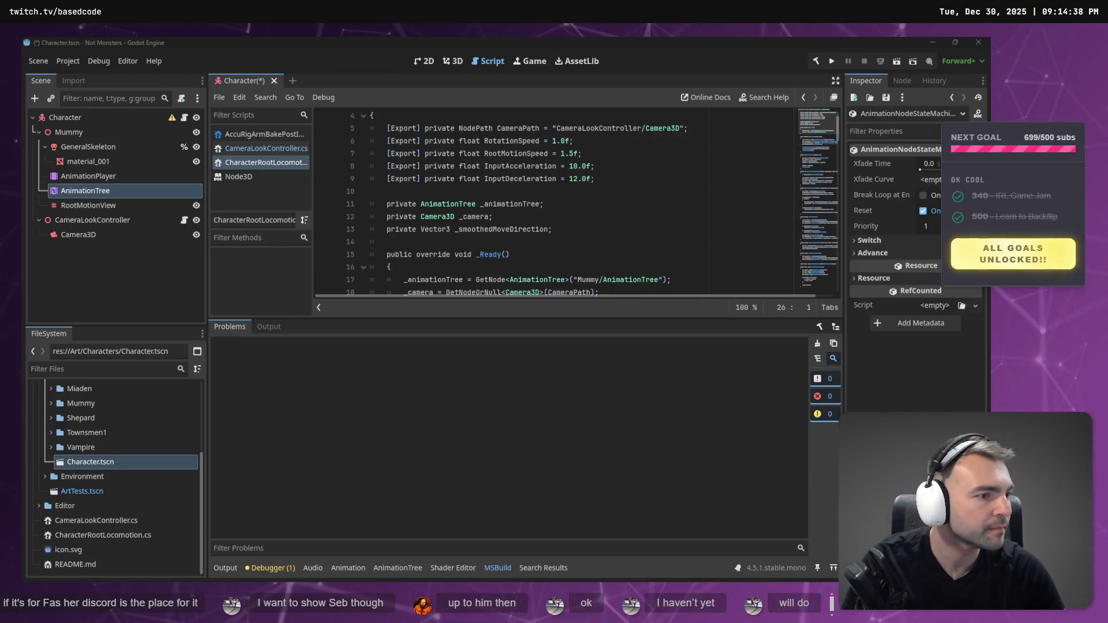
pyautogui.hotkey('alt', 'Tab')
pyautogui.hotkey('alt', 'Tab')
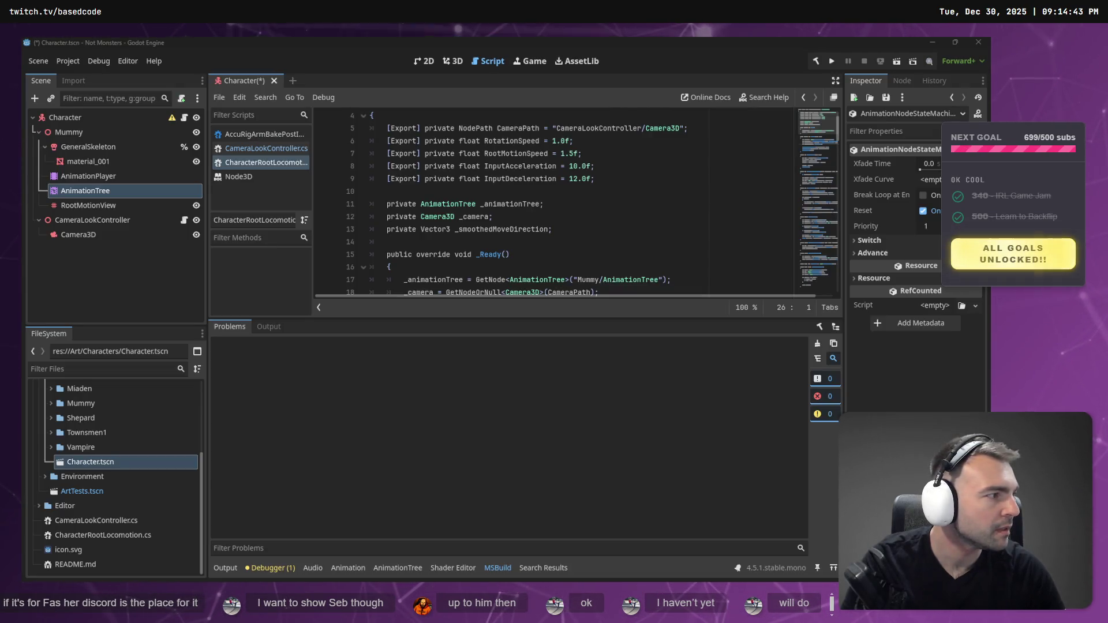
pyautogui.hotkey('alt', 'Tab')
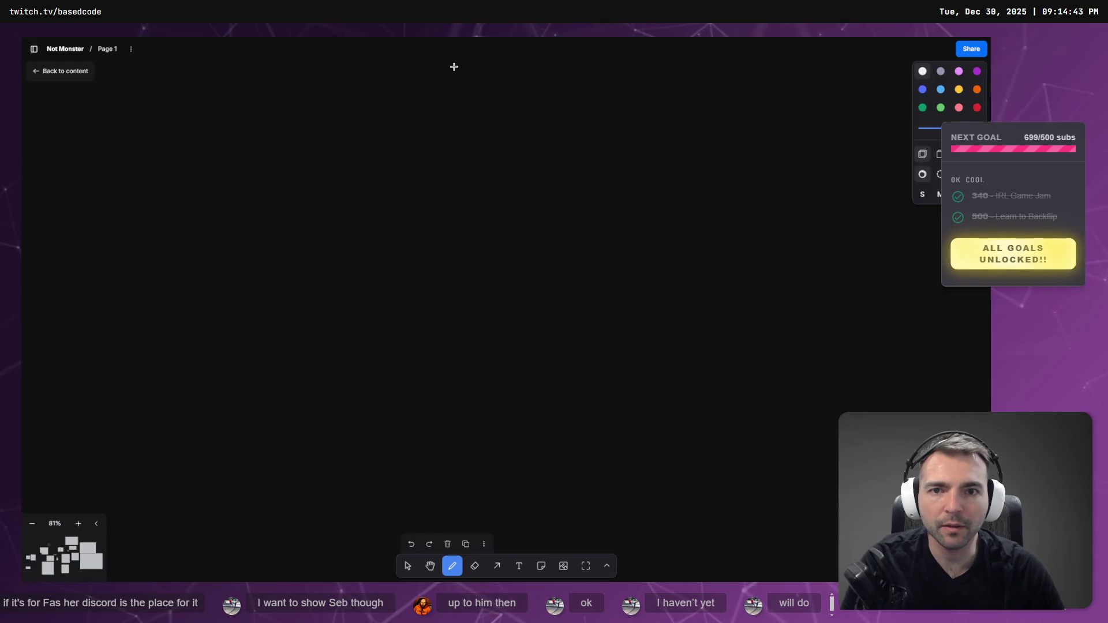
# Return to Godot's 3D view, then save and run the Character scene with F6.
pyautogui.hotkey('alt', 'Tab')
pyautogui.hotkey('alt', 'Tab')
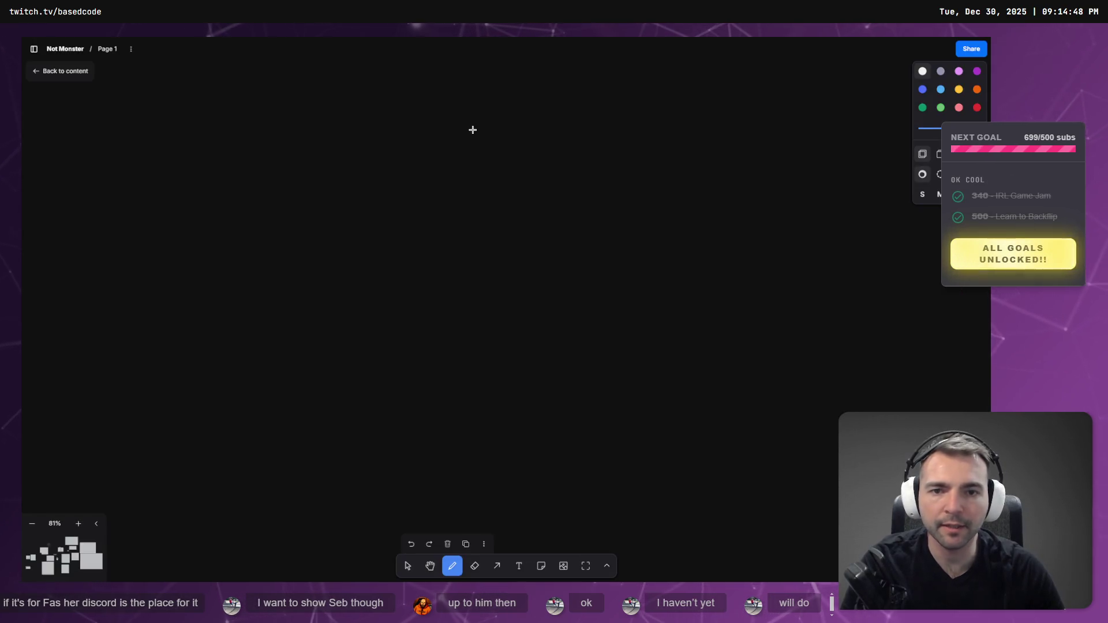
pyautogui.hotkey('alt', 'Tab')
pyautogui.click(452, 61)
pyautogui.press('F6')
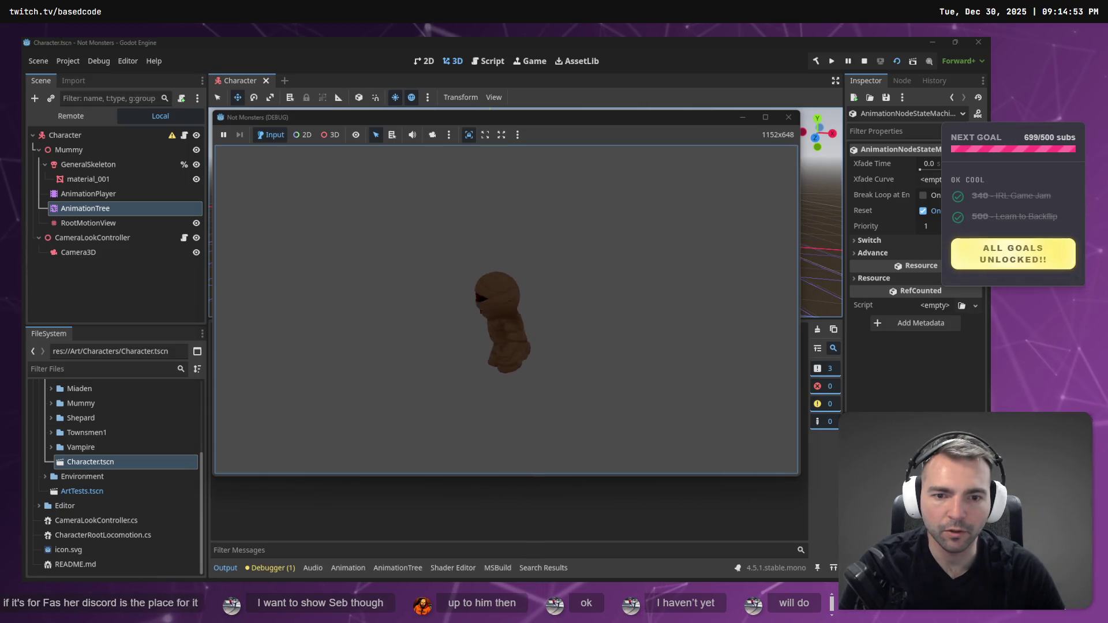
# Stop the game and check the Moving→Jumping transition's 'jumping' advance condition in the AnimationTree.
pyautogui.press('F8')
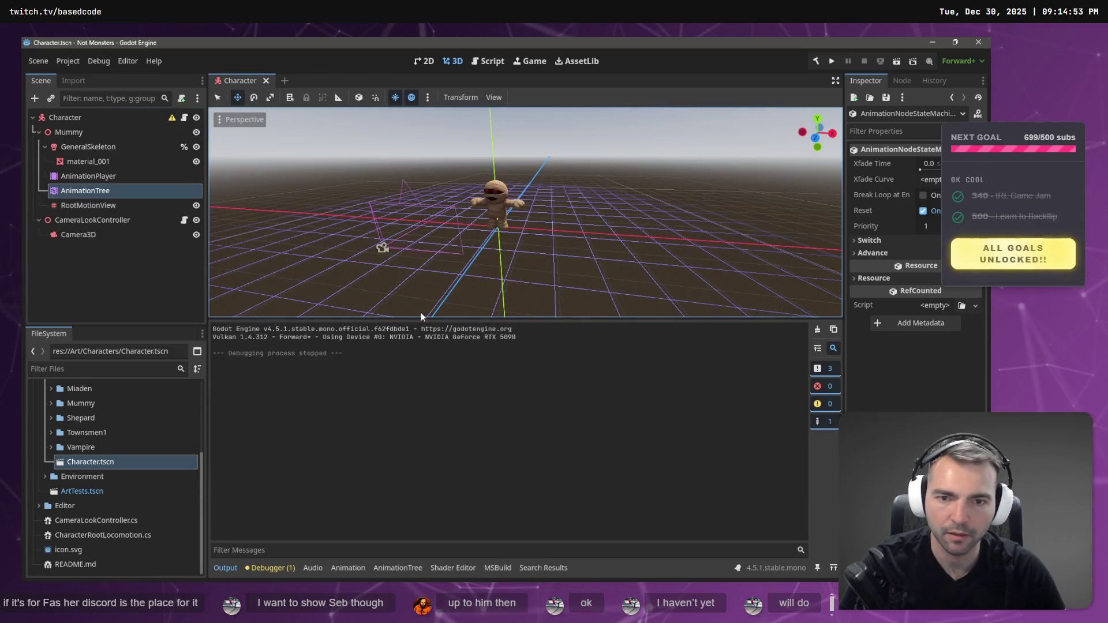
pyautogui.click(88, 176)
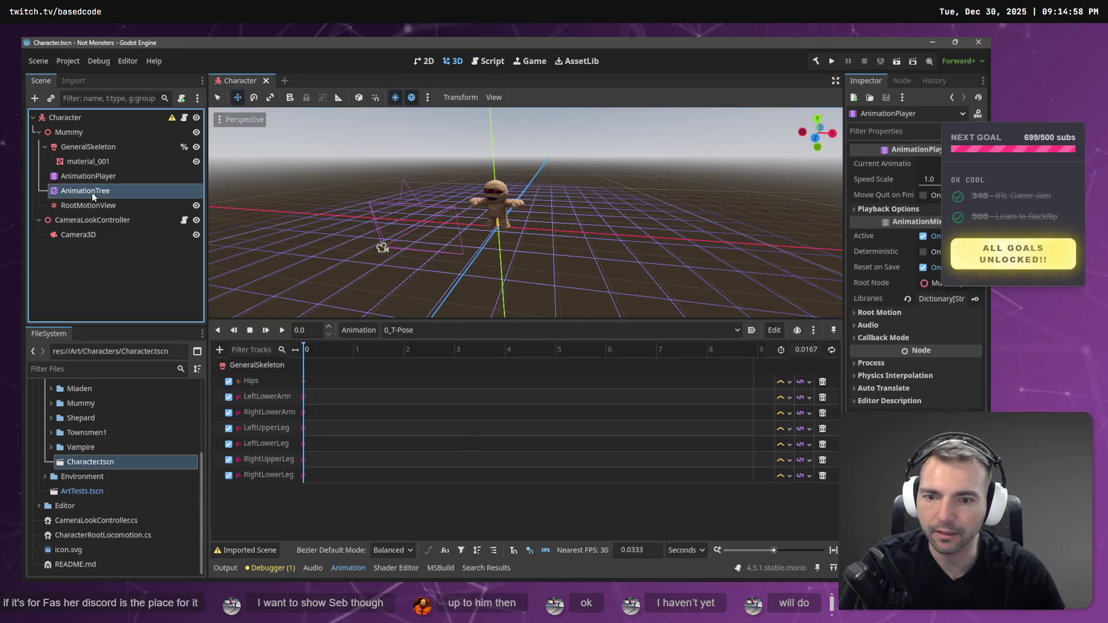
pyautogui.click(92, 191)
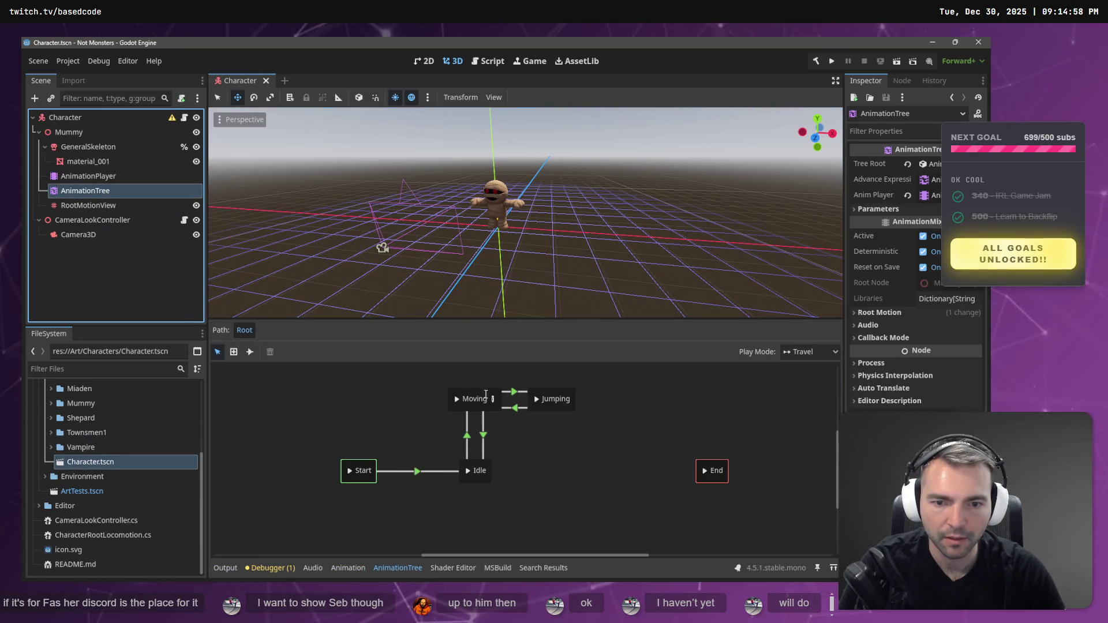
pyautogui.click(514, 392)
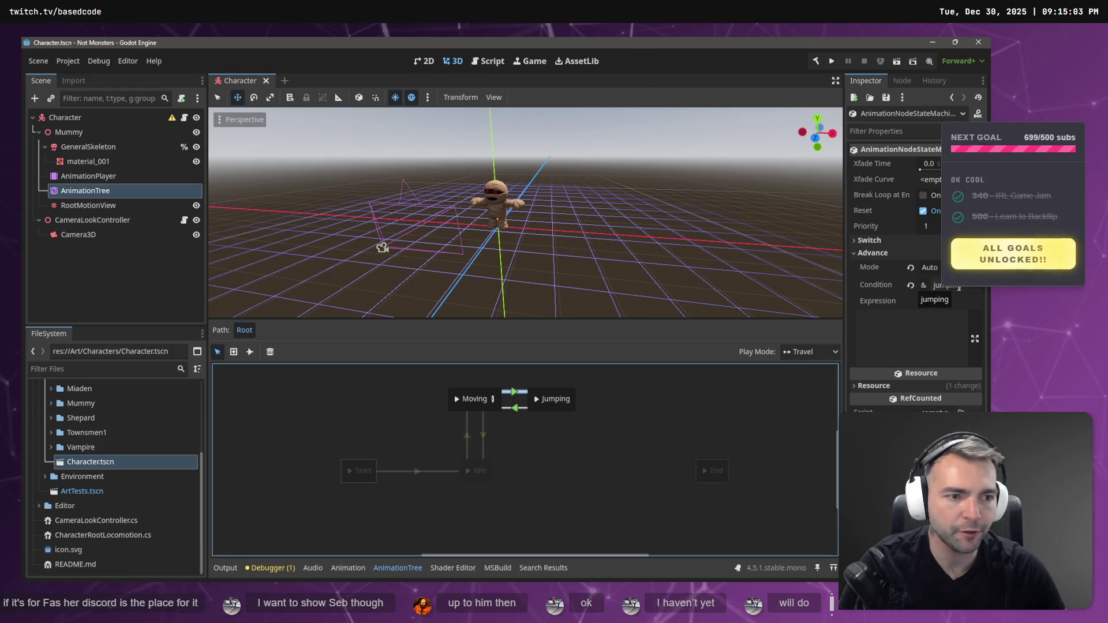
pyautogui.hotkey('alt', 'Tab')
pyautogui.hotkey('alt', 'Tab')
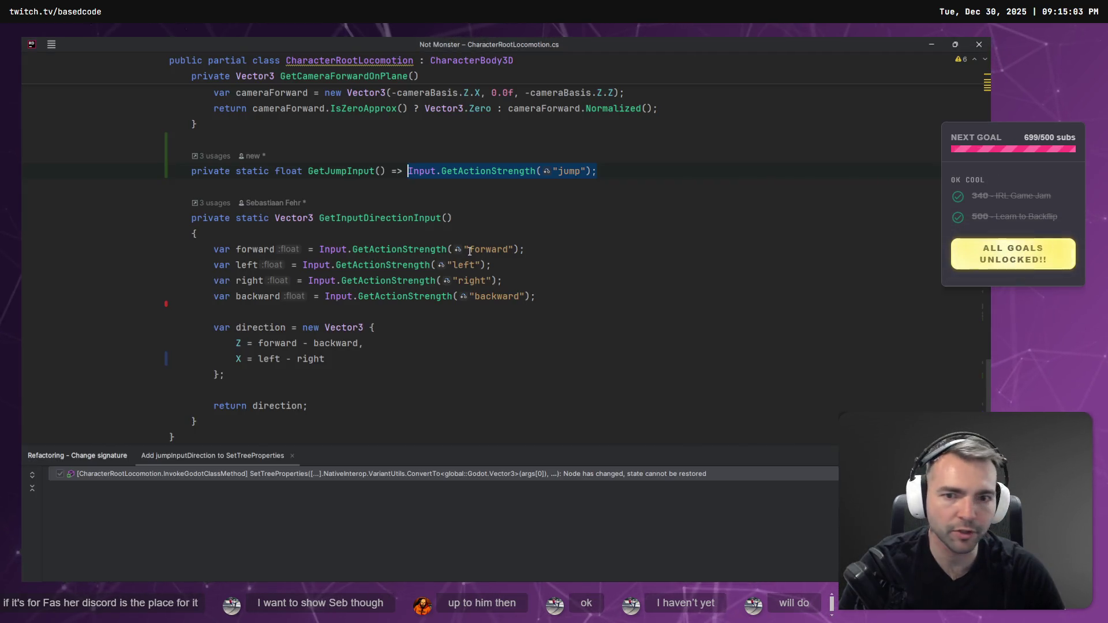
# Scroll through GetJumpInput, GetMoveDirection and the jumping-condition line, then return to Godot.
pyautogui.click(333, 174)
pyautogui.scroll(3, 404, 219)
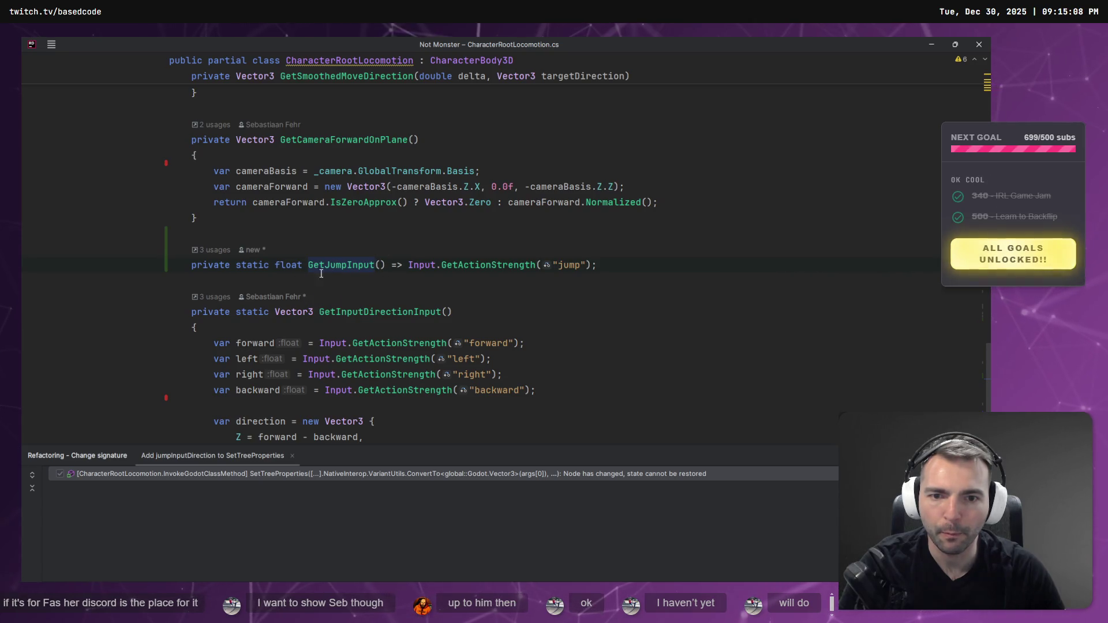
pyautogui.scroll(-5, 381, 282)
pyautogui.scroll(15, 404, 291)
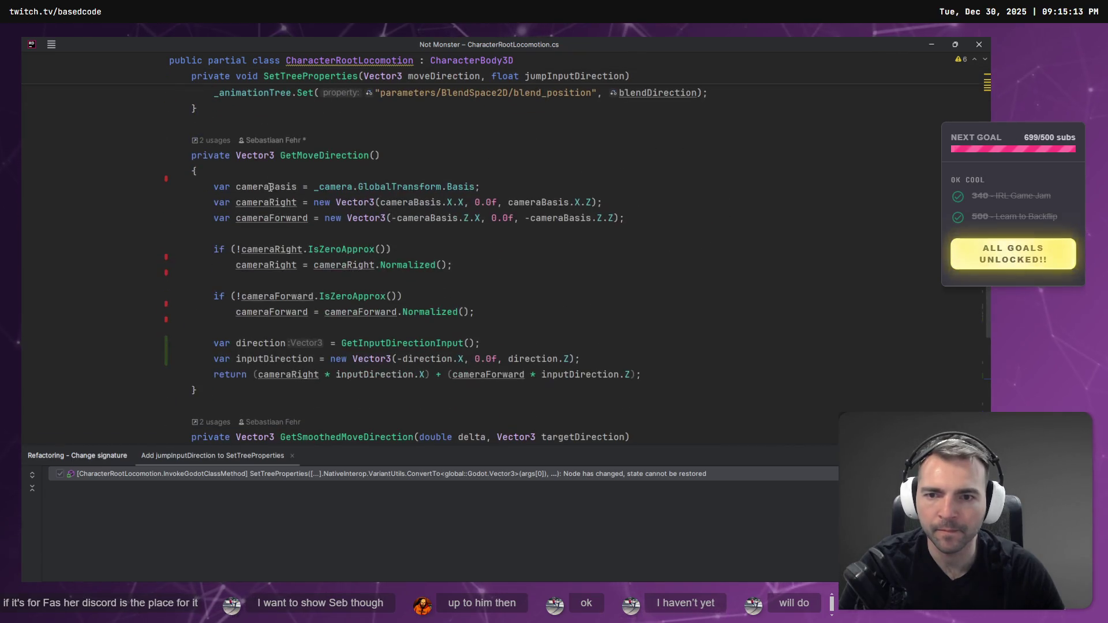
pyautogui.scroll(5, 393, 330)
pyautogui.scroll(-4, 268, 233)
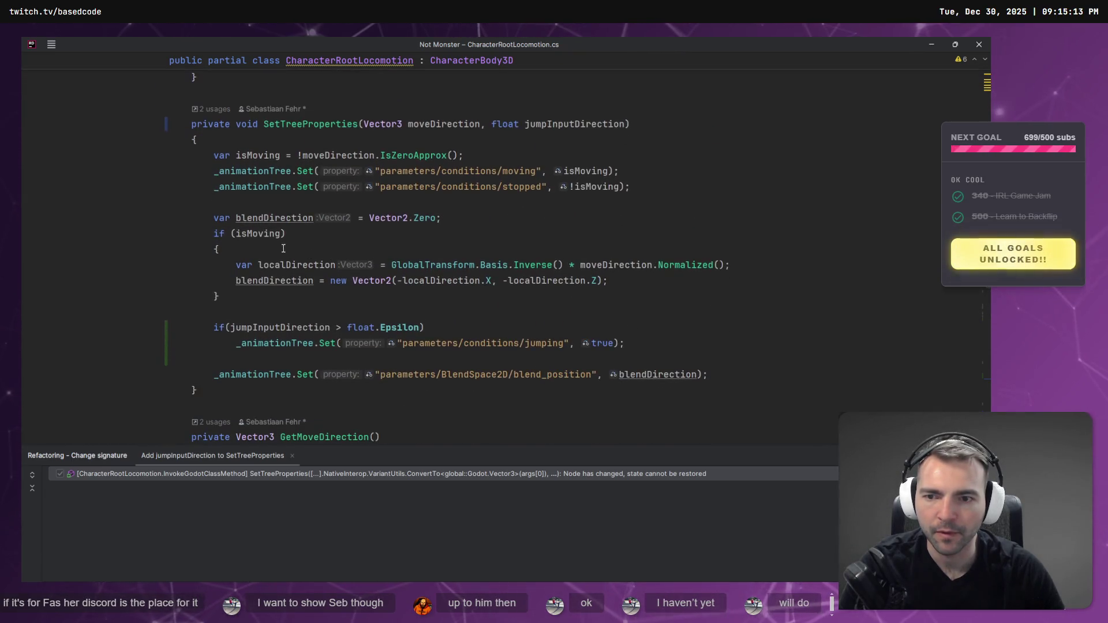
pyautogui.scroll(-3, 268, 234)
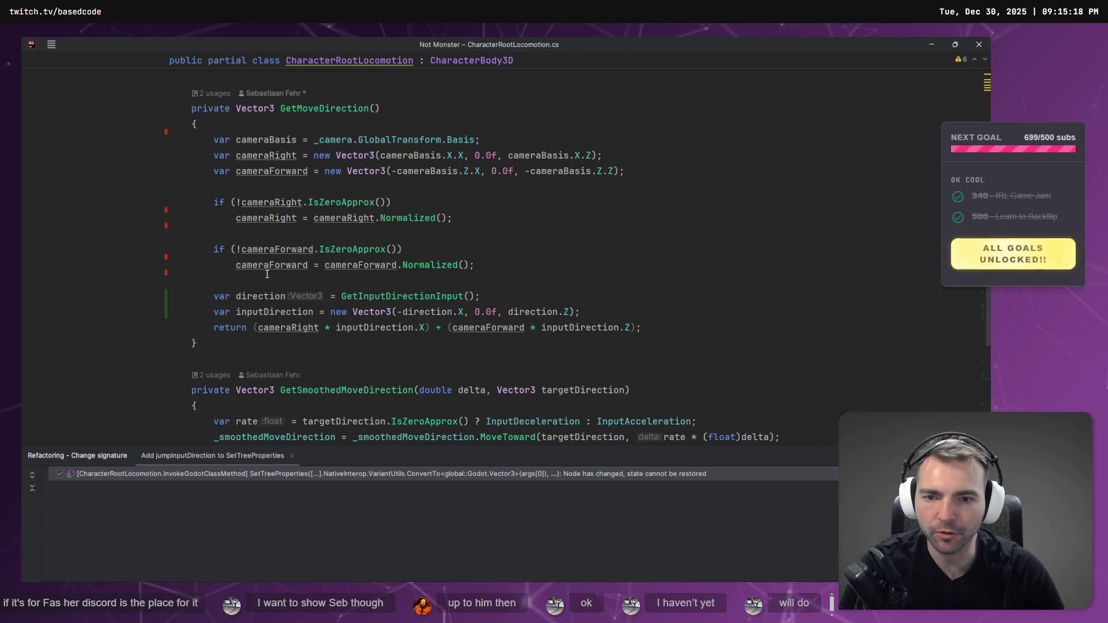
pyautogui.scroll(7, 277, 311)
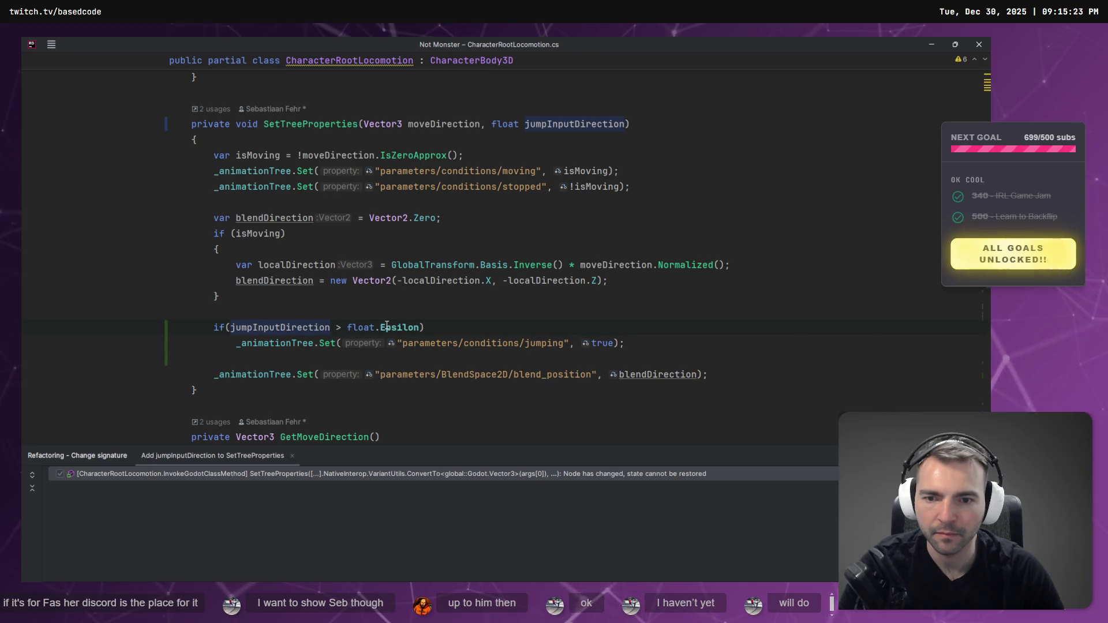
pyautogui.click(252, 342)
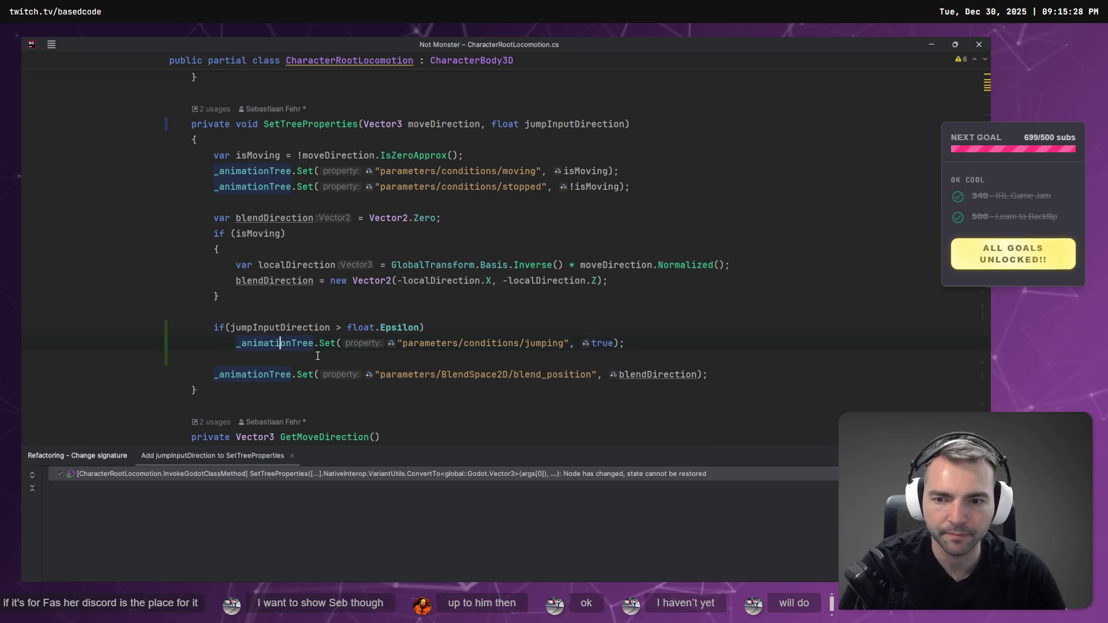
pyautogui.hotkey('alt', 'Tab')
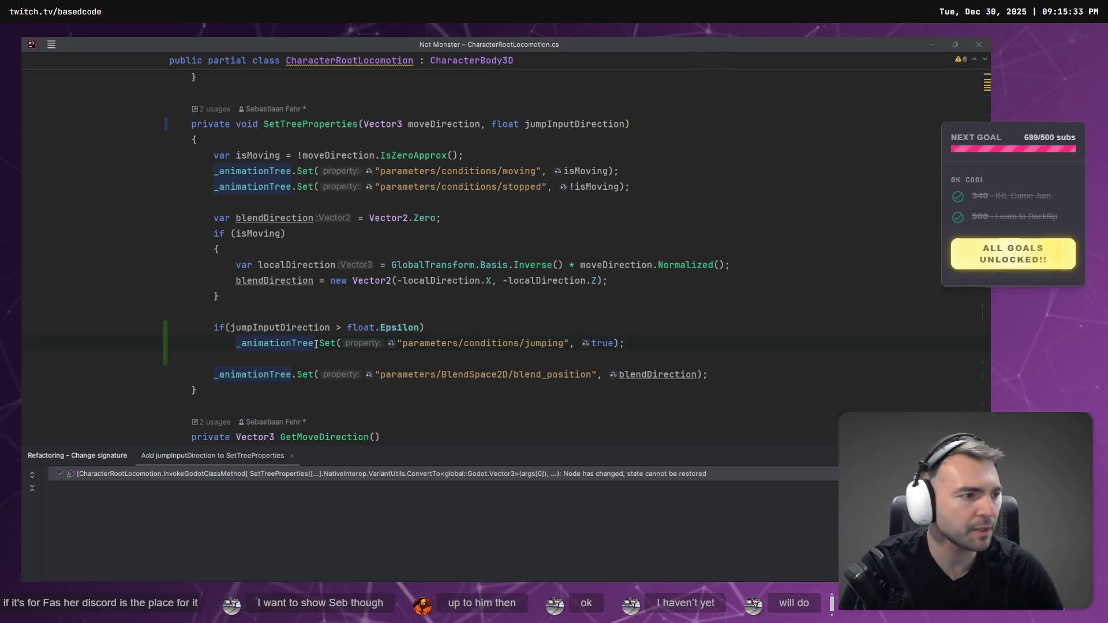
pyautogui.hotkey('alt', 'Tab')
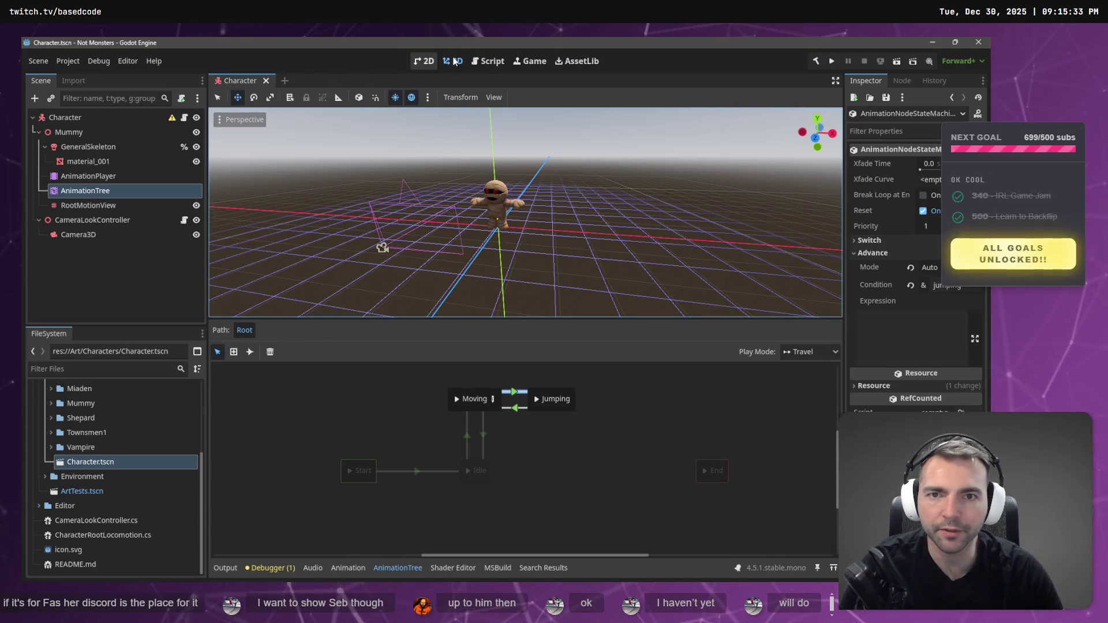
# Switch to the Script workspace and scroll through the locomotion script.
pyautogui.click(488, 61)
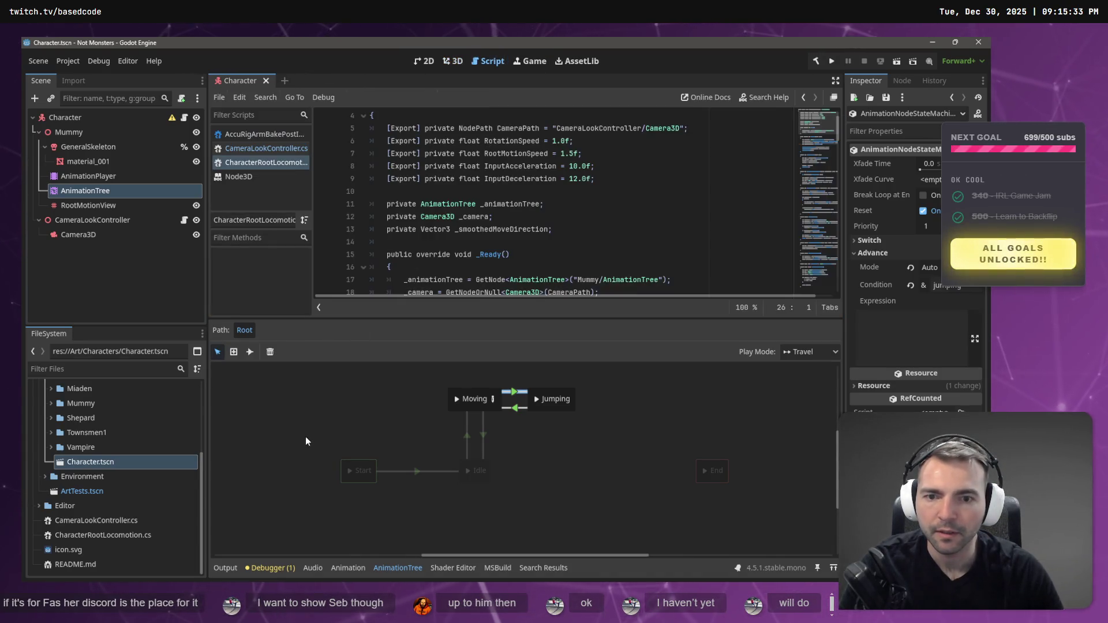
pyautogui.scroll(-7, 420, 280)
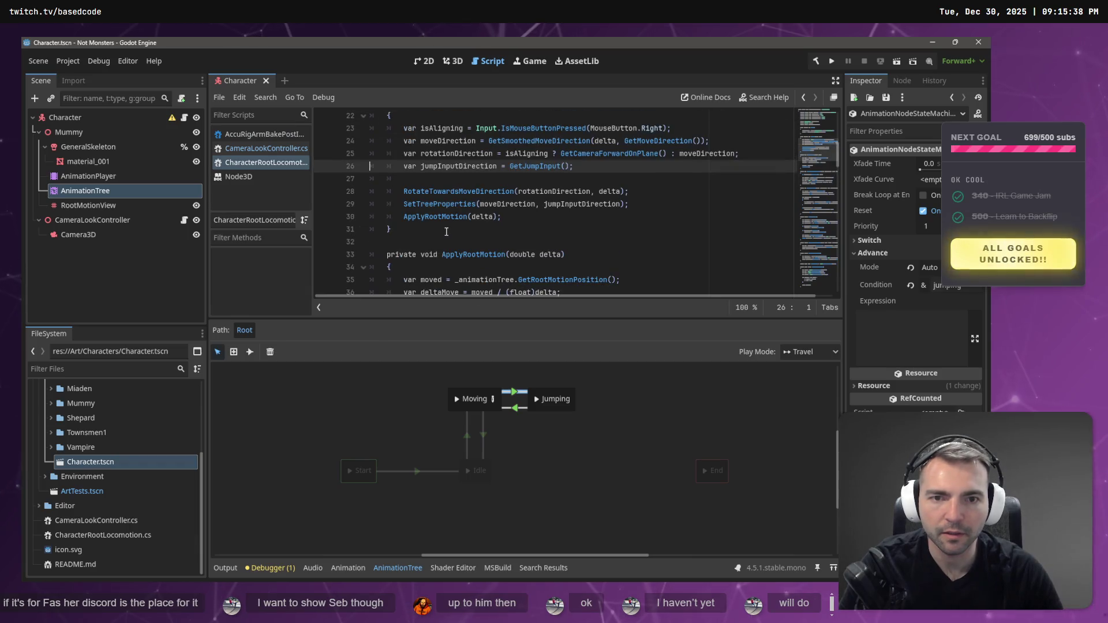
pyautogui.scroll(-5, 446, 232)
pyautogui.scroll(6, 461, 203)
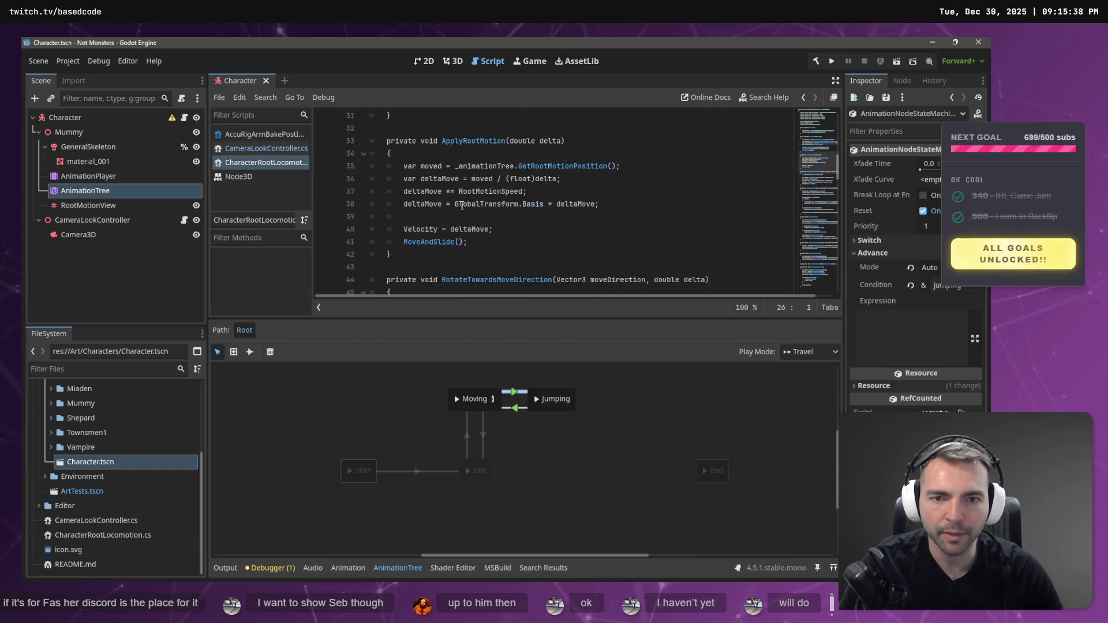
# Jump to the SetTreeProperties definition, place the cursor in its body, and run the game.
pyautogui.click(456, 204)
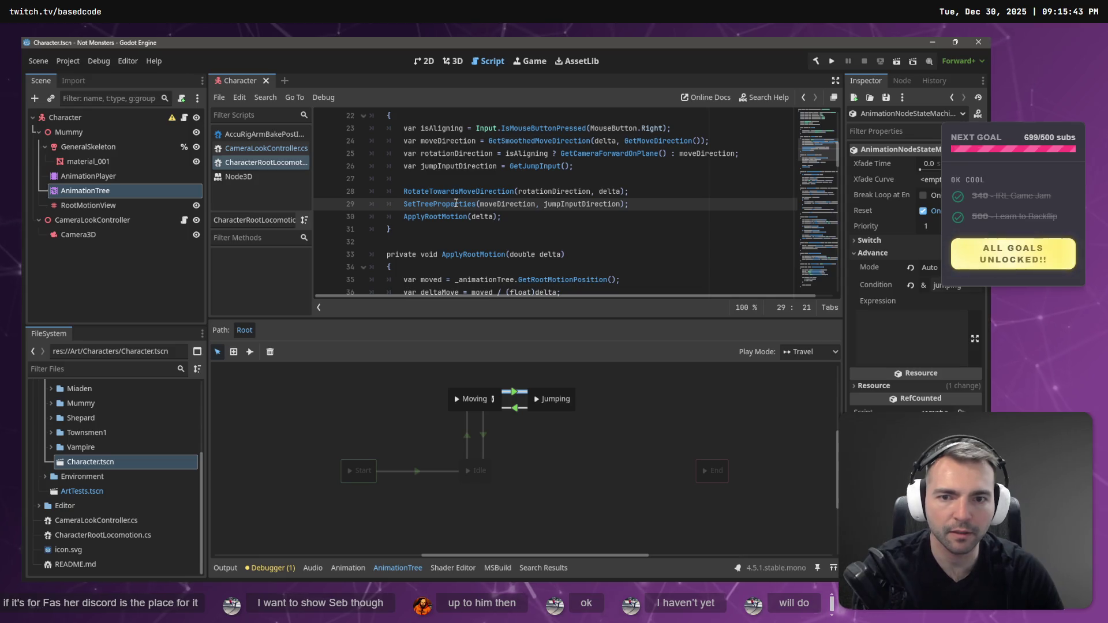
pyautogui.hotkey('ctrl', 'f')
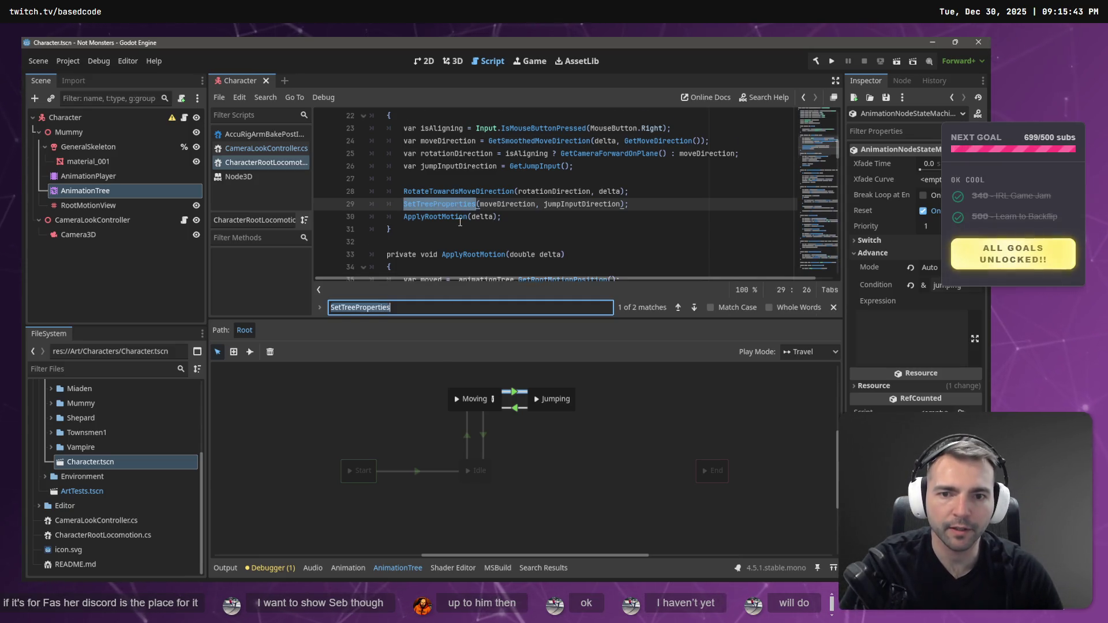
pyautogui.press('Return')
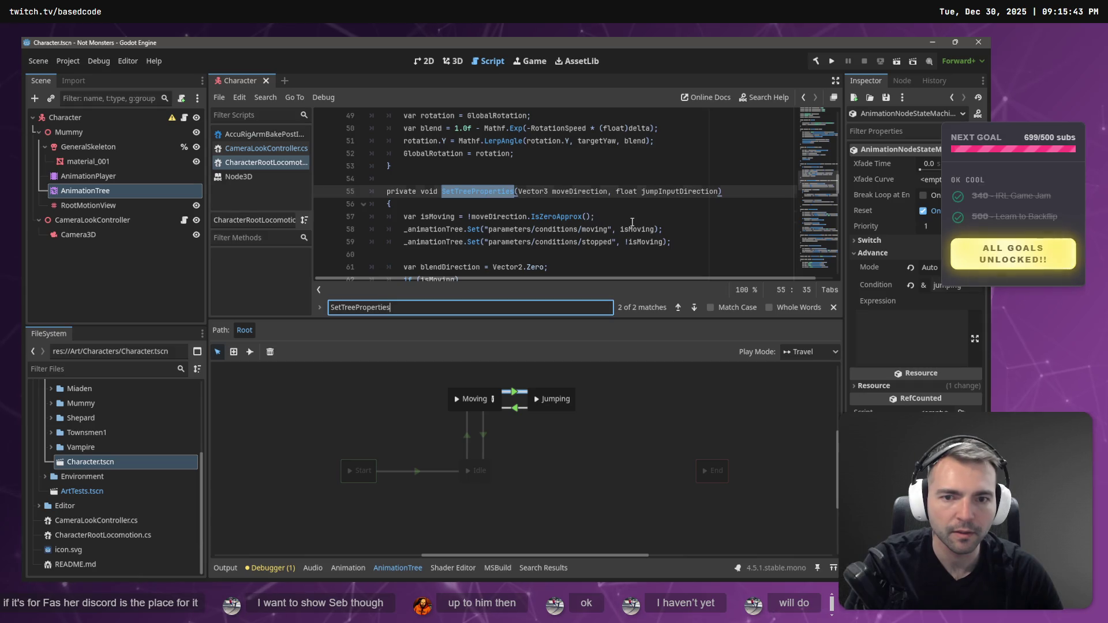
pyautogui.click(631, 222)
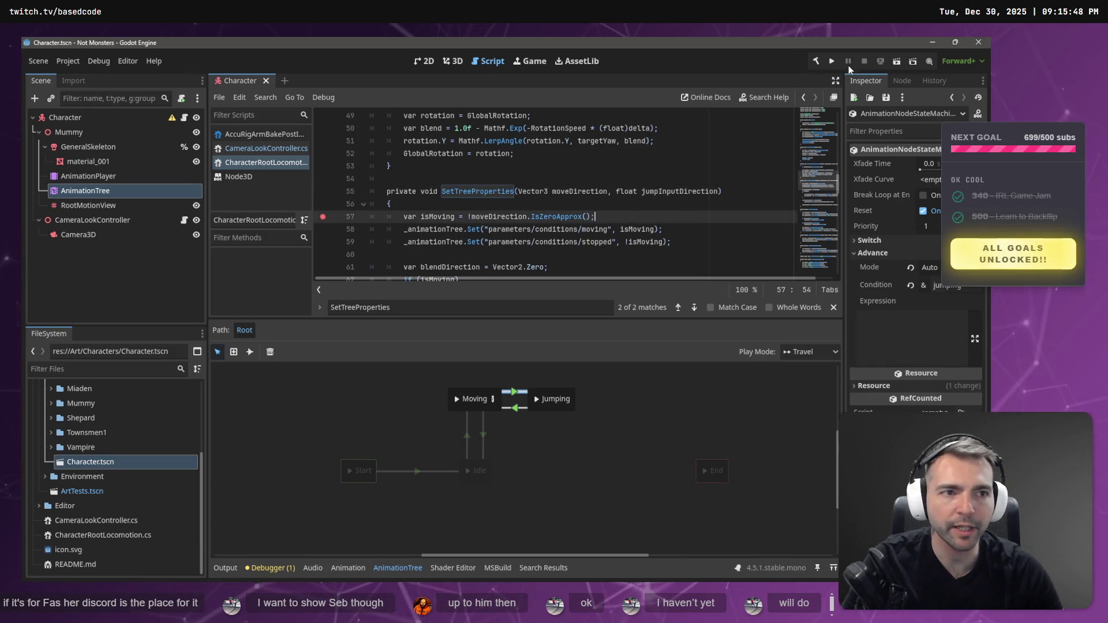
pyautogui.click(832, 62)
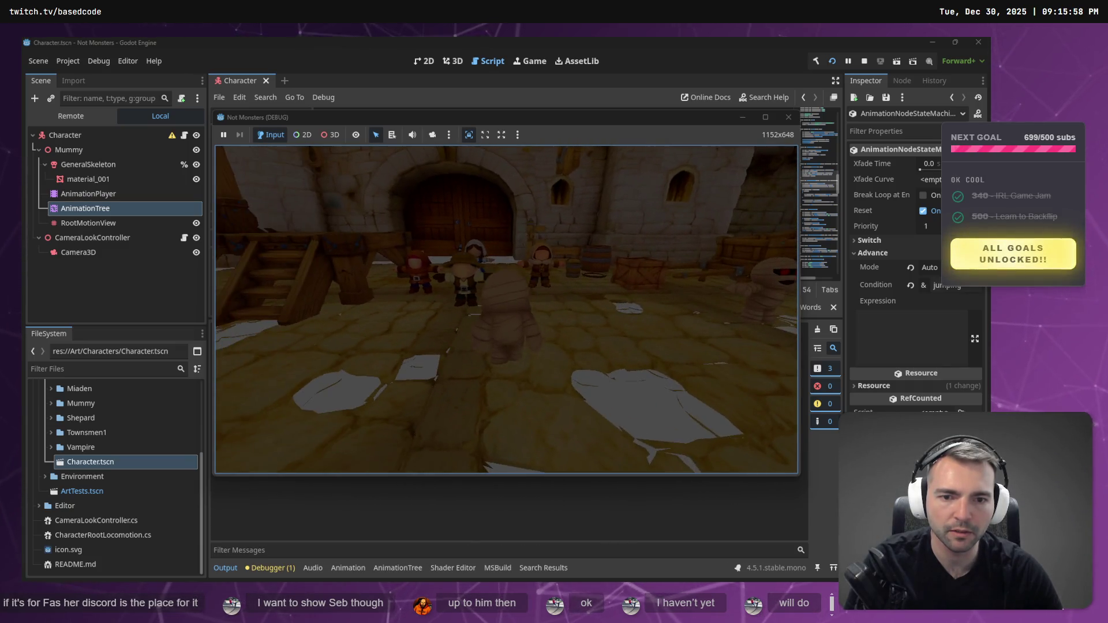
pyautogui.press('F8')
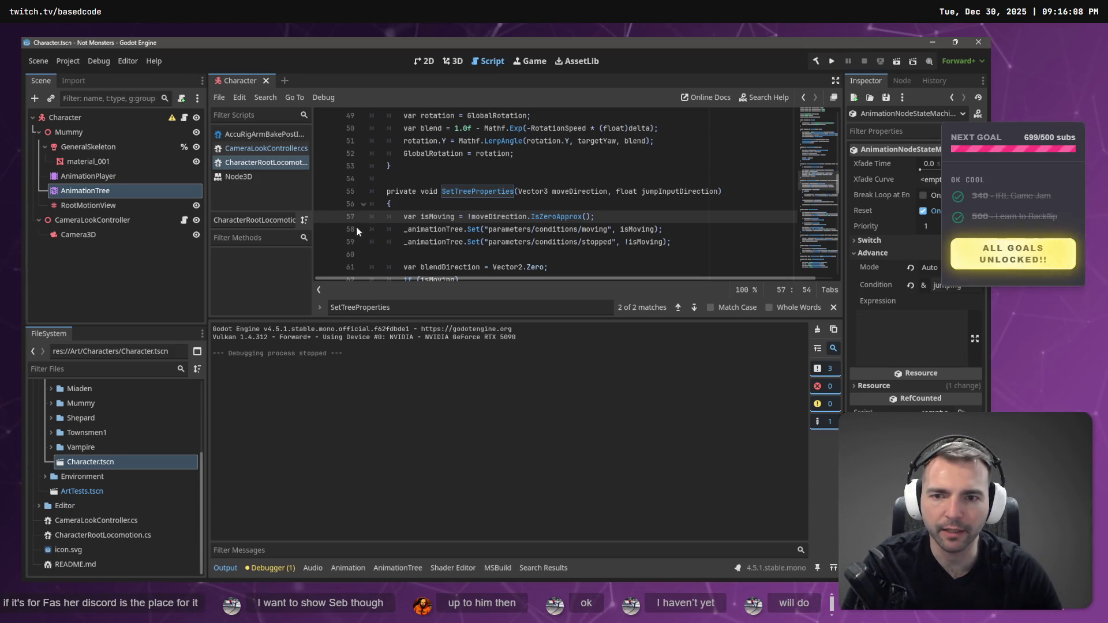
# Comment out lines 68–69, the jump check and jumping-condition line, in CharacterRootLocomotion.cs.
pyautogui.scroll(-1, 530, 216)
pyautogui.scroll(-1, 530, 216)
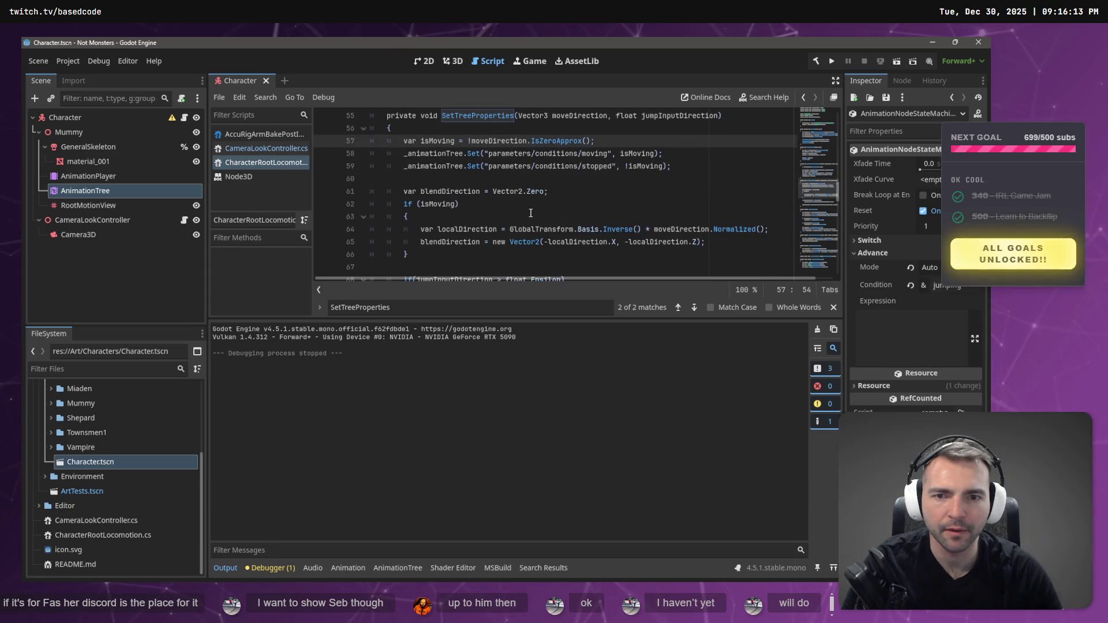
pyautogui.scroll(-2, 530, 213)
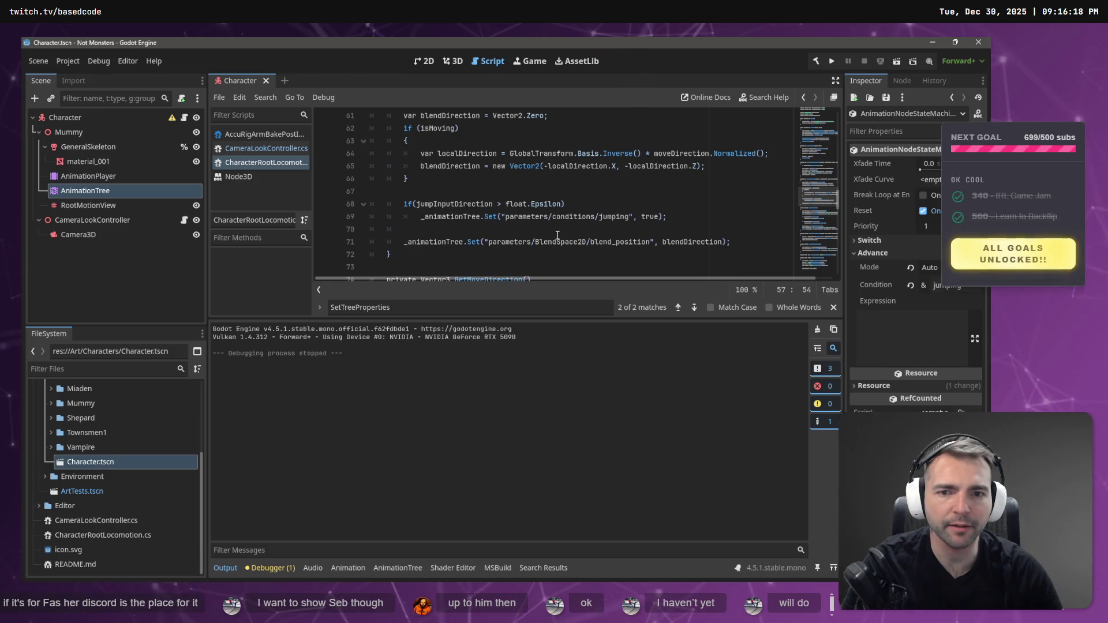
pyautogui.moveTo(668, 216)
pyautogui.mouseDown()
pyautogui.moveTo(289, 191)
pyautogui.moveTo(247, 199)
pyautogui.mouseUp()
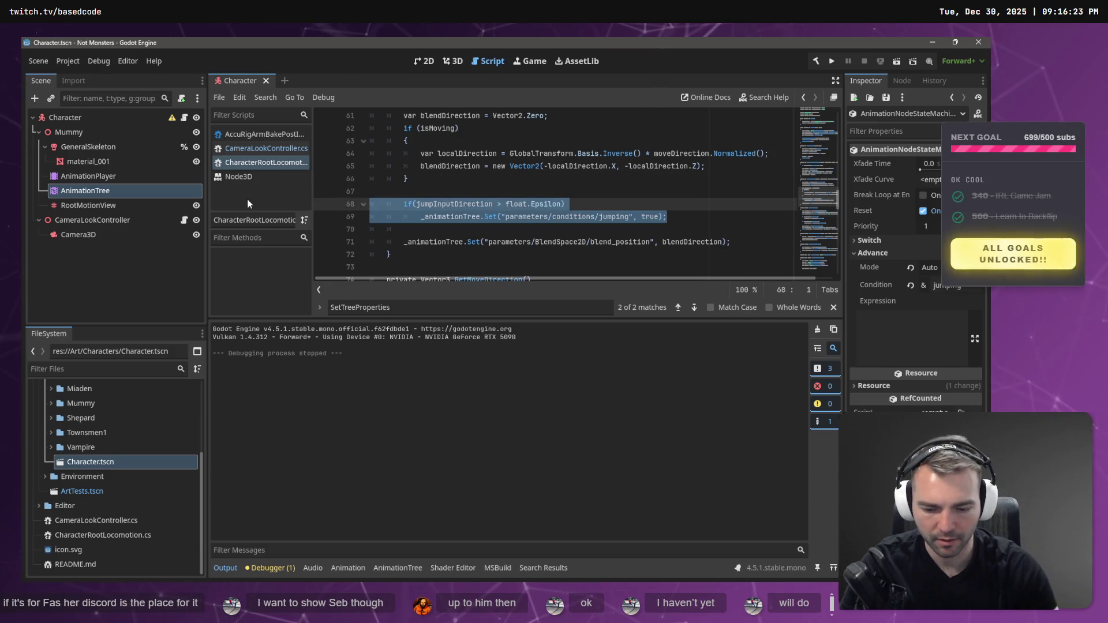
pyautogui.hotkey('ctrl', 'k')
pyautogui.hotkey('alt', 'Tab')
pyautogui.hotkey('alt', 'Tab')
pyautogui.hotkey('alt', 'Tab')
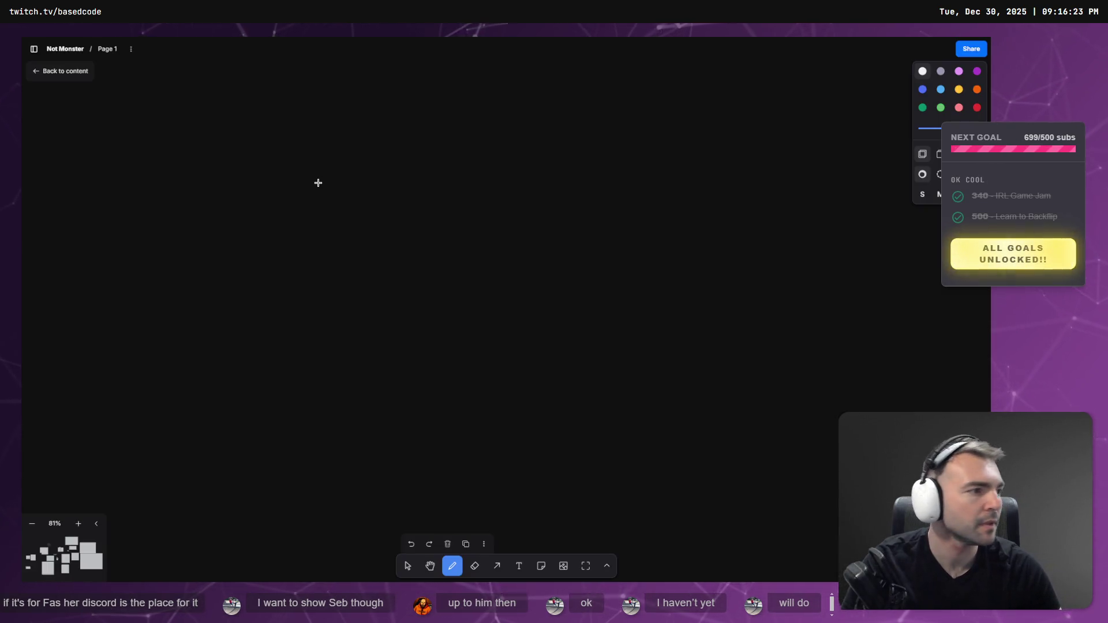
pyautogui.hotkey('alt', 'Tab')
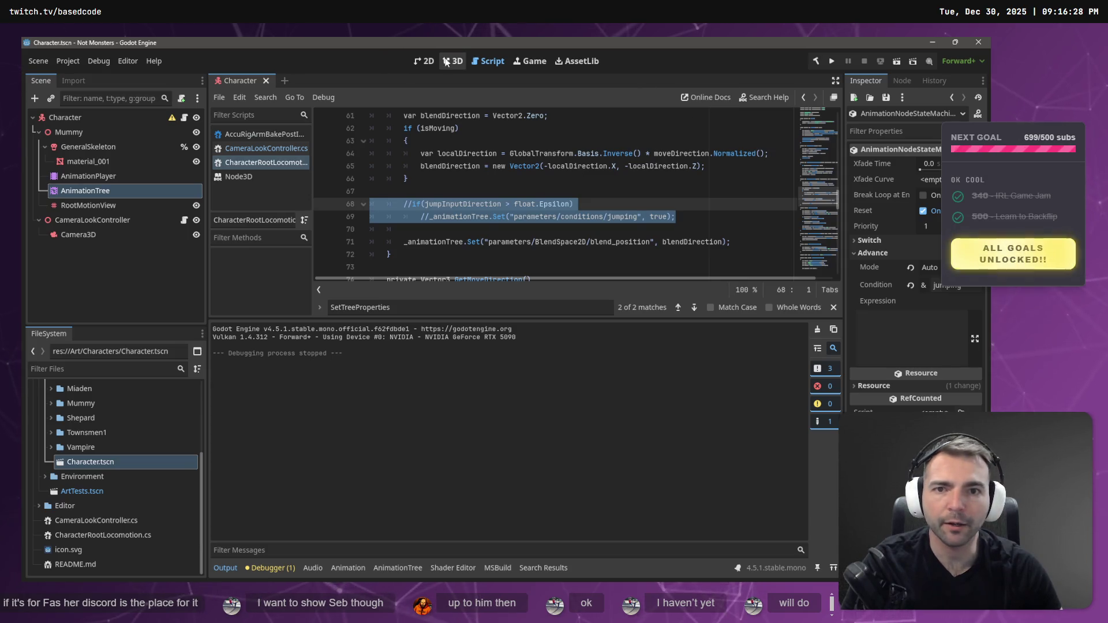
# From the 3D scene, build the C# project, then run and stop the game.
pyautogui.click(464, 63)
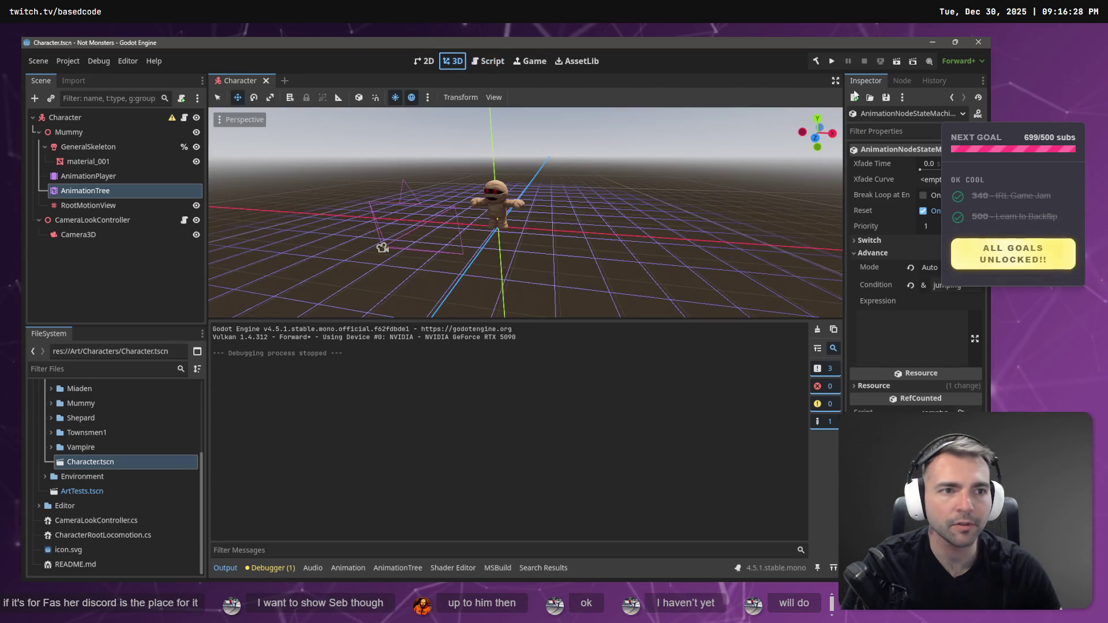
pyautogui.click(817, 61)
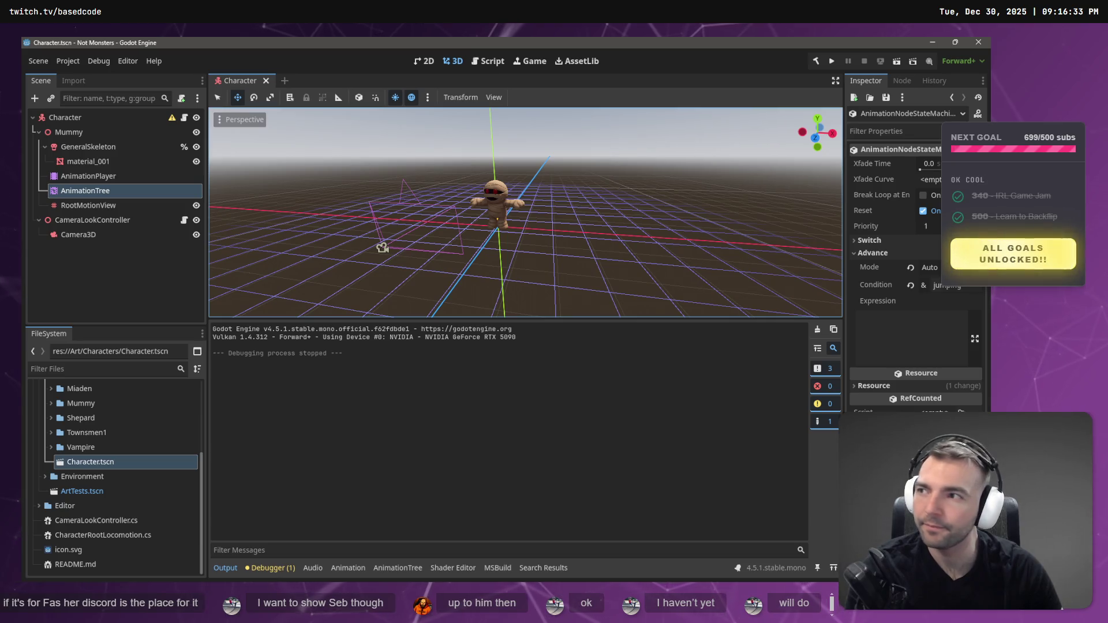
pyautogui.press('F5')
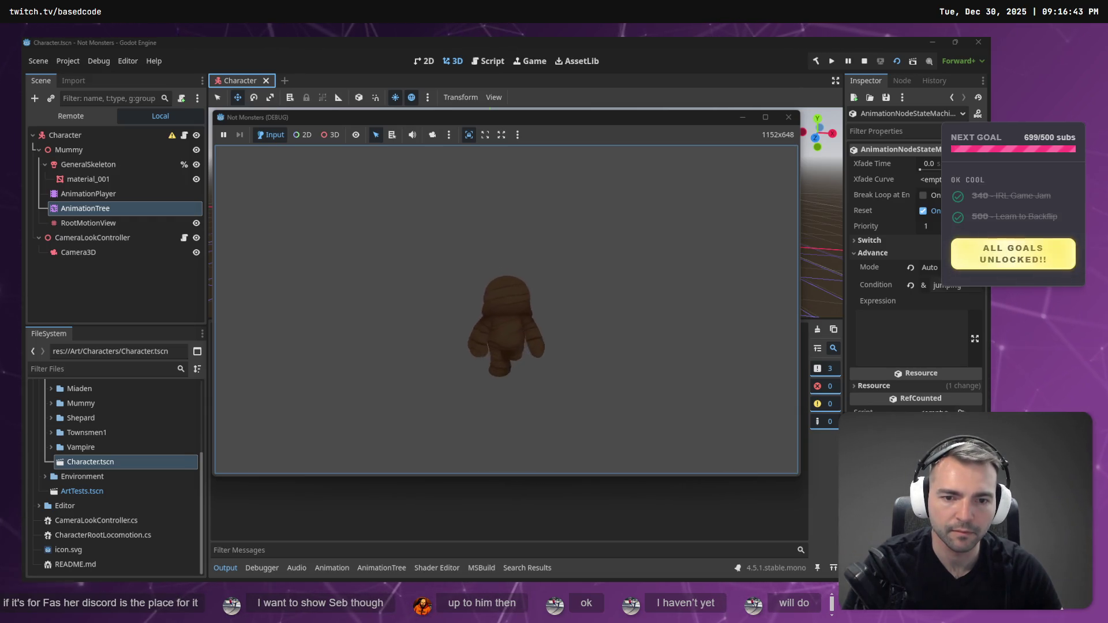
pyautogui.press('F8')
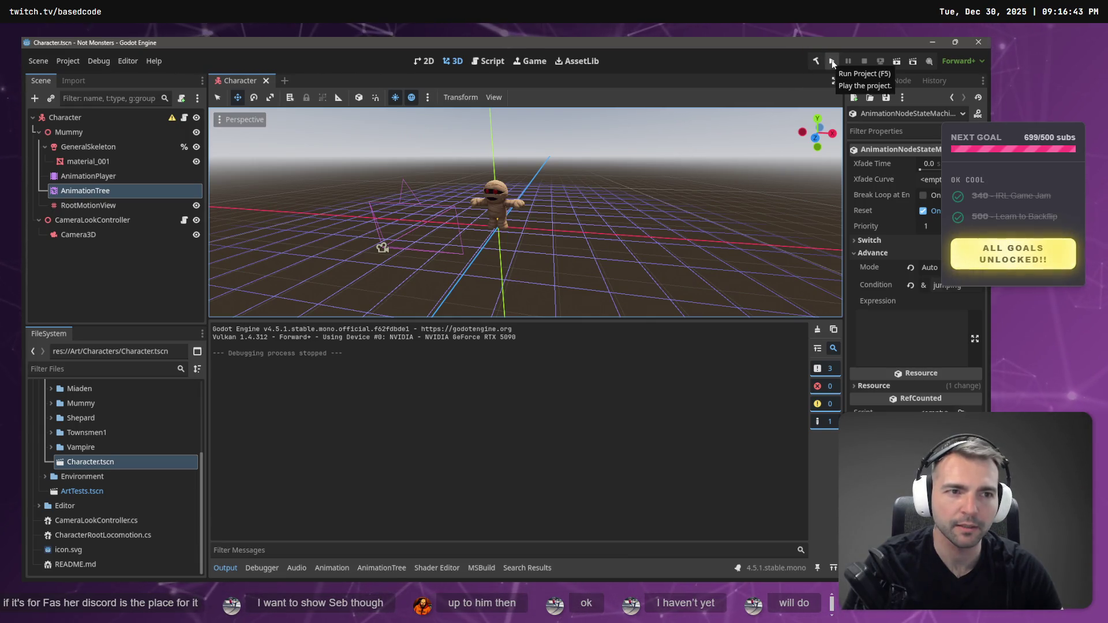
# Run the game again, walk the mummy forward with W, then stop it.
pyautogui.click(832, 61)
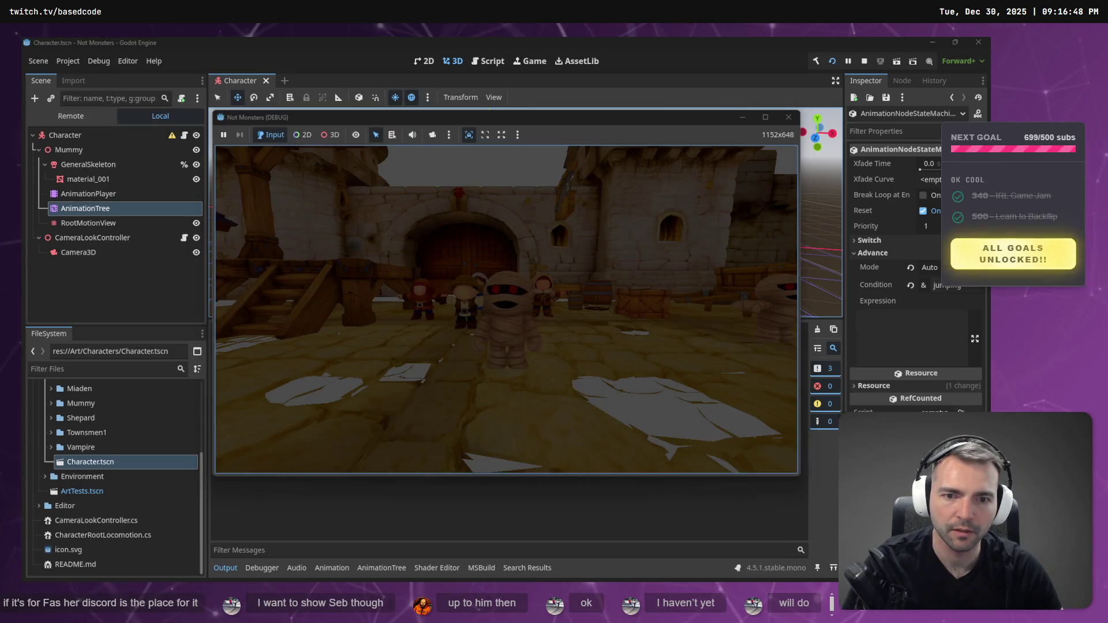
pyautogui.press('w')
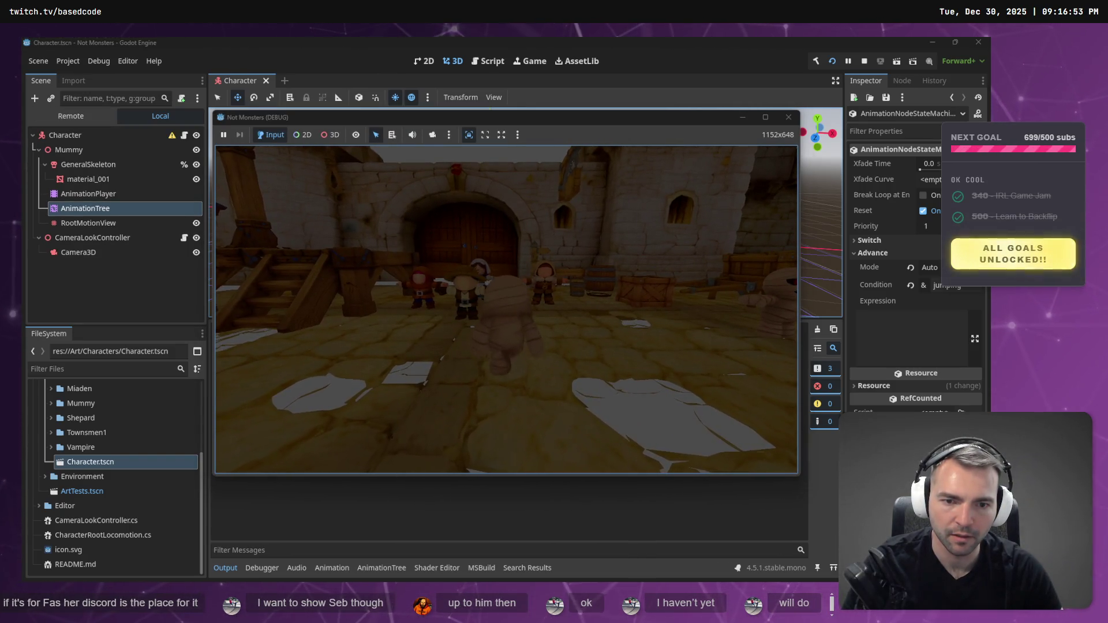
pyautogui.press('Escape')
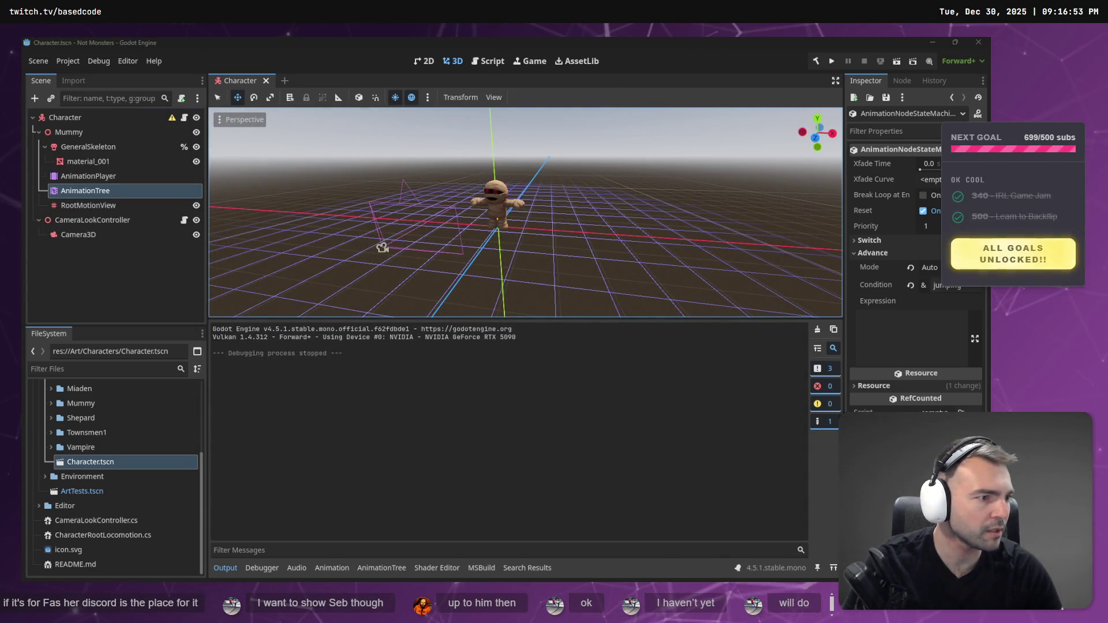
pyautogui.hotkey('alt', 'Tab')
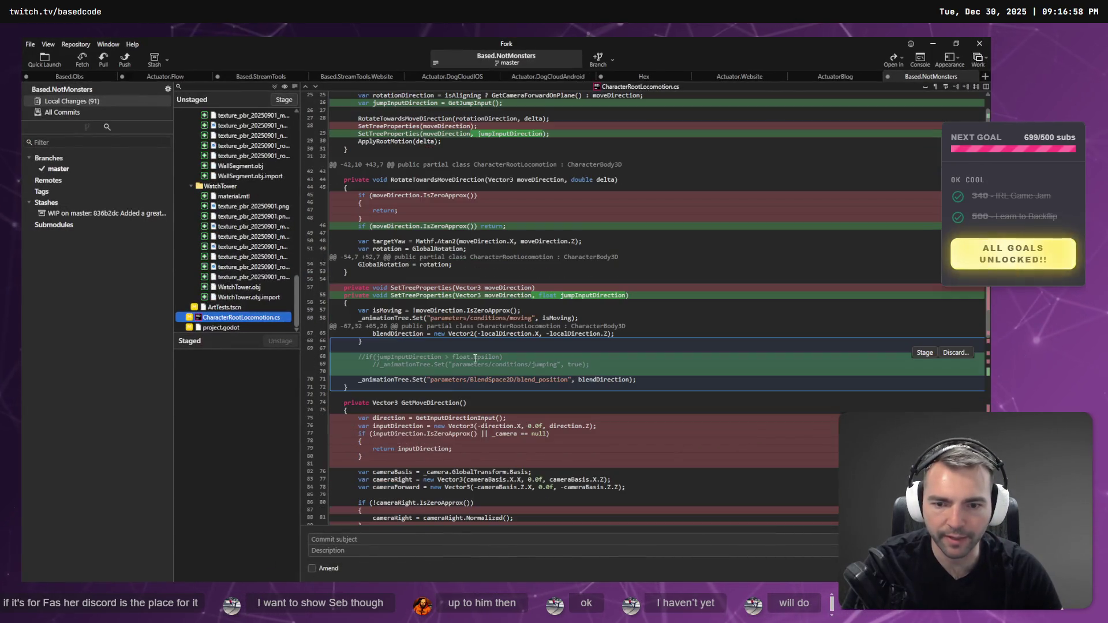
# Select all changed GetMoveDirection lines in the CharacterRootLocomotion.cs diff and discard them.
pyautogui.scroll(-3, 473, 430)
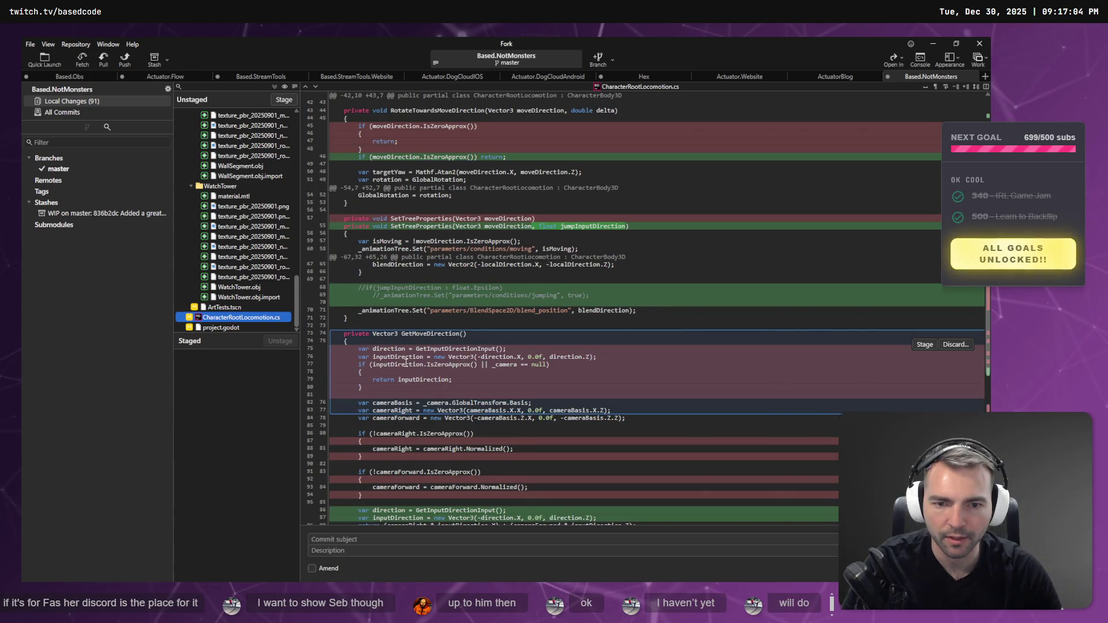
pyautogui.scroll(-9, 405, 362)
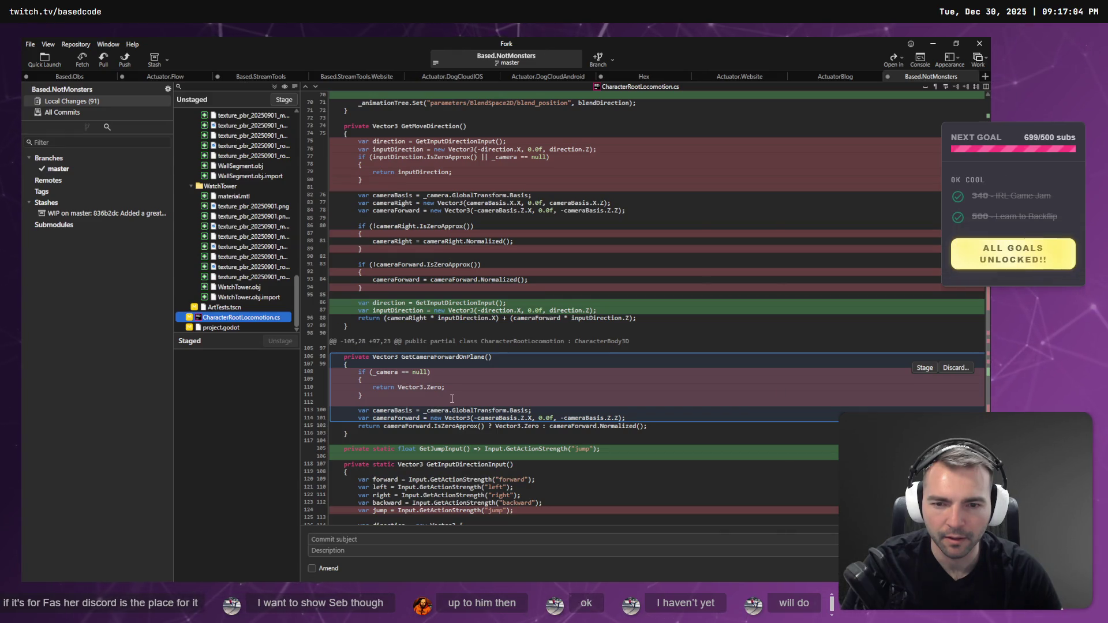
pyautogui.scroll(6, 452, 399)
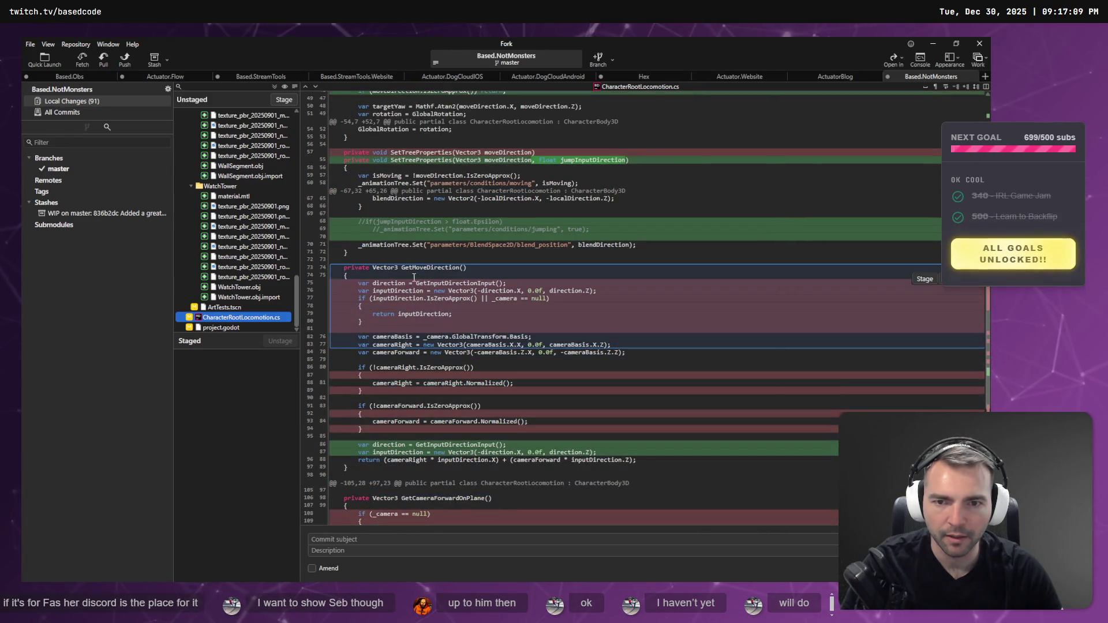
pyautogui.scroll(1, 413, 277)
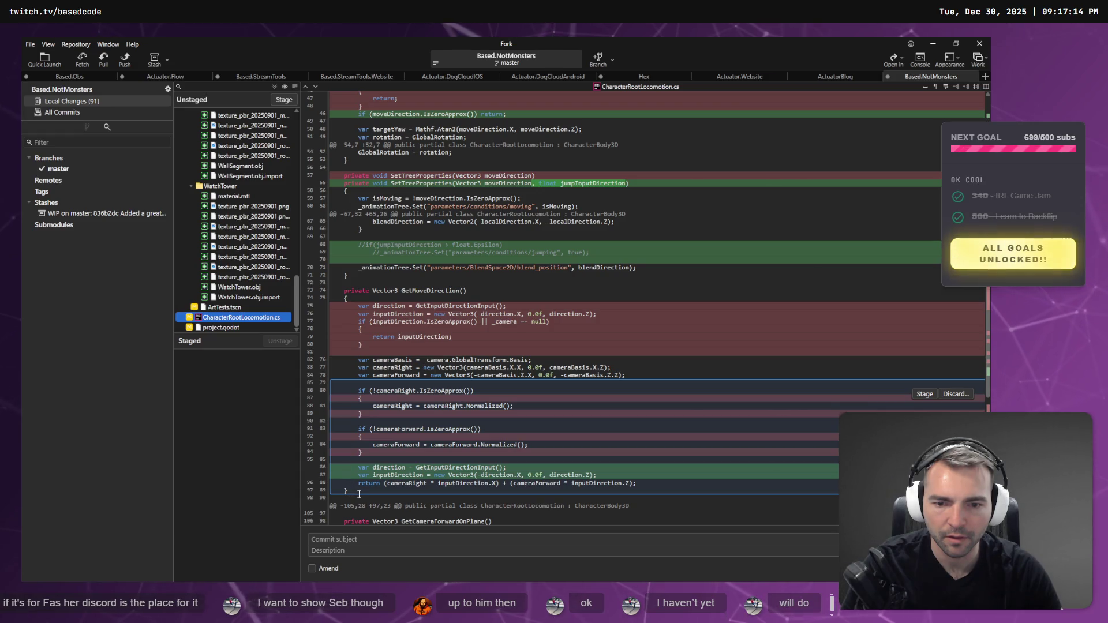
pyautogui.moveTo(358, 494); pyautogui.dragTo(284, 295)
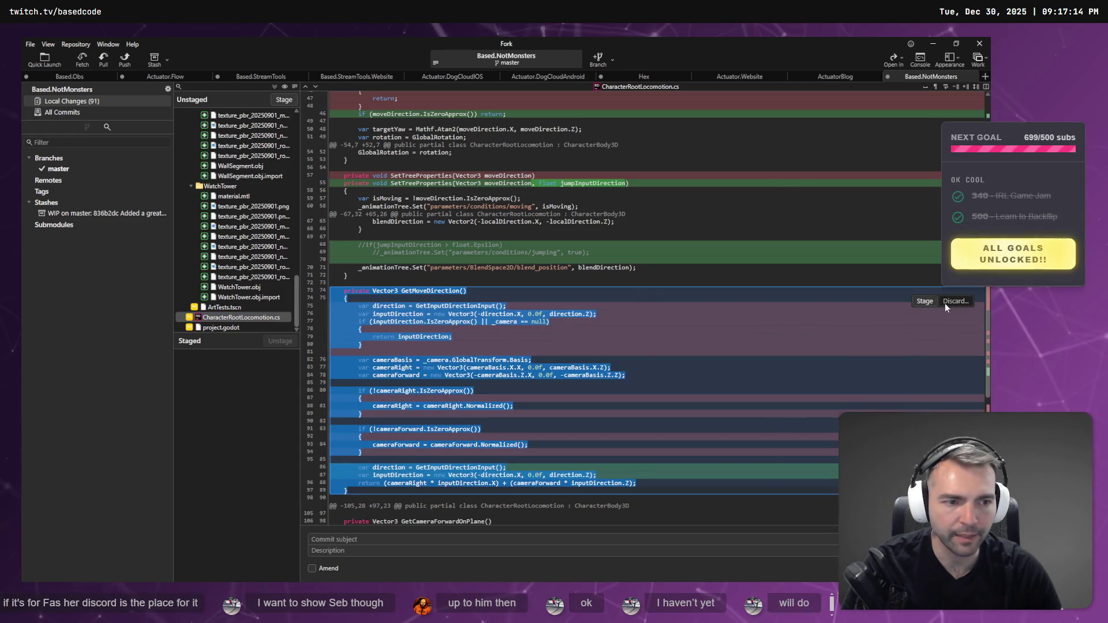
pyautogui.click(955, 301)
pyautogui.click(559, 320)
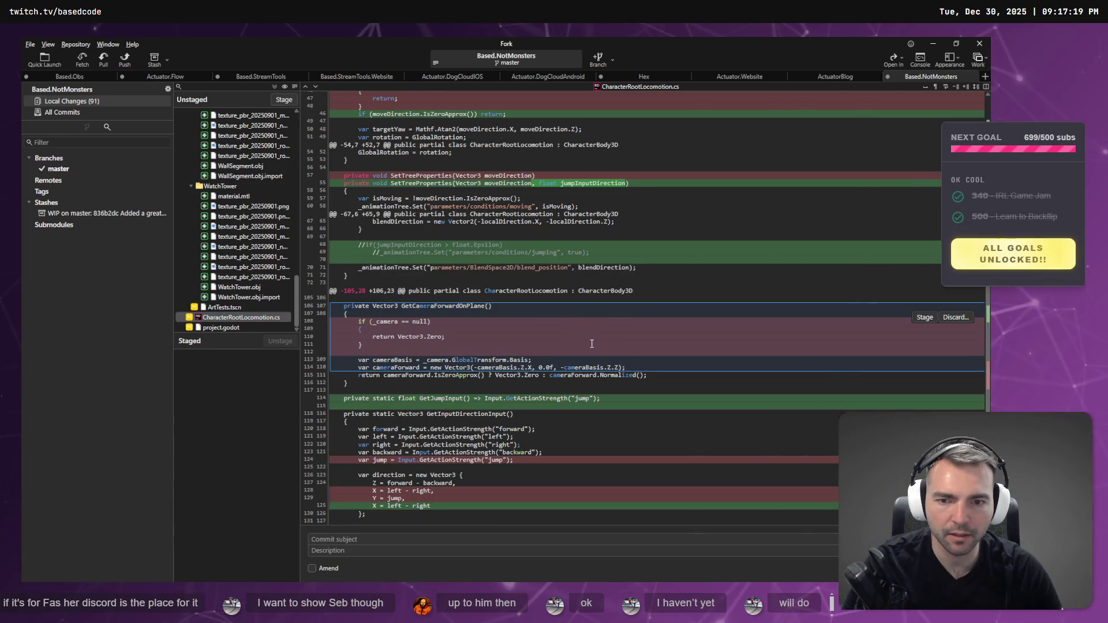
pyautogui.hotkey('alt', 'Tab')
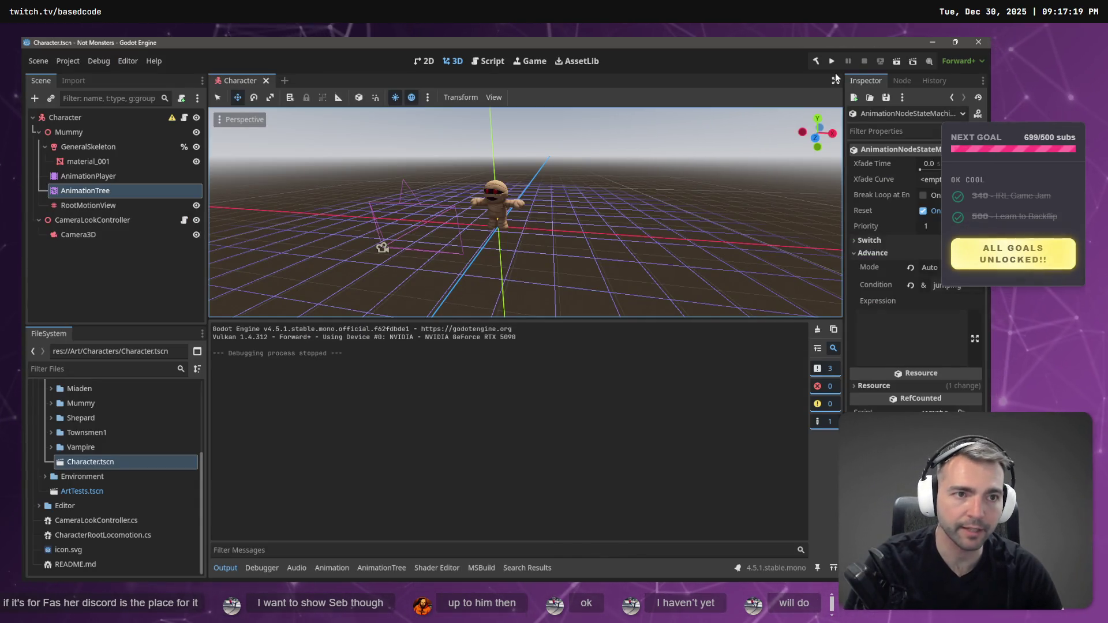
# Rebuild the C# project, run the game with F5, and stop it with F8.
pyautogui.click(814, 61)
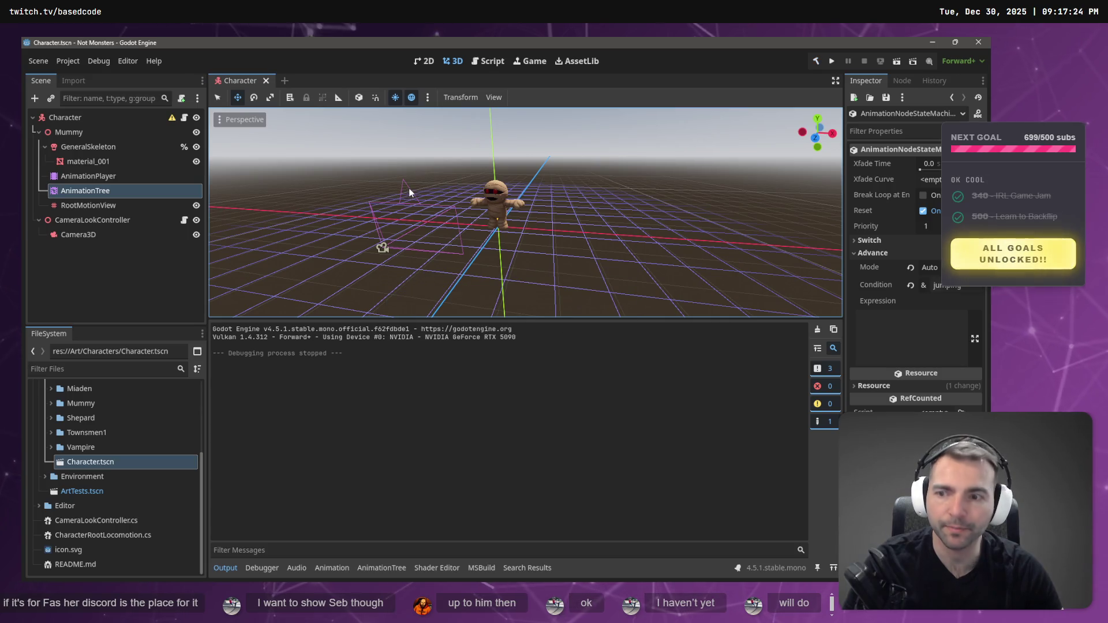
pyautogui.press('F5')
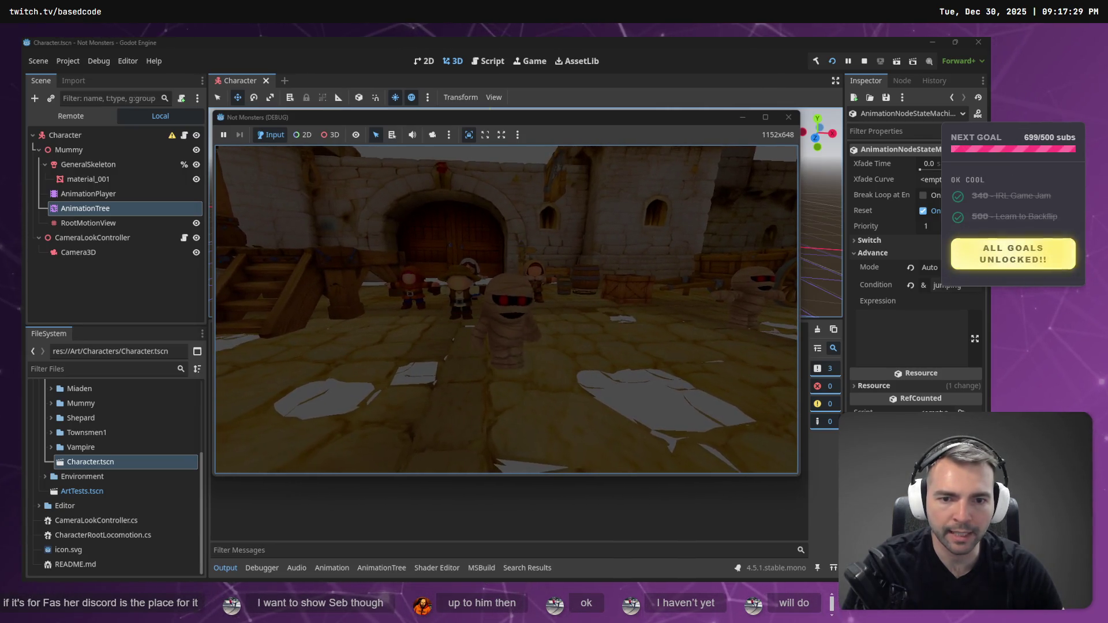
pyautogui.press('F8')
pyautogui.hotkey('alt', 'Tab')
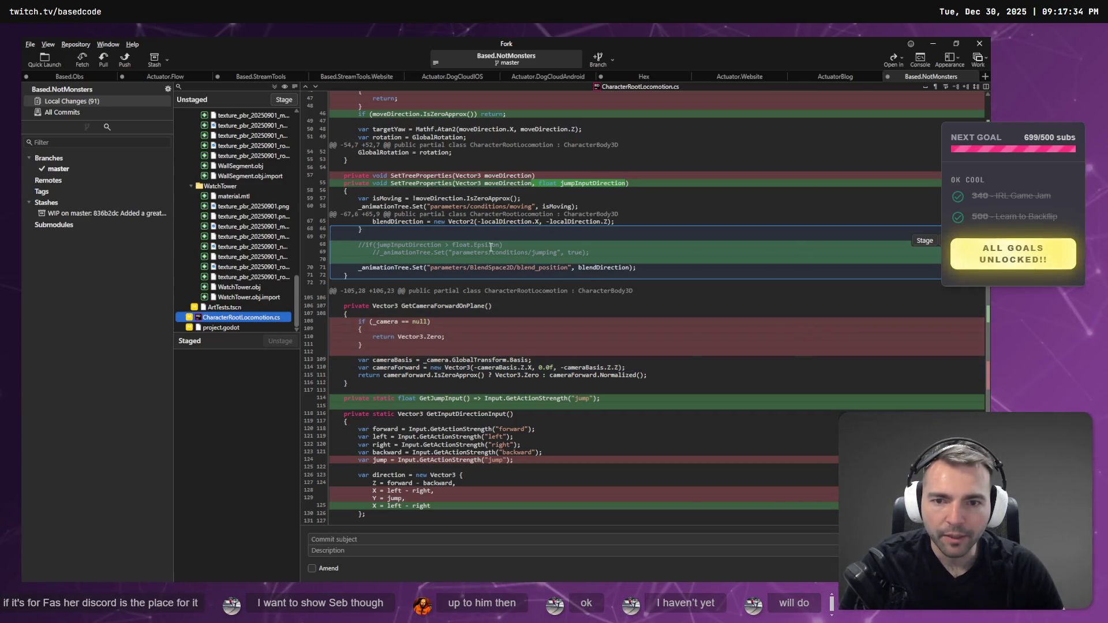
# Scroll through the remaining CharacterRootLocomotion.cs changes in the diff.
pyautogui.scroll(5, 462, 237)
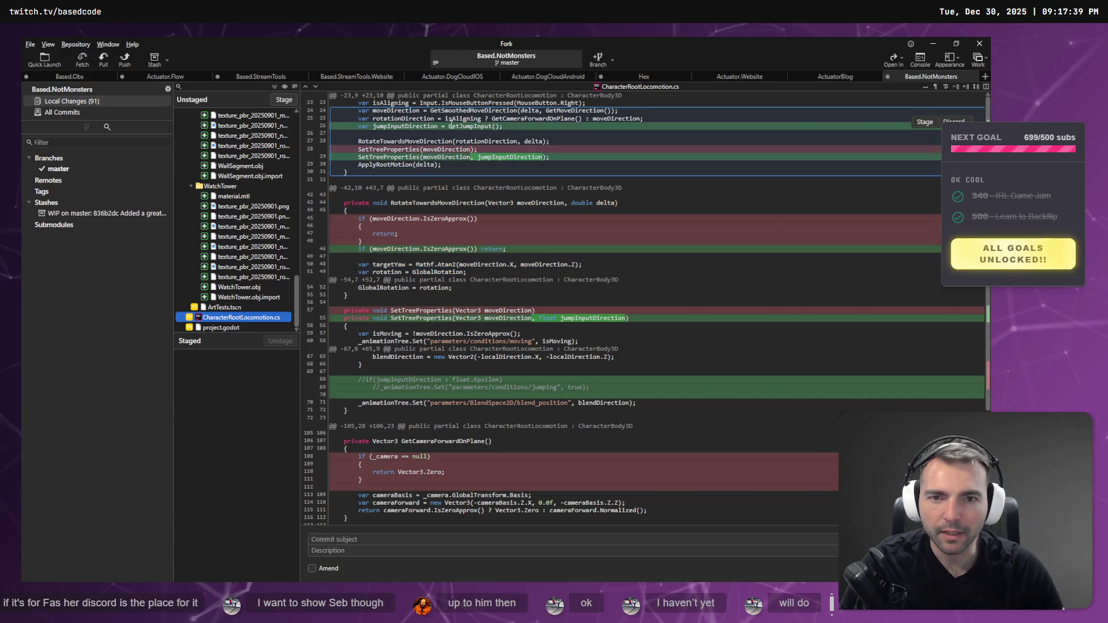
pyautogui.scroll(-5, 479, 133)
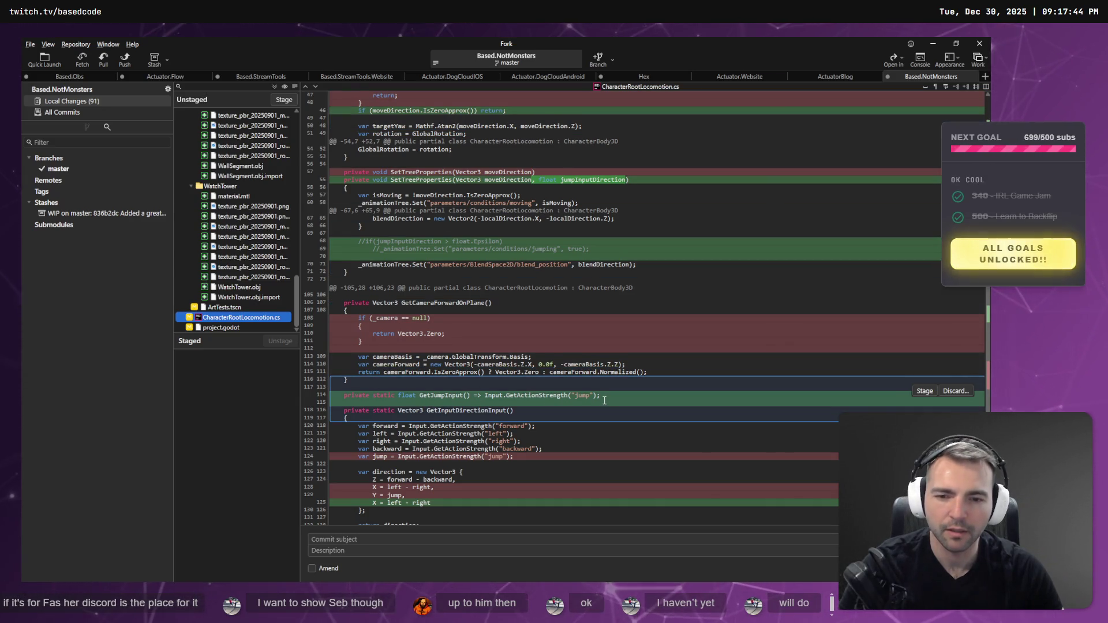
pyautogui.scroll(-1, 604, 400)
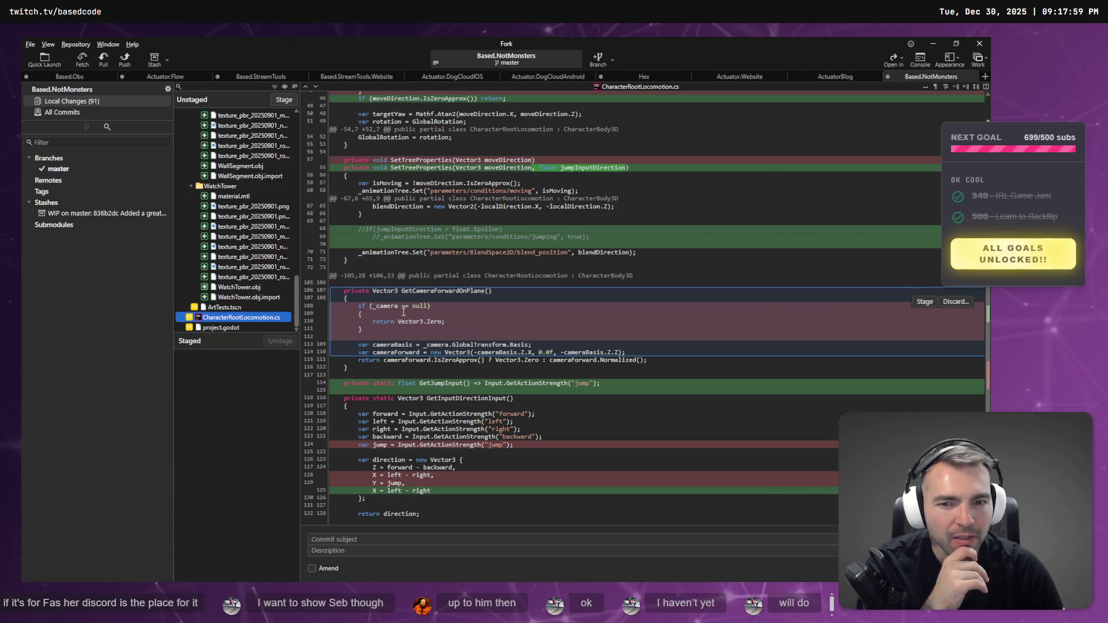
pyautogui.scroll(5, 510, 341)
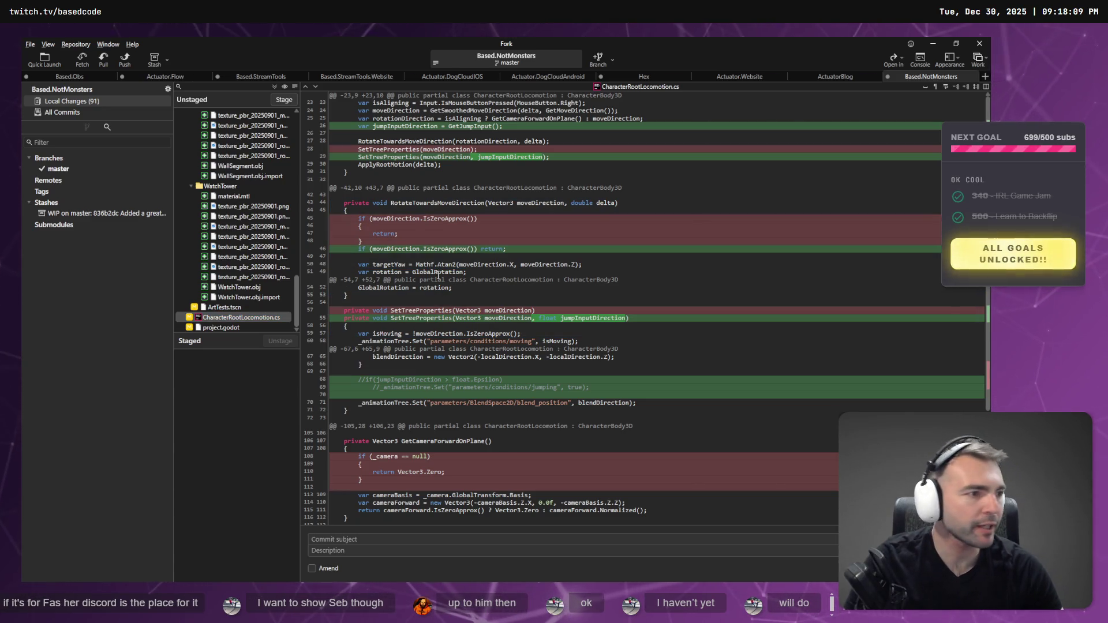
pyautogui.click(223, 318)
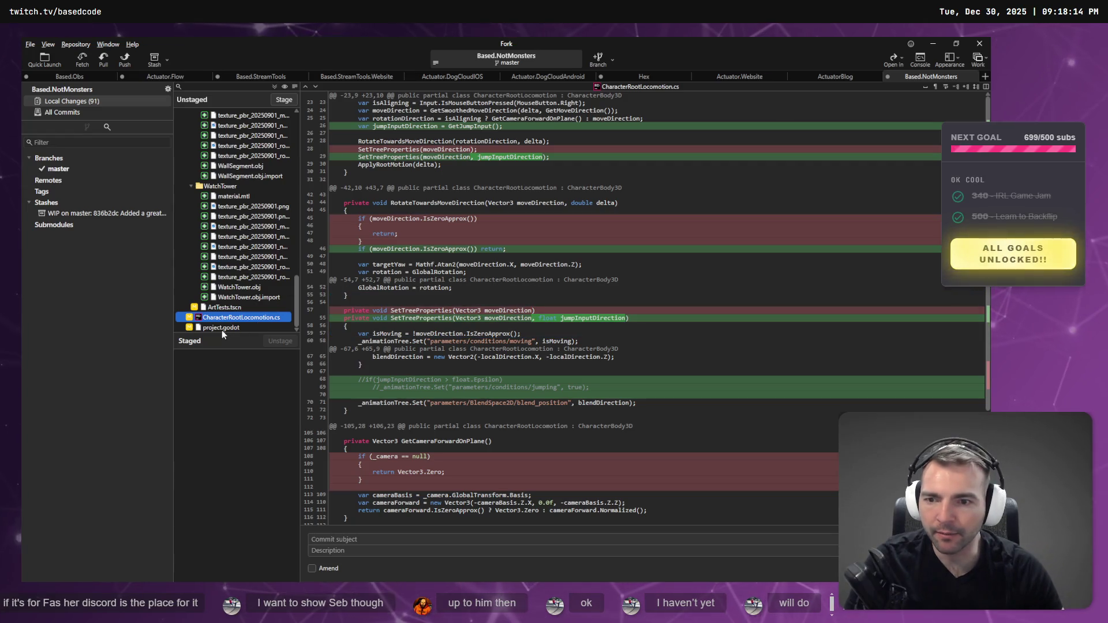
# Show the project.godot diff with its changed run/main_scene uid line.
pyautogui.click(224, 307)
pyautogui.click(221, 328)
pyautogui.scroll(5, 234, 299)
pyautogui.scroll(5, 233, 300)
# Expand Art > Characters and scroll the Character.tscn diff of bone position and rotation changes.
pyautogui.click(186, 135)
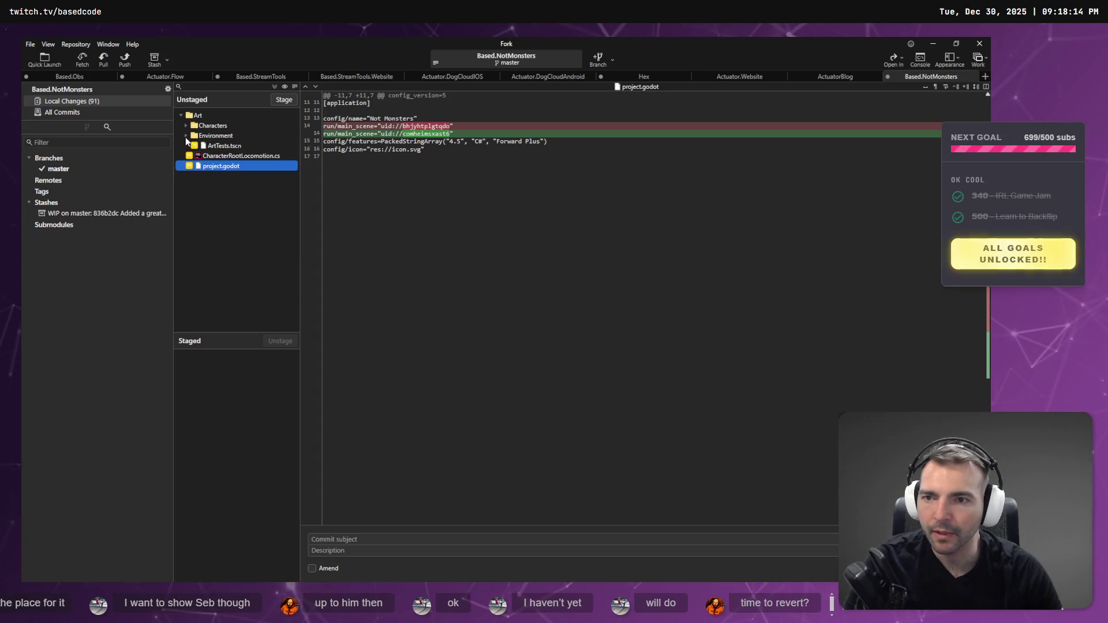
pyautogui.click(186, 126)
pyautogui.click(197, 136)
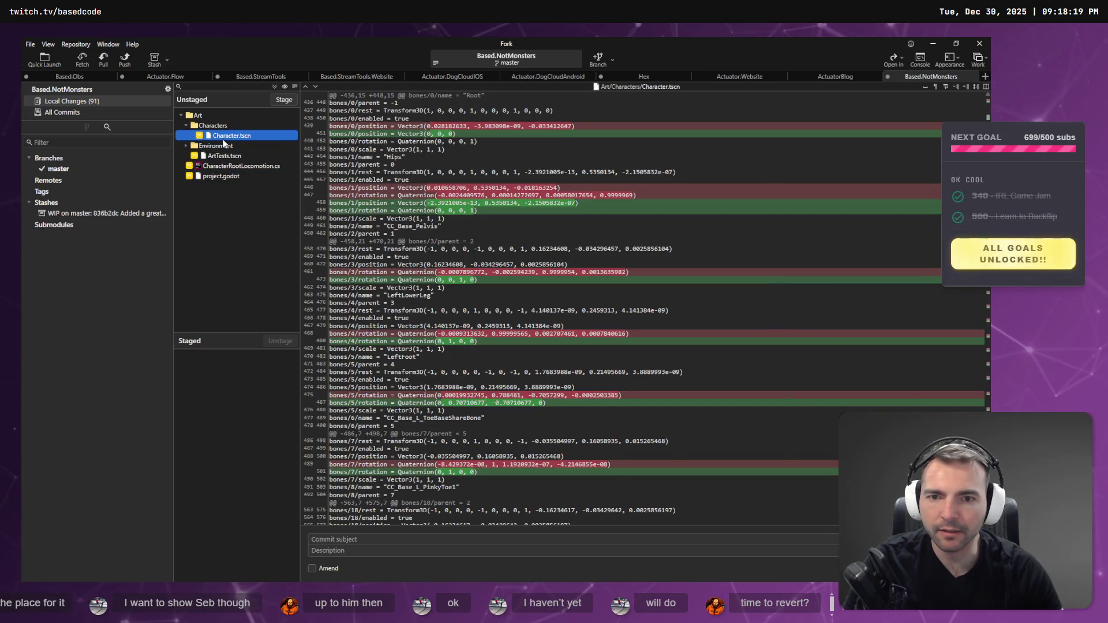
pyautogui.scroll(-15, 653, 390)
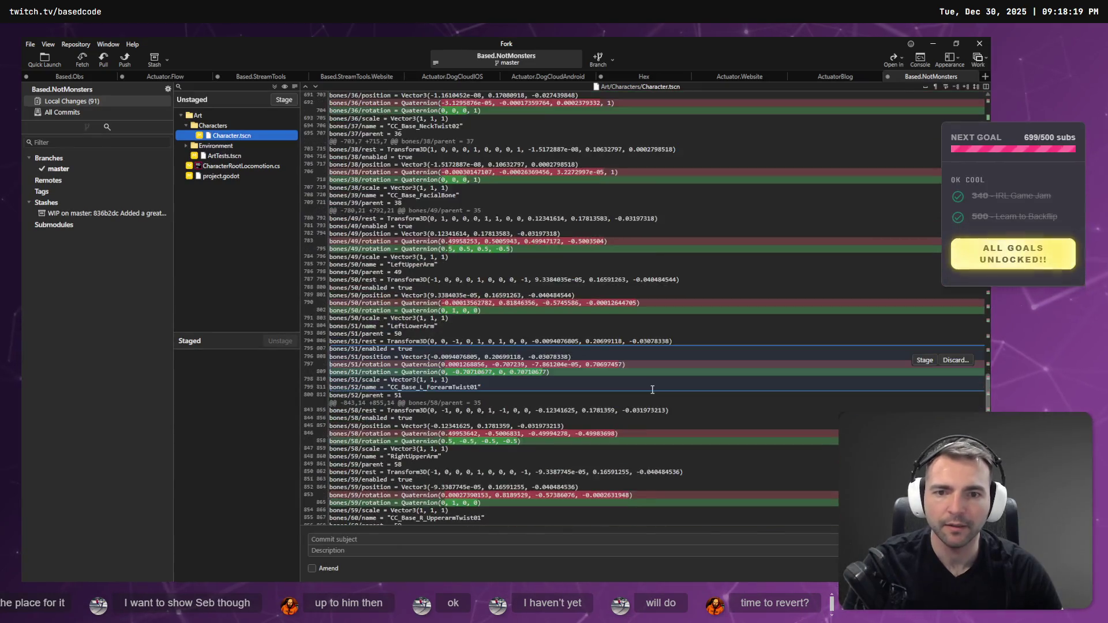
pyautogui.scroll(-9, 652, 390)
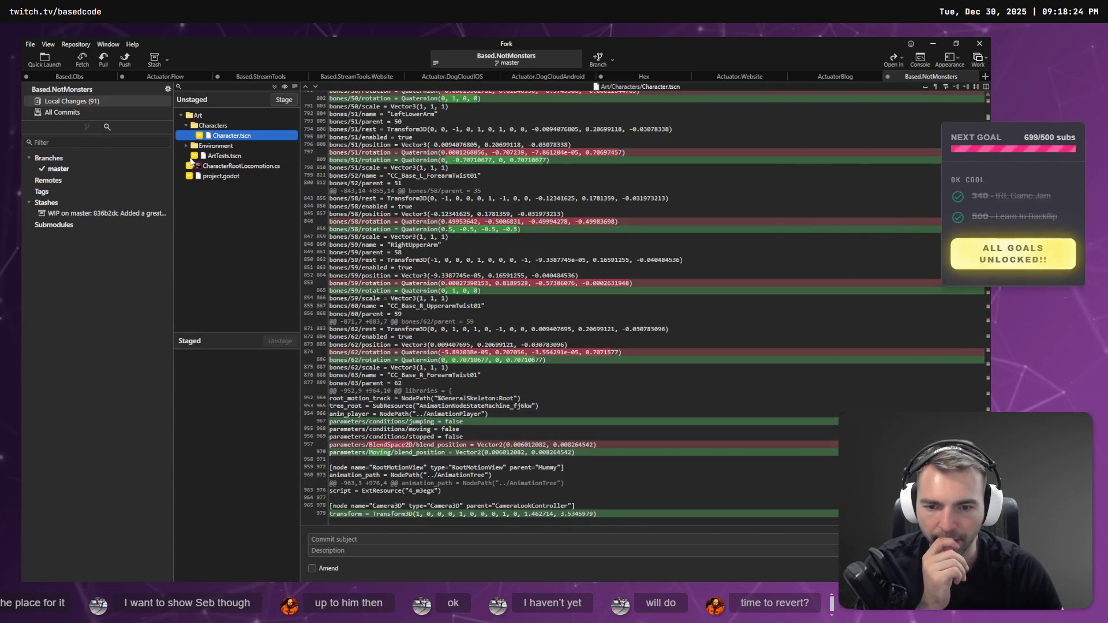
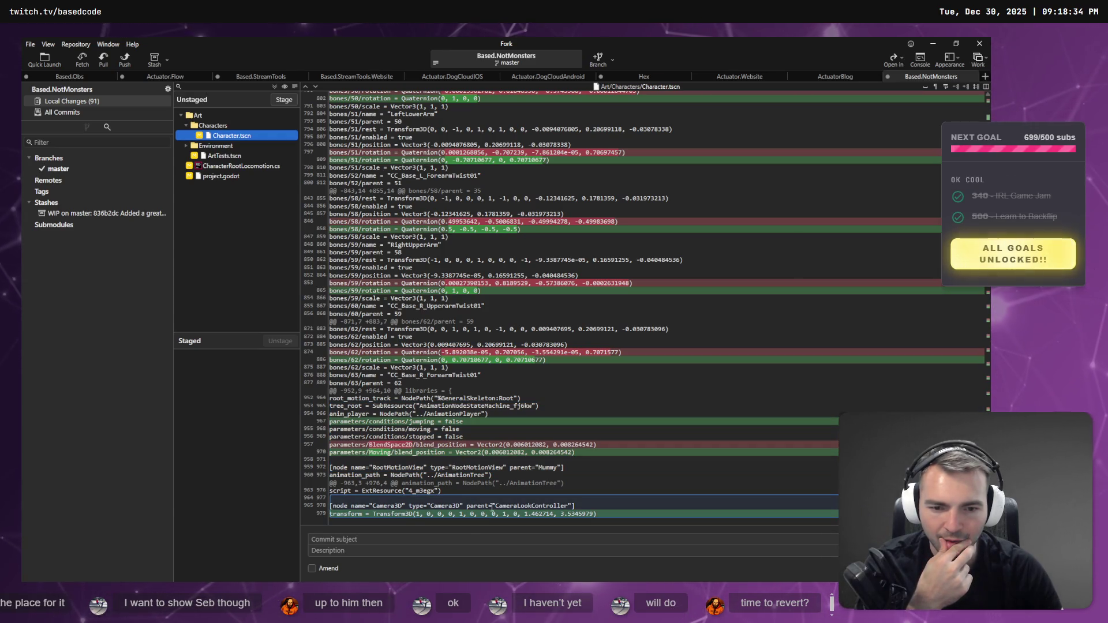
# Review the unstaged ArtTests.tscn and CharacterRootLocomotion.cs changes in Fork.
pyautogui.scroll(9, 509, 475)
pyautogui.scroll(20, 510, 475)
pyautogui.scroll(10, 519, 463)
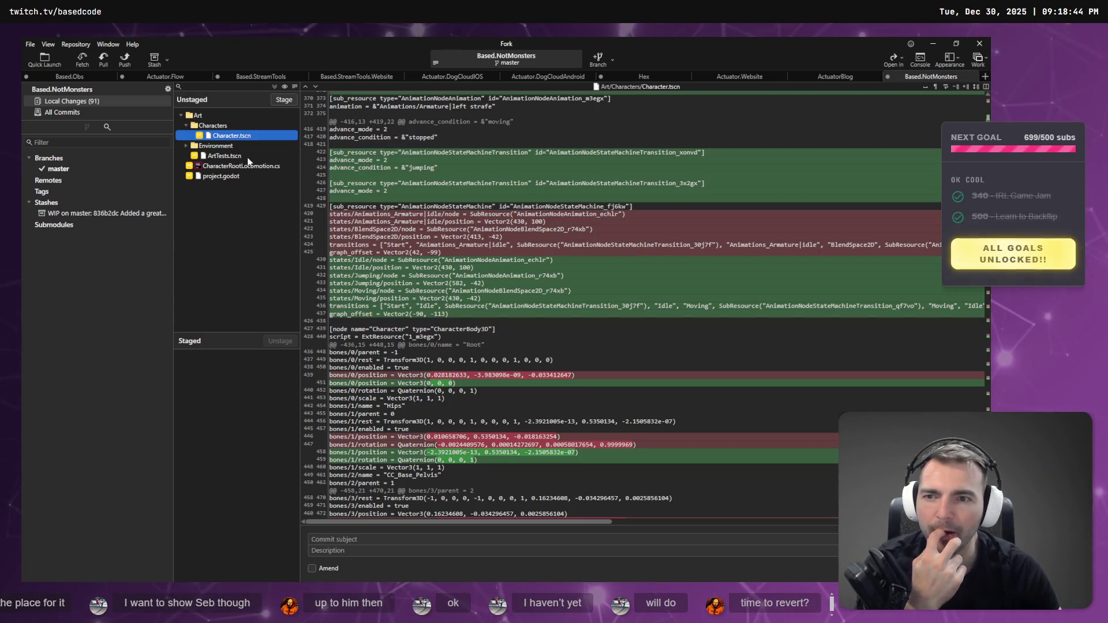
pyautogui.click(214, 157)
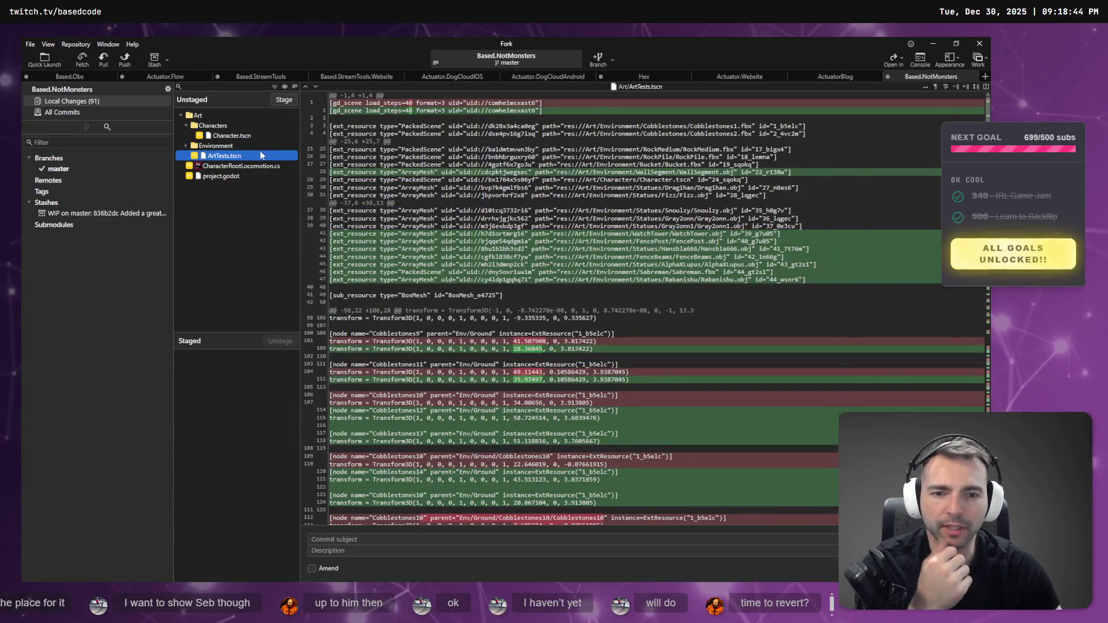
pyautogui.click(257, 165)
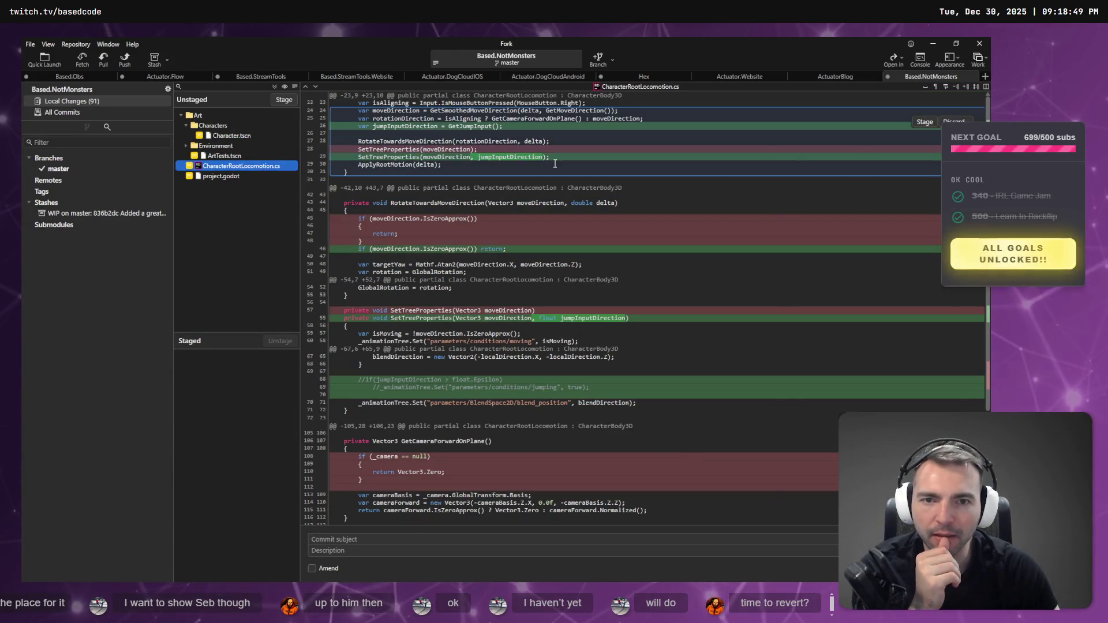
# Stash only CharacterRootLocomotion.cs under the name 'TMP', then return to Godot.
pyautogui.rightClick(227, 168)
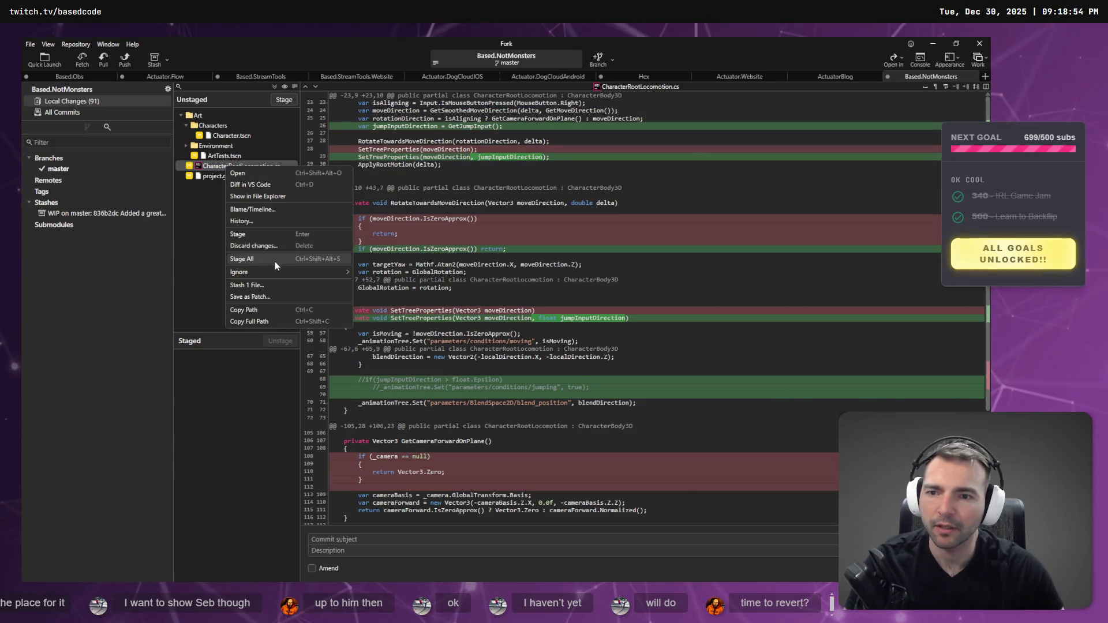
pyautogui.click(278, 283)
pyautogui.write('T')
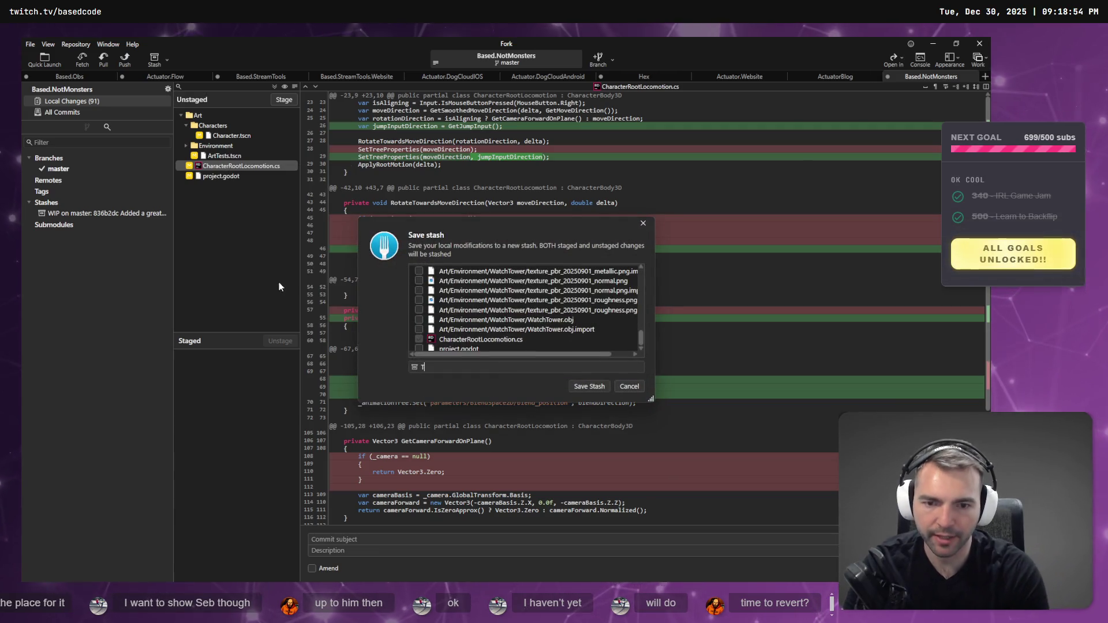
pyautogui.write('MP')
pyautogui.press('Return')
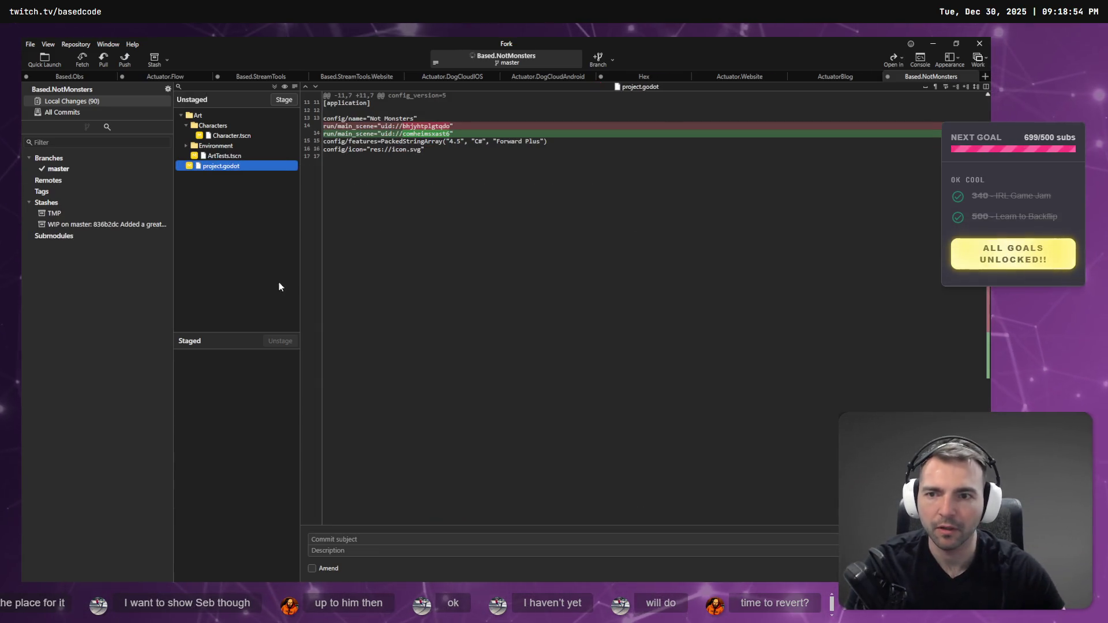
pyautogui.hotkey('alt', 'Tab')
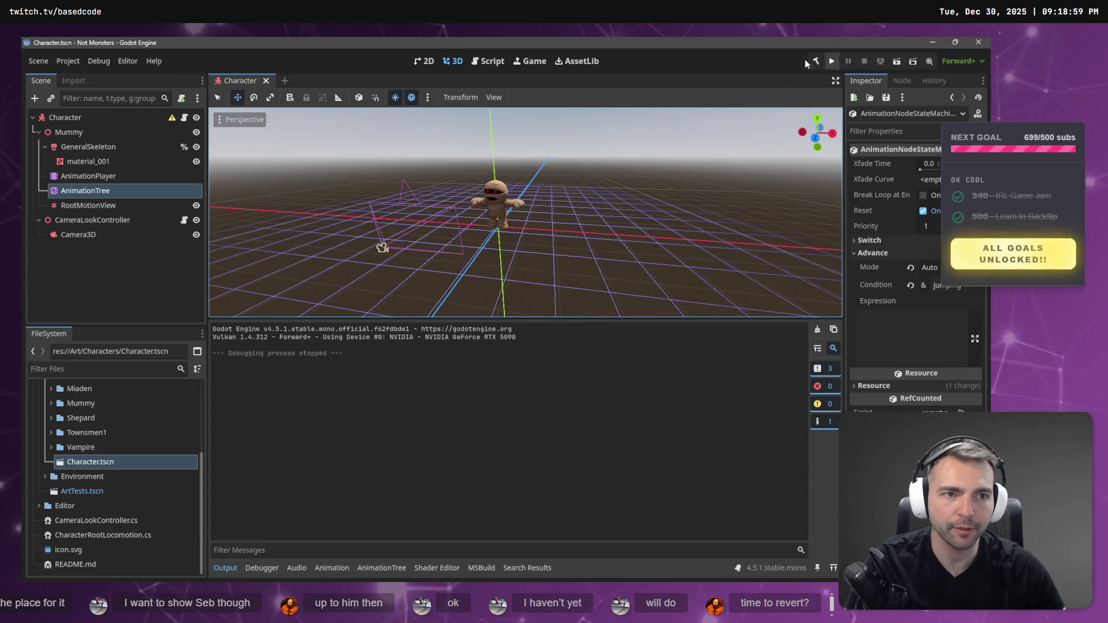
# Run the game, walk the mummy forward, stop it, and view Character.tscn's changes in Fork.
pyautogui.click(812, 61)
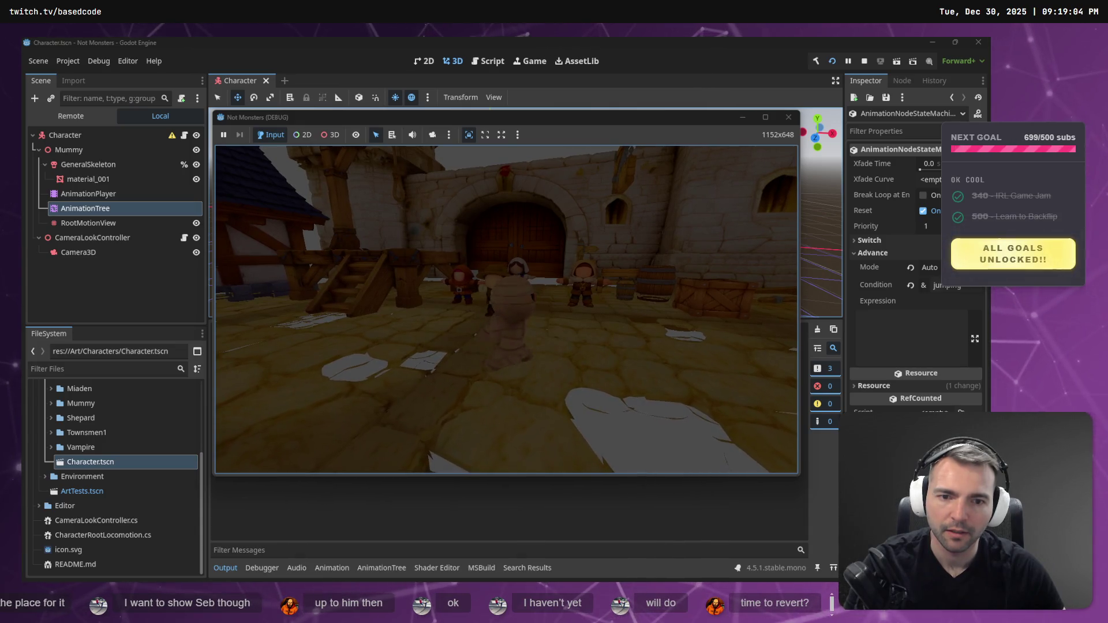
pyautogui.press('w')
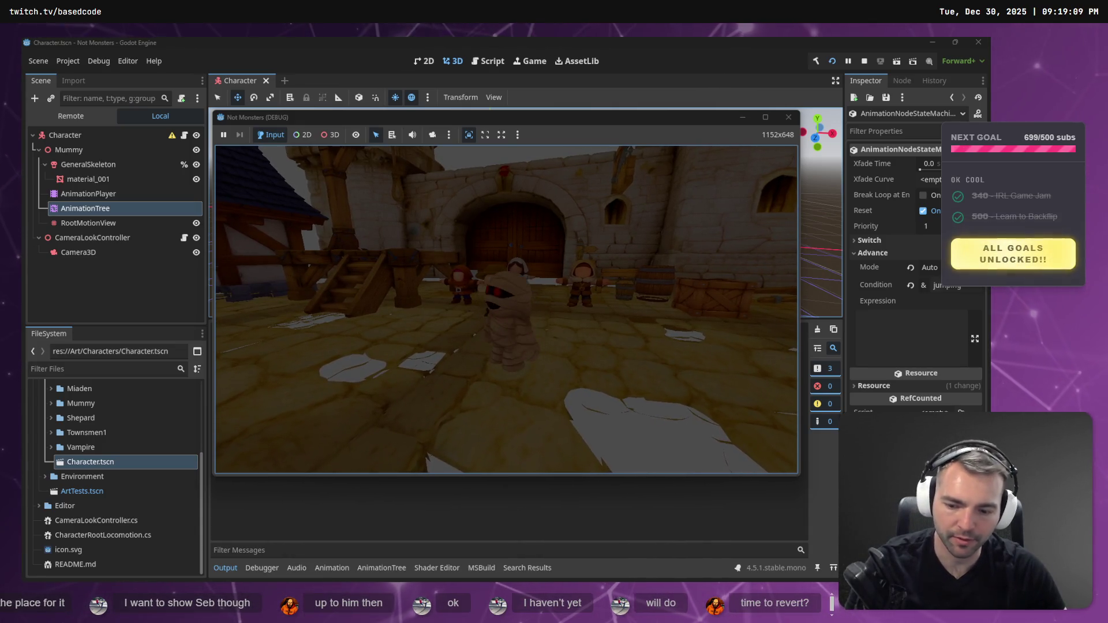
pyautogui.press('F8')
pyautogui.hotkey('alt', 'Tab')
pyautogui.click(210, 135)
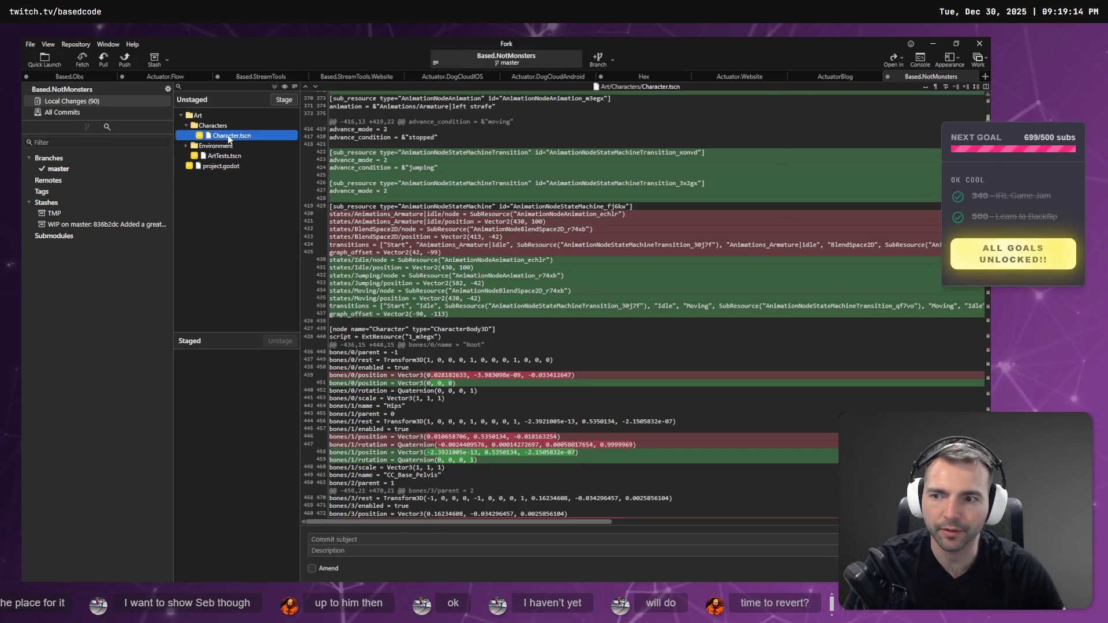
# Stage Character.tscn, stash it alone as TMP2, then reload the modified files in Godot.
pyautogui.rightClick(229, 137)
pyautogui.click(275, 218)
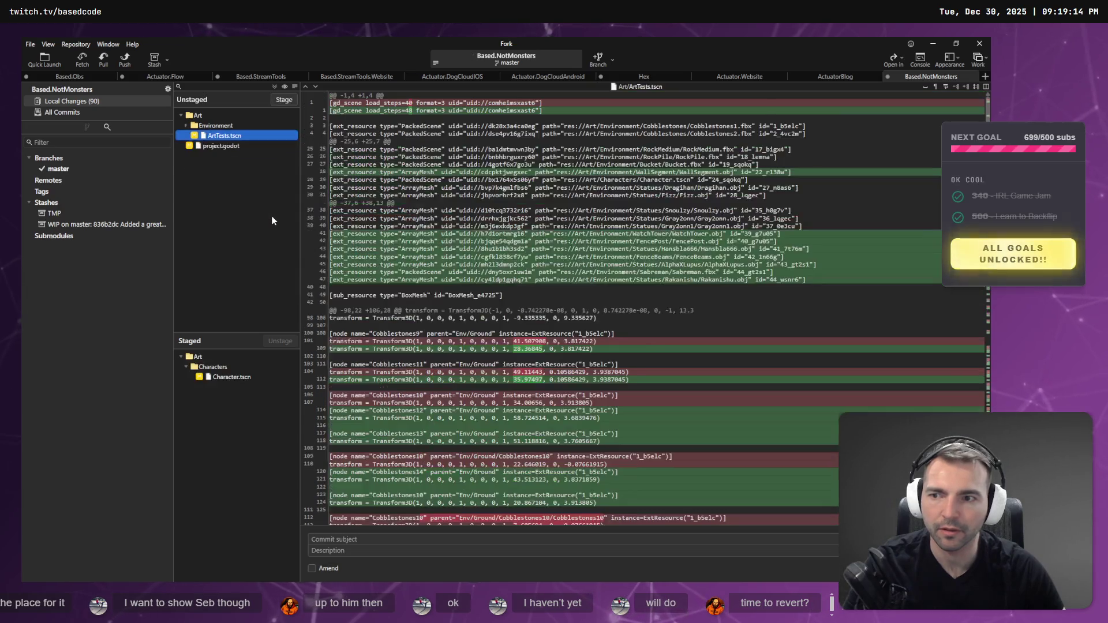
pyautogui.click(241, 381)
pyautogui.rightClick(247, 380)
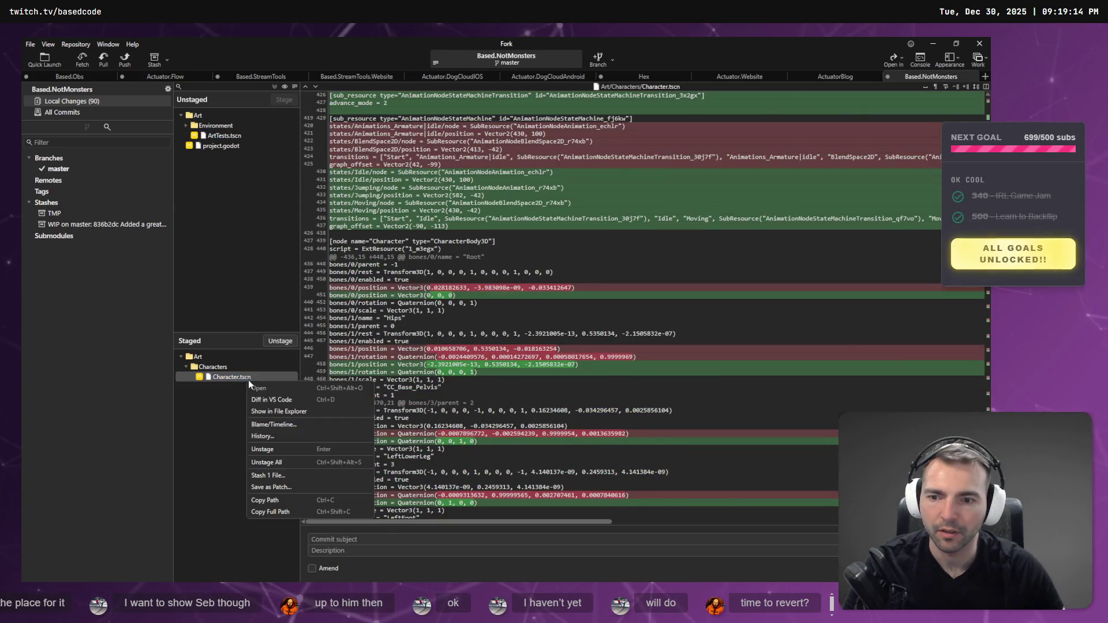
pyautogui.click(295, 476)
pyautogui.write('TM')
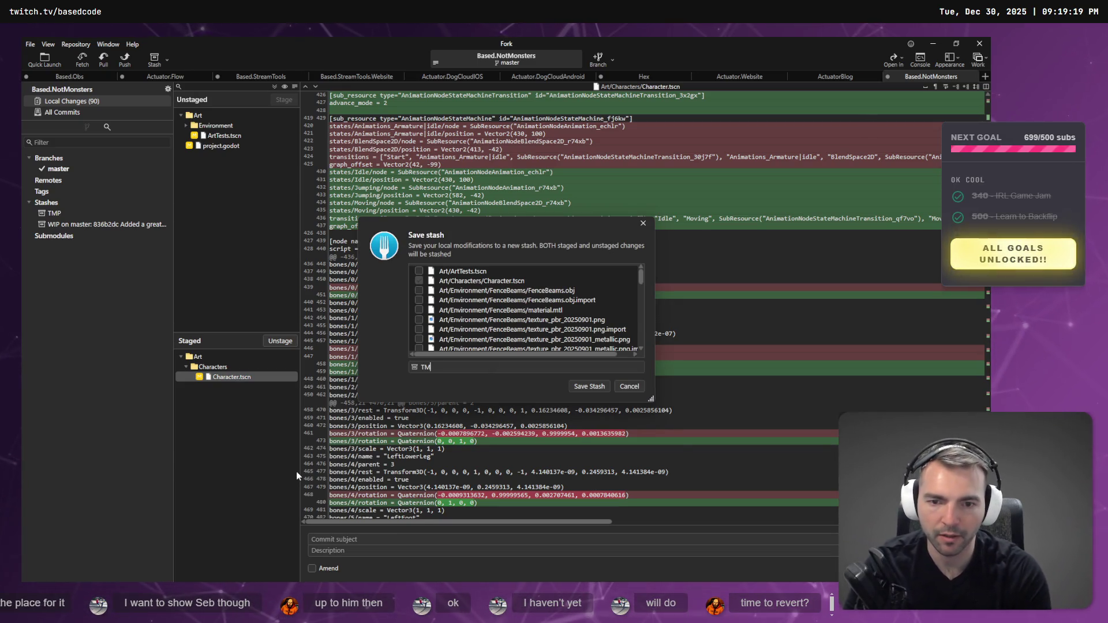
pyautogui.press('Return')
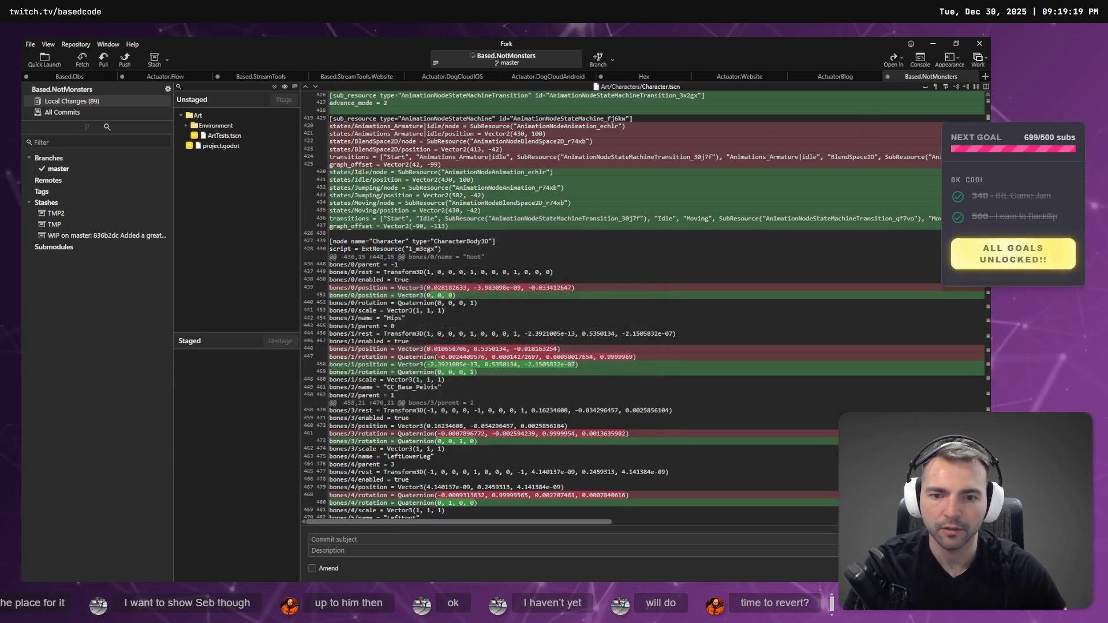
pyautogui.hotkey('alt', 'Tab')
pyautogui.click(518, 381)
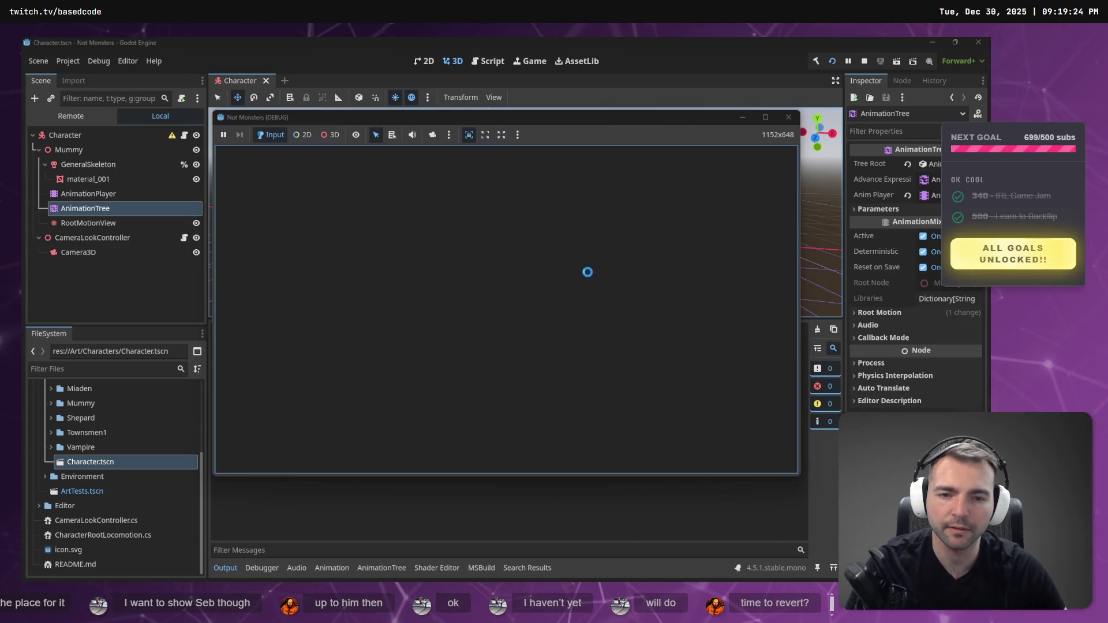
# Walk the mummy back and forth with W and S, then stop the game and return to Fork.
pyautogui.press('w')
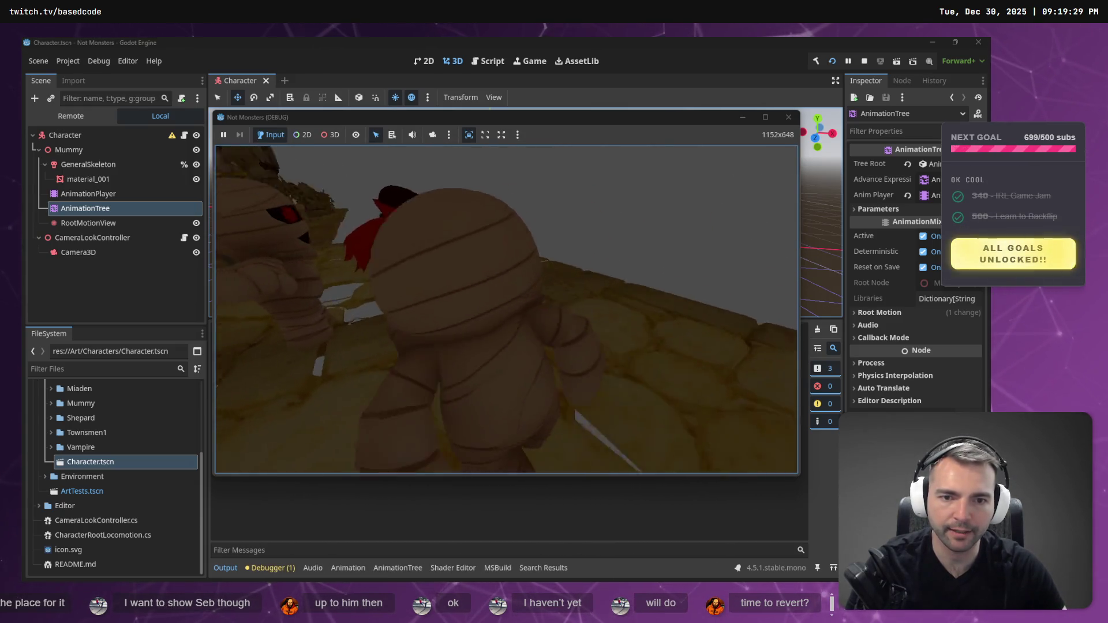
pyautogui.press('s')
pyautogui.press('w')
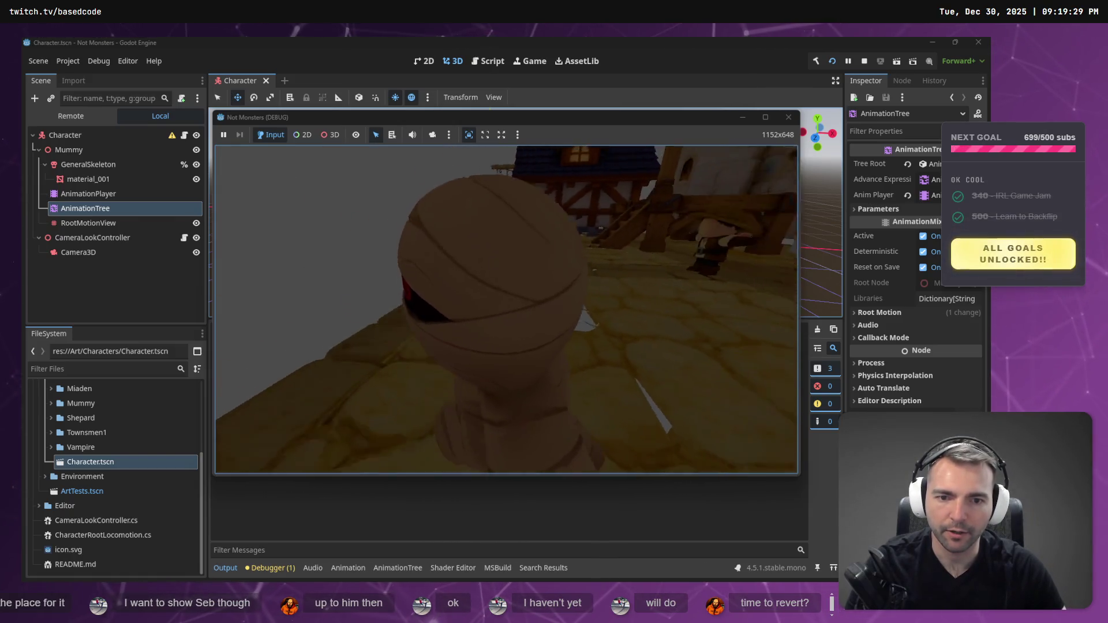
pyautogui.press('w')
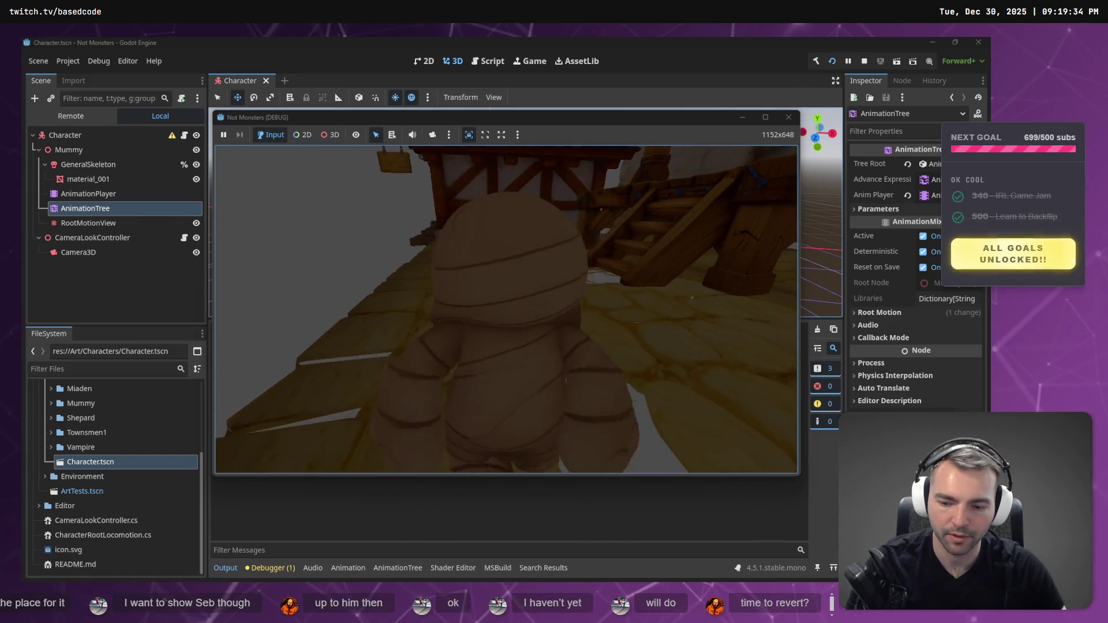
pyautogui.press('s')
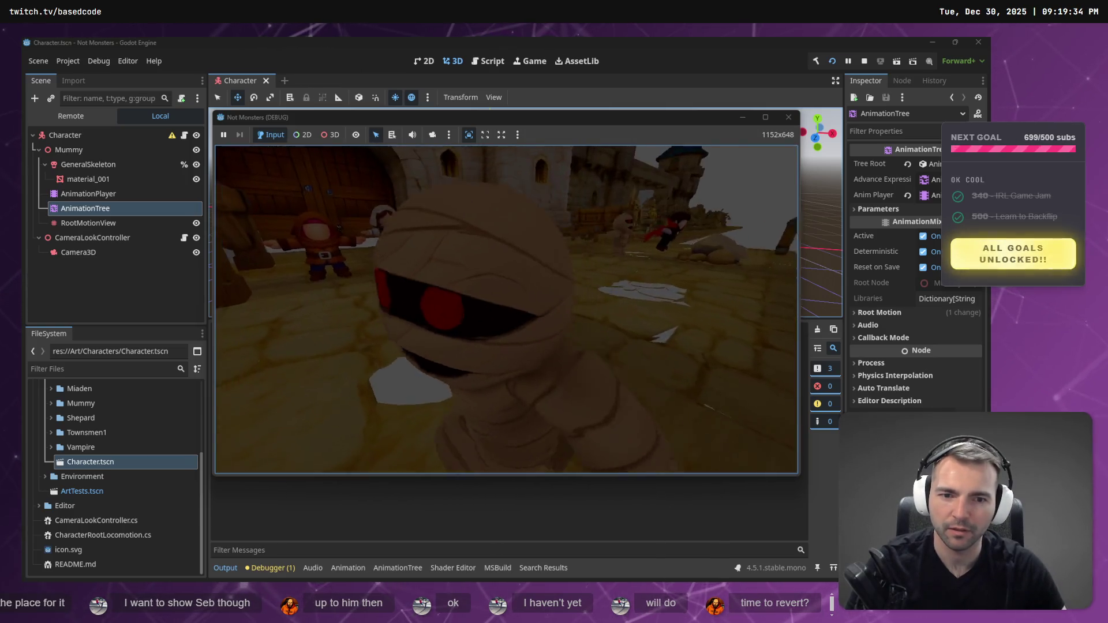
pyautogui.press('w')
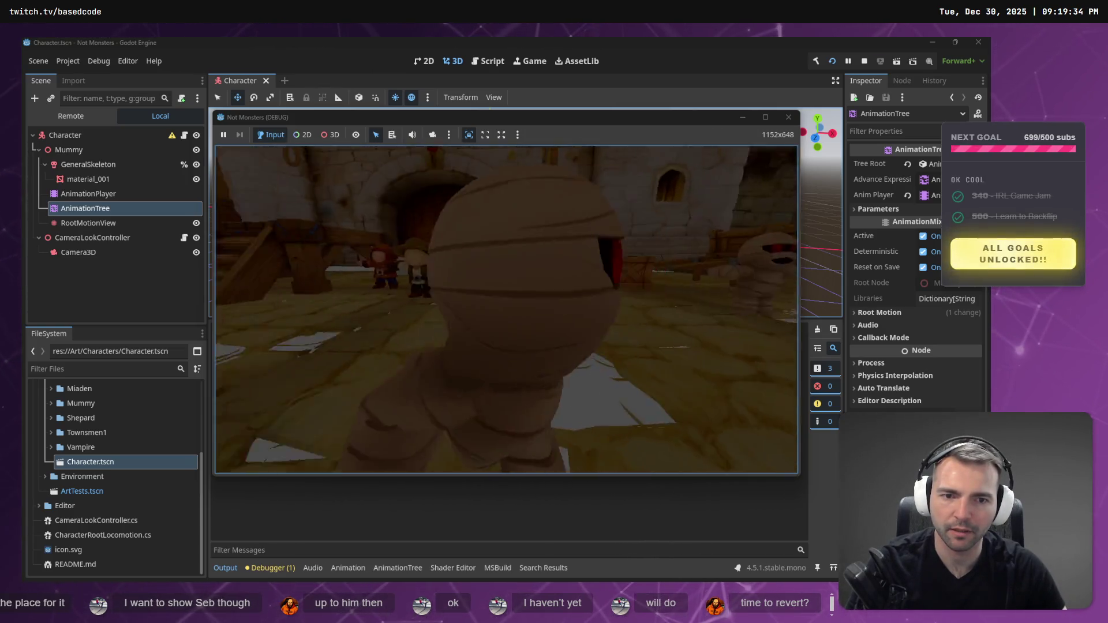
pyautogui.press('F8')
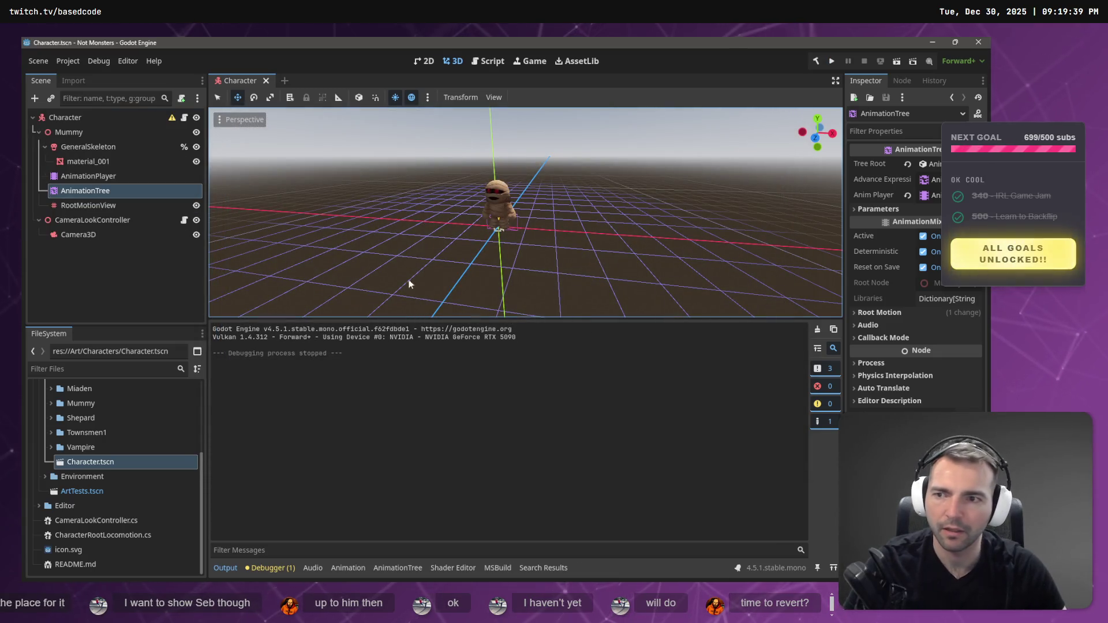
pyautogui.hotkey('alt', 'Tab')
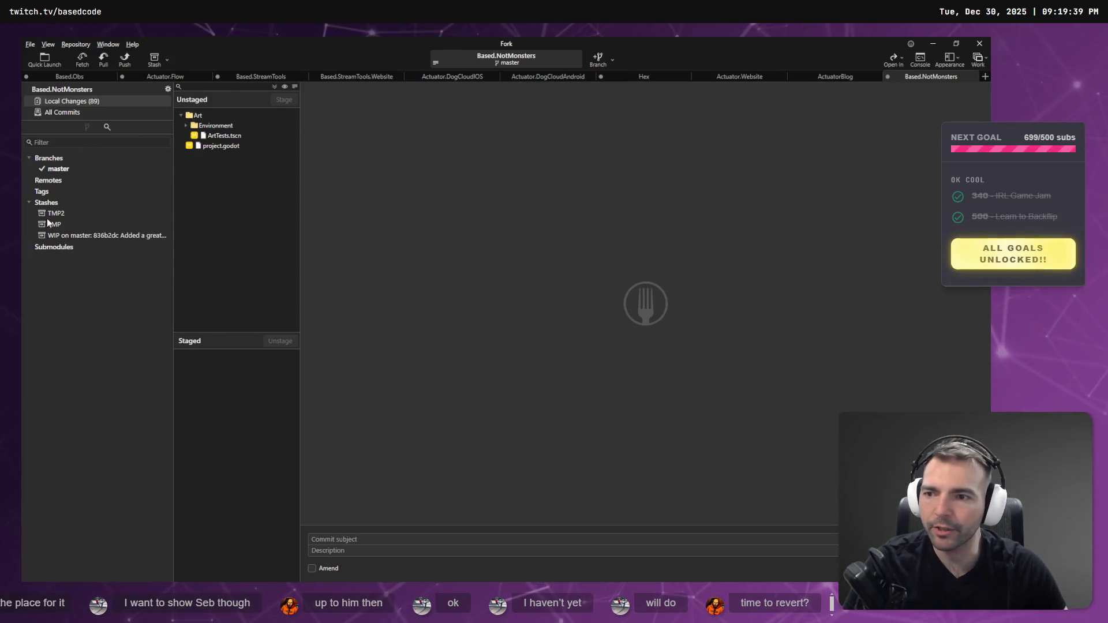
# Inspect the TMP stash and its CharacterRootLocomotion.cs diff.
pyautogui.click(56, 213)
pyautogui.rightClick(70, 218)
pyautogui.click(60, 226)
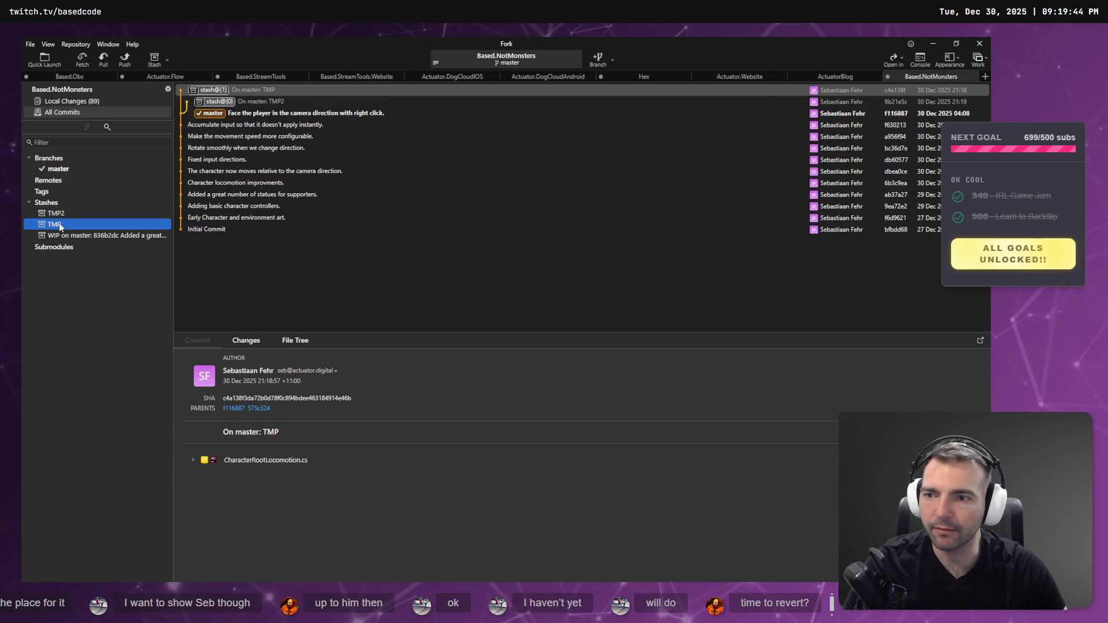
pyautogui.press('Up')
pyautogui.click(248, 90)
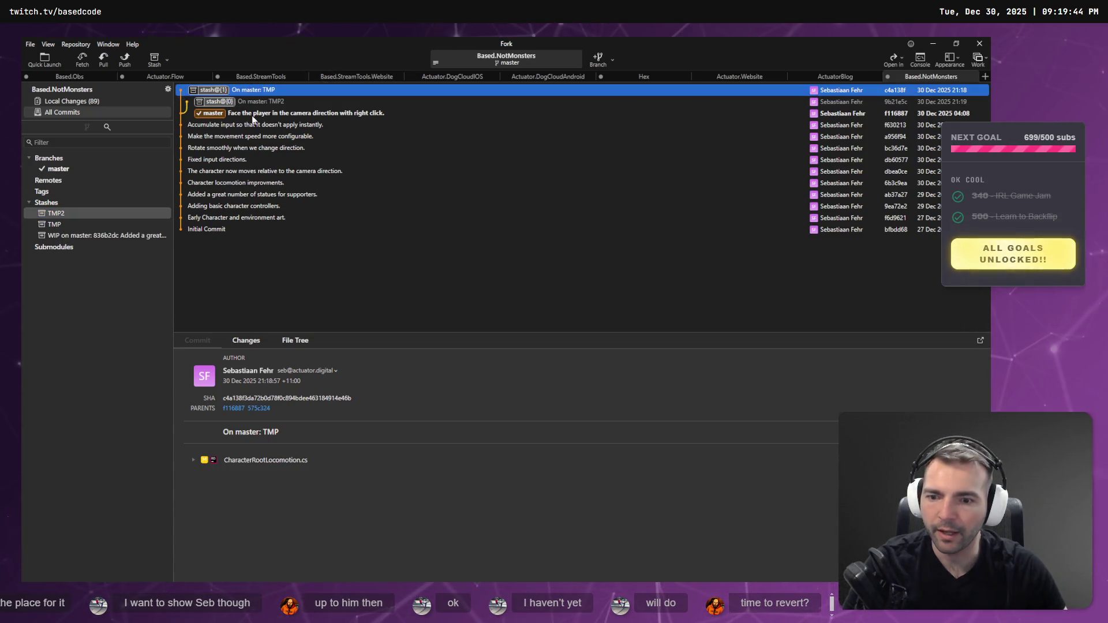
pyautogui.click(271, 461)
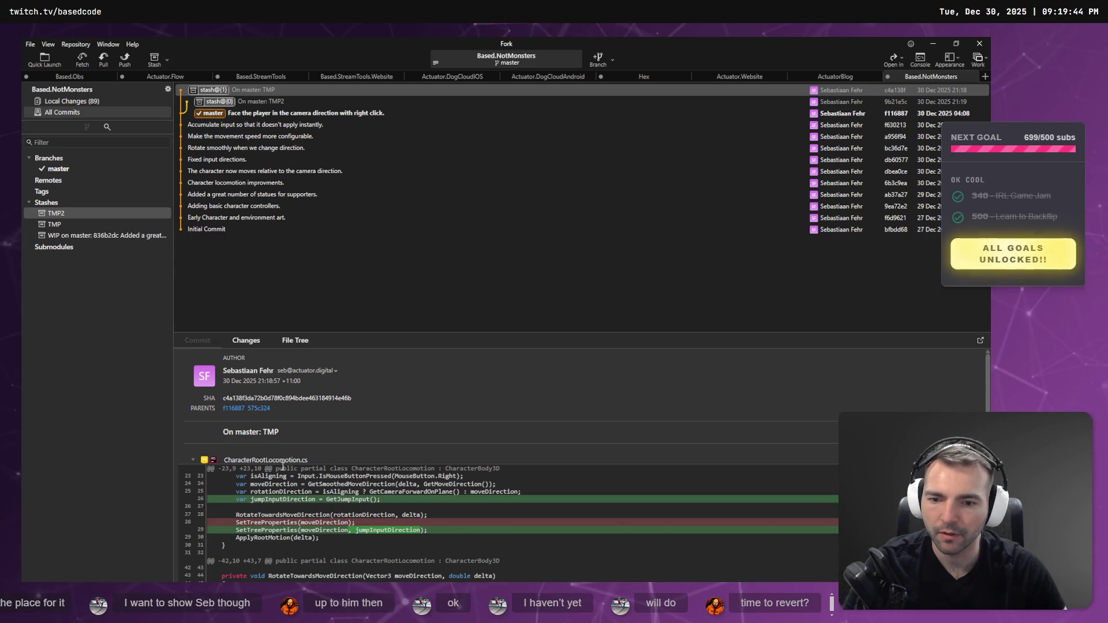
pyautogui.scroll(-15, 392, 536)
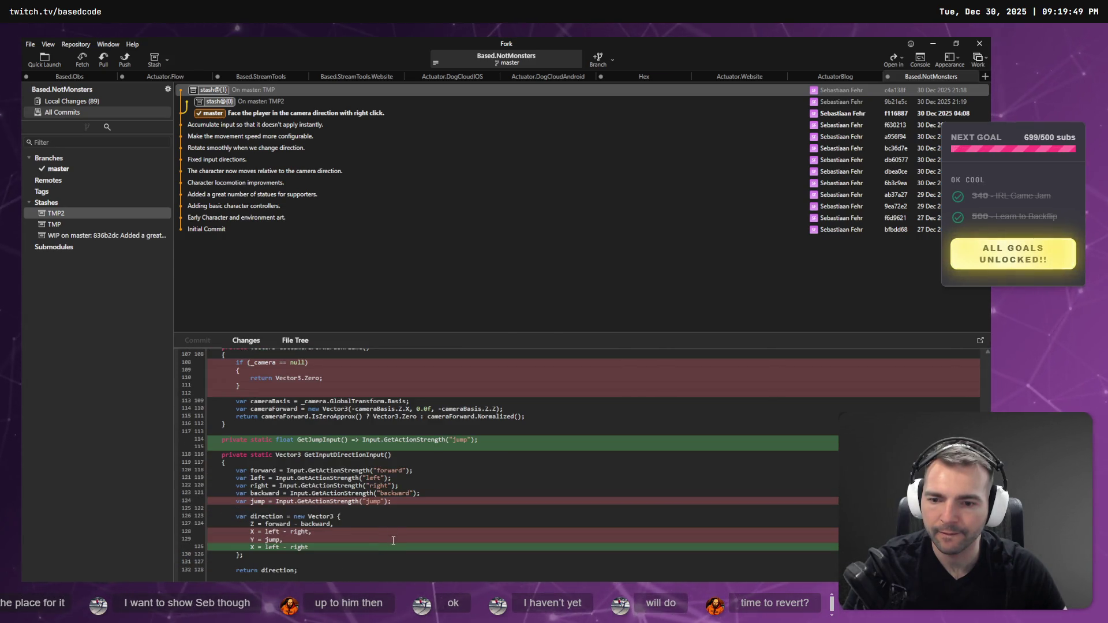
pyautogui.scroll(15, 393, 540)
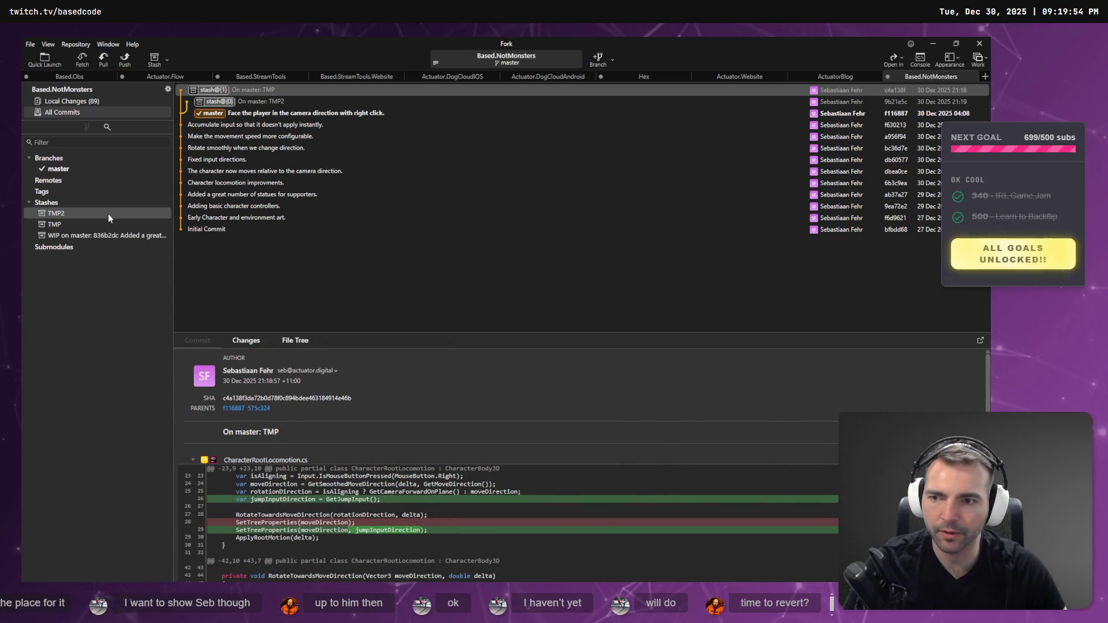
# Compare the TMP stash with TMP2's Character.tscn change.
pyautogui.click(70, 224)
pyautogui.scroll(-5, 286, 476)
pyautogui.scroll(4, 287, 477)
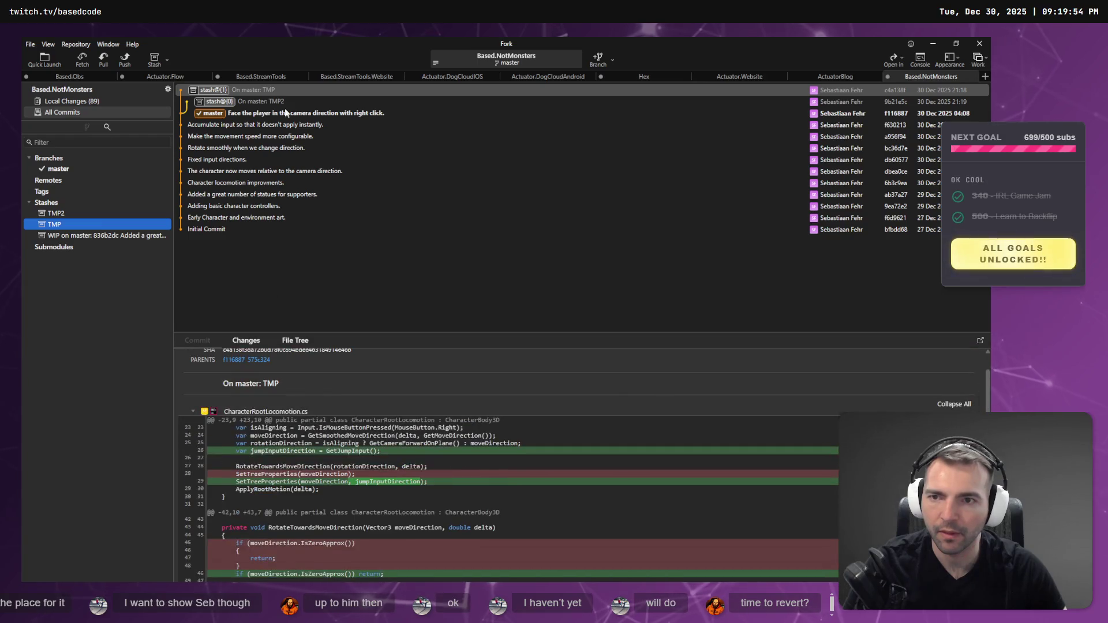
pyautogui.click(240, 99)
pyautogui.click(234, 91)
pyautogui.click(56, 213)
pyautogui.click(62, 225)
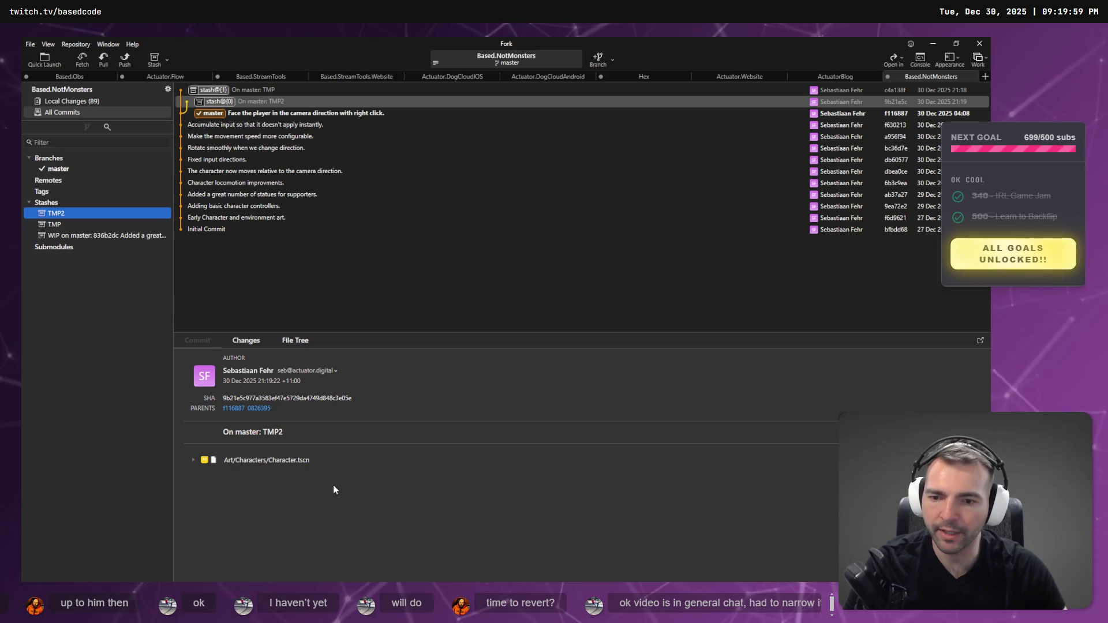
# Apply the TMP stash to the working copy and switch to Godot.
pyautogui.rightClick(63, 226)
pyautogui.click(80, 233)
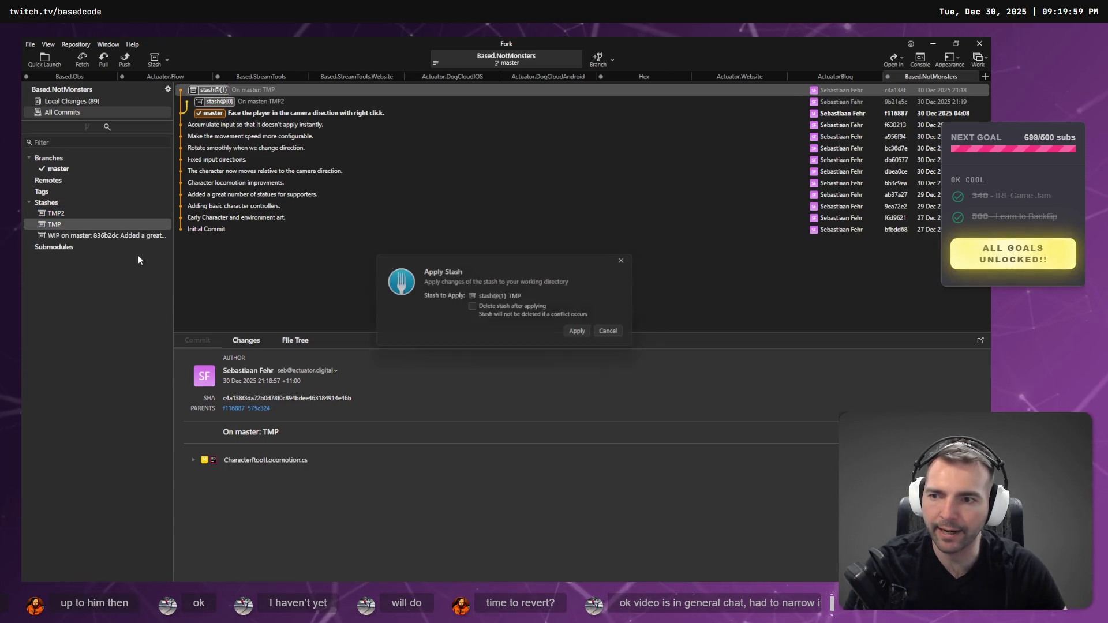
pyautogui.click(583, 334)
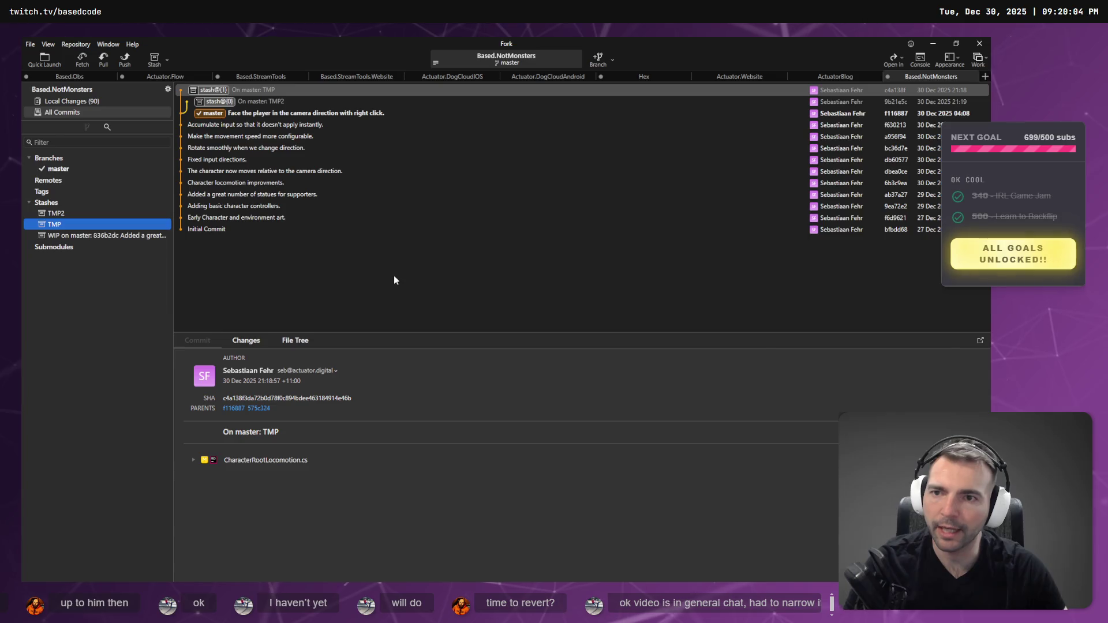
pyautogui.hotkey('alt', 'Tab')
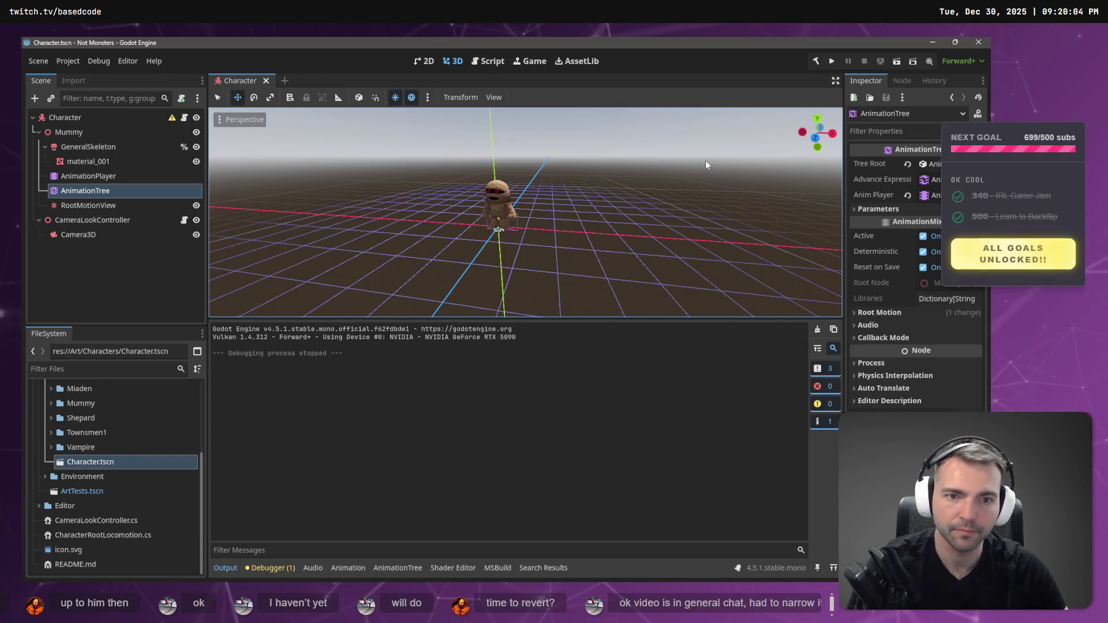
# Run the game with F5 to test the mummy, stop it with F8, and return to Fork.
pyautogui.press('F5')
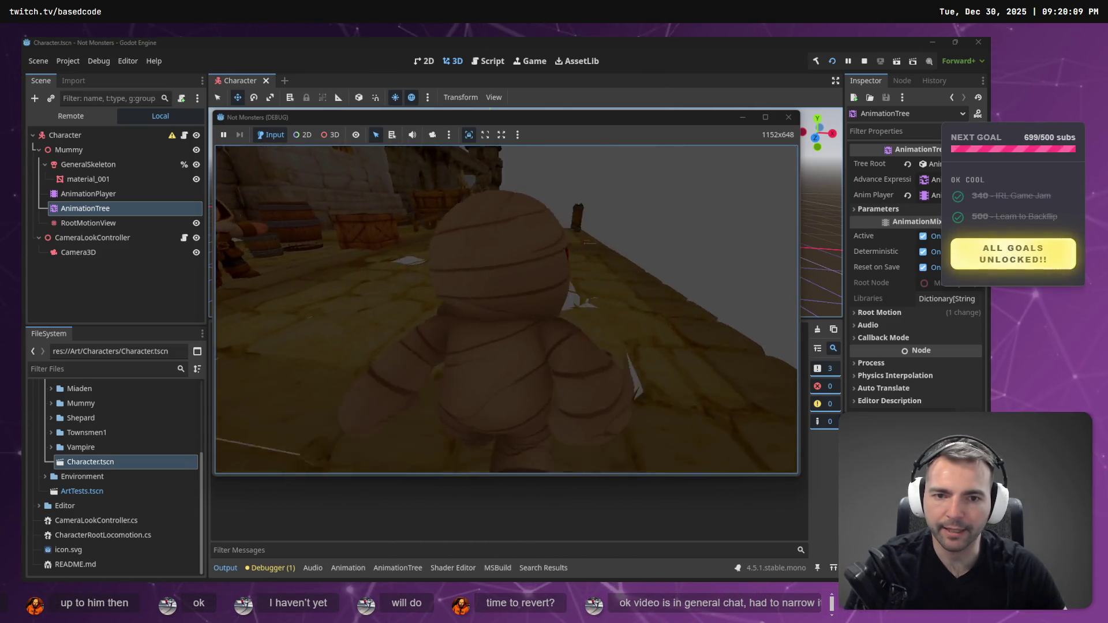
pyautogui.press('F8')
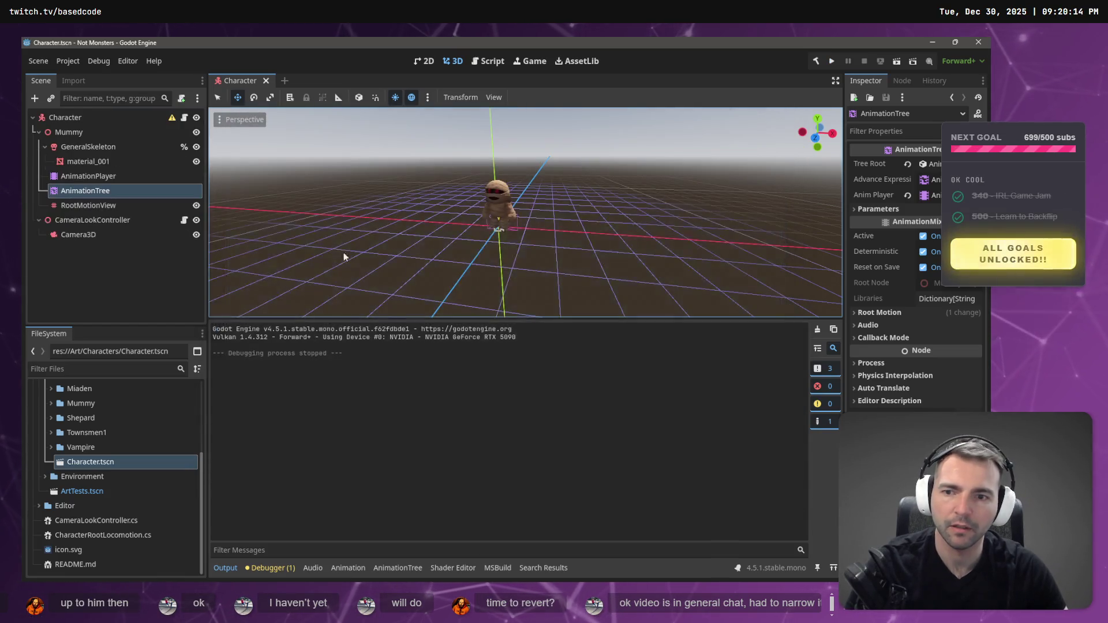
pyautogui.hotkey('alt', 'Tab')
pyautogui.hotkey('alt', 'Tab')
pyautogui.hotkey('alt', 'Tab')
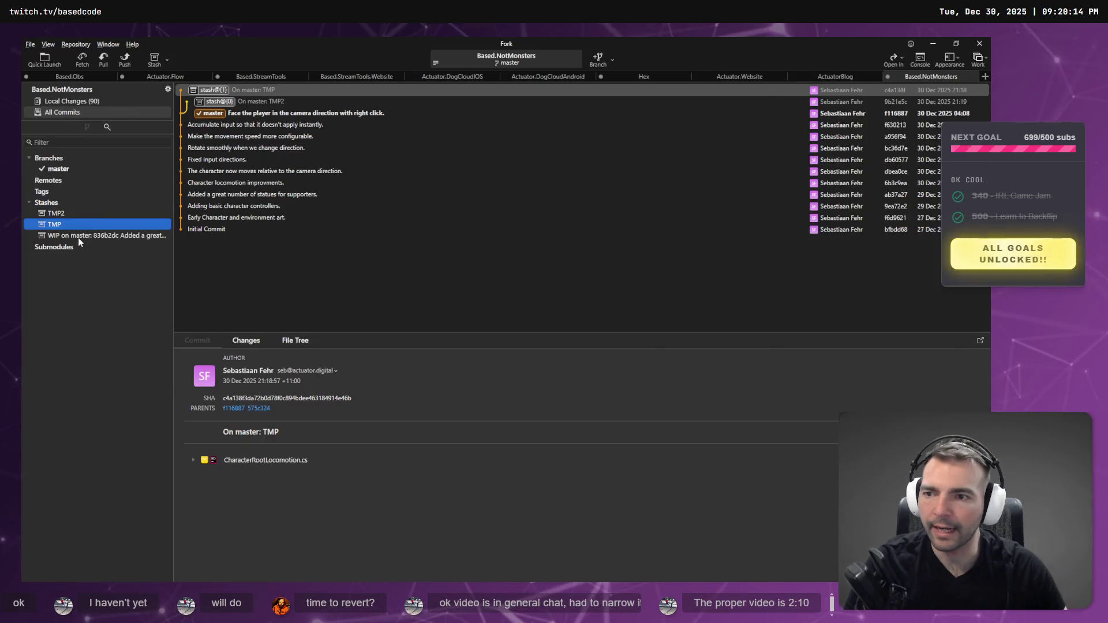
# Apply the TMP2 stash.
pyautogui.click(65, 213)
pyautogui.rightClick(64, 213)
pyautogui.click(93, 220)
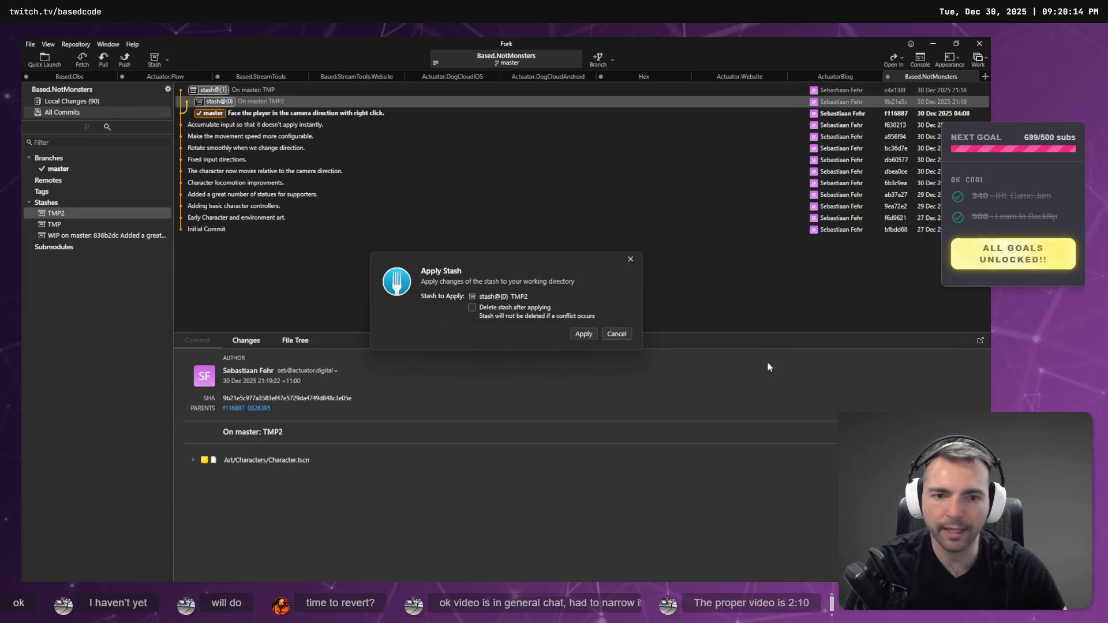
pyautogui.click(130, 108)
# Look over the ArtTests.tscn, project.godot and CharacterRootLocomotion.cs local changes.
pyautogui.click(110, 101)
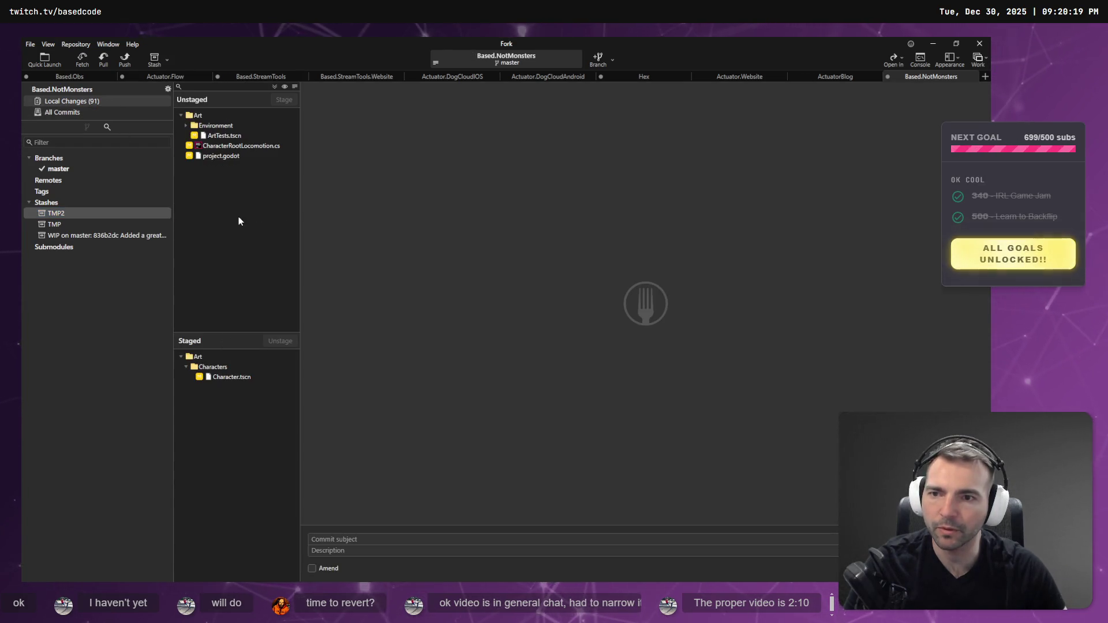
pyautogui.click(222, 135)
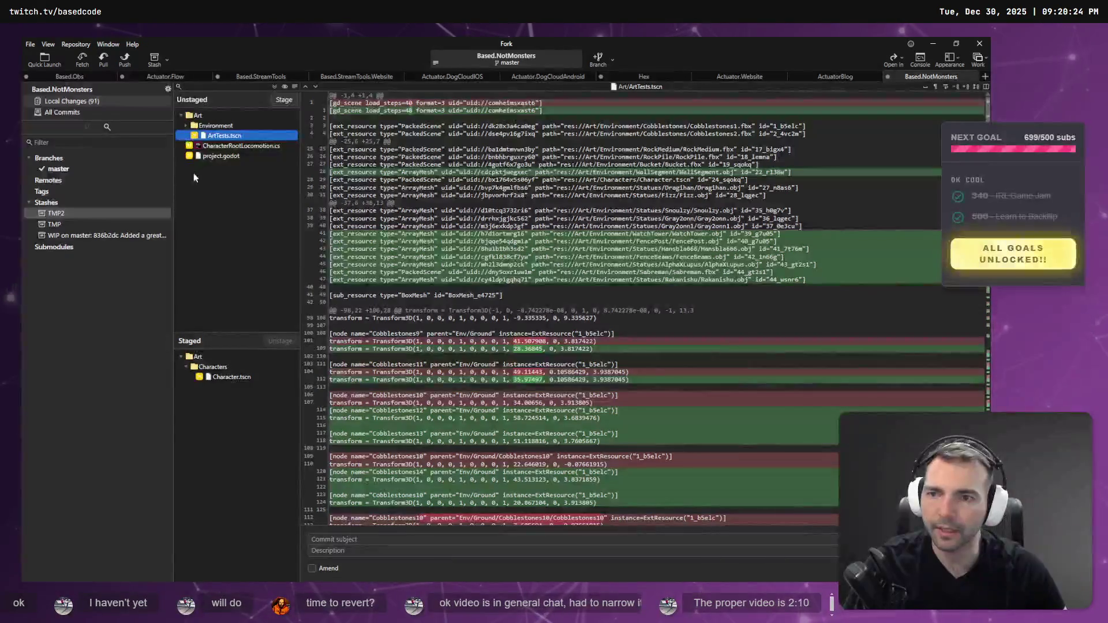
pyautogui.click(224, 157)
pyautogui.press('Up')
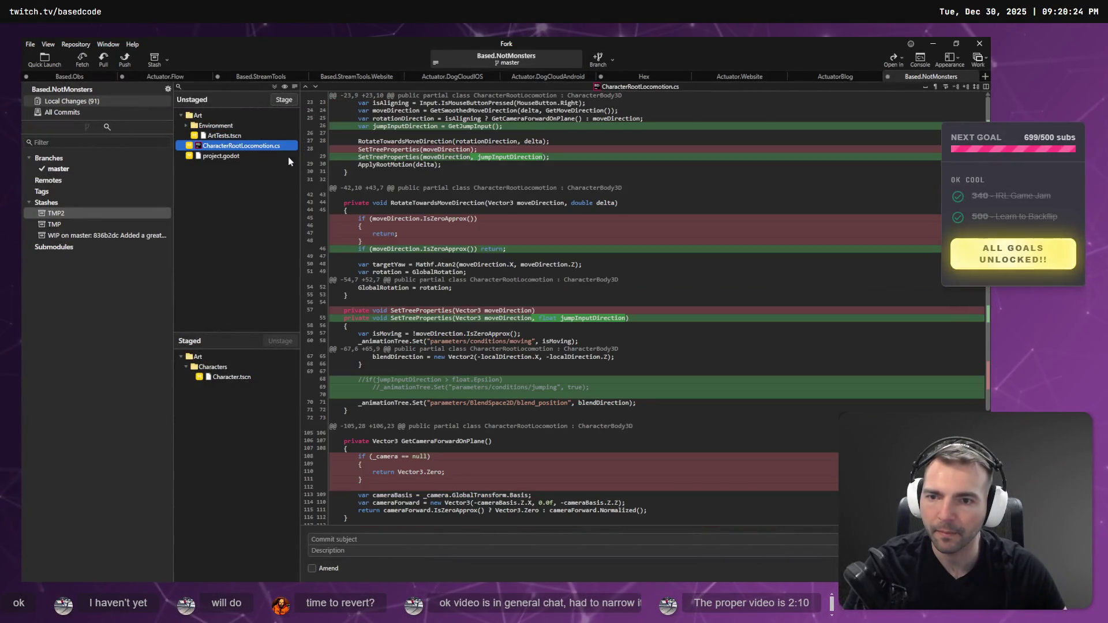
# Unstage Character.tscn and read through its diff adding the Jumping state, then return to Godot.
pyautogui.click(231, 377)
pyautogui.click(280, 341)
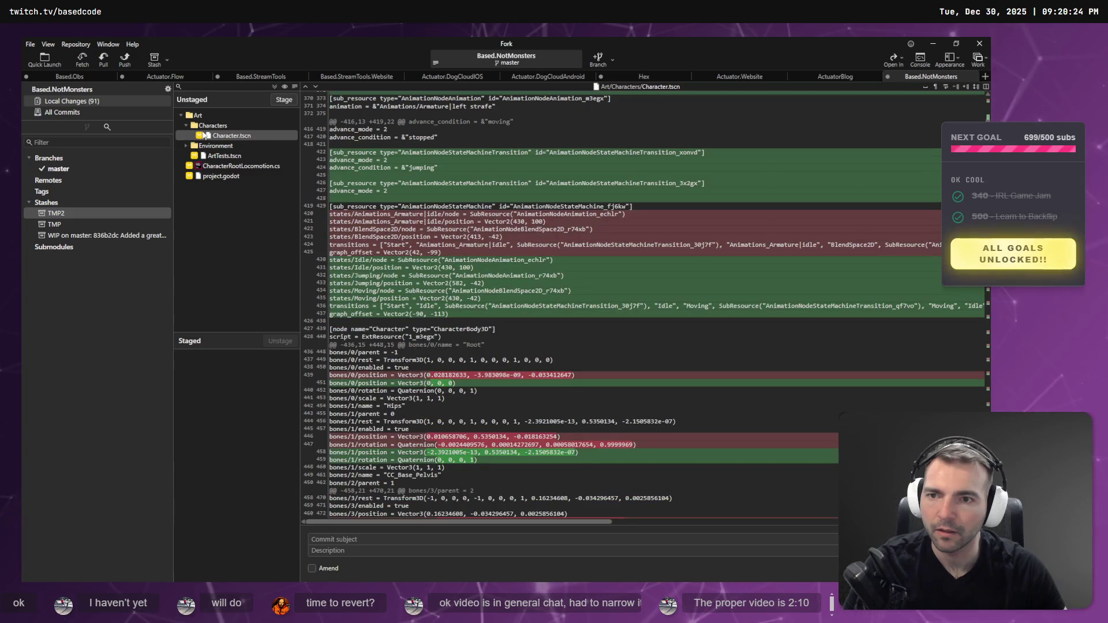
pyautogui.scroll(5, 454, 214)
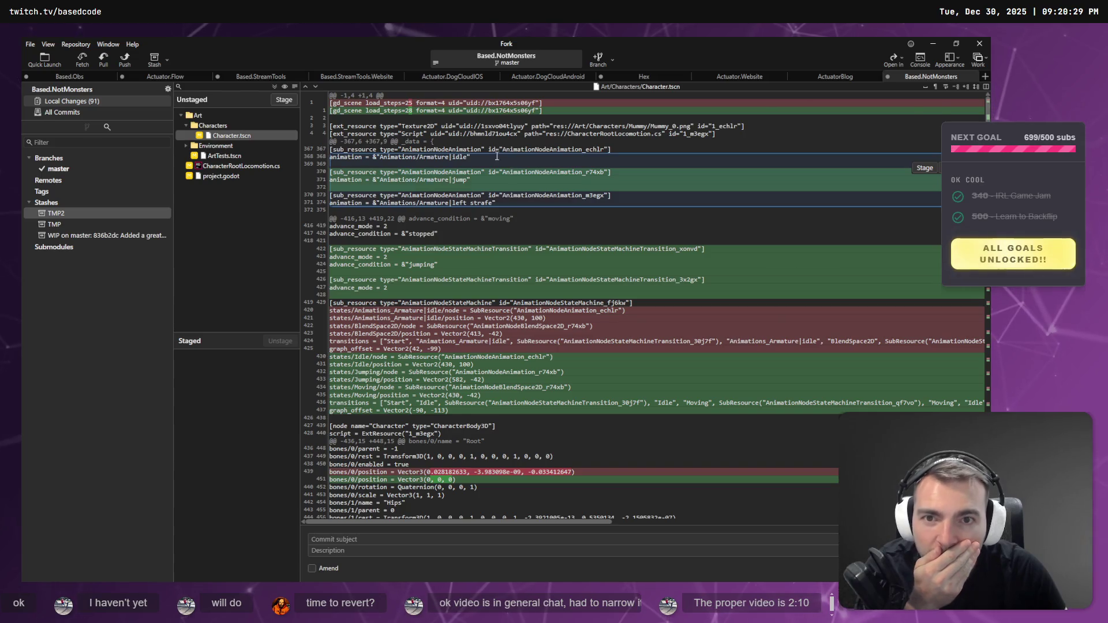
pyautogui.moveTo(428, 115)
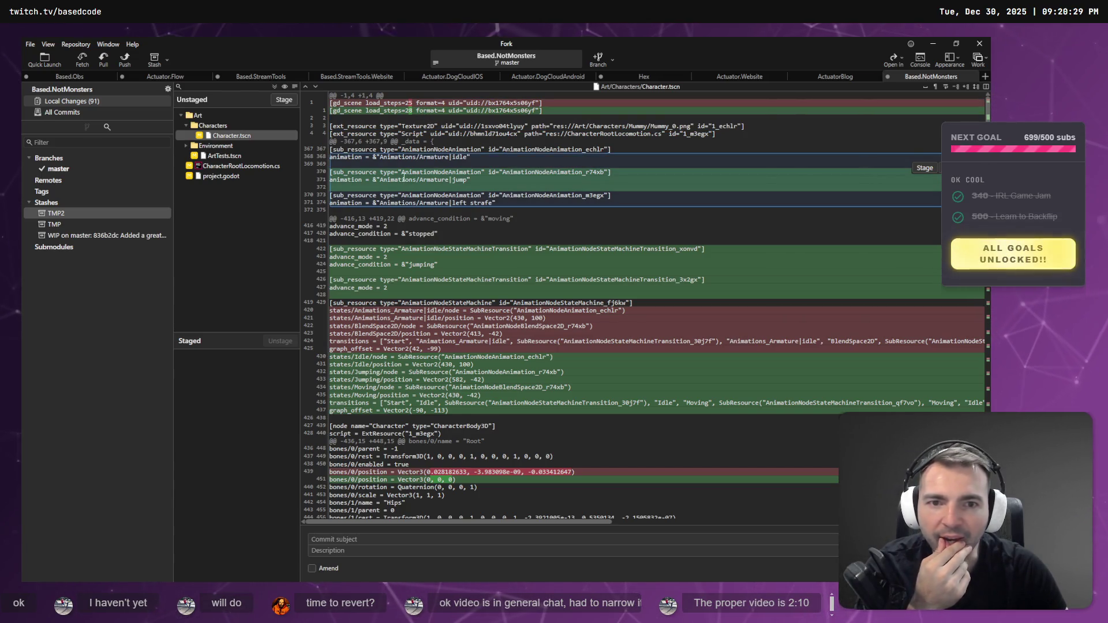
pyautogui.scroll(-2, 426, 180)
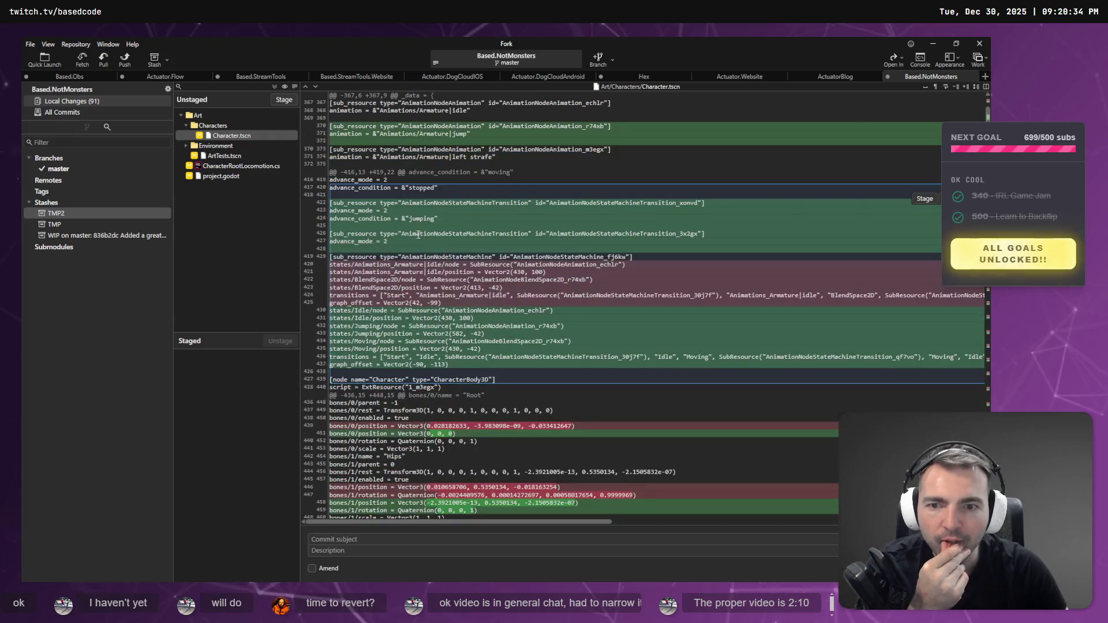
pyautogui.scroll(-2, 429, 293)
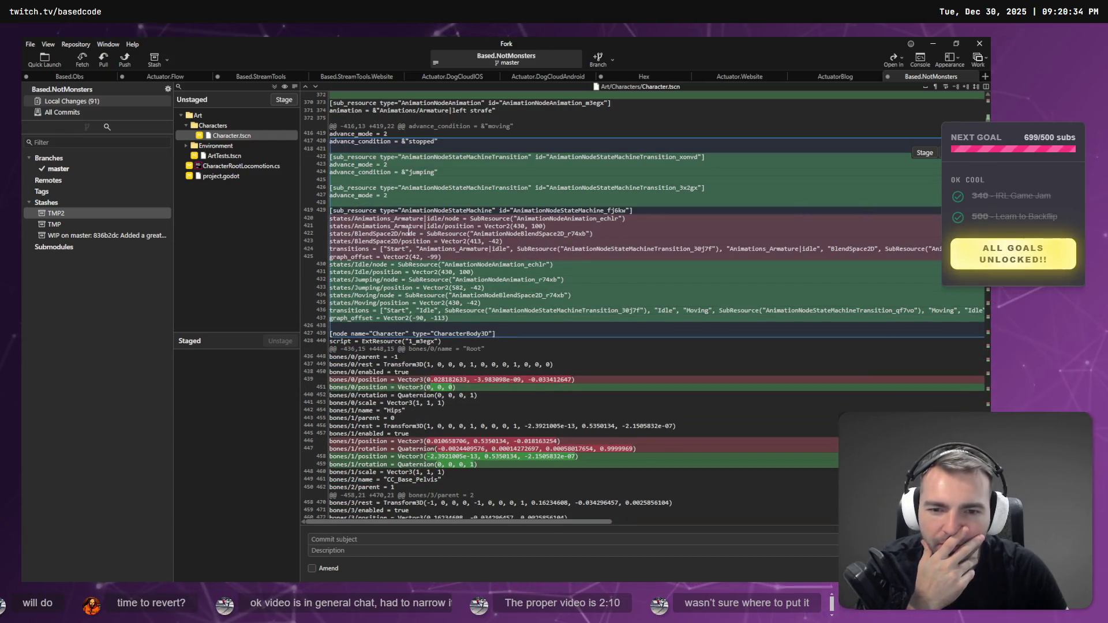
pyautogui.scroll(-9, 409, 222)
pyautogui.scroll(-20, 417, 248)
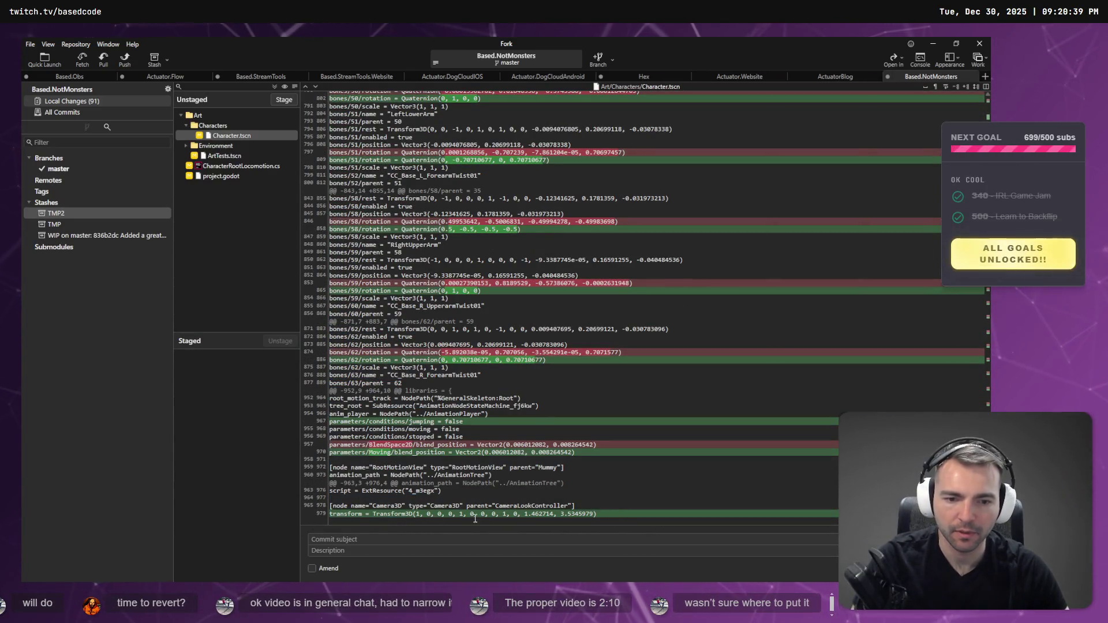
pyautogui.hotkey('alt', 'Tab')
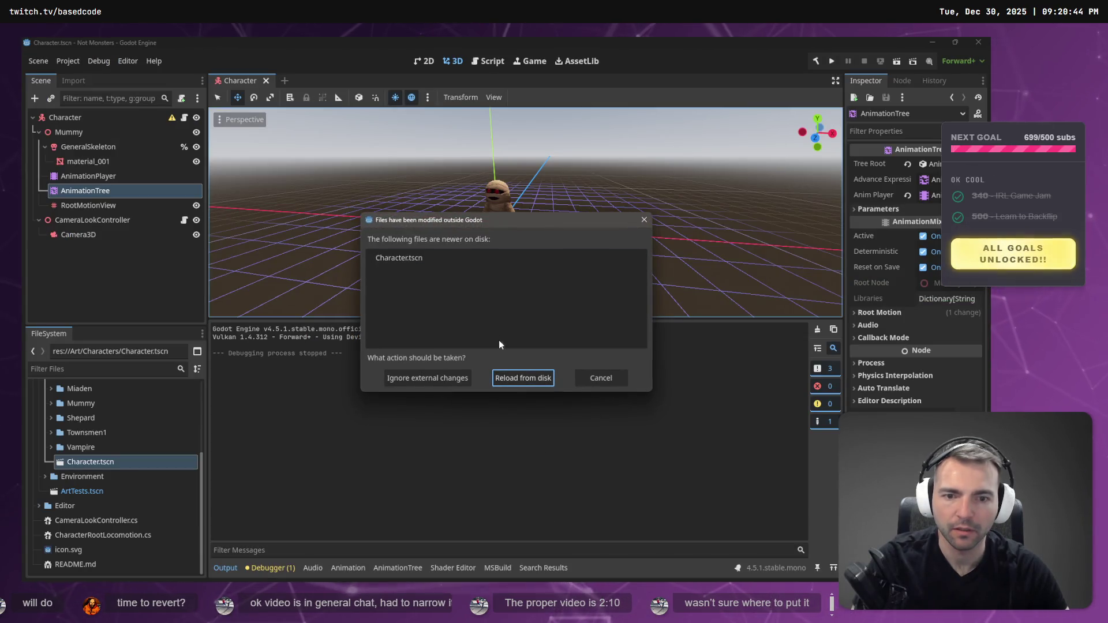
# Reload Character.tscn from disk and run the game with F5.
pyautogui.click(523, 378)
pyautogui.press('F5')
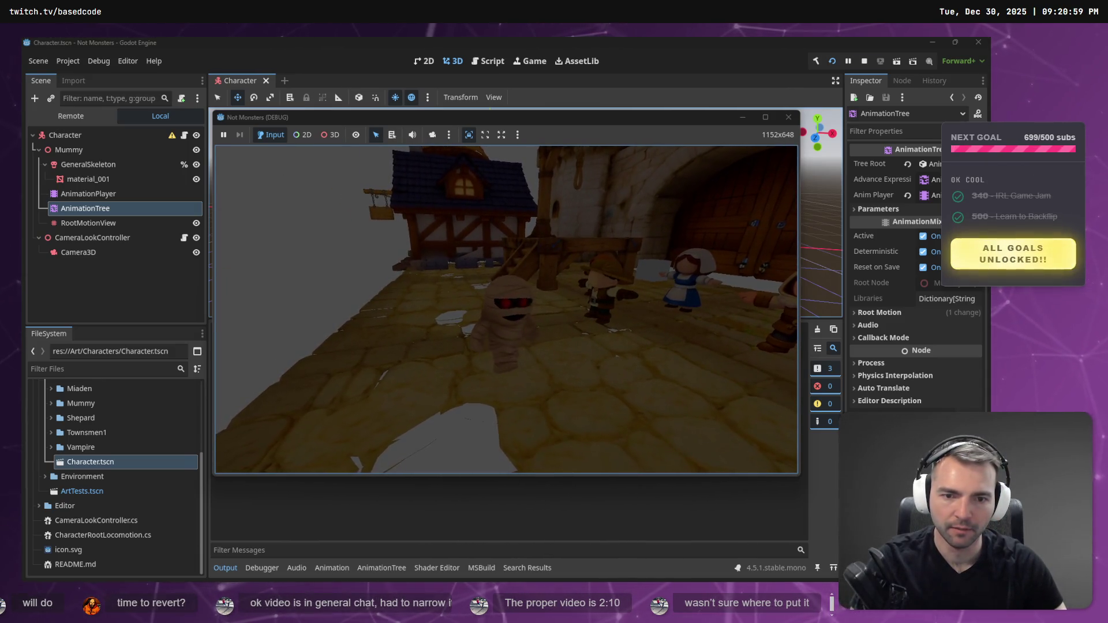
# Stop the running game with F8 after walking the mummy among the villagers.
pyautogui.press('F8')
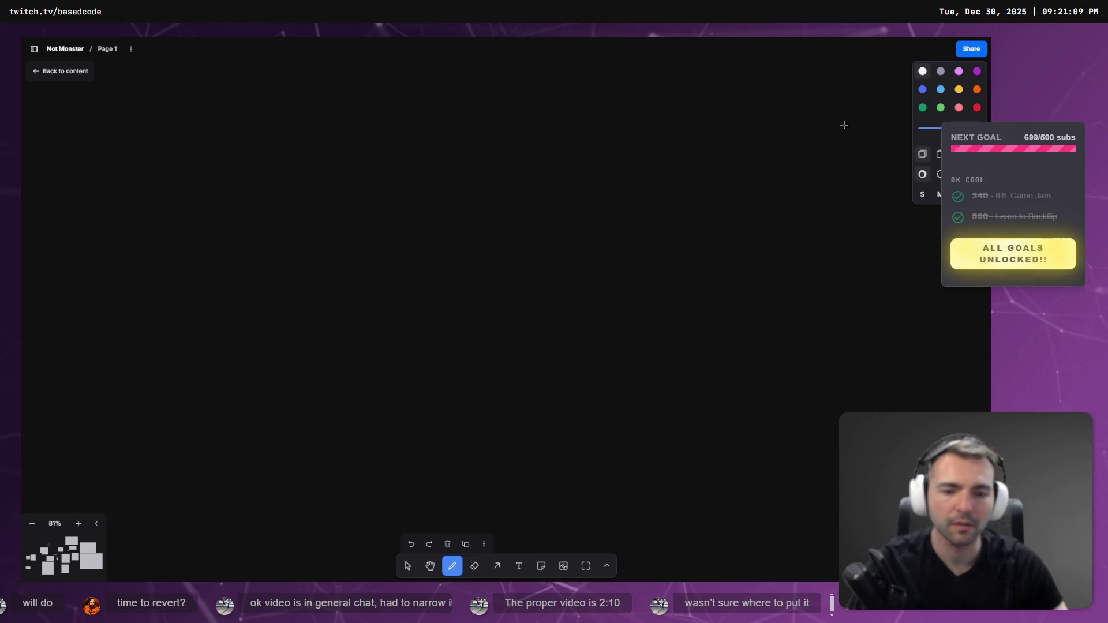
# Open File Explorer with Win+E and drag its window toward the right edge.
pyautogui.press('super+e')
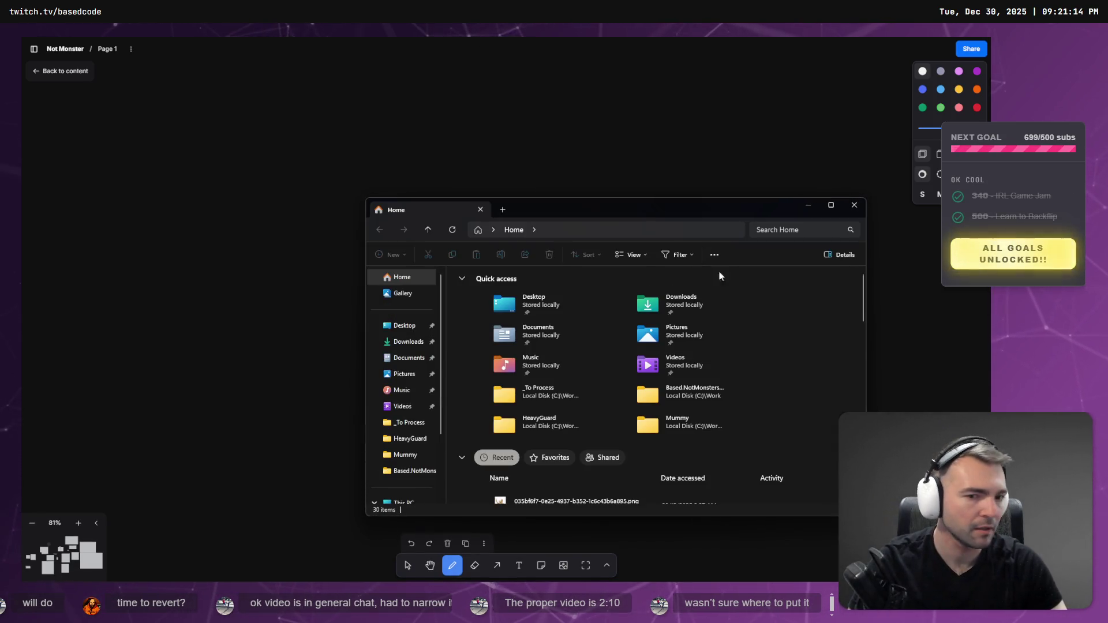
pyautogui.moveTo(666, 209); pyautogui.dragTo(1107, 213)
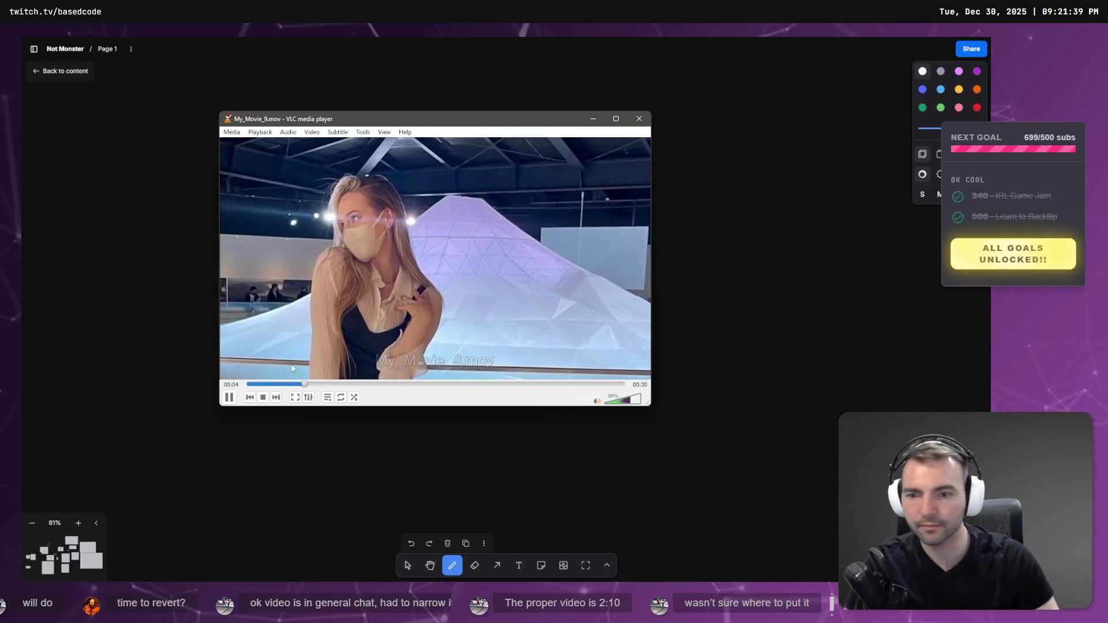
# Pause the video, close VLC, and move the reopened player window left.
pyautogui.click(229, 397)
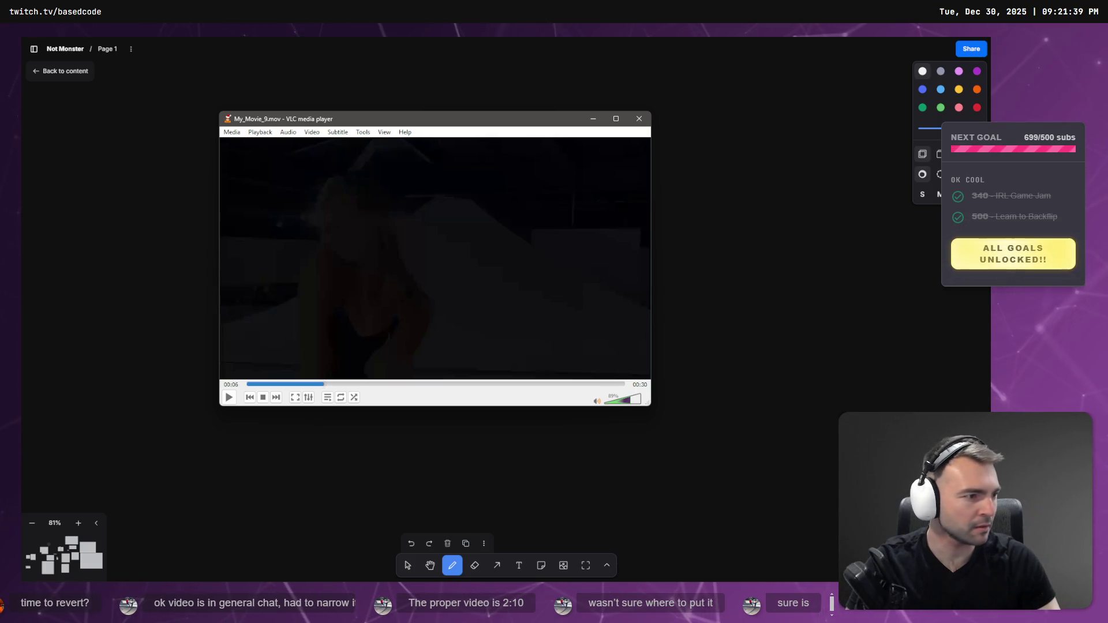
pyautogui.hotkey('alt', 'Tab')
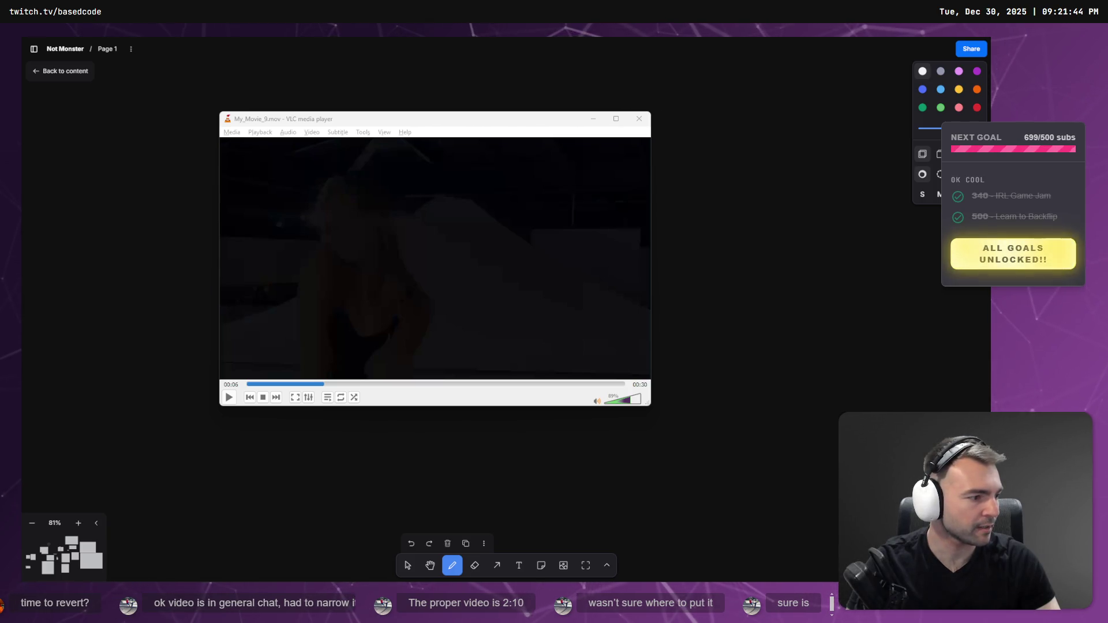
pyautogui.click(646, 125)
pyautogui.click(645, 124)
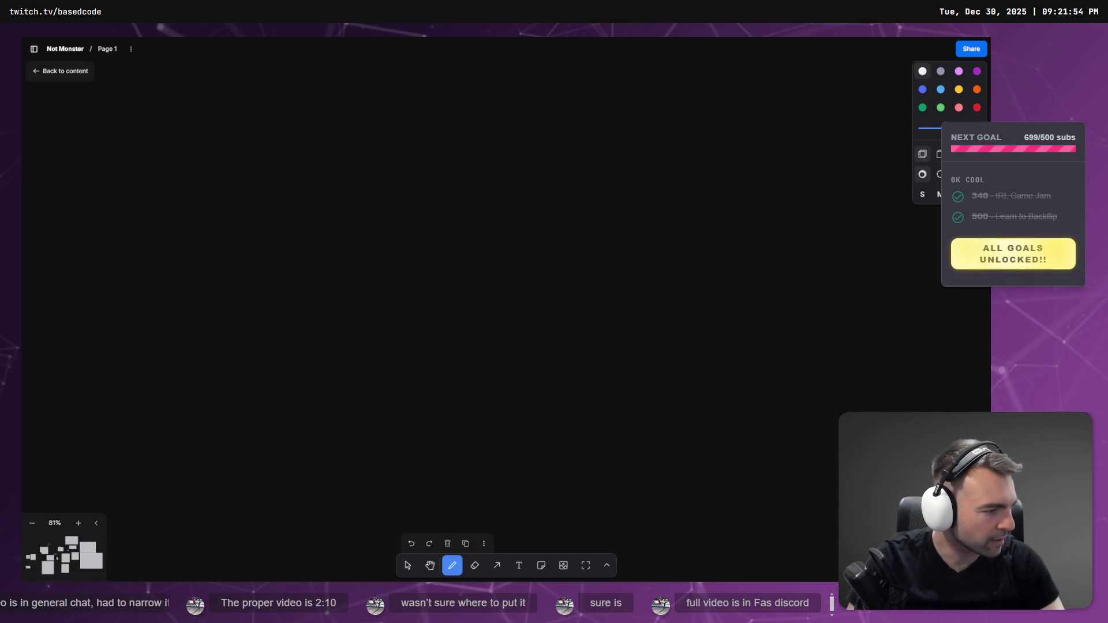
pyautogui.moveTo(762, 66)
pyautogui.mouseDown()
pyautogui.moveTo(608, 58)
pyautogui.moveTo(601, 90)
pyautogui.mouseUp()
# Replay My_Movie_9.mov from the start in fullscreen.
pyautogui.click(442, 351)
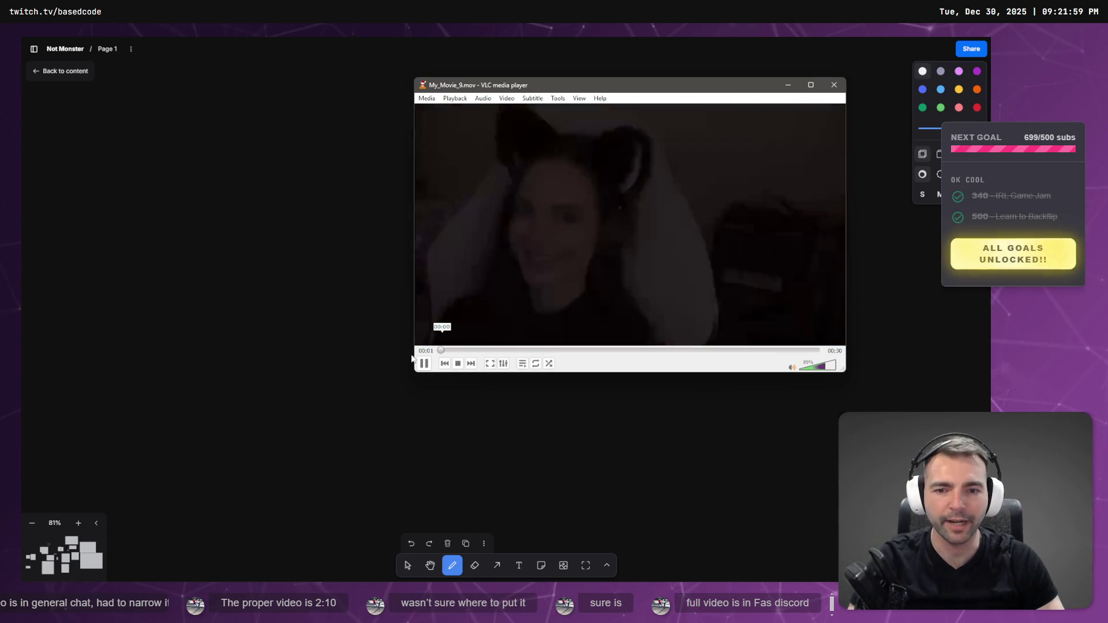
pyautogui.click(429, 368)
pyautogui.doubleClick(549, 275)
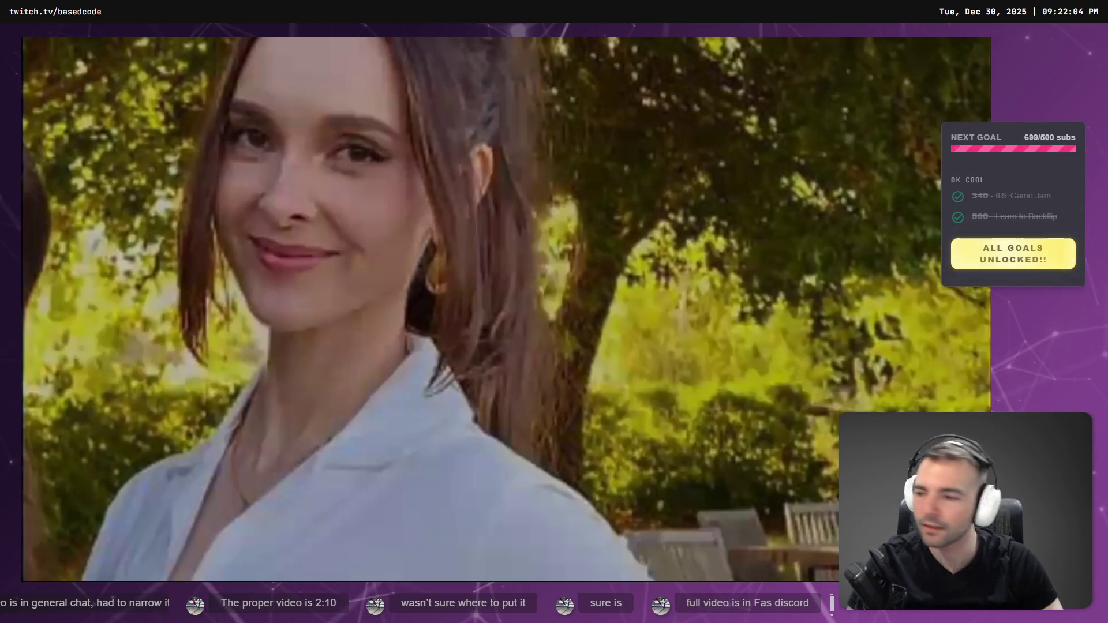
pyautogui.press('space')
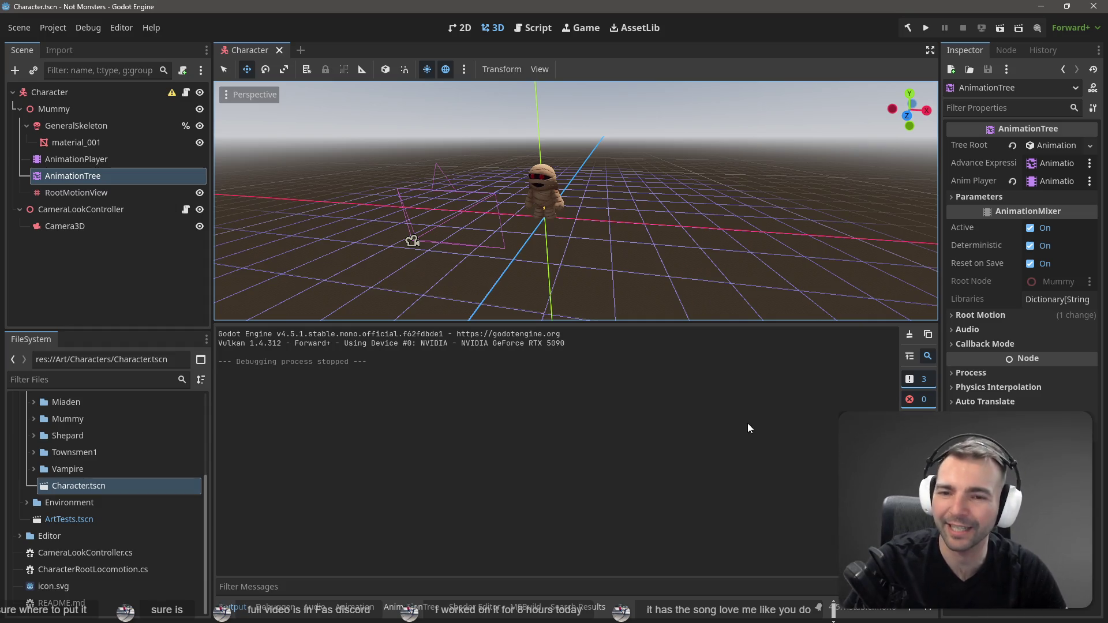
pyautogui.moveTo(688, 239)
pyautogui.mouseDown()
pyautogui.moveTo(450, 229)
pyautogui.moveTo(573, 166)
pyautogui.moveTo(678, 239)
pyautogui.mouseUp()
# Run and restart the game with F6, stop it, then select GeneralSkeleton and AnimationPlayer.
pyautogui.scroll(5, 590, 195)
pyautogui.scroll(-6, 591, 195)
pyautogui.scroll(3, 590, 195)
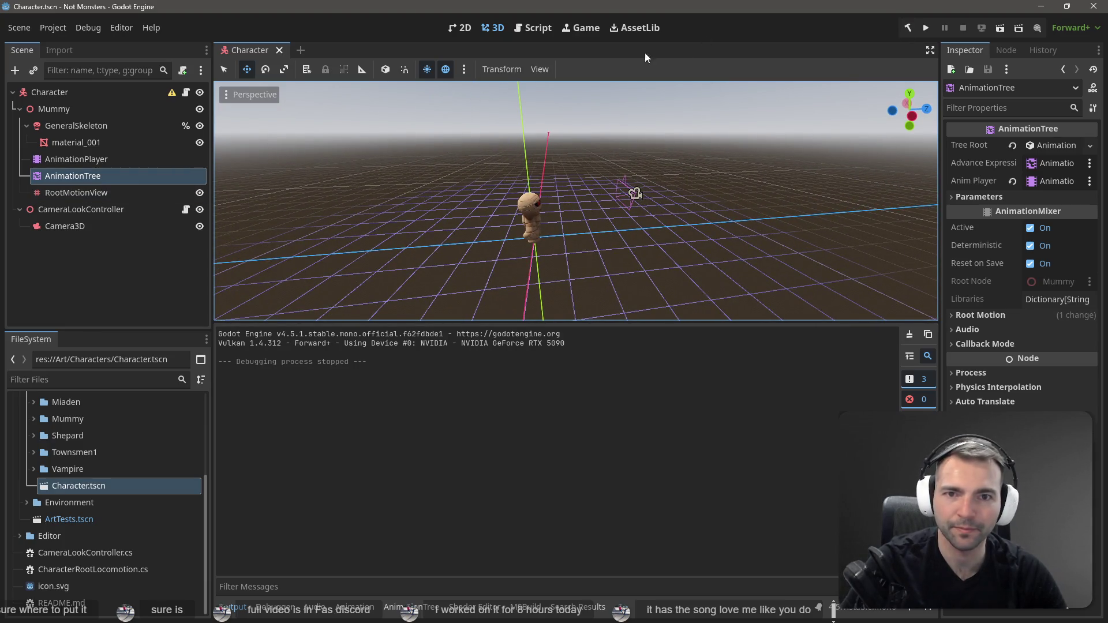
pyautogui.press('F6')
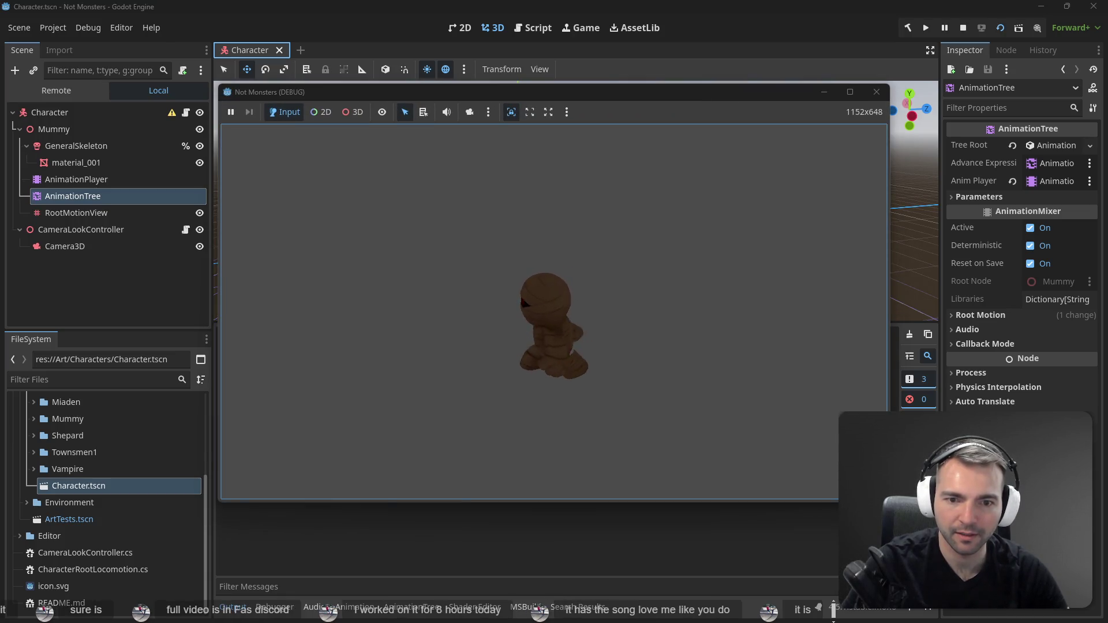
pyautogui.press('F6')
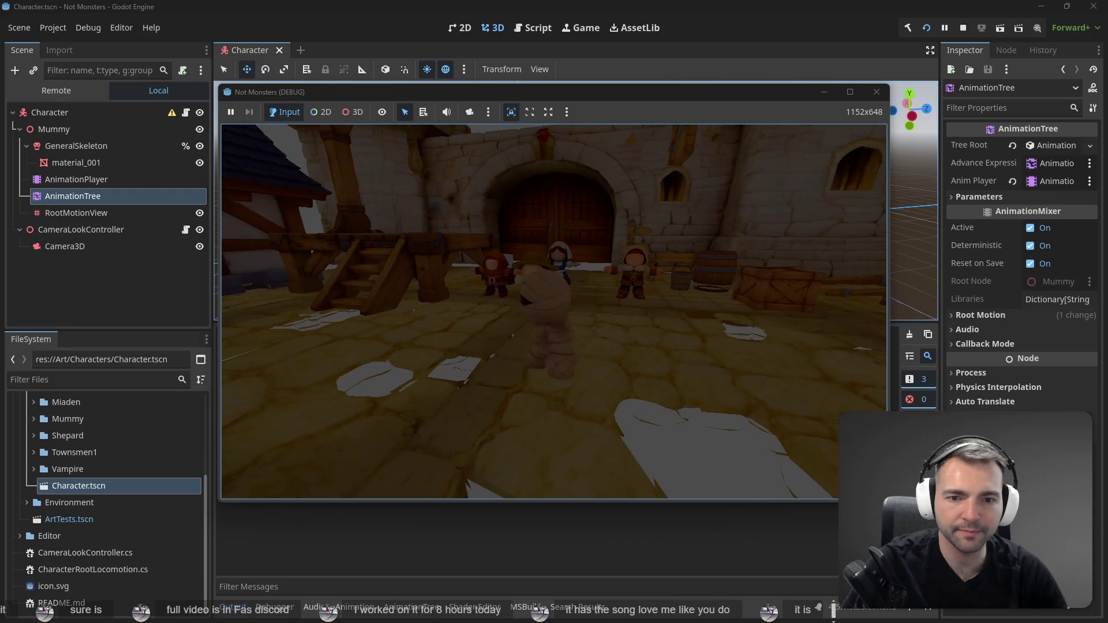
pyautogui.press('F8')
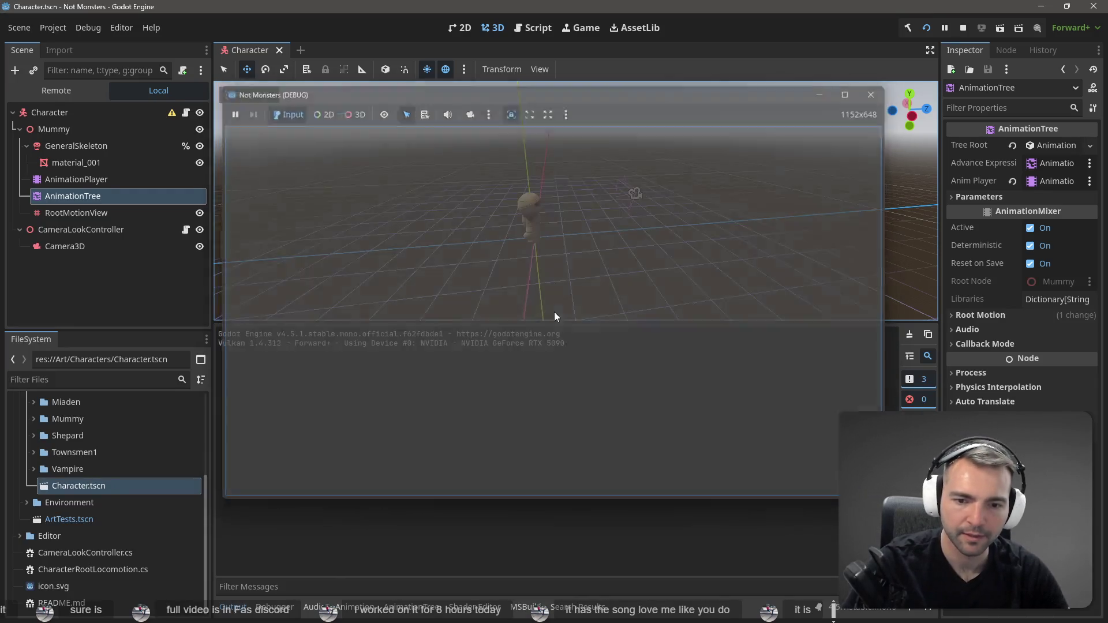
pyautogui.click(77, 126)
pyautogui.click(82, 159)
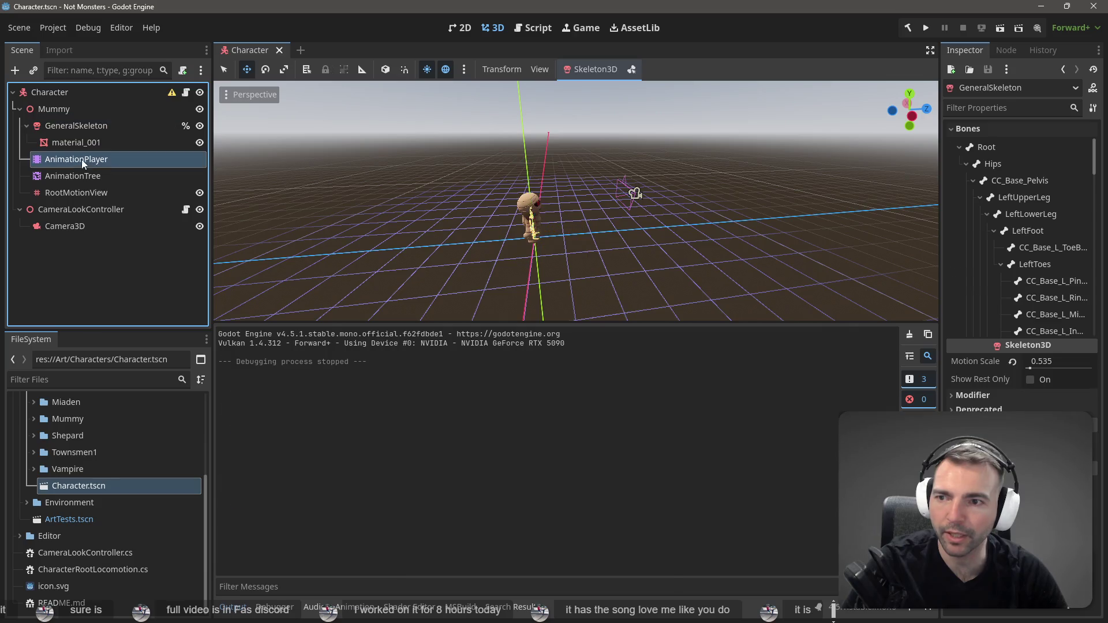
# Open the AnimationTree state machine and inspect Moving and its Moving→Jumping transition.
pyautogui.click(82, 175)
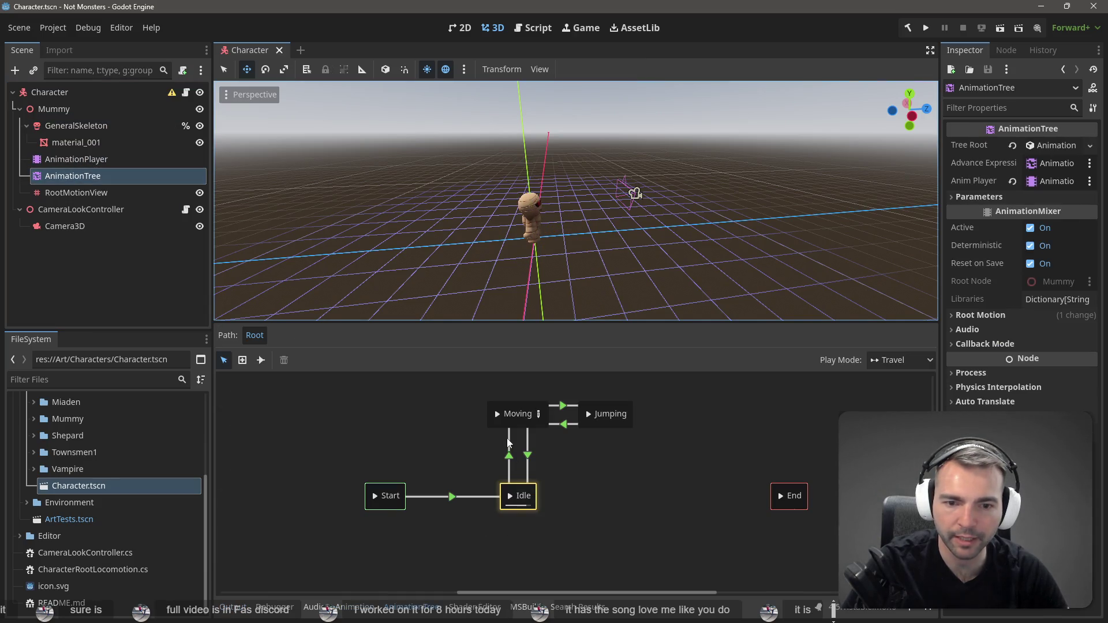
pyautogui.click(497, 413)
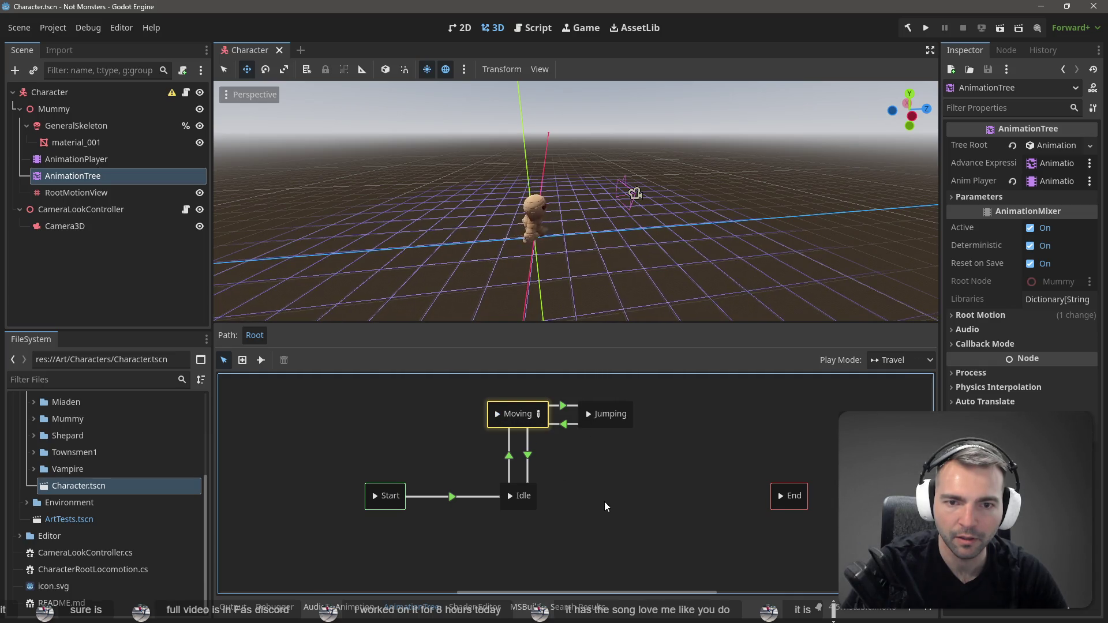
pyautogui.click(565, 407)
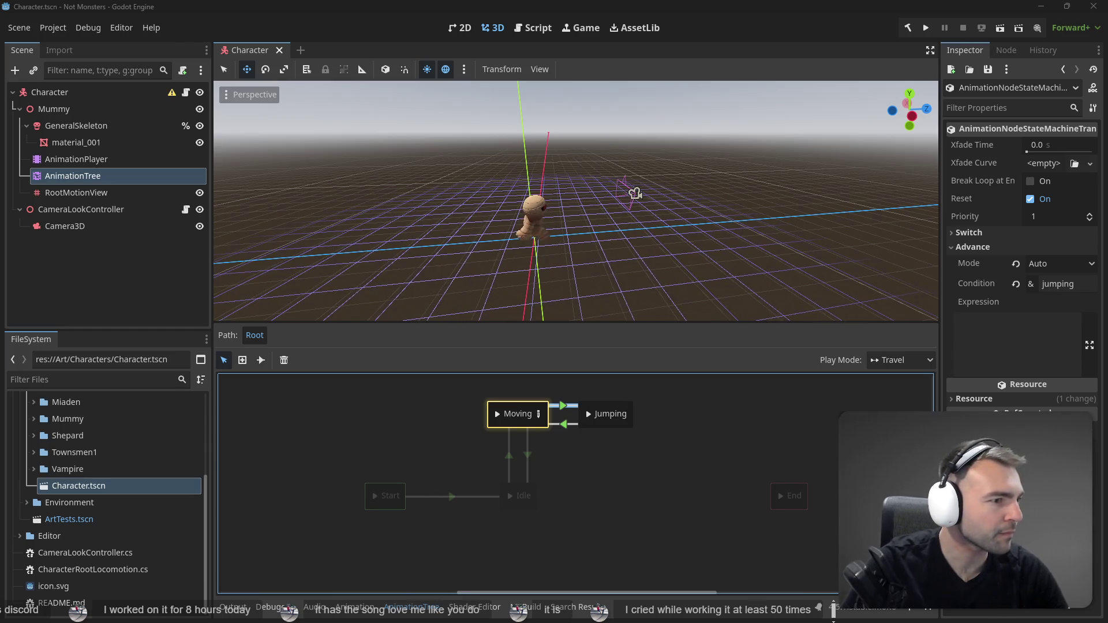
# Discard the 66 changed Character.tscn lines in Fork and reload the scene in Godot.
pyautogui.hotkey('alt', 'Tab')
pyautogui.moveTo(685, 513)
pyautogui.mouseDown()
pyautogui.moveTo(404, 235)
pyautogui.moveTo(392, 72)
pyautogui.moveTo(353, 66)
pyautogui.moveTo(346, 100)
pyautogui.moveTo(320, 59)
pyautogui.mouseUp()
pyautogui.rightClick(407, 115)
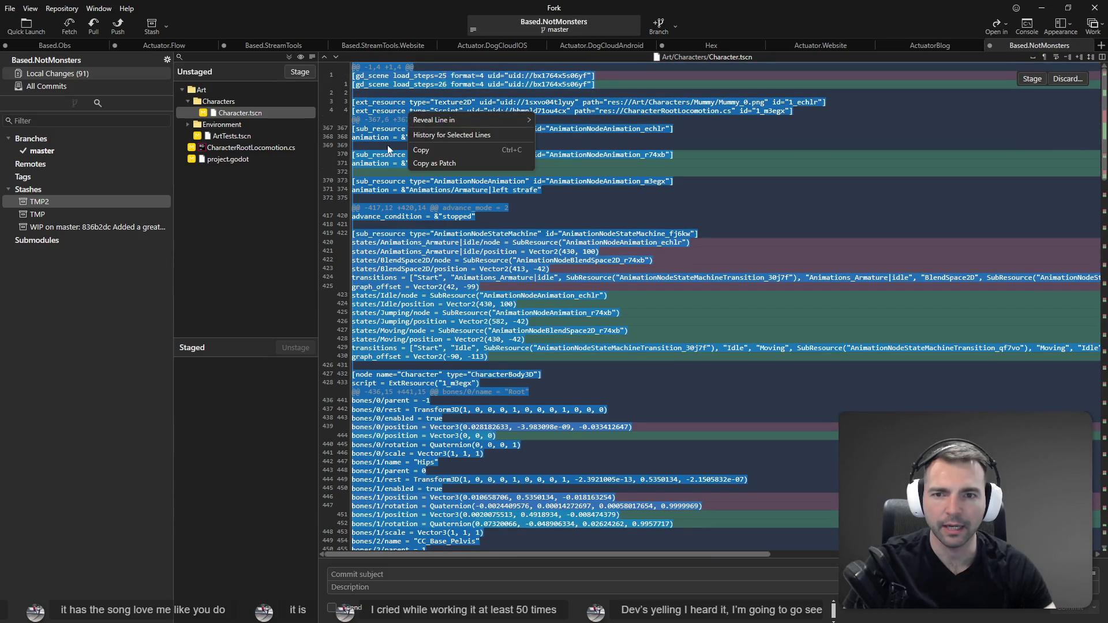
pyautogui.click(1067, 79)
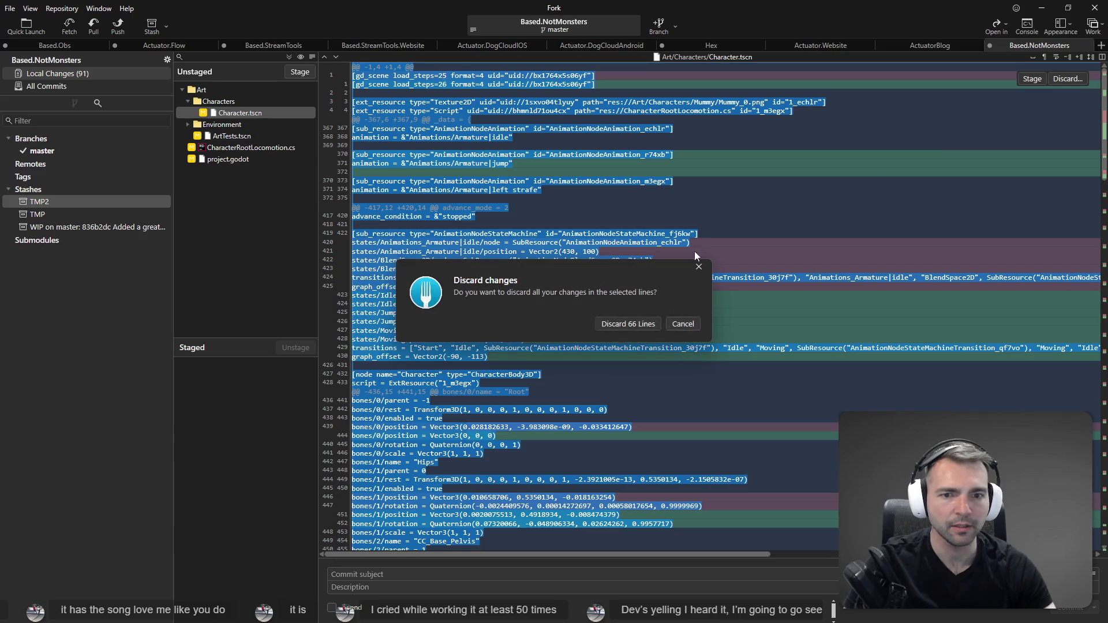
pyautogui.click(625, 326)
pyautogui.hotkey('alt', 'Tab')
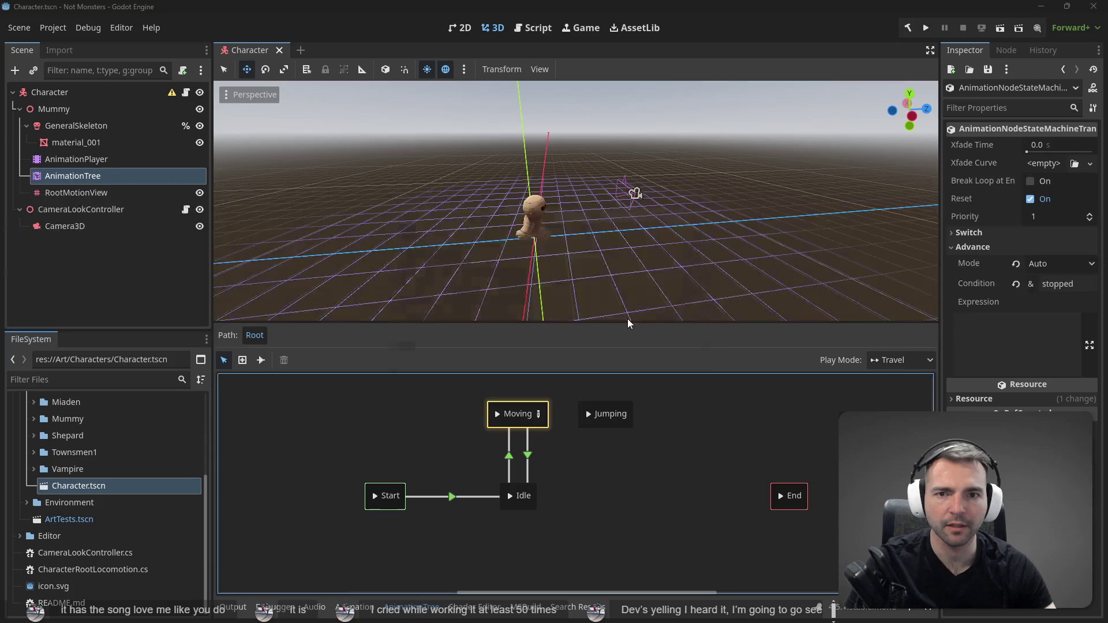
pyautogui.click(561, 391)
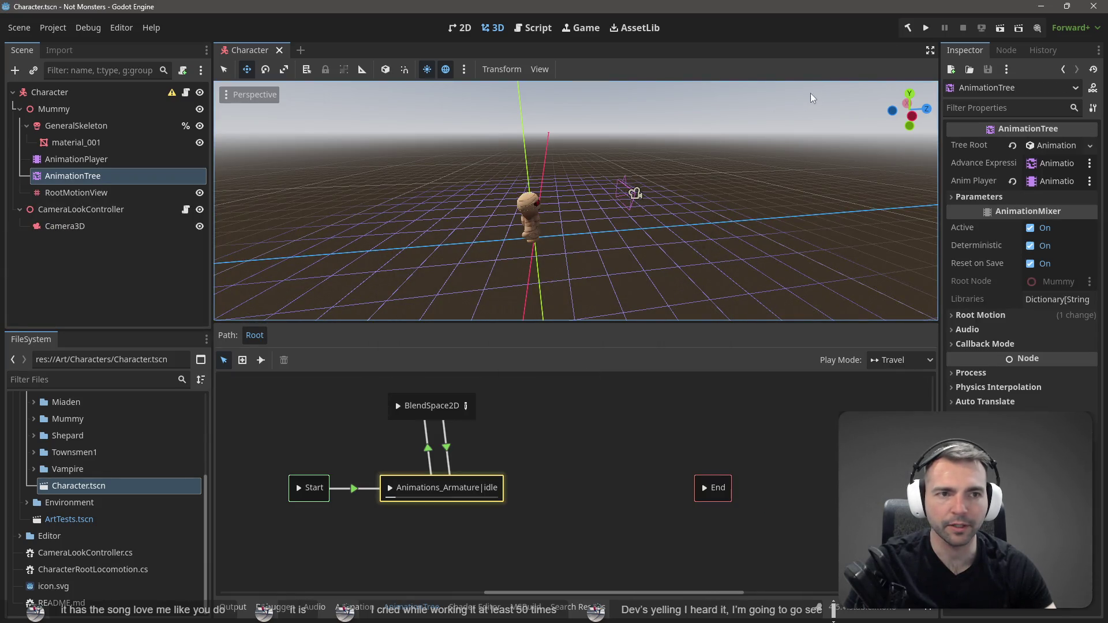
pyautogui.click(925, 28)
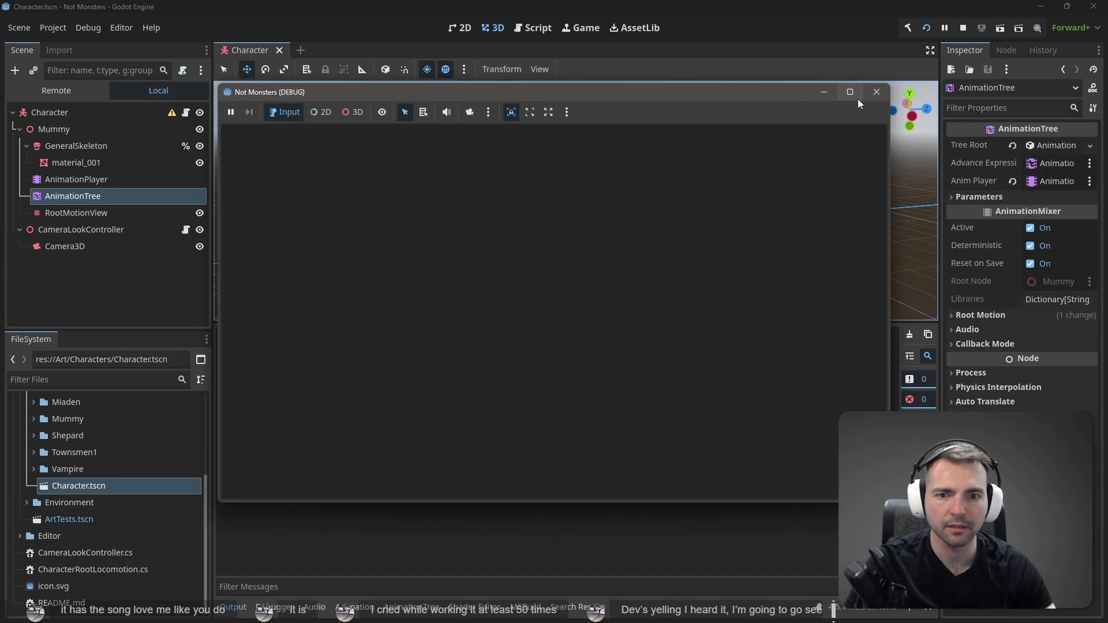
pyautogui.moveTo(850, 93)
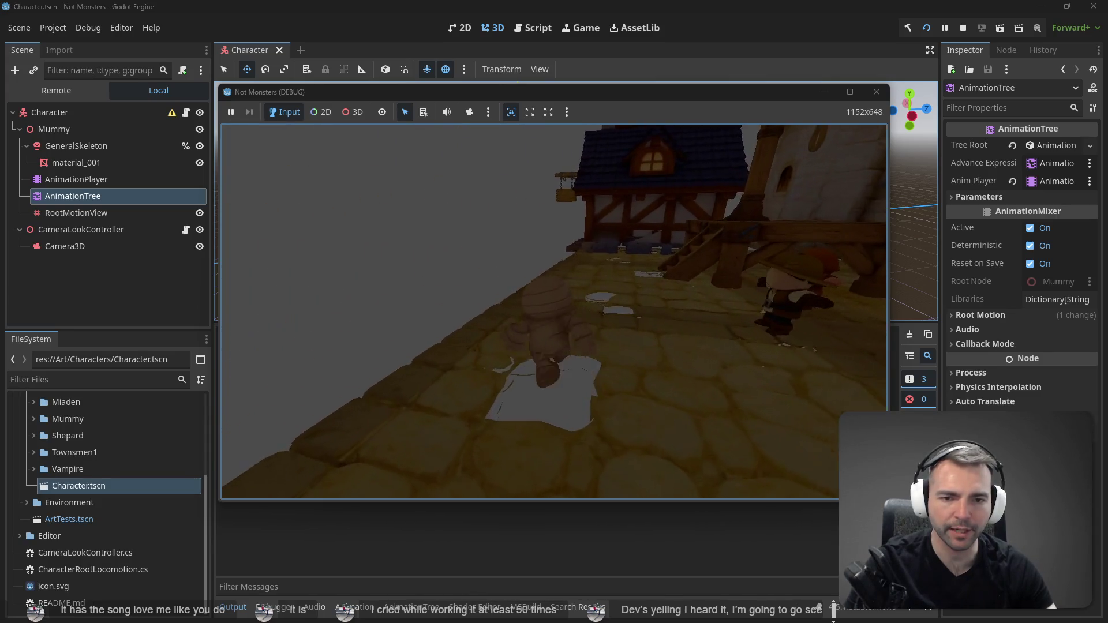
pyautogui.press('F8')
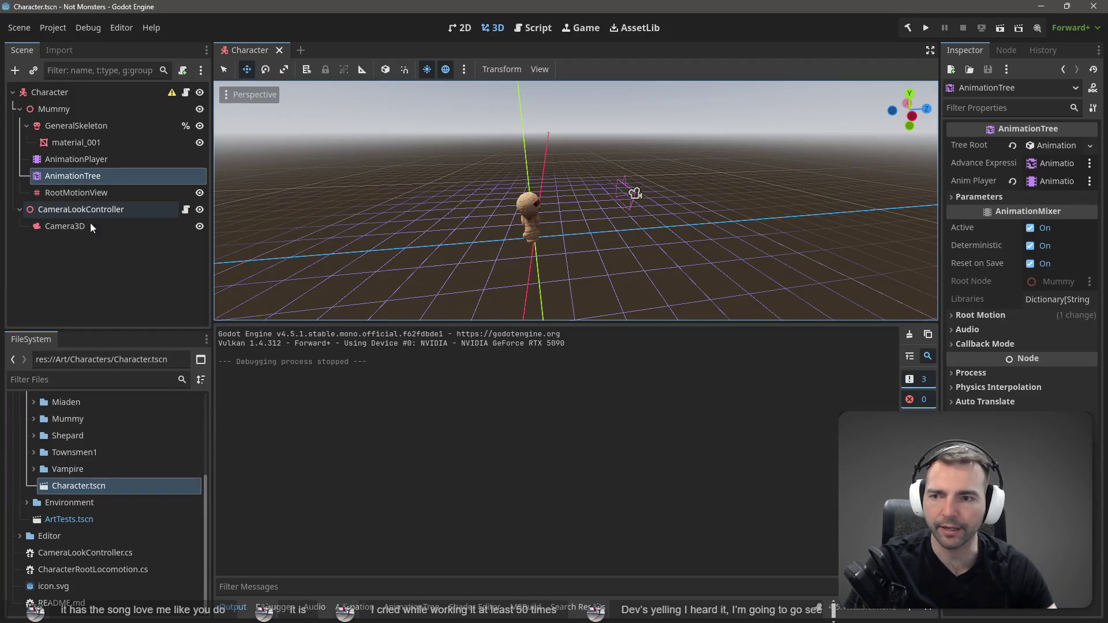
pyautogui.click(85, 181)
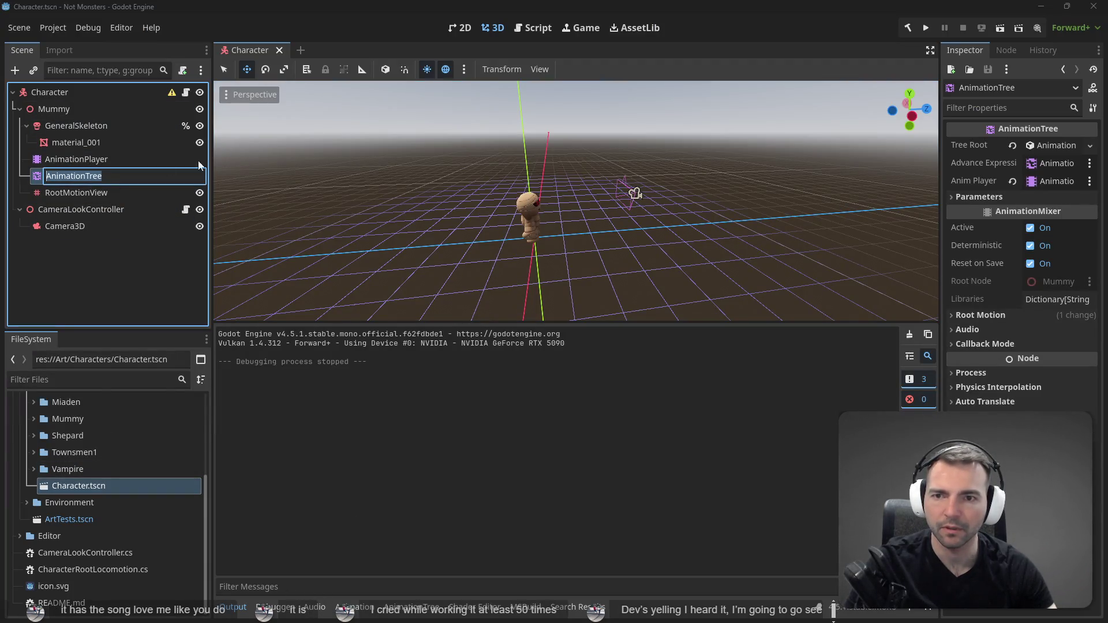
pyautogui.click(95, 161)
pyautogui.click(91, 176)
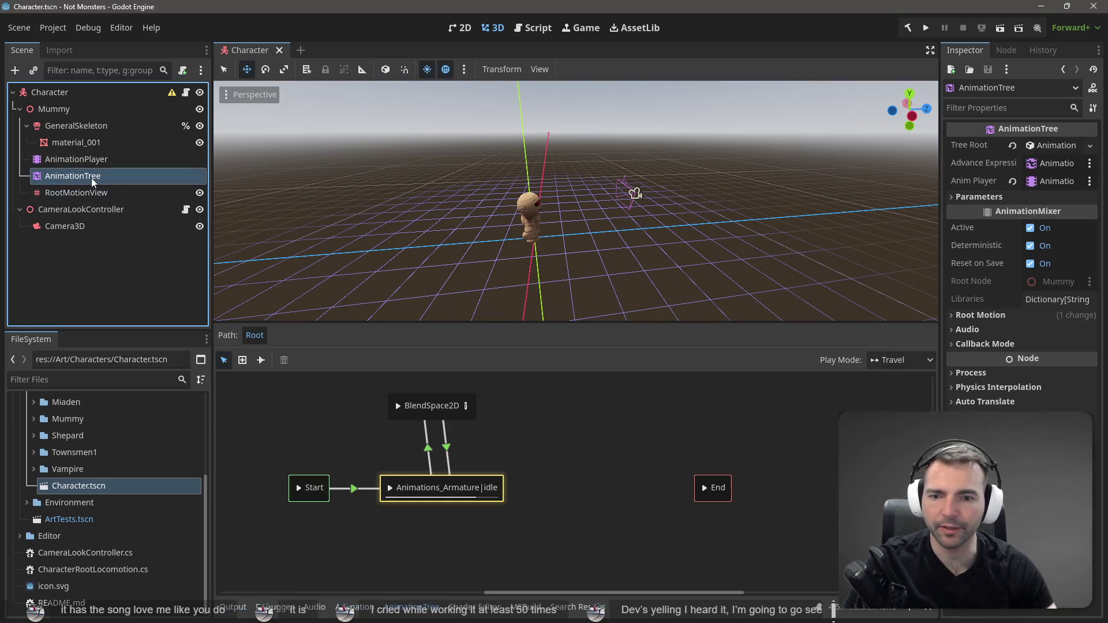
pyautogui.moveTo(422, 397); pyautogui.dragTo(438, 433)
# Rename the BlendSpace2D state to Moving and the idle state to Idle.
pyautogui.doubleClick(443, 427)
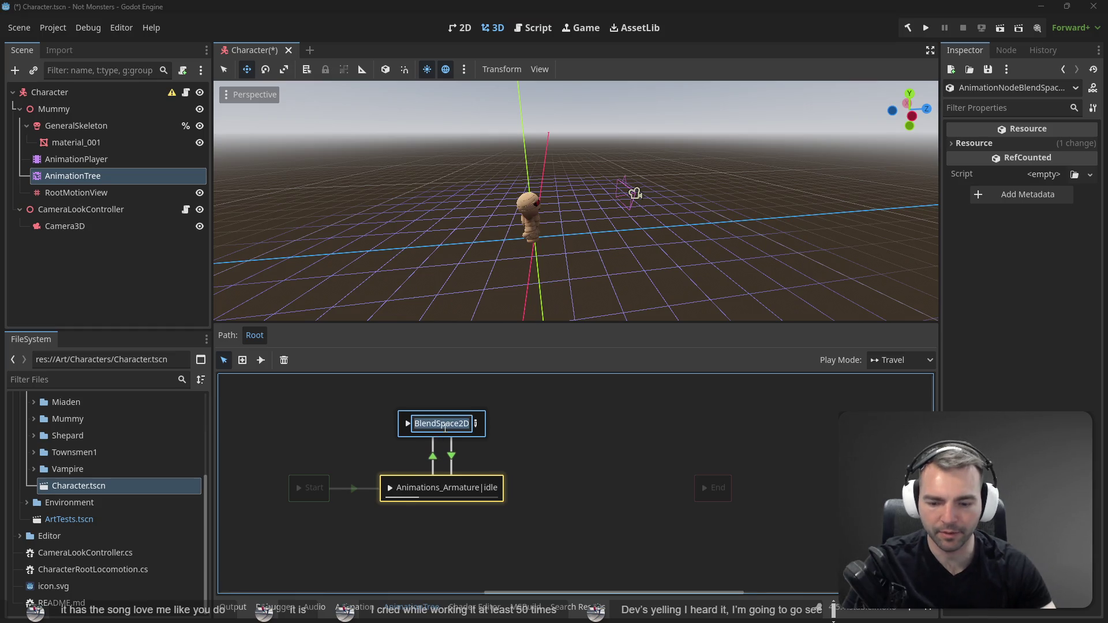
pyautogui.write('Moving')
pyautogui.press('Return')
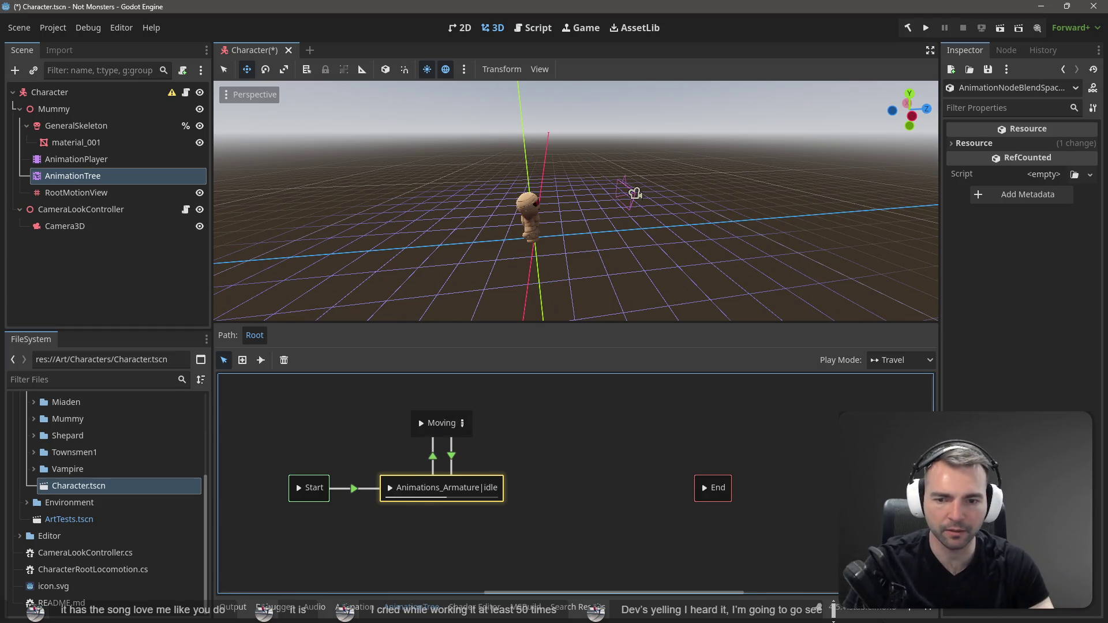
pyautogui.doubleClick(436, 489)
pyautogui.write('Idle')
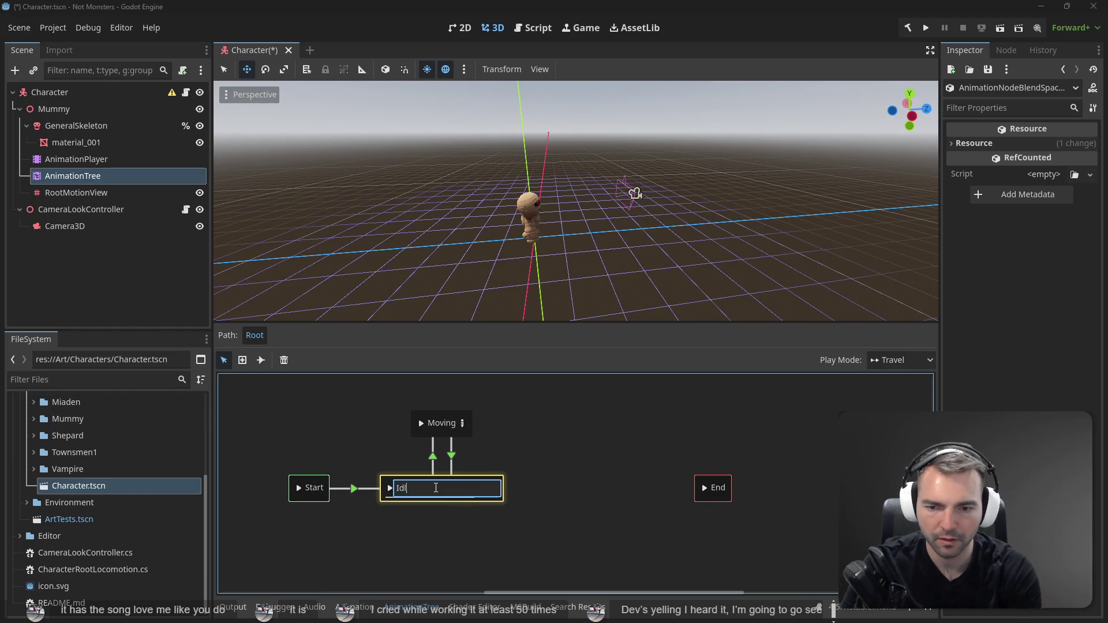
pyautogui.press('Return')
# Save the Character scene and test-run the game, walking the mummy forward.
pyautogui.hotkey('ctrl', 's')
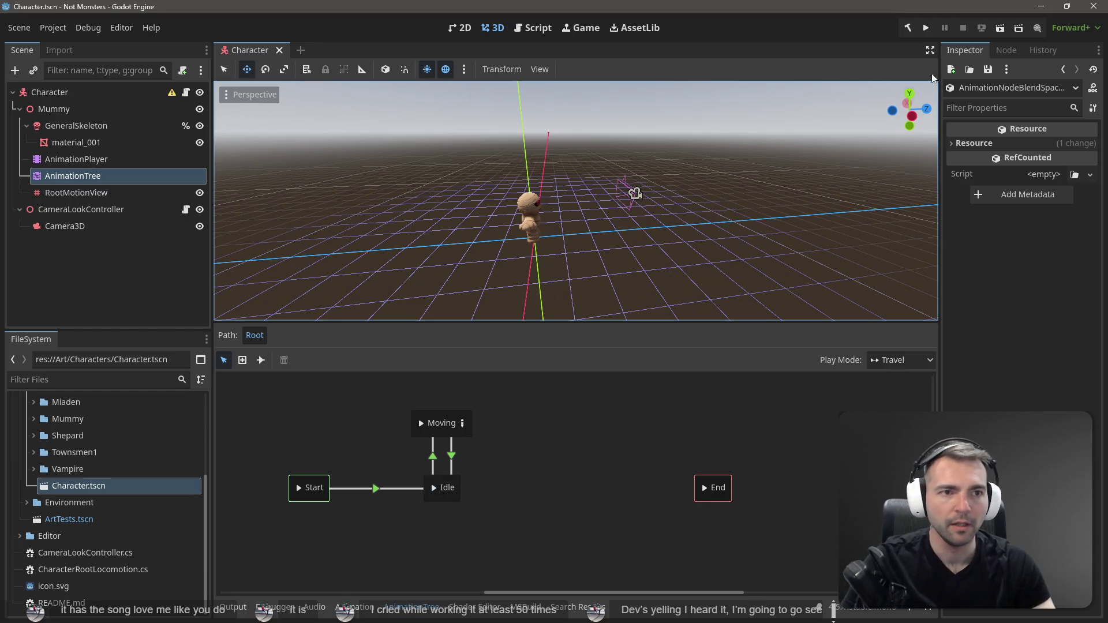
pyautogui.press('F5')
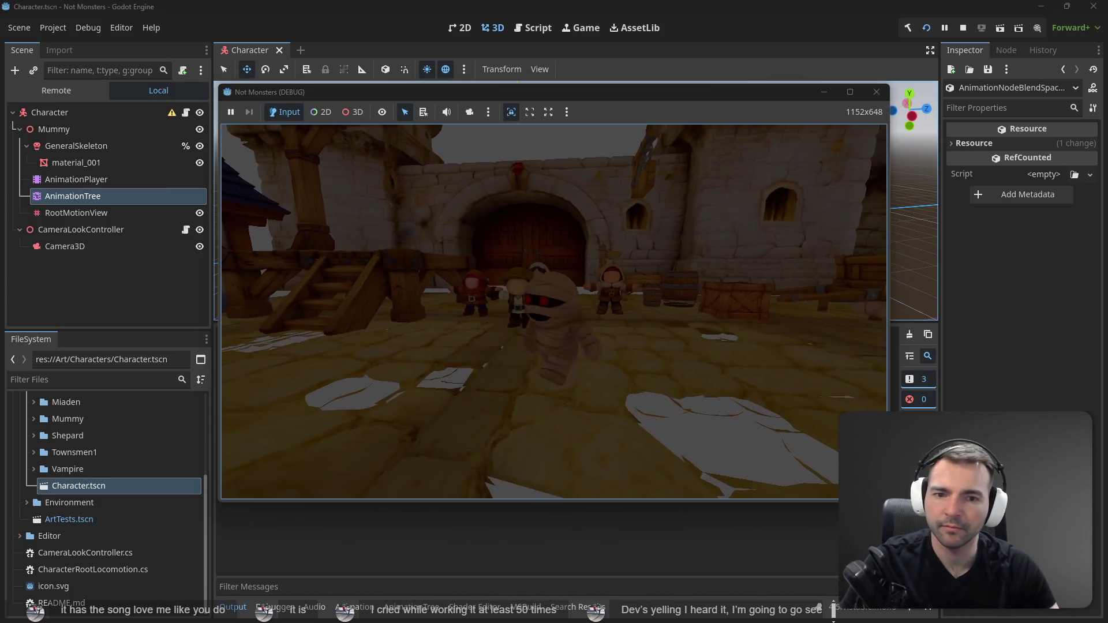
pyautogui.press('s')
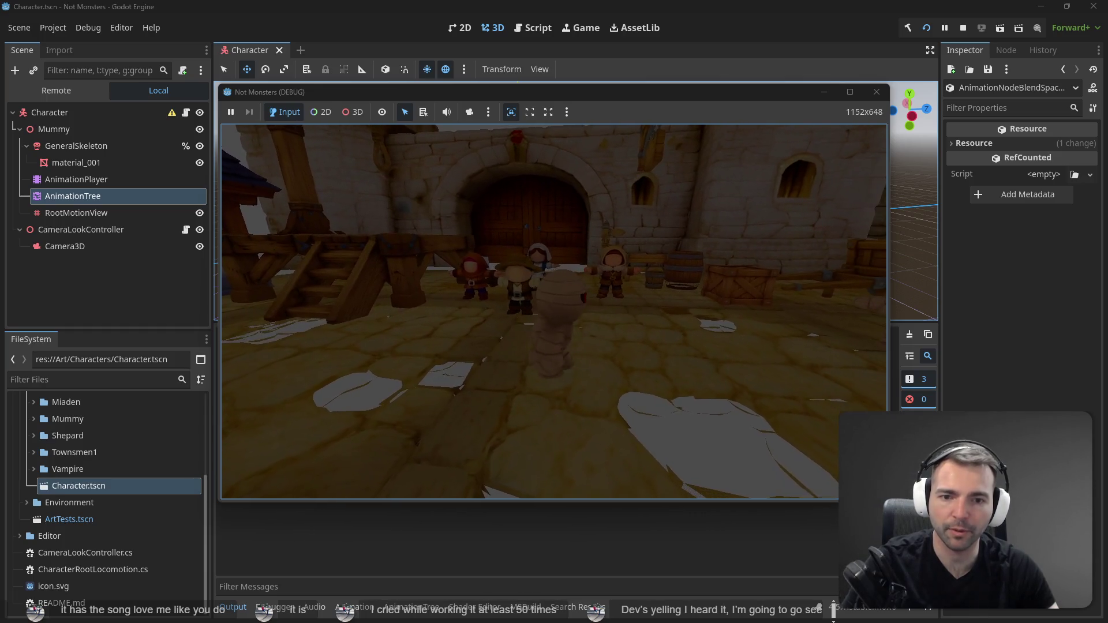
pyautogui.hotkey('alt', 'Tab')
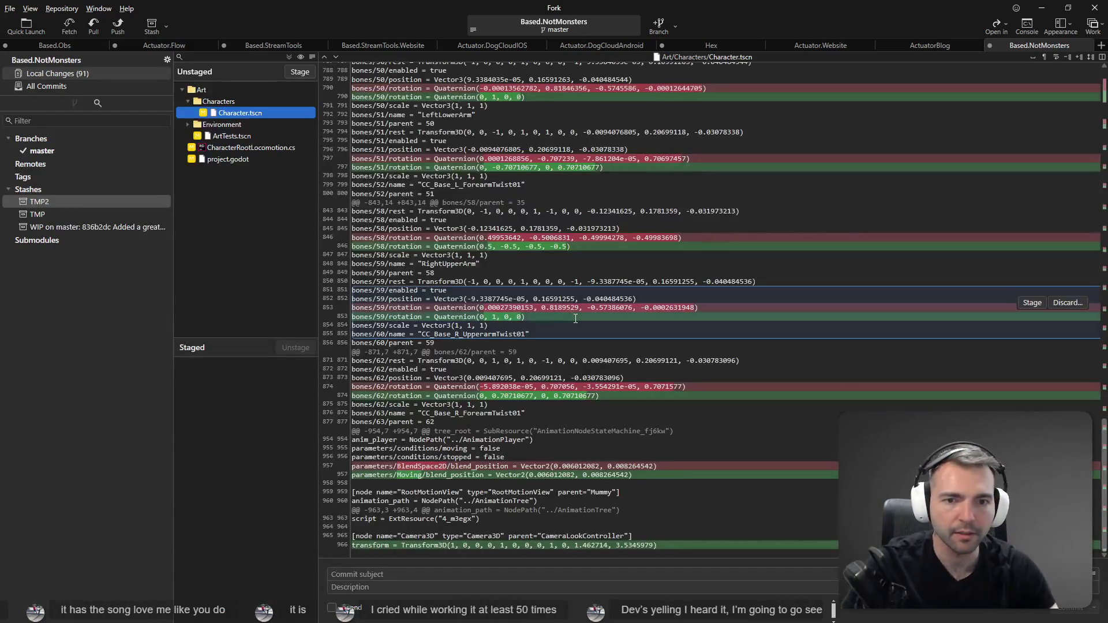
pyautogui.hotkey('alt', 'Tab')
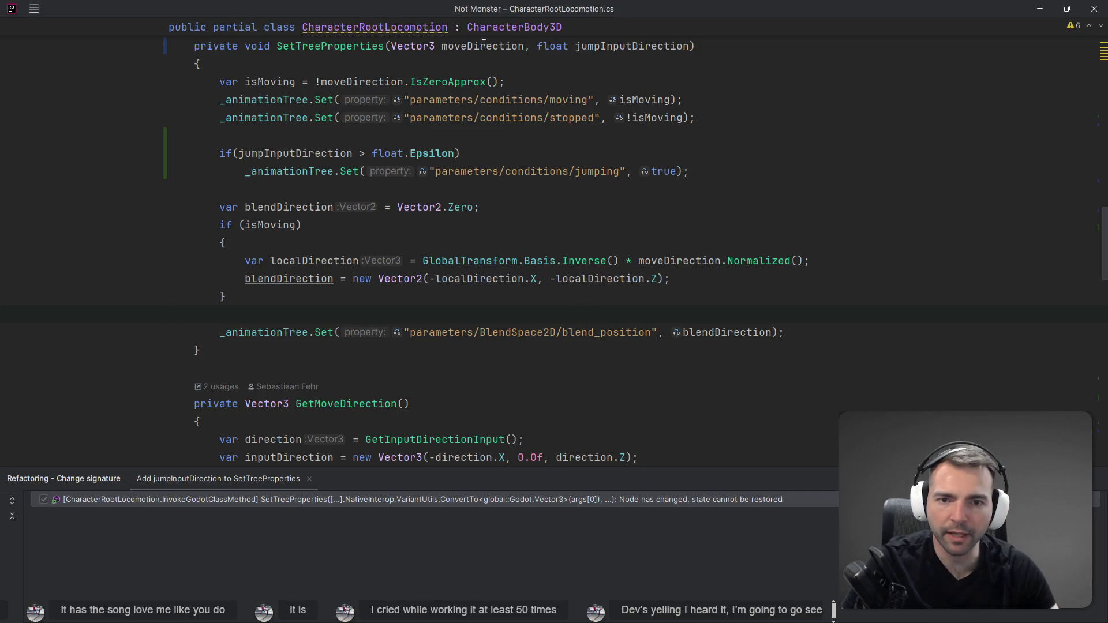
# Review CharacterRootLocomotion.cs and CameraLookController.cs against the scene's git diff.
pyautogui.scroll(-15, 483, 45)
pyautogui.scroll(-6, 521, 291)
pyautogui.scroll(20, 622, 264)
pyautogui.scroll(10, 621, 264)
pyautogui.scroll(4, 622, 264)
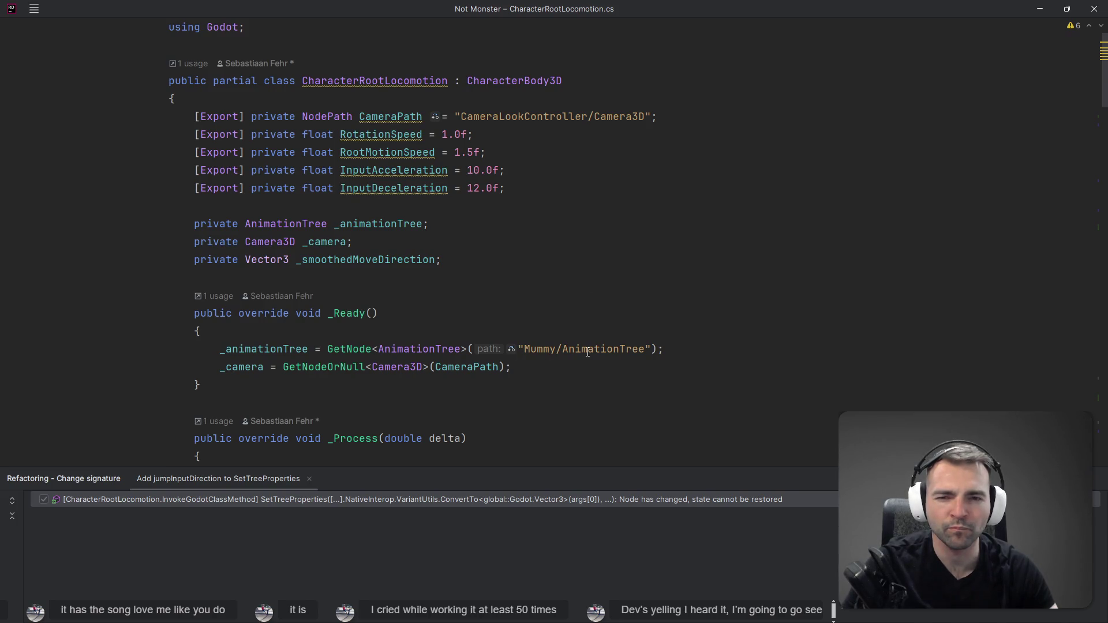
pyautogui.scroll(-14, 587, 352)
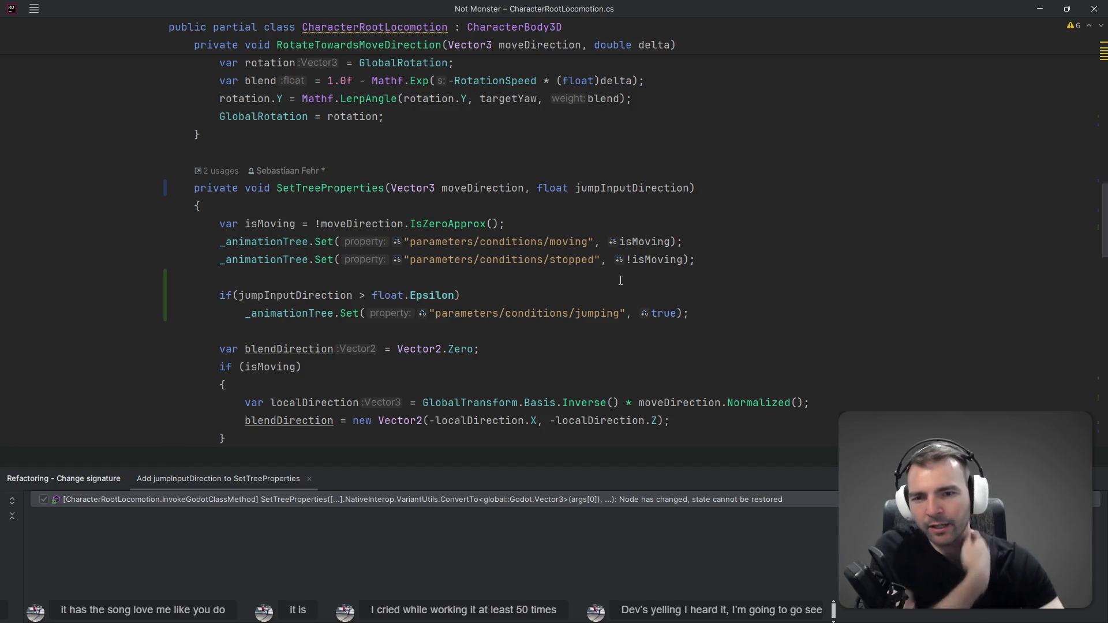
pyautogui.scroll(-15, 620, 280)
pyautogui.scroll(-8, 661, 303)
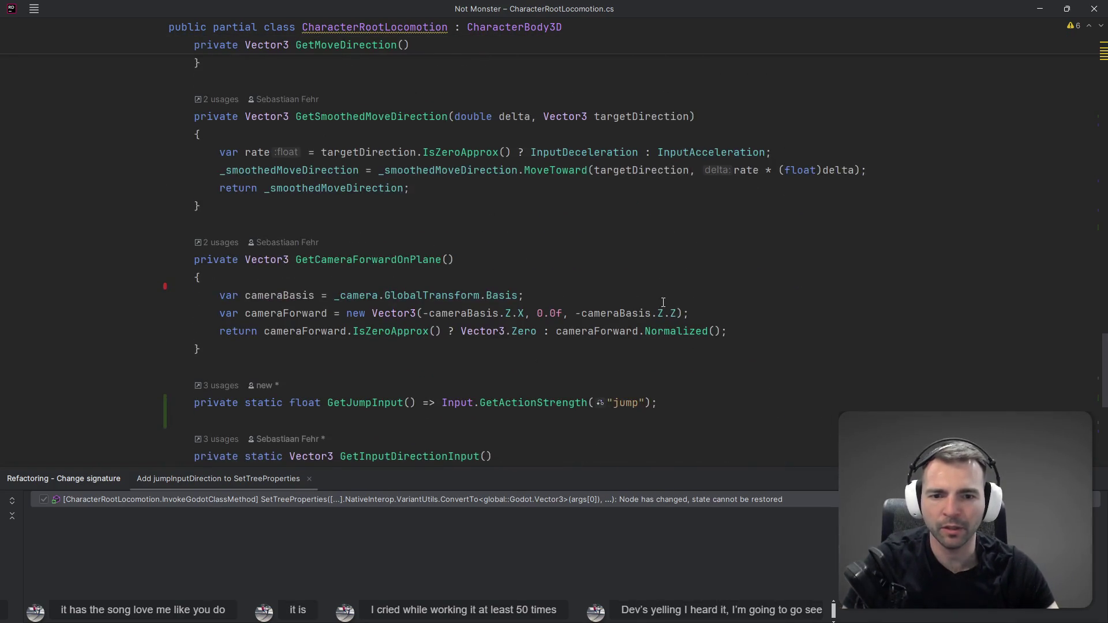
pyautogui.scroll(12, 667, 304)
pyautogui.hotkey('alt', 'Tab')
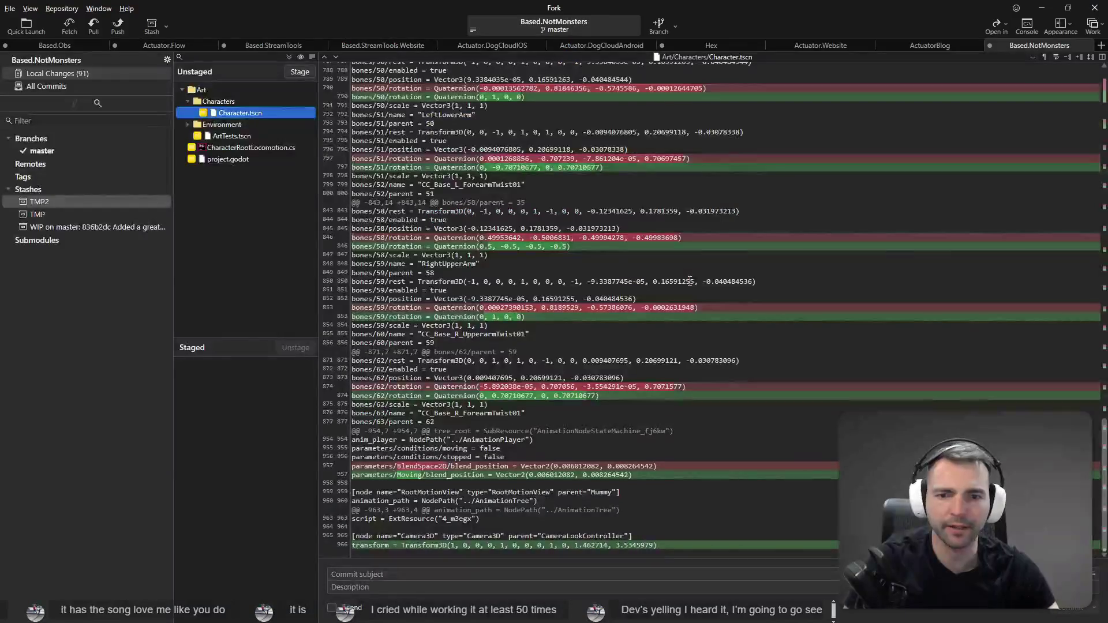
pyautogui.hotkey('alt', 'Tab')
pyautogui.scroll(6, 656, 261)
pyautogui.scroll(15, 658, 258)
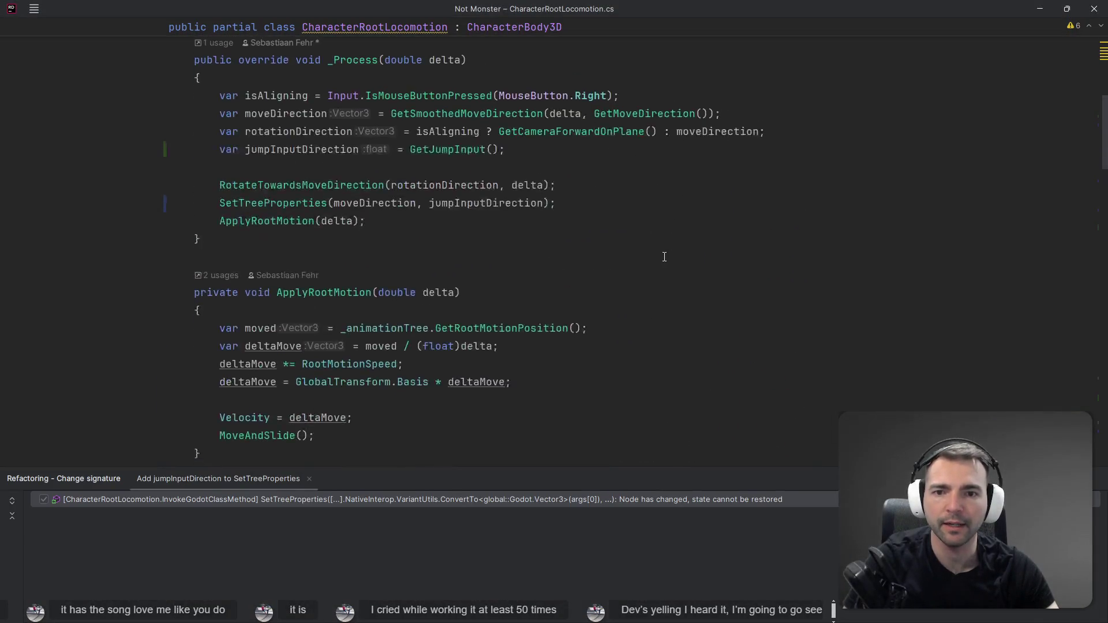
pyautogui.scroll(-15, 717, 255)
pyautogui.scroll(-20, 717, 255)
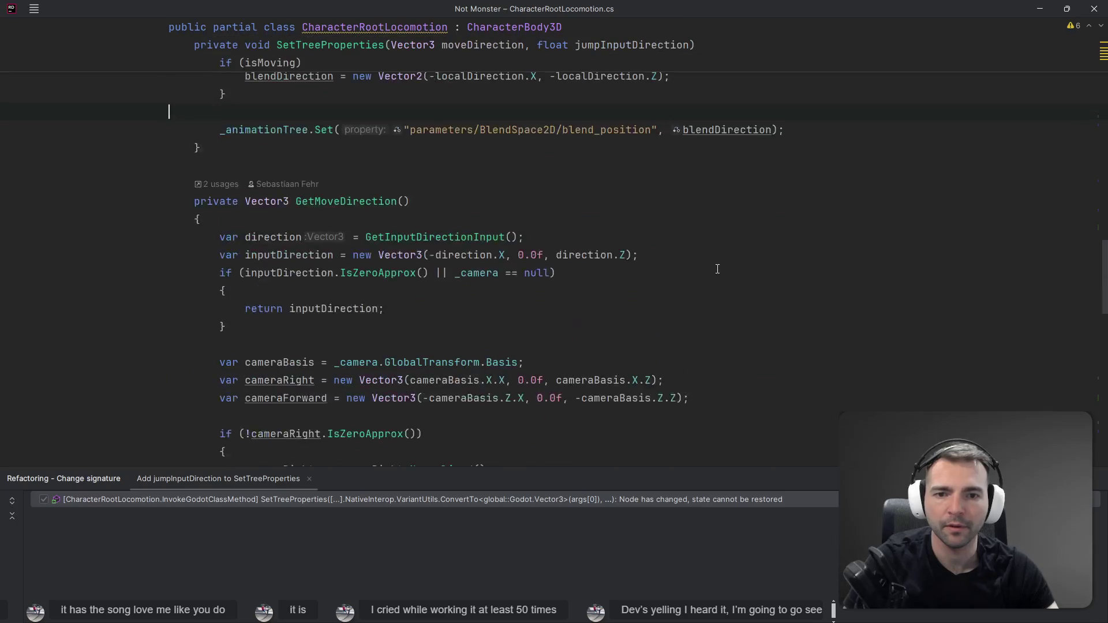
pyautogui.scroll(15, 717, 282)
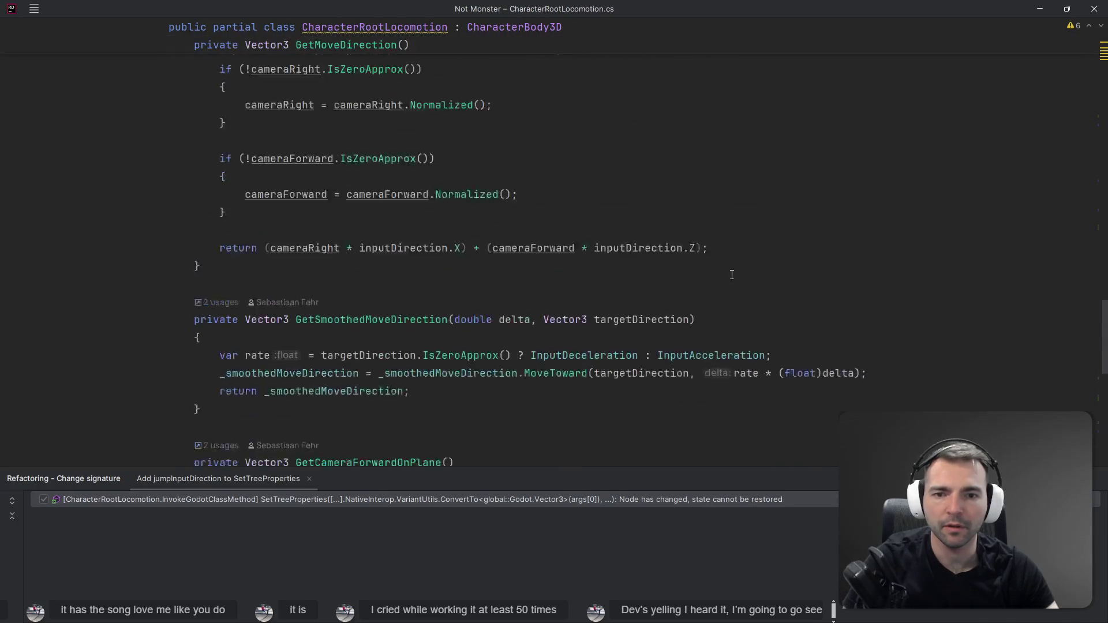
pyautogui.scroll(8, 743, 256)
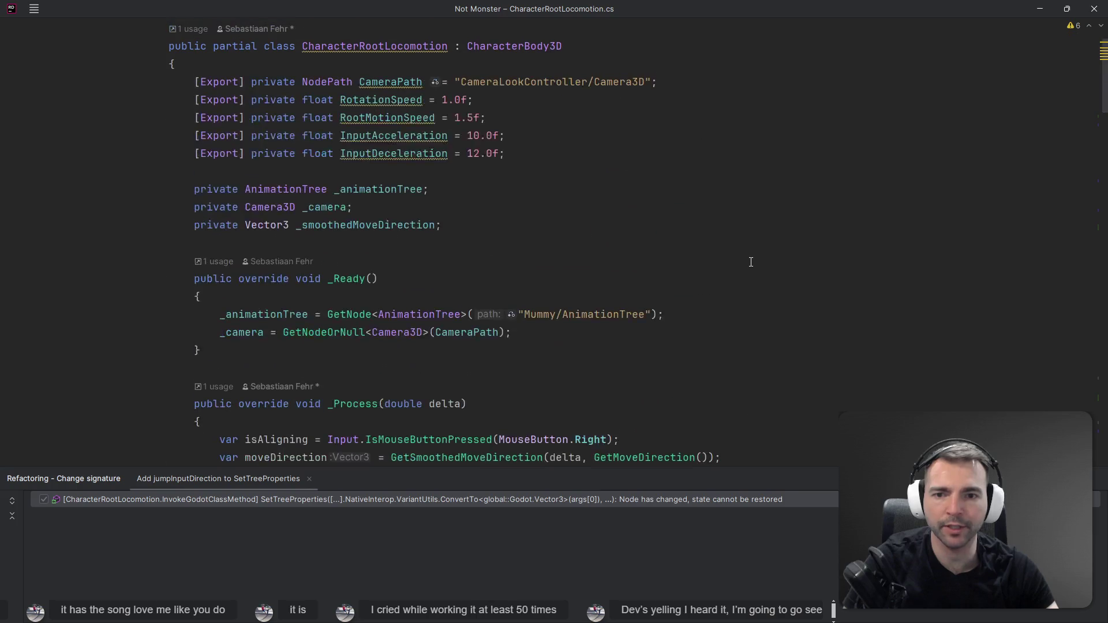
pyautogui.hotkey('ctrl', 'Tab')
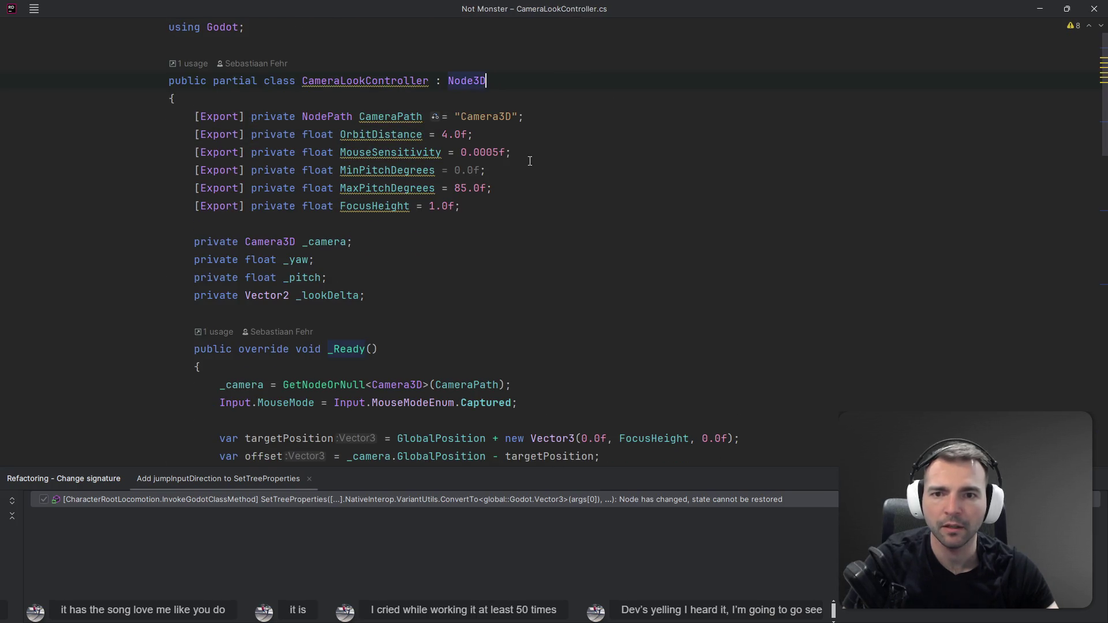
pyautogui.scroll(-10, 564, 196)
pyautogui.scroll(8, 564, 196)
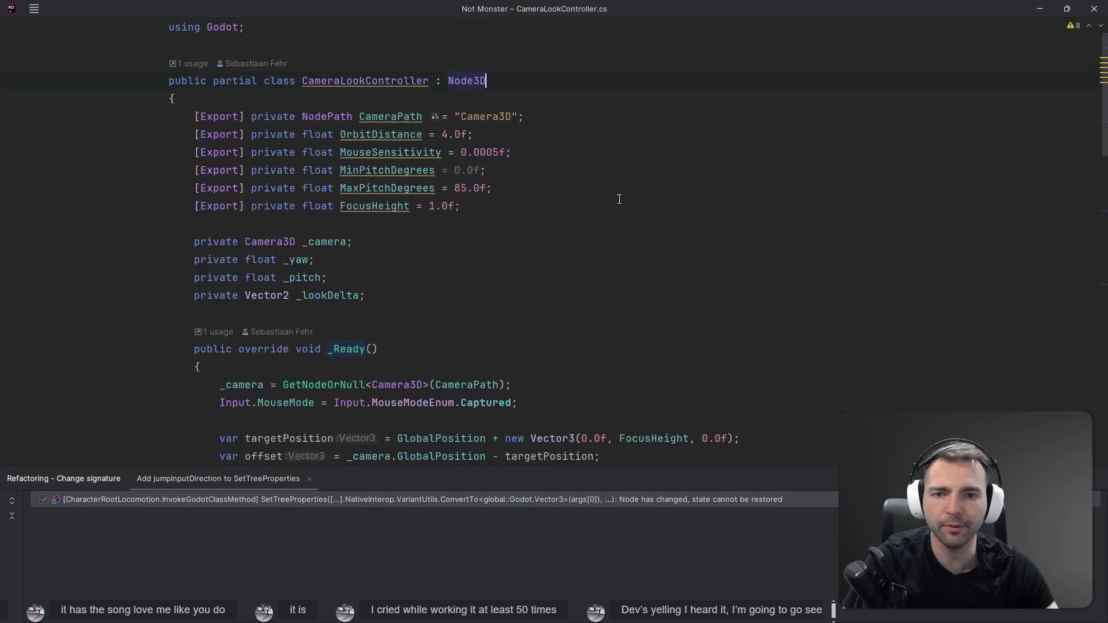
pyautogui.hotkey('alt', 'Tab')
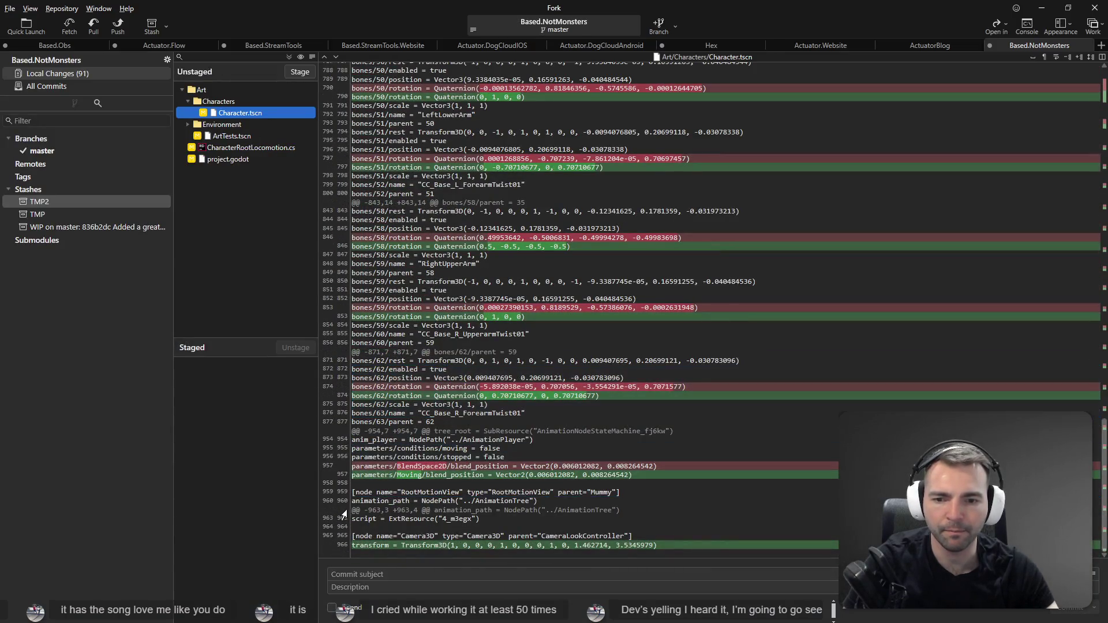
# Find BlendSpace2D via project search and replace it with 'Moving' in the blend_position path.
pyautogui.doubleClick(420, 466)
pyautogui.hotkey('ctrl', 'c')
pyautogui.hotkey('alt', 'Tab')
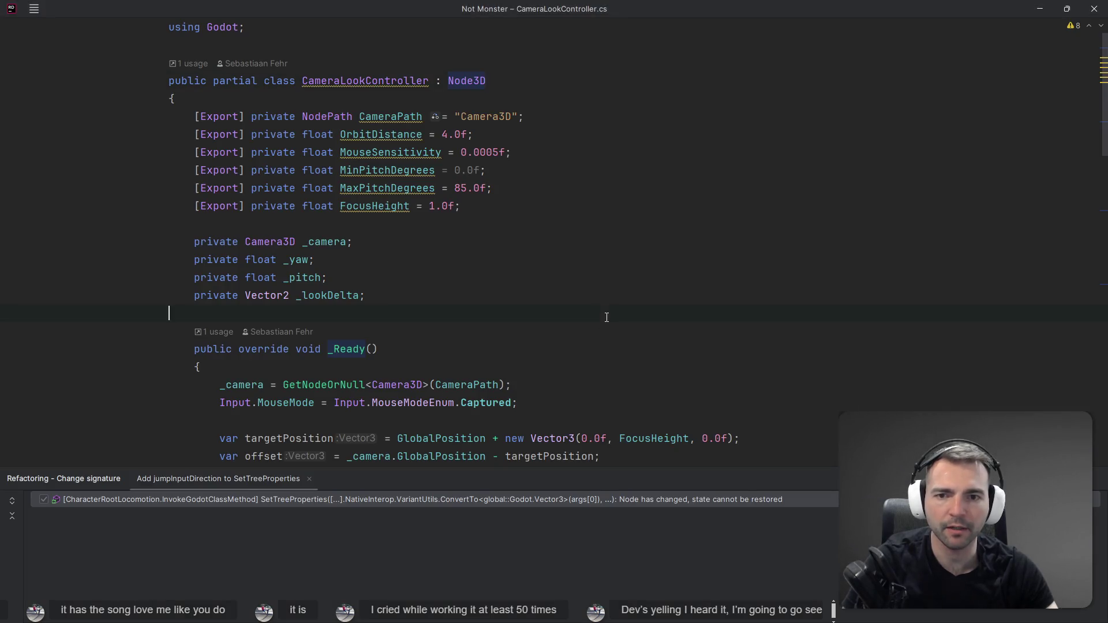
pyautogui.hotkey('ctrl', 'shift', 'f')
pyautogui.hotkey('ctrl', 'v')
pyautogui.press('Return')
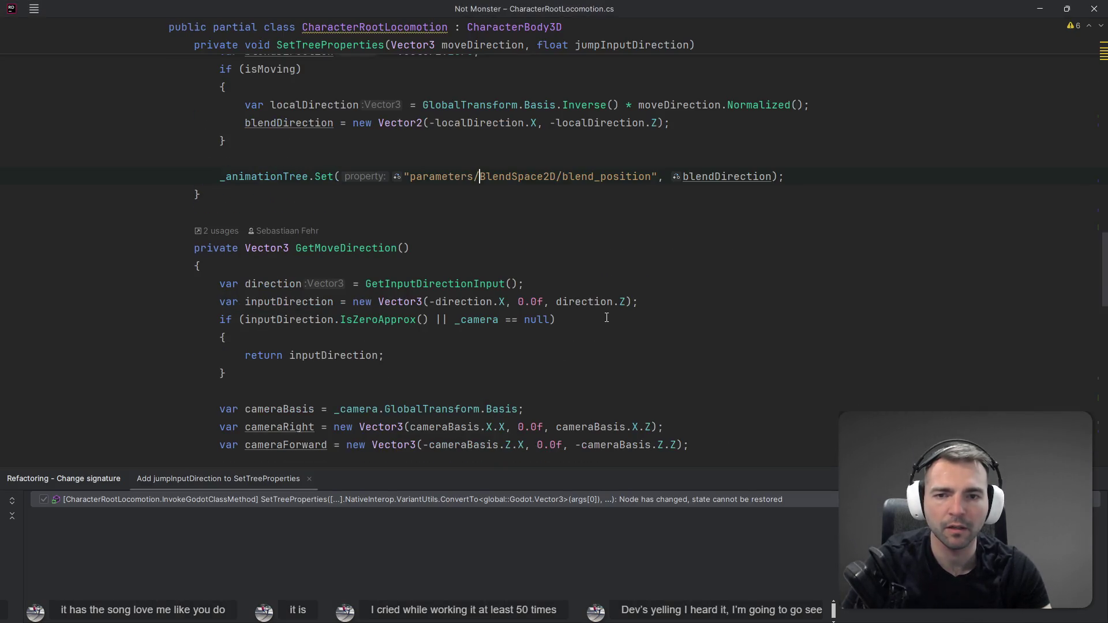
pyautogui.hotkey('ctrl', 'shift', 'Right')
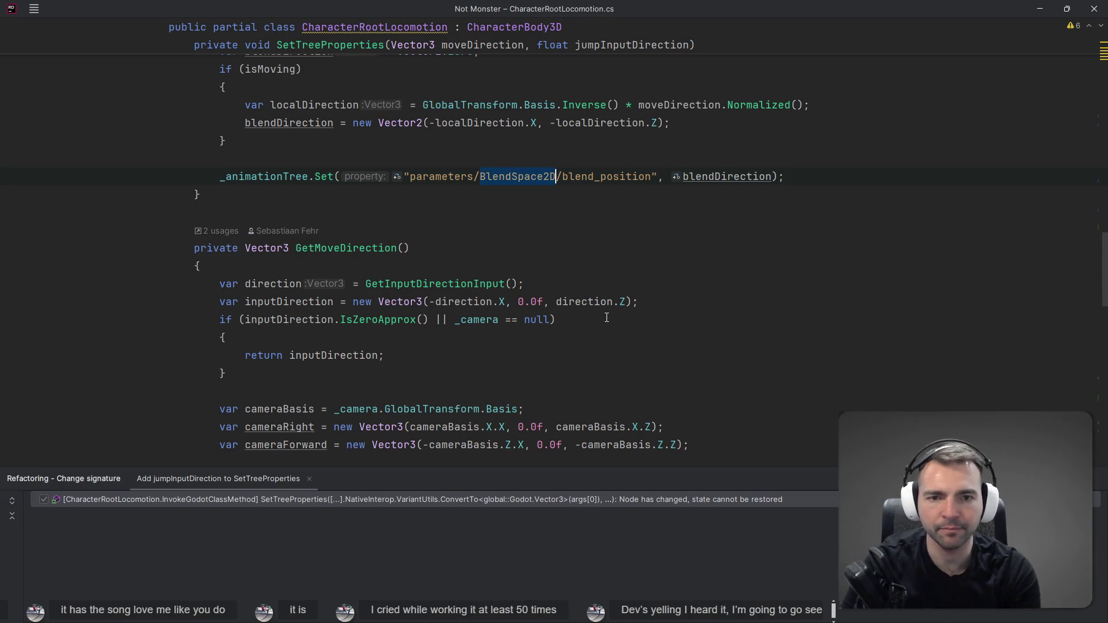
pyautogui.scroll(3, 515, 254)
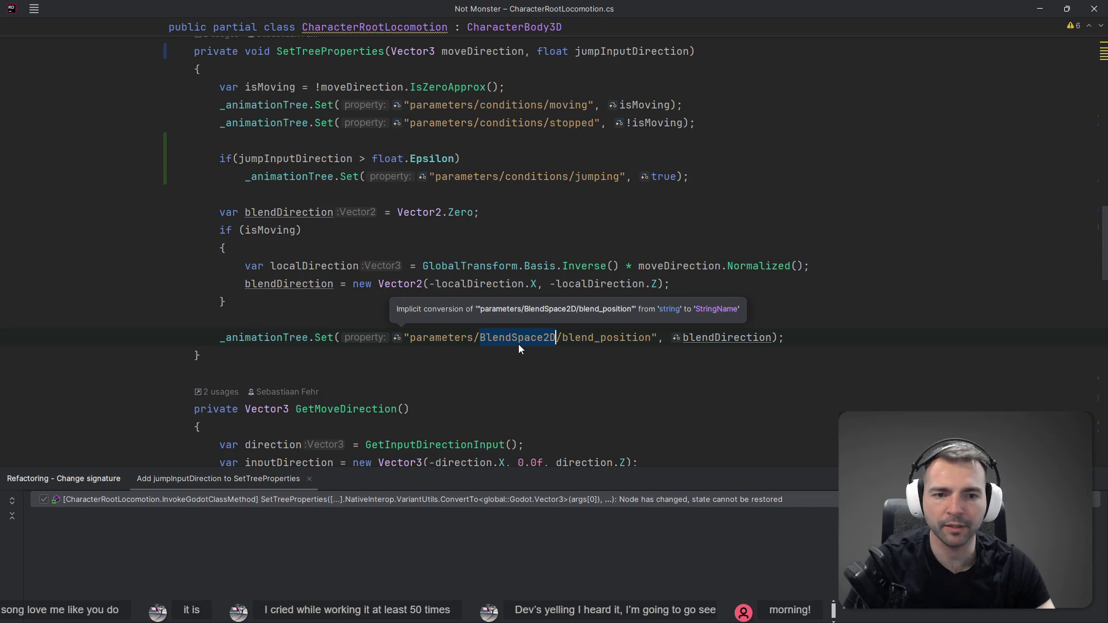
pyautogui.write('Moving')
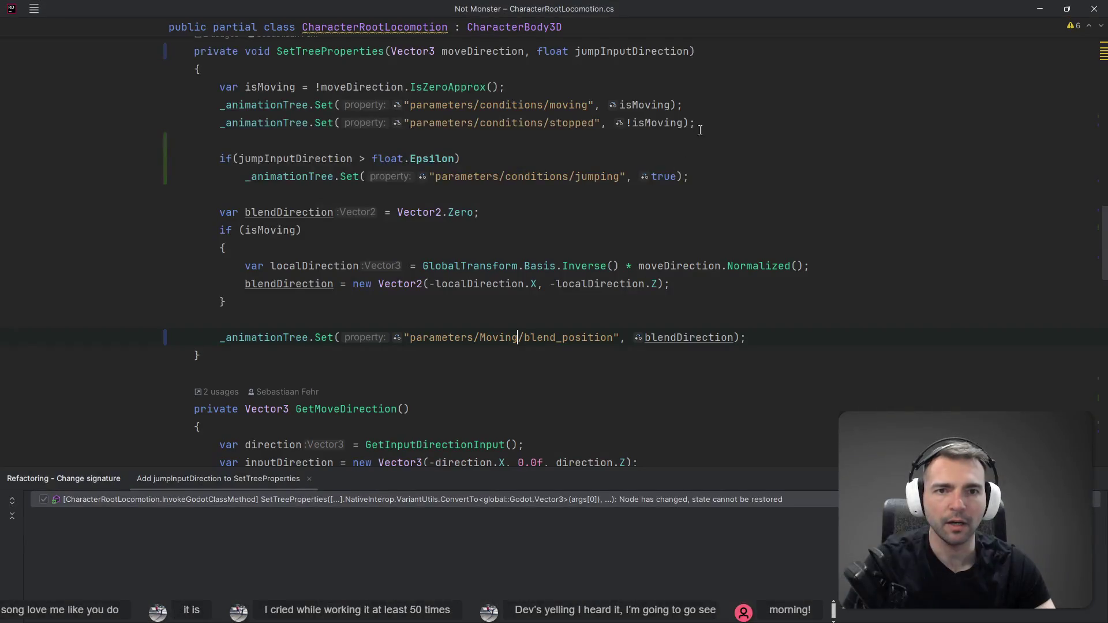
pyautogui.hotkey('alt', 'Tab')
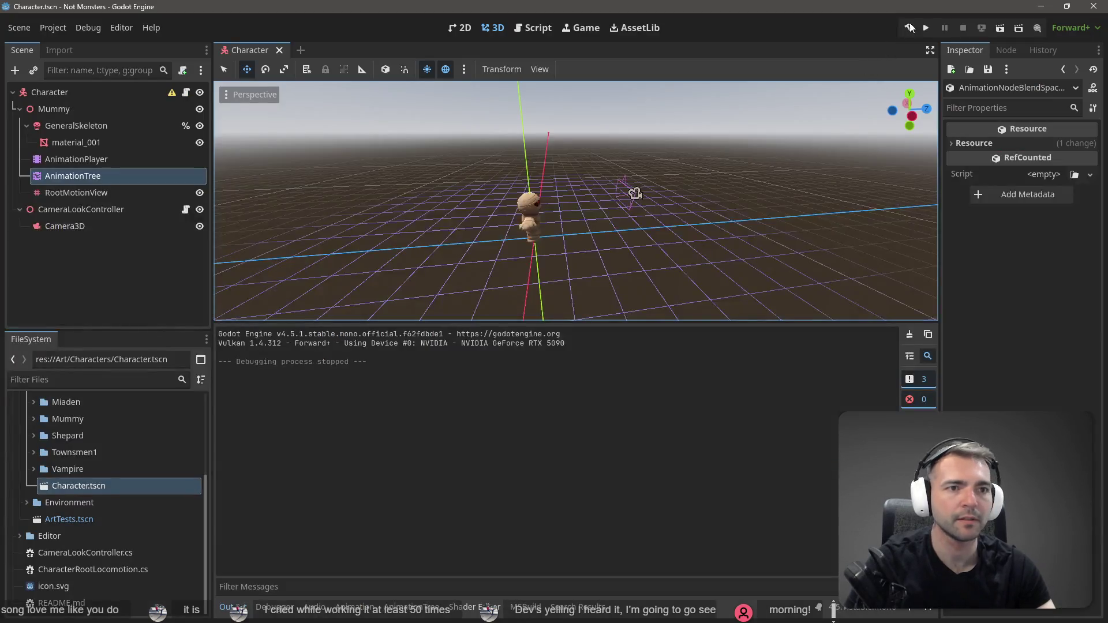
# Rebuild the C# project, run the game to test the Moving path, then stop it.
pyautogui.click(906, 29)
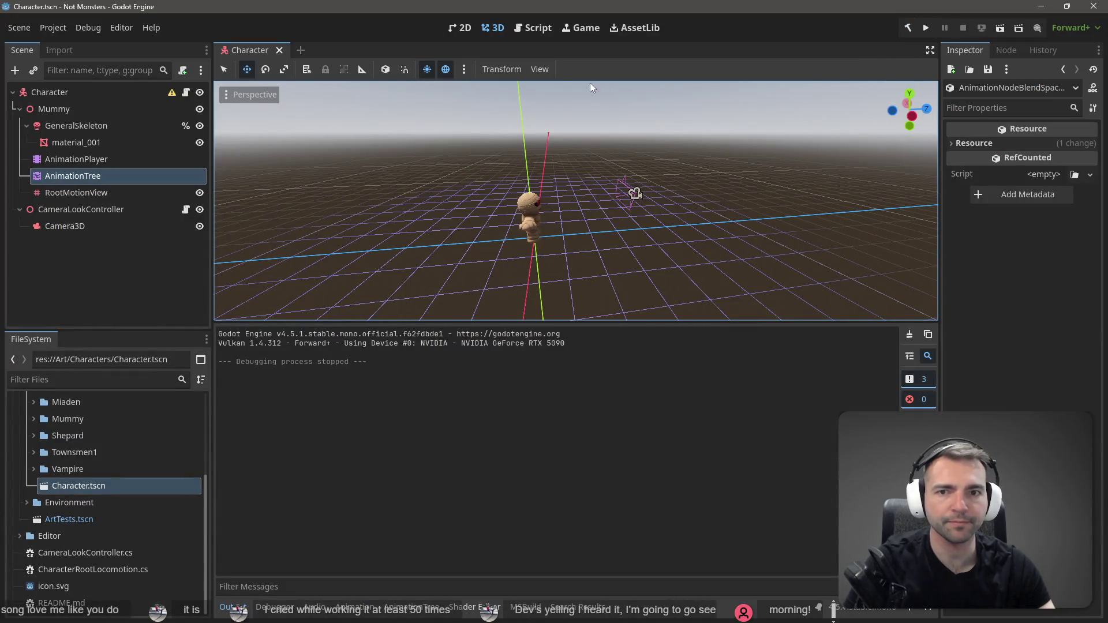
pyautogui.press('F5')
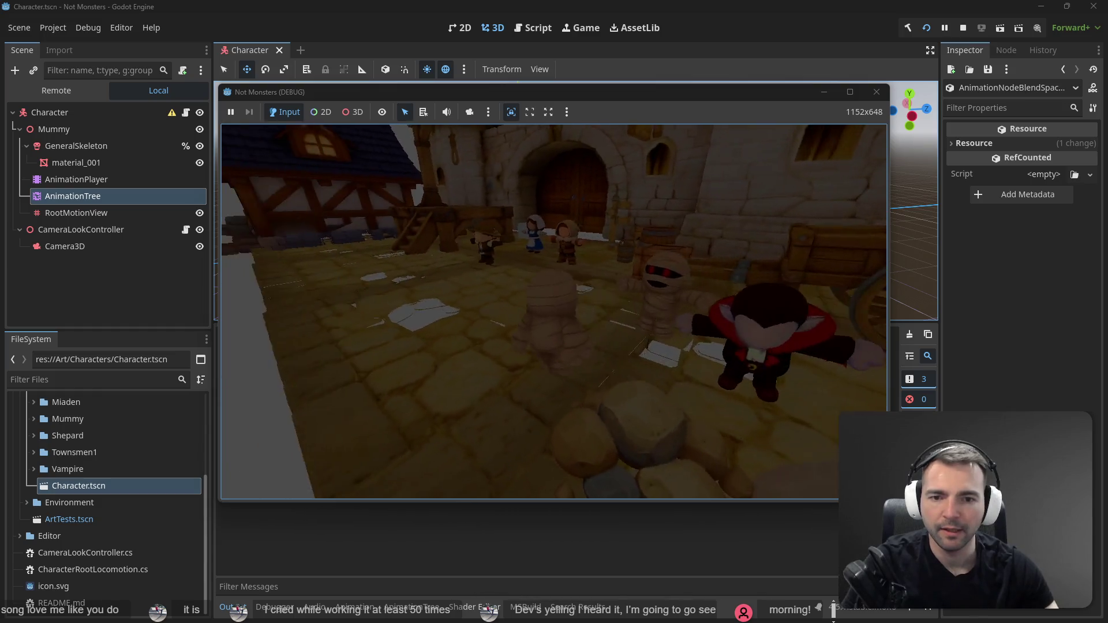
pyautogui.press('F8')
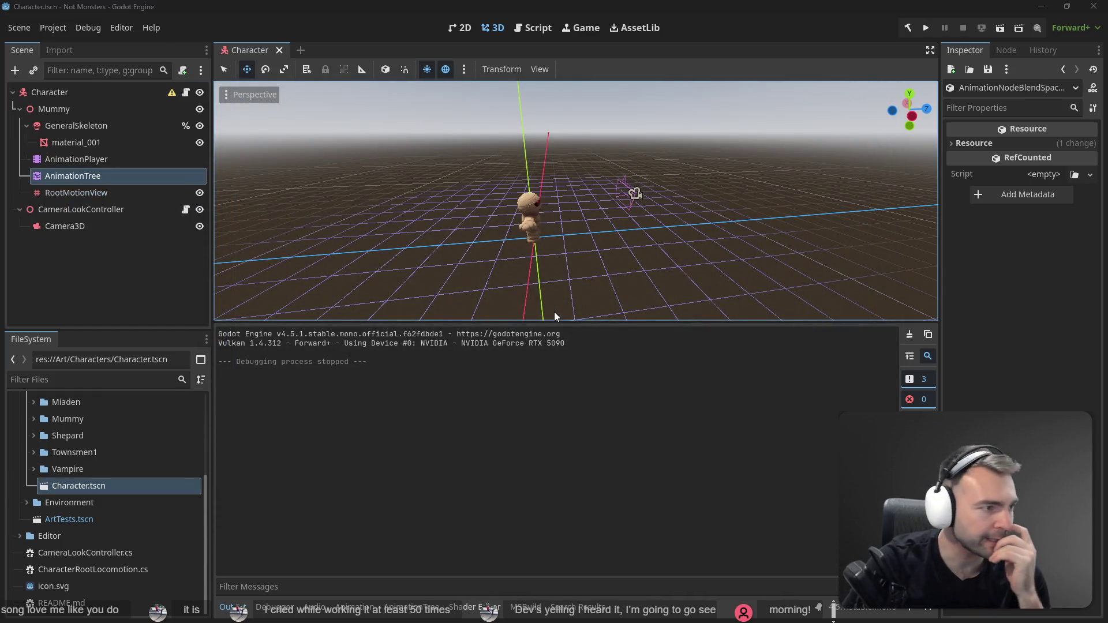
pyautogui.hotkey('alt', 'Tab')
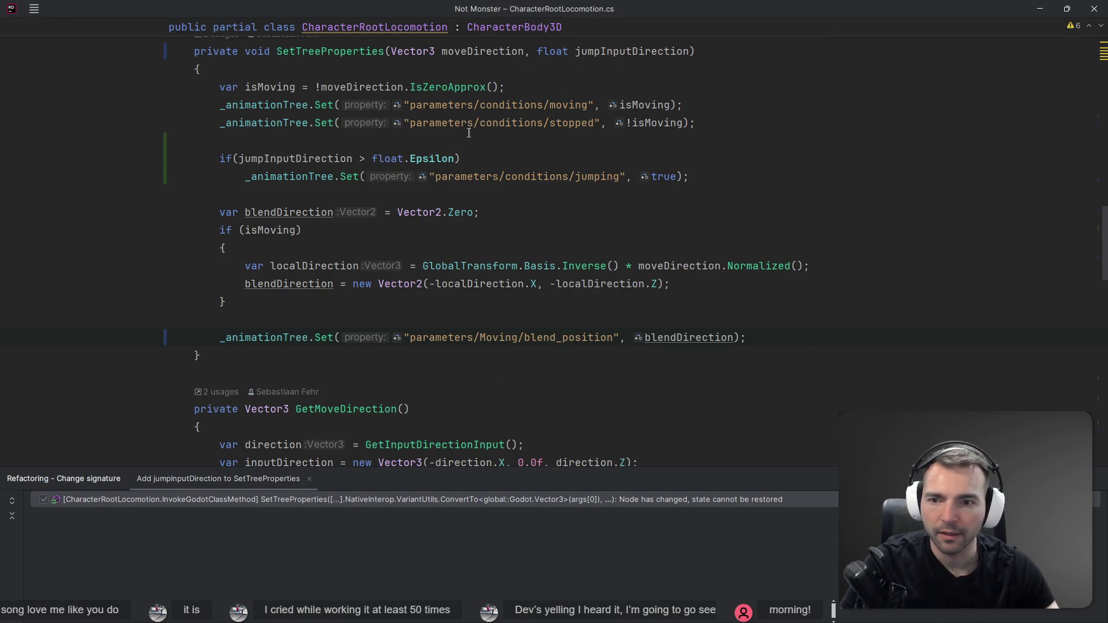
# Select the whole _animationTree.Set blend_position line in CharacterRootLocomotion.cs.
pyautogui.click(269, 337)
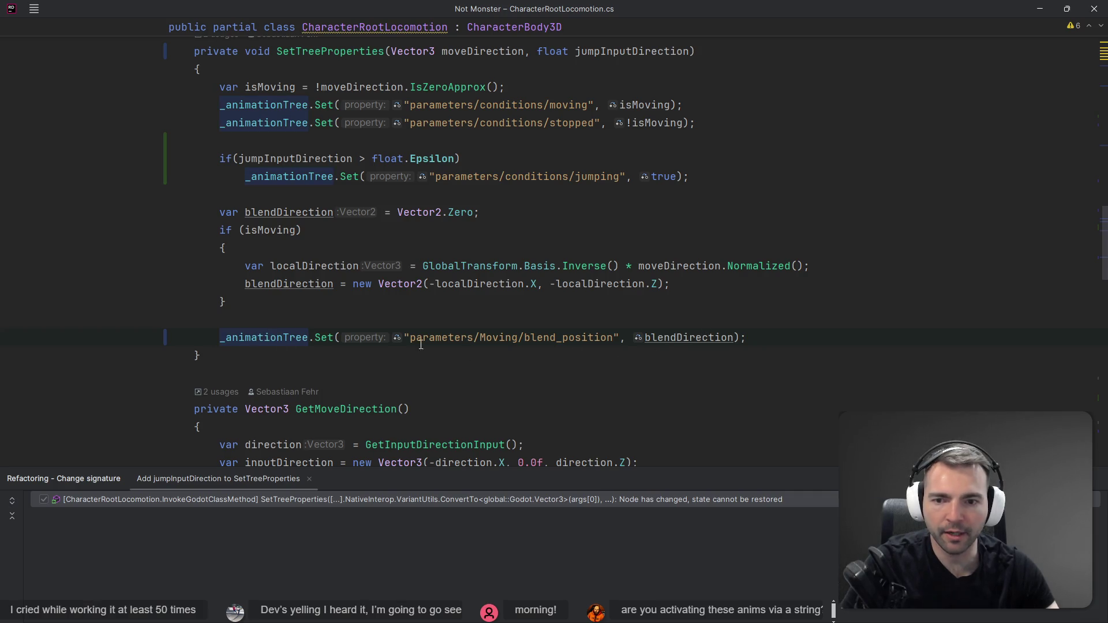
pyautogui.moveTo(829, 343)
pyautogui.mouseDown()
pyautogui.moveTo(56, 319)
pyautogui.moveTo(0, 345)
pyautogui.mouseUp()
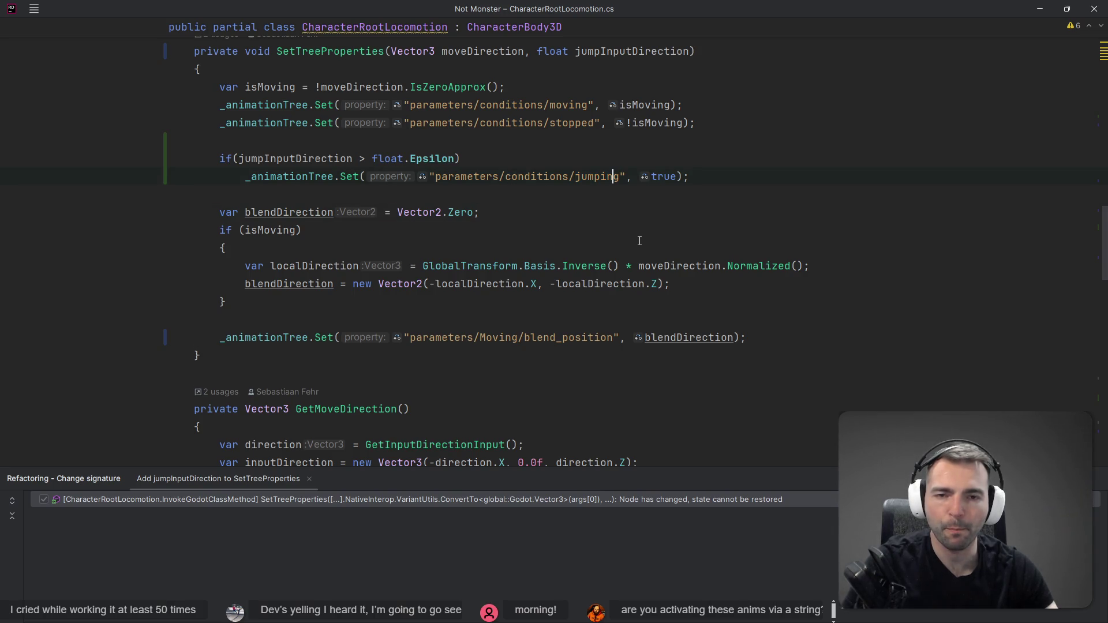
pyautogui.hotkey('alt', 'Tab')
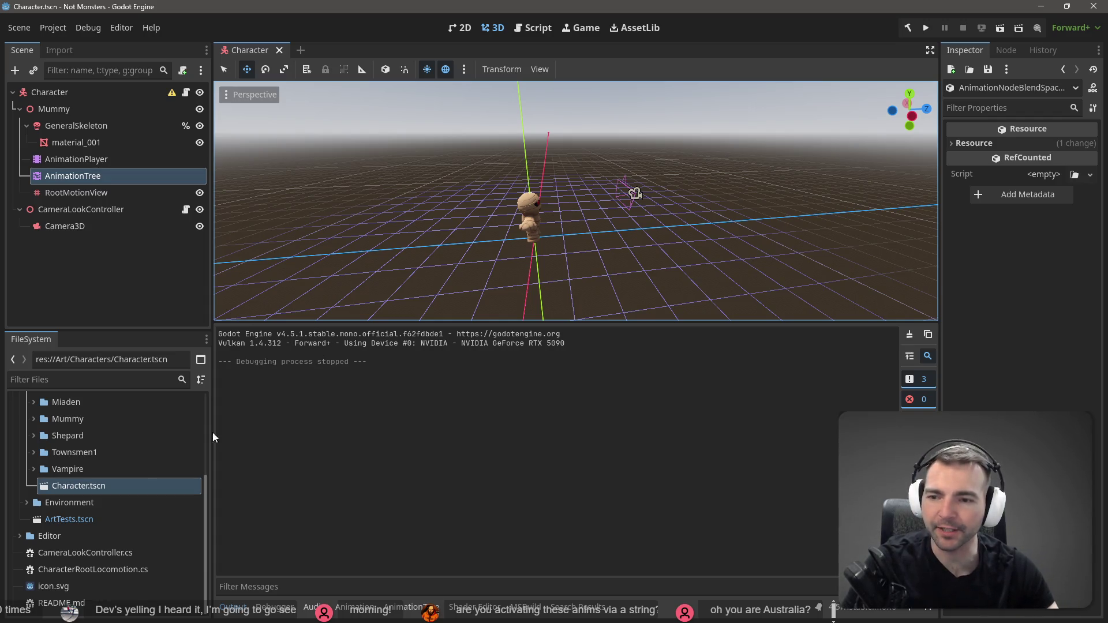
# Select the AnimationTree node to show its Start, Idle, Moving and End state graph.
pyautogui.click(105, 189)
pyautogui.click(111, 171)
pyautogui.click(112, 164)
pyautogui.click(113, 172)
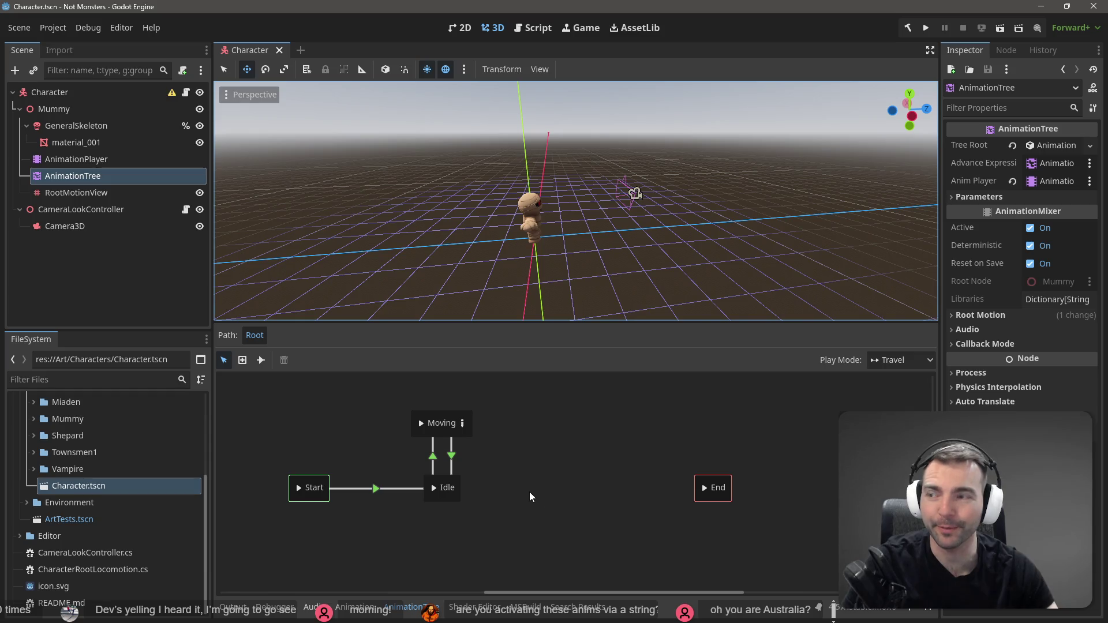
pyautogui.click(562, 495)
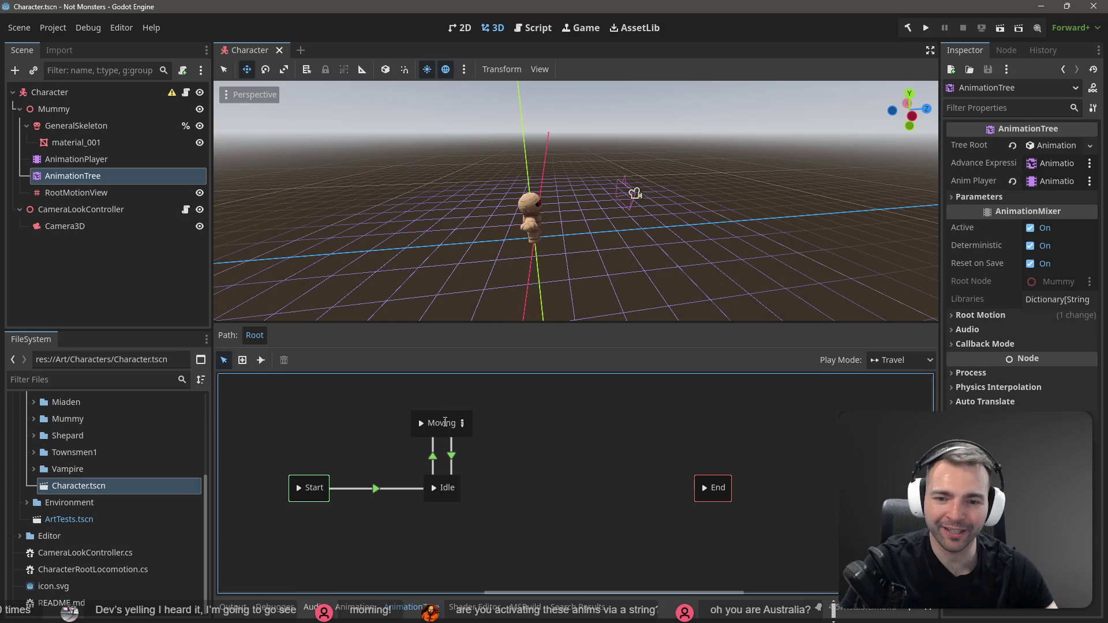
pyautogui.rightClick(545, 434)
# Add an Armature|jump animation state named Jump, aligned with Moving.
pyautogui.moveTo(576, 441)
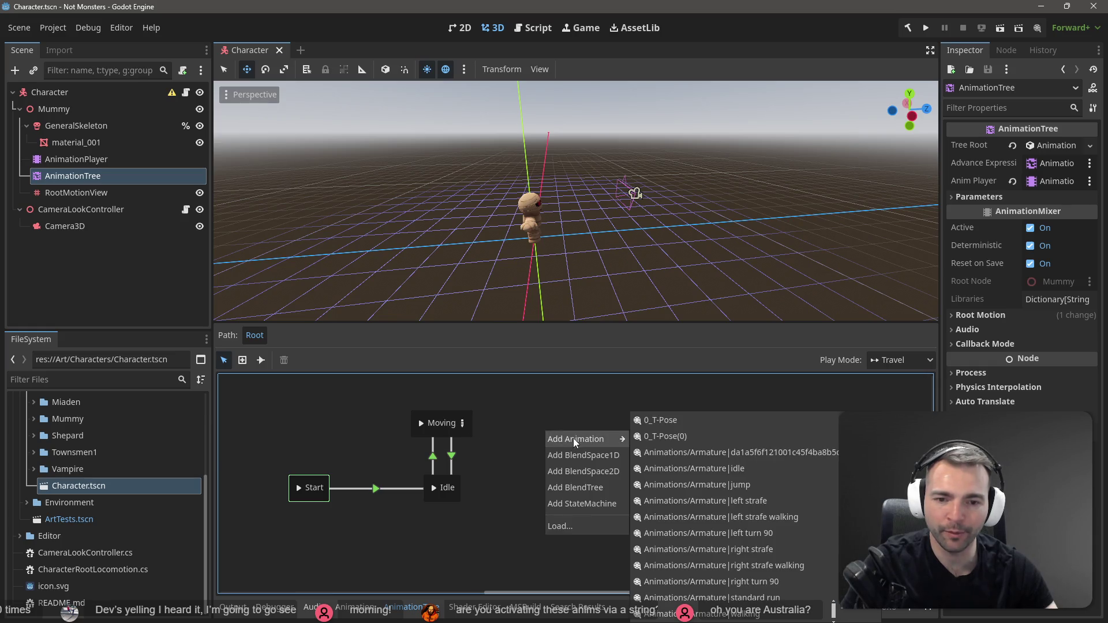
pyautogui.click(767, 486)
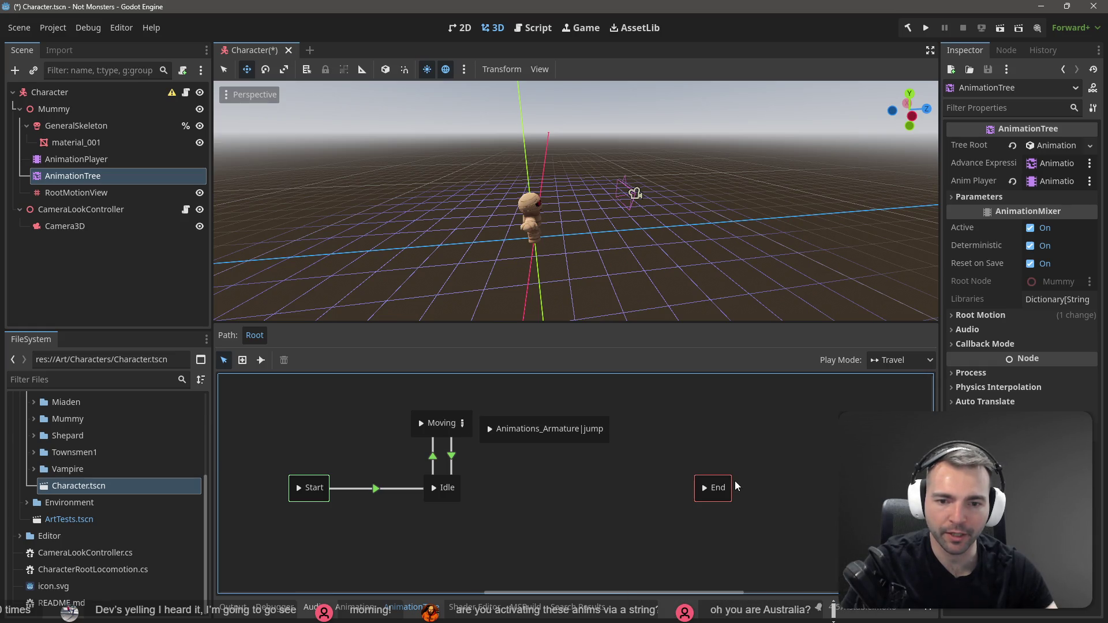
pyautogui.doubleClick(595, 438)
pyautogui.write('Ju')
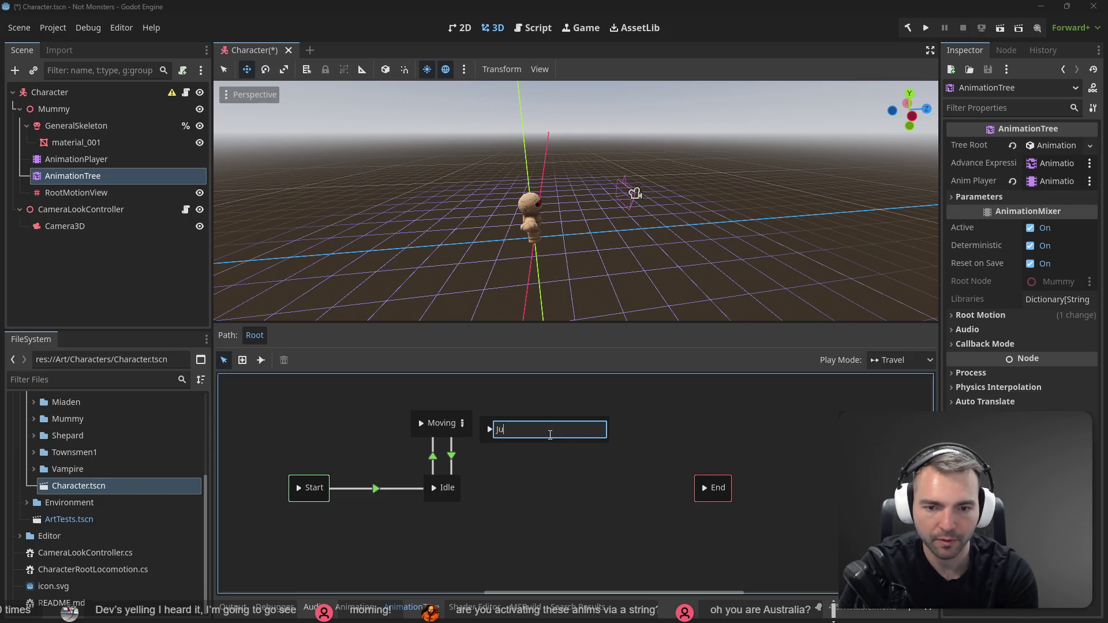
pyautogui.write('mp')
pyautogui.press('Return')
pyautogui.moveTo(556, 419); pyautogui.dragTo(556, 414)
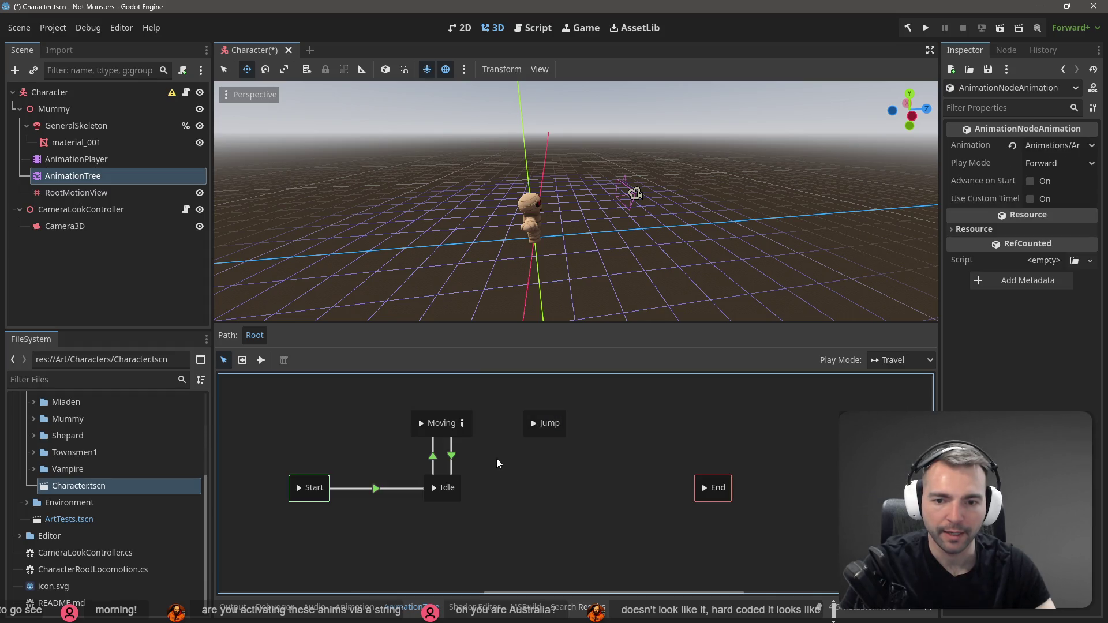
# Connect Moving to Jump with an Auto transition on condition 'jumping', then run the game.
pyautogui.click(261, 360)
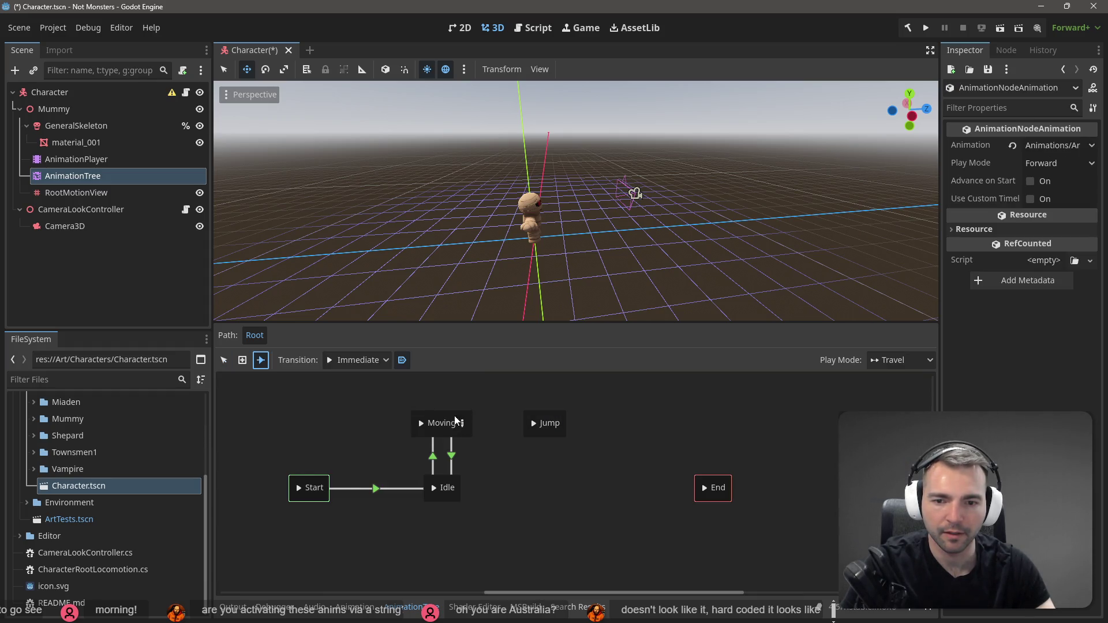
pyautogui.moveTo(452, 419); pyautogui.dragTo(557, 422)
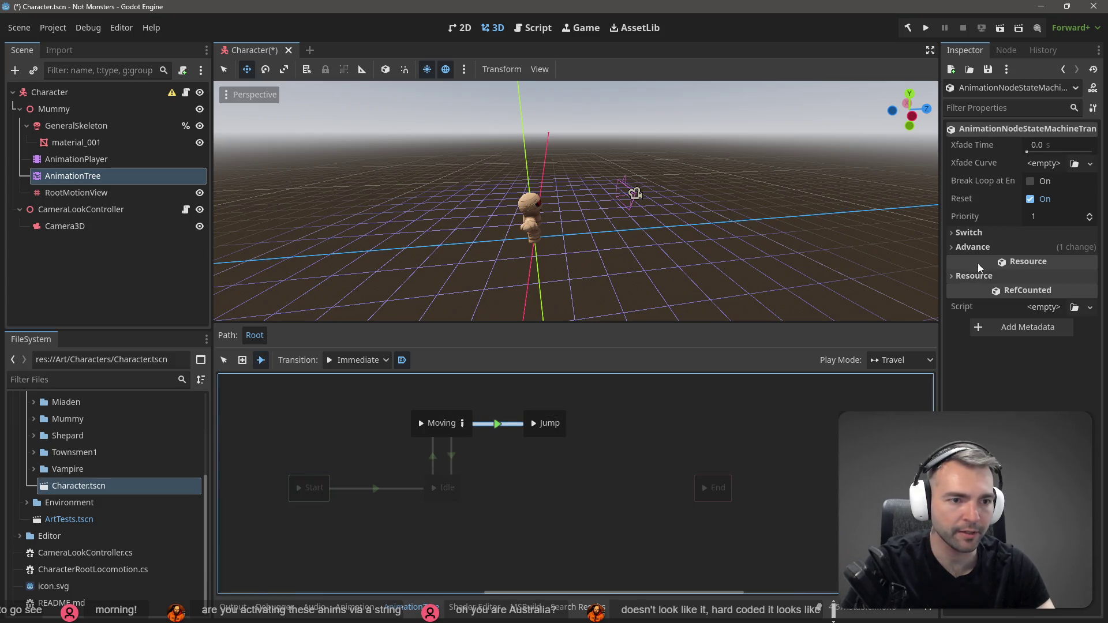
pyautogui.click(973, 247)
pyautogui.click(1068, 283)
pyautogui.write('jumping')
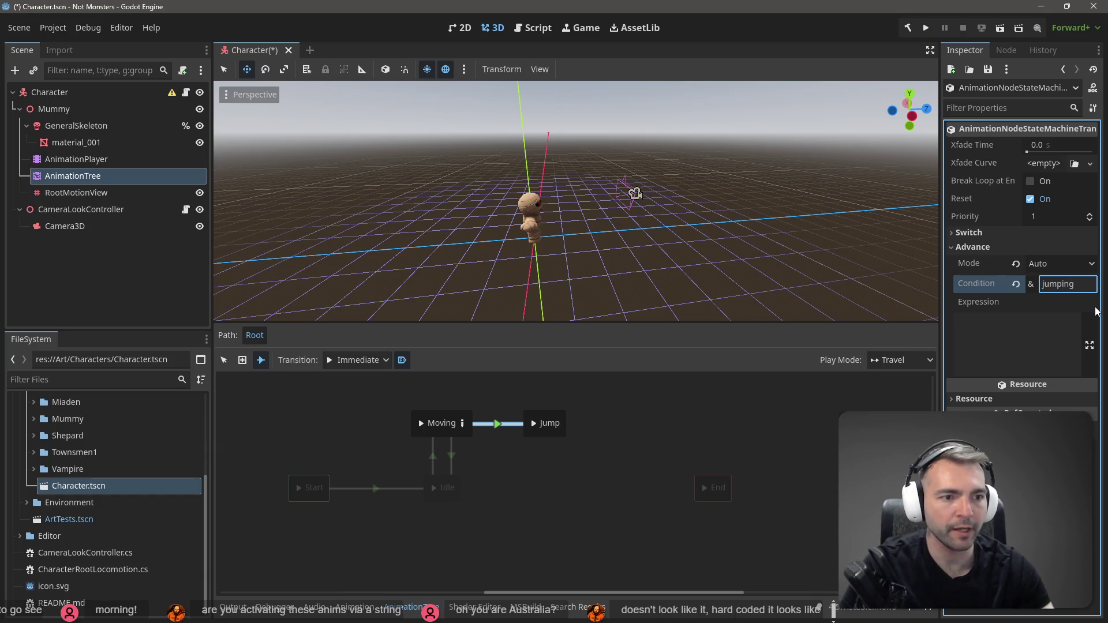
pyautogui.click(1091, 263)
pyautogui.click(1092, 265)
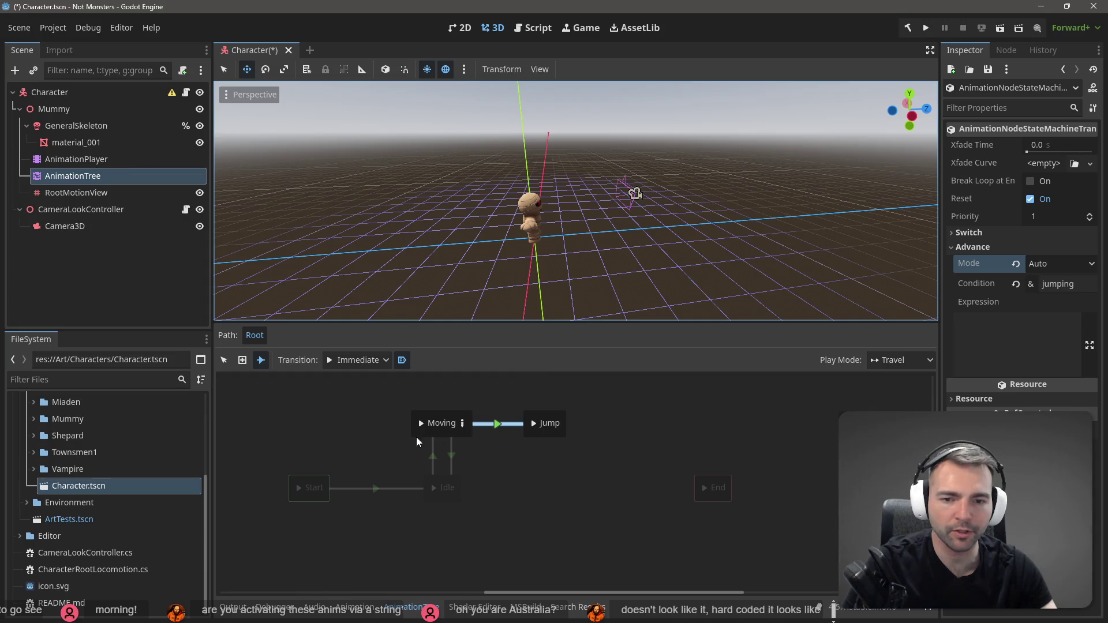
pyautogui.press('F5')
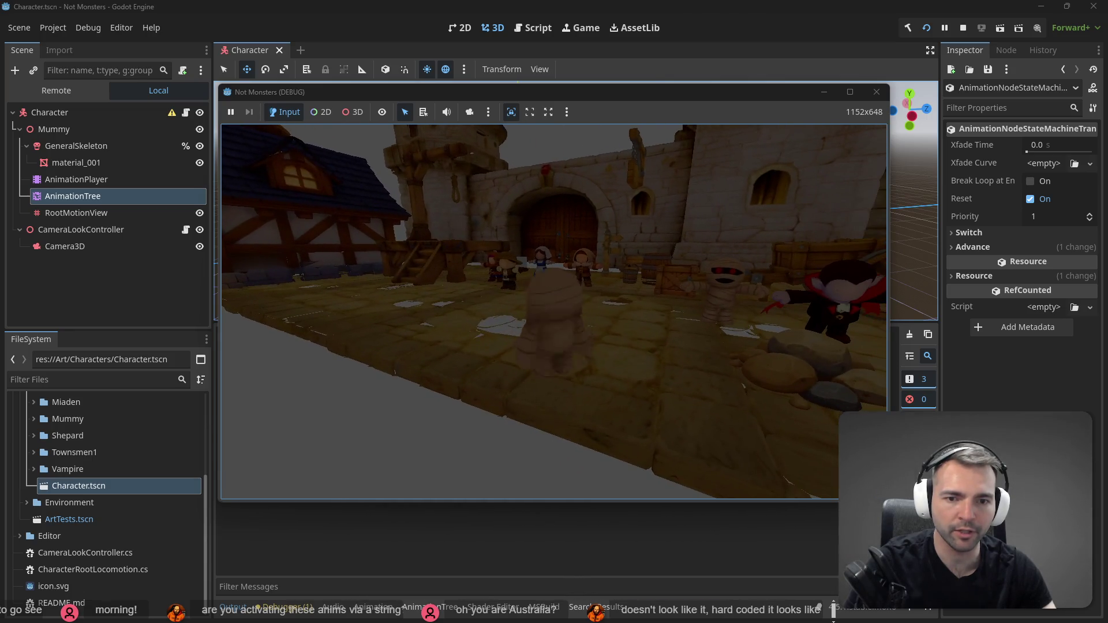
# Stop the running game and return to CharacterRootLocomotion.cs in the code editor.
pyautogui.press('F8')
pyautogui.hotkey('alt', 'Tab')
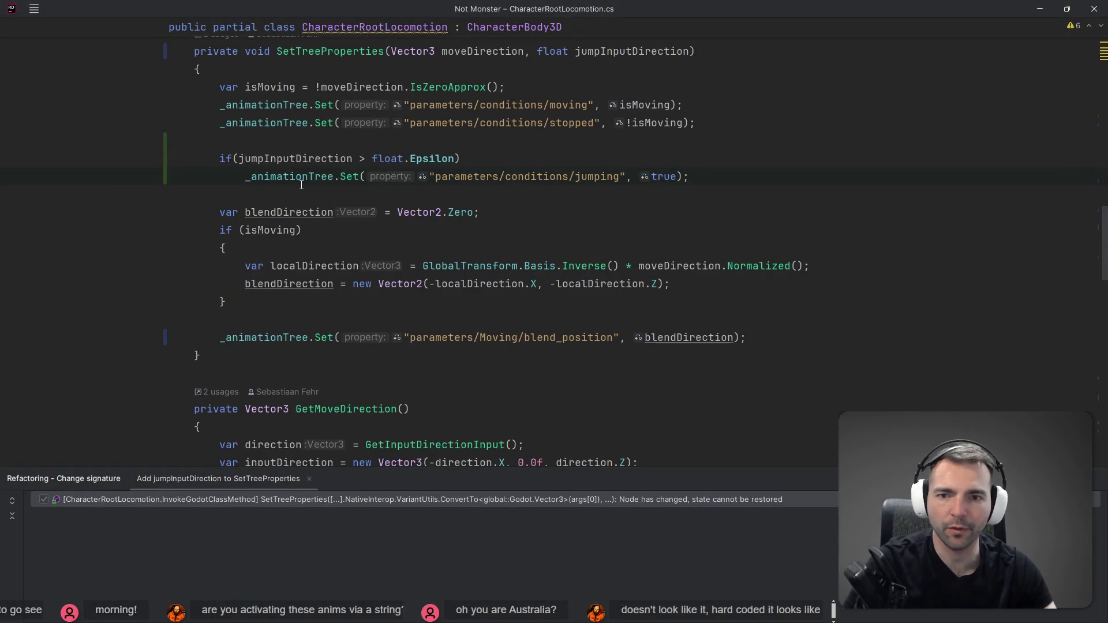
# Wrap the jumping Set line in a block and declare isJumping = jumpInputDirection > float.Epsilon.
pyautogui.doubleClick(666, 176)
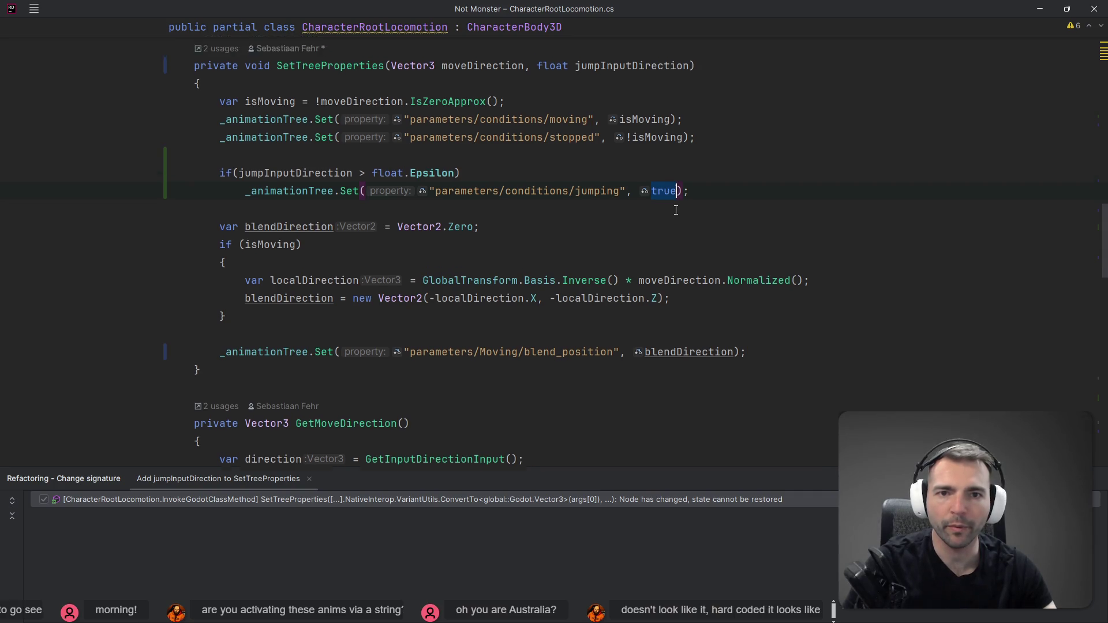
pyautogui.scroll(1, 666, 198)
pyautogui.hotkey('ctrl', 'z')
pyautogui.click(687, 225)
pyautogui.press('Down')
pyautogui.press('Home')
pyautogui.write('{')
pyautogui.press('Return')
pyautogui.write('var isJu')
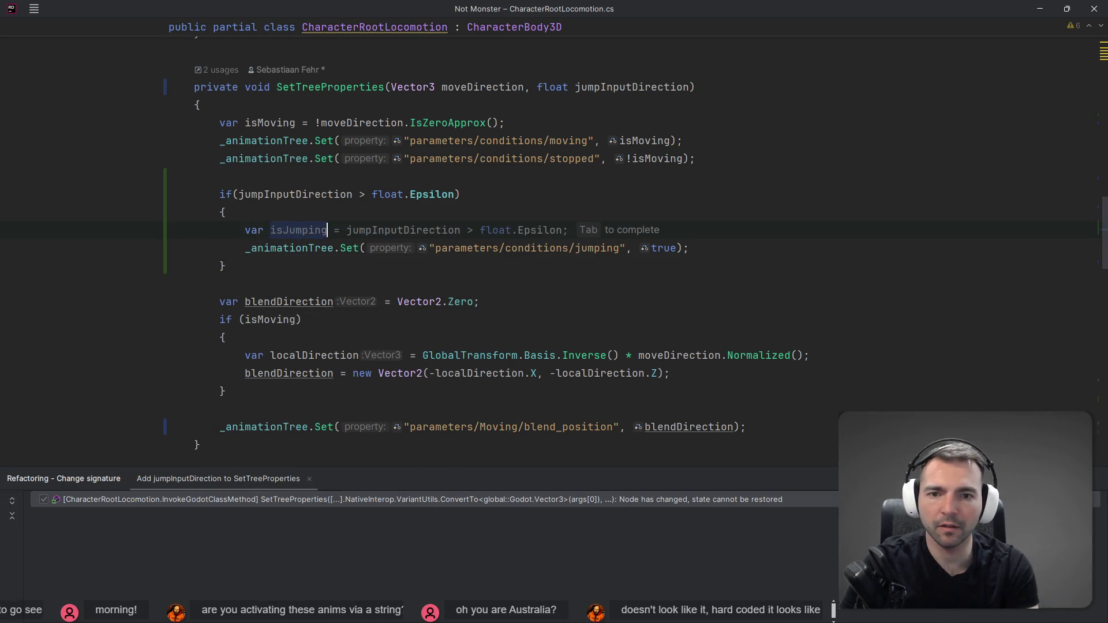
pyautogui.press('Tab')
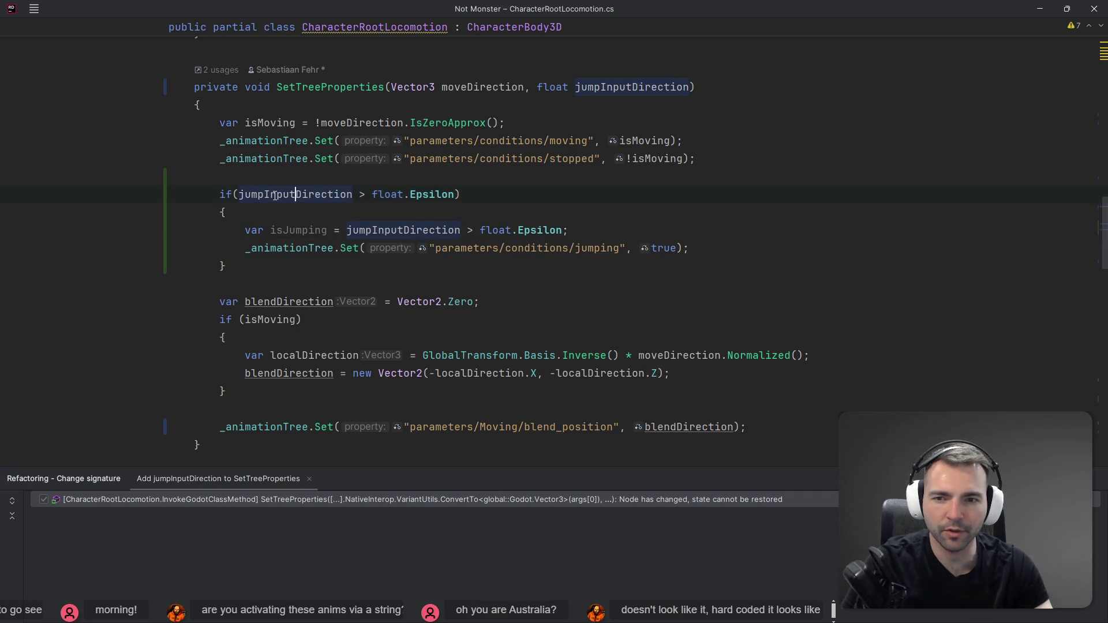
# Pass isJumping instead of the hard-coded true to the jumping condition's Set call.
pyautogui.doubleClick(288, 230)
pyautogui.hotkey('ctrl', 'c')
pyautogui.doubleClick(664, 248)
pyautogui.hotkey('ctrl', 'v')
pyautogui.click(385, 230)
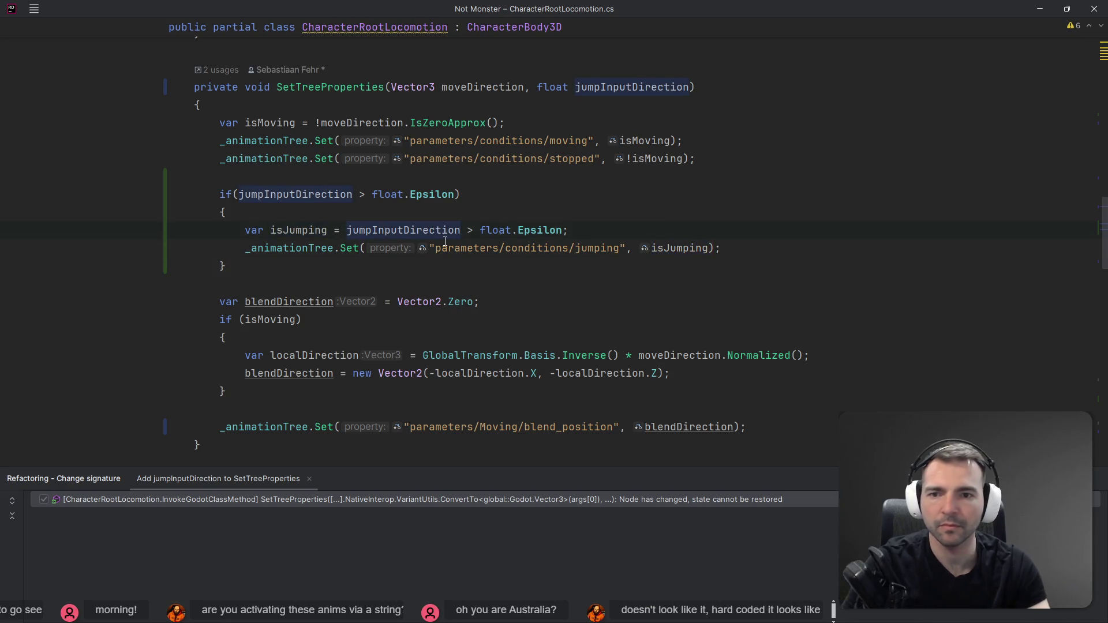
pyautogui.hotkey('ctrl', 'x')
pyautogui.hotkey('ctrl', 'v')
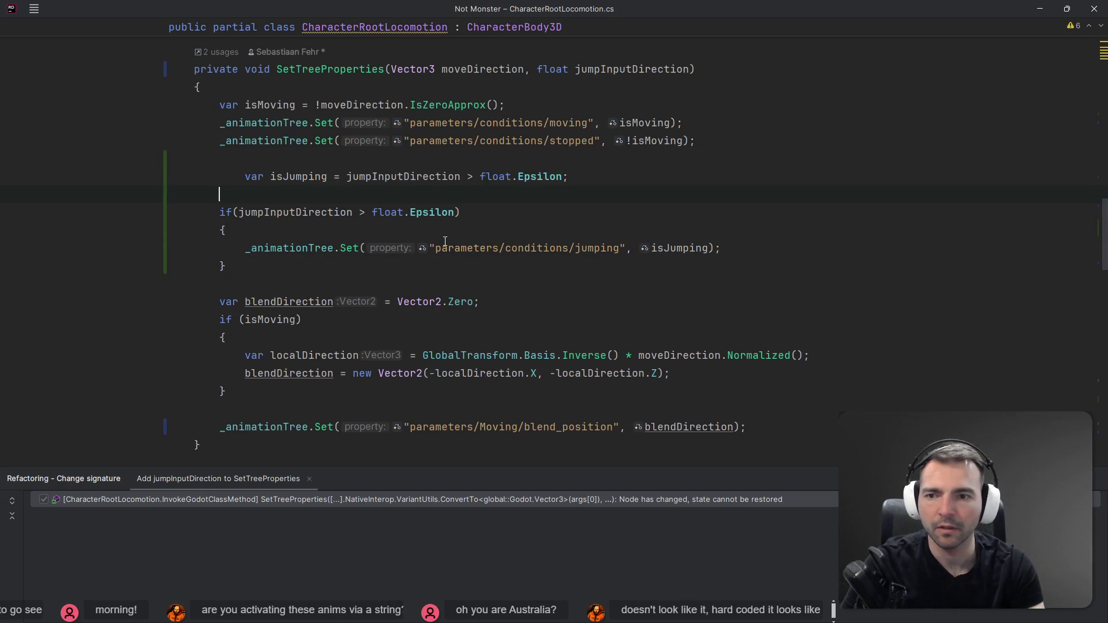
pyautogui.press('Down')
pyautogui.press('BackSpace')
pyautogui.press('BackSpace')
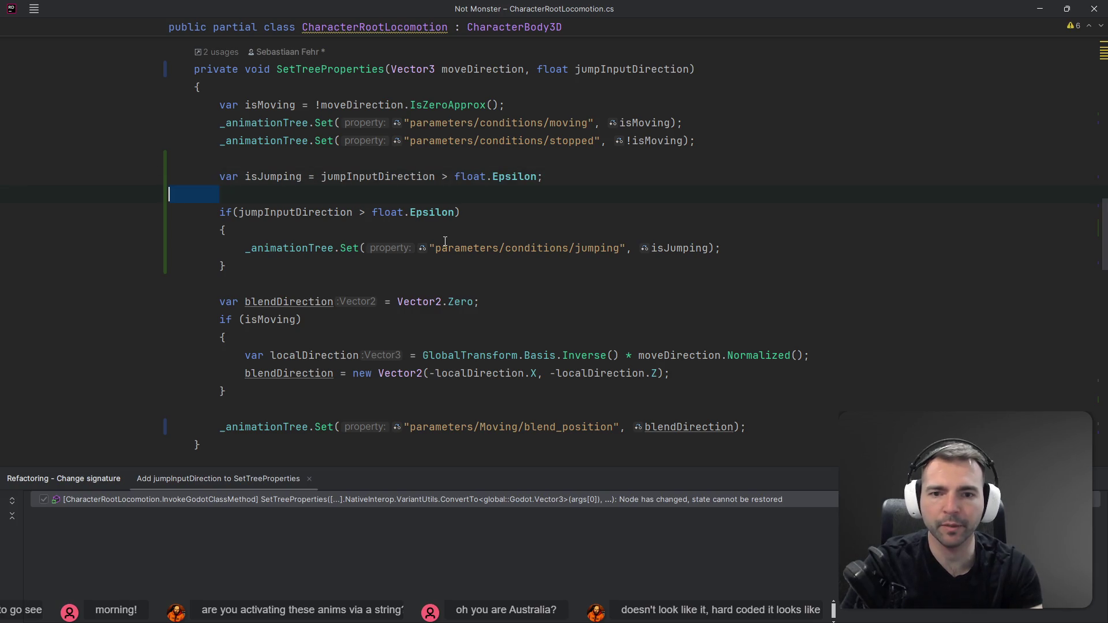
# Move the isJumping declaration and the parameters/conditions/jumping Set call out of the if block.
pyautogui.click(543, 230)
pyautogui.hotkey('shift', 'Home')
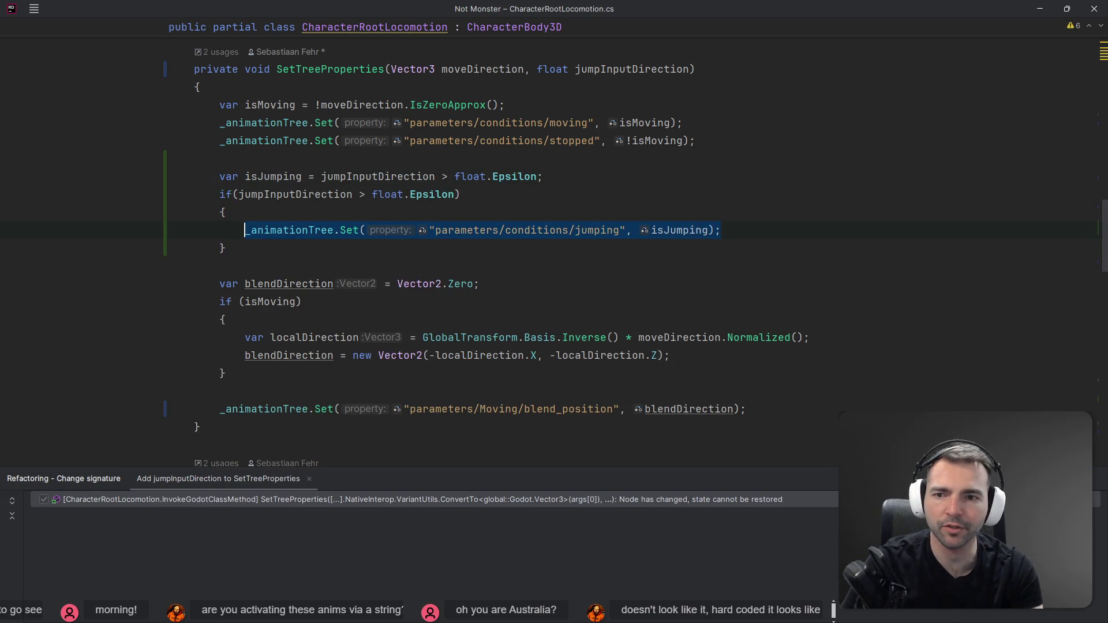
pyautogui.hotkey('ctrl', 'x')
pyautogui.press('Up')
pyautogui.press('Up')
pyautogui.press('Up')
pyautogui.hotkey('ctrl', 'v')
pyautogui.press('Down')
pyautogui.hotkey('ctrl', 'x')
pyautogui.press('Up')
pyautogui.hotkey('ctrl', 'alt', 'Return')
pyautogui.hotkey('ctrl', 'v')
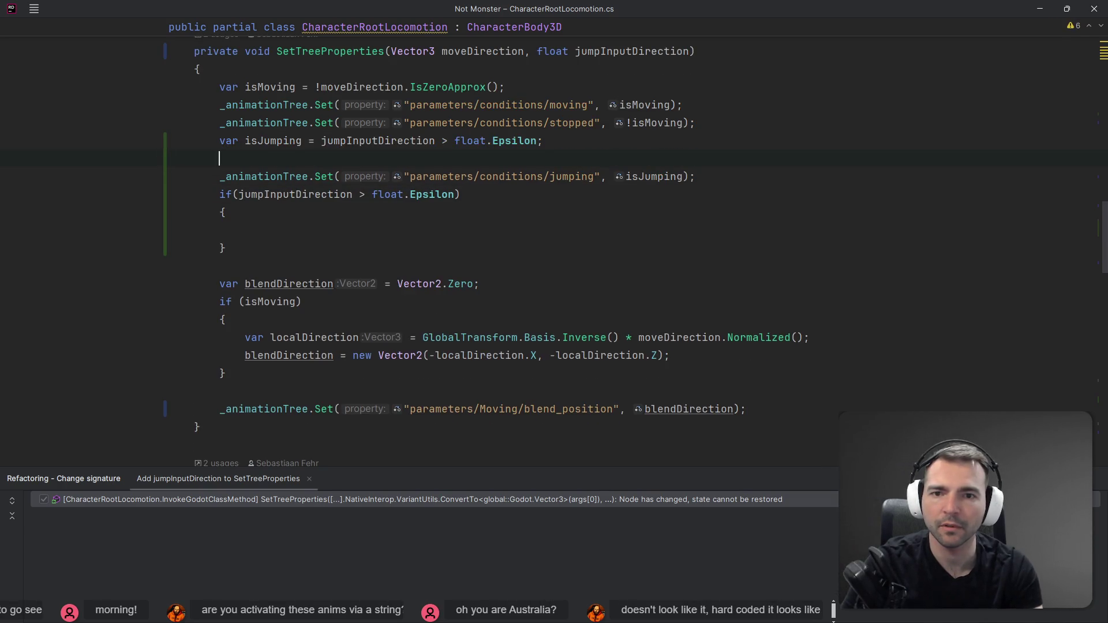
pyautogui.press('BackSpace')
pyautogui.press('Down')
pyautogui.press('Down')
# Delete the now-empty if block and tidy the blank line above isJumping.
pyautogui.press('Home')
pyautogui.hotkey('shift', 'Down')
pyautogui.hotkey('shift', 'Down')
pyautogui.hotkey('shift', 'Down')
pyautogui.hotkey('shift', 'End')
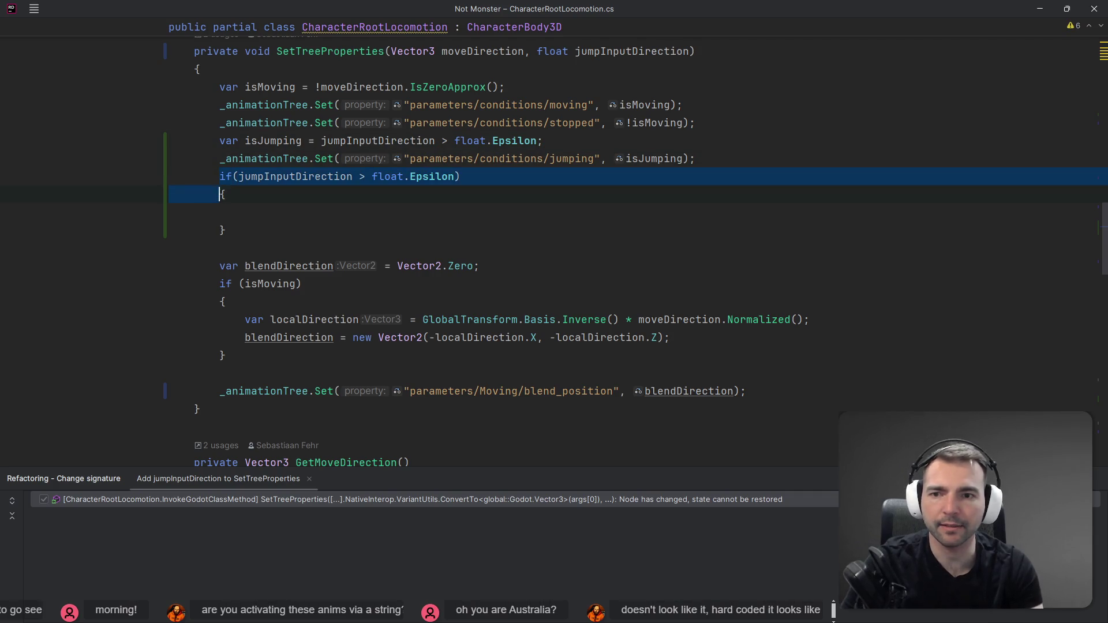
pyautogui.press('Delete')
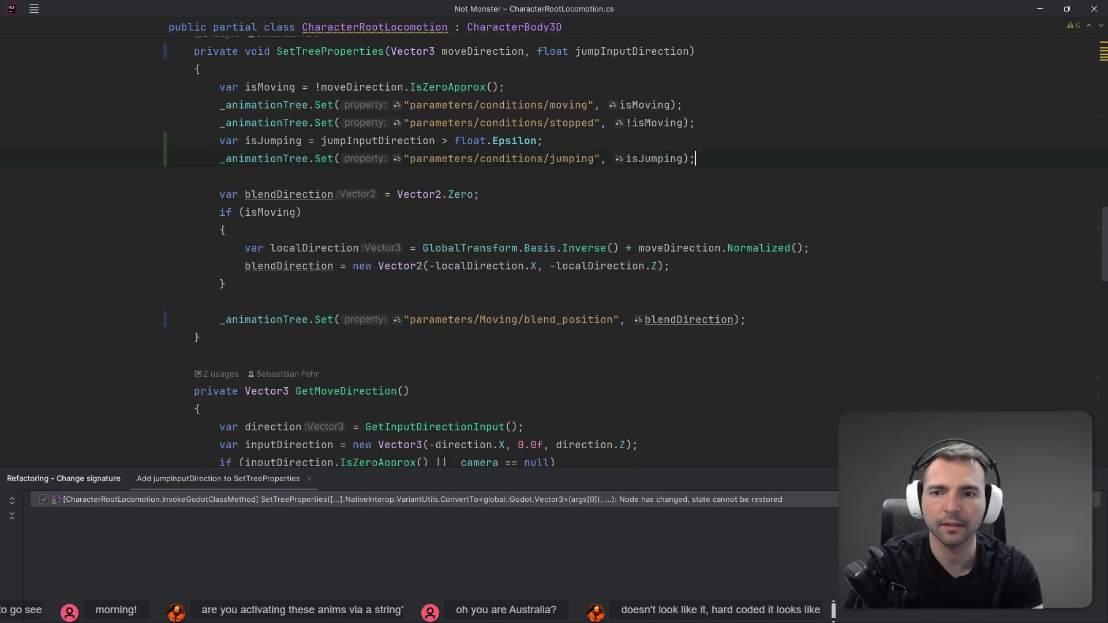
pyautogui.hotkey('ctrl', 'shift', 'alt', 'Up')
pyautogui.hotkey('ctrl', 'shift', 'alt', 'Up')
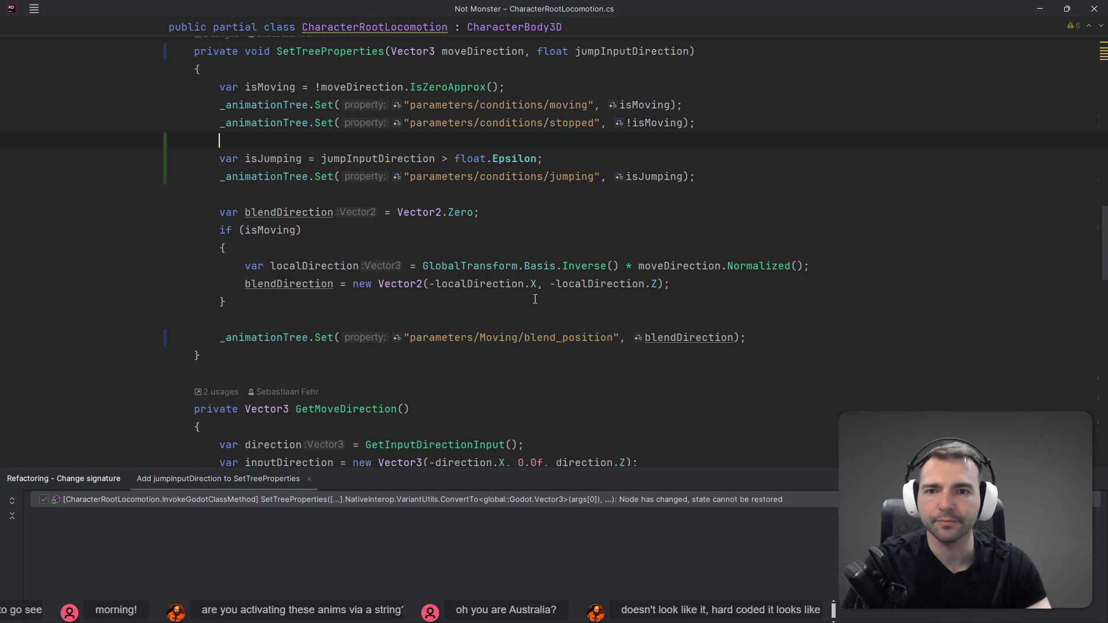
# Review where isJumping and jumpInputDirection are used, then return to the Godot editor.
pyautogui.scroll(1, 738, 241)
pyautogui.click(674, 232)
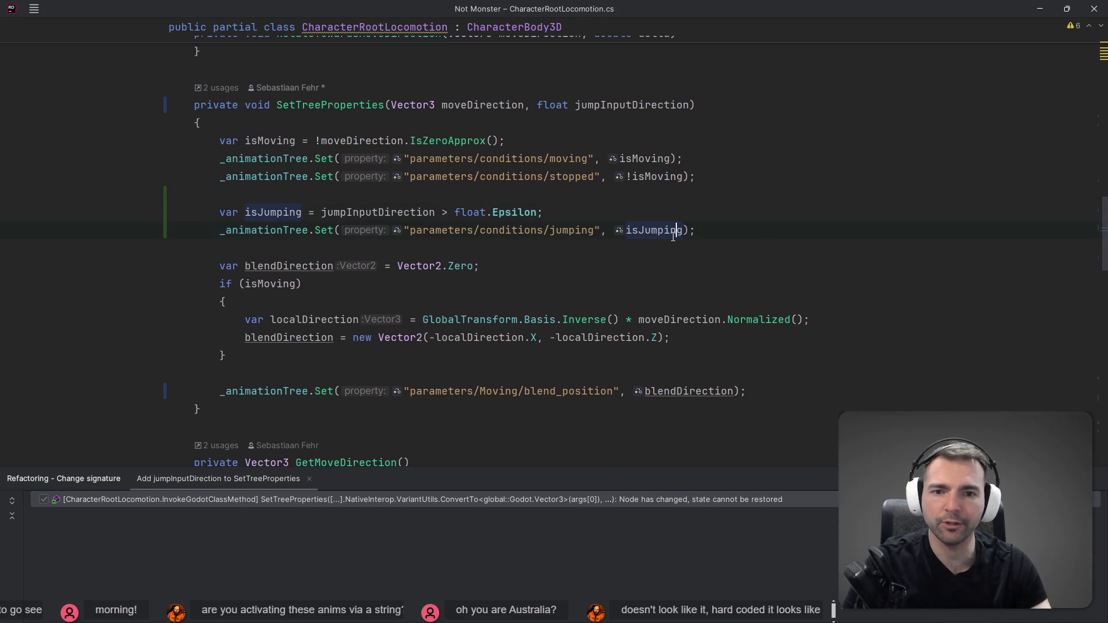
pyautogui.click(353, 200)
pyautogui.click(395, 216)
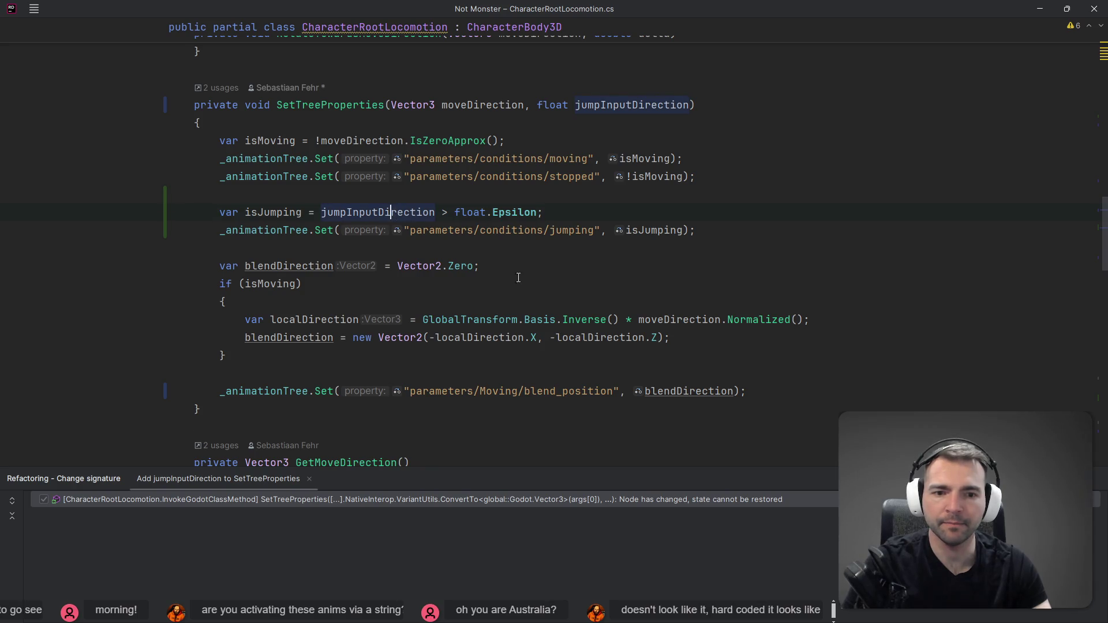
pyautogui.scroll(-20, 273, 223)
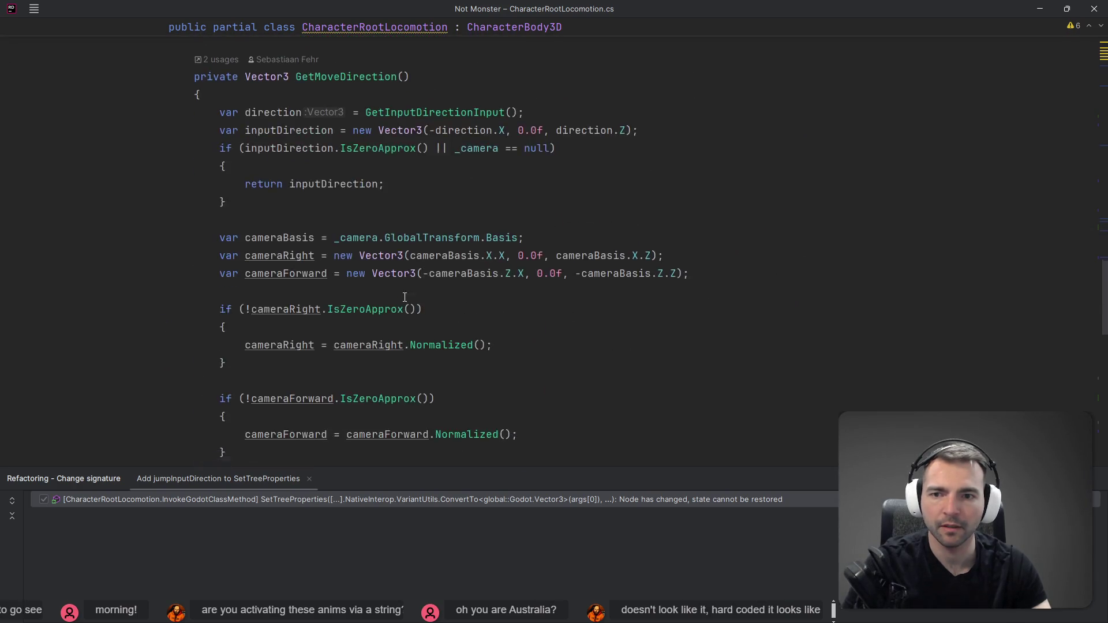
pyautogui.scroll(-3, 463, 349)
pyautogui.scroll(15, 484, 340)
pyautogui.scroll(3, 487, 336)
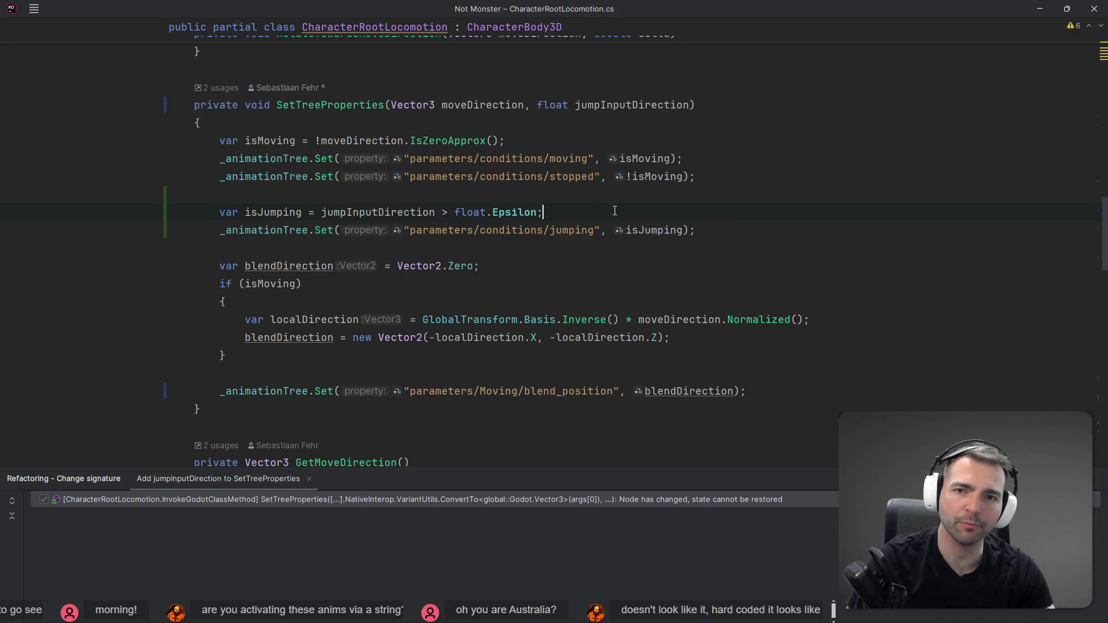
pyautogui.hotkey('alt', 'Tab')
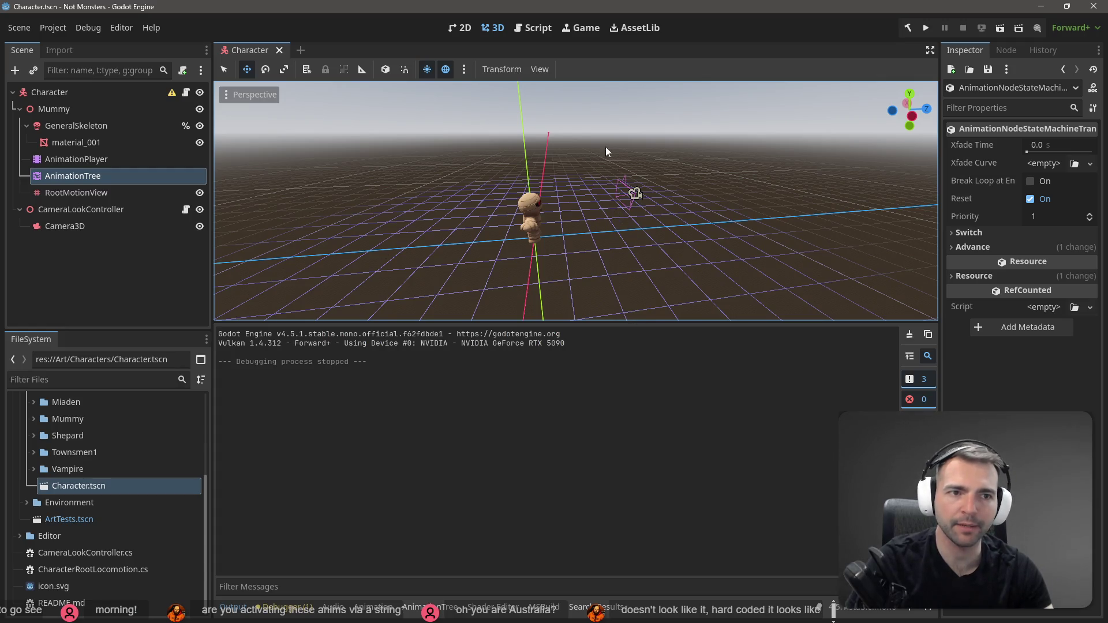
# Play-test jumping with F5, stop with F8, and select the AnimationTree node to show its state machine.
pyautogui.press('F5')
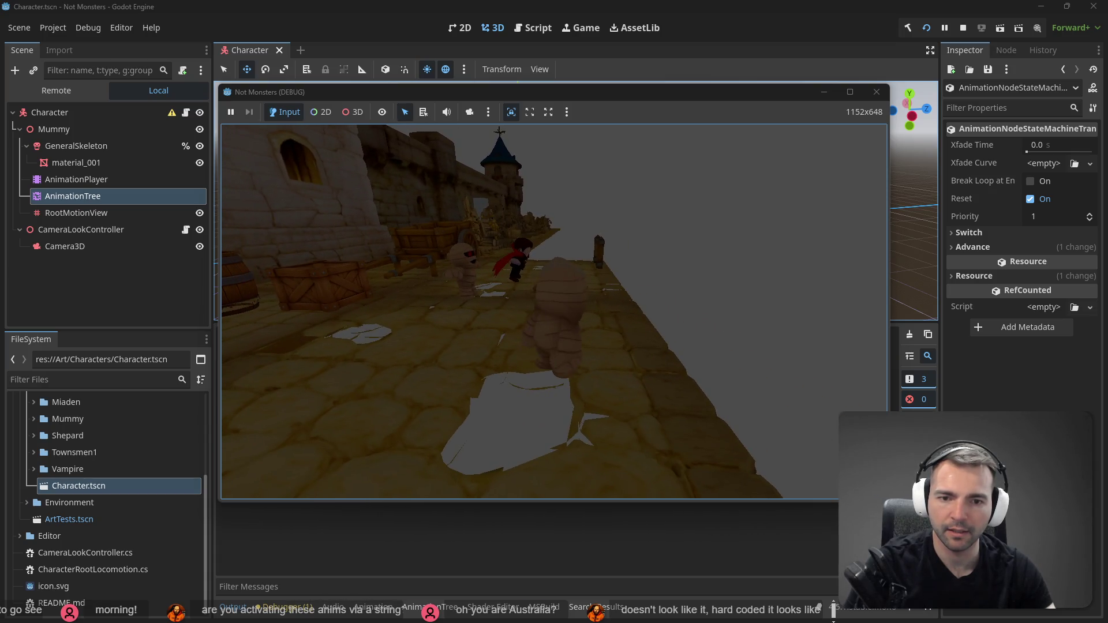
pyautogui.press('F8')
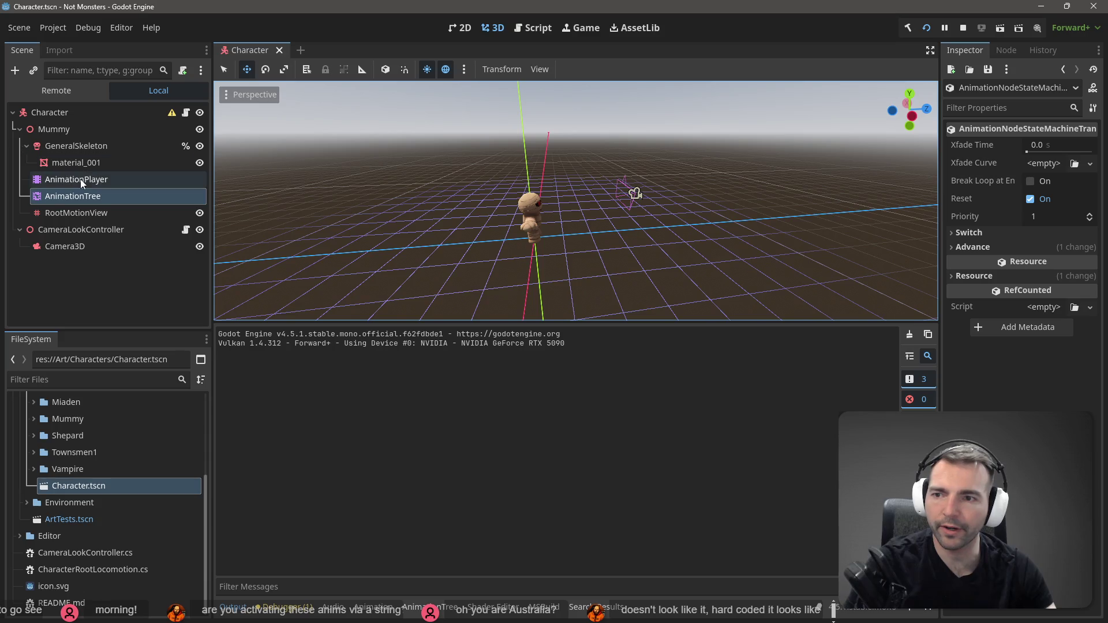
pyautogui.click(81, 179)
pyautogui.click(83, 210)
pyautogui.click(85, 198)
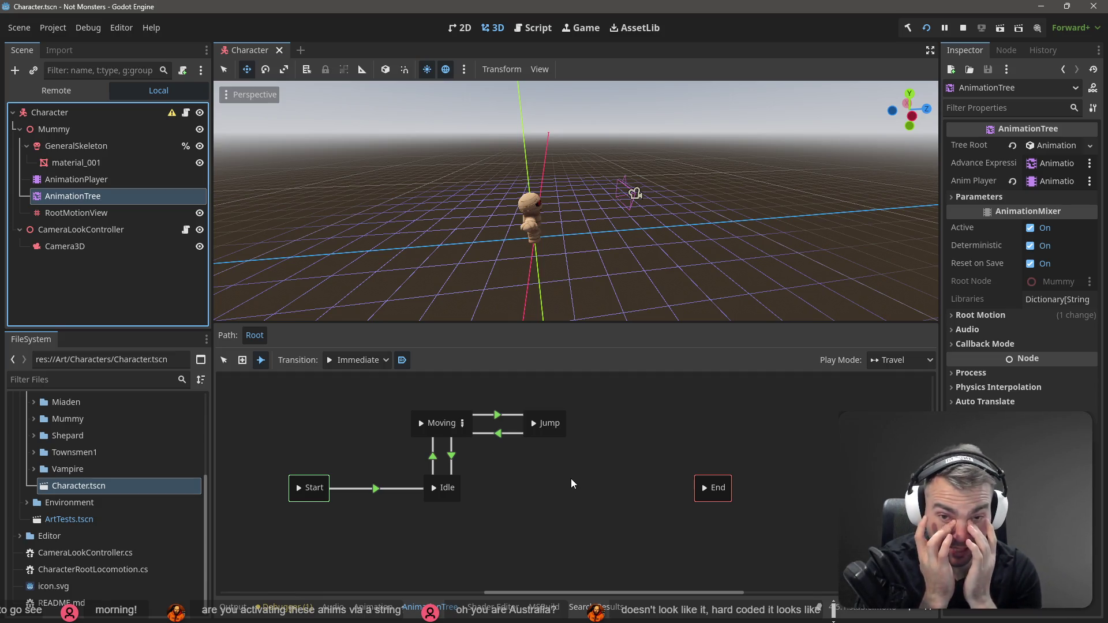
# Dismiss the add-node menus and switch the state machine graph to node selection mode.
pyautogui.click(530, 428)
pyautogui.rightClick(529, 426)
pyautogui.press('Escape')
pyautogui.rightClick(548, 414)
pyautogui.press('Escape')
pyautogui.rightClick(539, 429)
pyautogui.press('Escape')
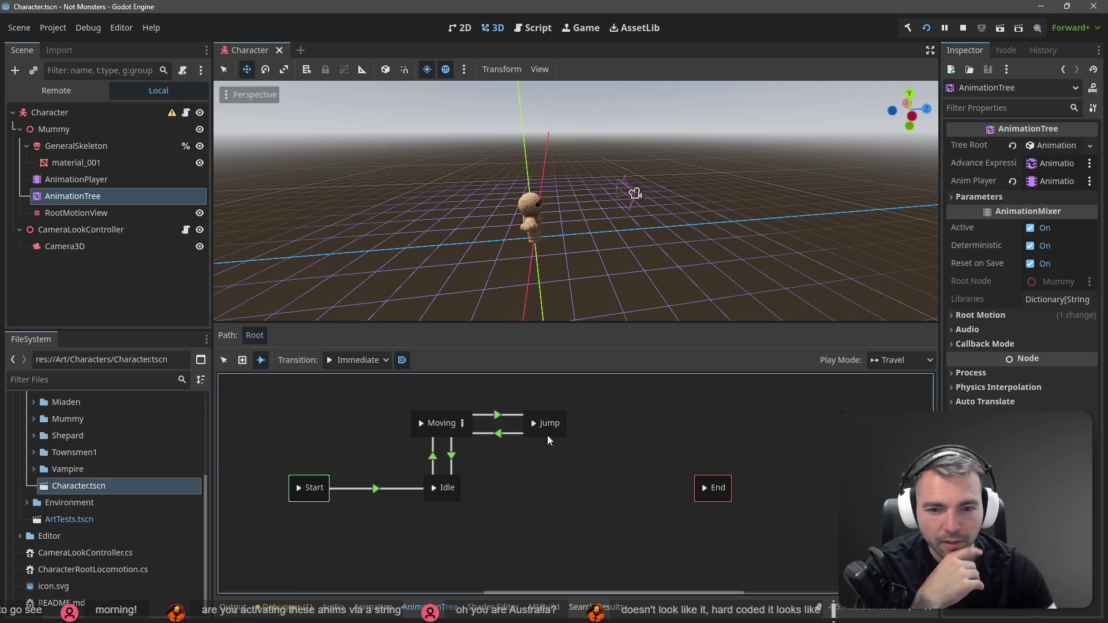
pyautogui.click(225, 359)
# Preview travelling back and forth between the Idle and Jump states.
pyautogui.click(563, 430)
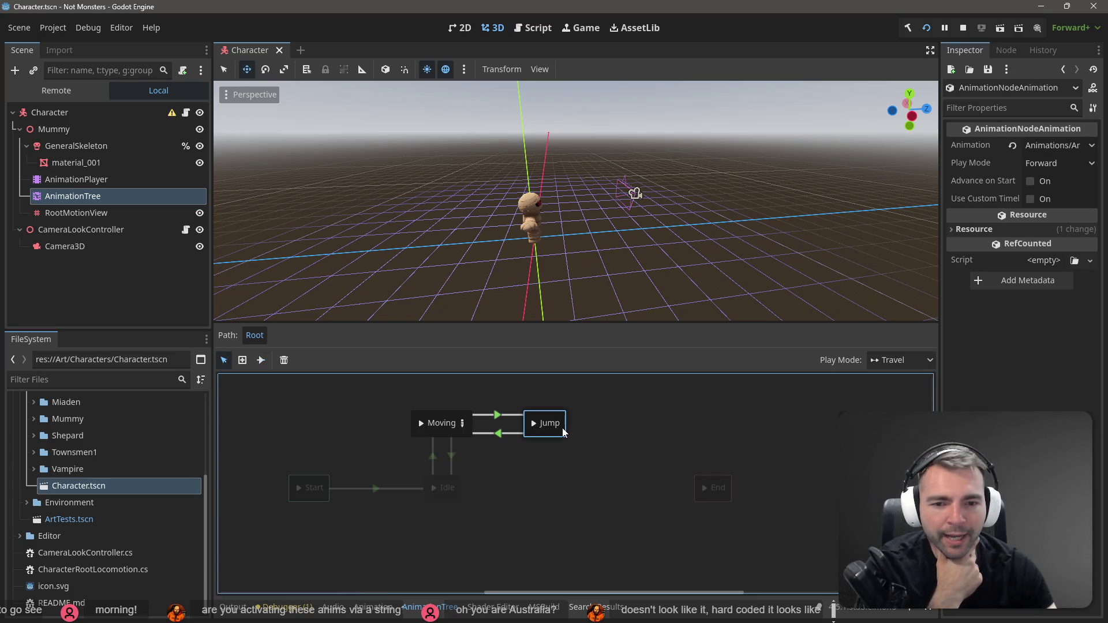
pyautogui.click(450, 495)
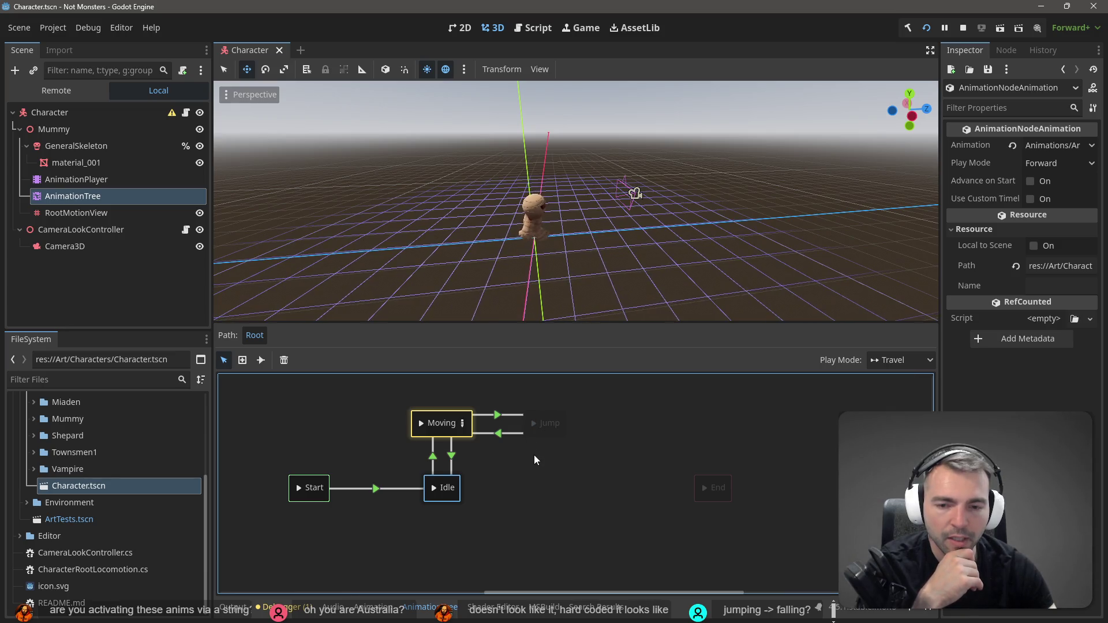
pyautogui.click(434, 488)
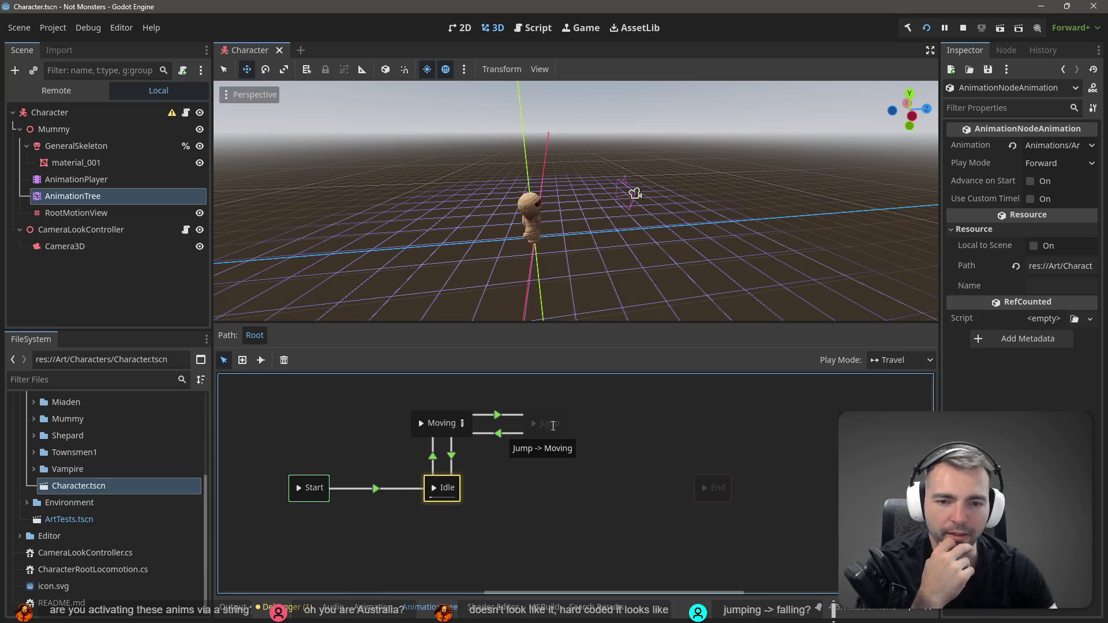
pyautogui.click(560, 416)
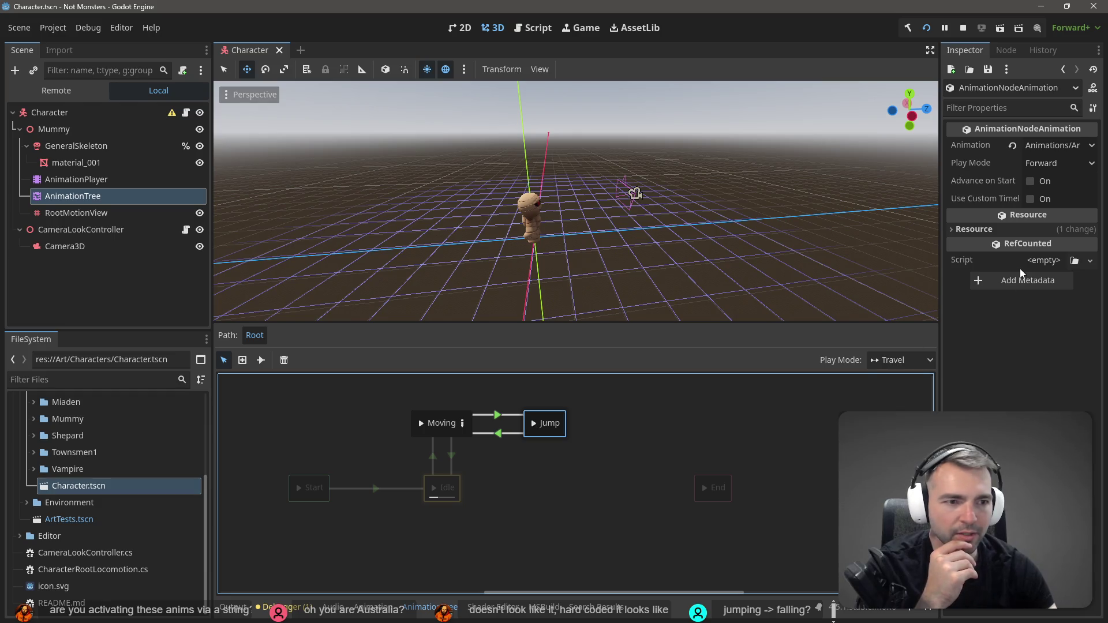
pyautogui.click(445, 480)
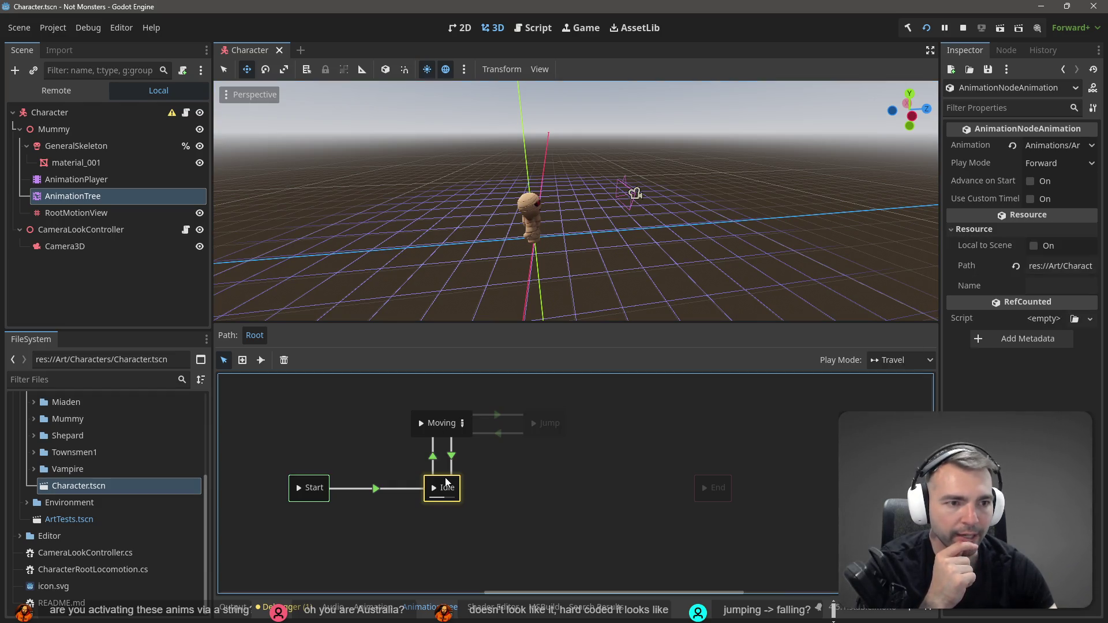
pyautogui.click(540, 418)
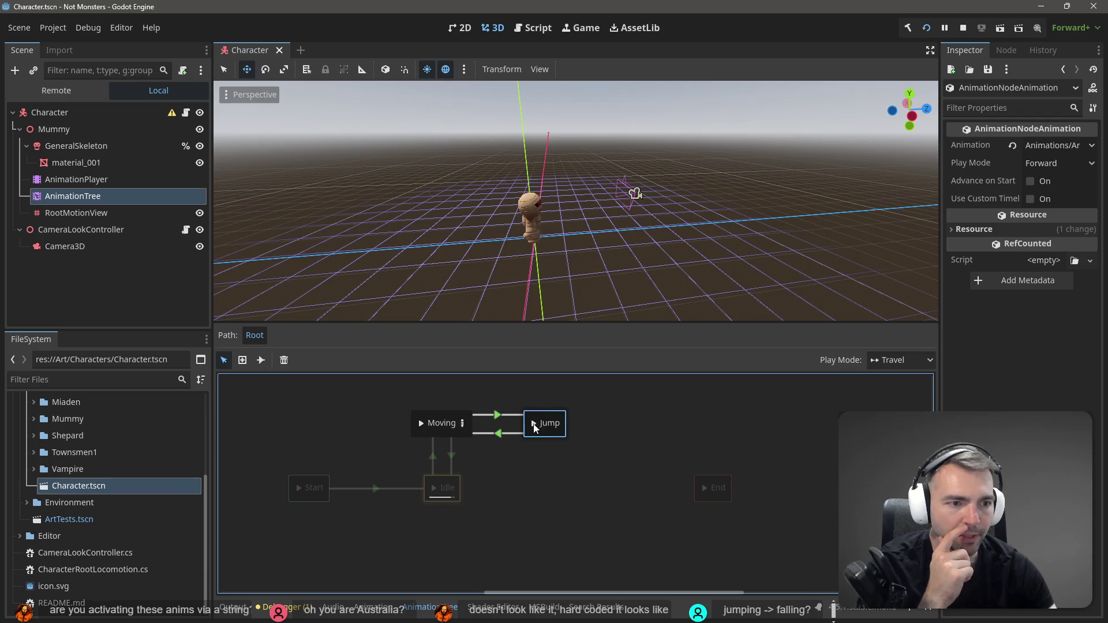
pyautogui.click(445, 484)
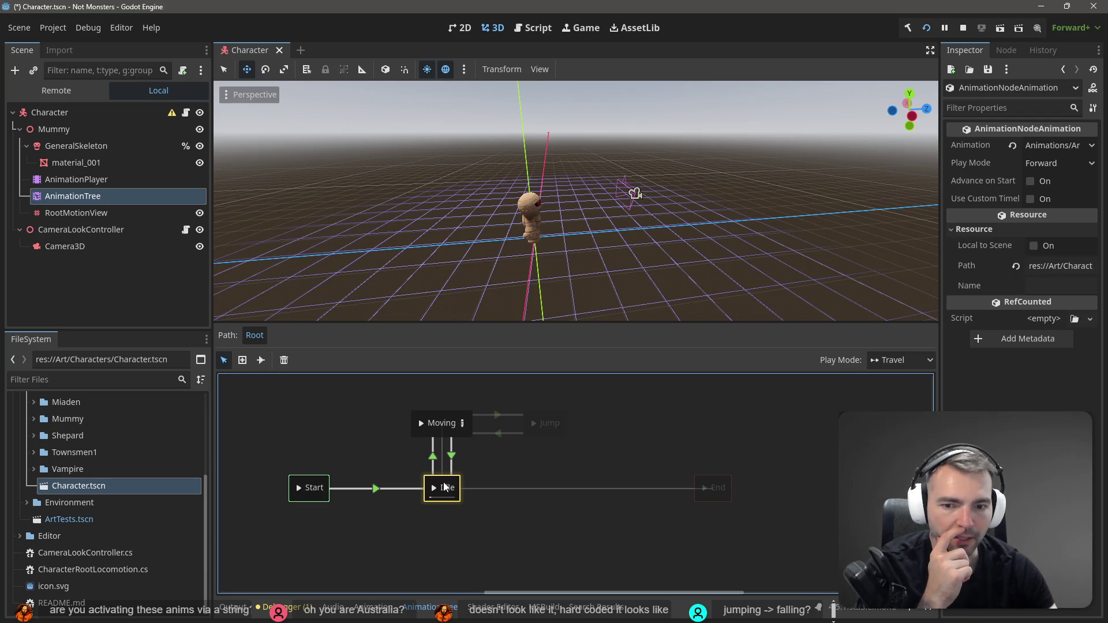
pyautogui.click(560, 421)
pyautogui.click(978, 230)
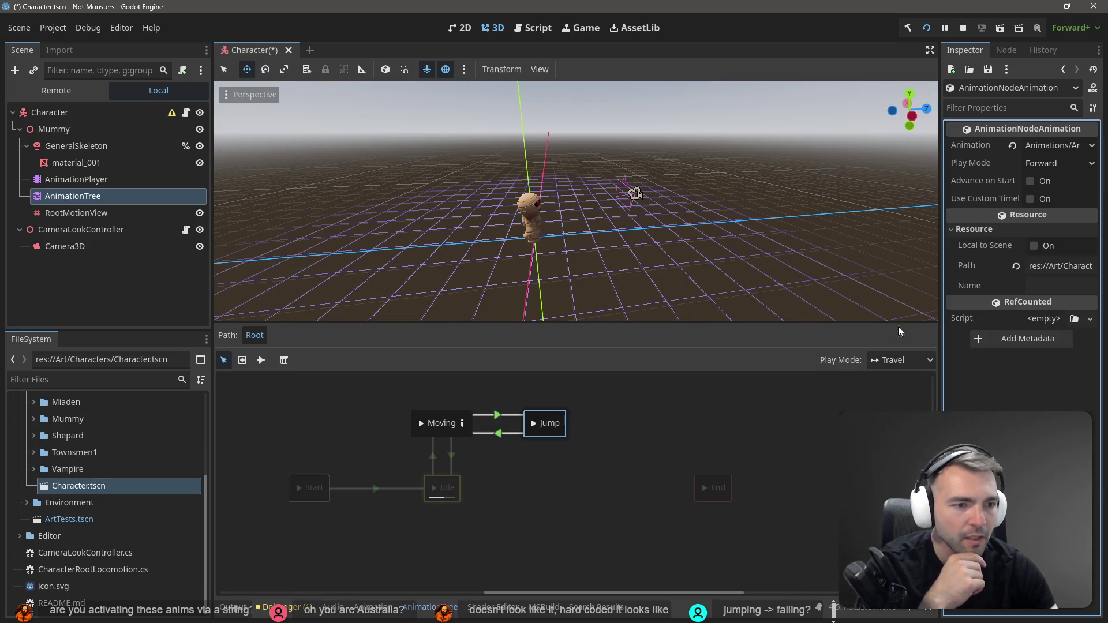
pyautogui.click(437, 482)
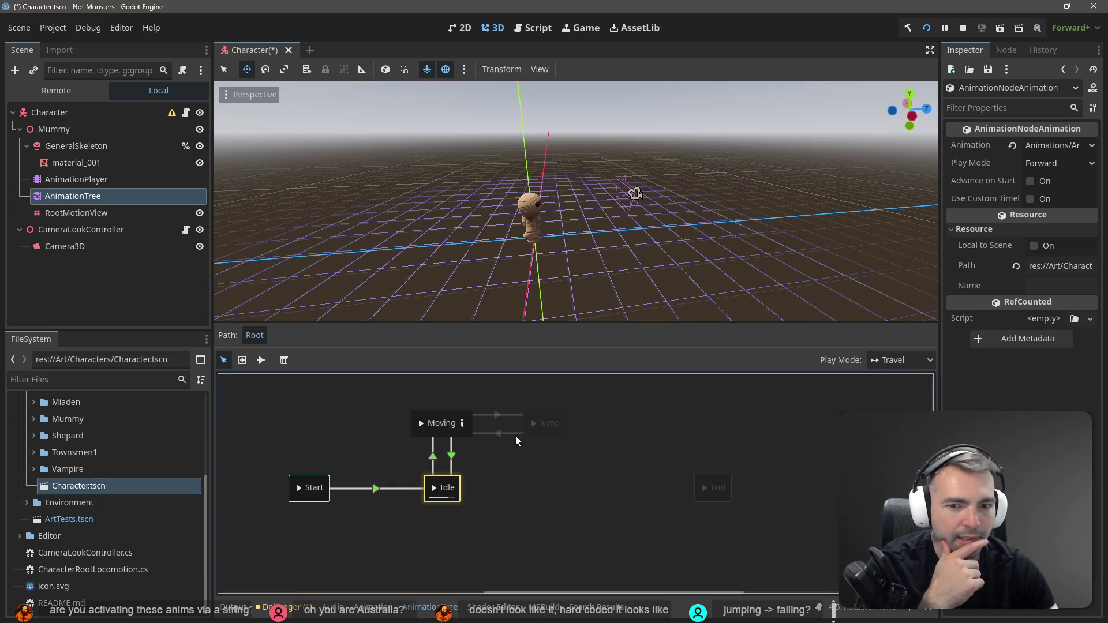
pyautogui.click(561, 418)
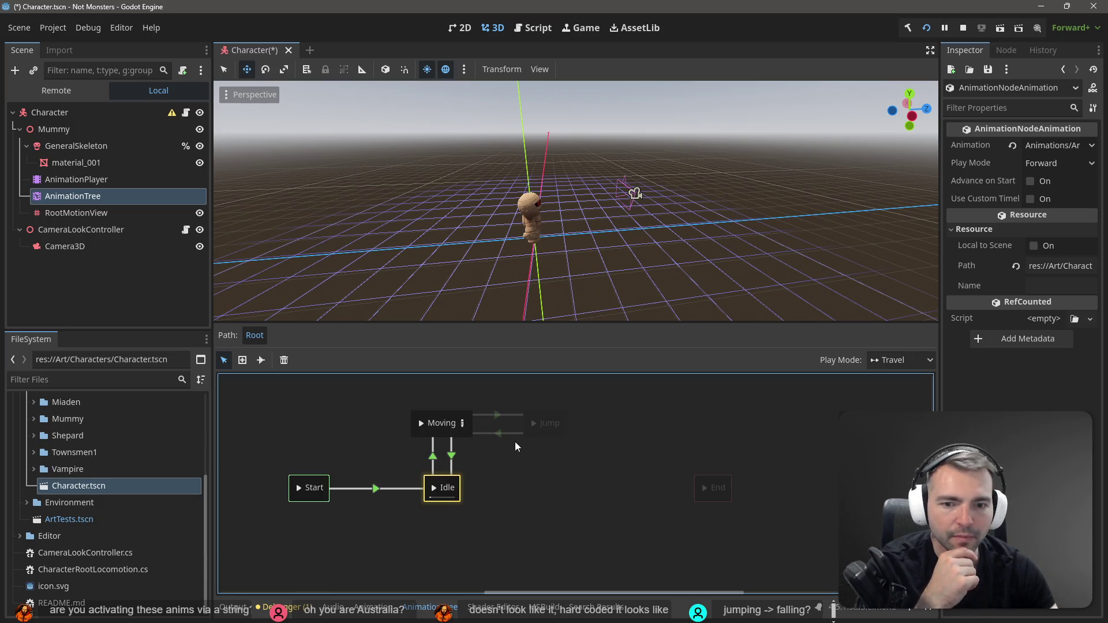
# Confirm Moving-to-Idle uses 'stopped' and Idle-to-Moving uses 'moving', then return to Rider.
pyautogui.click(457, 459)
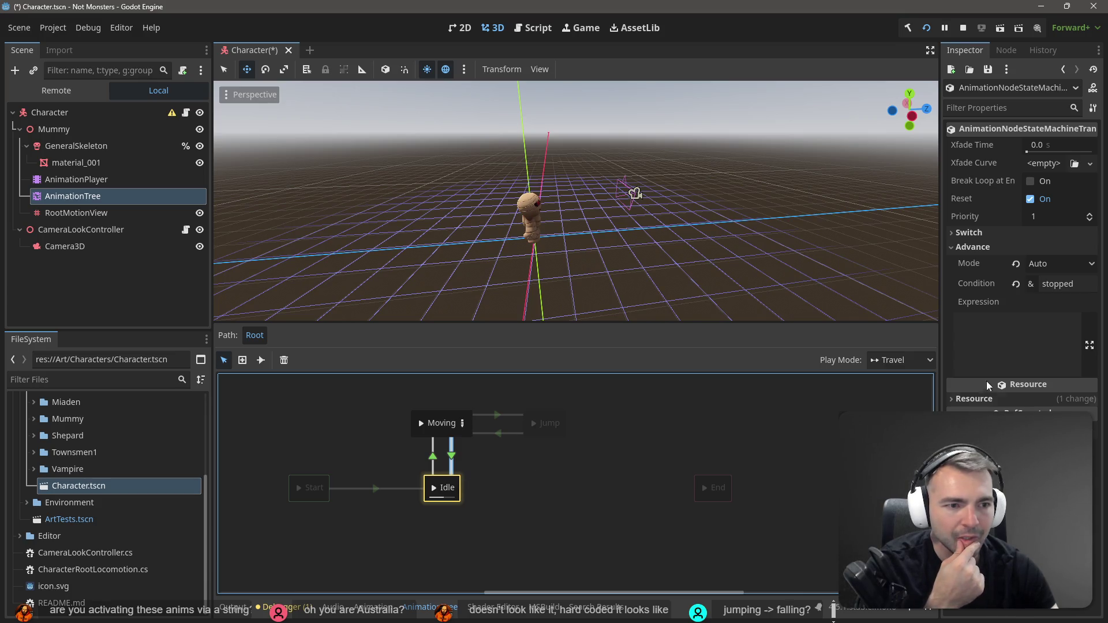
pyautogui.click(432, 464)
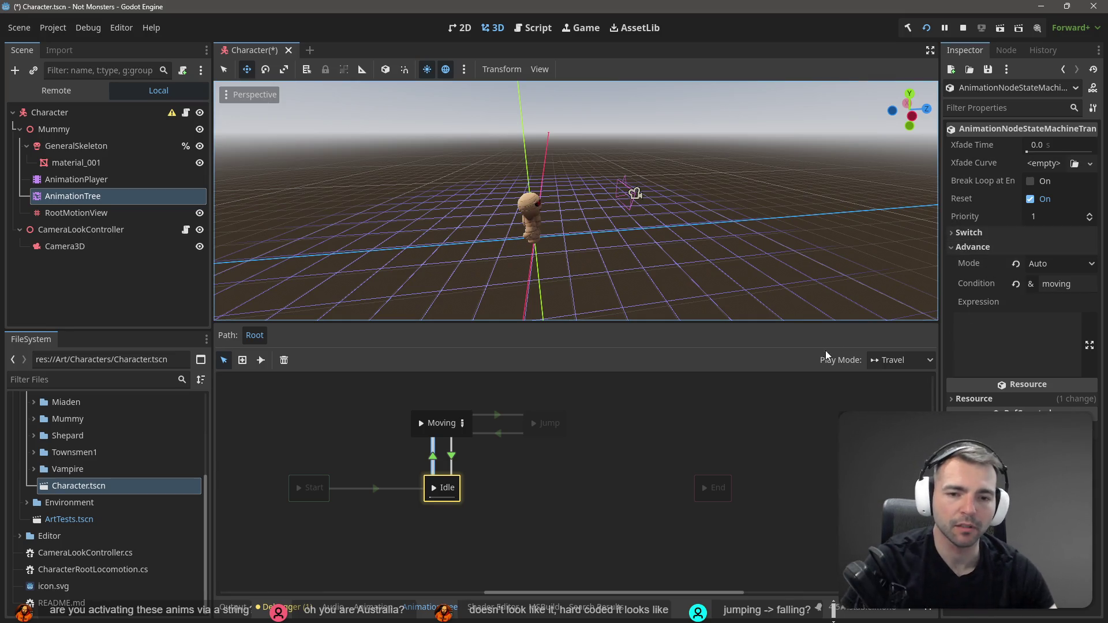
pyautogui.hotkey('alt', 'Tab')
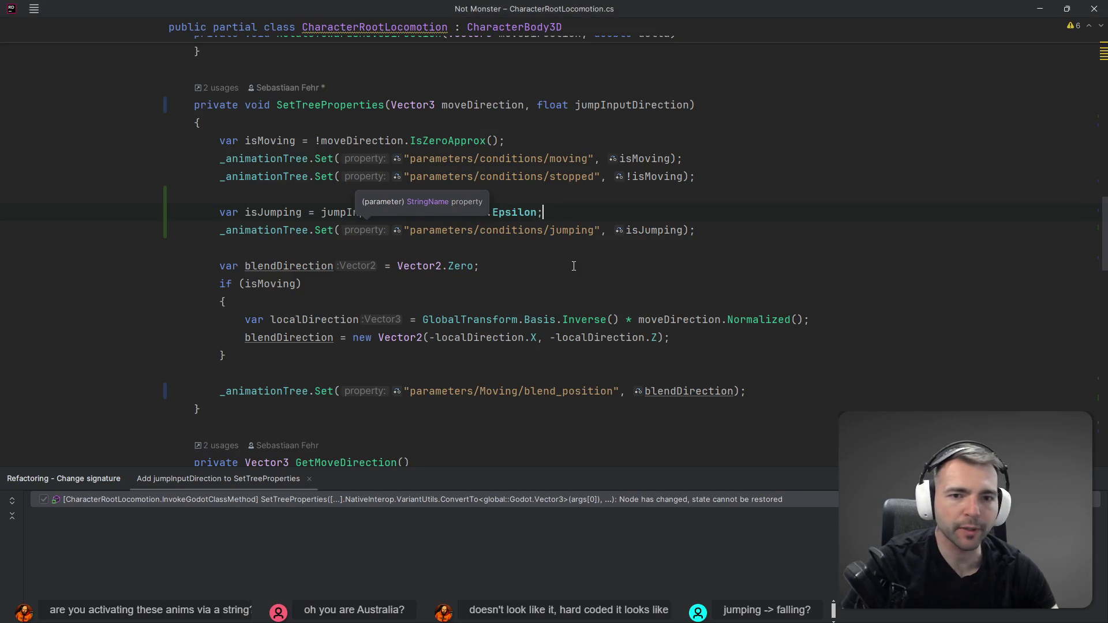
# Move the stopped condition Set line below the jumping condition line.
pyautogui.doubleClick(570, 176)
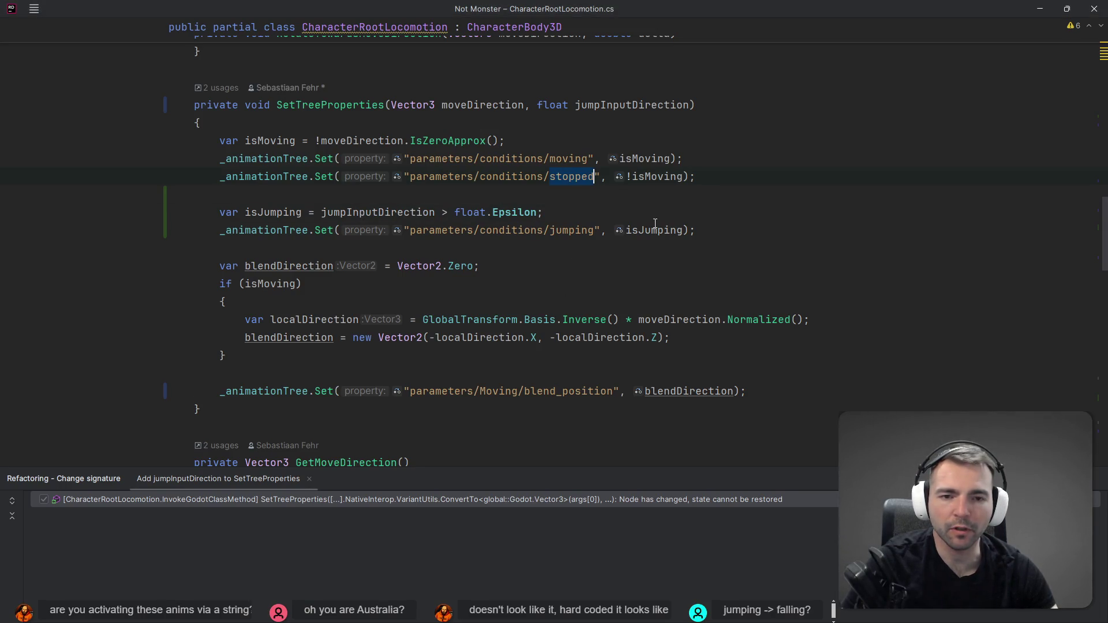
pyautogui.hotkey('shift', 'Home')
pyautogui.hotkey('ctrl', 'c')
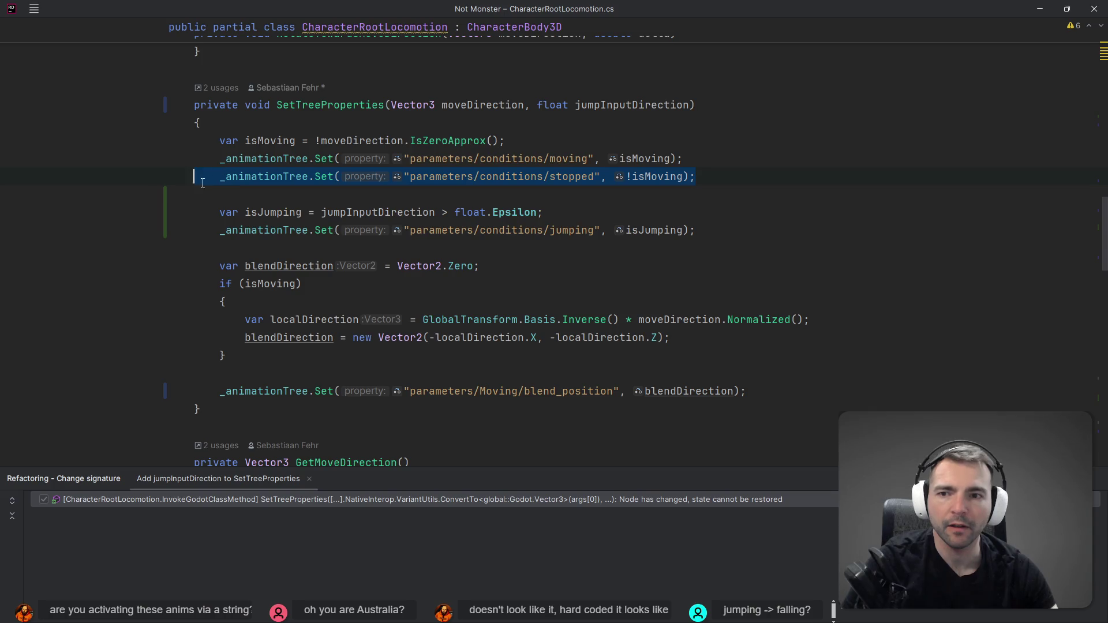
pyautogui.press('Return')
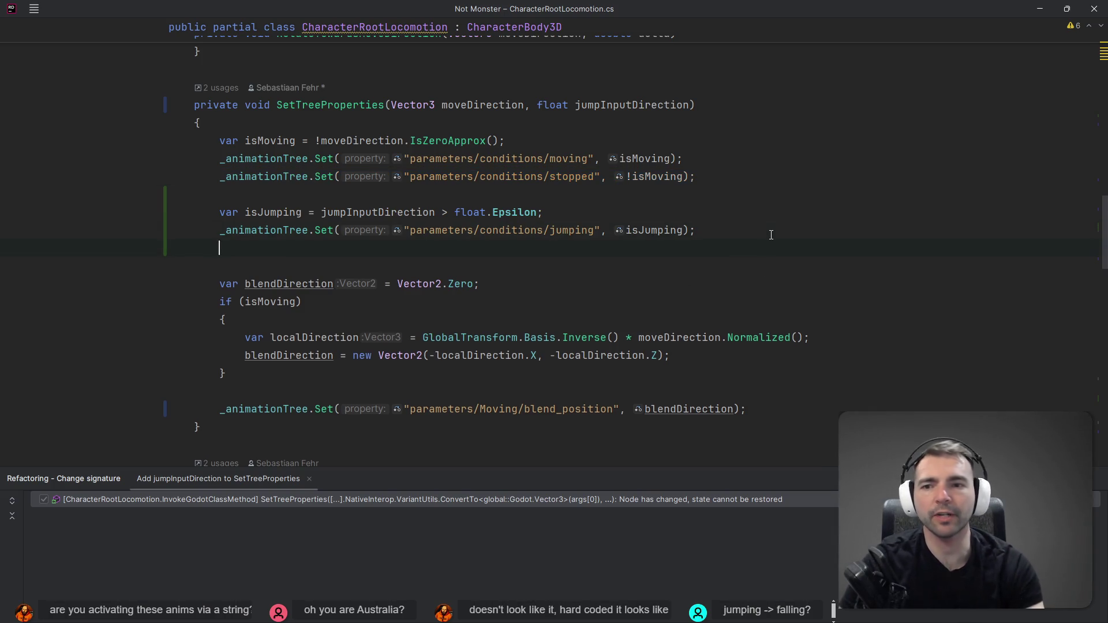
pyautogui.hotkey('ctrl', 'v')
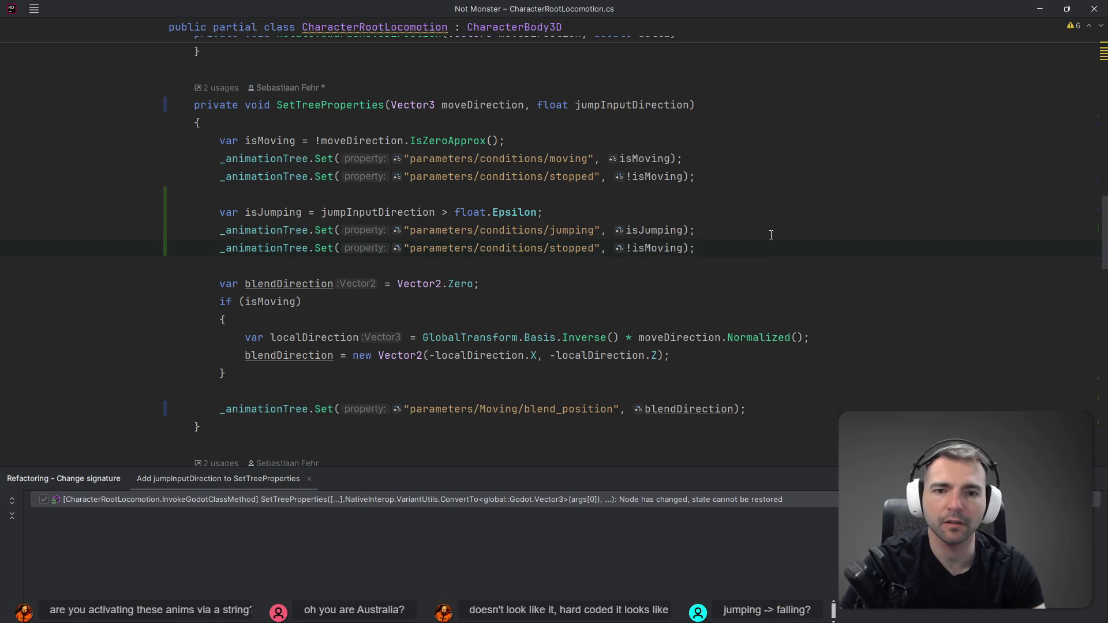
pyautogui.hotkey('shift', 'Home')
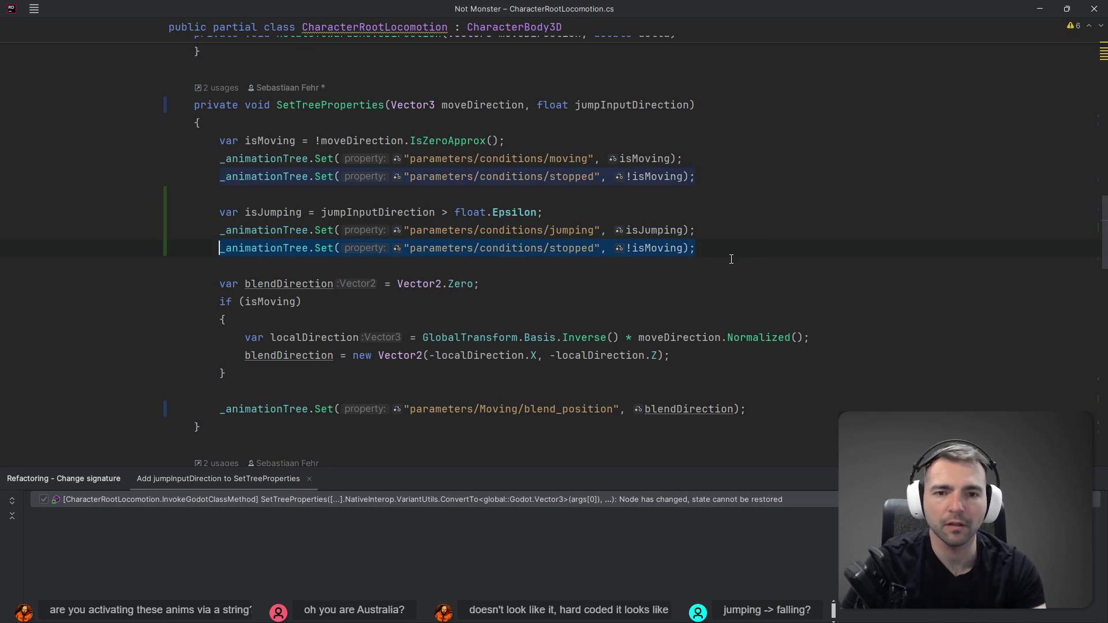
pyautogui.press('BackSpace')
pyautogui.press('BackSpace')
pyautogui.hotkey('alt', 'Tab')
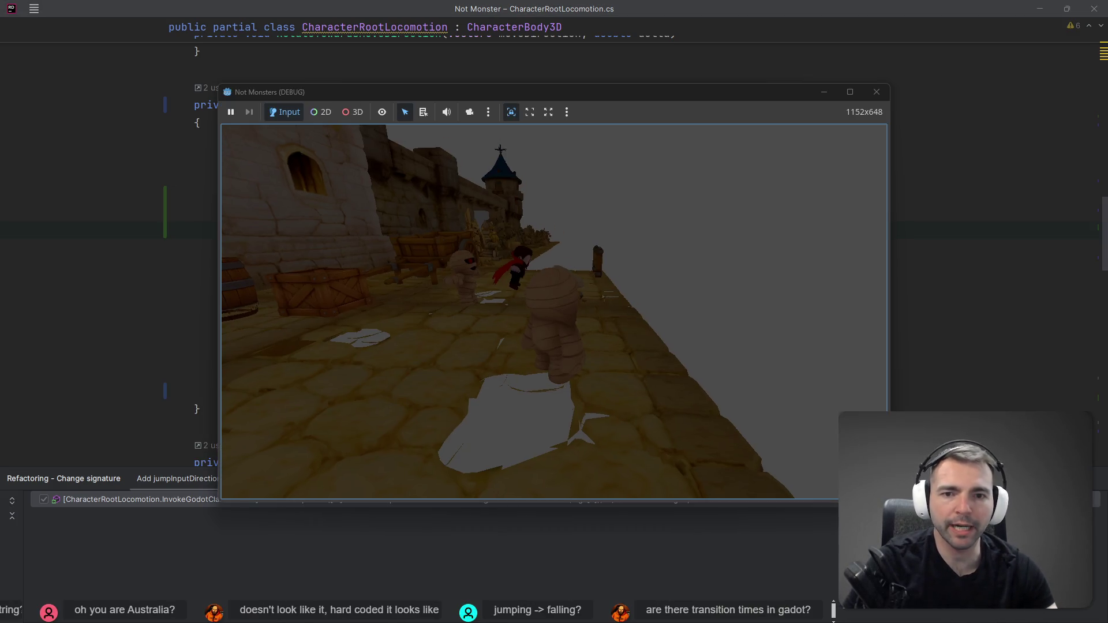
pyautogui.hotkey('alt', 'Tab')
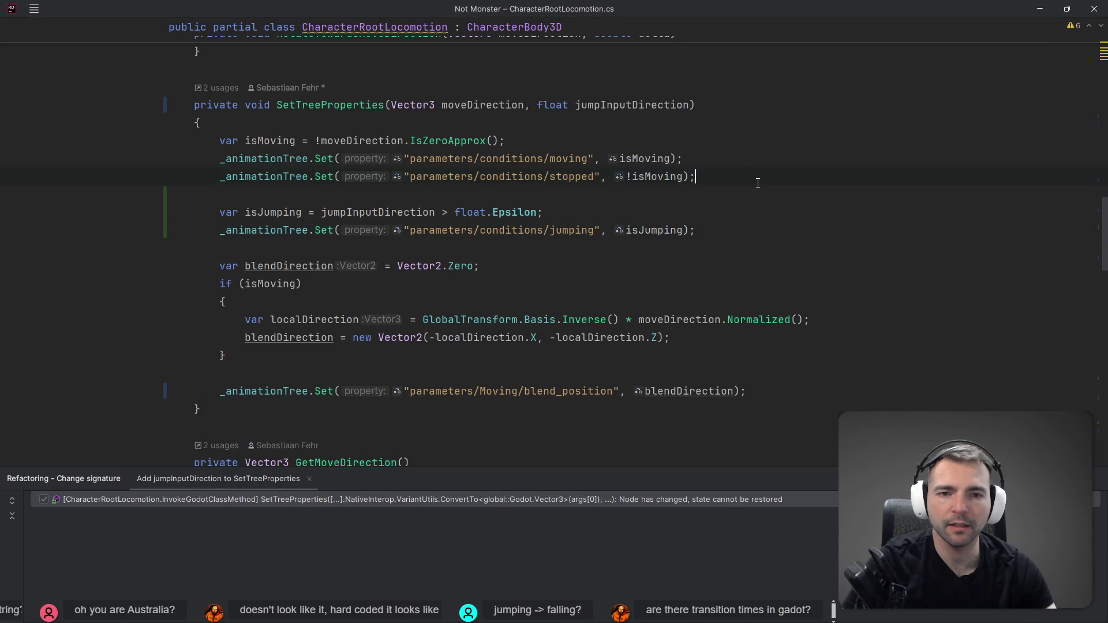
pyautogui.hotkey('ctrl', 'x')
pyautogui.press('Down')
pyautogui.press('Down')
pyautogui.press('Down')
pyautogui.press('Return')
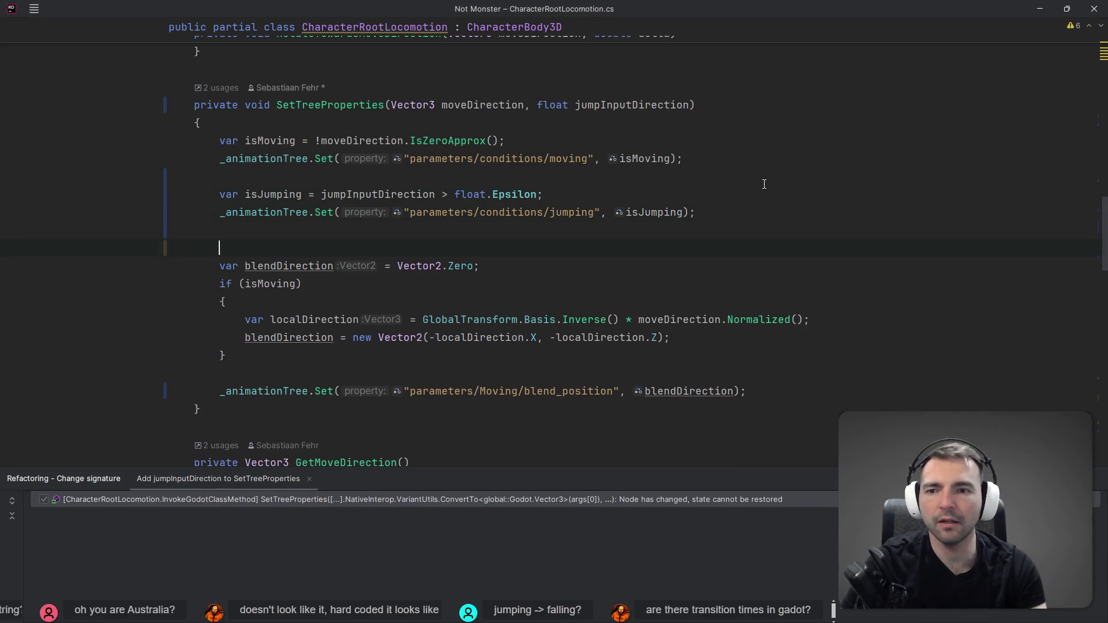
pyautogui.hotkey('ctrl', 'v')
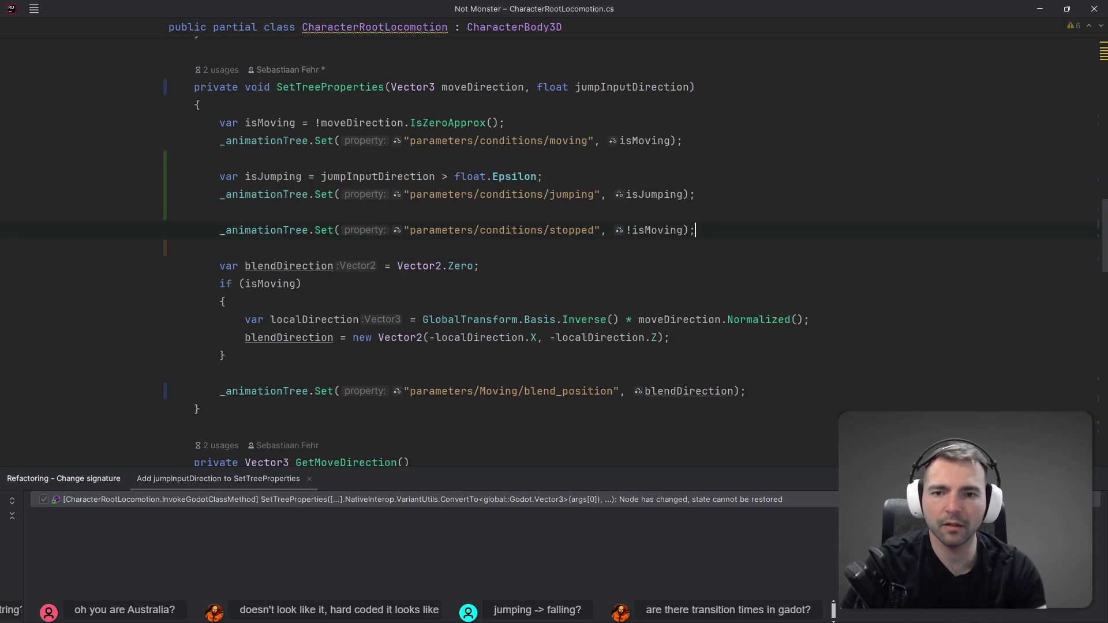
# Change the stopped condition's value to !isJumping && !isMoving.
pyautogui.scroll(3, 707, 243)
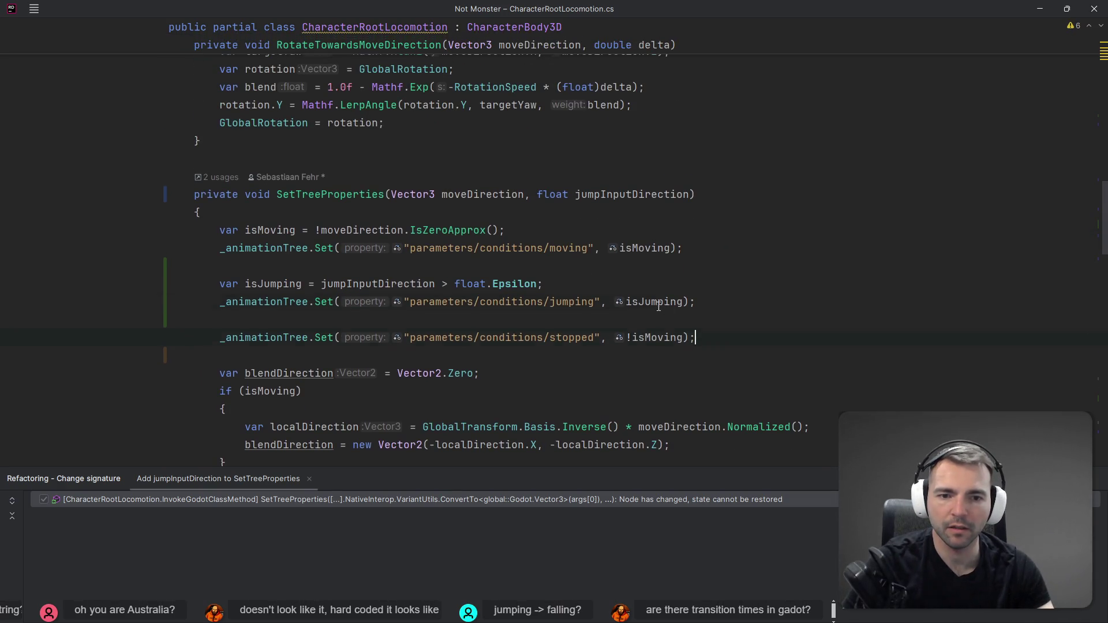
pyautogui.click(683, 337)
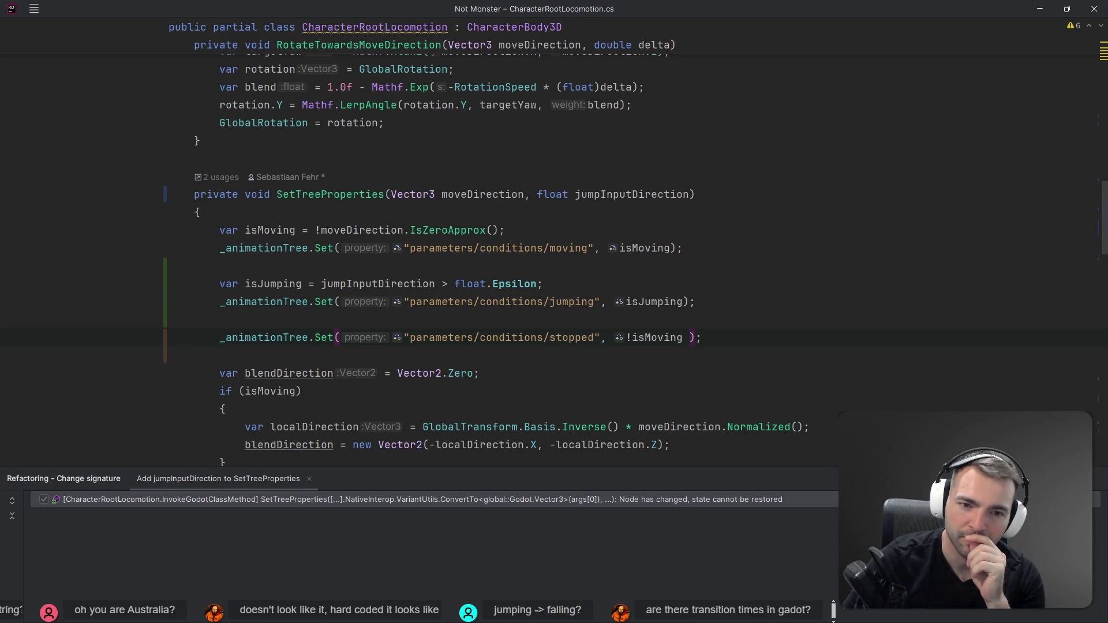
pyautogui.click(631, 337)
pyautogui.write('isJu')
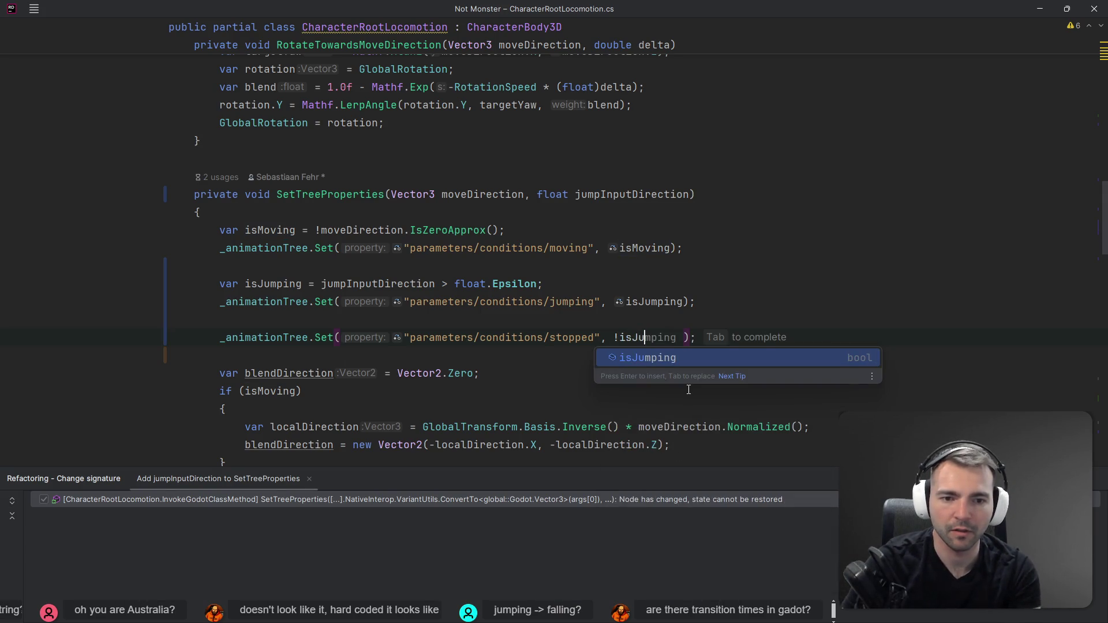
pyautogui.press('Return')
pyautogui.write('&&')
pyautogui.press('Tab')
pyautogui.click(714, 337)
pyautogui.write('!isMoving')
# Launch the game with Shift+F10, close it, and switch to Godot.
pyautogui.hotkey('shift', 'F10')
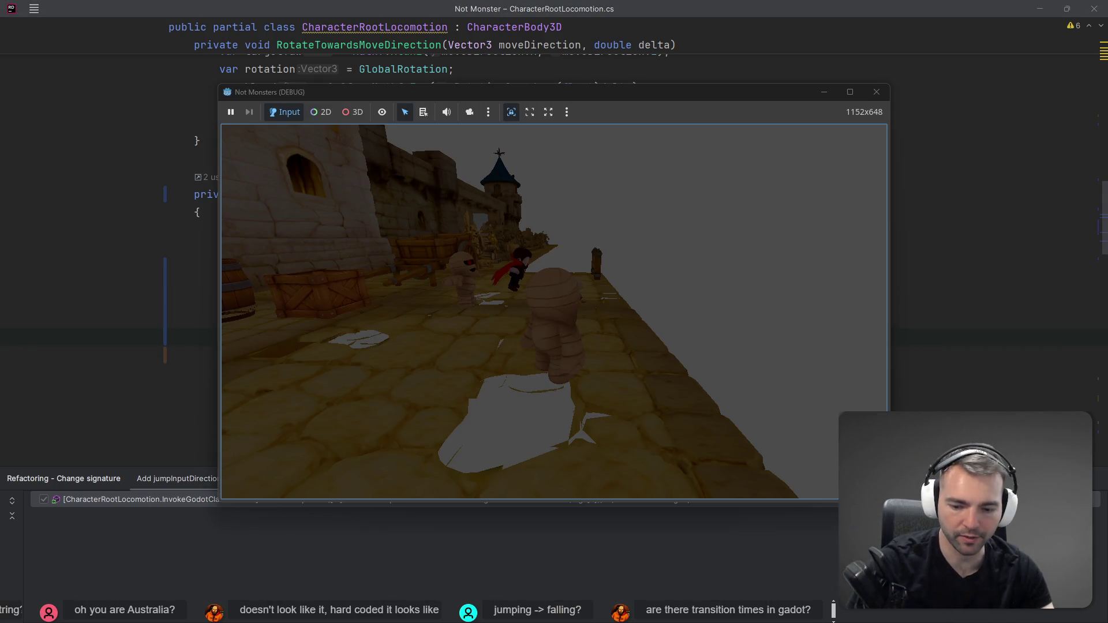
pyautogui.hotkey('alt', 'F4')
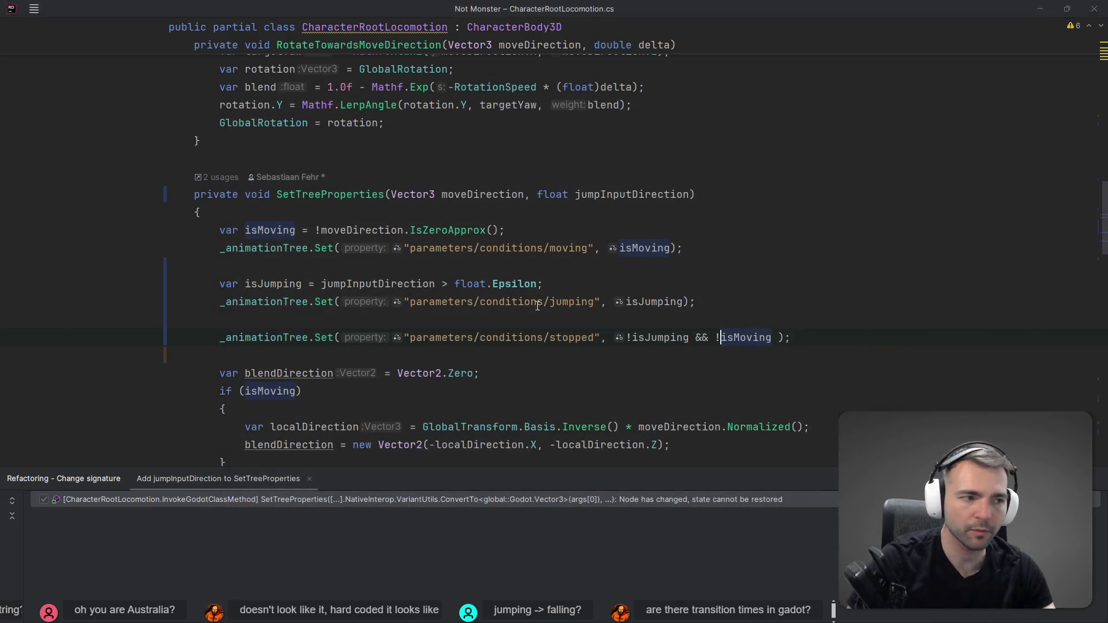
pyautogui.hotkey('alt', 'Tab')
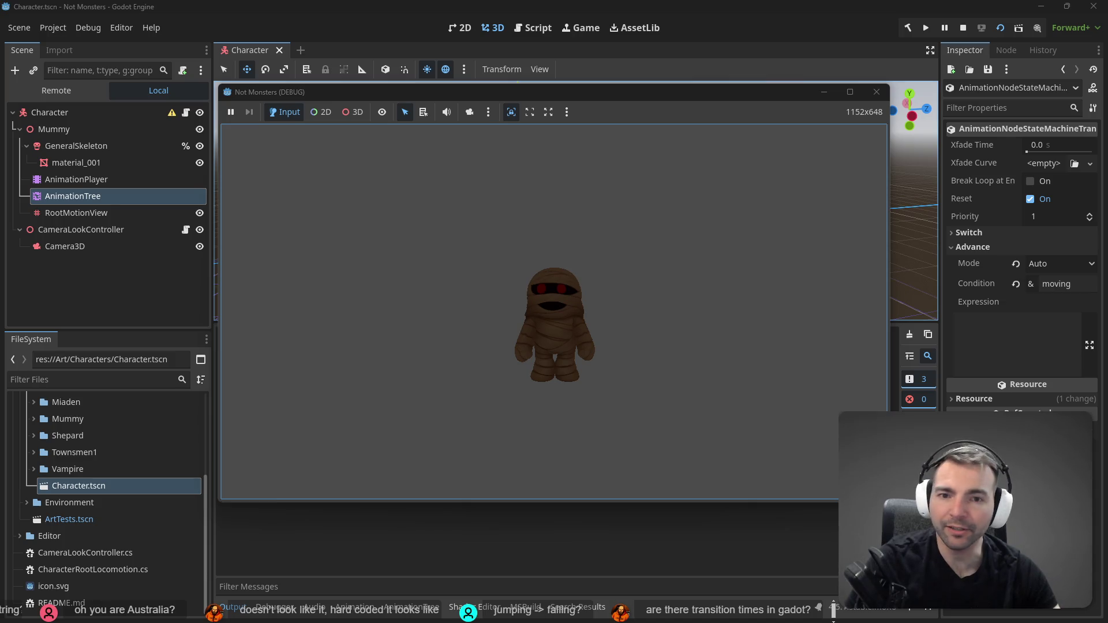
# Move the mummy with D twice to check it runs and turns, then stop with F8.
pyautogui.press('d')
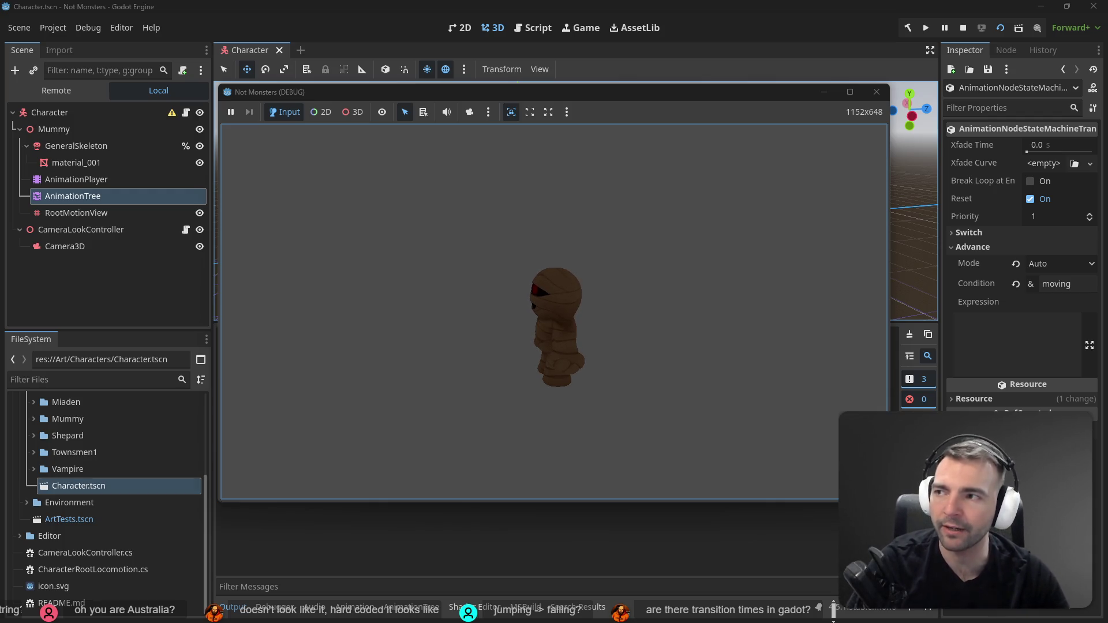
pyautogui.press('d')
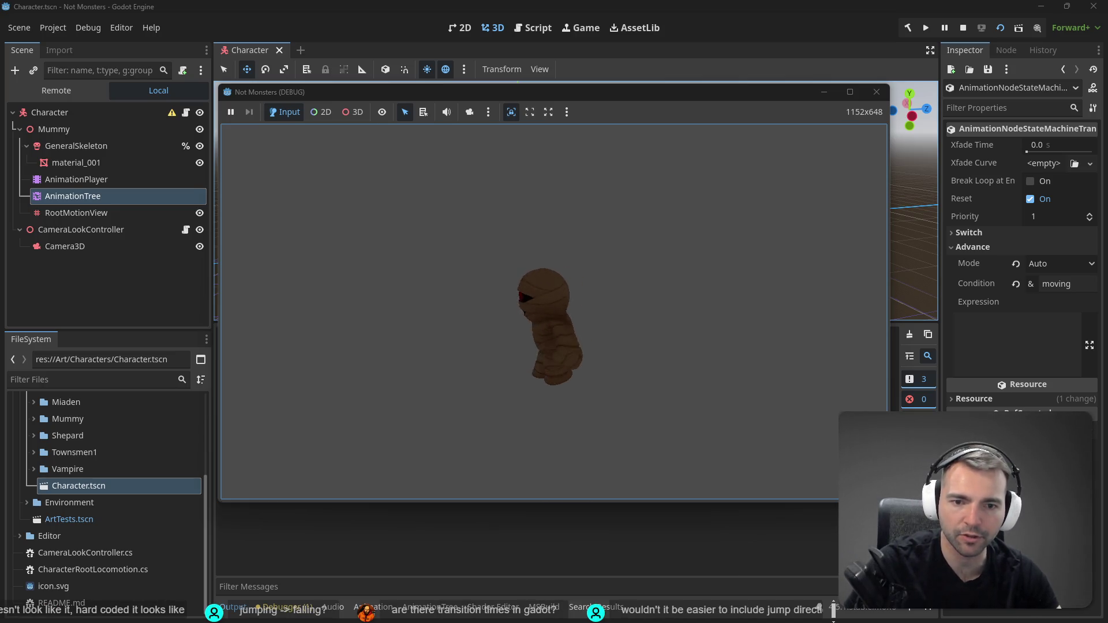
pyautogui.press('F8')
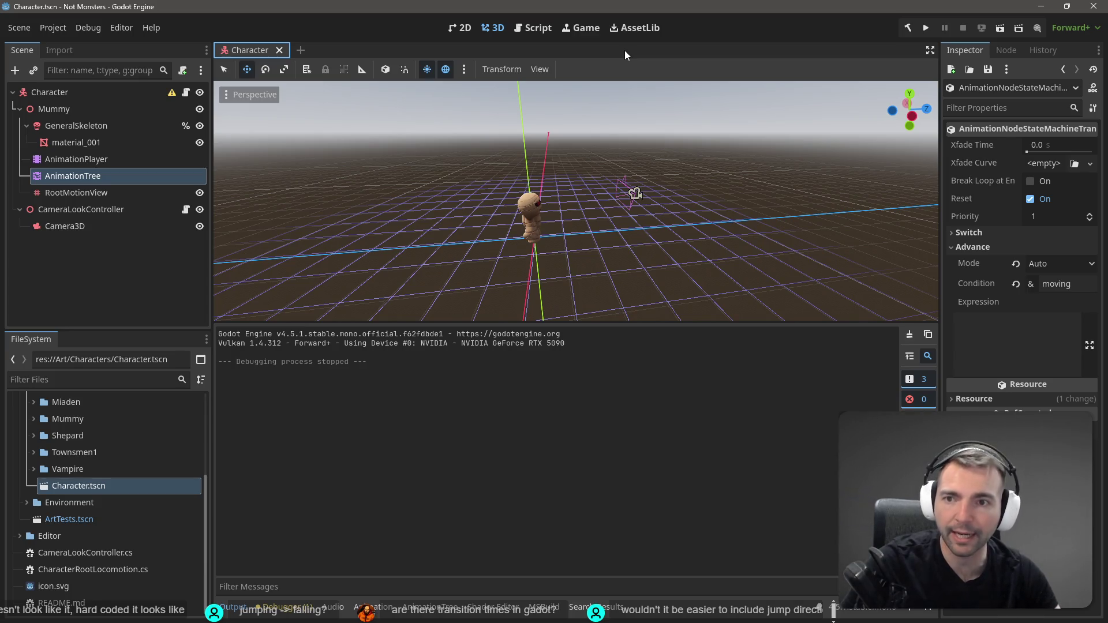
pyautogui.hotkey('alt', 'Tab')
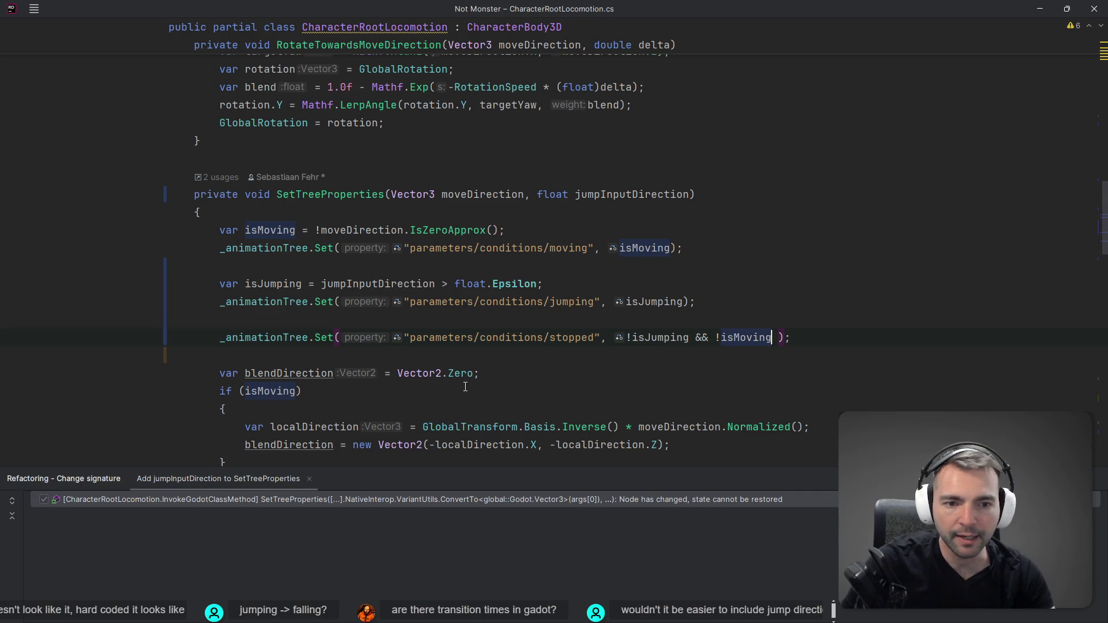
pyautogui.hotkey('alt', 'Tab')
pyautogui.hotkey('alt', 'Tab')
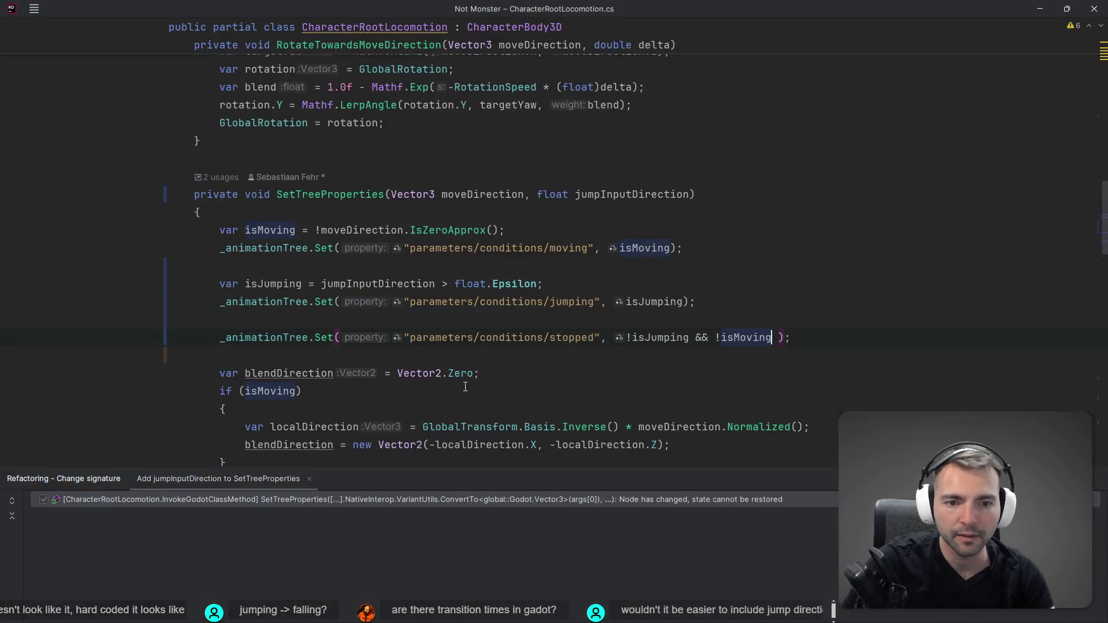
pyautogui.hotkey('alt', 'Tab')
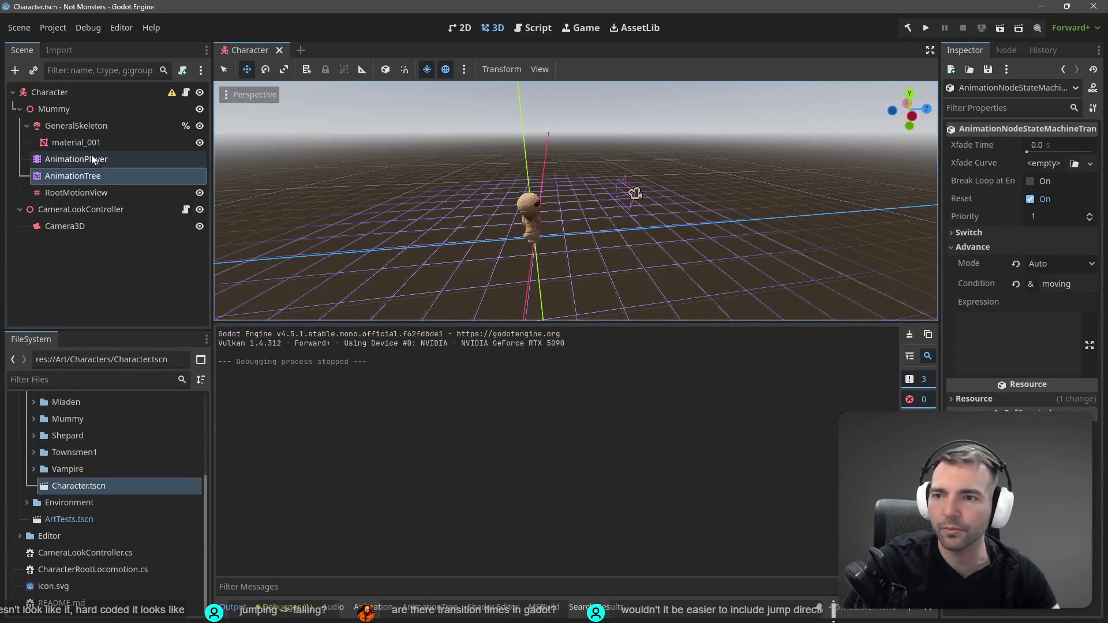
# Copy 'stopped' from the Moving-to-Idle condition into the Jump-to-Moving transition's name field.
pyautogui.click(94, 174)
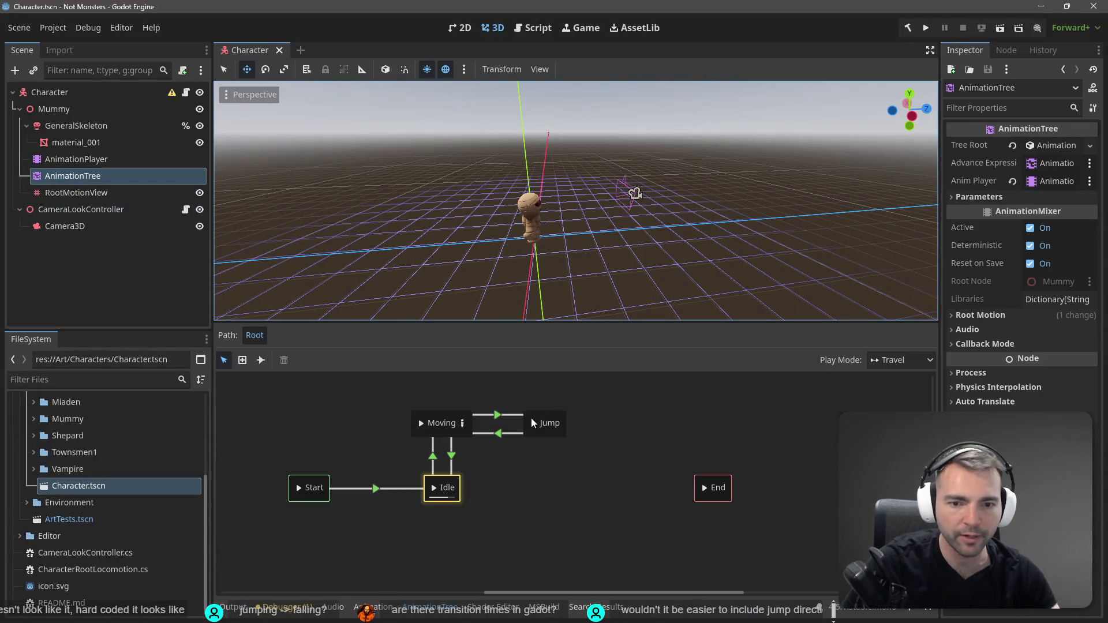
pyautogui.click(488, 434)
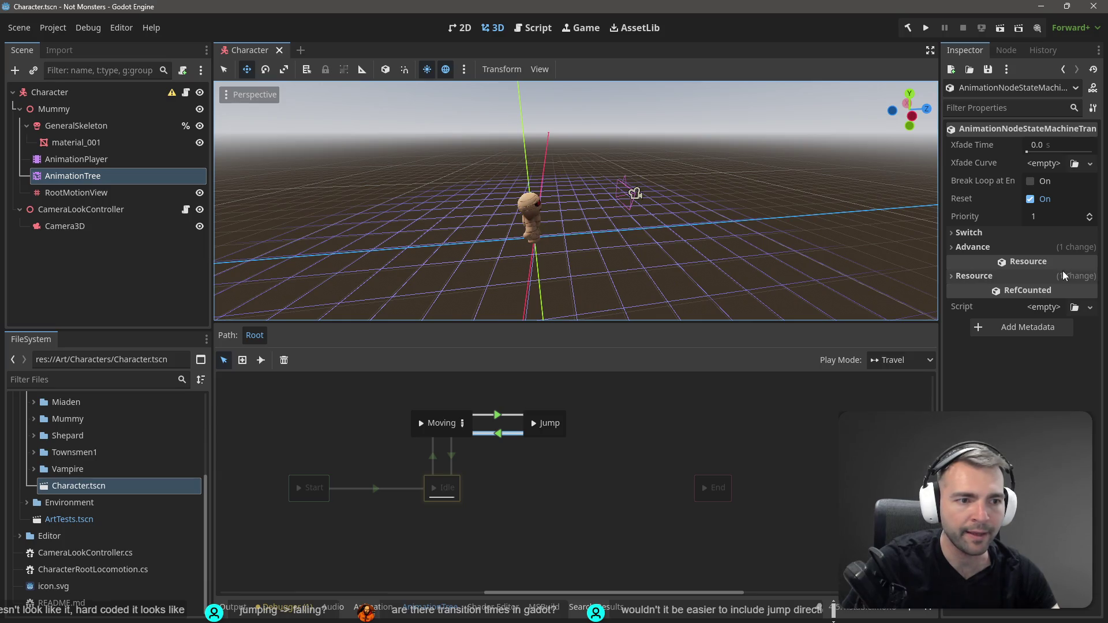
pyautogui.click(453, 455)
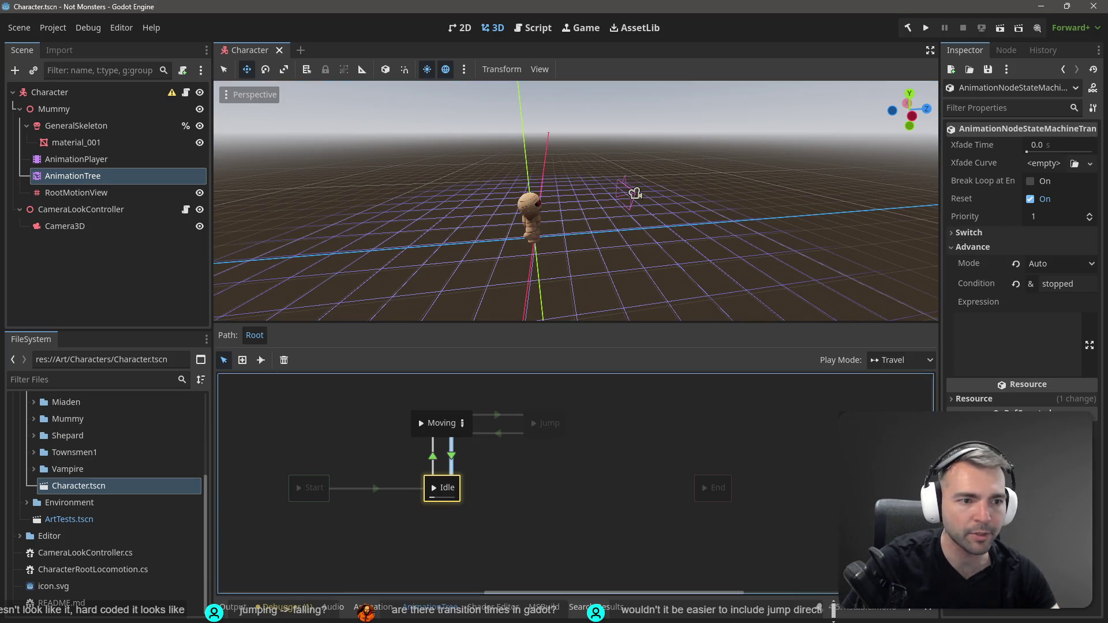
pyautogui.doubleClick(1080, 286)
pyautogui.hotkey('ctrl', 'c')
pyautogui.click(504, 434)
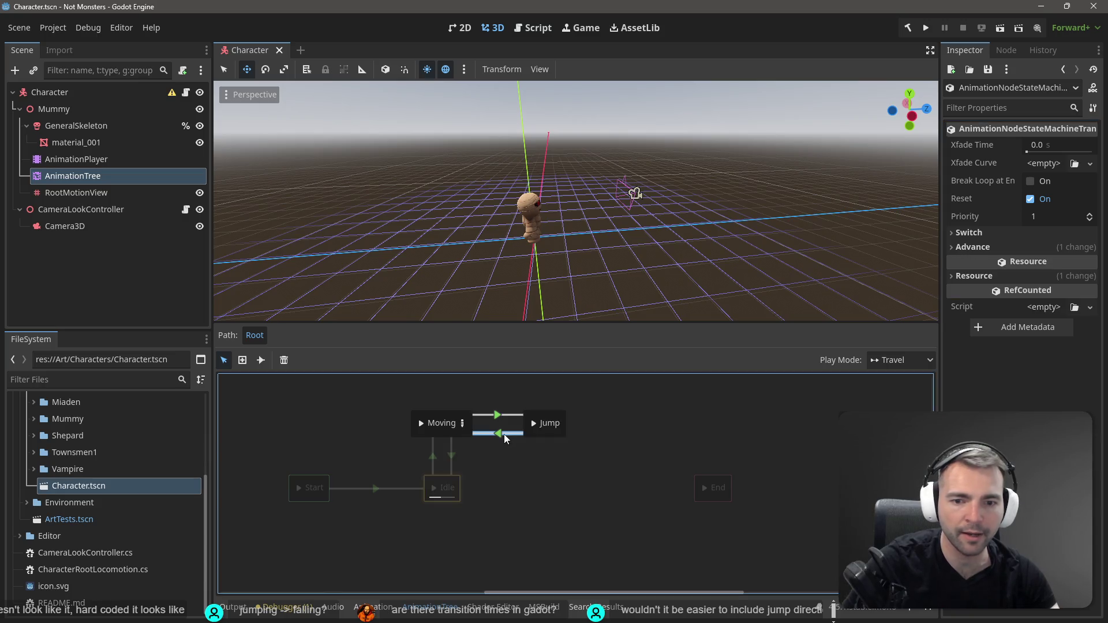
pyautogui.click(990, 277)
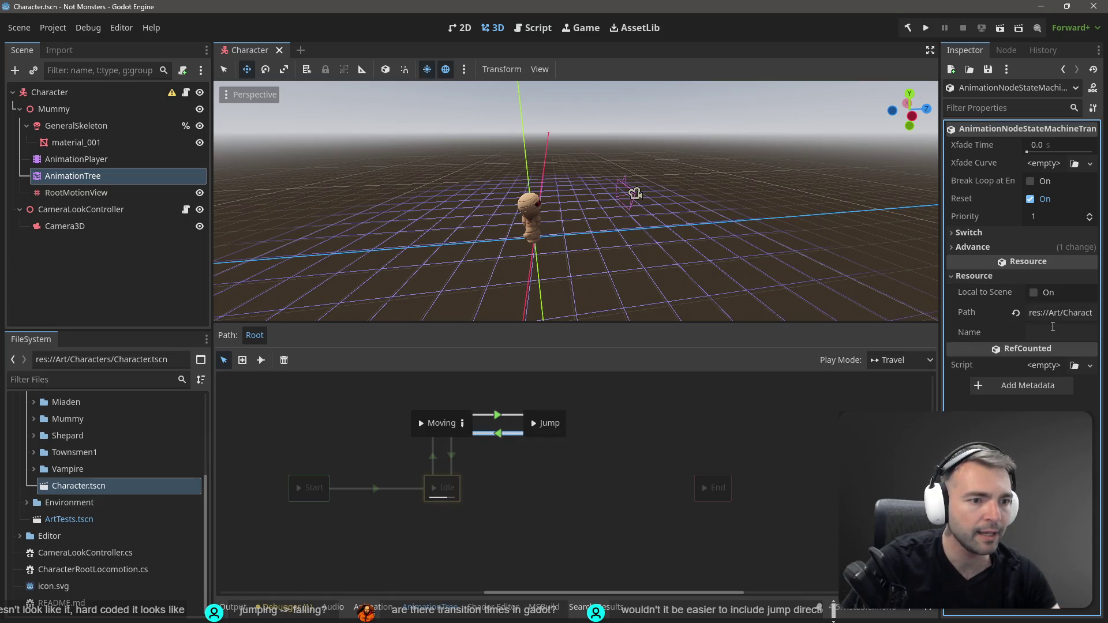
pyautogui.click(1046, 333)
pyautogui.hotkey('ctrl', 'v')
pyautogui.press('Return')
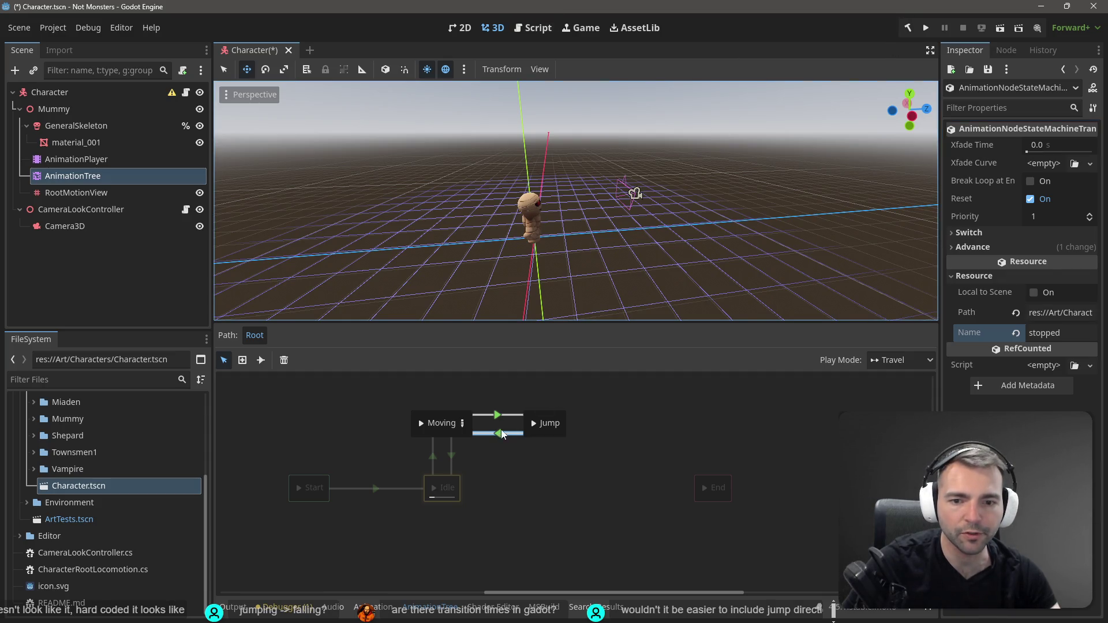
# Preview the Moving and Idle states and inspect the Jump state and Moving blend space.
pyautogui.click(533, 424)
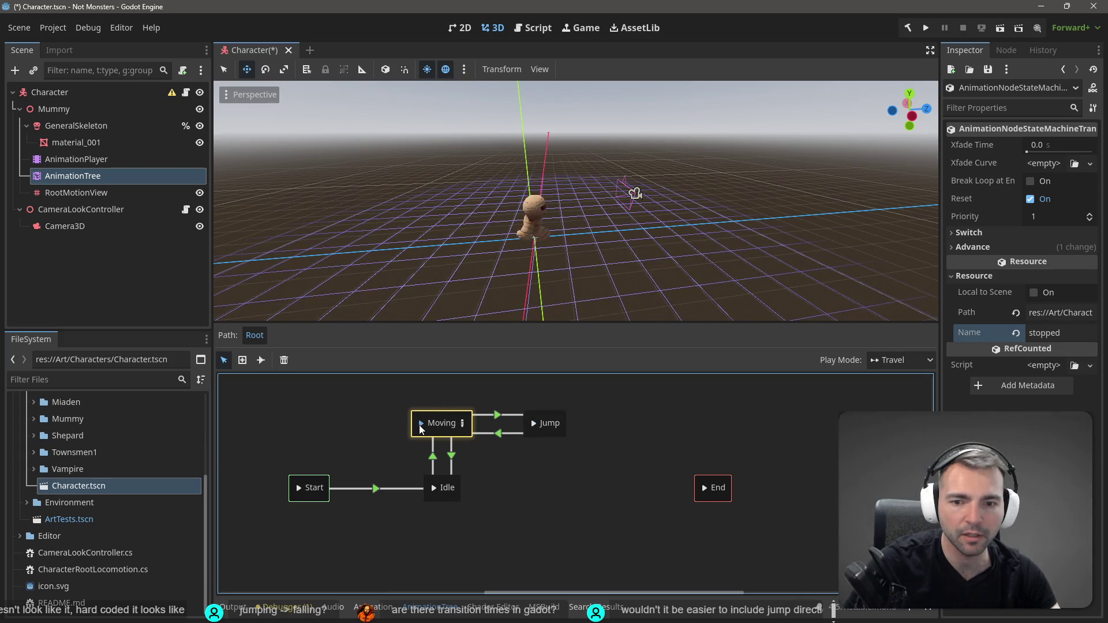
pyautogui.click(433, 492)
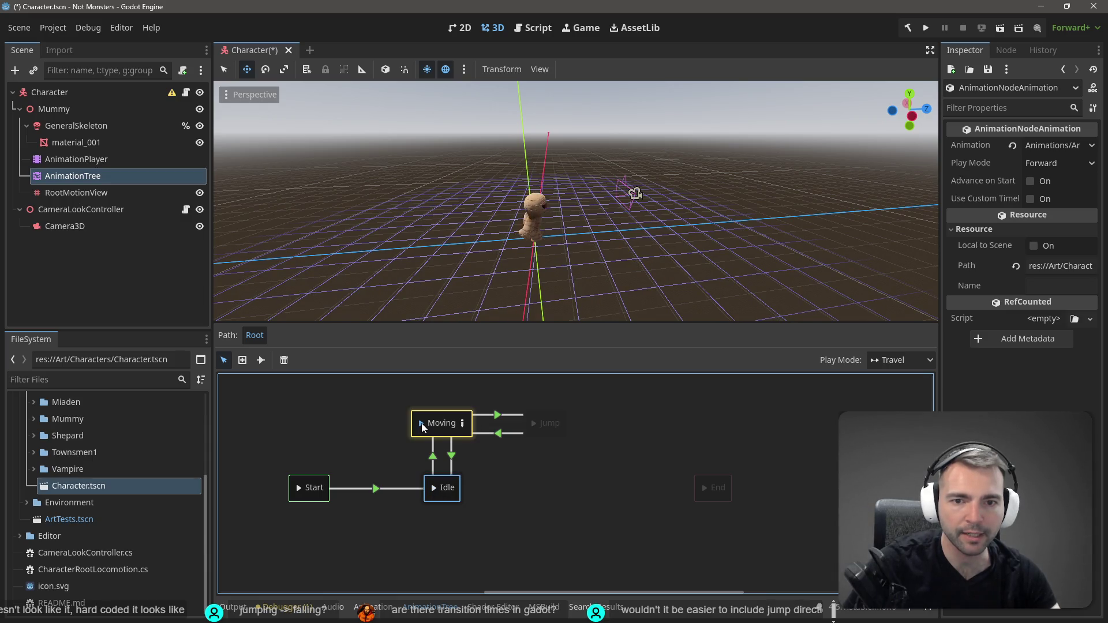
pyautogui.click(452, 456)
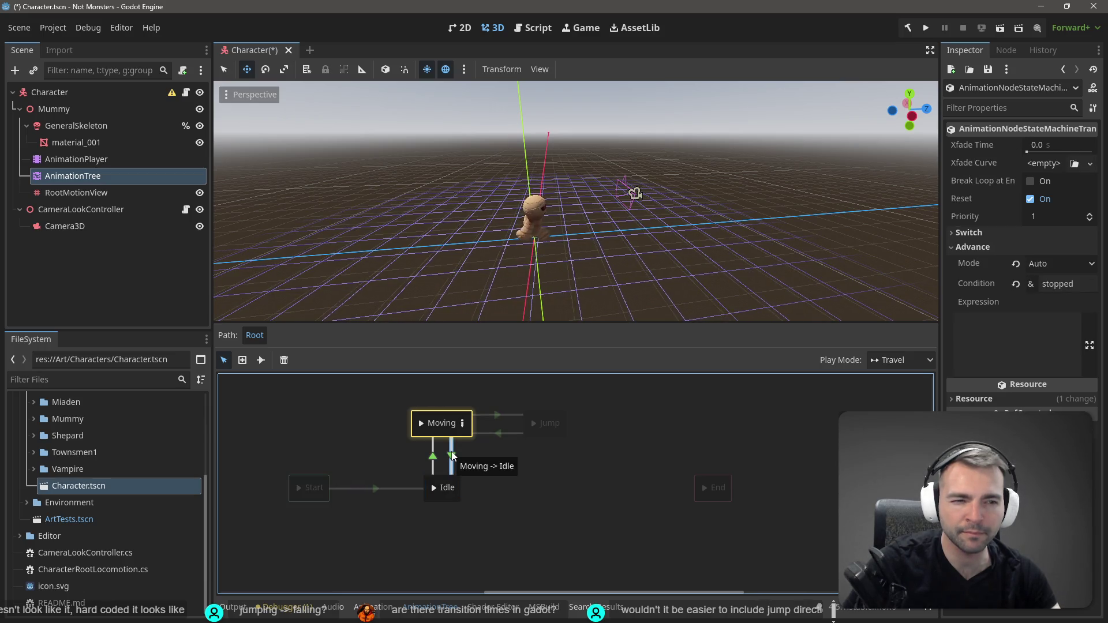
pyautogui.click(536, 423)
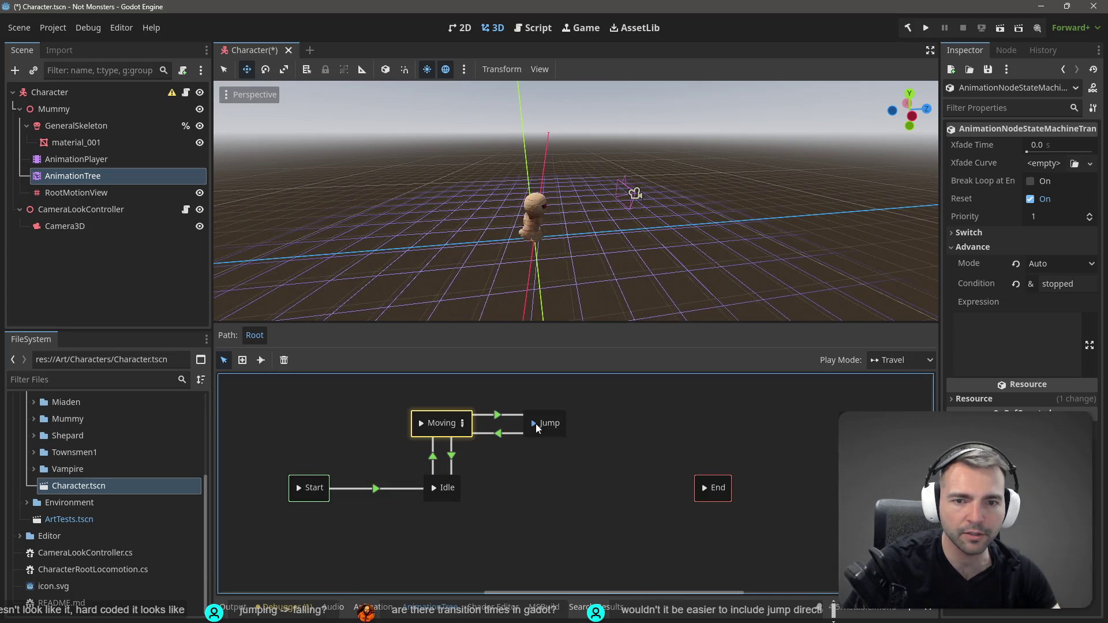
pyautogui.doubleClick(554, 422)
pyautogui.press('Return')
pyautogui.click(563, 412)
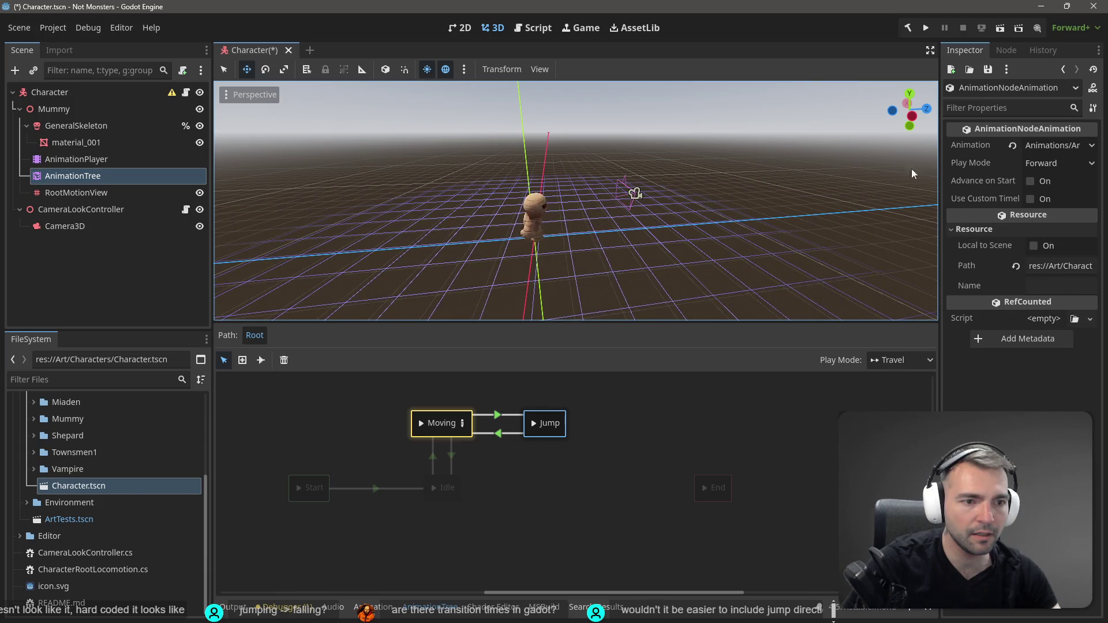
pyautogui.click(454, 415)
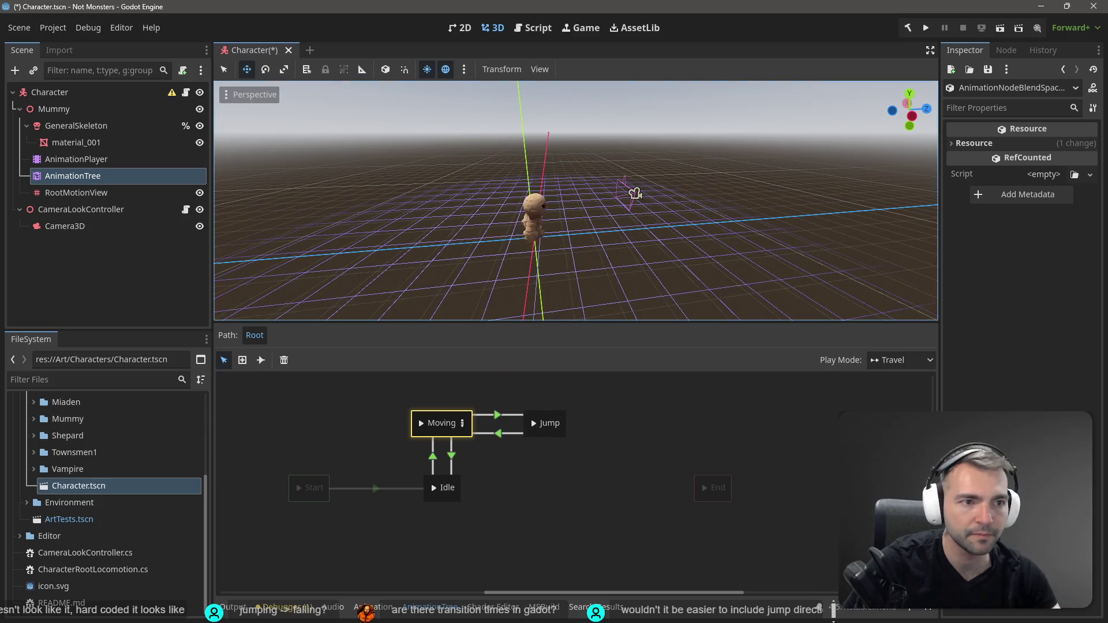
pyautogui.click(955, 143)
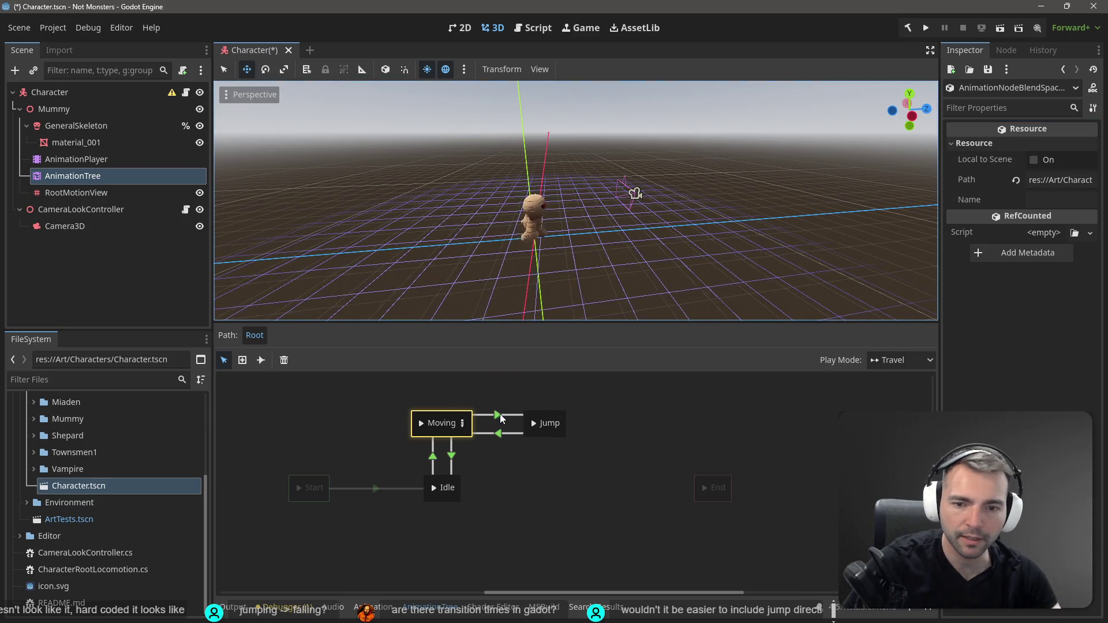
pyautogui.click(552, 422)
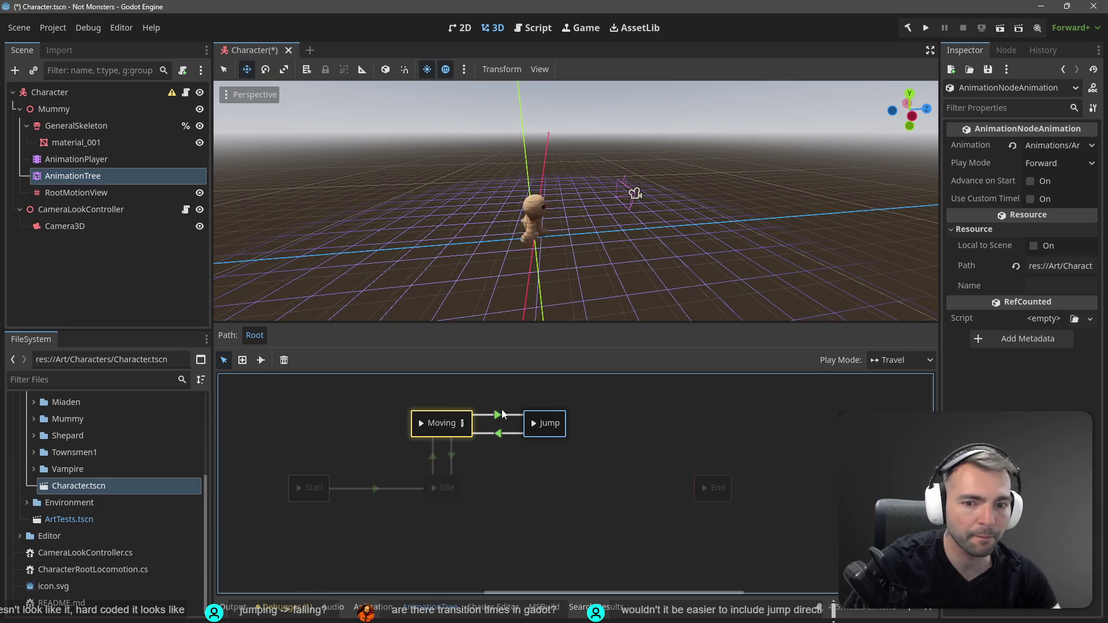
# Compare the Moving-to-Jump, Idle-to-Moving, Jump-to-Moving and Moving-to-Idle transition settings.
pyautogui.click(501, 414)
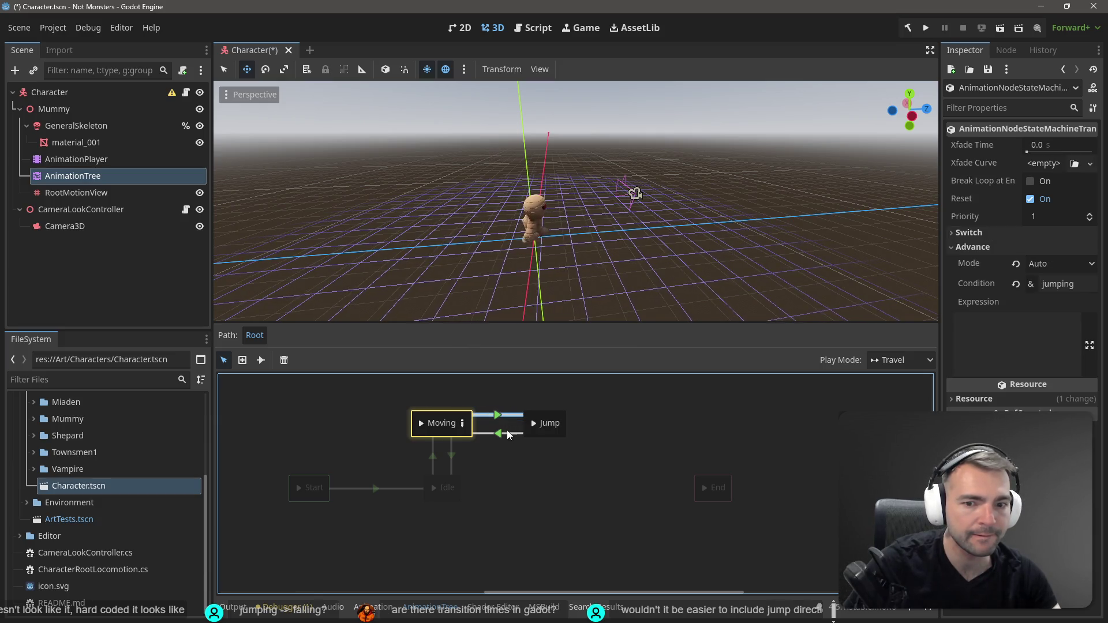
pyautogui.click(433, 458)
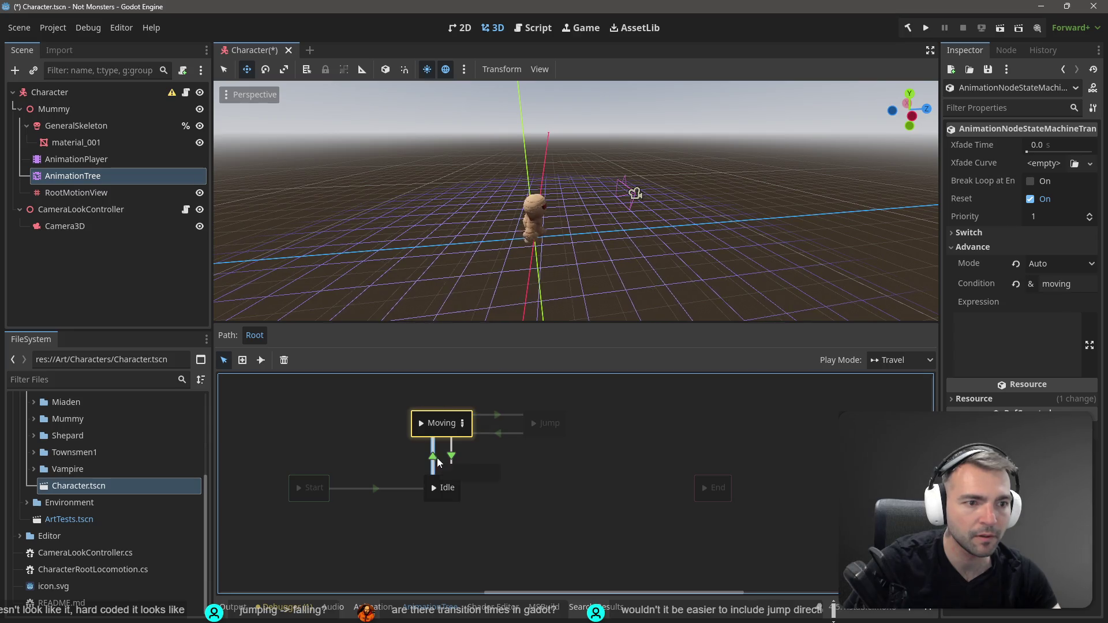
pyautogui.click(504, 417)
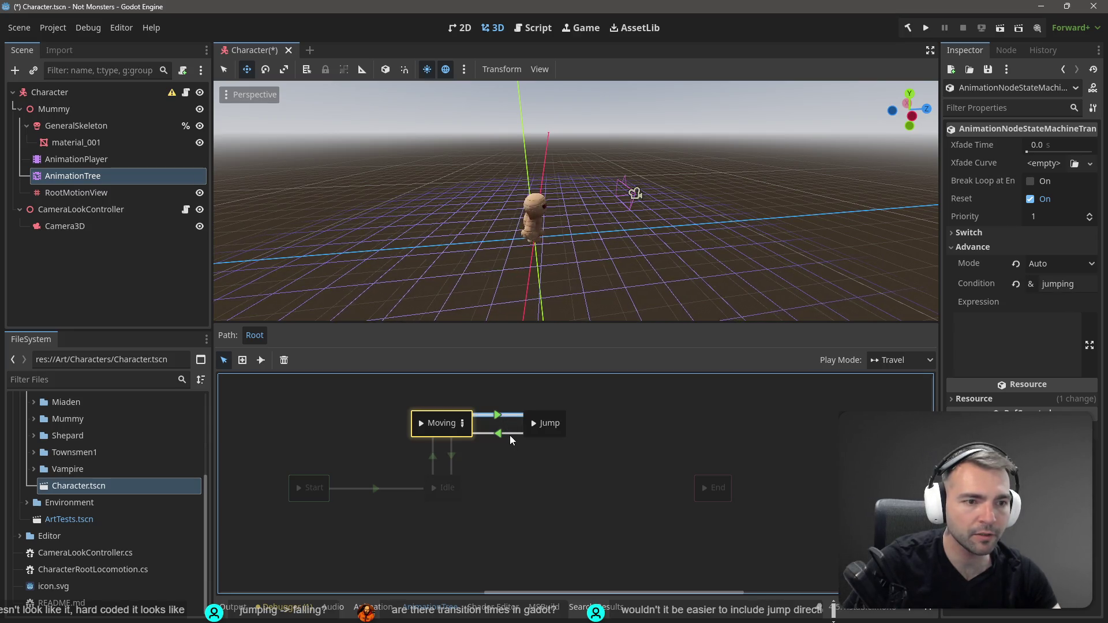
pyautogui.click(510, 435)
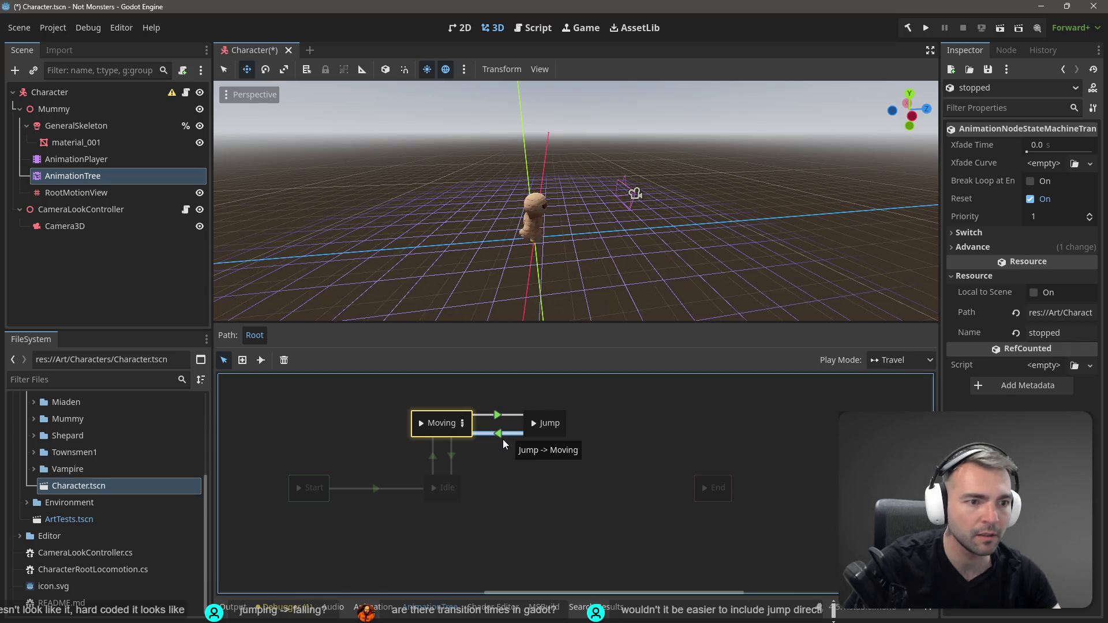
pyautogui.click(452, 457)
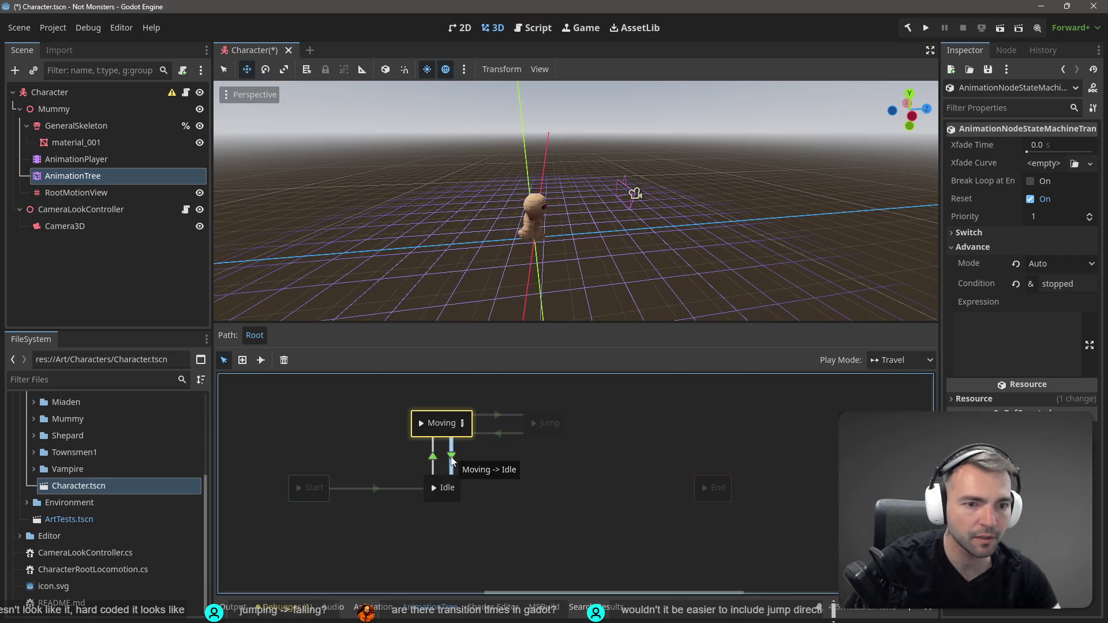
pyautogui.click(502, 434)
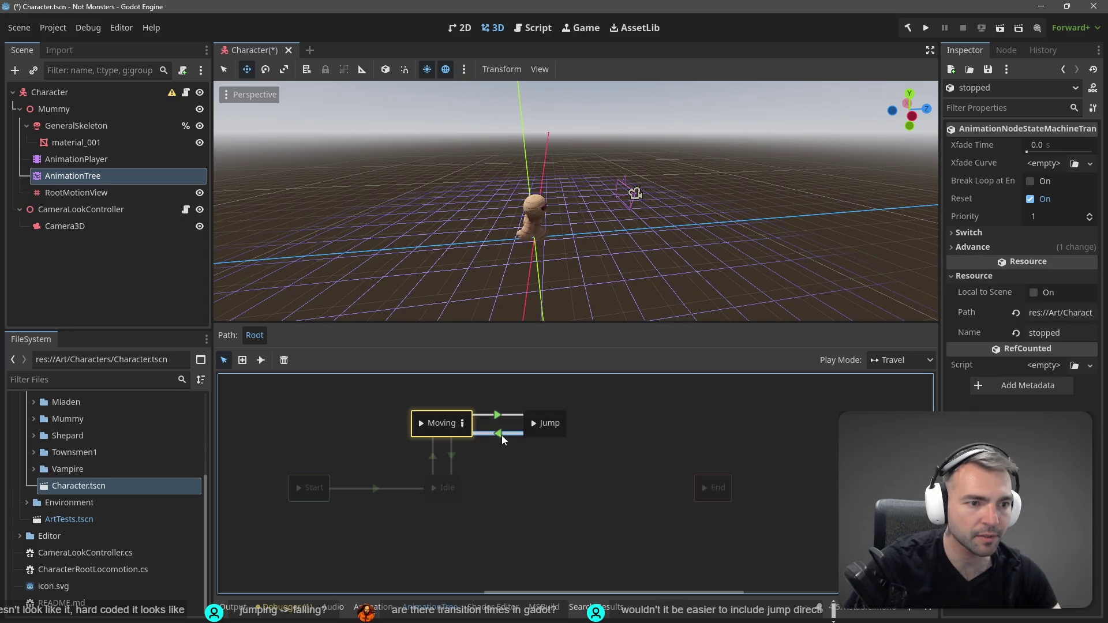
pyautogui.click(451, 458)
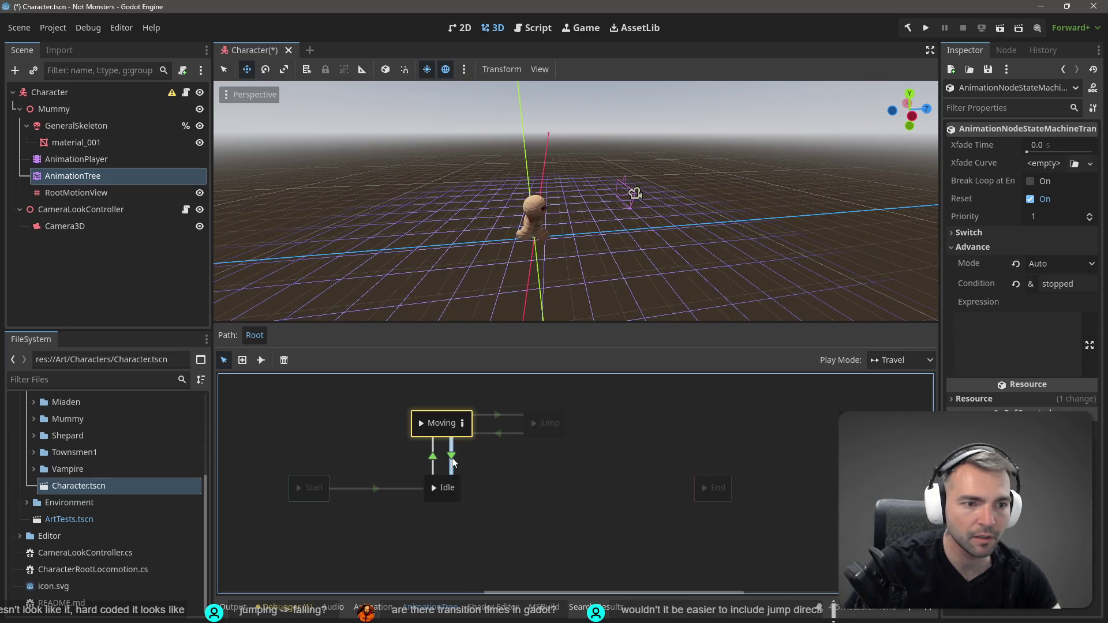
pyautogui.click(505, 434)
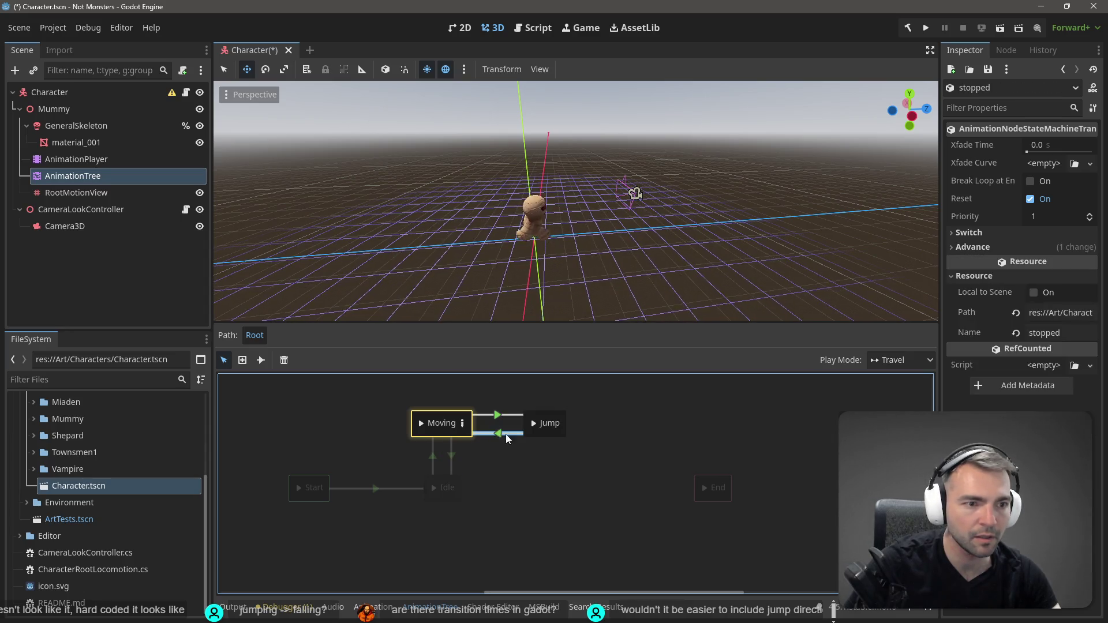
# Clear the resource name, set the Jump-to-Moving Advance condition to 'stopped', and save.
pyautogui.click(1076, 330)
pyautogui.press('BackSpace')
pyautogui.click(969, 250)
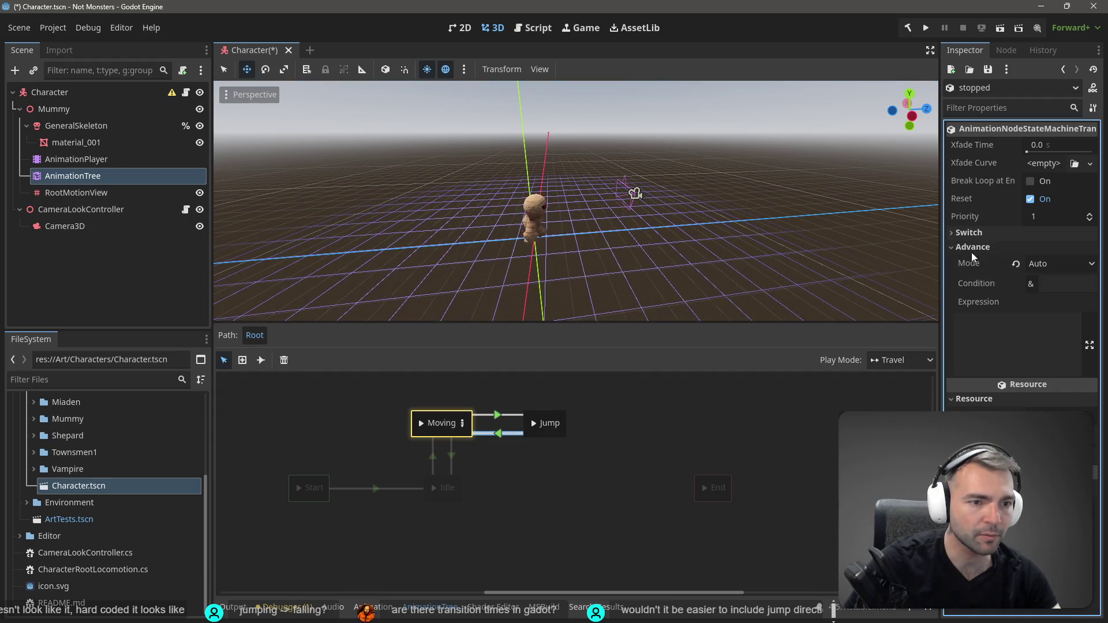
pyautogui.click(1052, 288)
pyautogui.write('stopped')
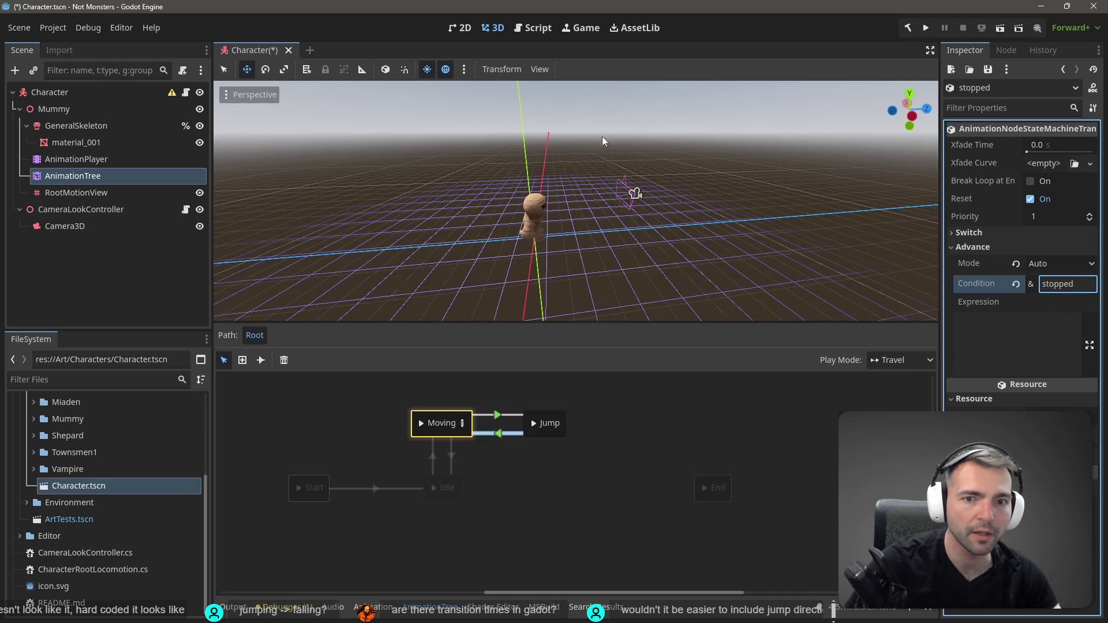
pyautogui.hotkey('ctrl', 's')
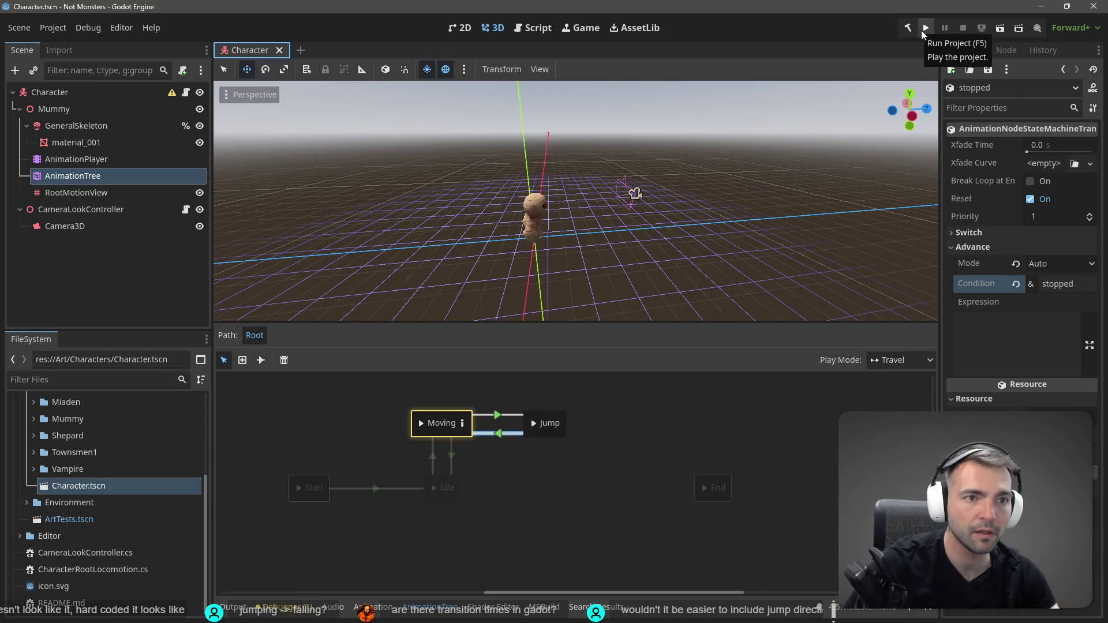
# Preview travel between Jump and Moving, then run the project with F5 to try jumping.
pyautogui.click(534, 426)
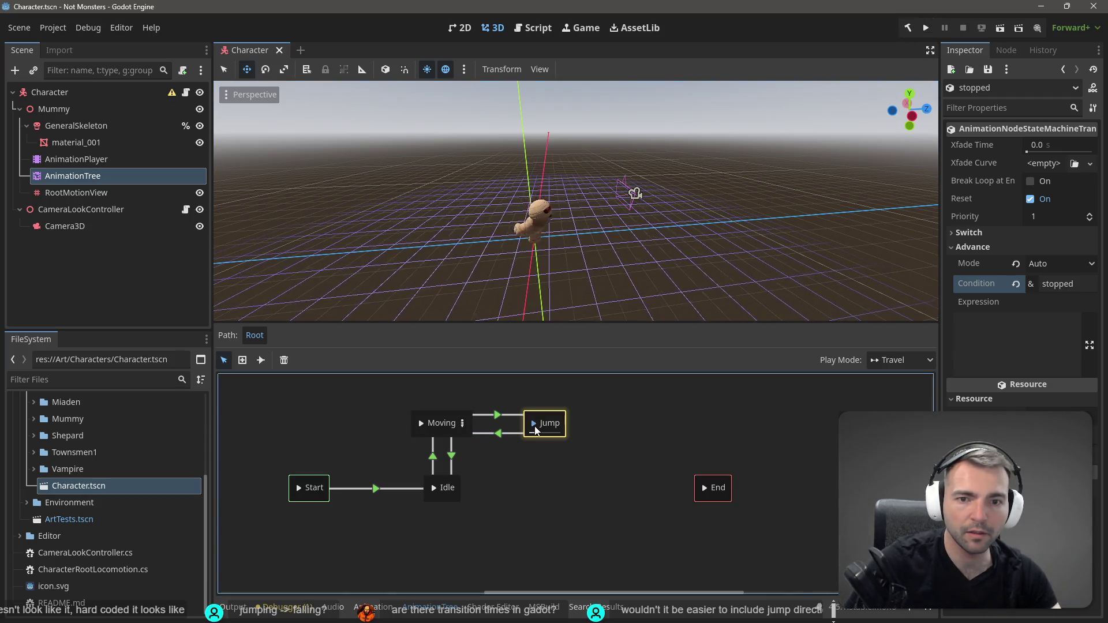
pyautogui.click(421, 422)
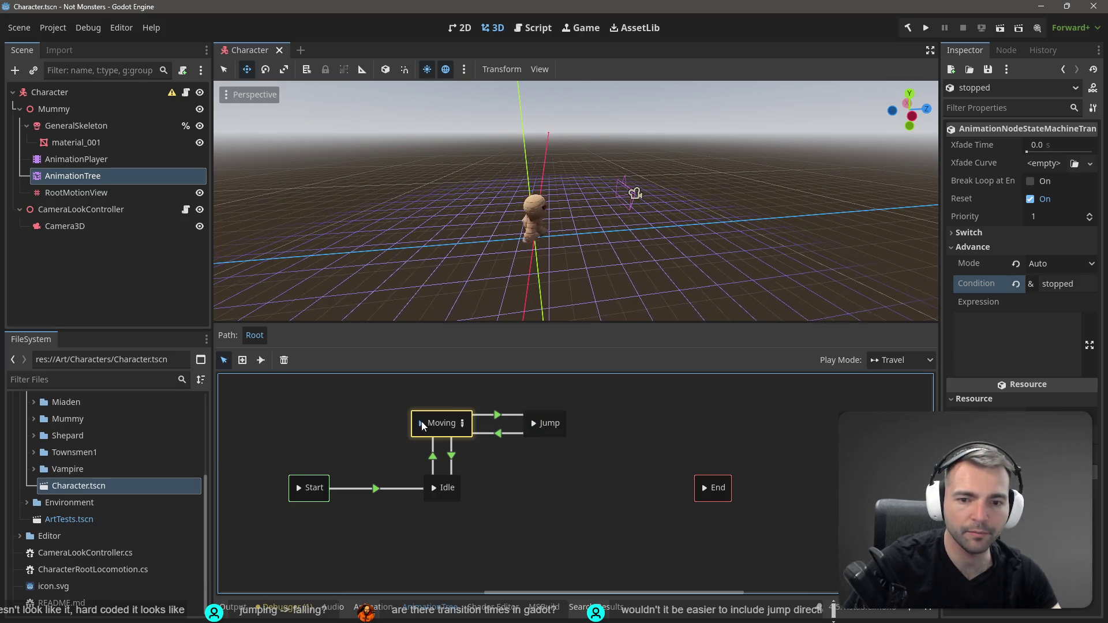
pyautogui.click(533, 424)
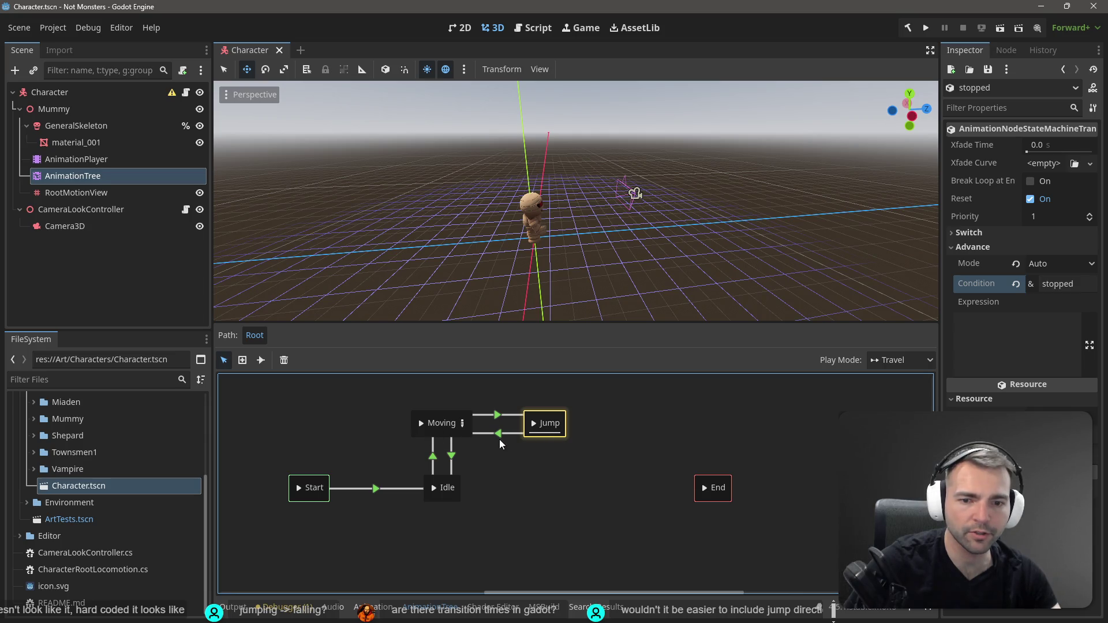
pyautogui.click(504, 436)
pyautogui.moveTo(635, 196)
pyautogui.mouseDown()
pyautogui.moveTo(664, 196)
pyautogui.moveTo(614, 255)
pyautogui.mouseUp()
pyautogui.press('F5')
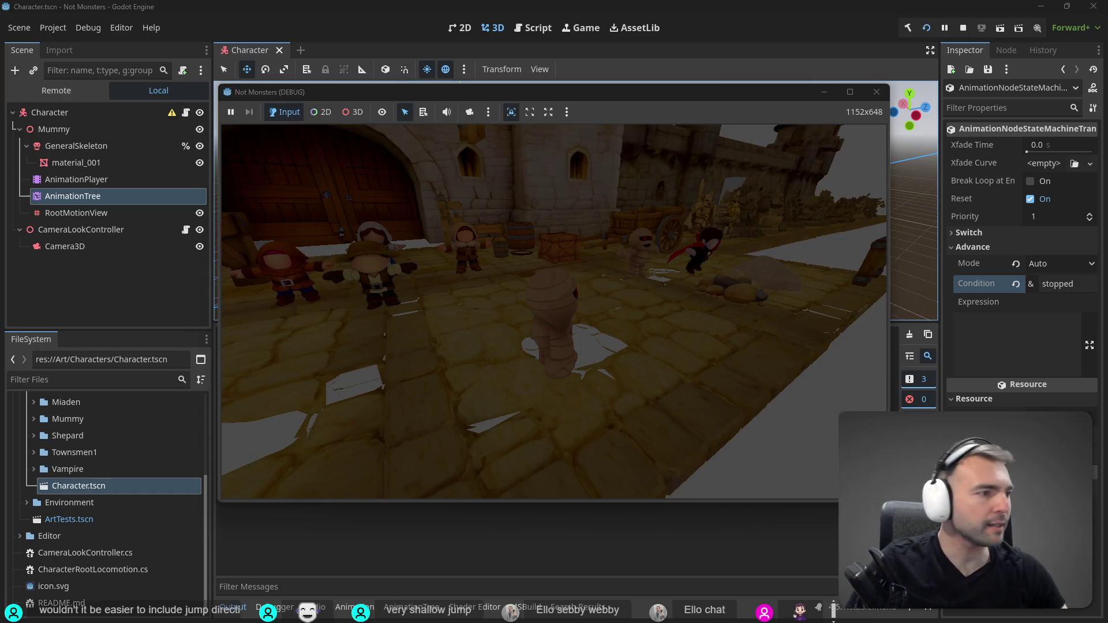
pyautogui.hotkey('alt', 'Tab')
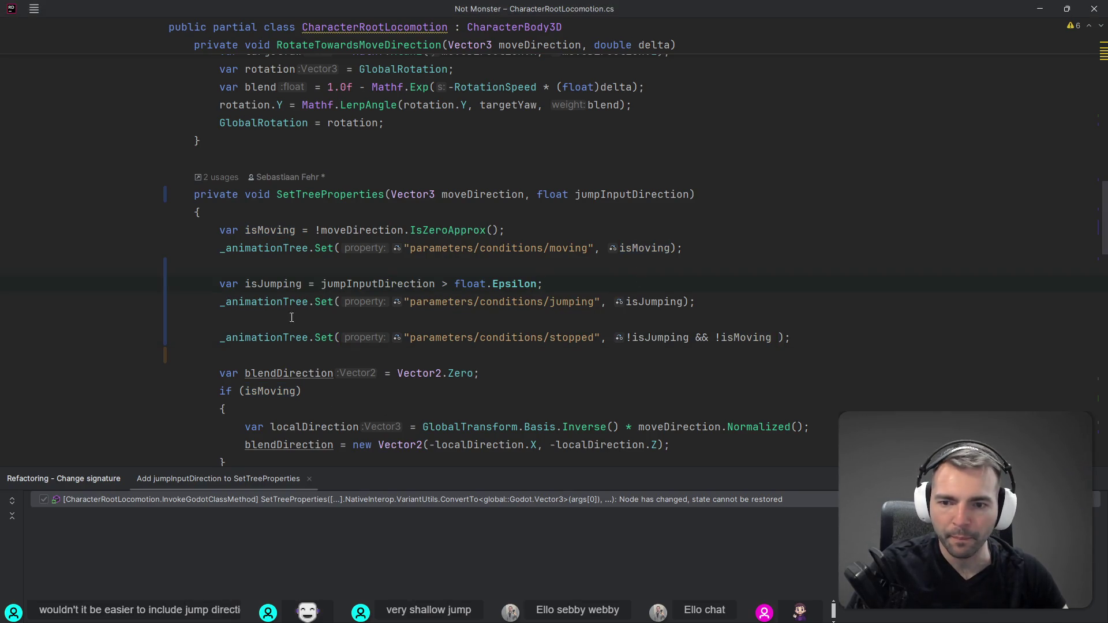
# Check how isJumping and isMoving are used, then select the stopped condition's expression.
pyautogui.click(651, 338)
pyautogui.click(748, 339)
pyautogui.click(645, 339)
pyautogui.moveTo(771, 338); pyautogui.dragTo(631, 339)
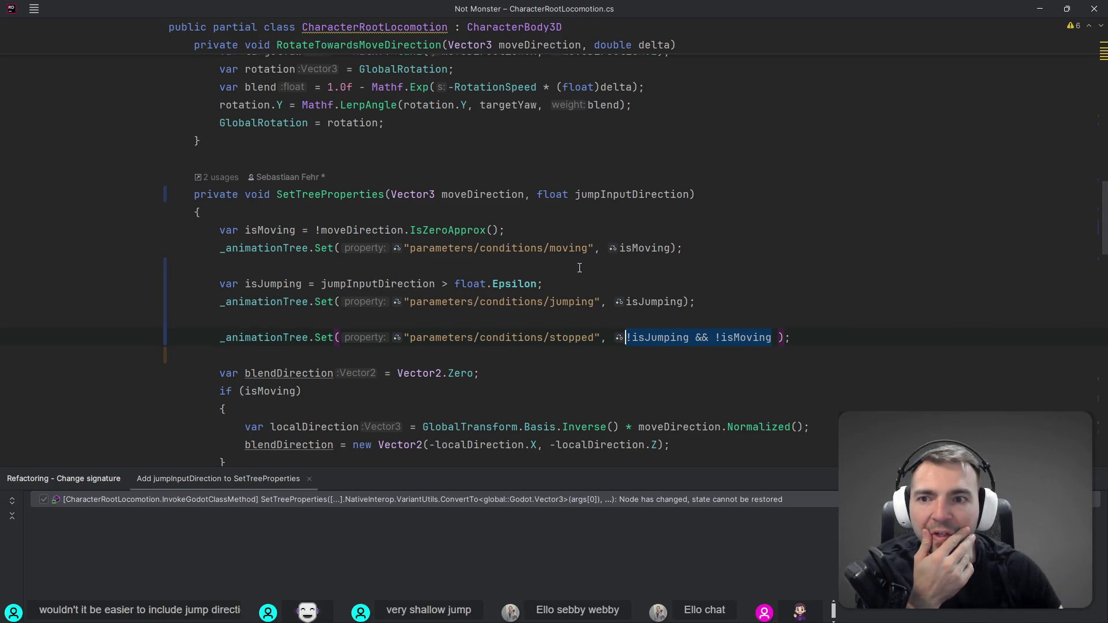
pyautogui.scroll(-15, 579, 268)
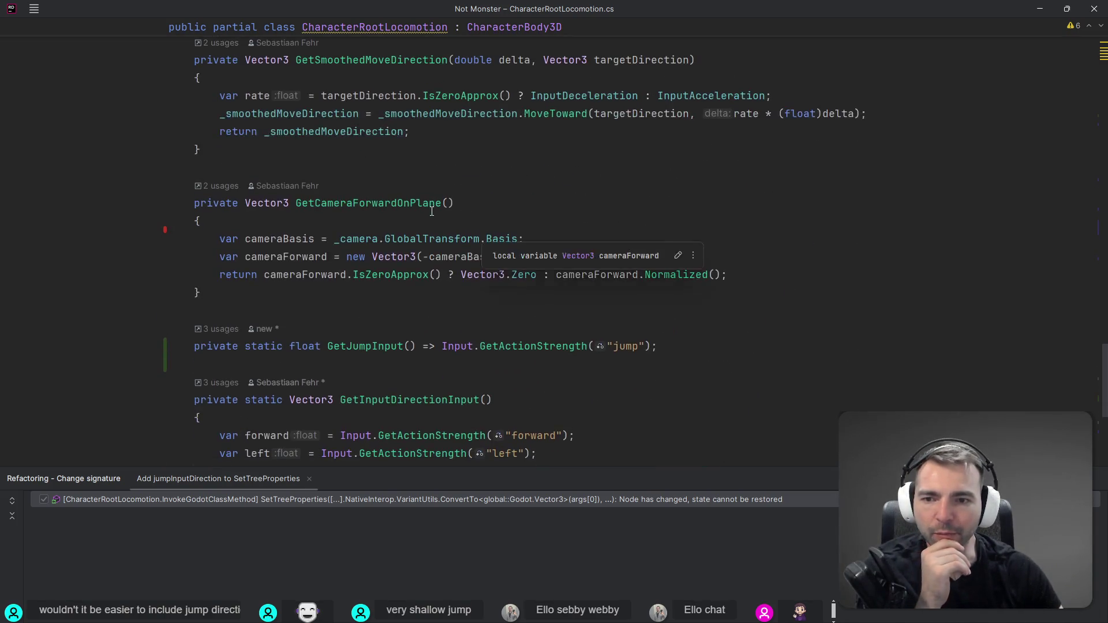
pyautogui.scroll(-5, 432, 211)
pyautogui.scroll(8, 356, 315)
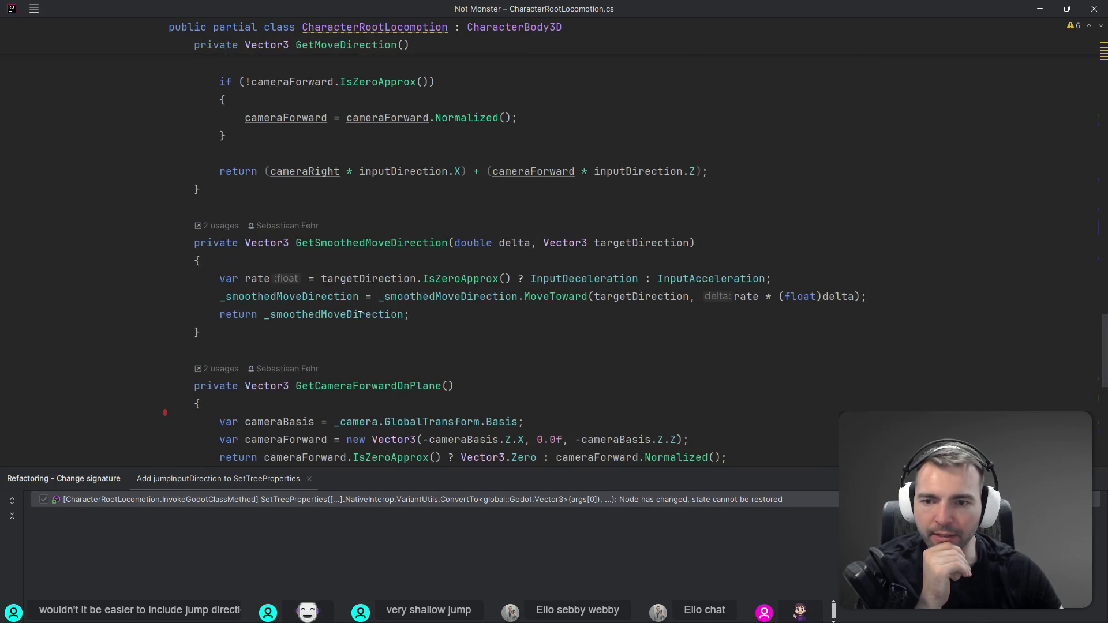
pyautogui.scroll(-8, 360, 315)
pyautogui.scroll(13, 524, 246)
pyautogui.scroll(20, 524, 247)
pyautogui.scroll(-20, 527, 176)
pyautogui.scroll(8, 532, 242)
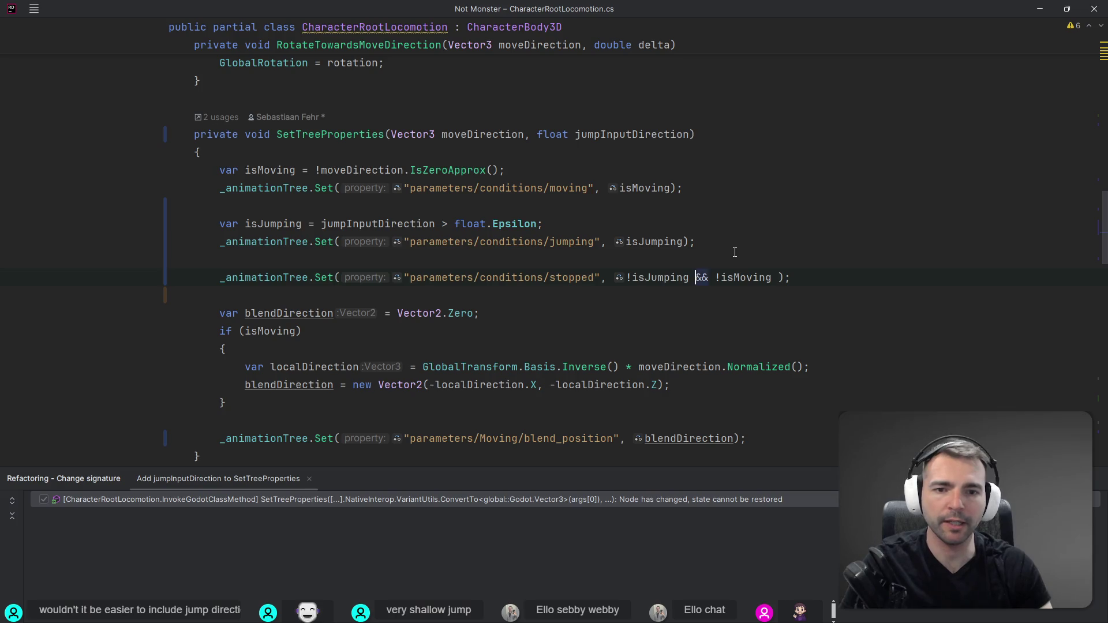
# Move the stopped line under the moving line and delete '!isJumping &&' so it uses only !isMoving.
pyautogui.hotkey('ctrl', 'z')
pyautogui.hotkey('ctrl', 'z')
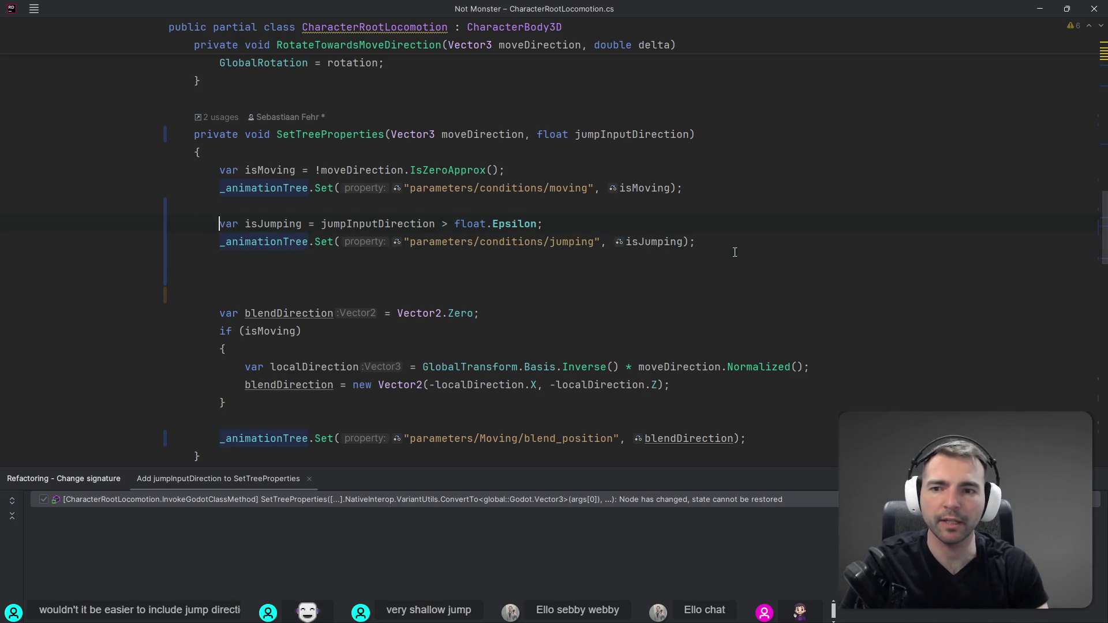
pyautogui.hotkey('ctrl', 'shift', 'z')
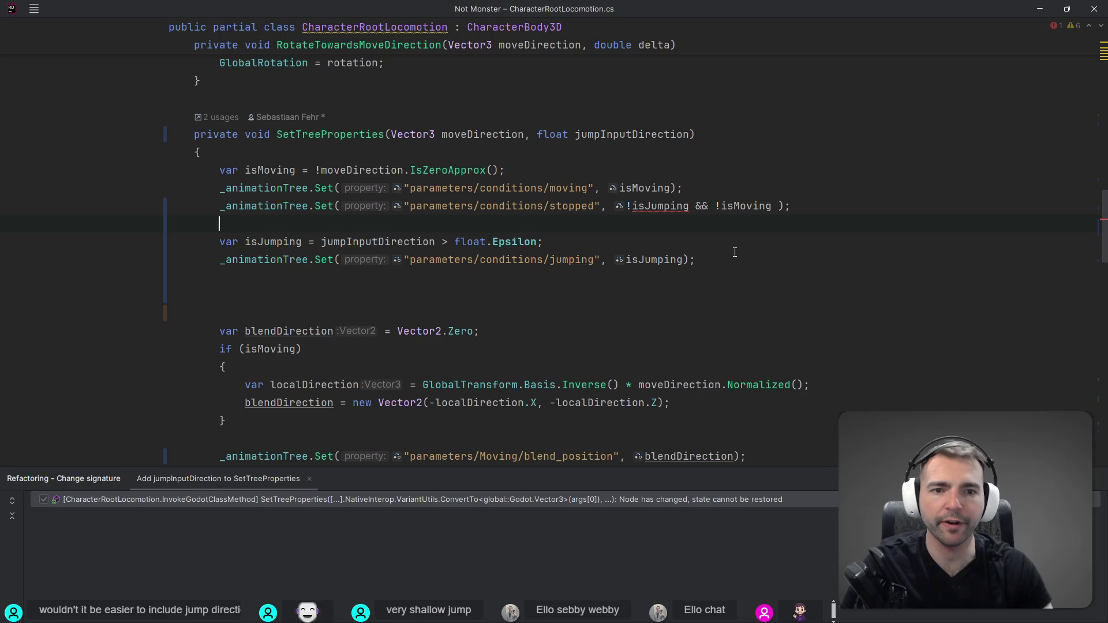
pyautogui.moveTo(690, 206); pyautogui.dragTo(626, 206)
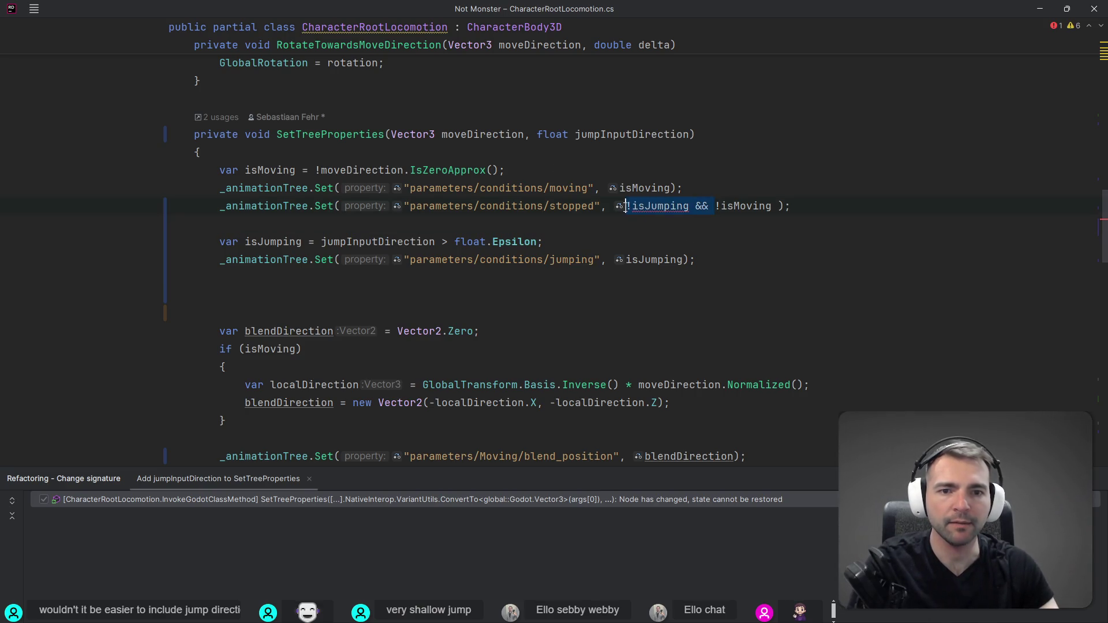
pyautogui.press('BackSpace')
# Duplicate the stopped line below the jumping line and rename the copy's condition to 'landed'.
pyautogui.click(744, 268)
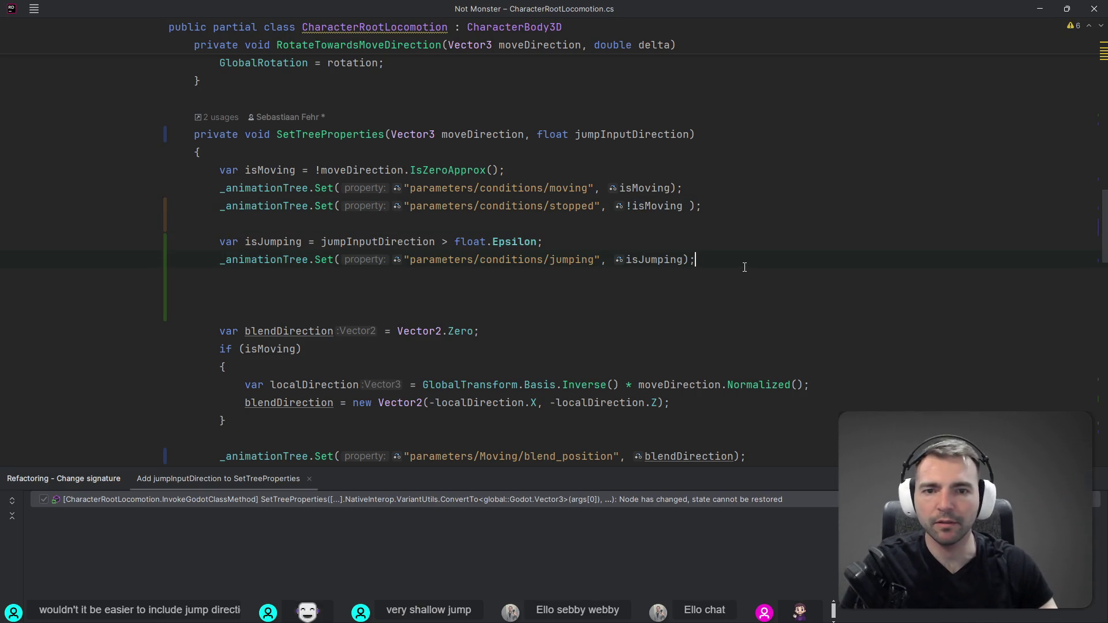
pyautogui.hotkey('shift', 'Home')
pyautogui.hotkey('ctrl', 'c')
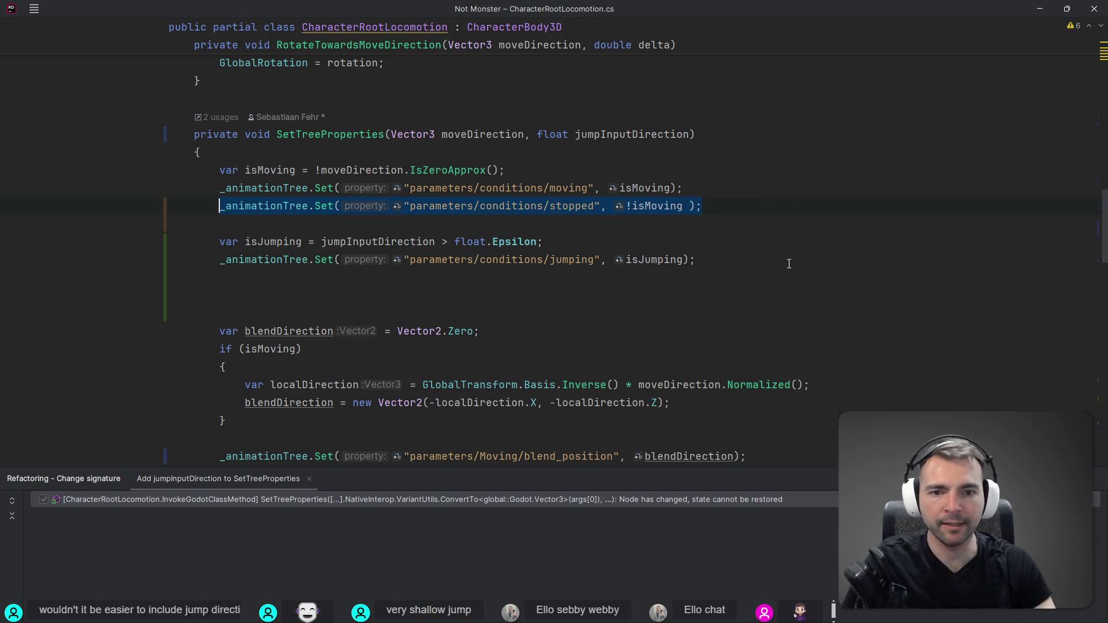
pyautogui.press('Return')
pyautogui.hotkey('ctrl', 'v')
pyautogui.hotkey('ctrl', 'Left')
pyautogui.hotkey('ctrl', 'Left')
pyautogui.hotkey('ctrl', 'Left')
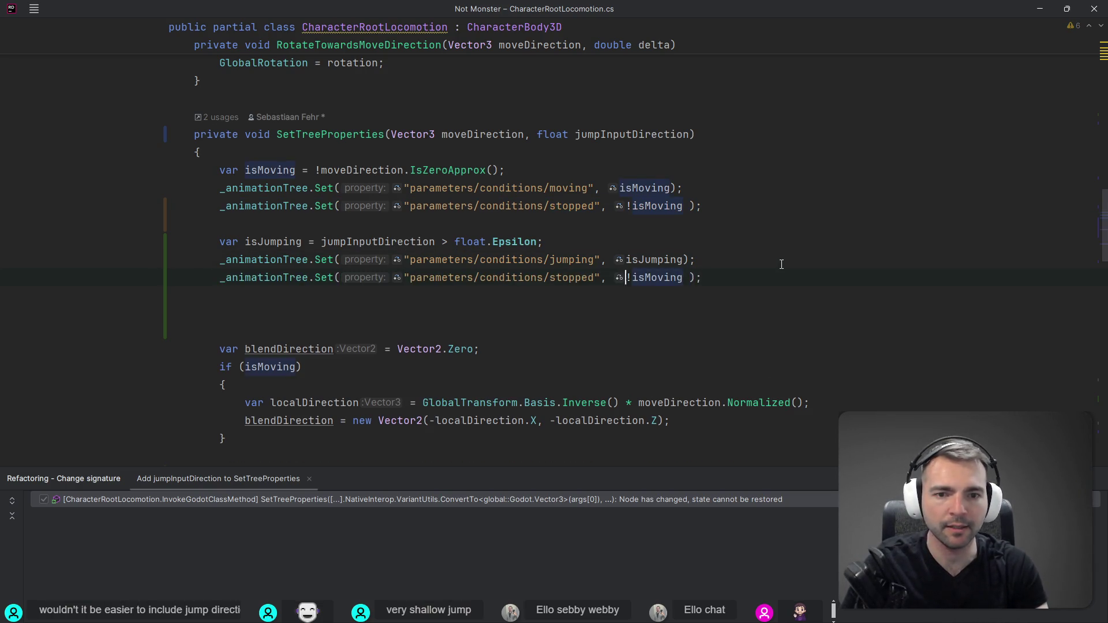
pyautogui.hotkey('ctrl', 'shift', 'Left')
pyautogui.write('landed')
pyautogui.click(625, 278)
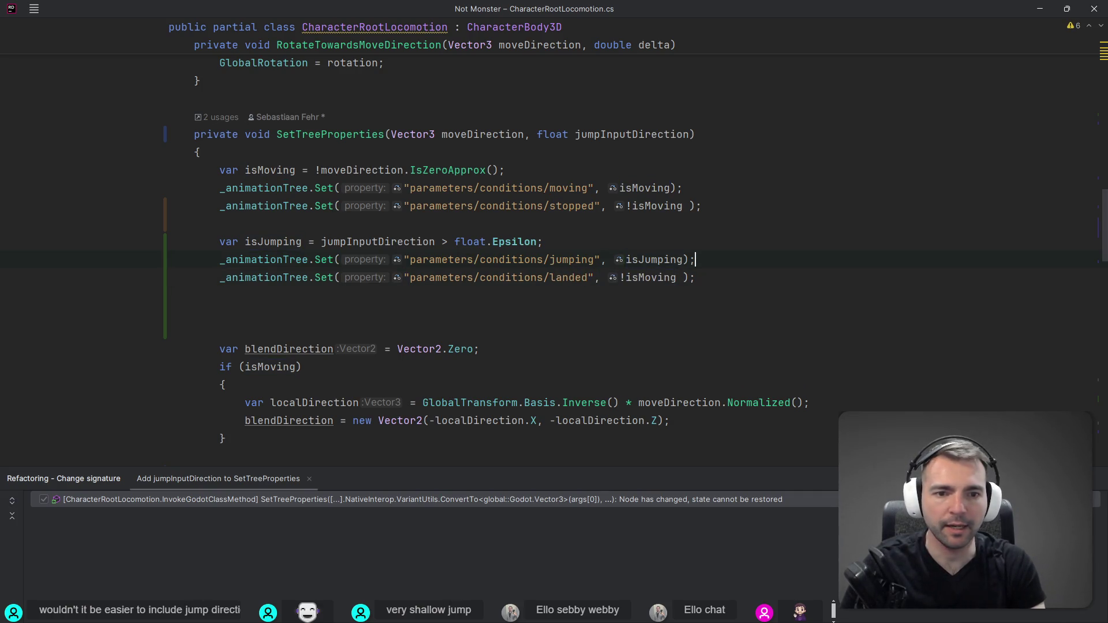
# Add a line below jumping and try 'Ground' and 'Move' code completions.
pyautogui.hotkey('shift', 'Return')
pyautogui.scroll(-5, 369, 188)
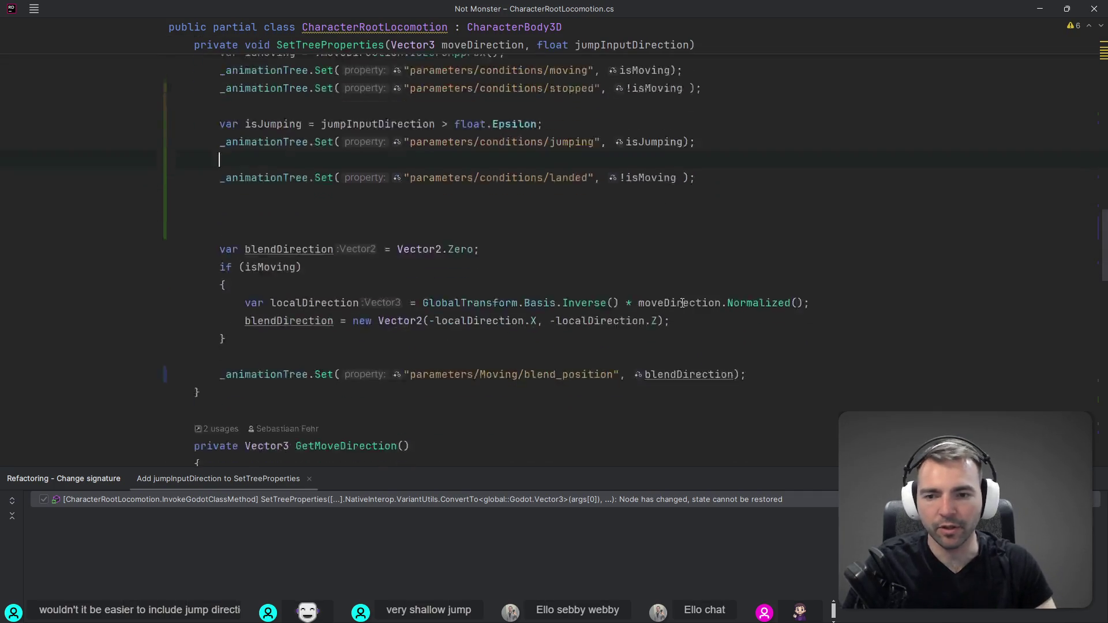
pyautogui.scroll(4, 369, 188)
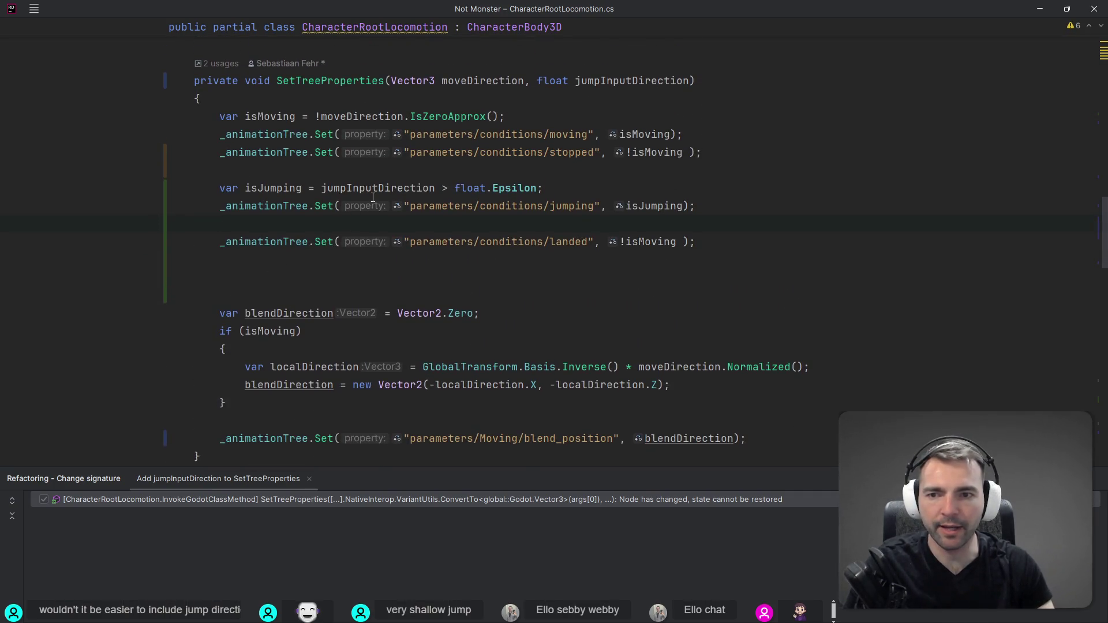
pyautogui.write('Ground')
pyautogui.hotkey('ctrl', 'BackSpace')
pyautogui.write('Ground')
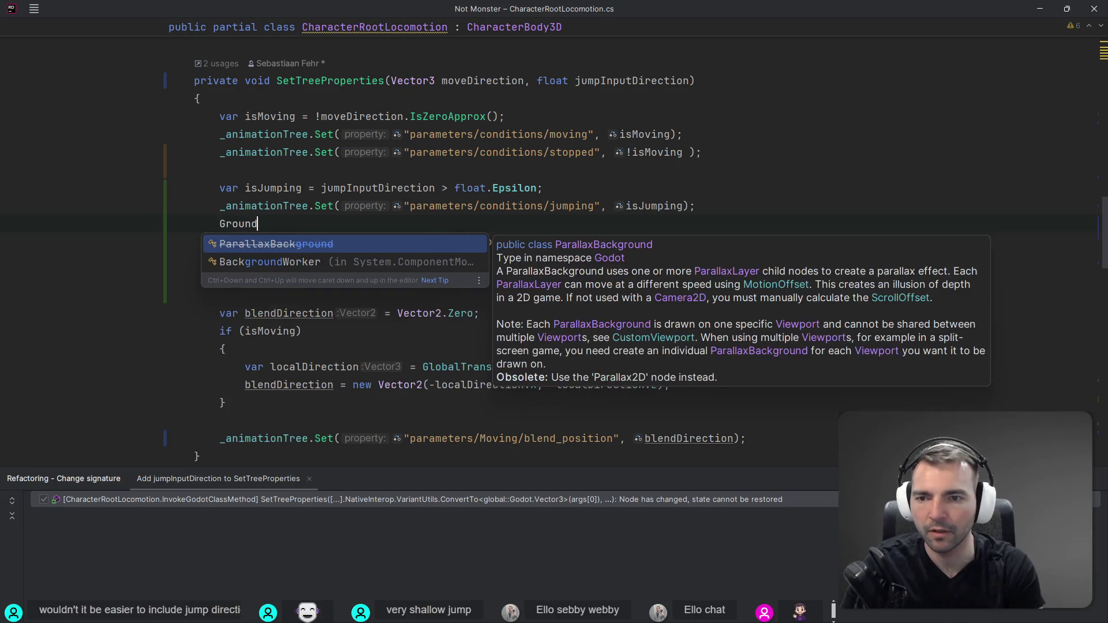
pyautogui.hotkey('ctrl', 'BackSpace')
pyautogui.hotkey('ctrl', 'space')
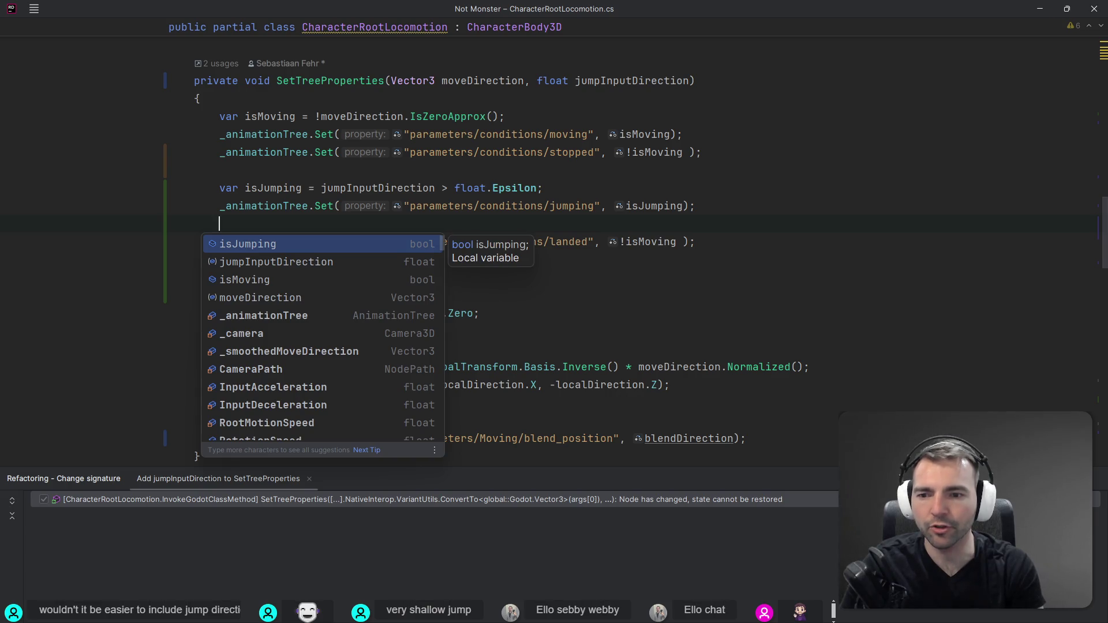
pyautogui.write('Move')
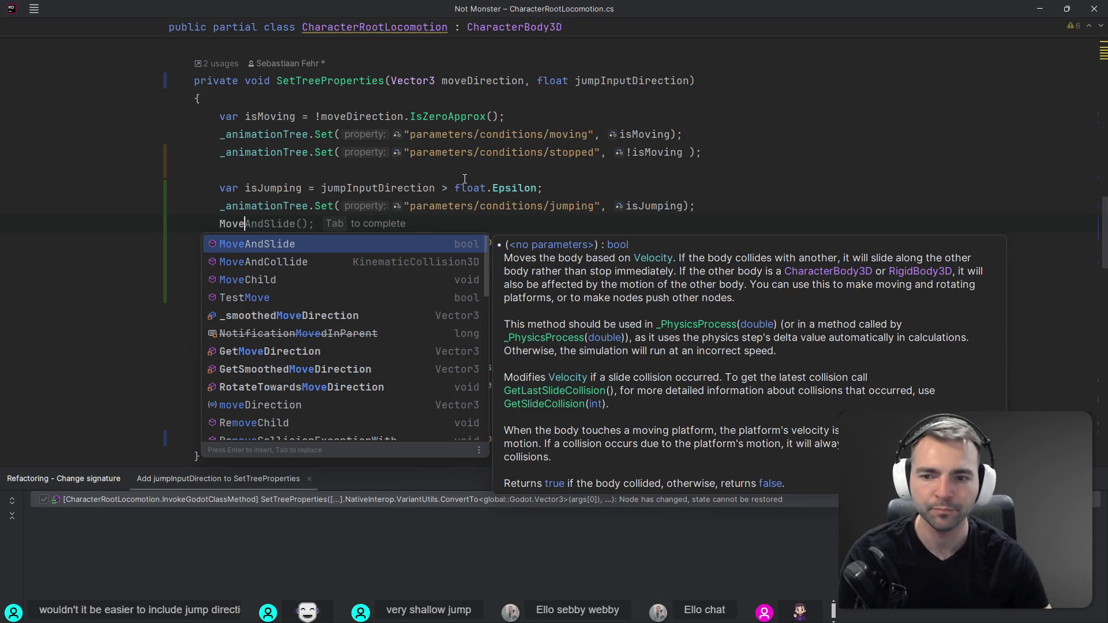
# Open ChatGPT in the browser.
pyautogui.hotkey('alt', 'Tab')
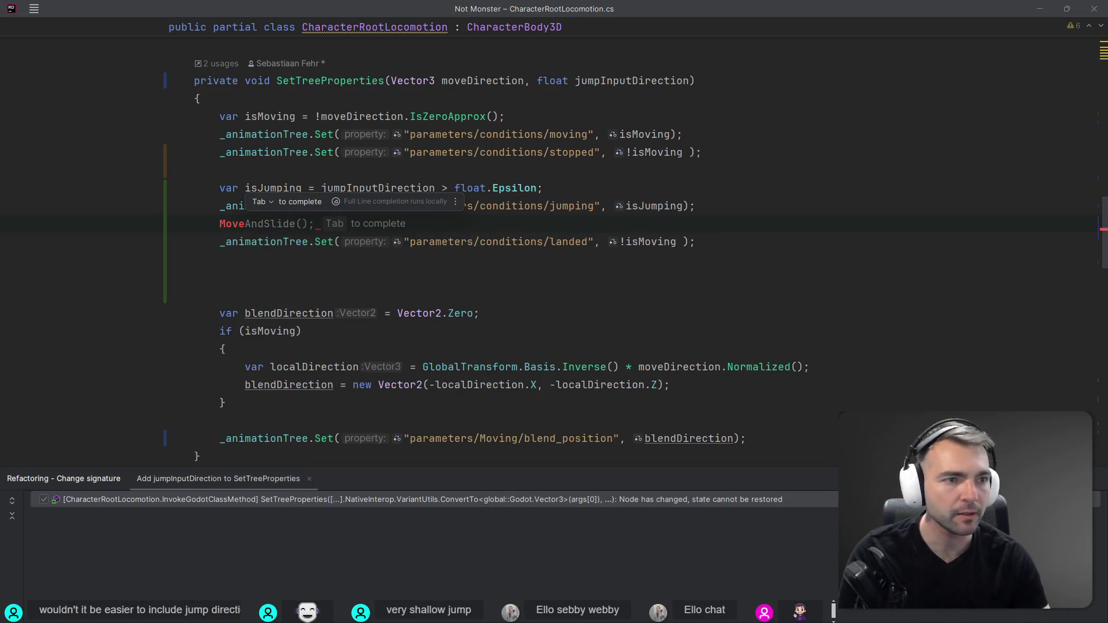
pyautogui.write('chat')
pyautogui.press('Return')
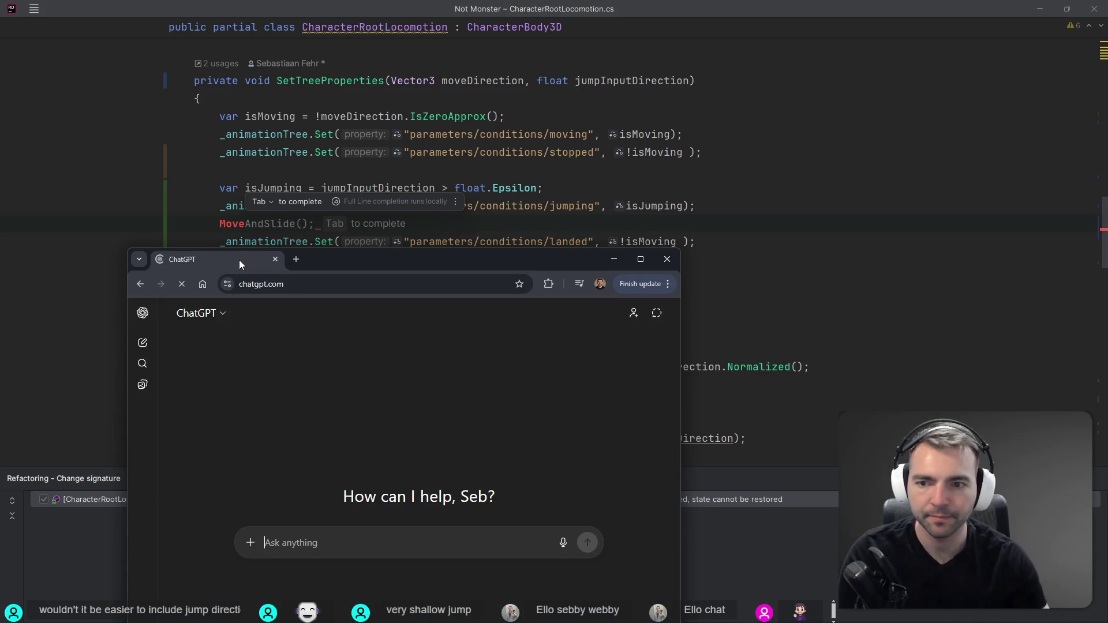
# Ask ChatGPT how to detect ground contact and read its IsOnFloor()-after-MoveAndSlide() answer.
pyautogui.moveTo(239, 260); pyautogui.dragTo(262, 176)
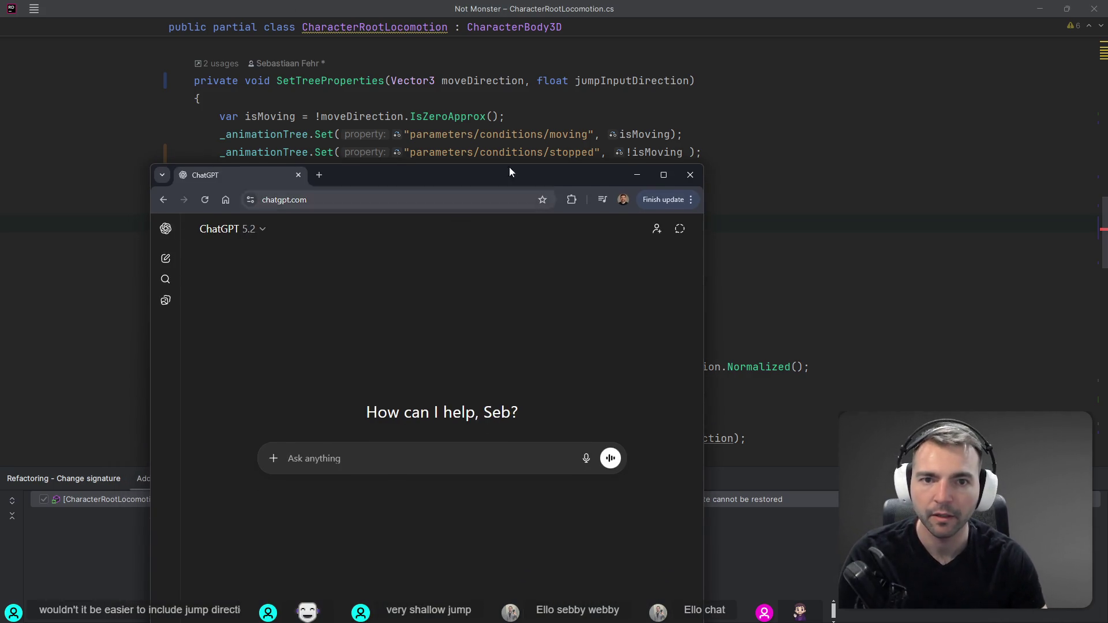
pyautogui.scroll(10, 496, 138)
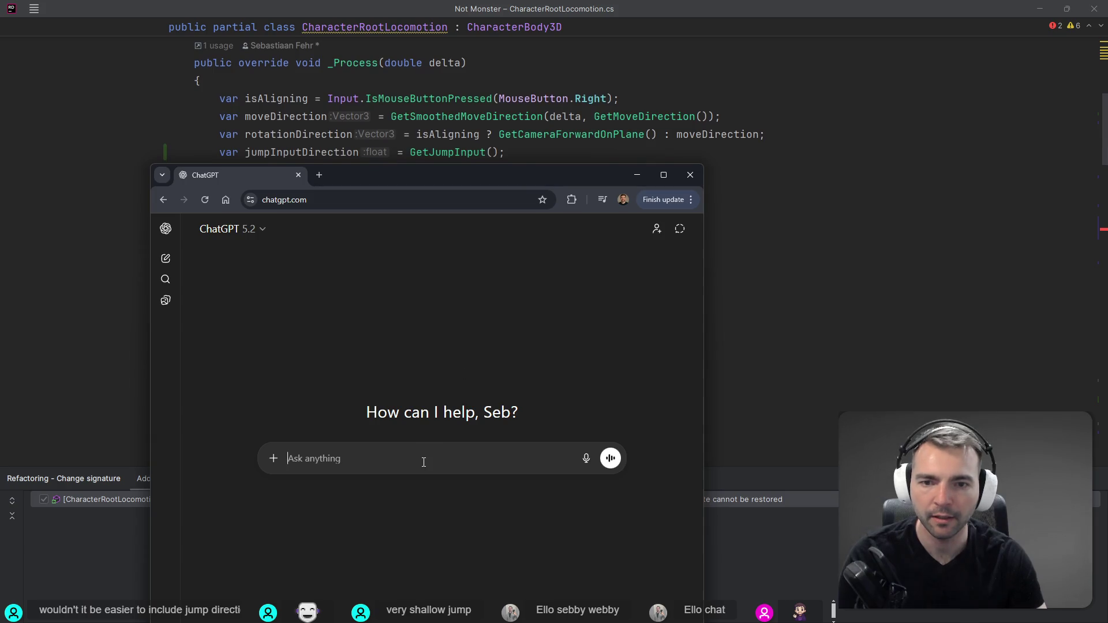
pyautogui.press('super+h')
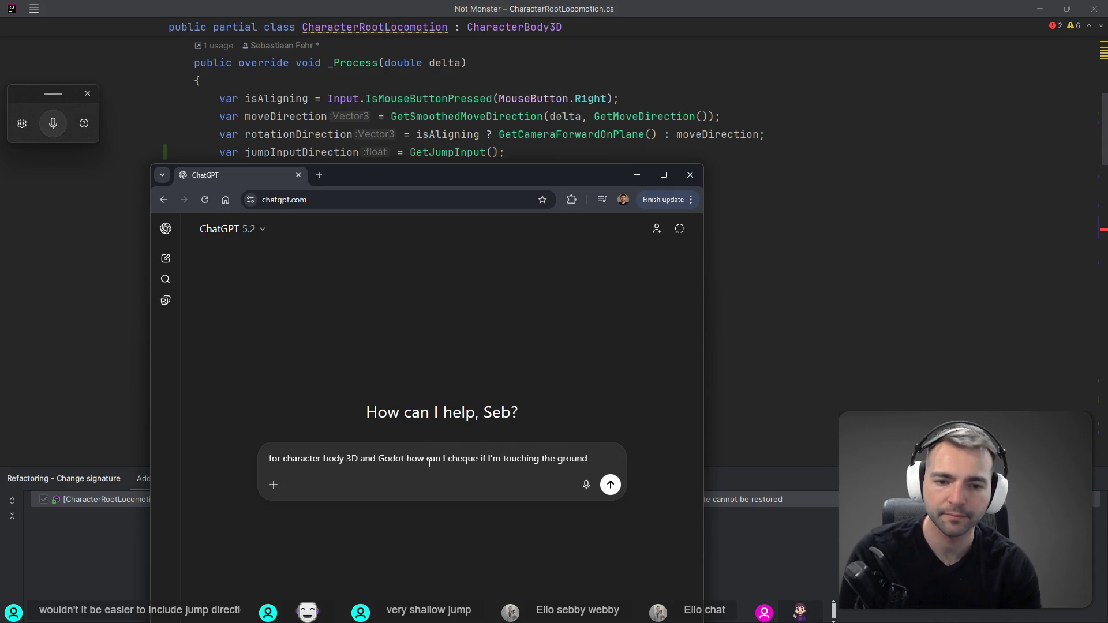
pyautogui.press('Return')
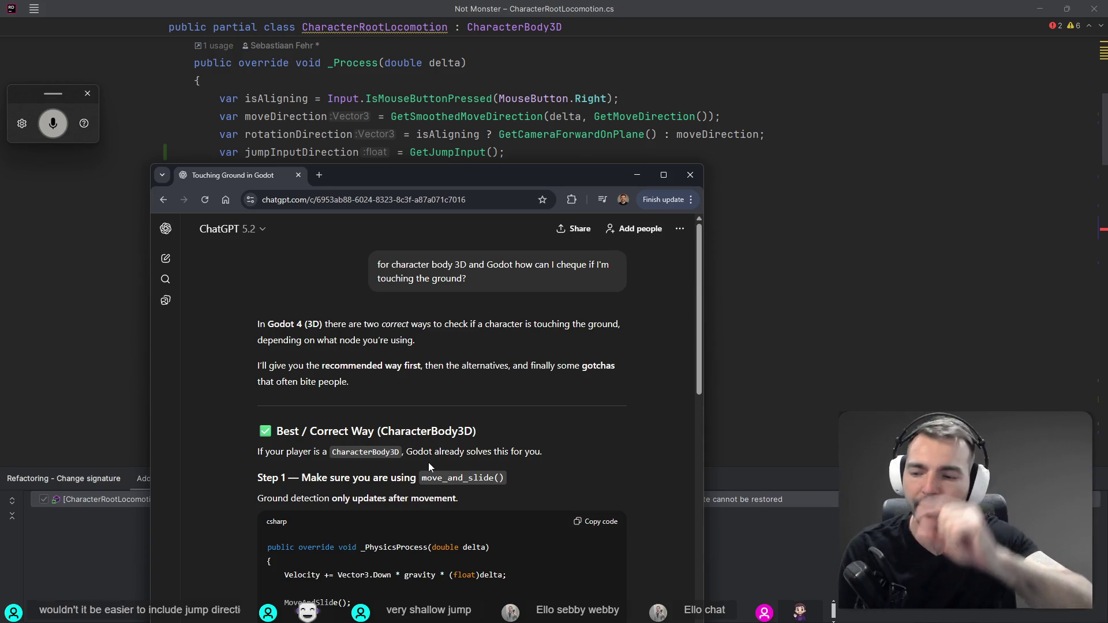
pyautogui.scroll(-5, 428, 462)
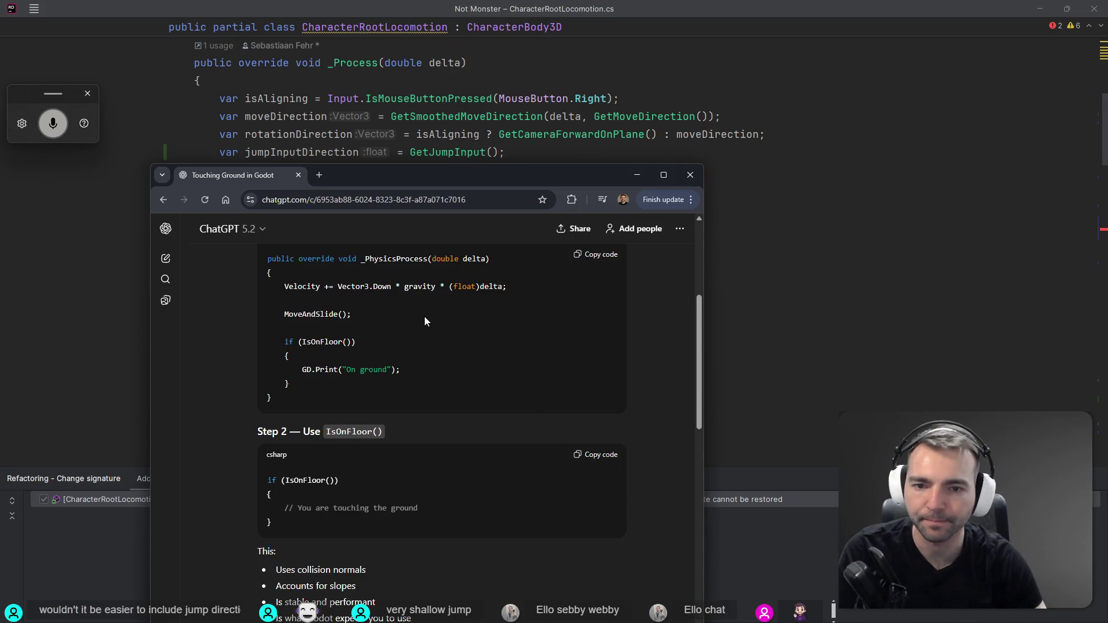
pyautogui.scroll(1, 443, 309)
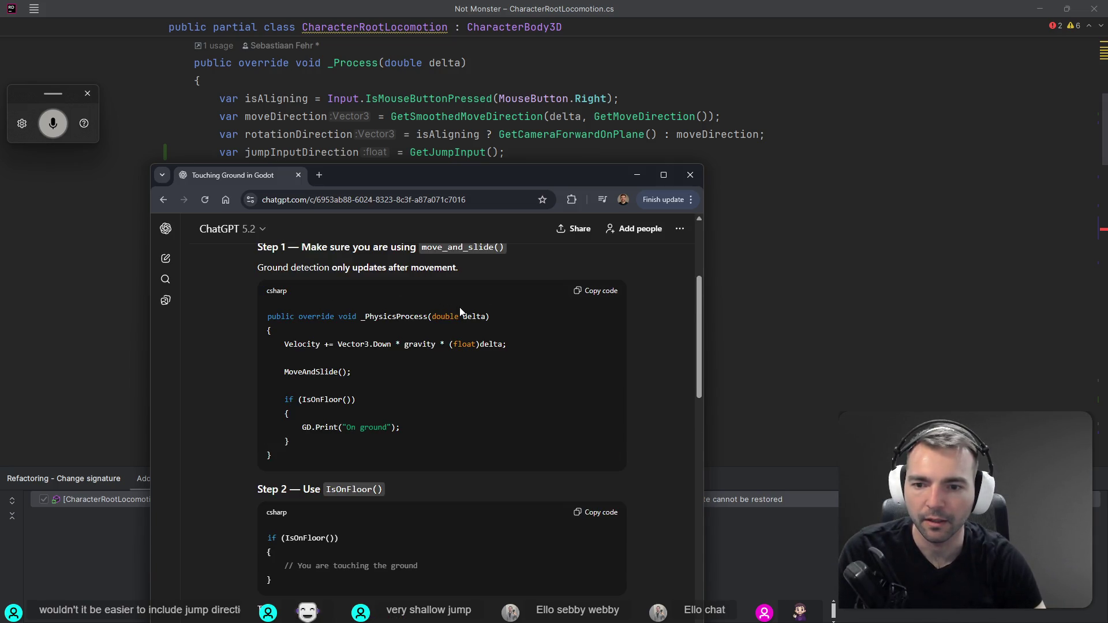
pyautogui.hotkey('alt', 'Tab')
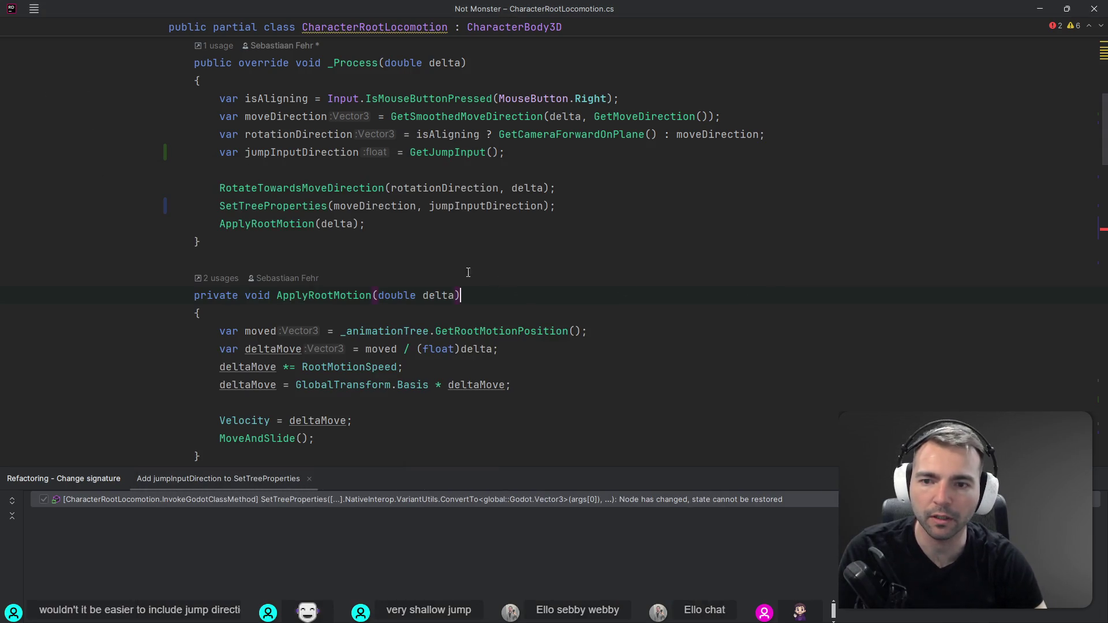
# Delete the stray Move line and set the landed condition's value to IsOnFloor().
pyautogui.hotkey('ctrl', 'alt', 'Left')
pyautogui.hotkey('ctrl', 'alt', 'Left')
pyautogui.hotkey('ctrl', 'alt', 'Right')
pyautogui.hotkey('ctrl', 'alt', 'Right')
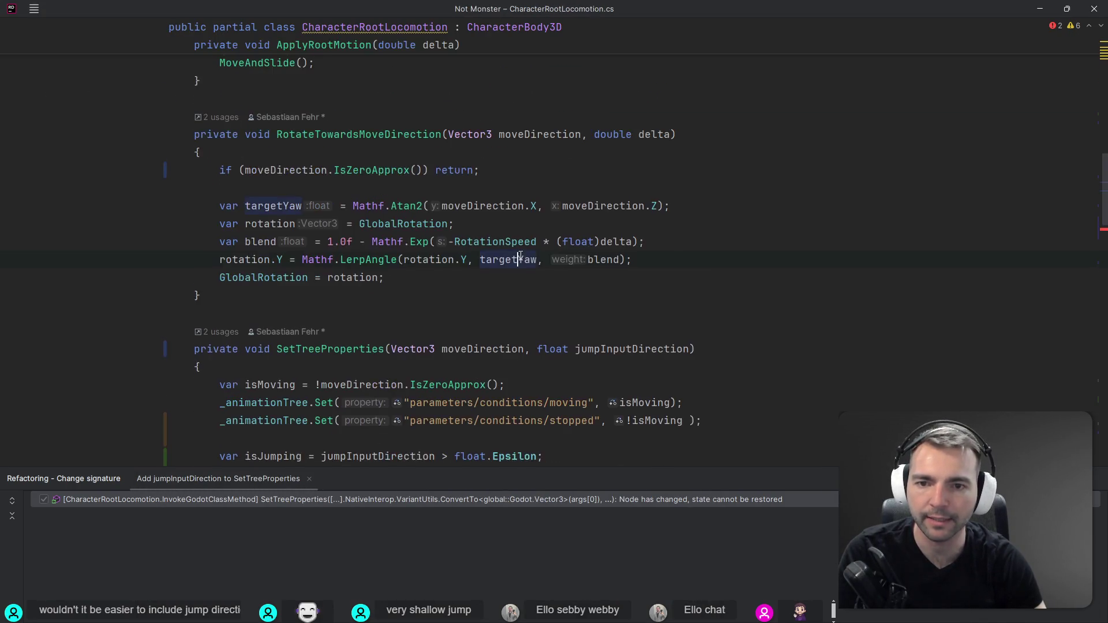
pyautogui.scroll(4, 521, 256)
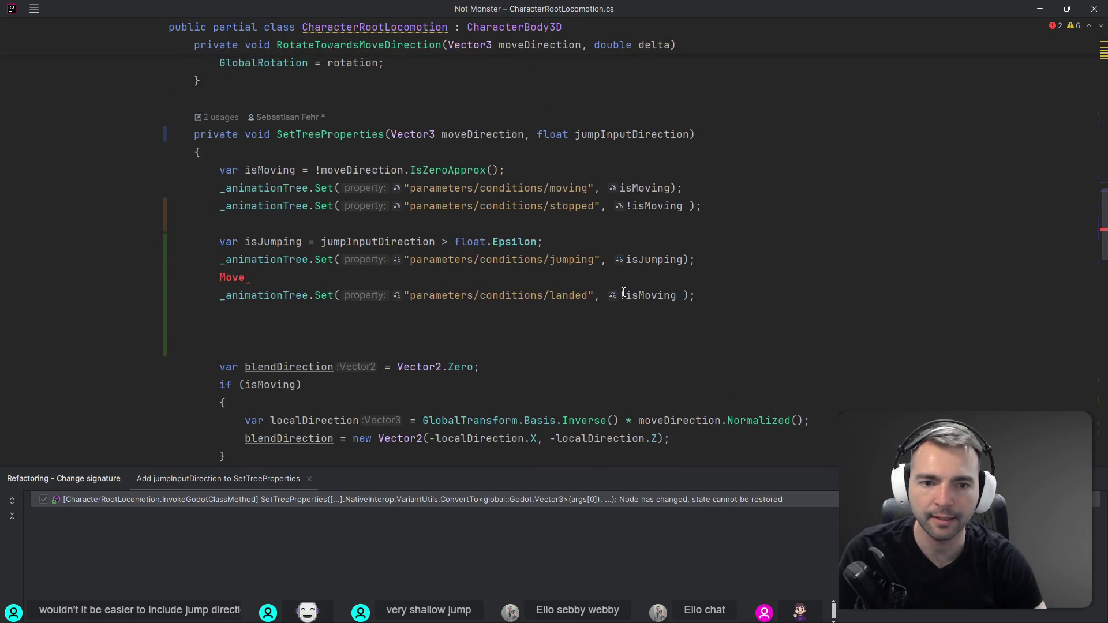
pyautogui.hotkey('shift', 'Home')
pyautogui.press('BackSpace')
pyautogui.press('BackSpace')
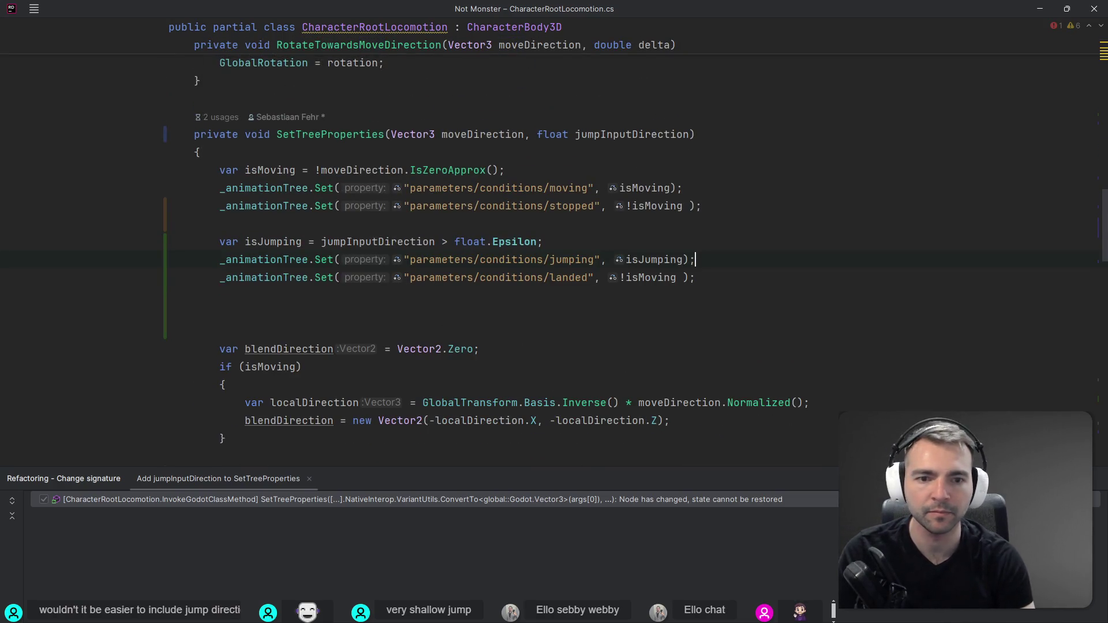
pyautogui.click(676, 277)
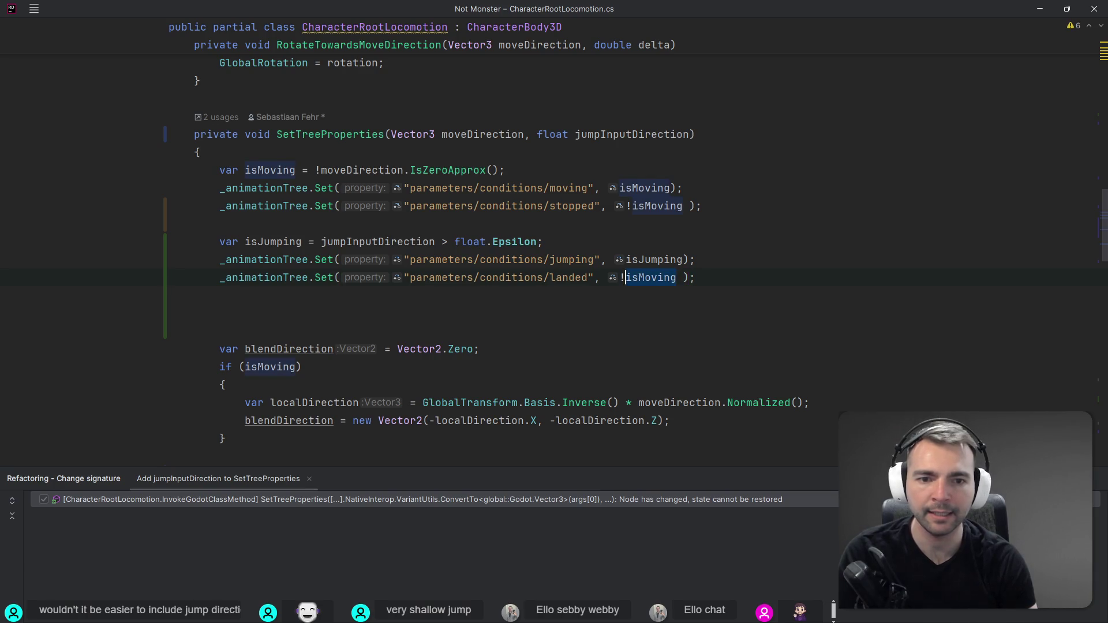
pyautogui.write('IsOnF')
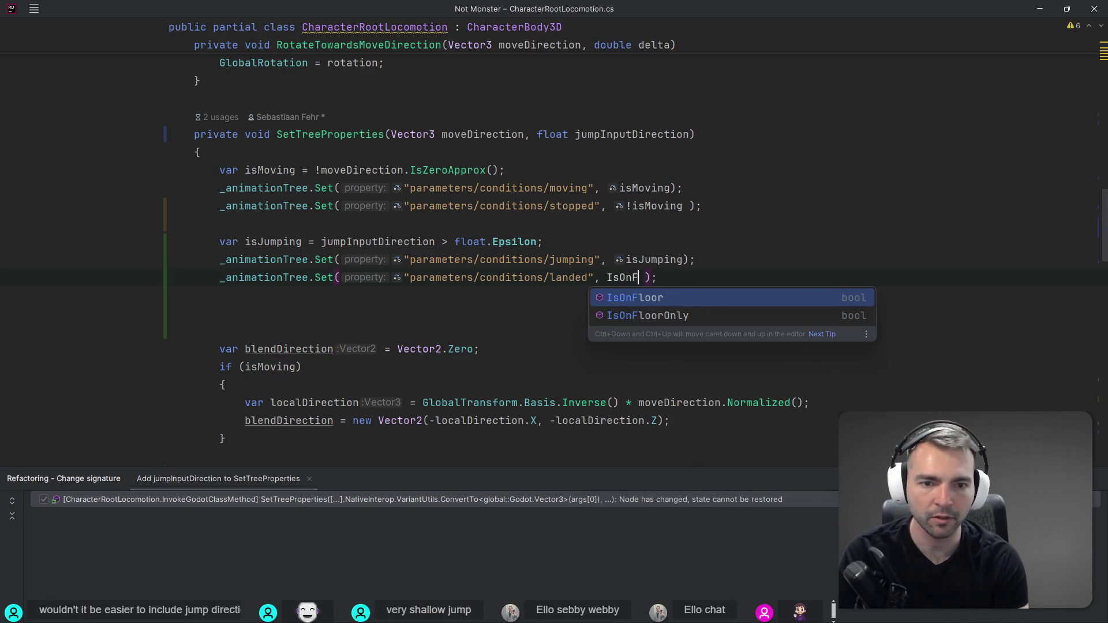
pyautogui.press('Tab')
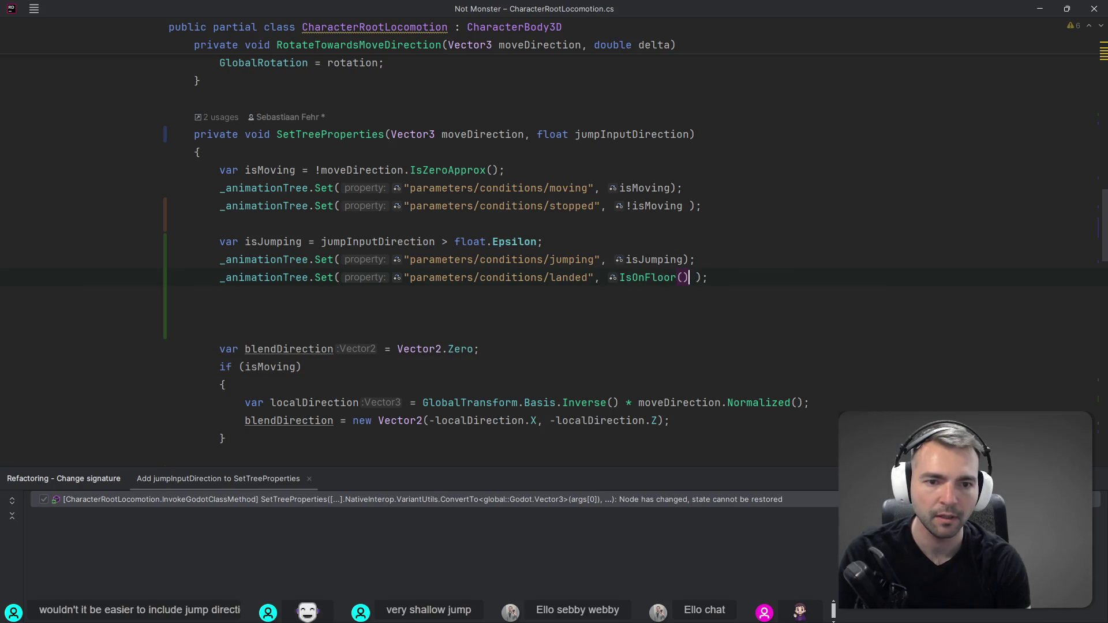
# Remove the extra blank lines below the landed call and keep its indentation.
pyautogui.click(683, 260)
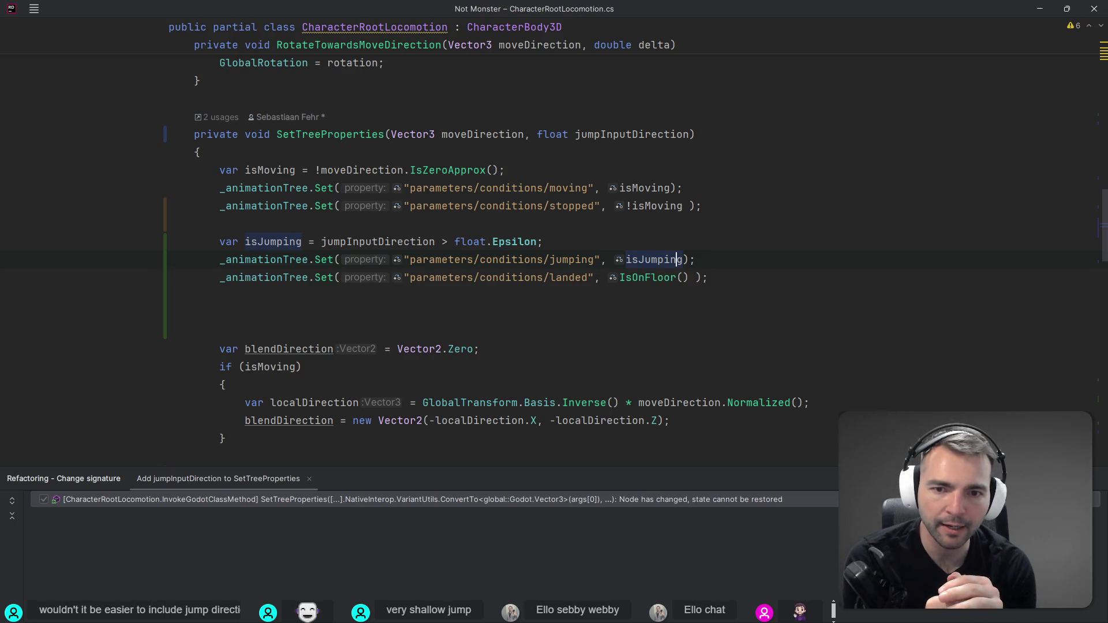
pyautogui.click(637, 311)
pyautogui.press('Up')
pyautogui.press('Left')
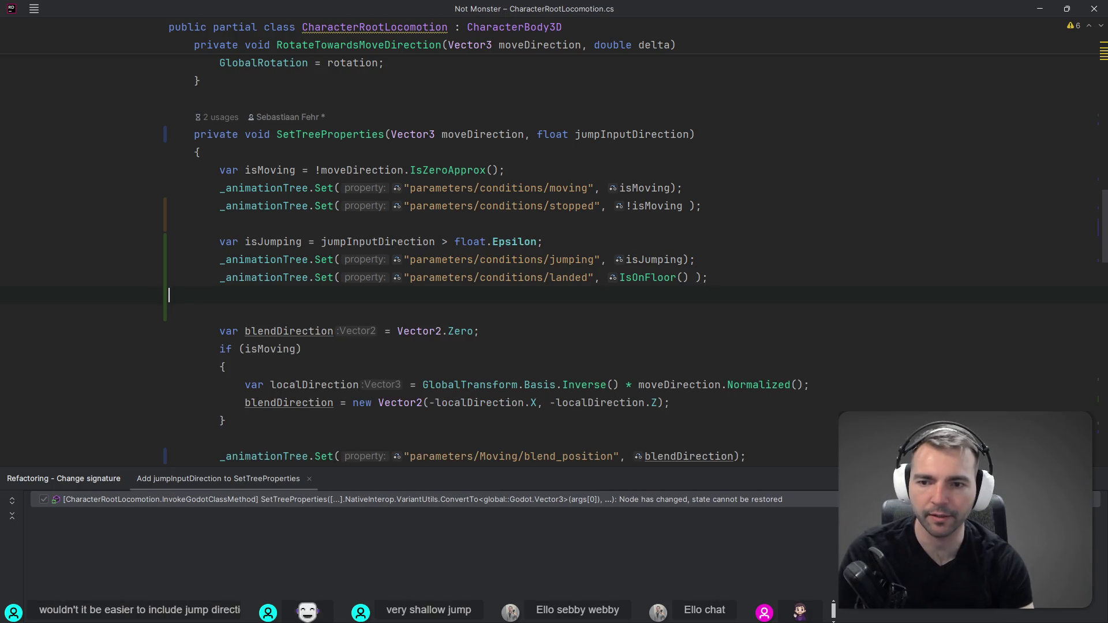
pyautogui.press('Delete')
pyautogui.press('Delete')
pyautogui.press('Down')
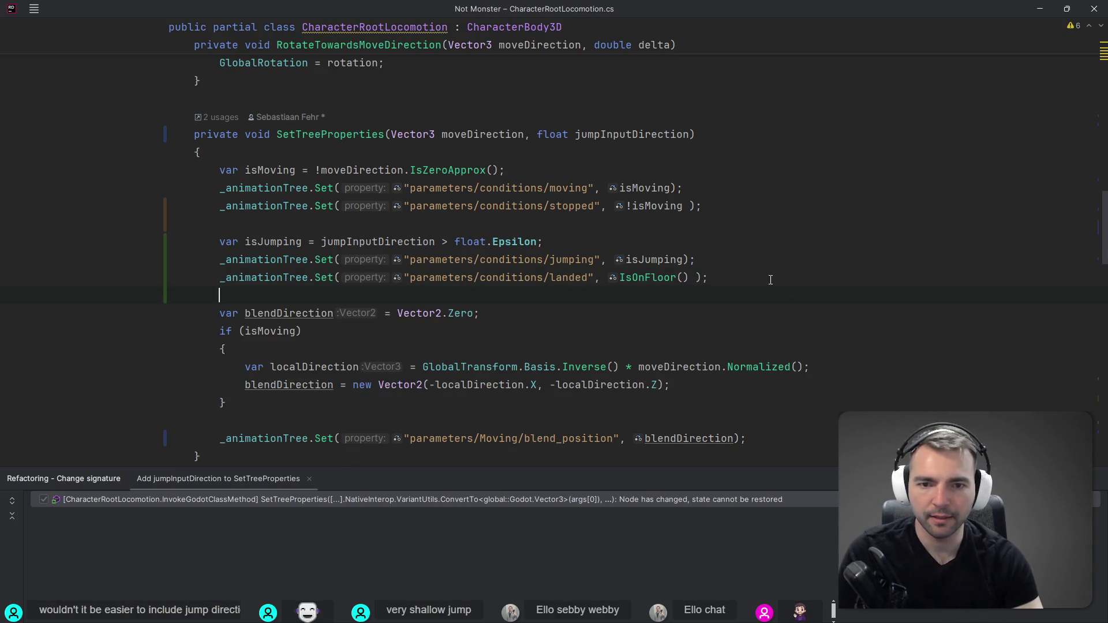
pyautogui.doubleClick(576, 278)
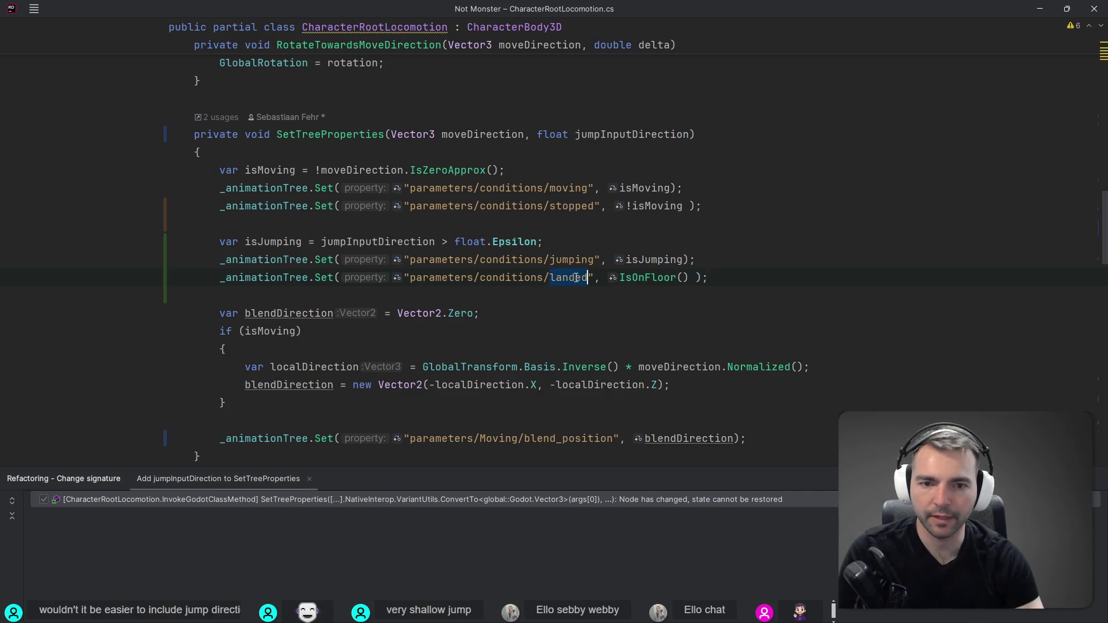
pyautogui.hotkey('shift', 'Tab')
pyautogui.press('Tab')
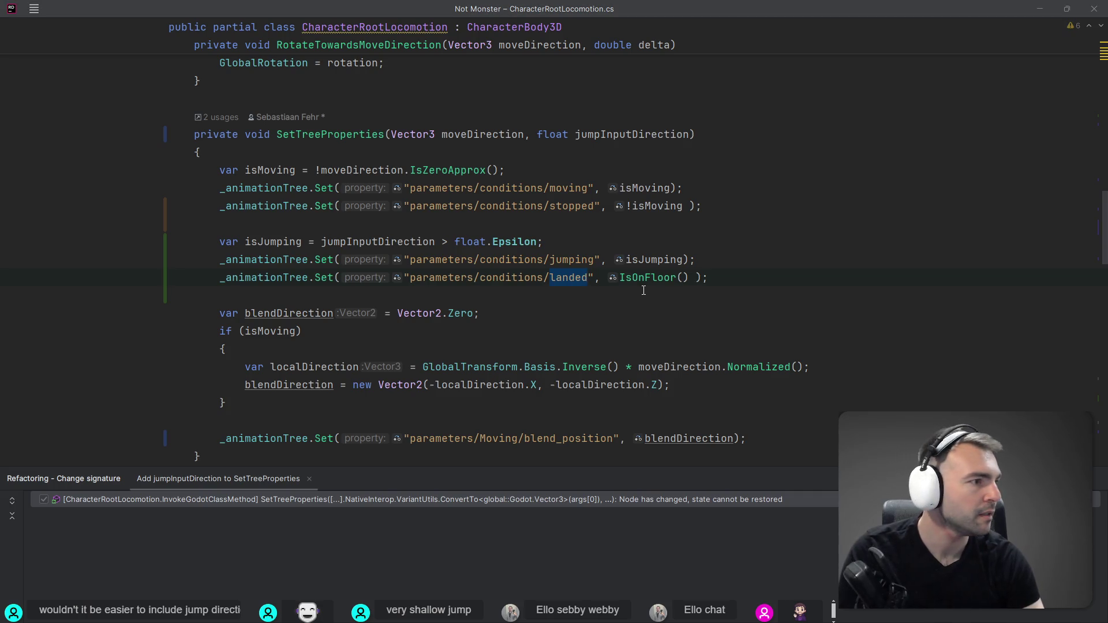
pyautogui.hotkey('alt', 'Tab')
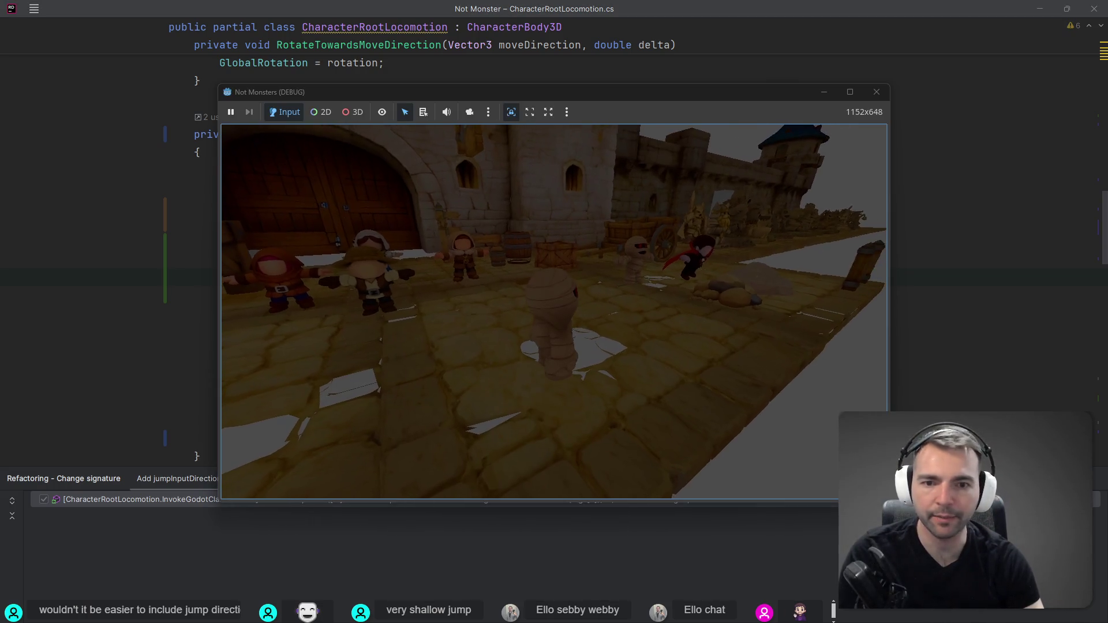
# In the AnimationTree, change the Jump→Moving transition's Advance Condition from 'stopped' to 'landed'.
pyautogui.hotkey('alt', 'Tab')
pyautogui.hotkey('alt', 'Tab')
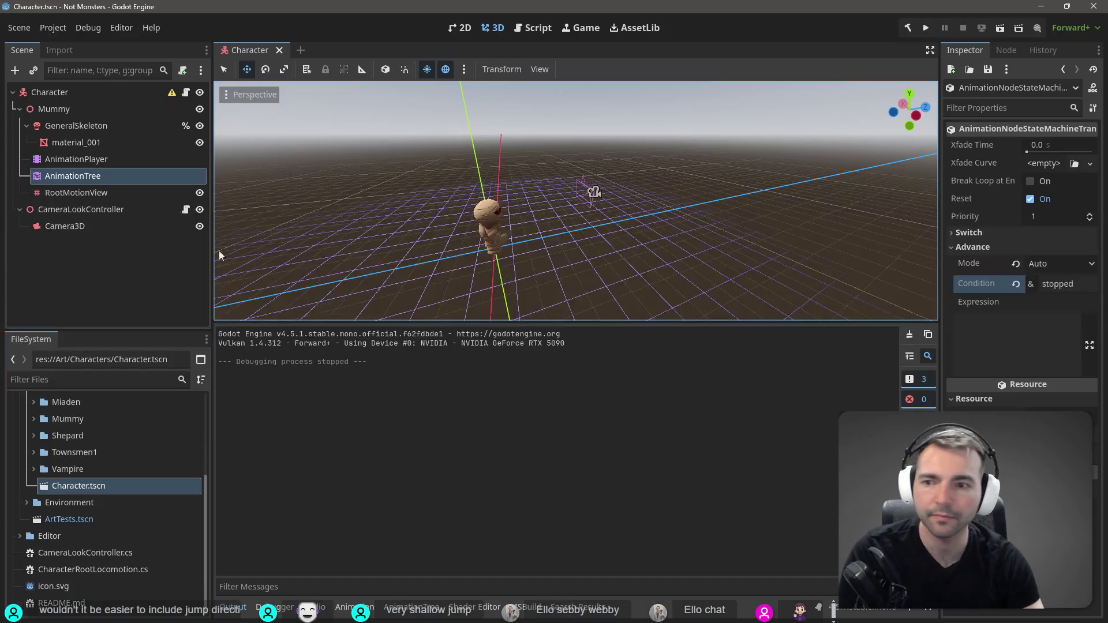
pyautogui.click(85, 174)
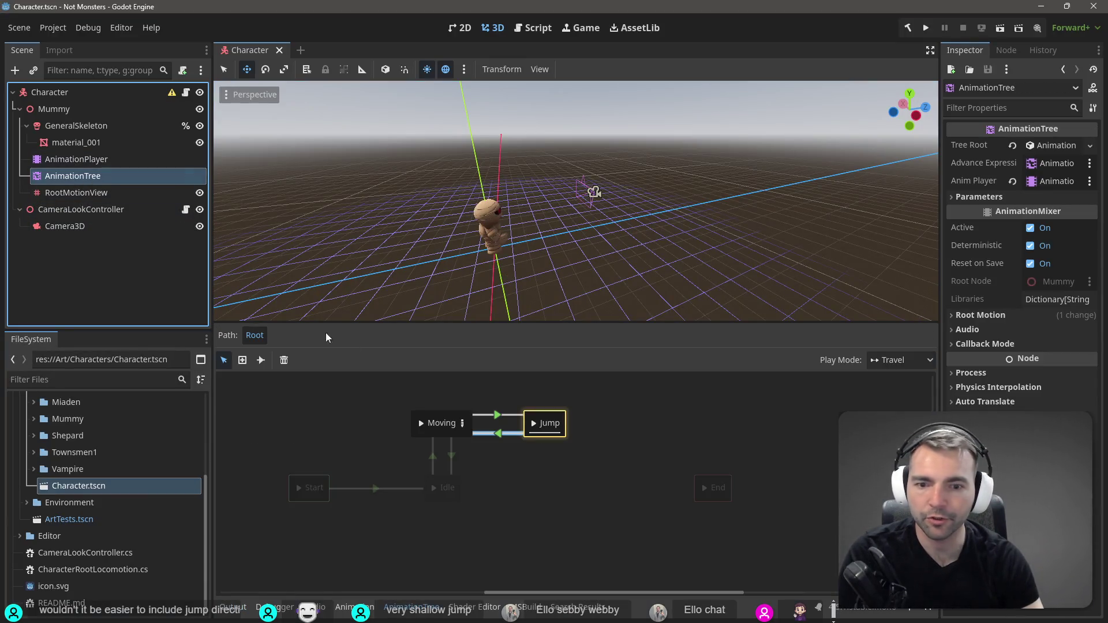
pyautogui.click(507, 433)
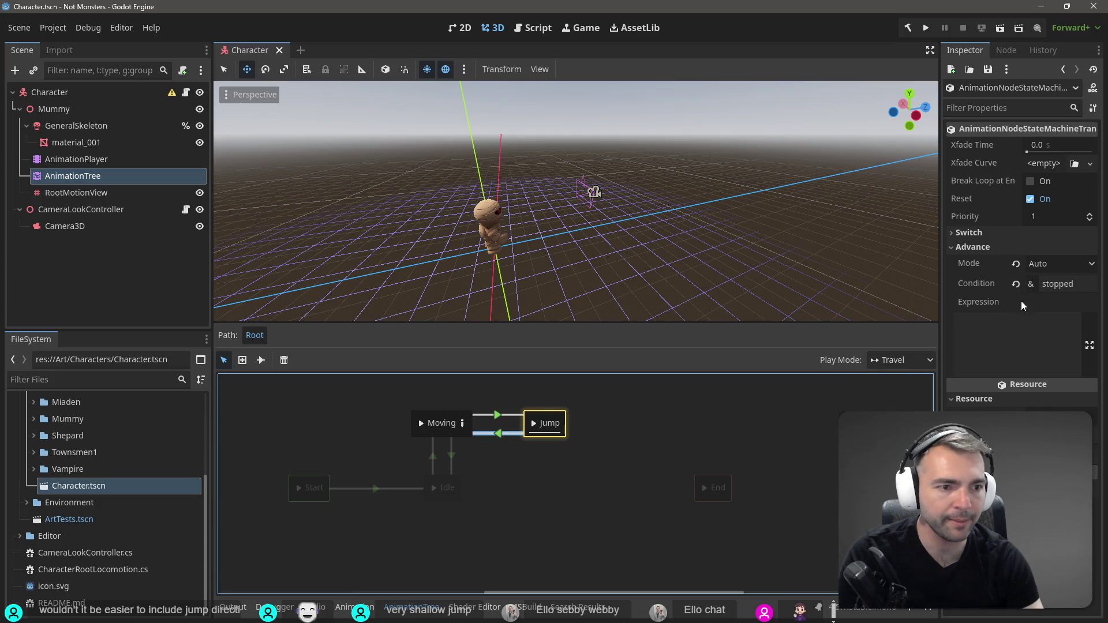
pyautogui.click(1067, 284)
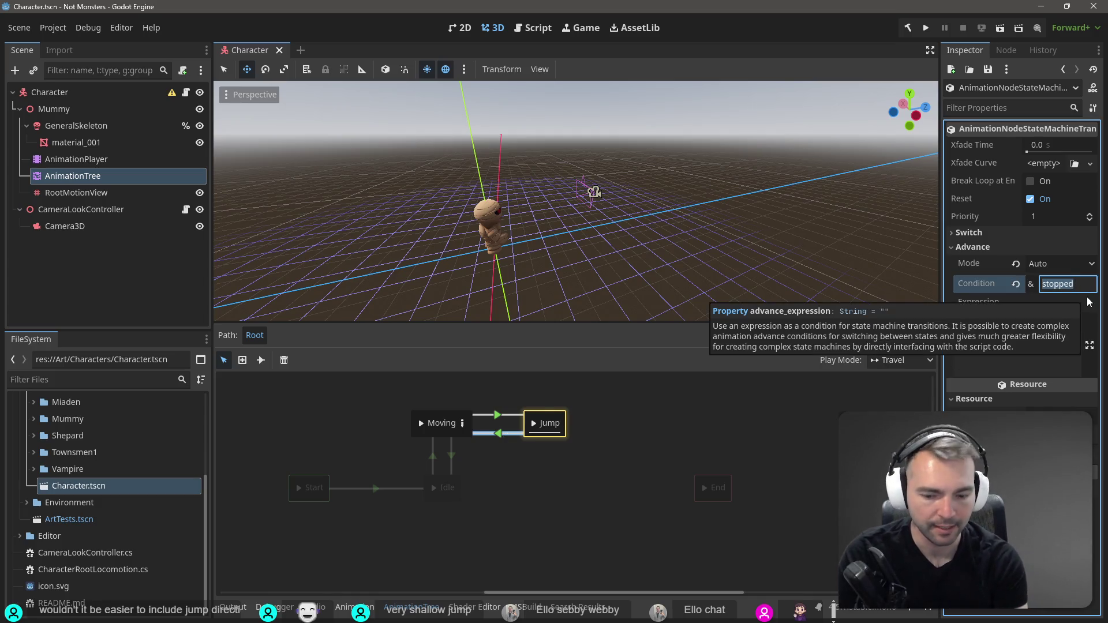
pyautogui.hotkey('ctrl', 'a')
pyautogui.write('lande')
pyautogui.hotkey('alt', 'Tab')
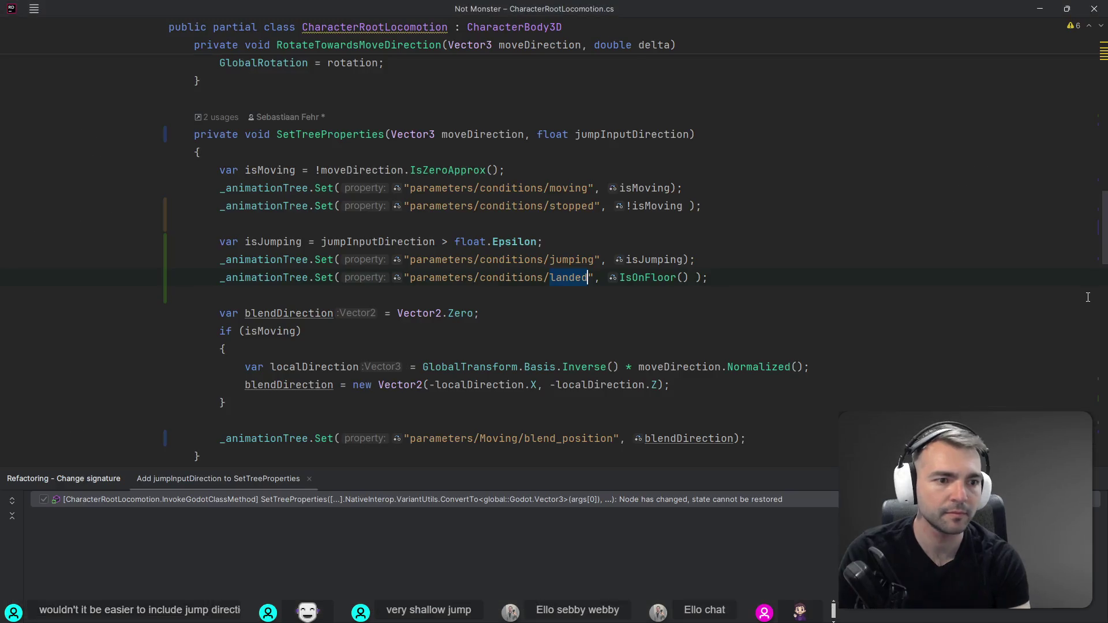
pyautogui.hotkey('alt', 'Tab')
pyautogui.click(782, 451)
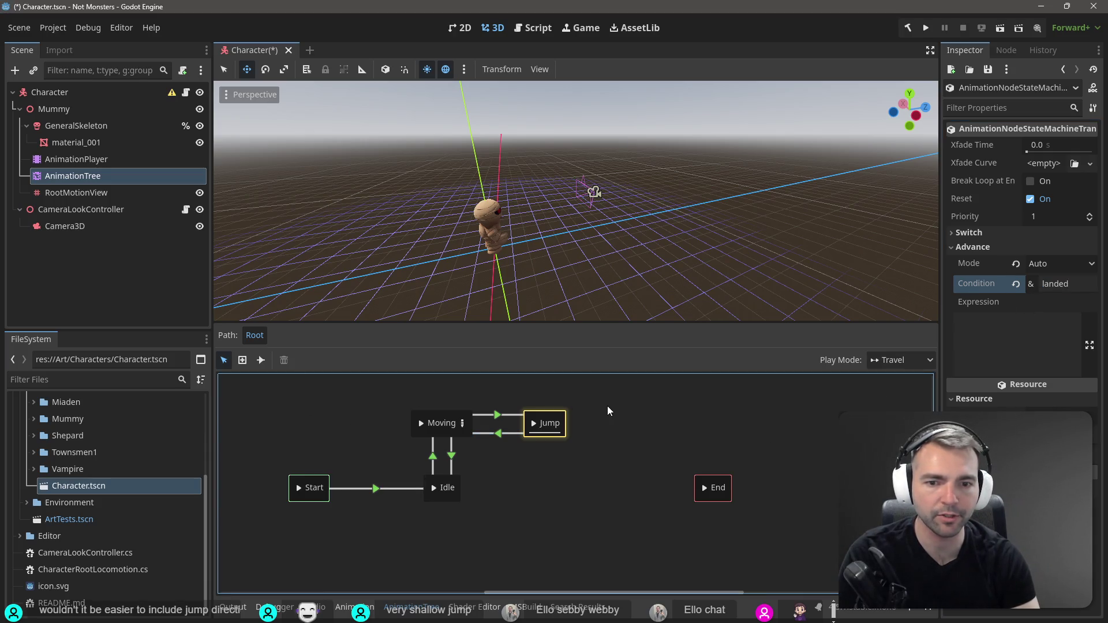
pyautogui.hotkey('alt', 'Tab')
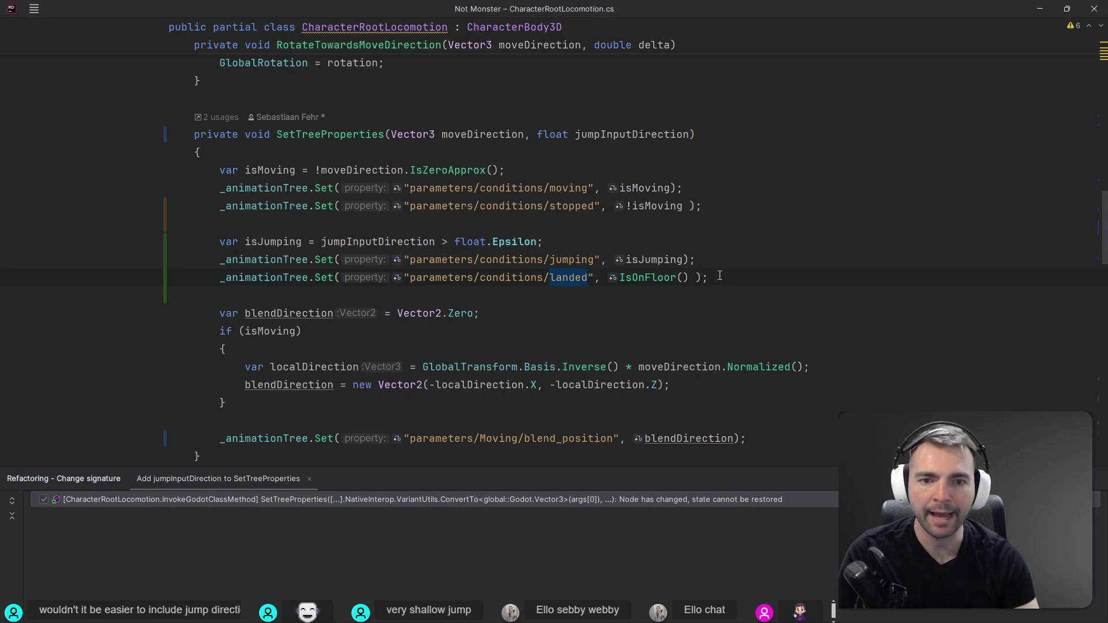
# Remove the redundant braces from the two cameraRight if bodies.
pyautogui.scroll(-7, 766, 315)
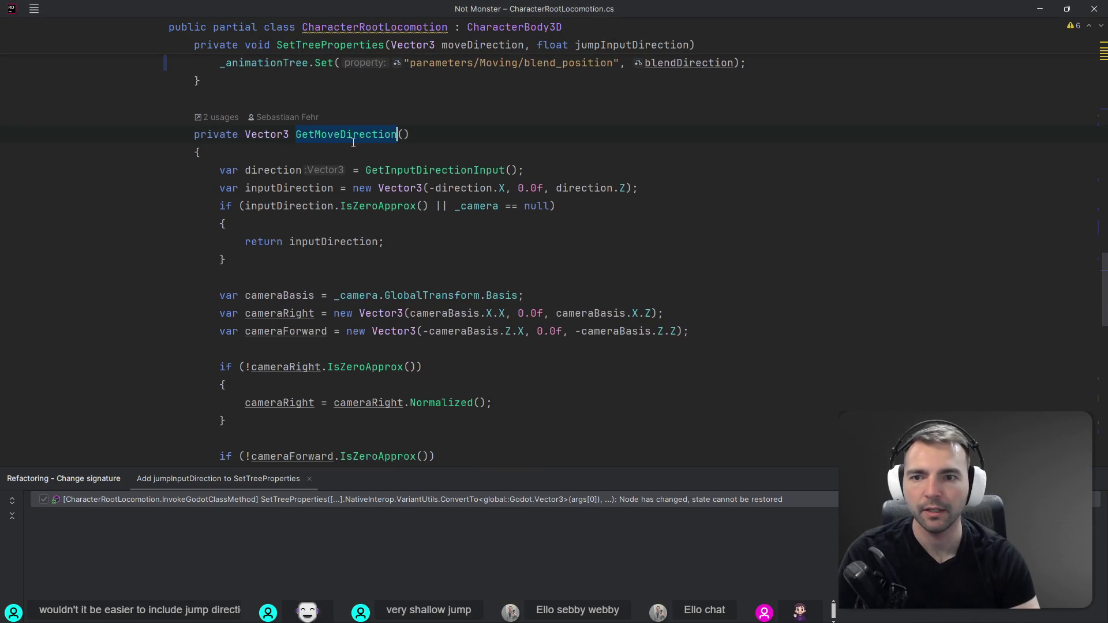
pyautogui.scroll(-3, 353, 143)
pyautogui.click(373, 230)
pyautogui.hotkey('alt', 'Return')
pyautogui.press('Return')
pyautogui.press('Return')
pyautogui.press('Down')
pyautogui.hotkey('alt', 'Return')
pyautogui.press('Return')
pyautogui.press('Return')
pyautogui.press('Down')
pyautogui.press('Down')
# Review the GetJumpInput method and where ApplyRootMotion is used.
pyautogui.scroll(-7, 383, 230)
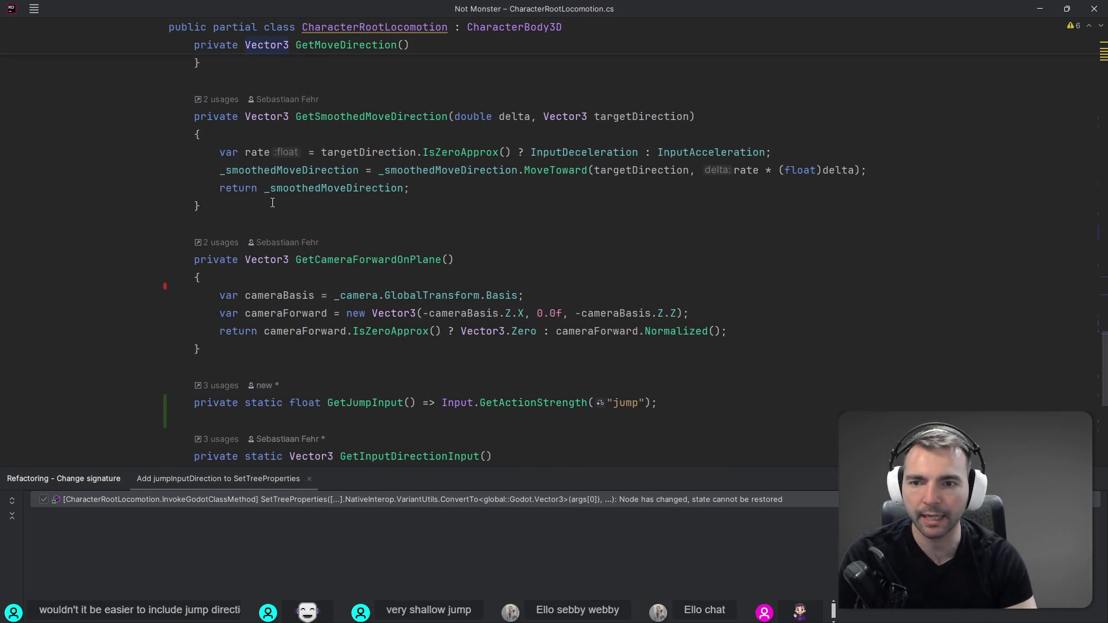
pyautogui.scroll(-2, 374, 210)
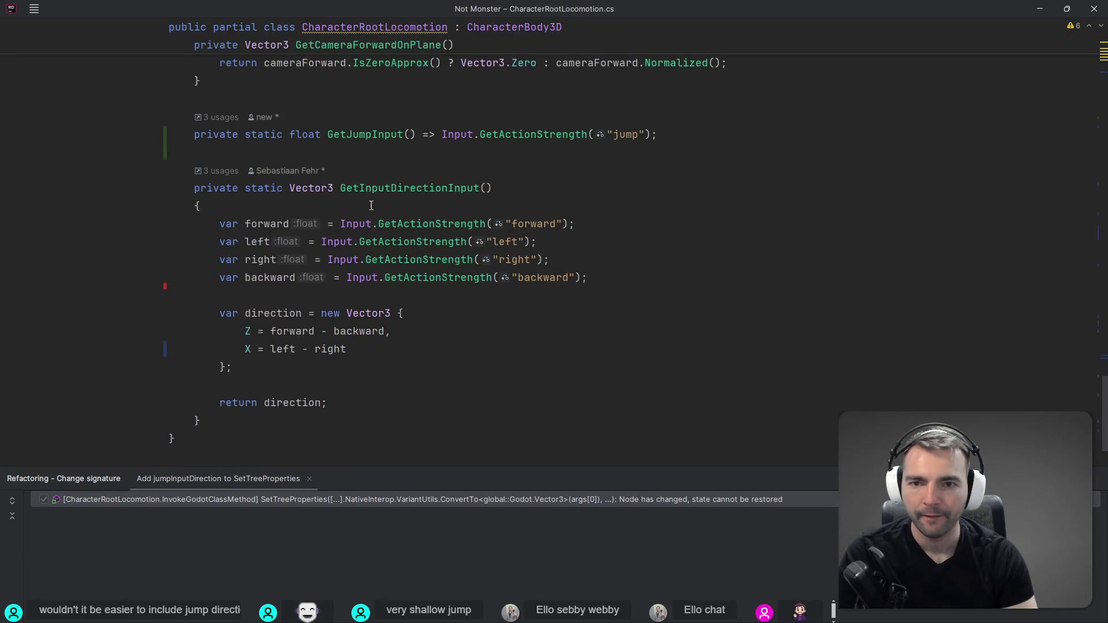
pyautogui.scroll(-1, 358, 237)
pyautogui.scroll(2, 353, 228)
pyautogui.click(363, 178)
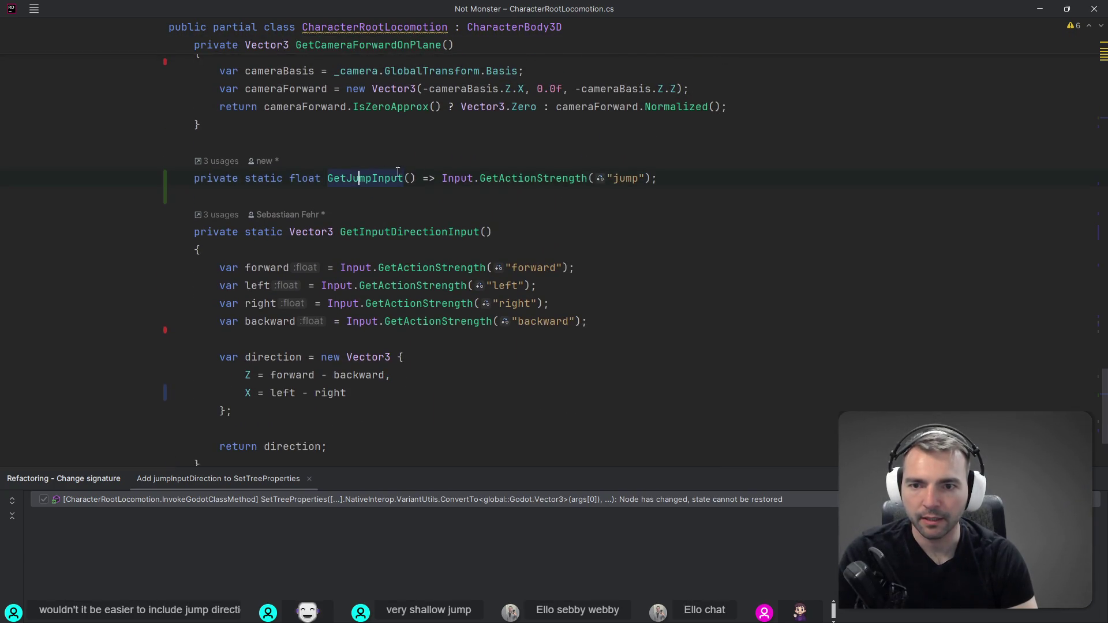
pyautogui.scroll(10, 378, 177)
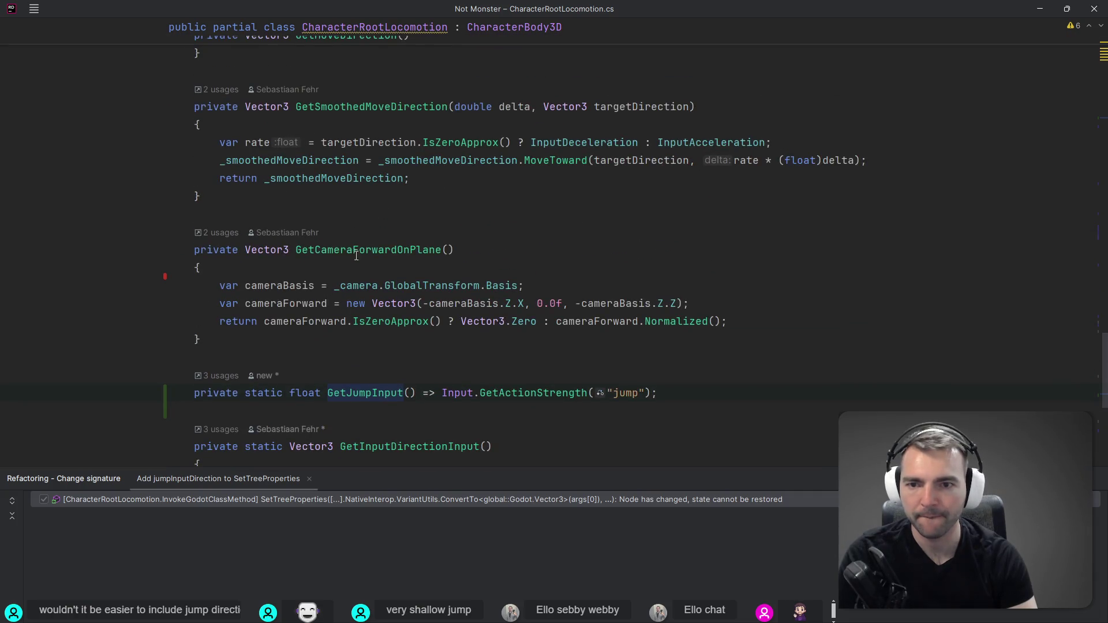
pyautogui.scroll(14, 452, 278)
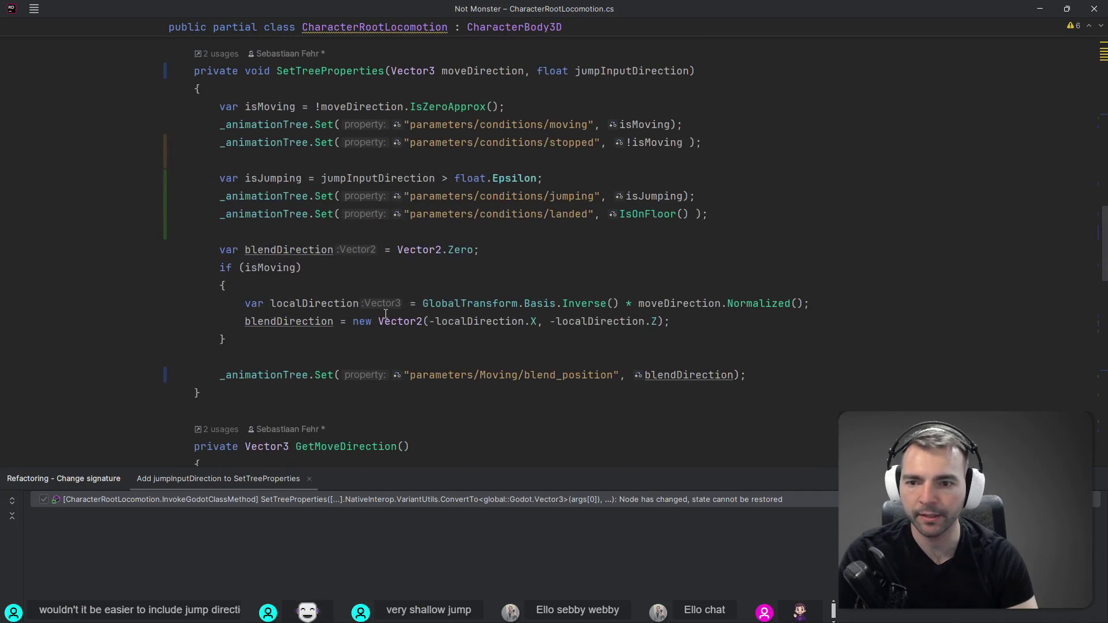
pyautogui.scroll(3, 263, 381)
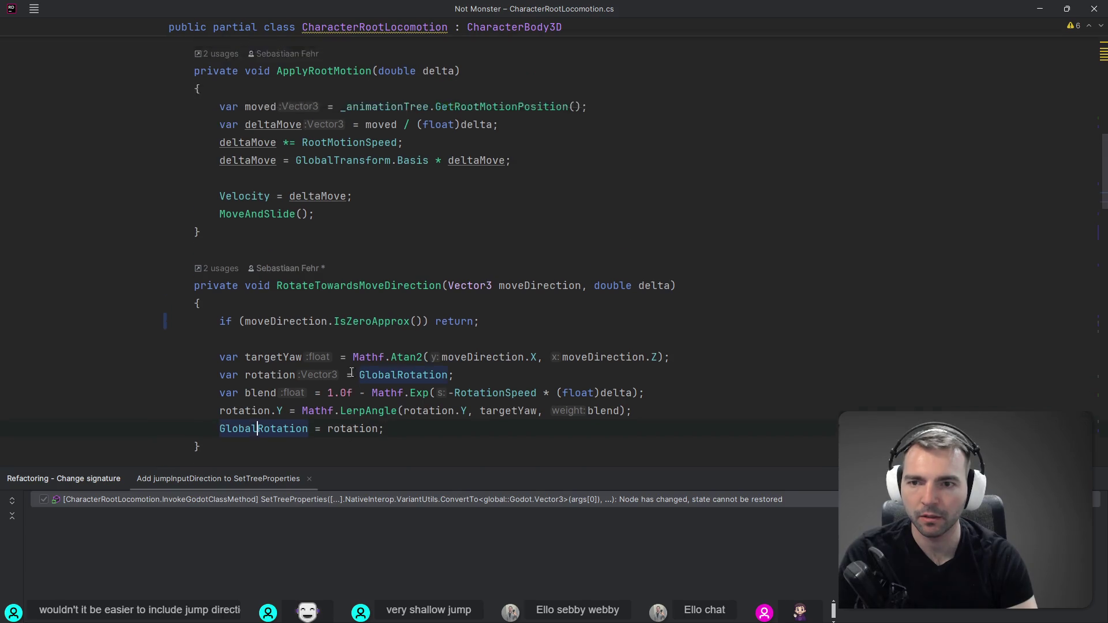
pyautogui.click(334, 178)
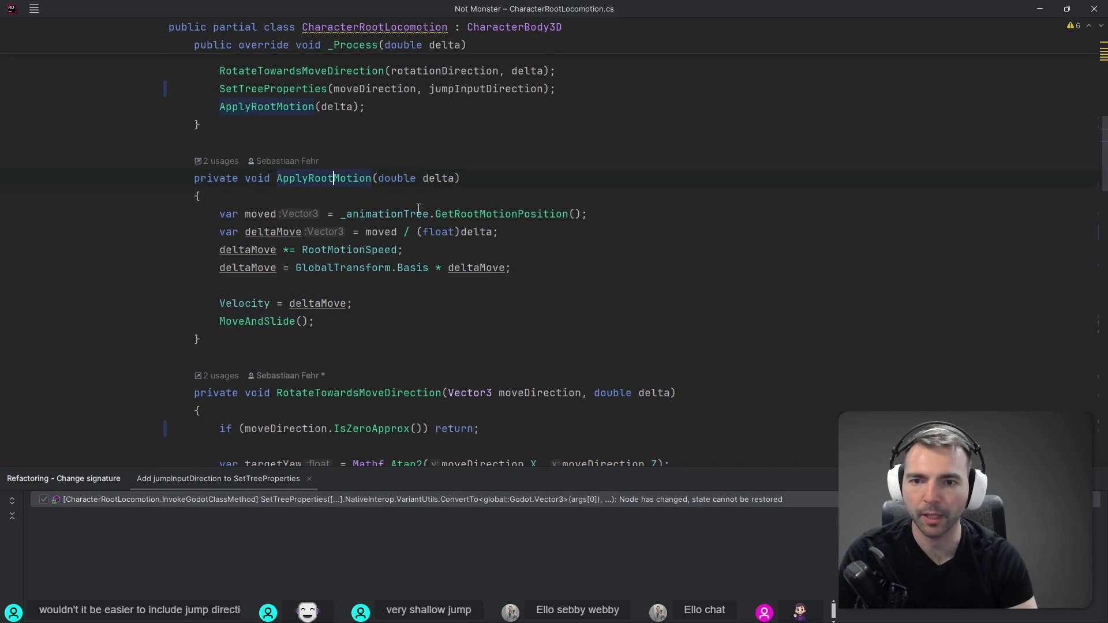
pyautogui.scroll(2, 450, 211)
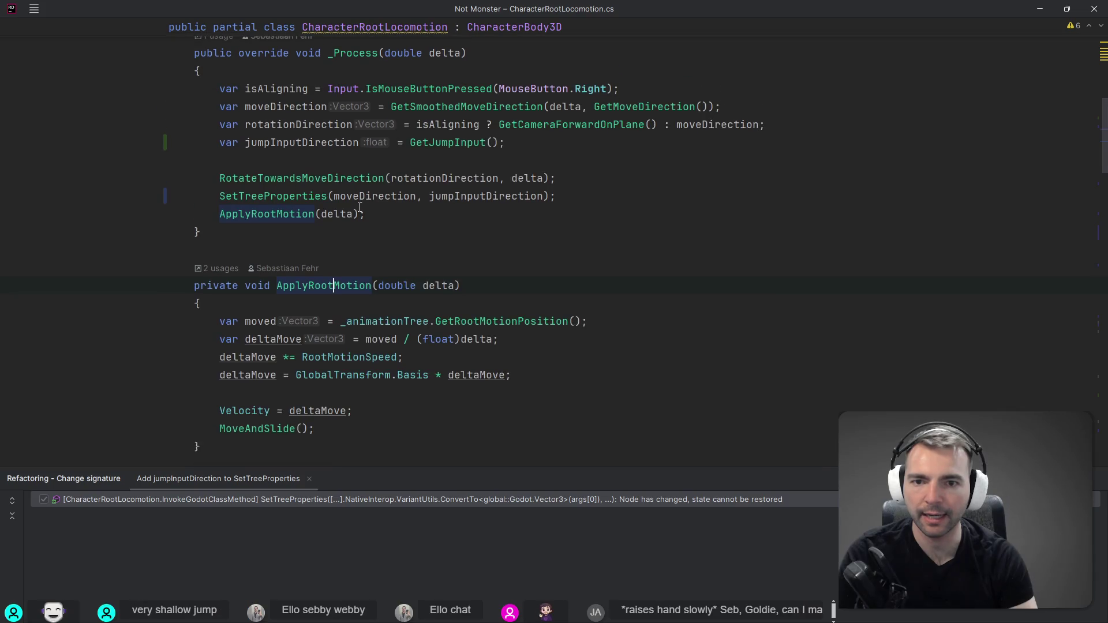
# Inspect delta, moved and deltaMove in ApplyRootMotion, then add a blank line after the Basis line.
pyautogui.click(354, 214)
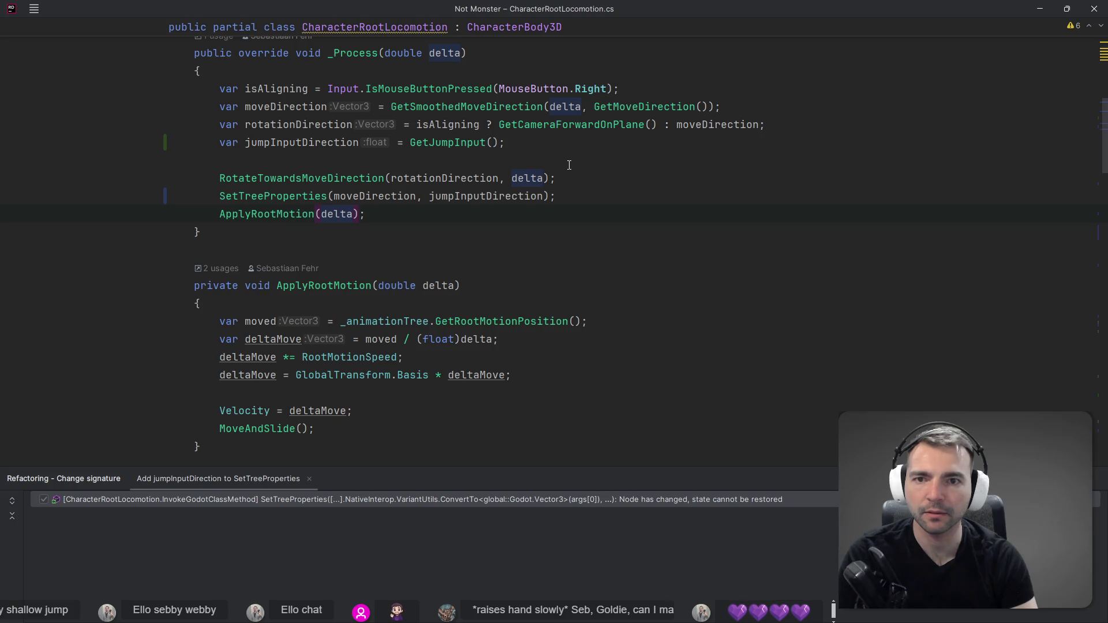
pyautogui.click(289, 214)
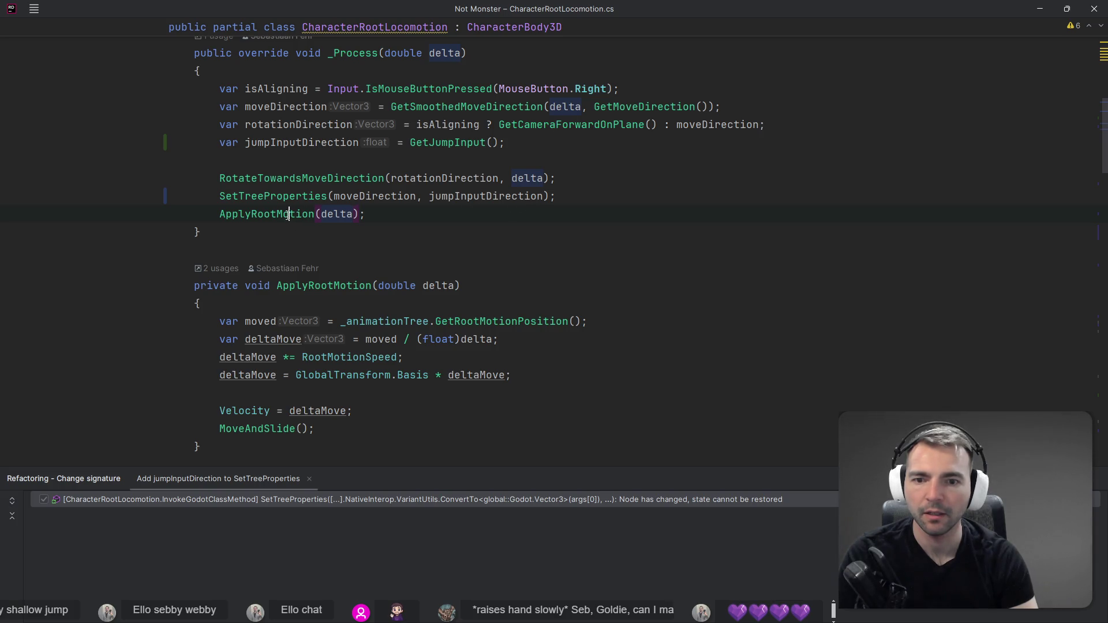
pyautogui.click(258, 321)
pyautogui.click(499, 321)
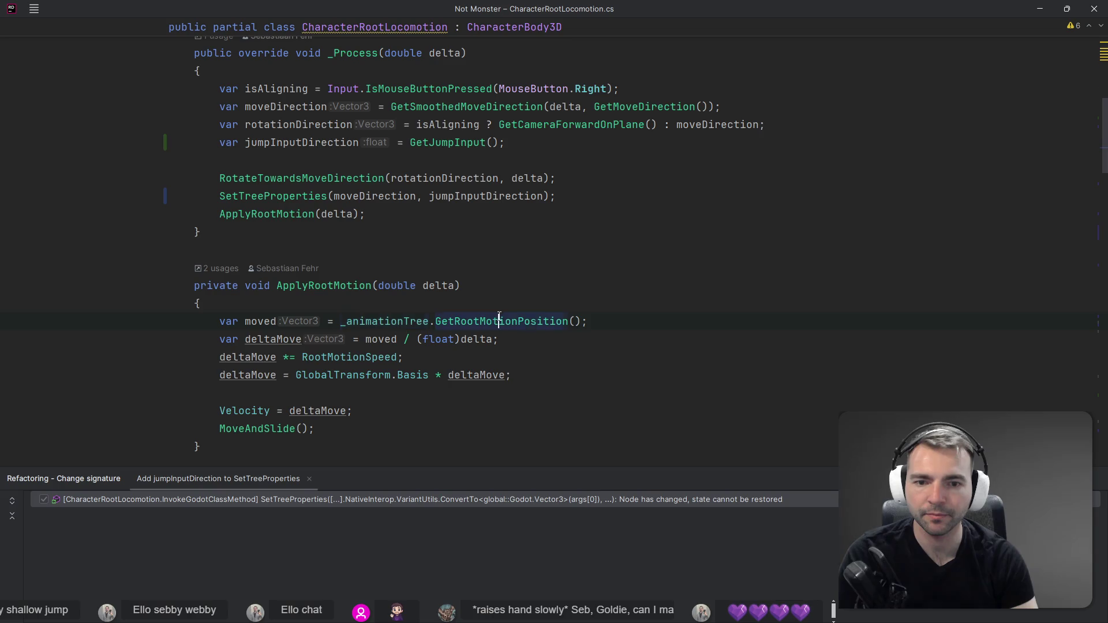
pyautogui.click(279, 340)
pyautogui.click(396, 340)
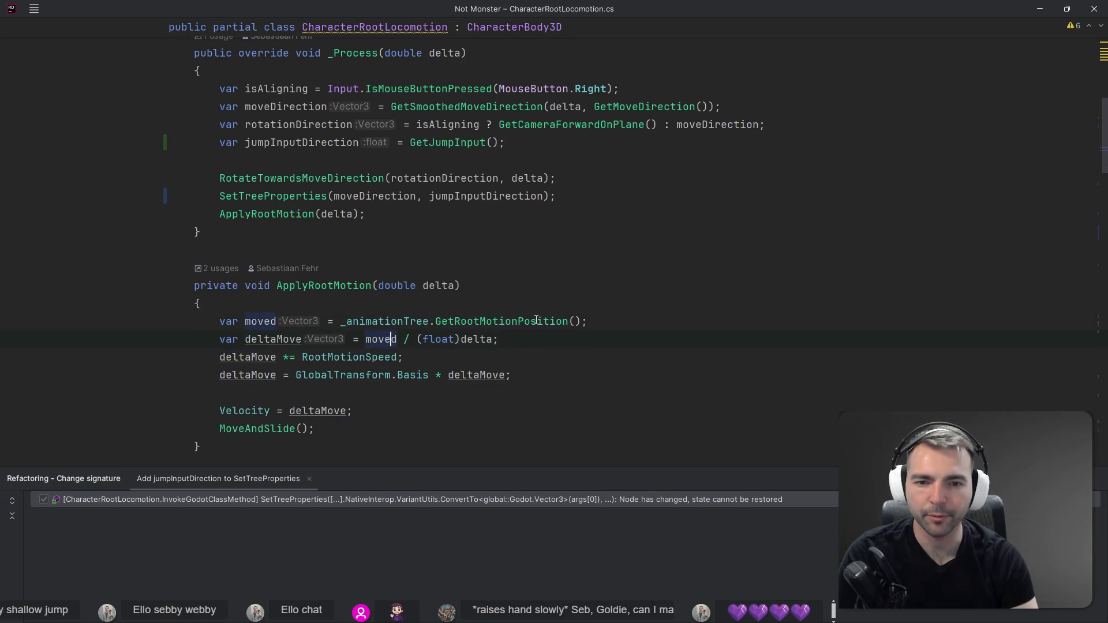
pyautogui.scroll(-1, 387, 285)
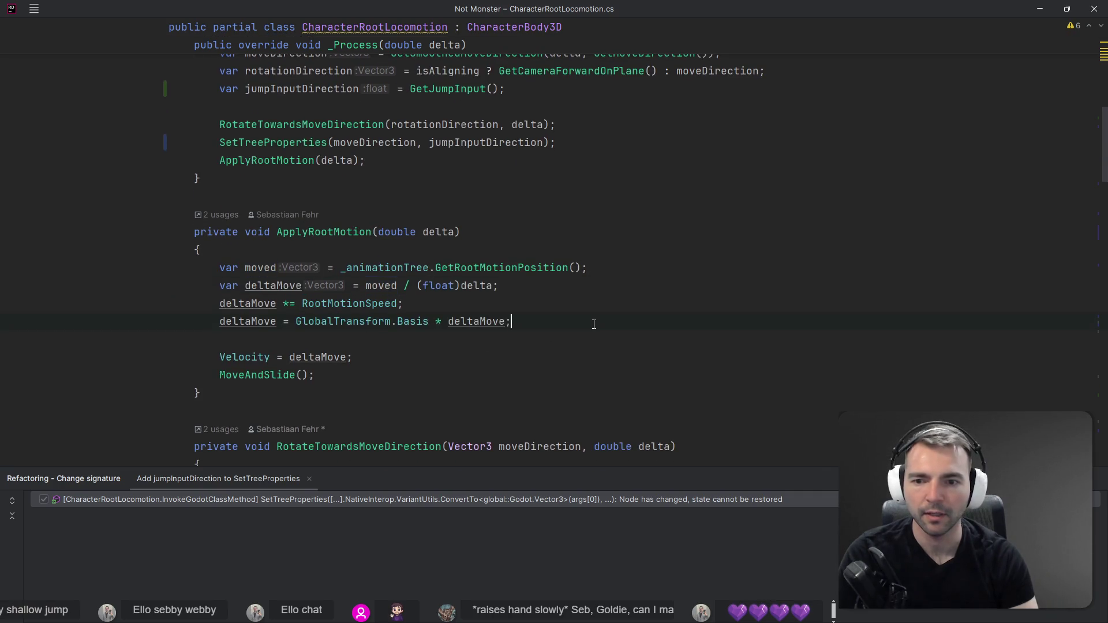
pyautogui.press('Return')
pyautogui.press('Return')
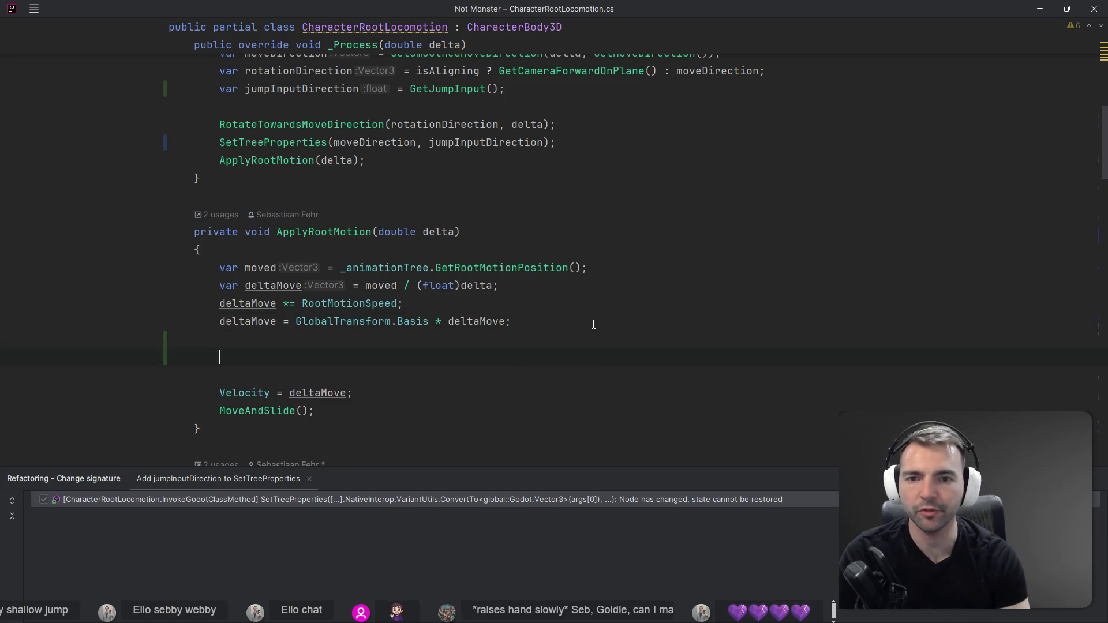
# Rename the variable jumpInputDirection to jump.
pyautogui.click(485, 142)
pyautogui.hotkey('shift', 'F6')
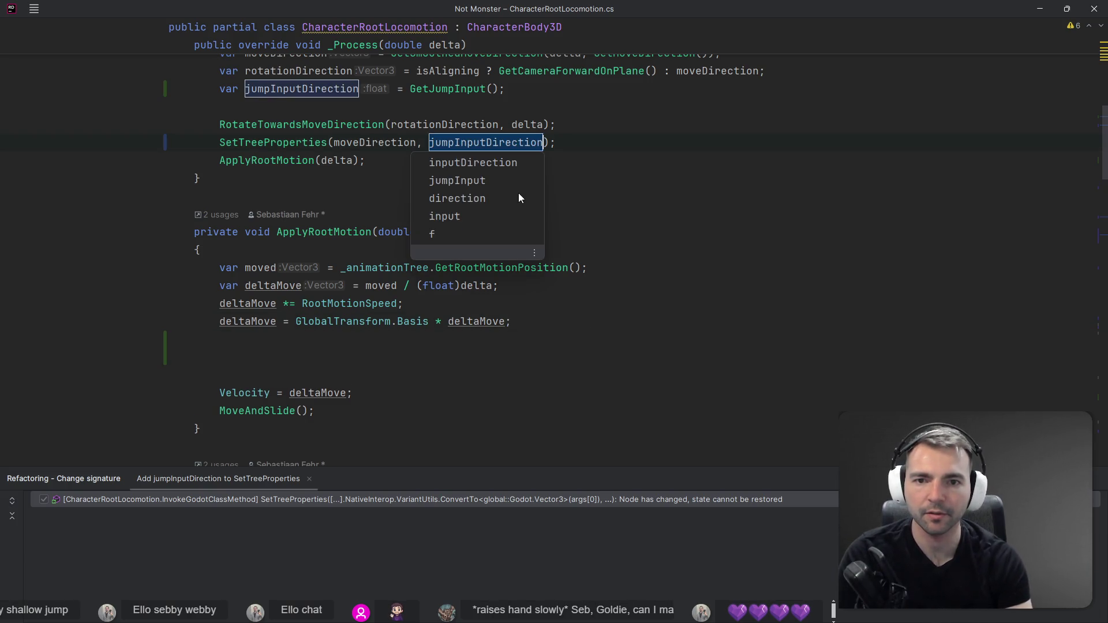
pyautogui.press('BackSpace')
pyautogui.write('jump')
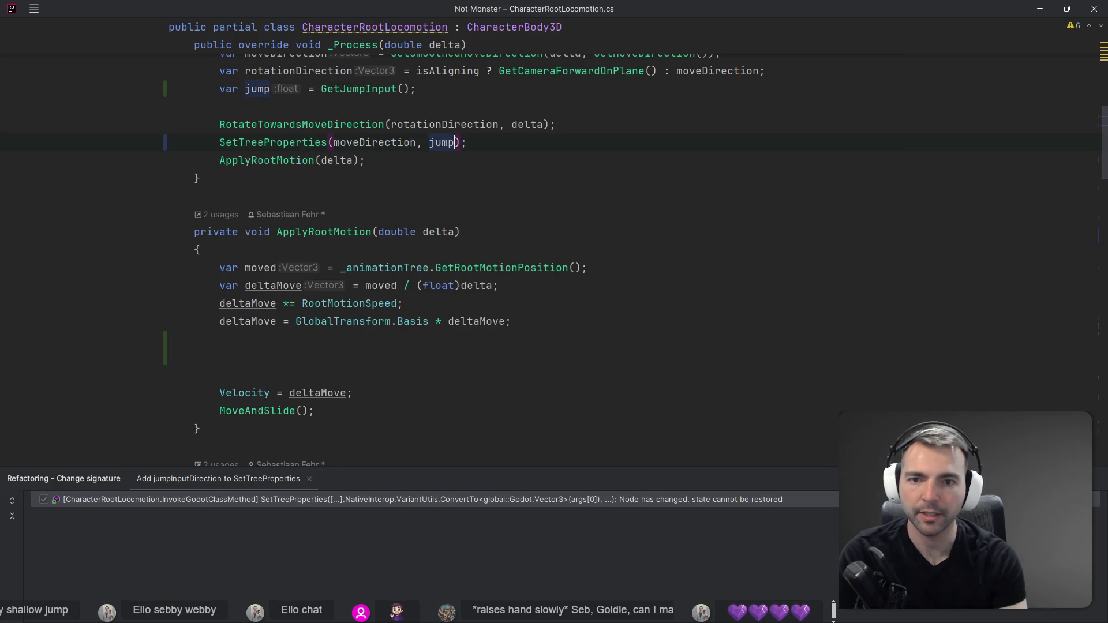
pyautogui.press('Return')
# Pass jump to ApplyRootMotion as a new parameter, naming the parameters delta and jump.
pyautogui.write(', jump')
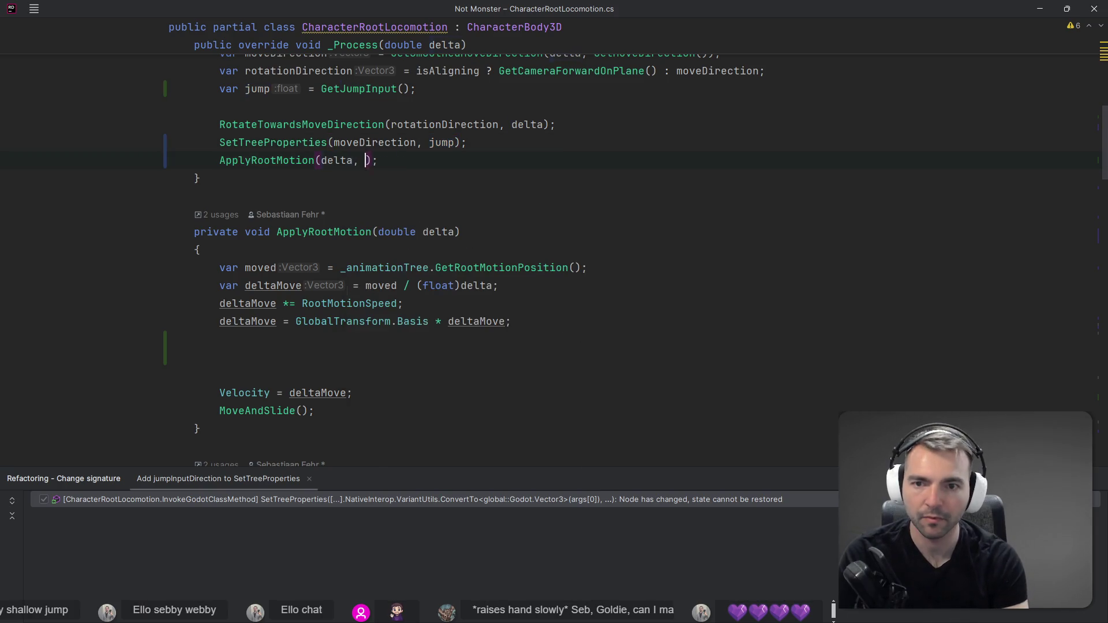
pyautogui.hotkey('alt', 'Return')
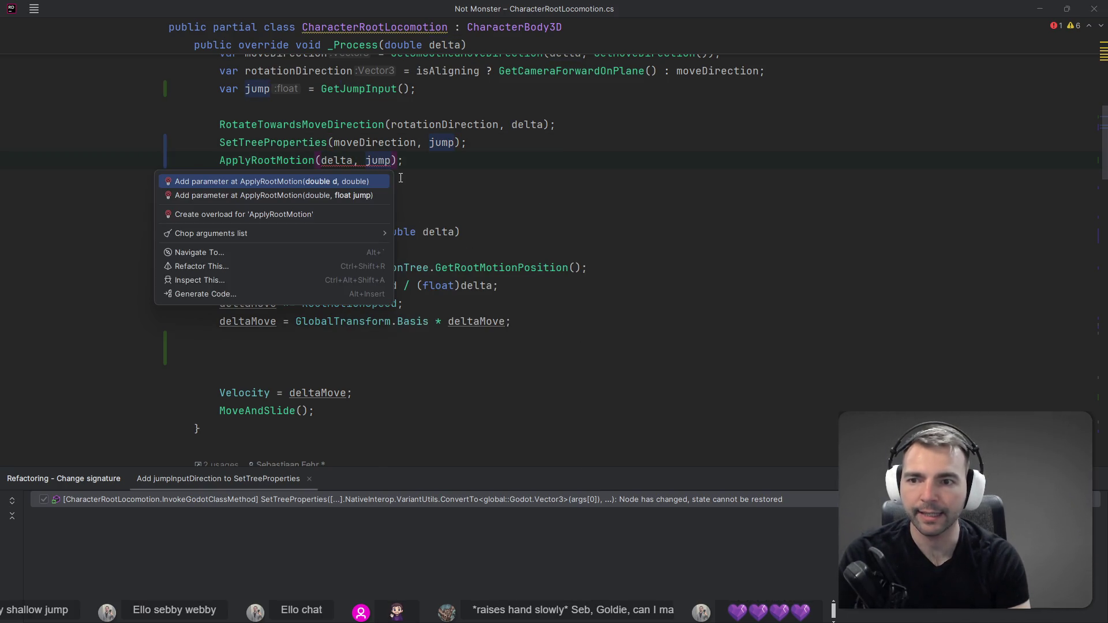
pyautogui.press('Return')
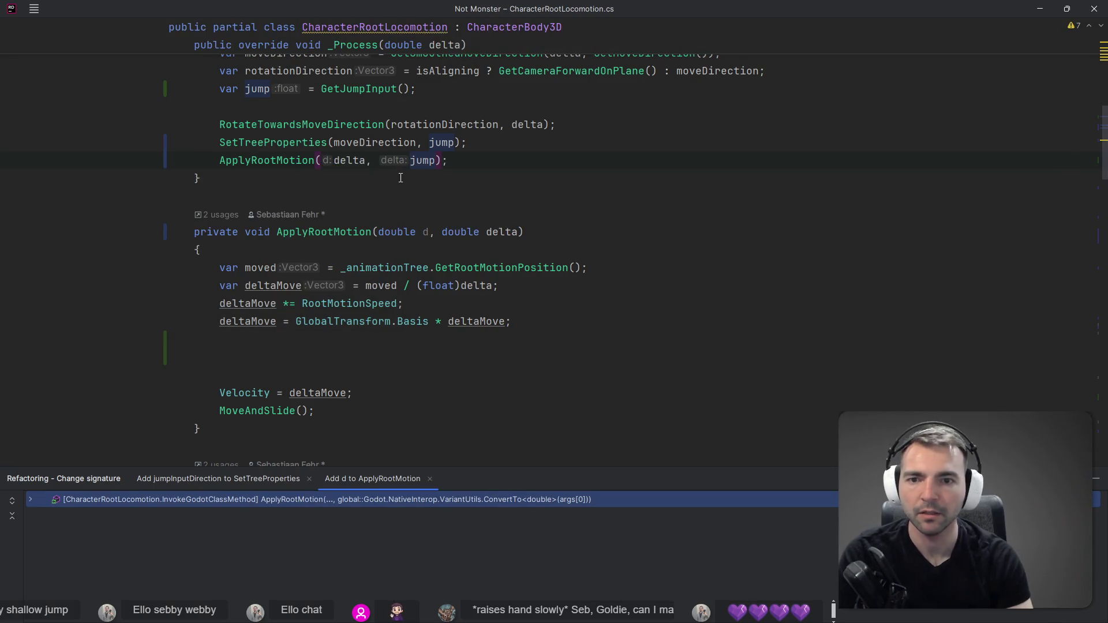
pyautogui.click(428, 233)
pyautogui.write('elta')
pyautogui.hotkey('ctrl', 'Right')
pyautogui.hotkey('ctrl', 'Right')
pyautogui.hotkey('ctrl', 'BackSpace')
pyautogui.write('jump')
pyautogui.press('Down')
pyautogui.press('Down')
pyautogui.press('Down')
pyautogui.press('Down')
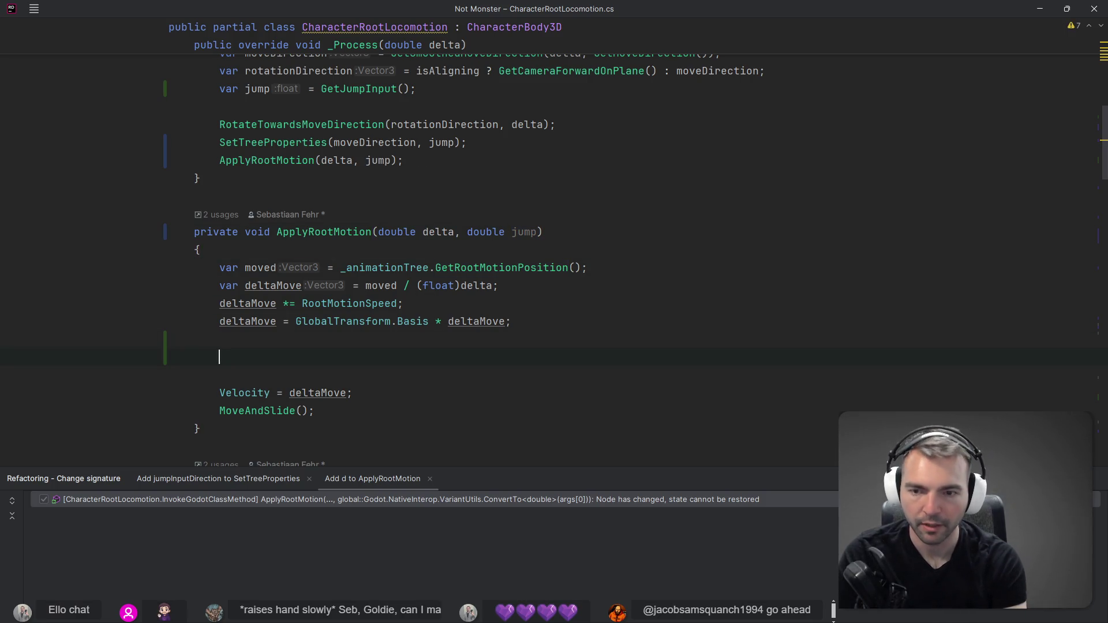
# Begin an if(jump > float.Epsilon) branch with an empty line inside it.
pyautogui.write('if(jump > 0)')
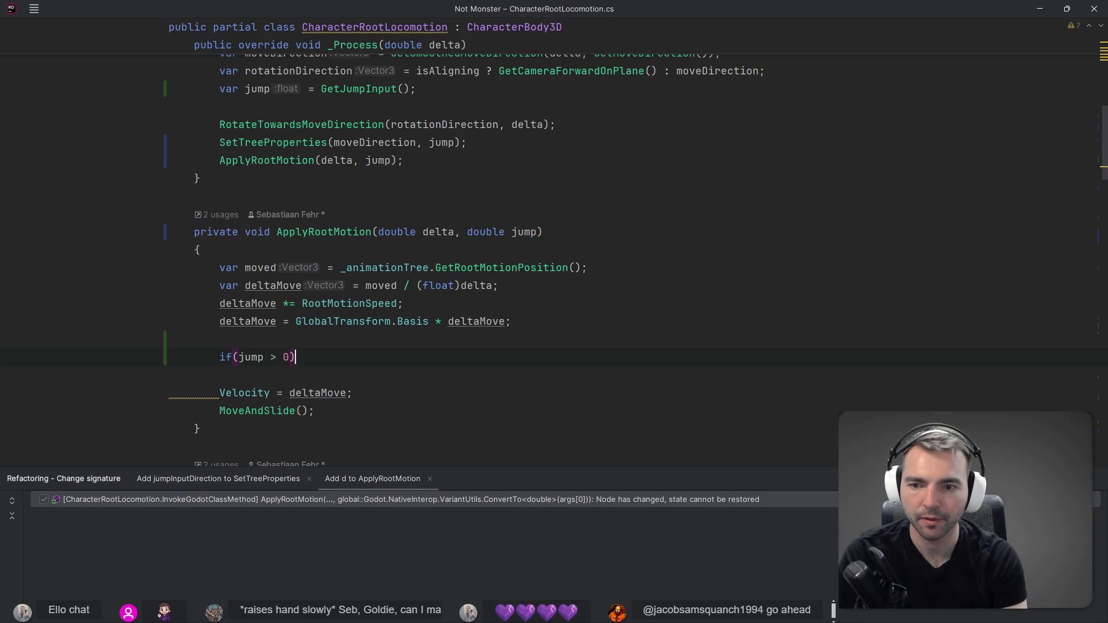
pyautogui.press('BackSpace')
pyautogui.press('shift')
pyautogui.press('shift')
pyautogui.press('Escape')
pyautogui.write('f')
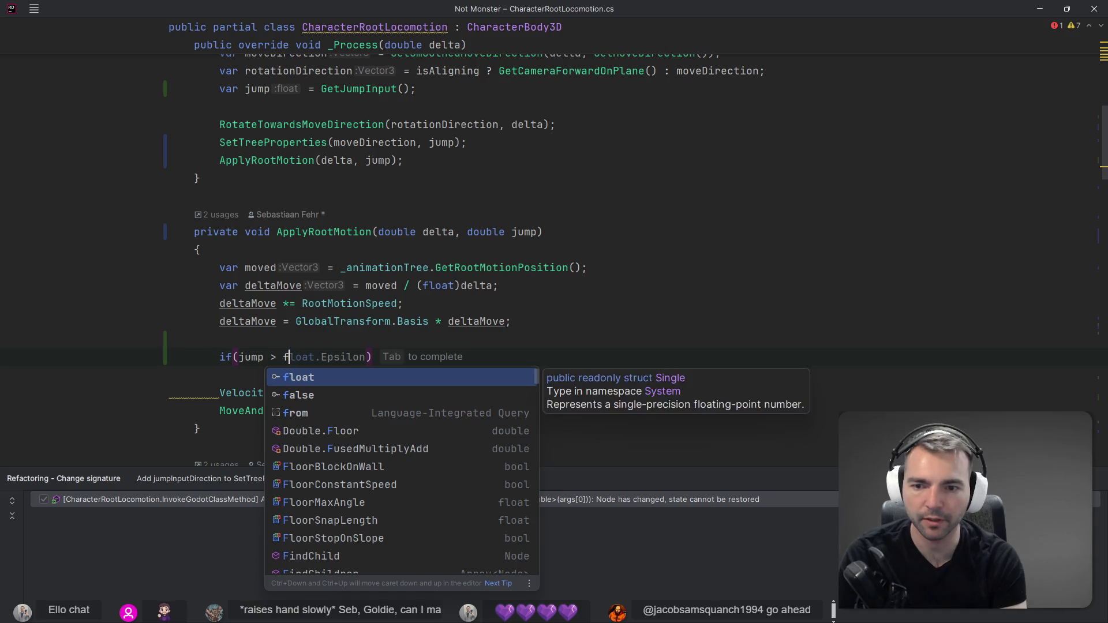
pyautogui.press('Tab')
pyautogui.press('Return')
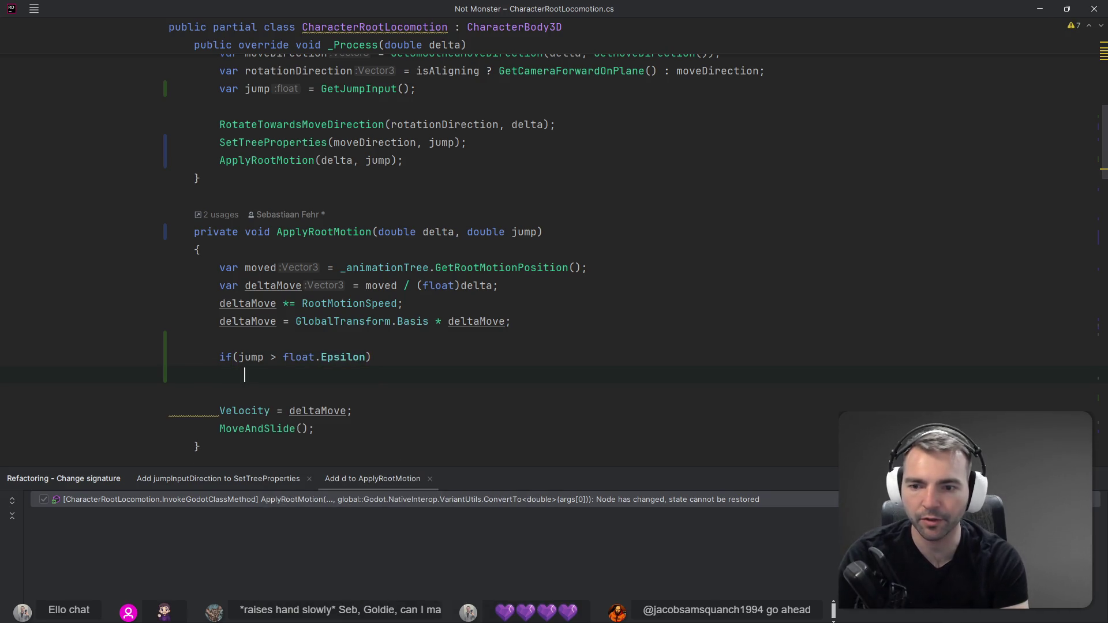
pyautogui.write('AddF')
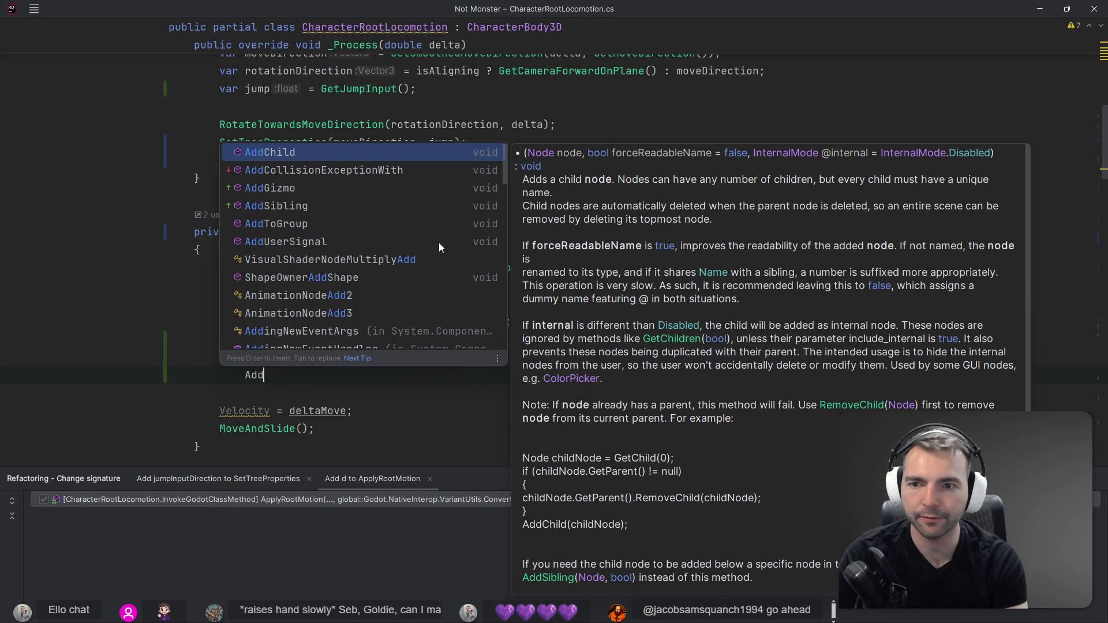
pyautogui.press('Escape')
pyautogui.press('BackSpace')
pyautogui.press('BackSpace')
pyautogui.press('BackSpace')
pyautogui.hotkey('alt', 'Tab')
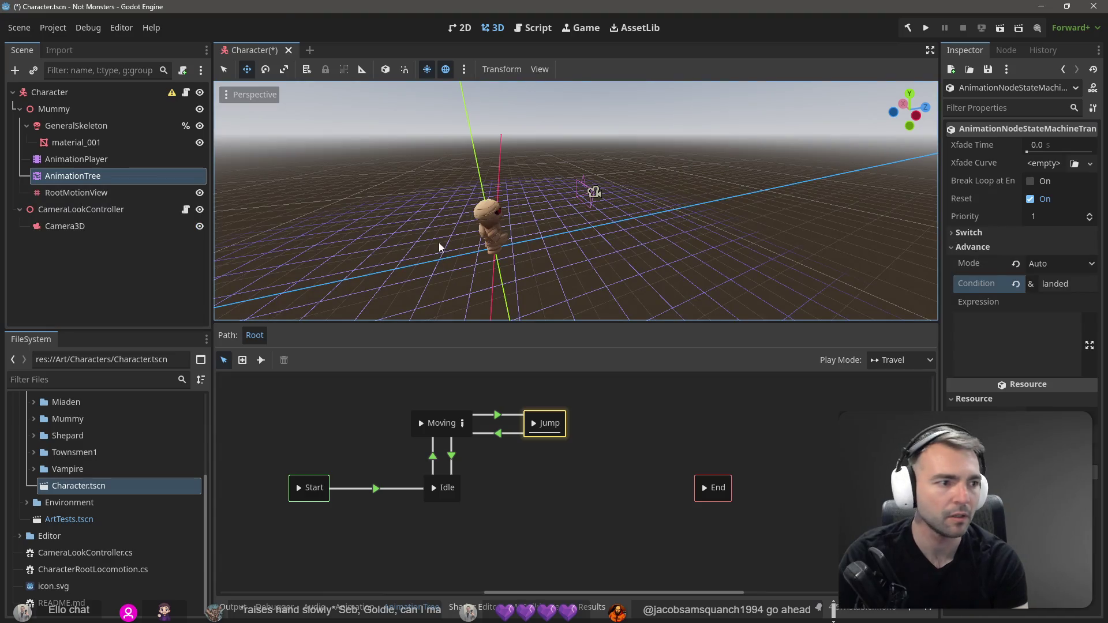
# Ask ChatGPT which method adds force to replicate a jump, ending the question with 'CharacterBody3D?'.
pyautogui.hotkey('alt', 'Tab')
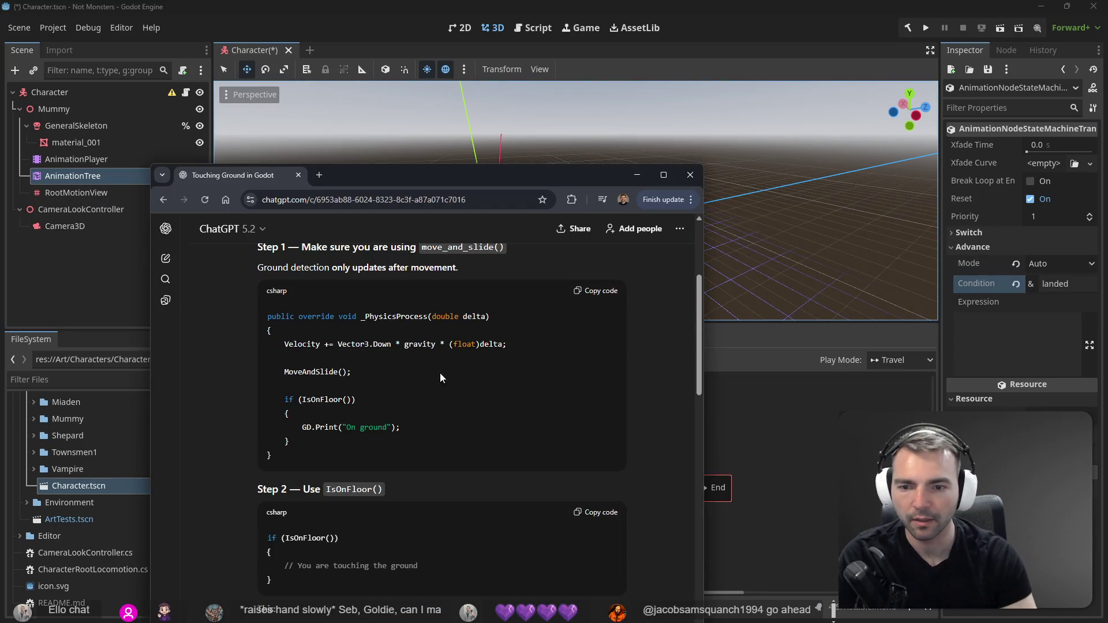
pyautogui.scroll(-10, 440, 372)
pyautogui.scroll(-4, 373, 525)
pyautogui.scroll(-10, 391, 485)
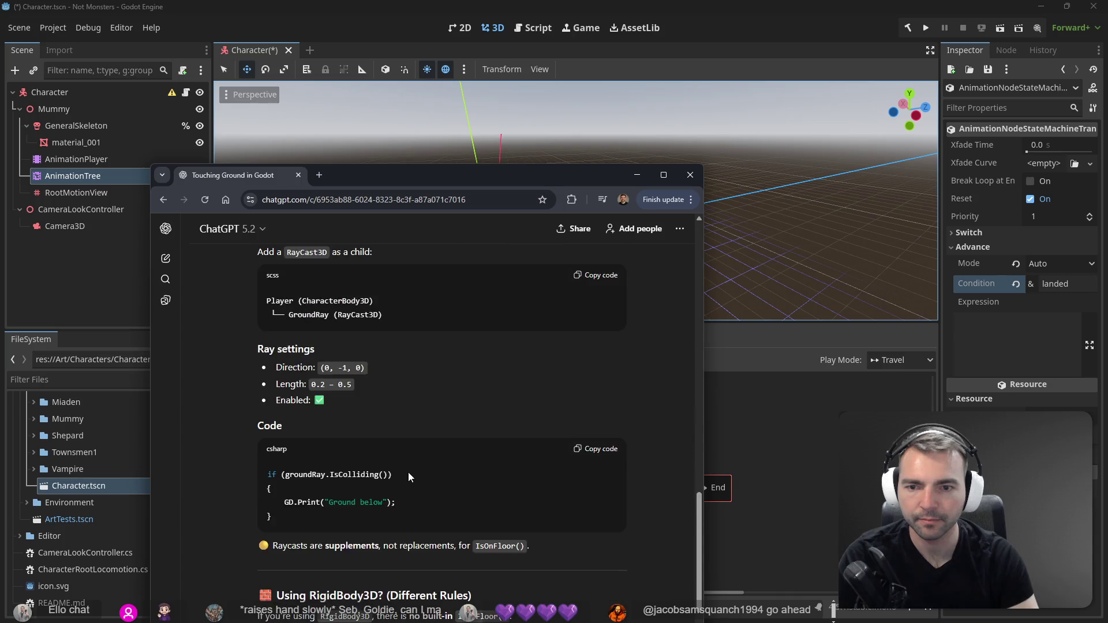
pyautogui.moveTo(401, 171); pyautogui.dragTo(430, 73)
pyautogui.moveTo(497, 83); pyautogui.dragTo(504, 29)
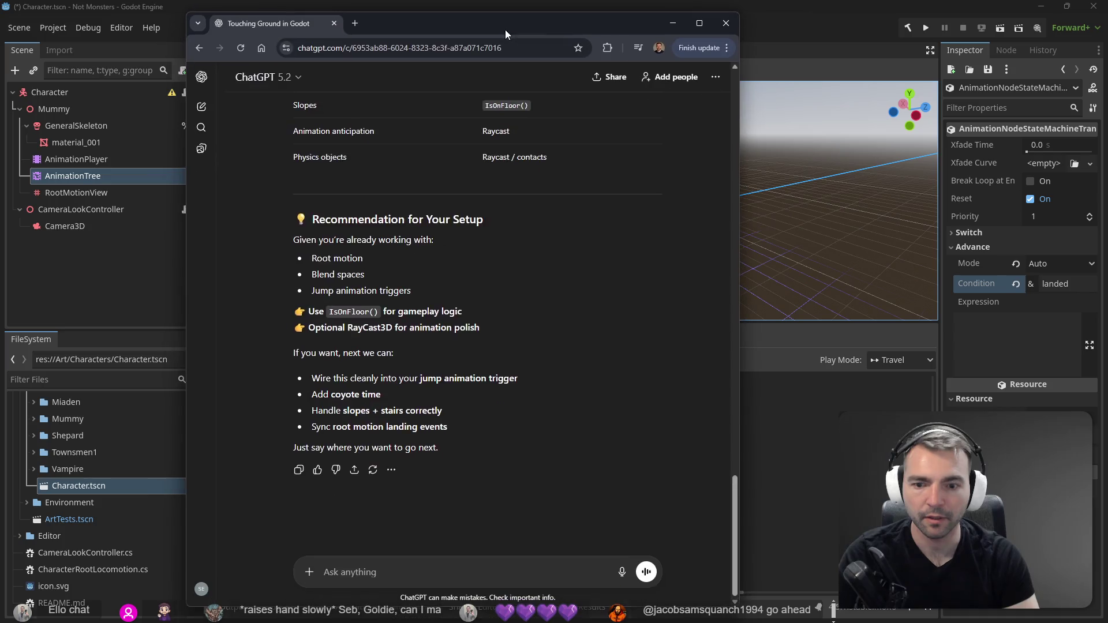
pyautogui.press('super+h')
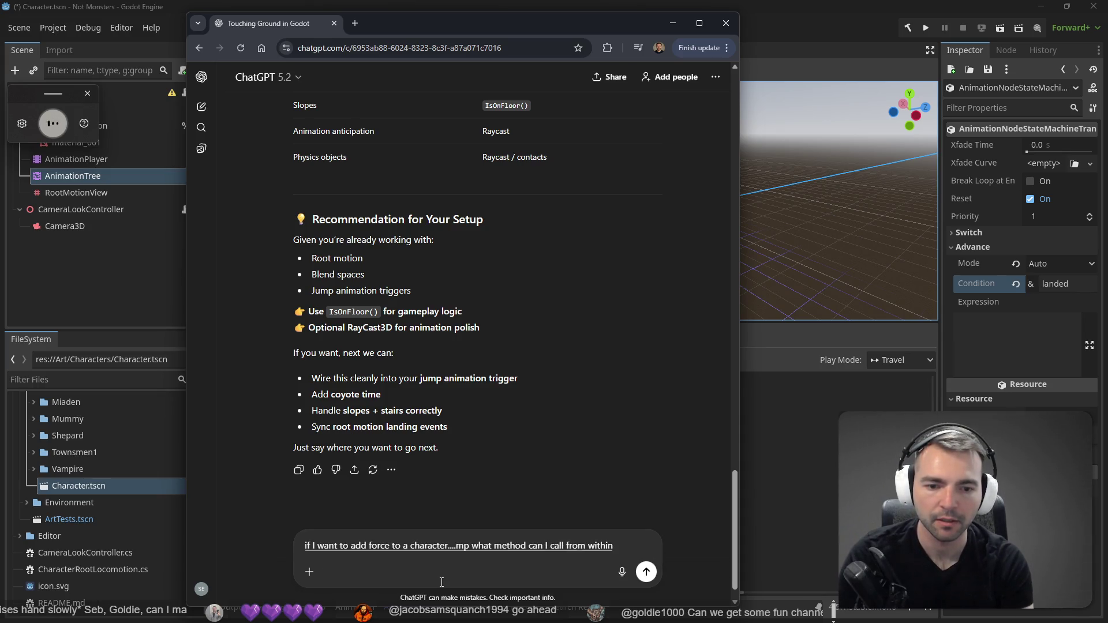
pyautogui.hotkey('alt', 'Tab')
pyautogui.hotkey('alt', 'Tab')
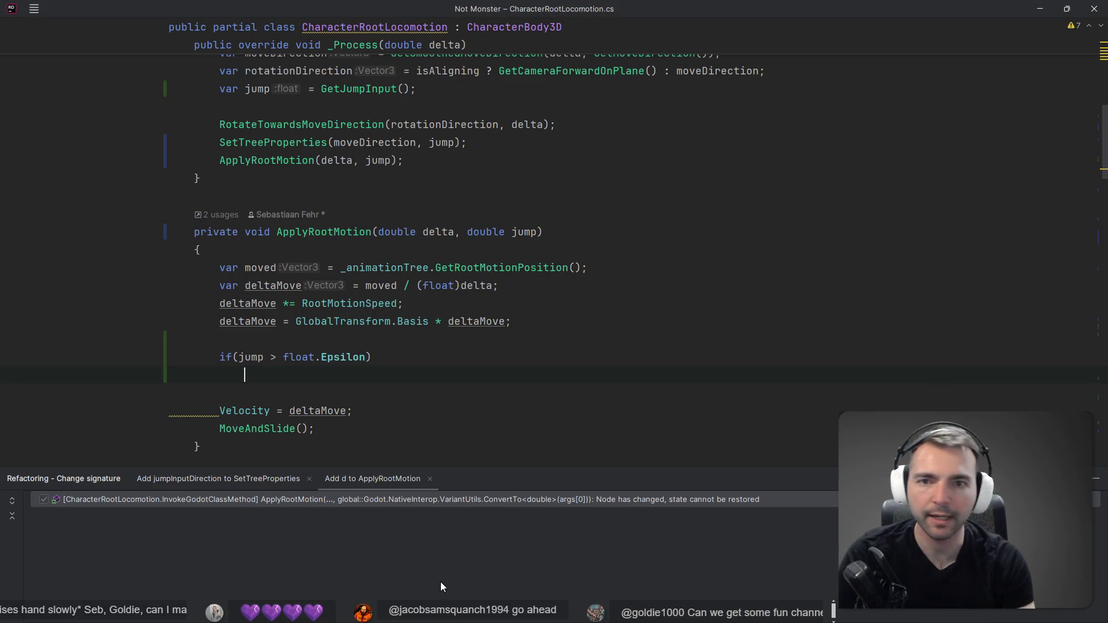
pyautogui.hotkey('alt', 'Tab')
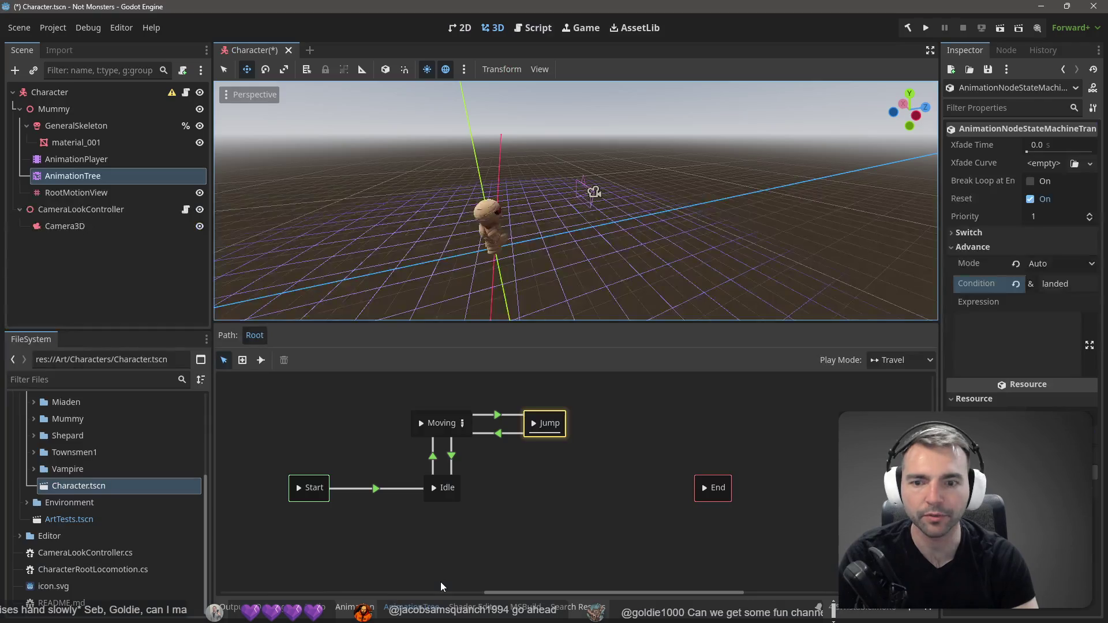
pyautogui.hotkey('alt', 'Tab')
pyautogui.write('Charact')
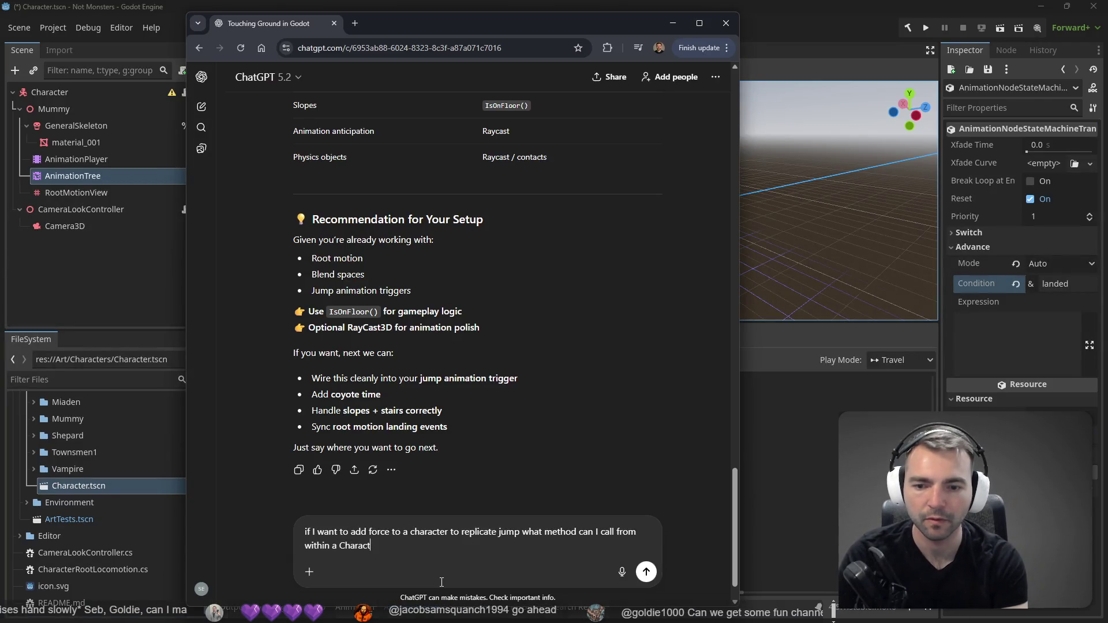
pyautogui.write('erBody3D?')
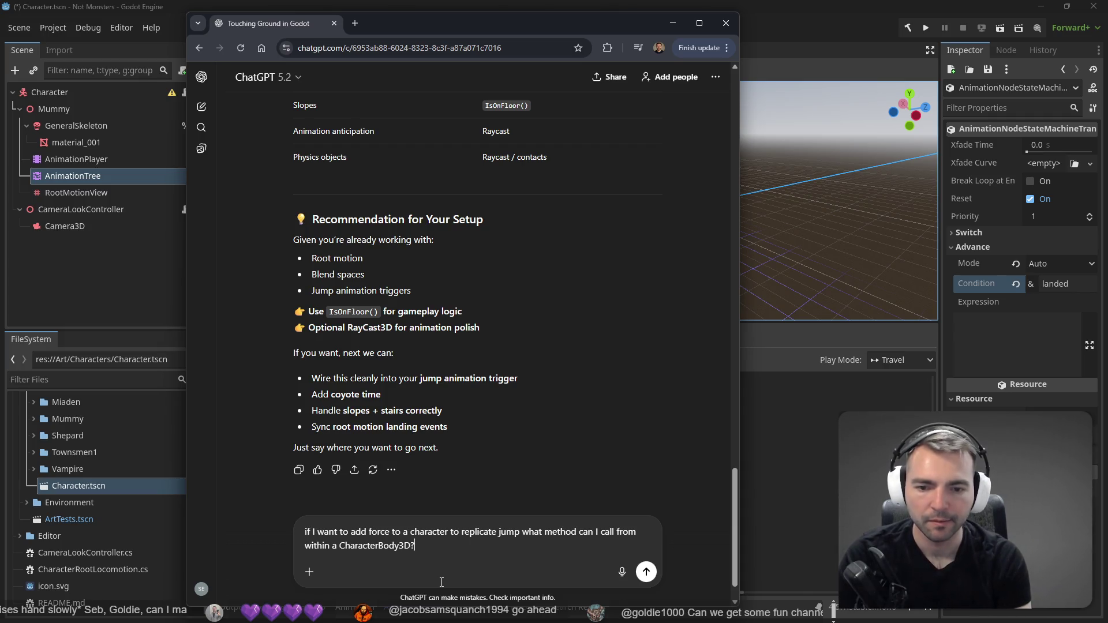
pyautogui.press('Return')
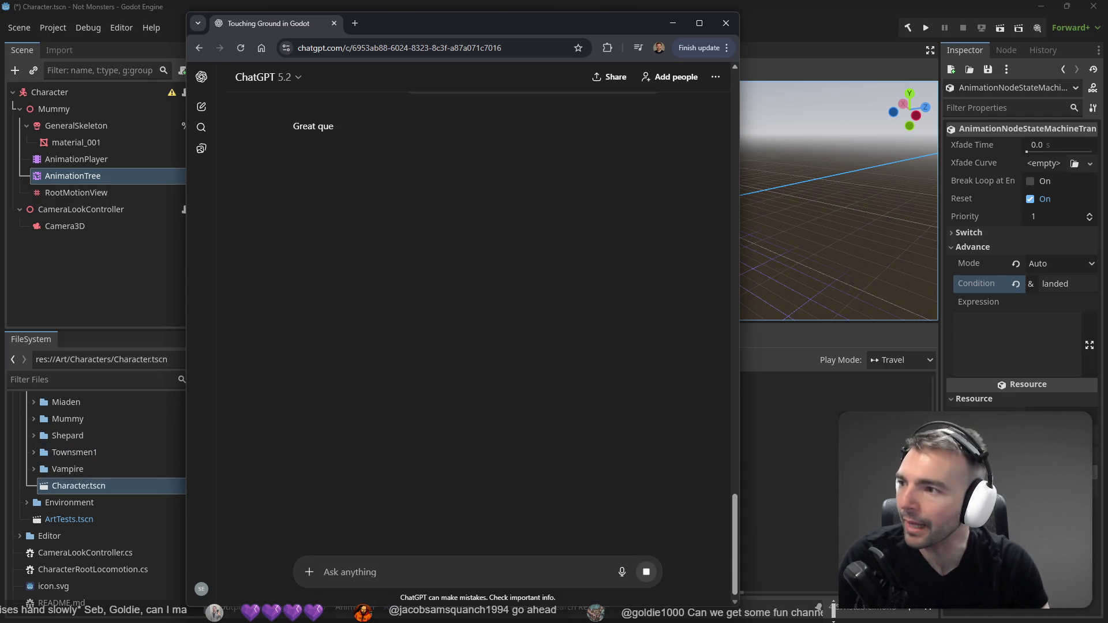
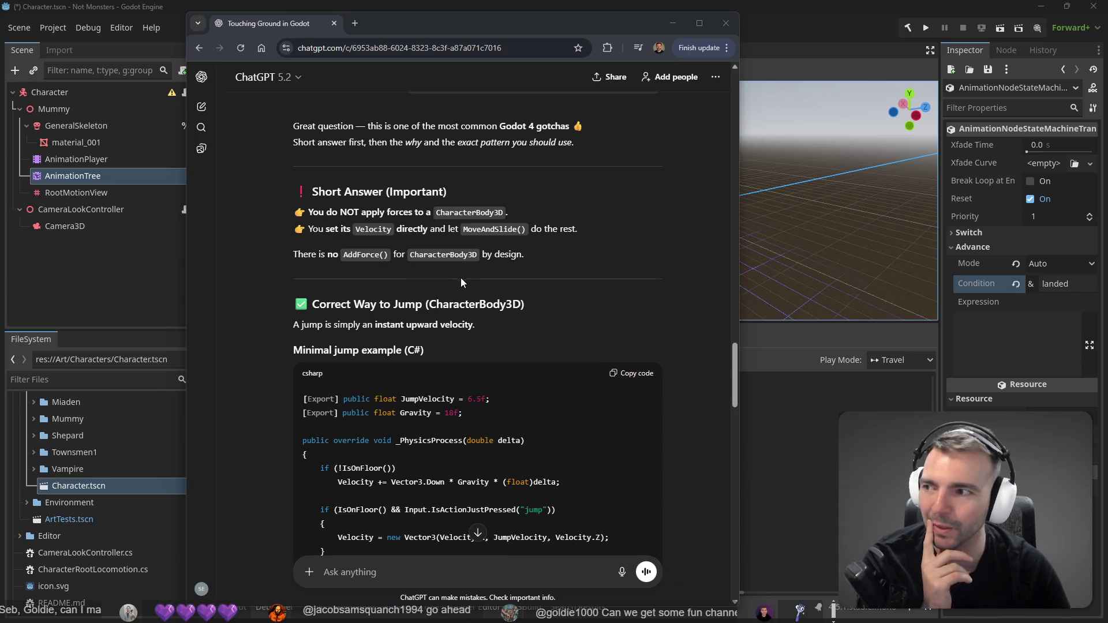
# Read through ChatGPT's C# jump example (JumpVelocity 6.5f, Gravity 18f), then switch to Based Stream Tools.
pyautogui.scroll(-4, 460, 276)
pyautogui.scroll(3, 462, 277)
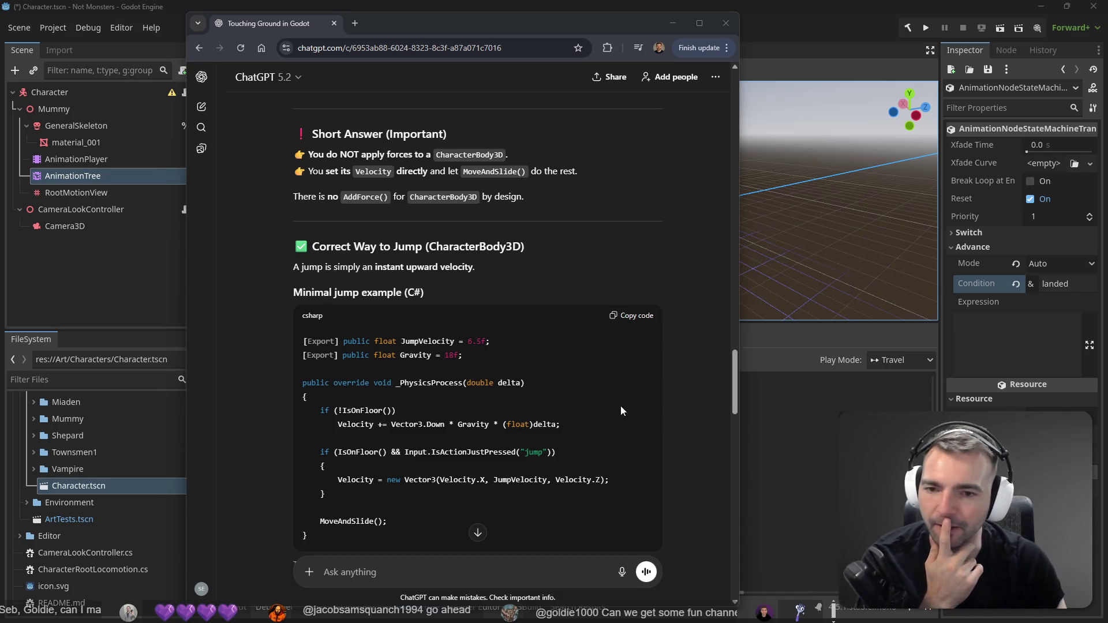
pyautogui.scroll(-2, 507, 375)
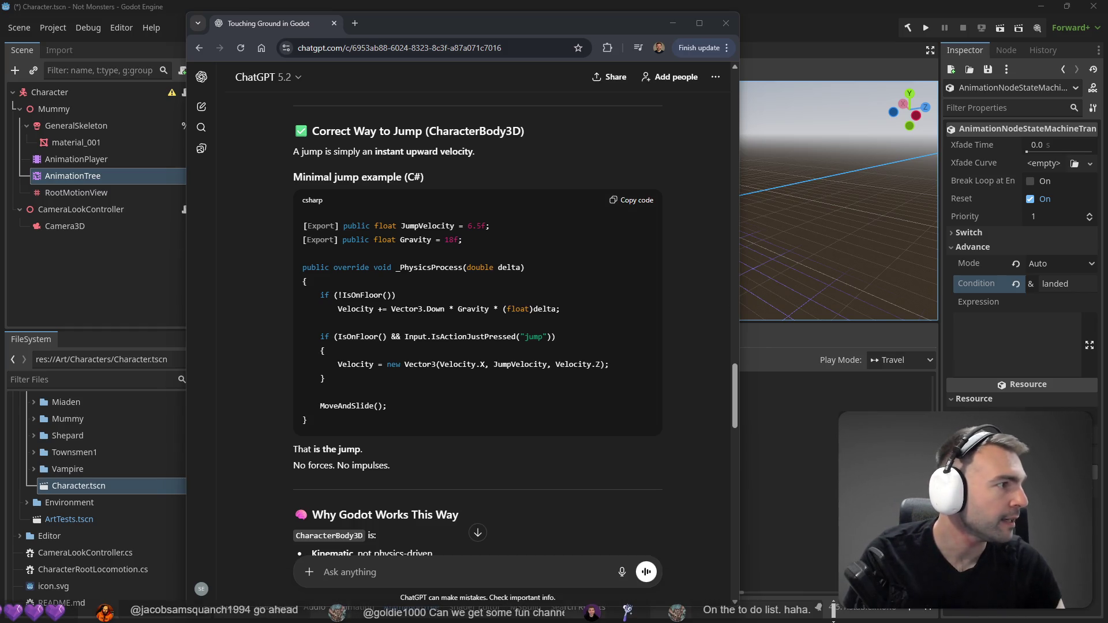
pyautogui.hotkey('alt', 'Tab')
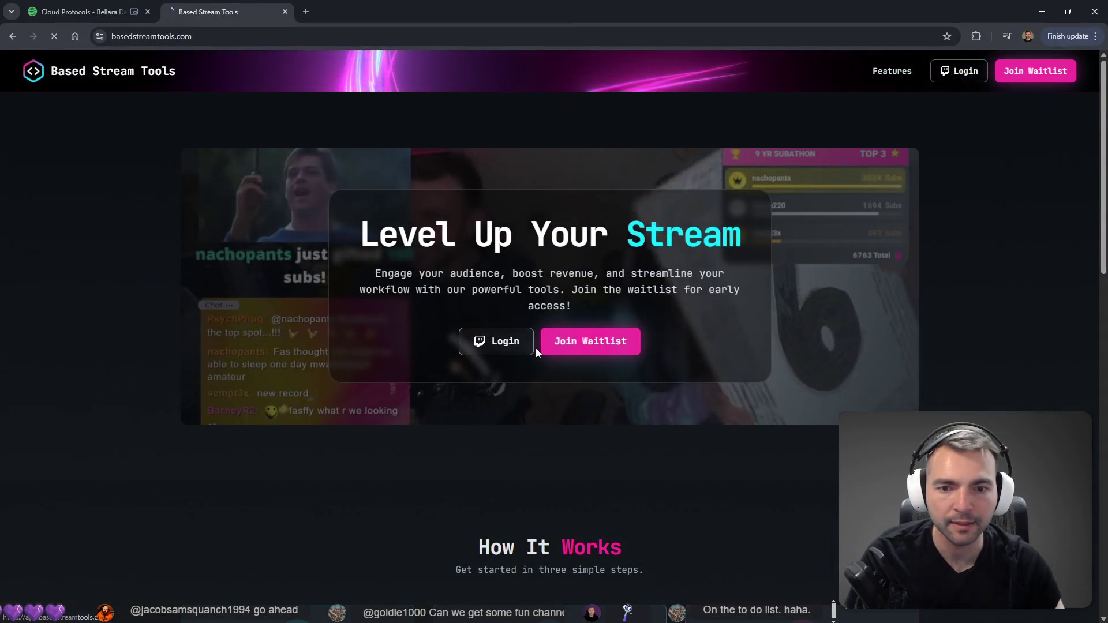
# Sign in to Based Stream Tools with Twitch and open the Goal Tracker editor.
pyautogui.click(534, 348)
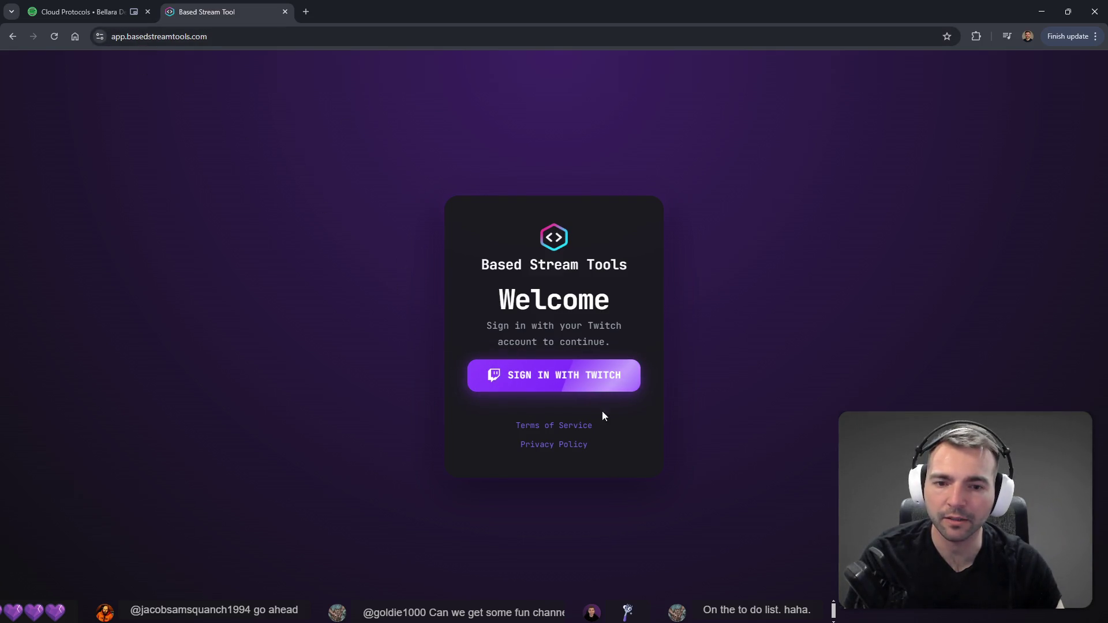
pyautogui.click(634, 385)
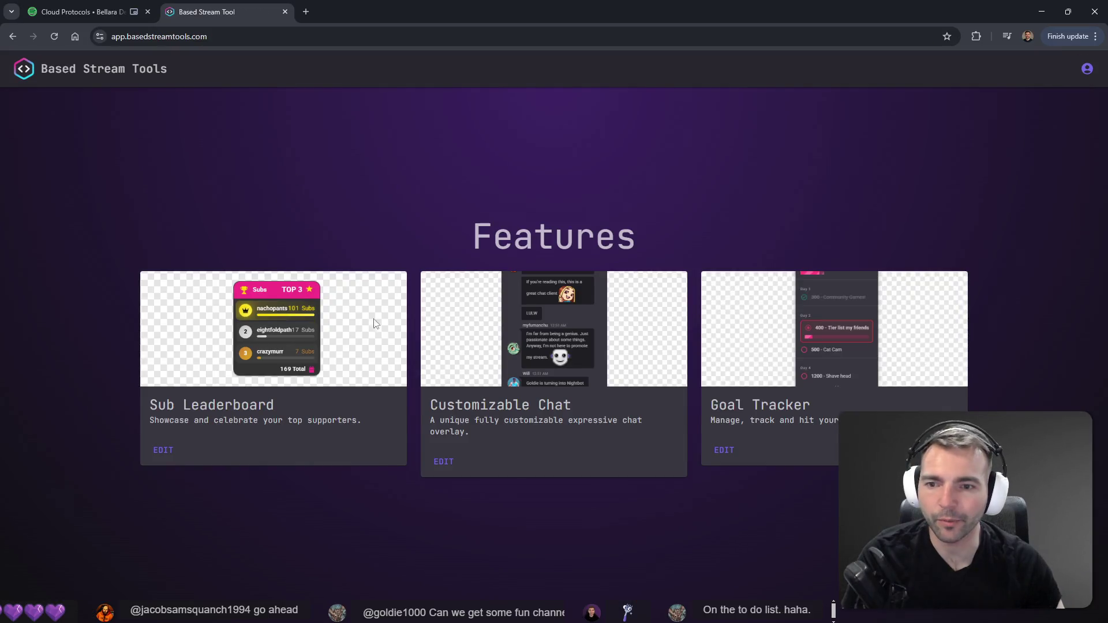
pyautogui.click(729, 462)
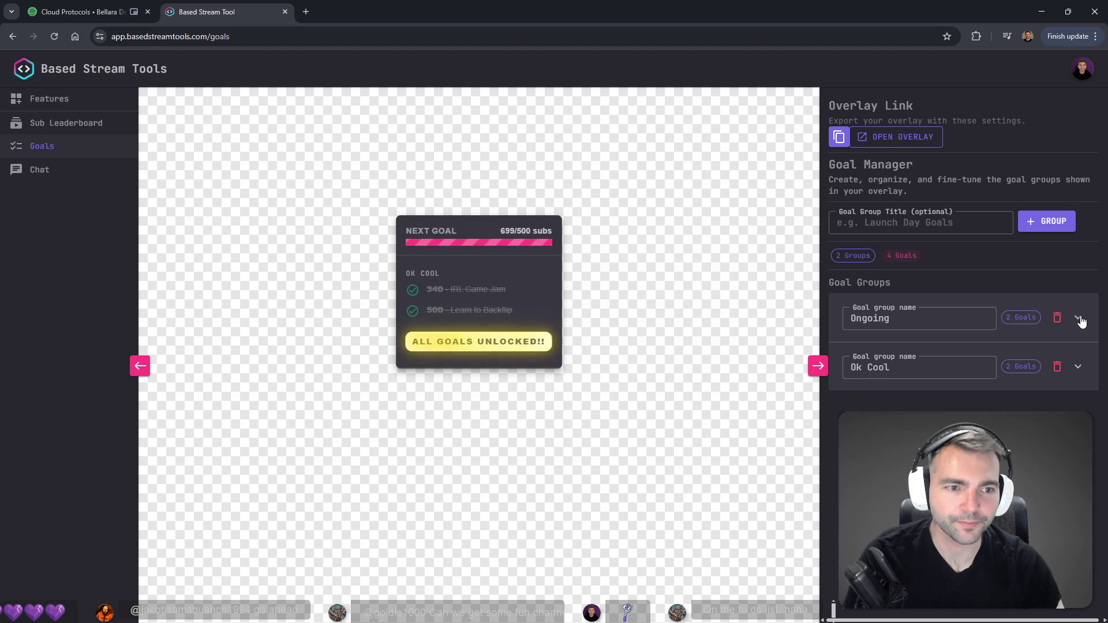
# Add a new 800-sub goal to the Ok Cool group.
pyautogui.click(1078, 319)
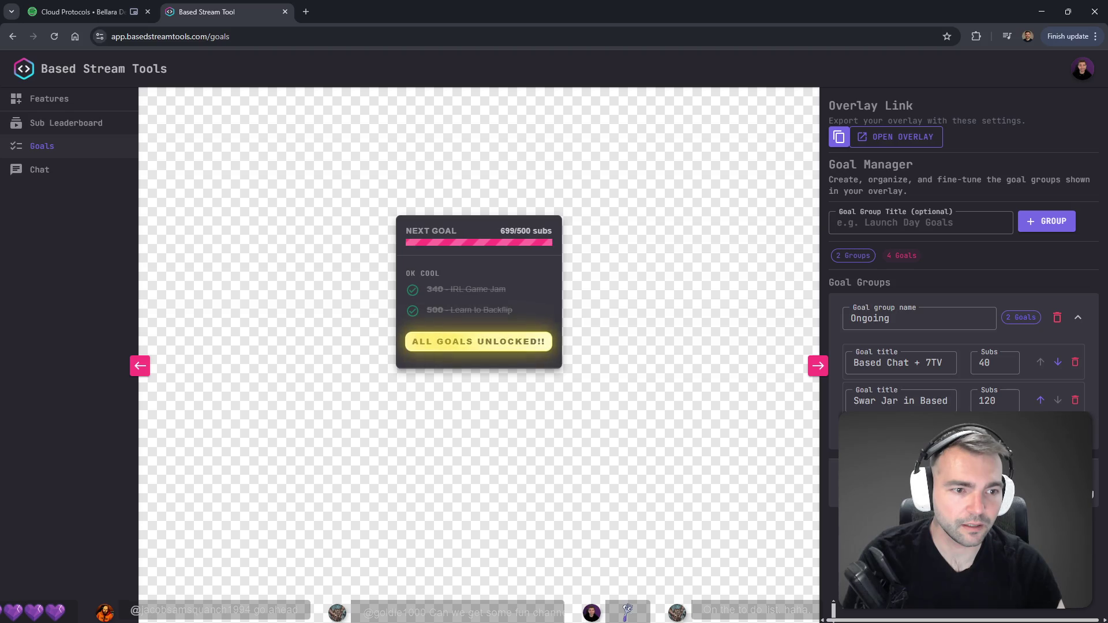
pyautogui.click(1077, 318)
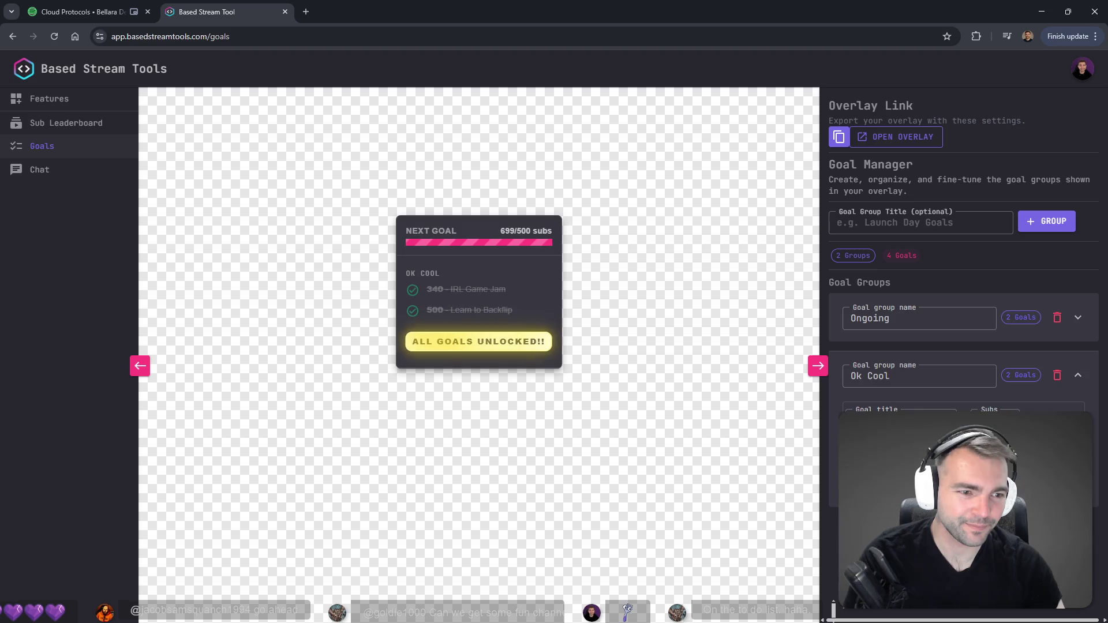
pyautogui.click(963, 493)
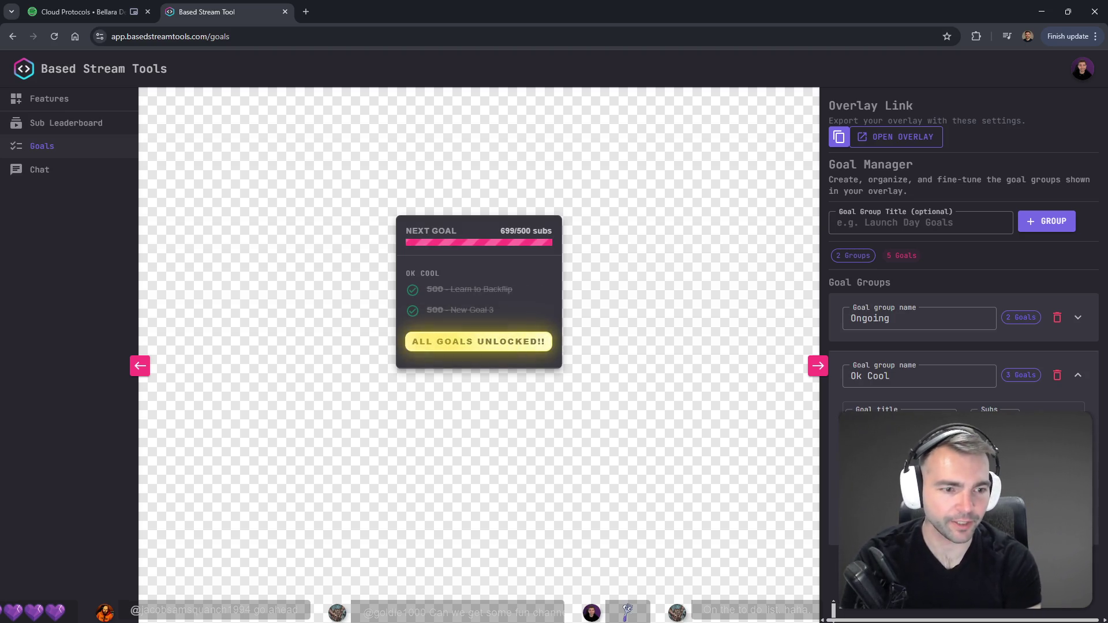
pyautogui.write('800')
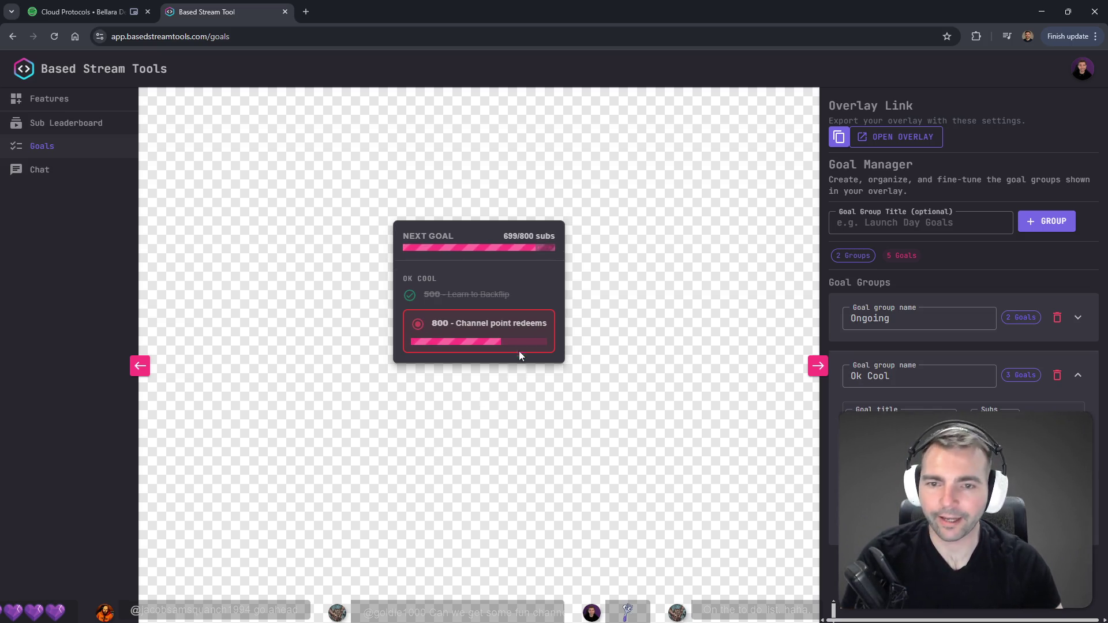
pyautogui.click(75, 12)
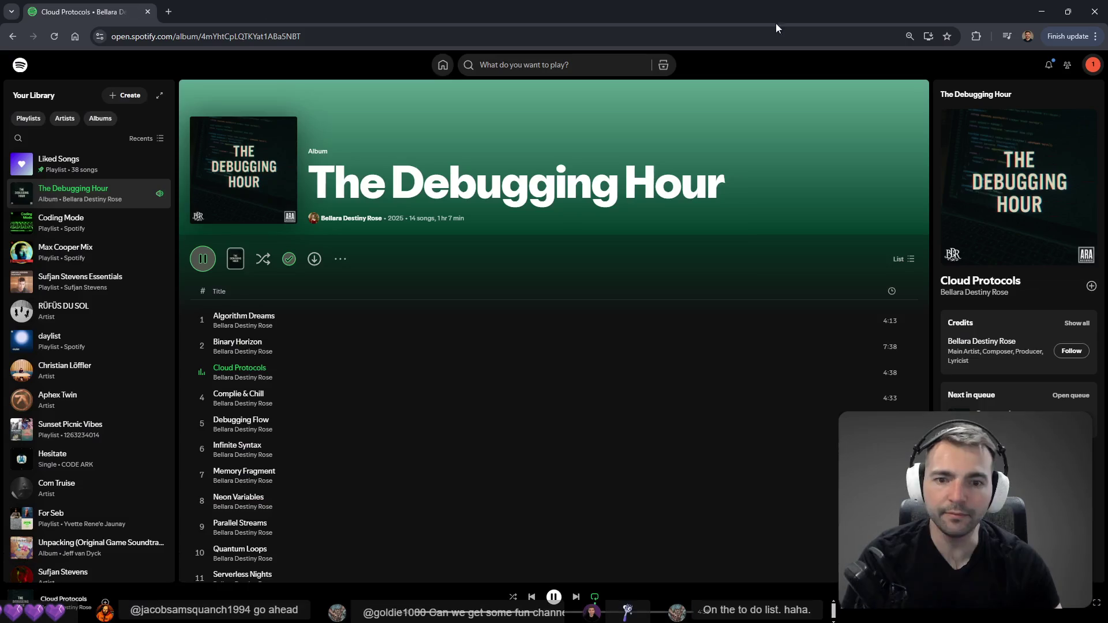
# Compare the CharacterRootLocomotion script with ChatGPT, then scroll to the end of the reply.
pyautogui.click(1041, 12)
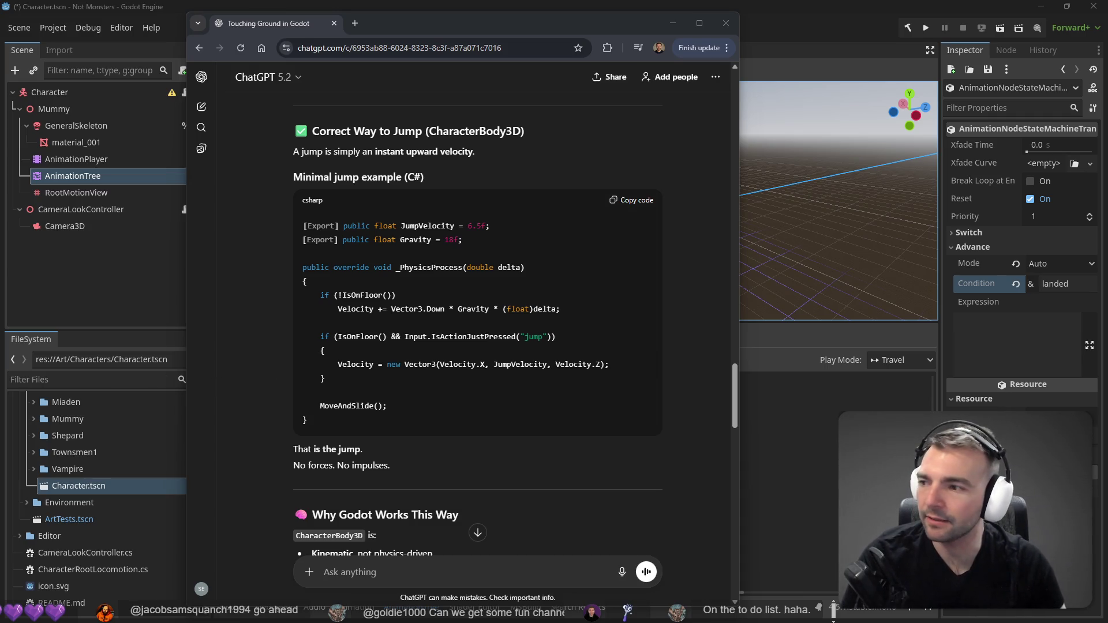
pyautogui.click(568, 338)
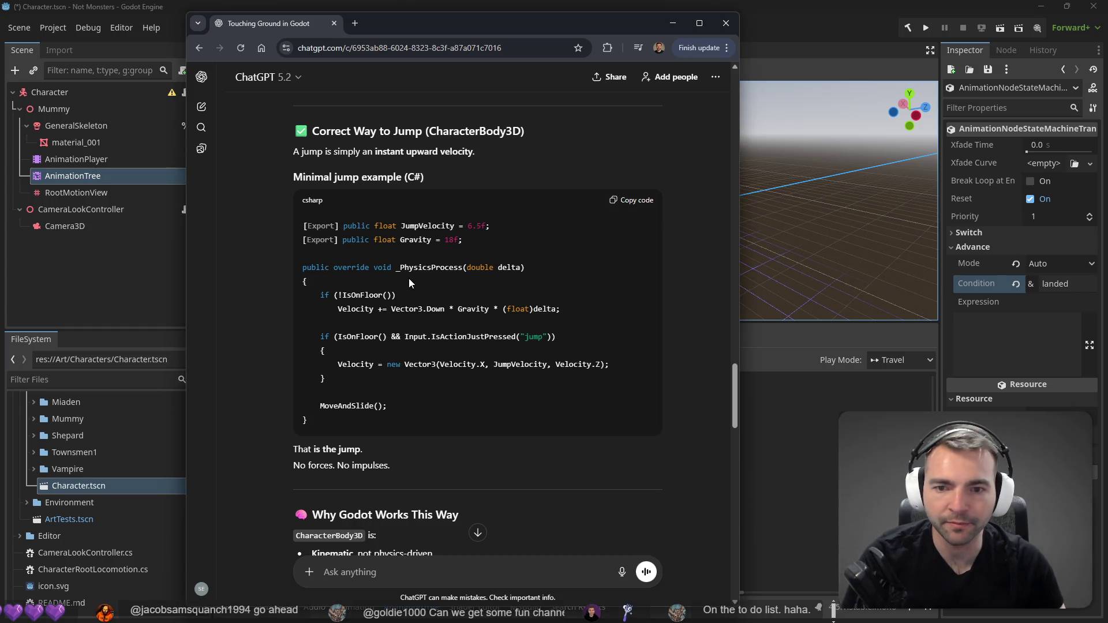
pyautogui.scroll(-3, 411, 288)
pyautogui.scroll(2, 410, 289)
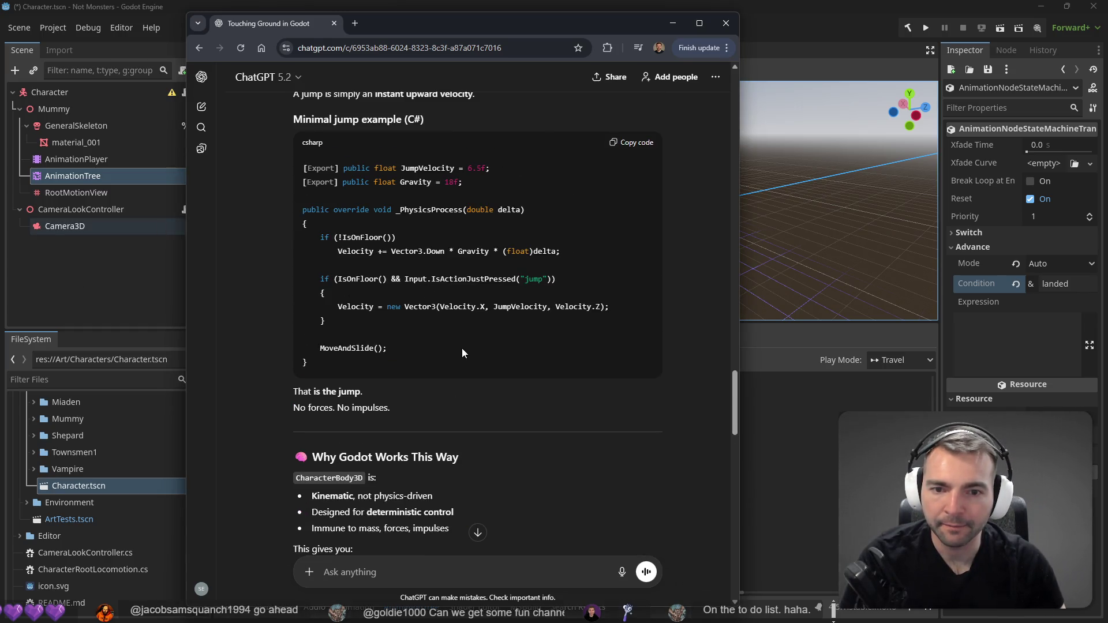
pyautogui.click(672, 23)
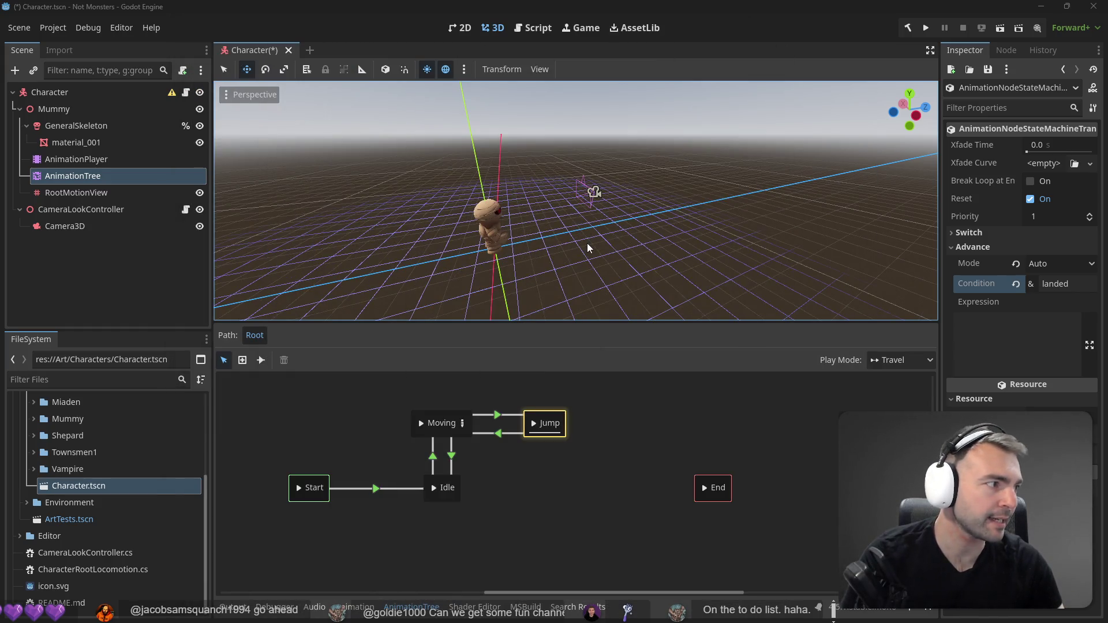
pyautogui.hotkey('alt', 'Tab')
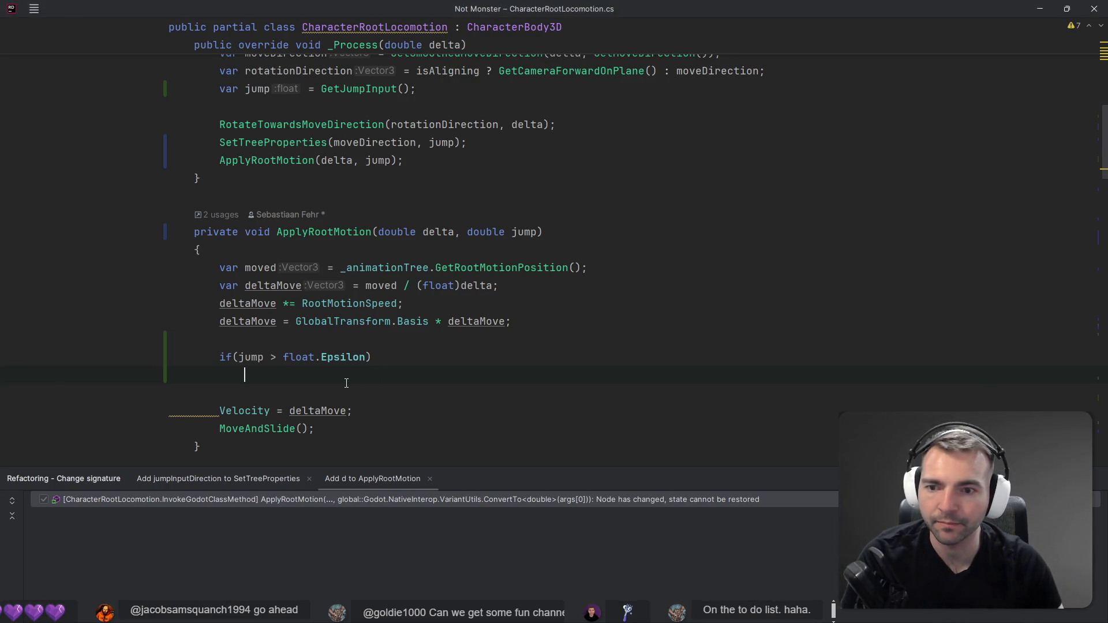
pyautogui.hotkey('alt', 'Tab')
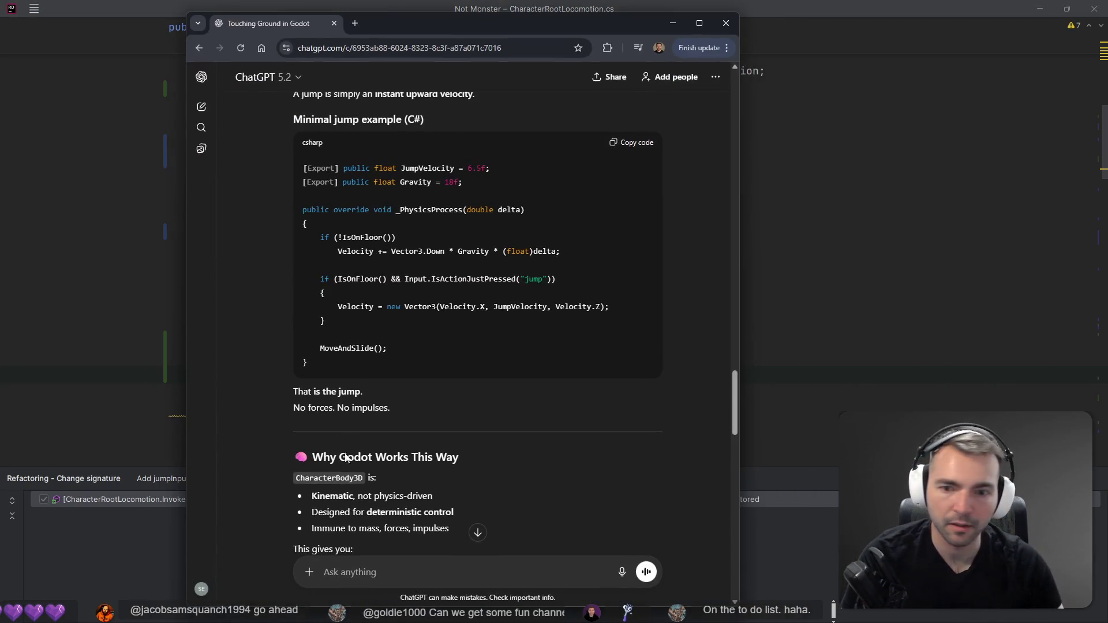
pyautogui.scroll(-1, 390, 433)
pyautogui.scroll(-7, 390, 434)
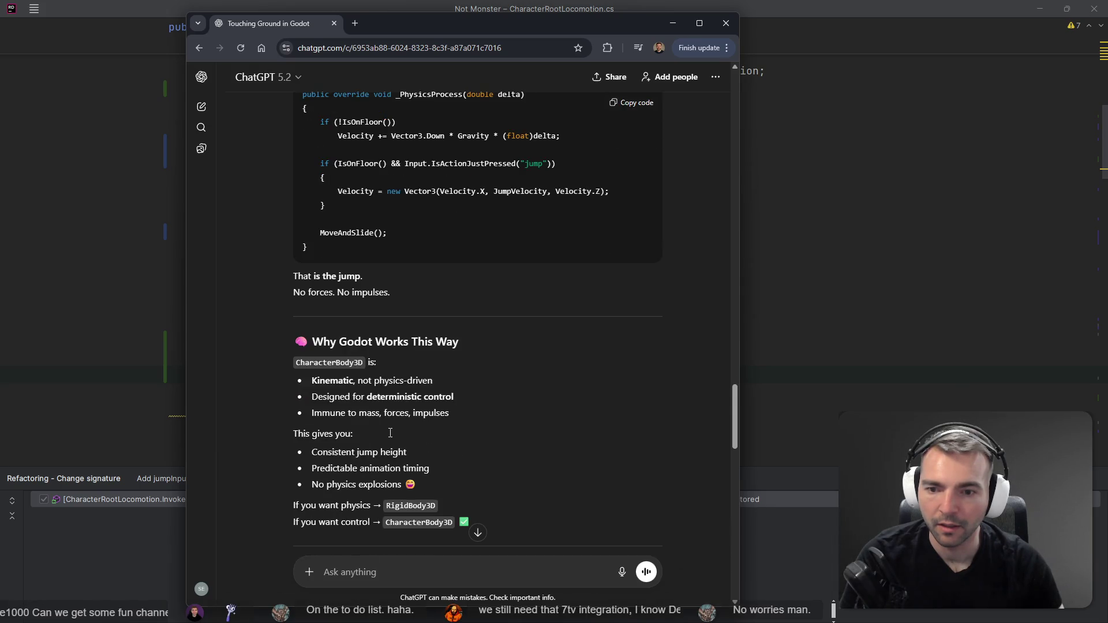
pyautogui.scroll(-9, 444, 412)
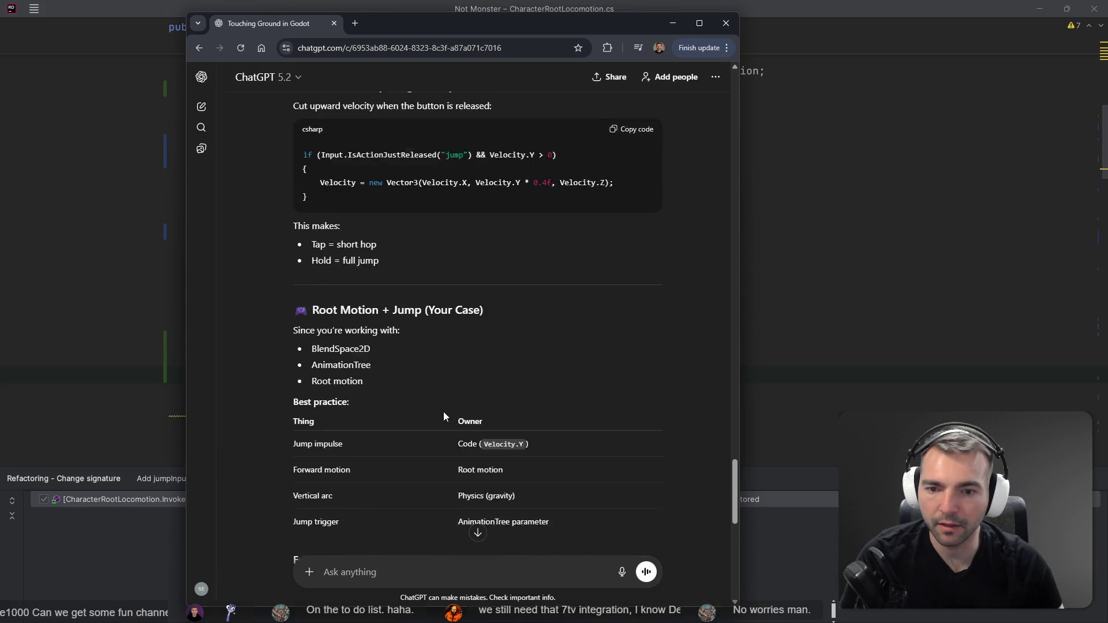
pyautogui.scroll(-5, 395, 427)
pyautogui.scroll(-2, 398, 427)
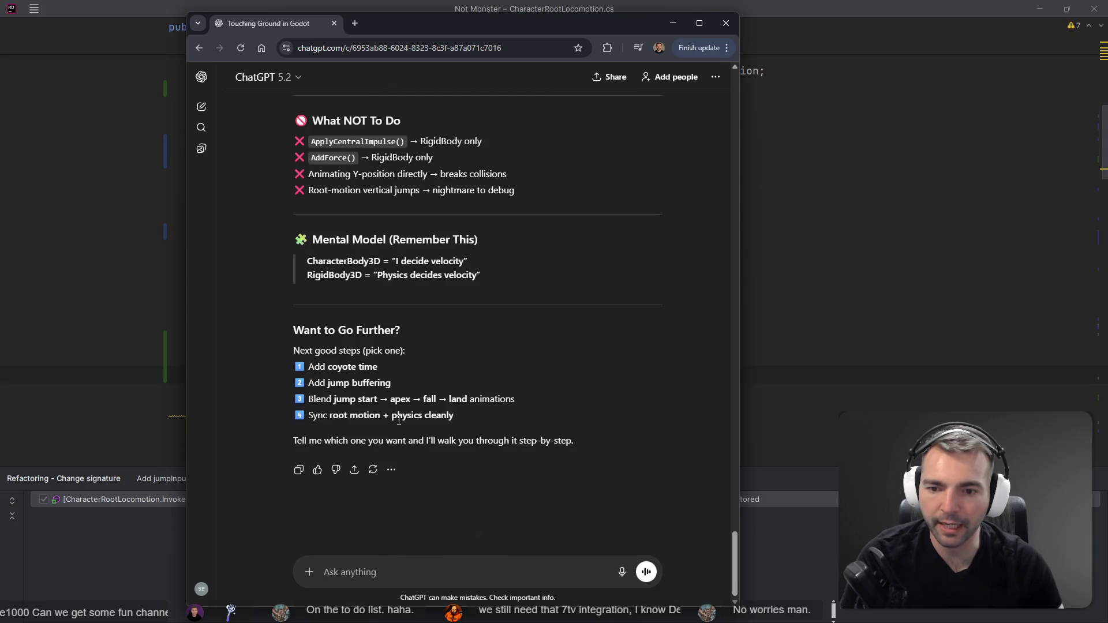
# Ask by voice whether setting velocity directly, rather than an impulse, is the right way to jump.
pyautogui.press('super+h')
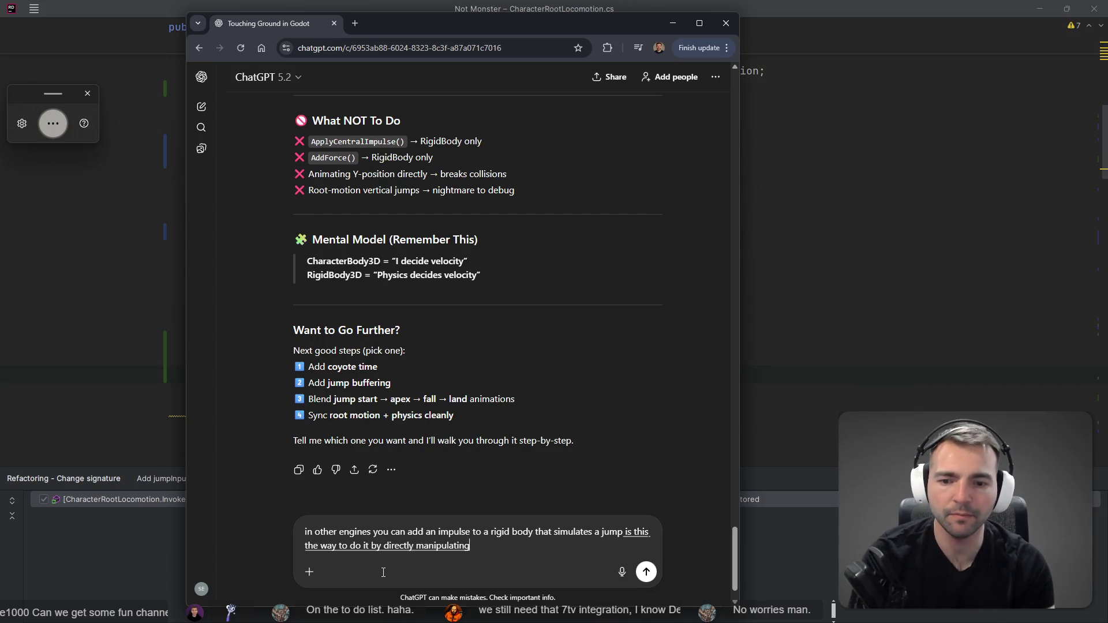
pyautogui.press('Return')
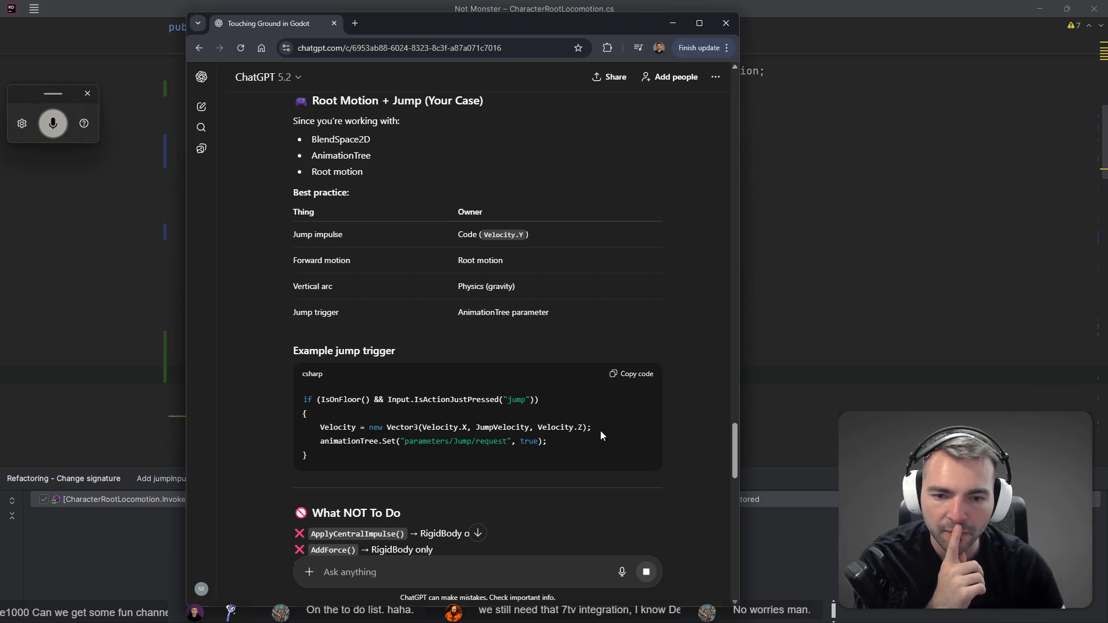
pyautogui.moveTo(598, 427); pyautogui.dragTo(275, 431)
pyautogui.click(548, 450)
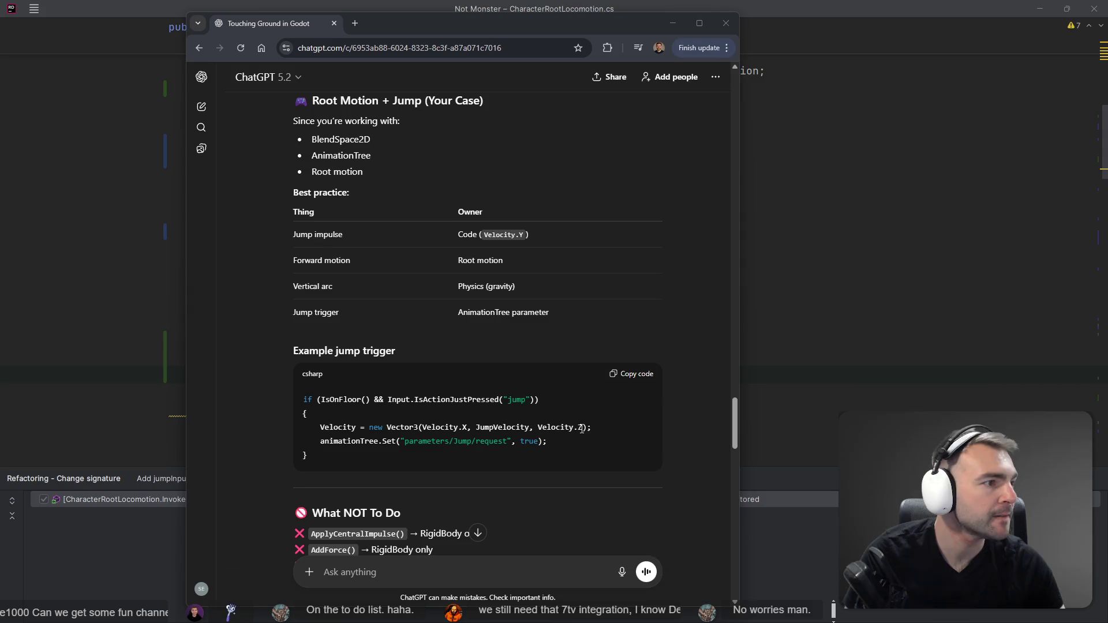
pyautogui.hotkey('alt', 'Tab')
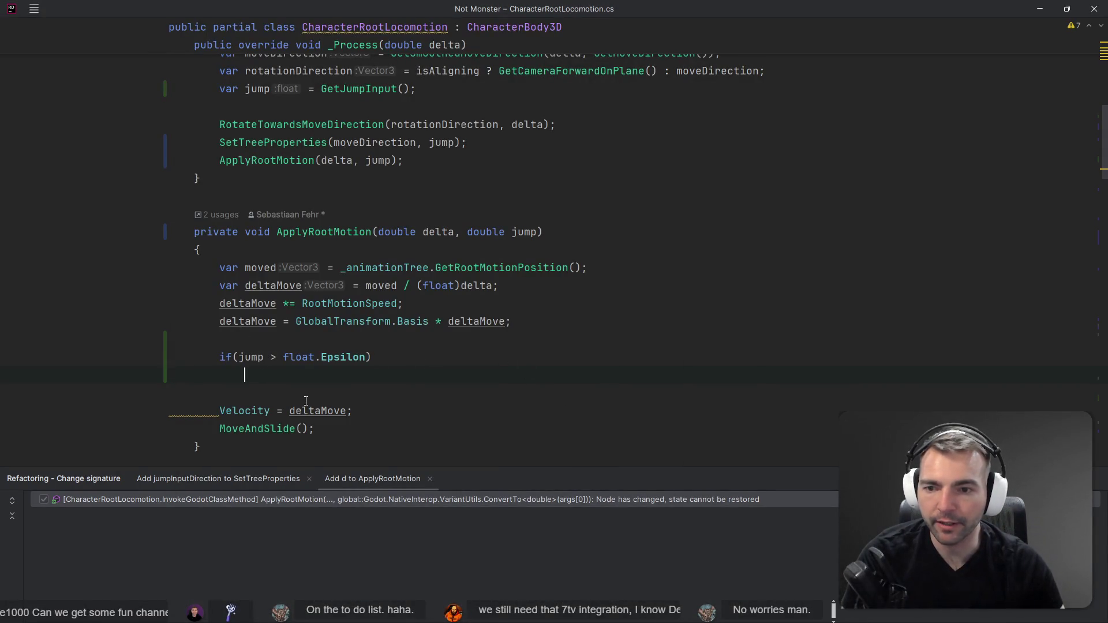
# Write the jump boost line deltaMove += Vector3.Up * 5.7f; in ApplyRootMotion.
pyautogui.write('de')
pyautogui.press('Return')
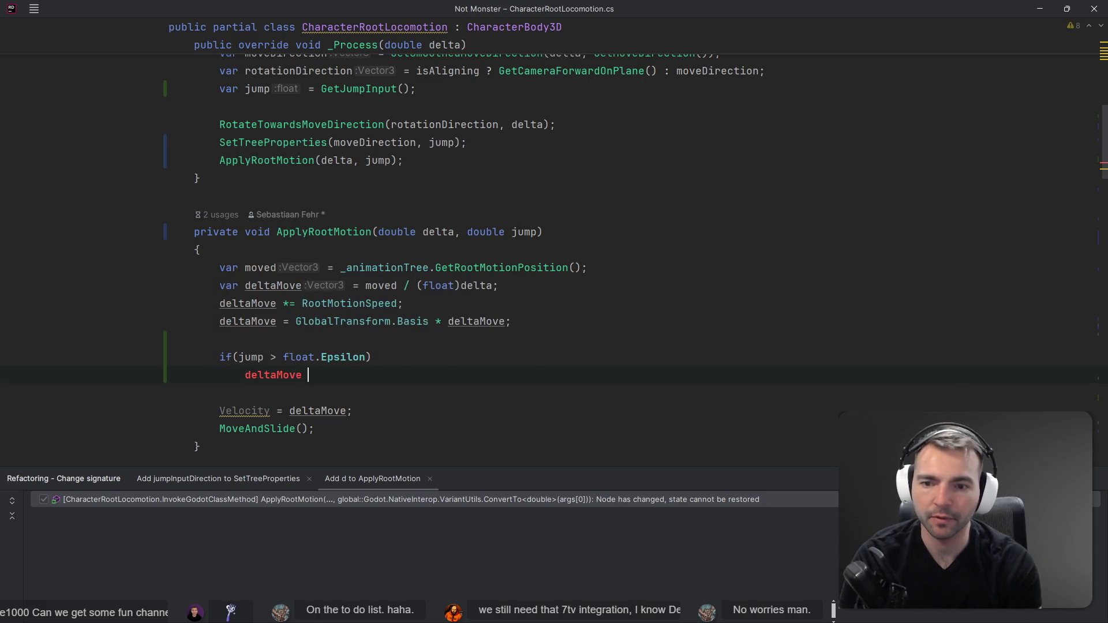
pyautogui.write('+= Ve')
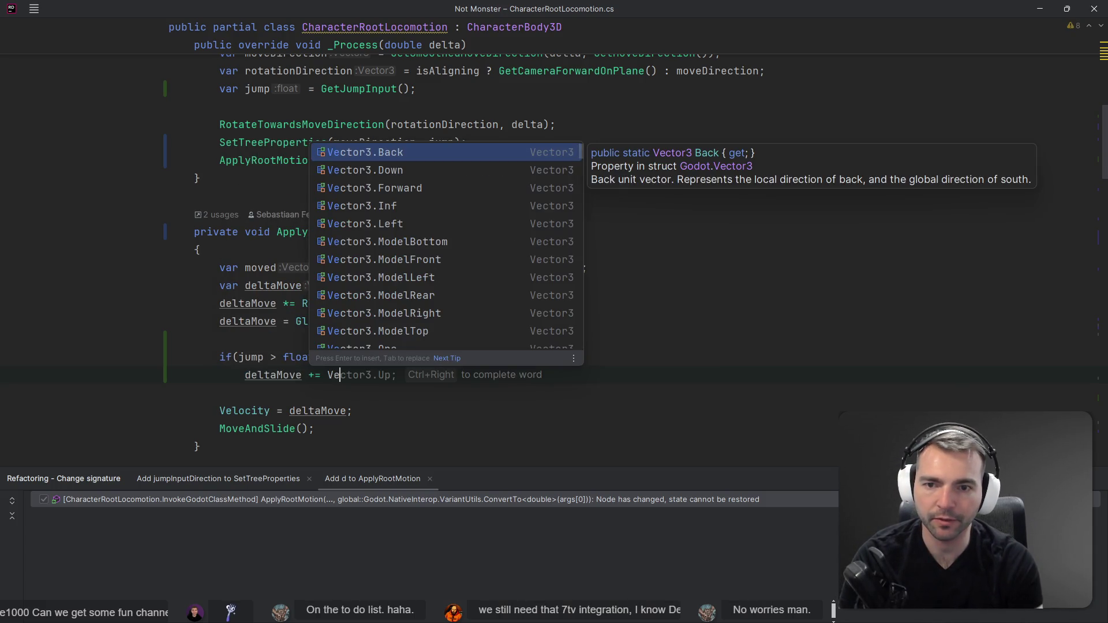
pyautogui.press('Tab')
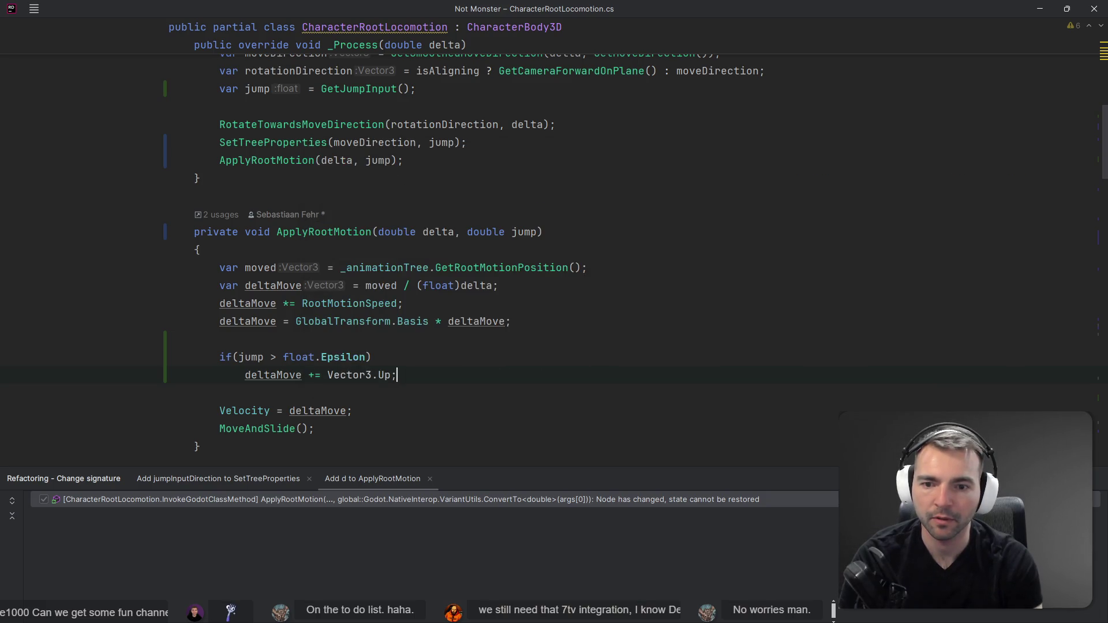
pyautogui.write('* ')
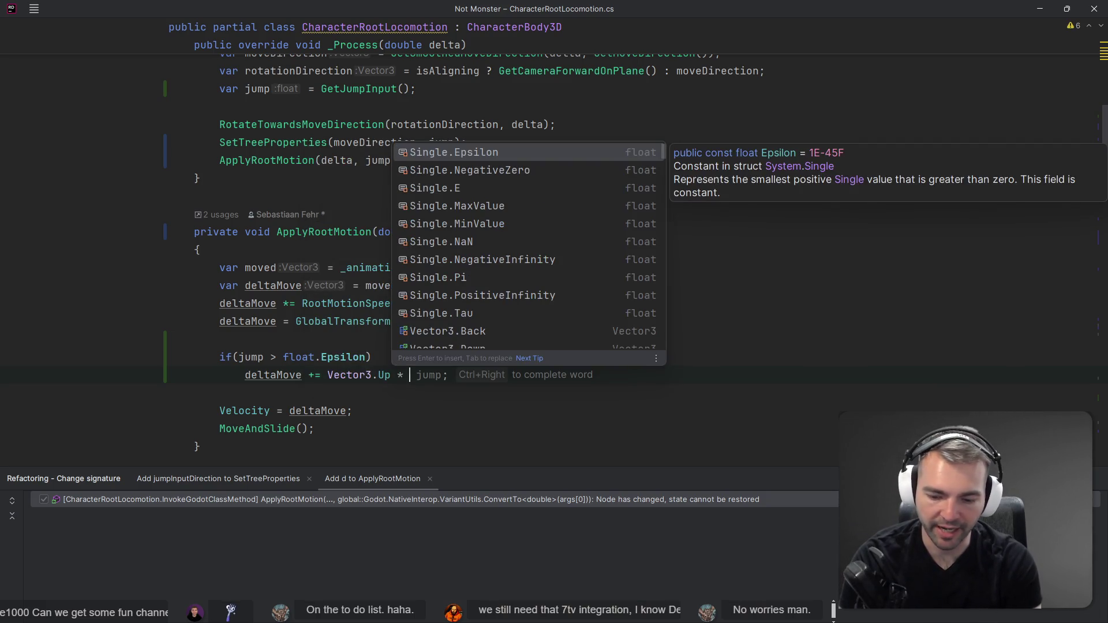
pyautogui.write('5.7;')
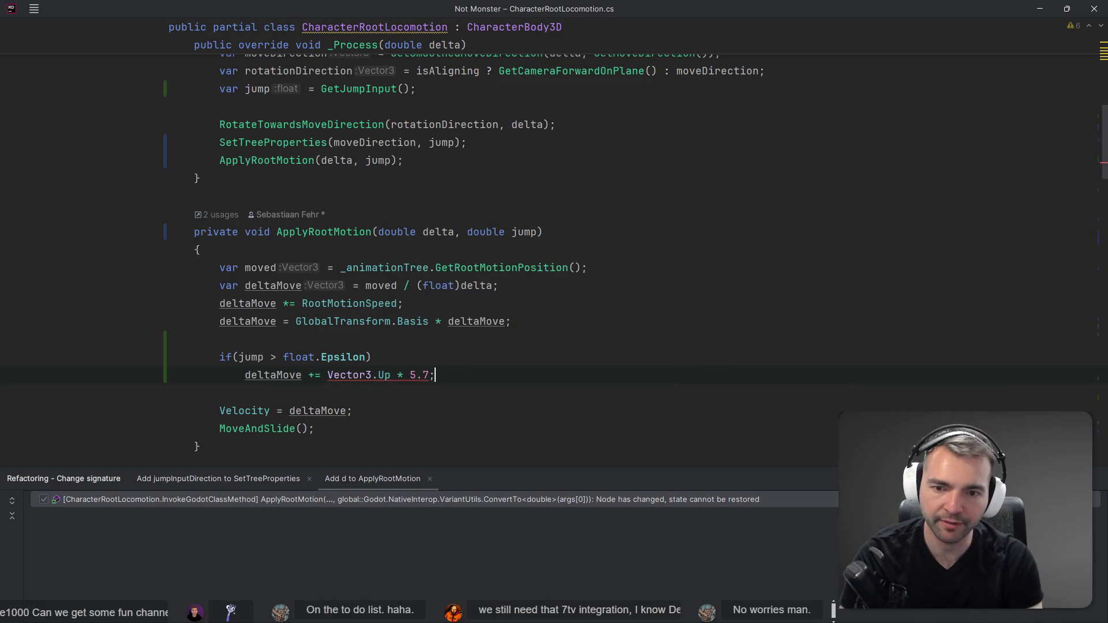
pyautogui.press('Left')
pyautogui.write('f')
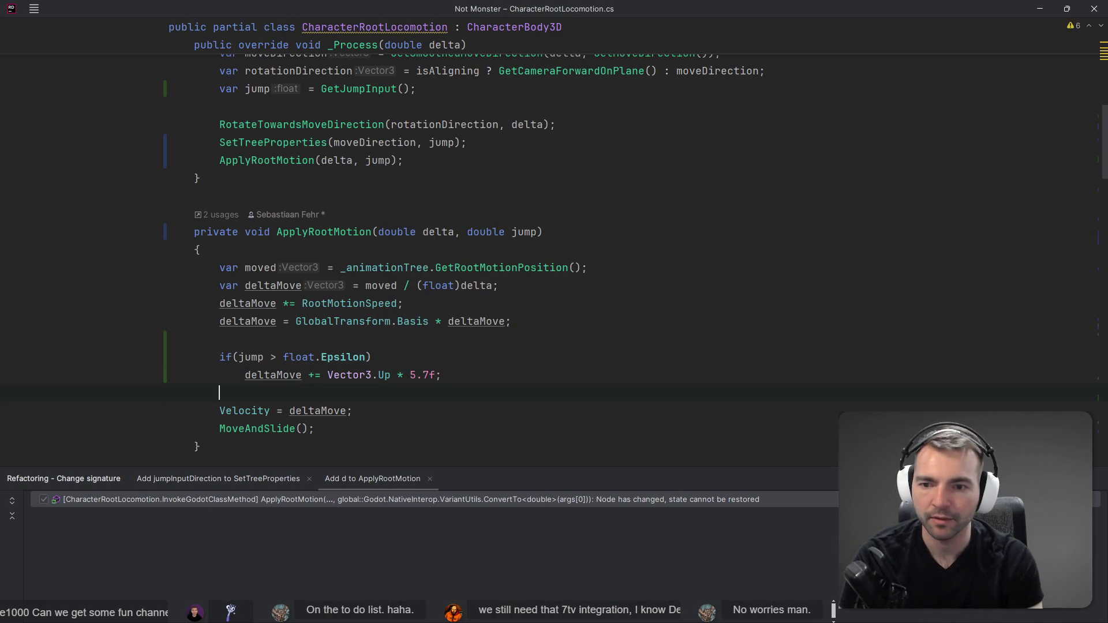
# Review the jump condition, then run the game from Godot to test the jump.
pyautogui.press('Up')
pyautogui.click(257, 357)
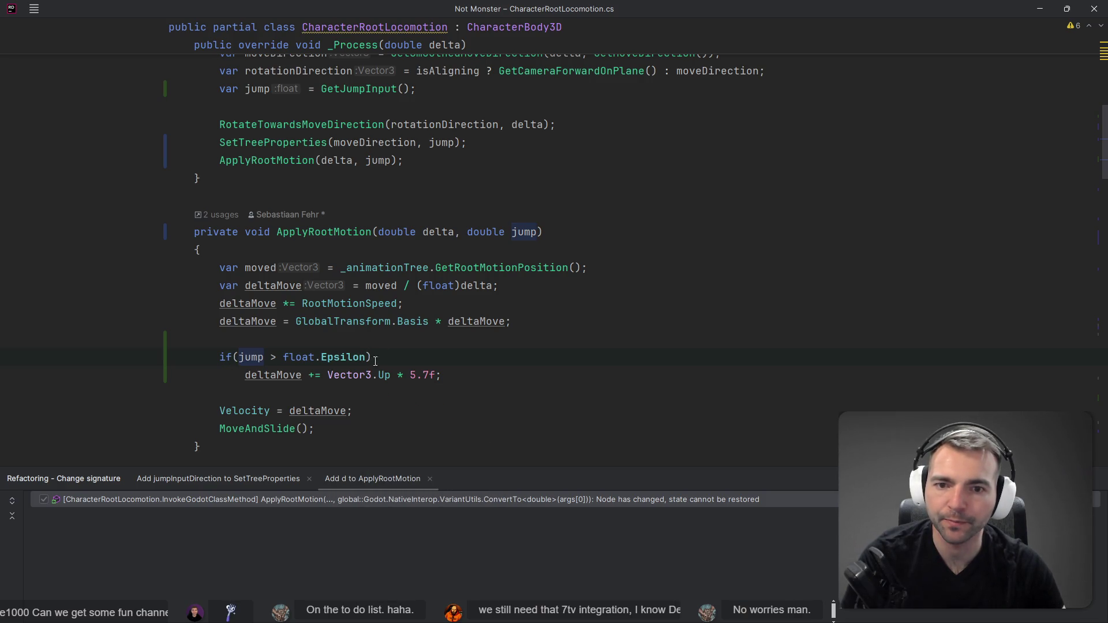
pyautogui.click(419, 362)
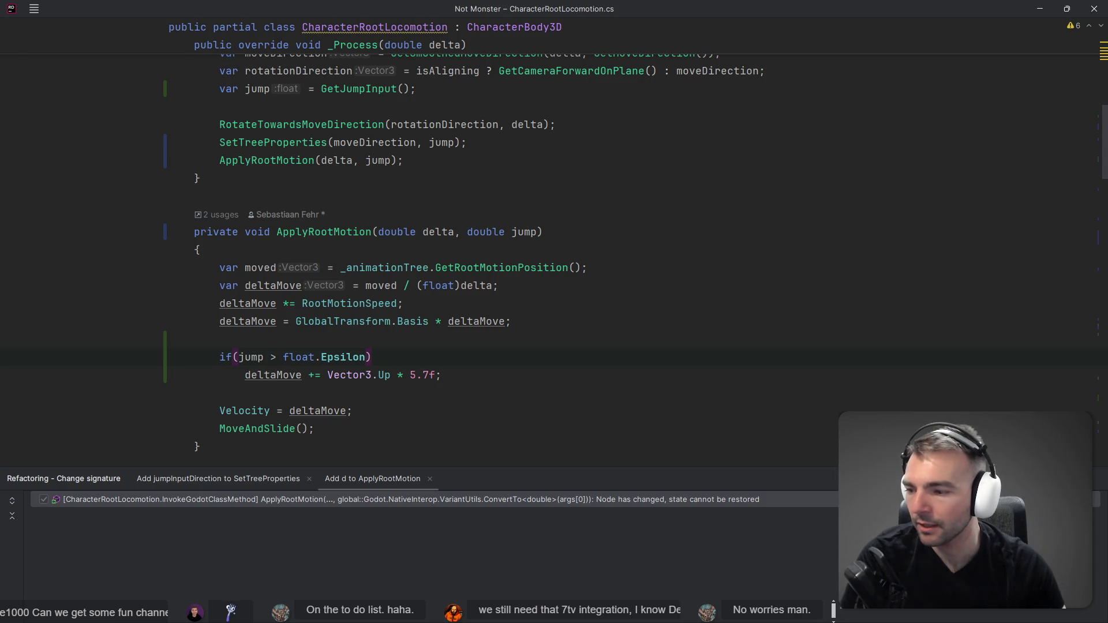
pyautogui.click(709, 285)
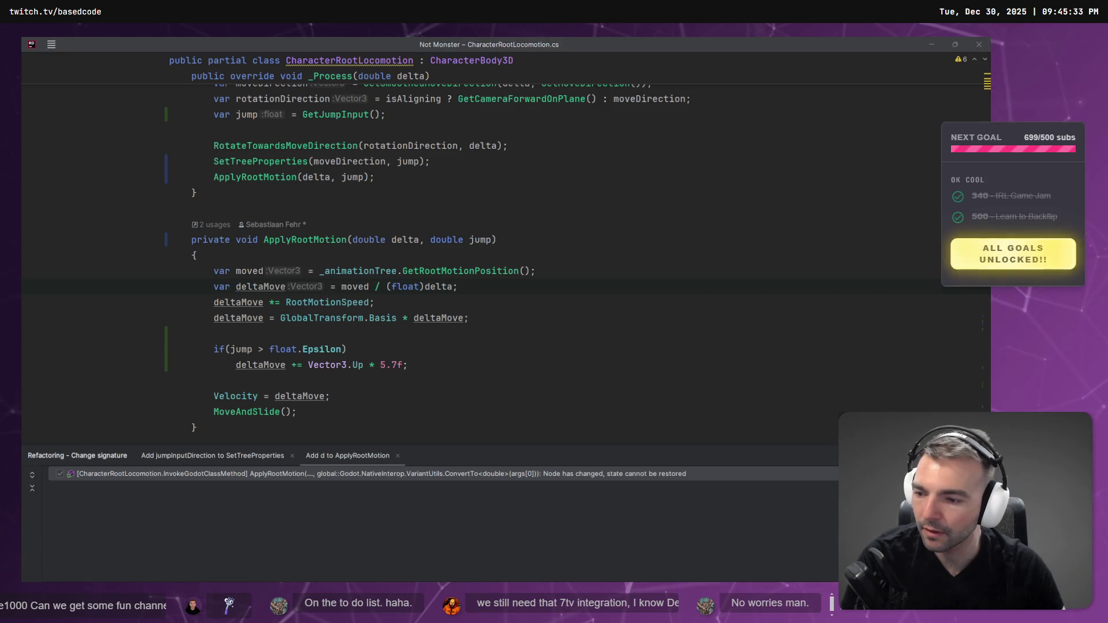
pyautogui.click(612, 308)
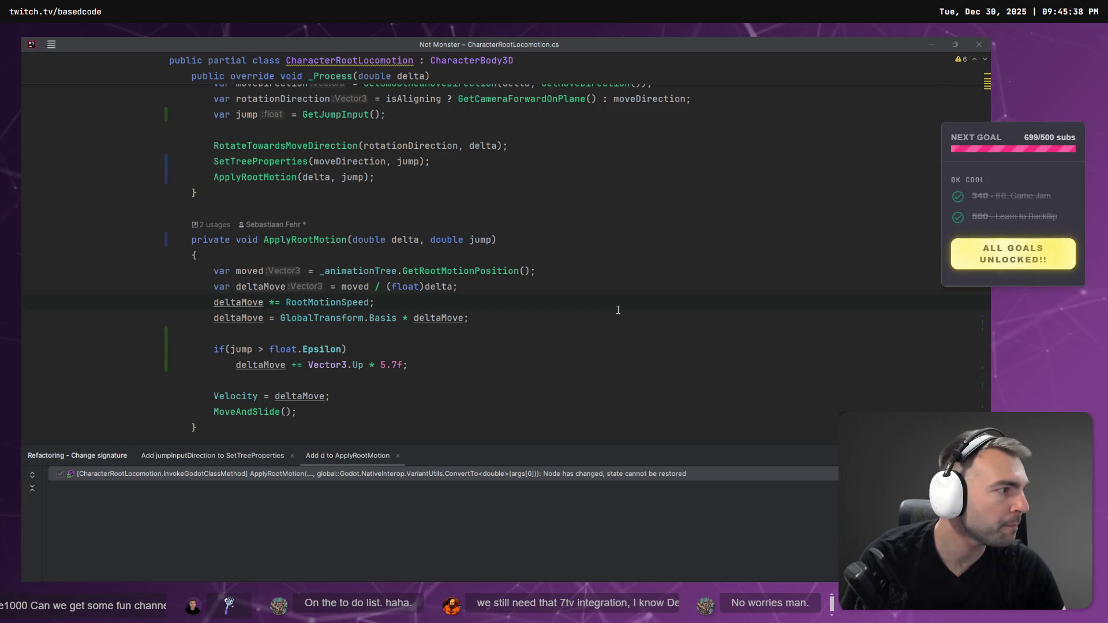
pyautogui.hotkey('alt', 'Tab')
pyautogui.click(832, 62)
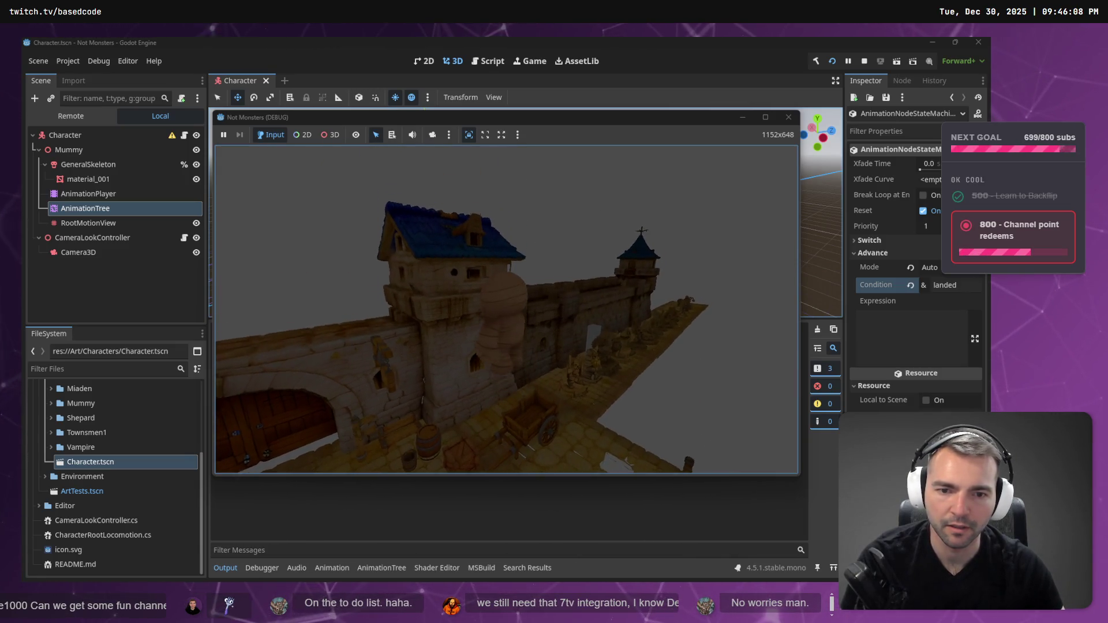
# Stop the running game with F8 and switch to the ChatGPT conversation.
pyautogui.press('F8')
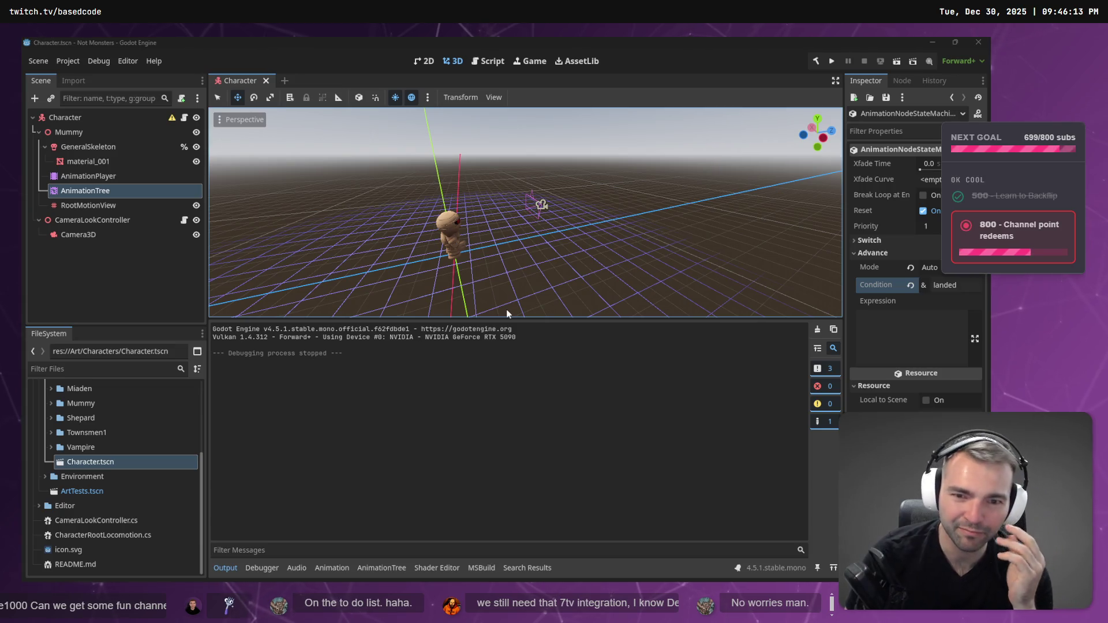
pyautogui.hotkey('alt', 'Tab')
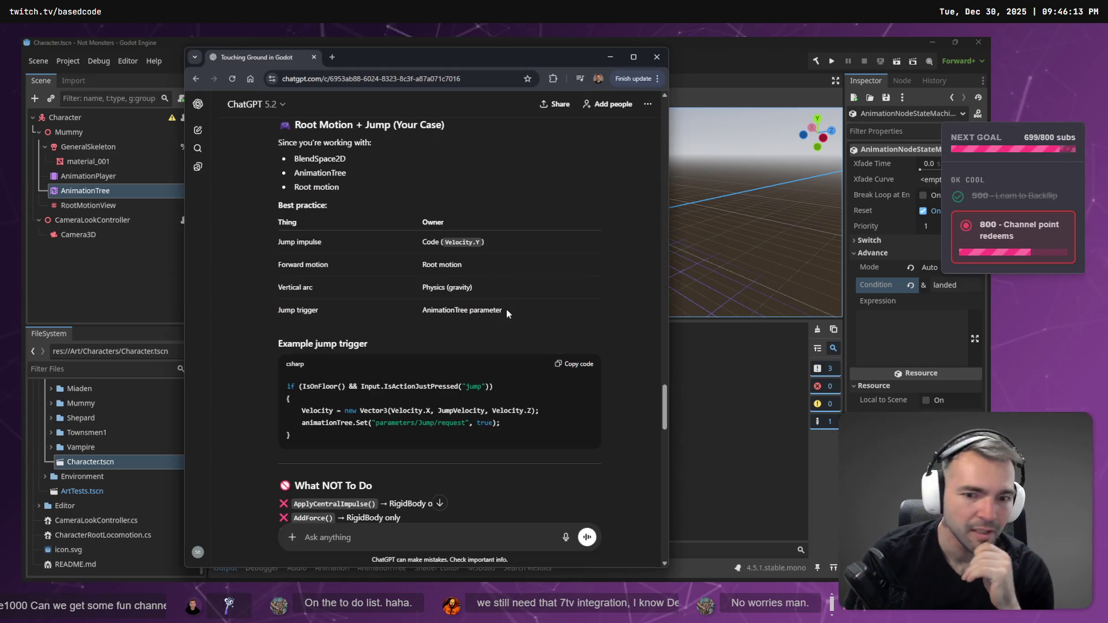
# Select the Character node and expand its Floor settings, showing Max Angle 45°.
pyautogui.scroll(-5, 473, 266)
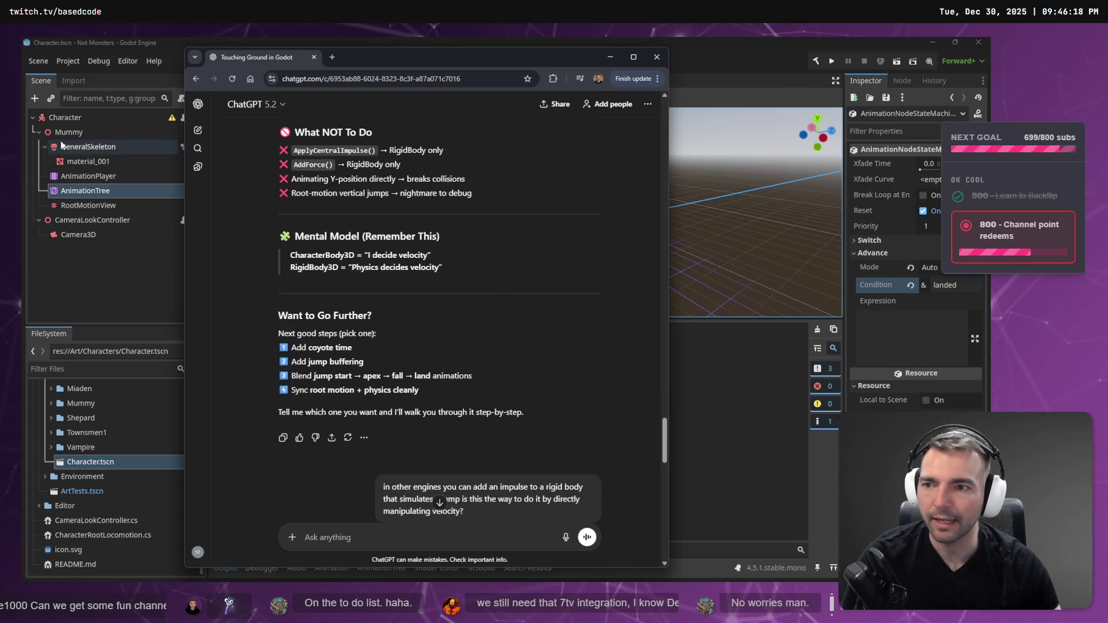
pyautogui.click(68, 135)
pyautogui.click(79, 148)
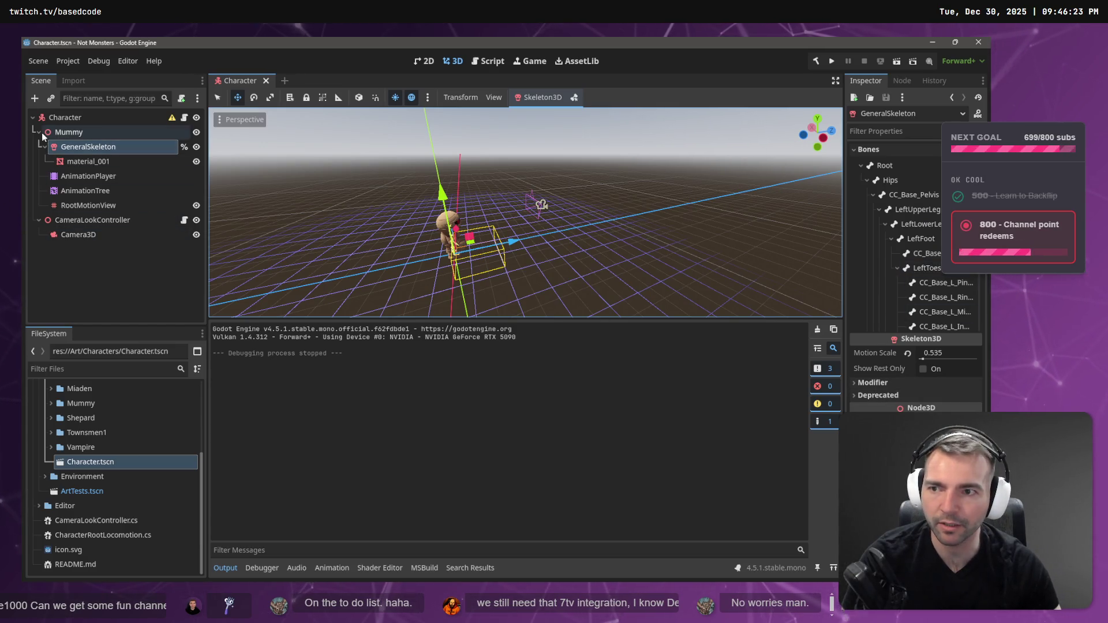
pyautogui.click(60, 113)
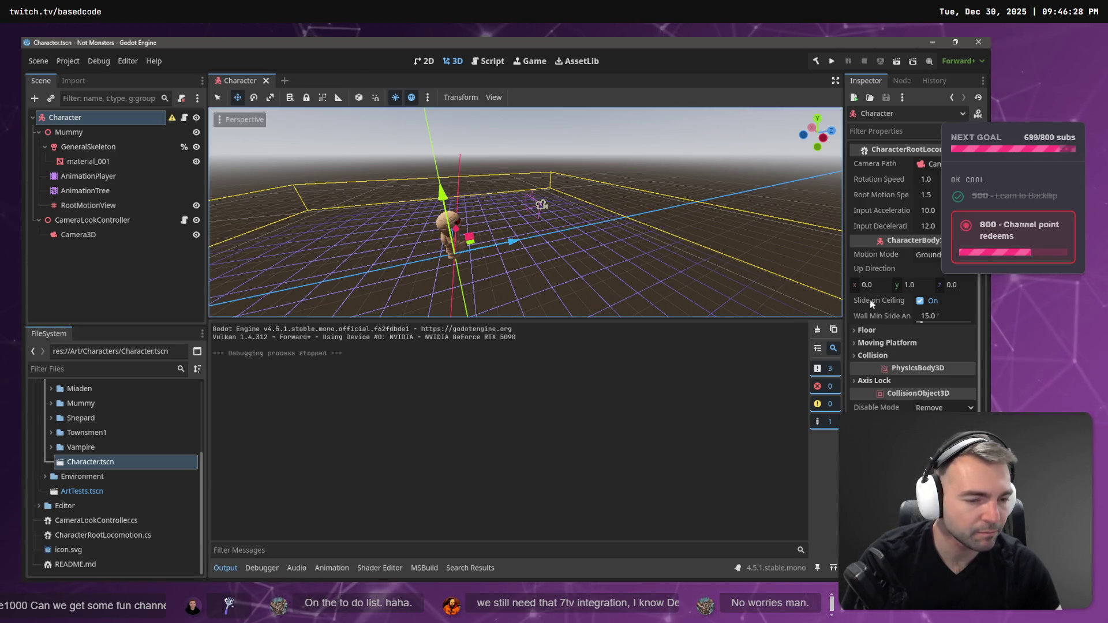
pyautogui.click(861, 330)
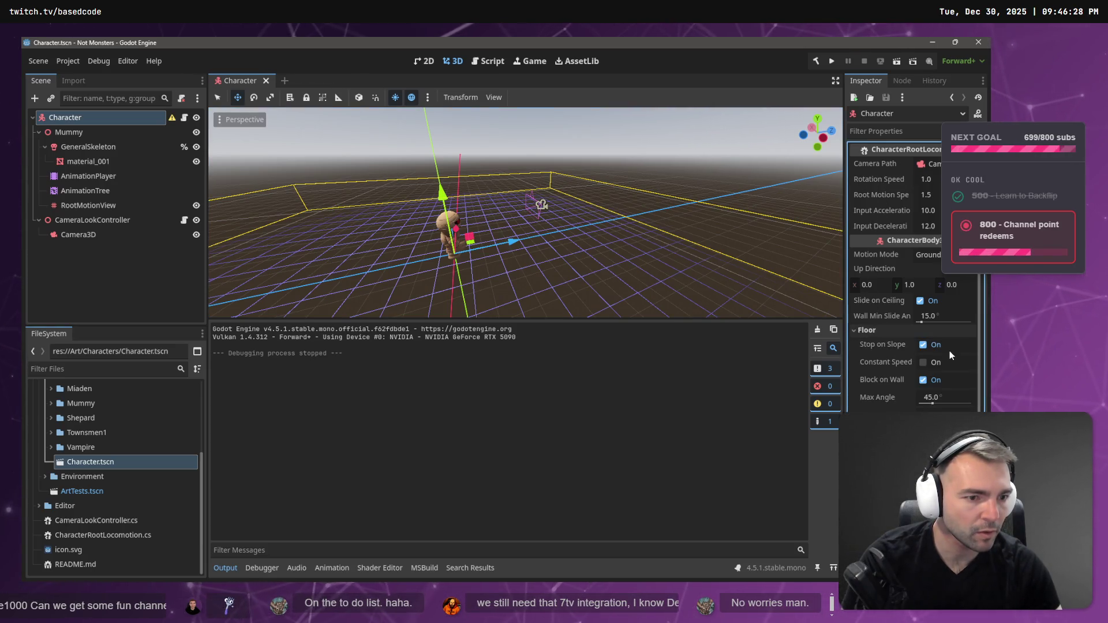
# Check the Moving Platform, Collision and Motion Mode settings, then minimize ChatGPT.
pyautogui.scroll(-2, 912, 355)
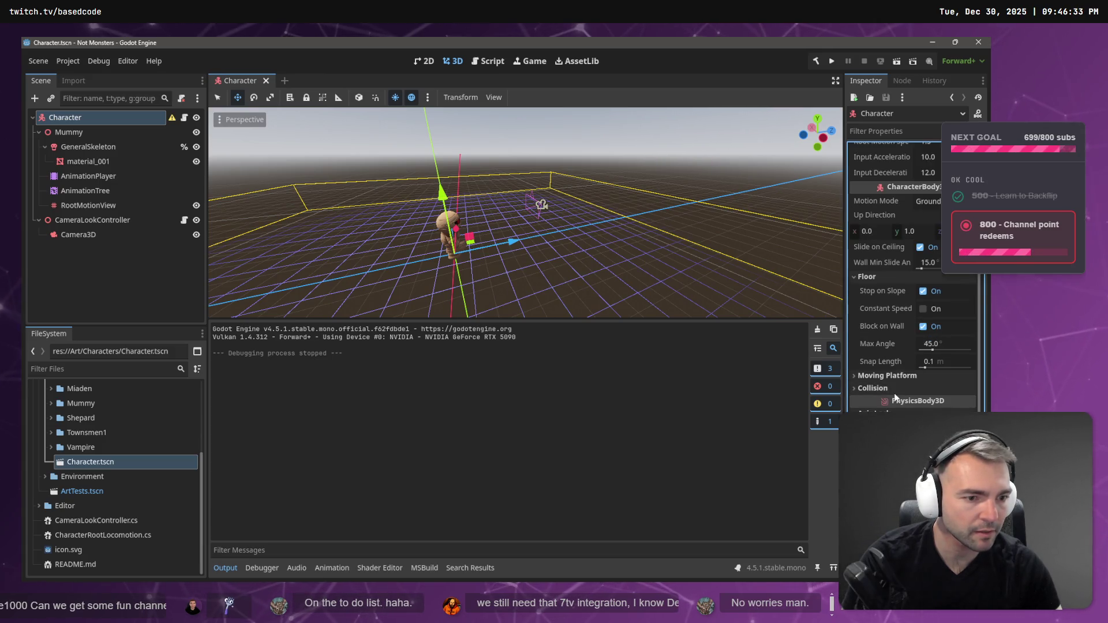
pyautogui.click(892, 376)
pyautogui.click(894, 376)
pyautogui.click(884, 387)
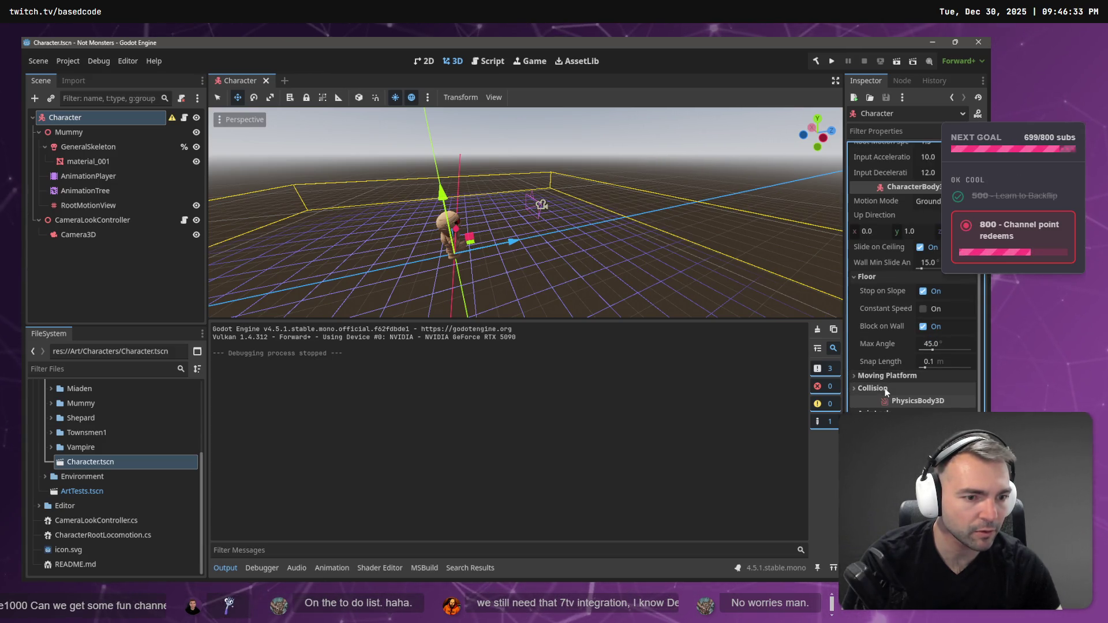
pyautogui.click(884, 388)
pyautogui.scroll(-1, 884, 388)
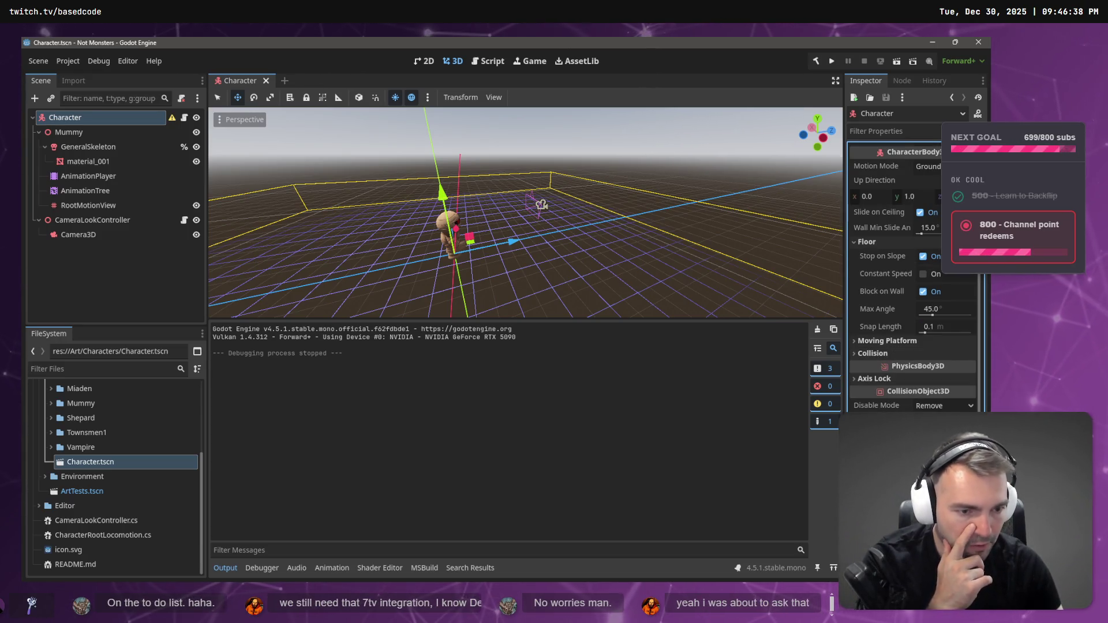
pyautogui.scroll(3, 894, 349)
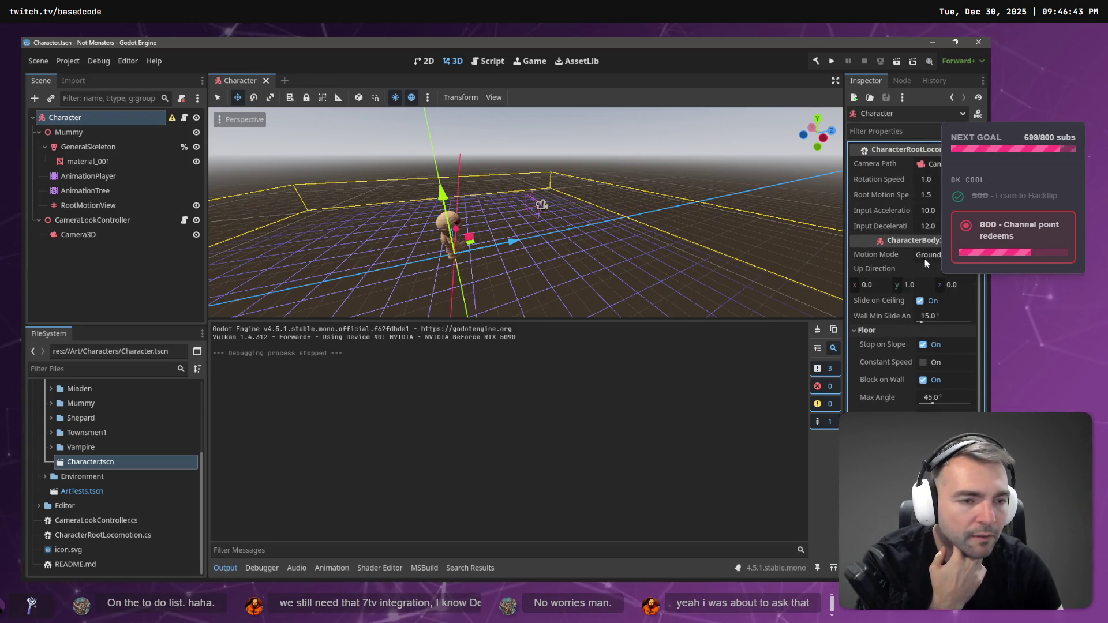
pyautogui.click(876, 255)
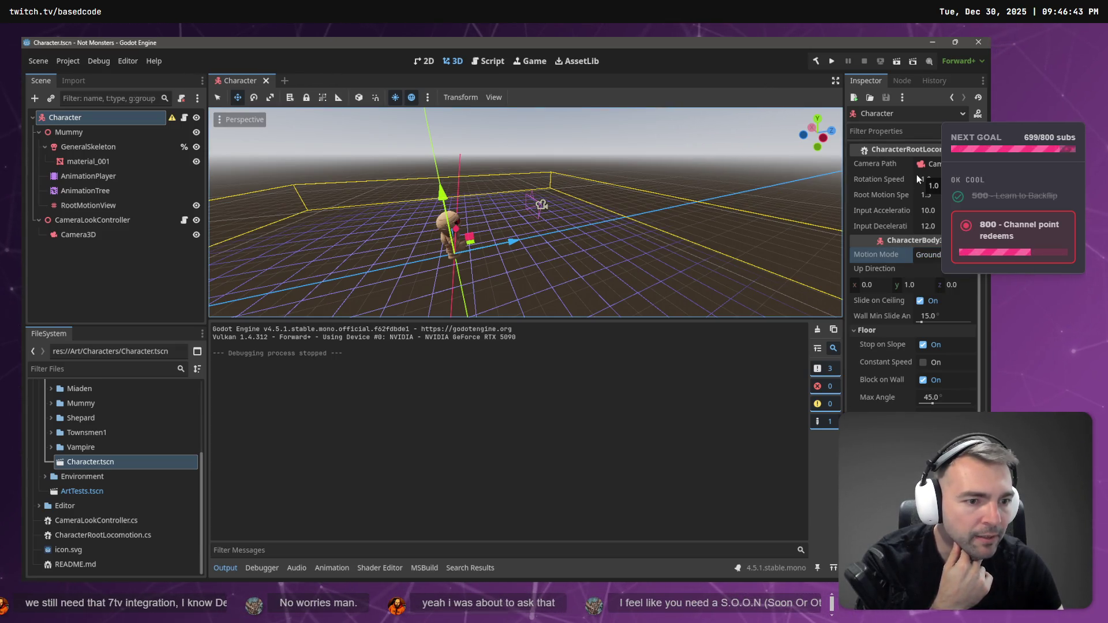
pyautogui.scroll(-3, 875, 341)
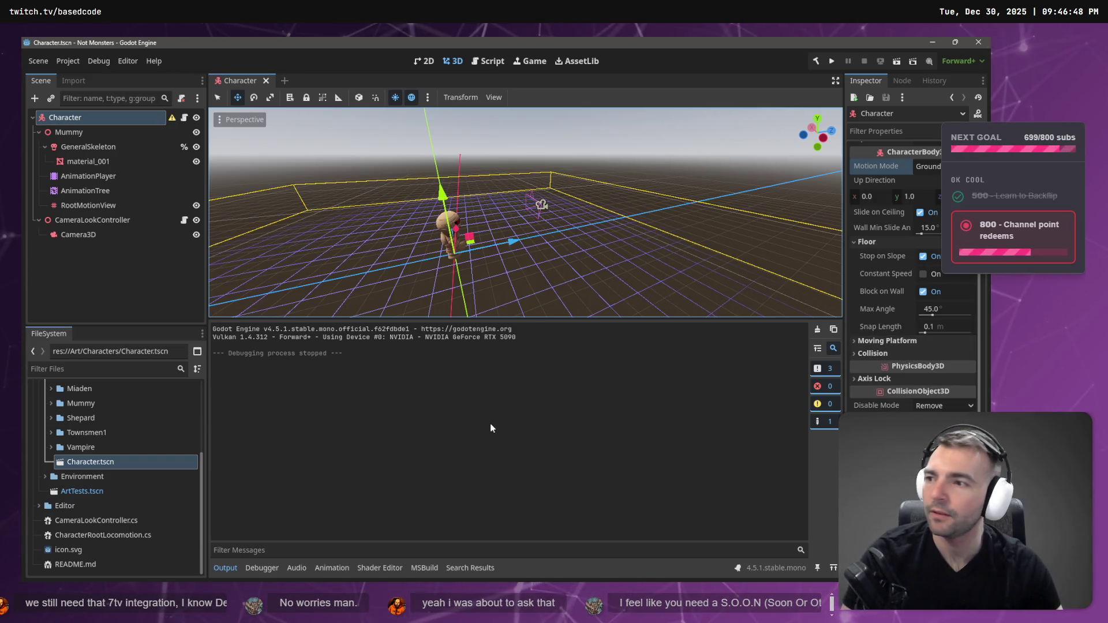
pyautogui.hotkey('alt', 'Tab')
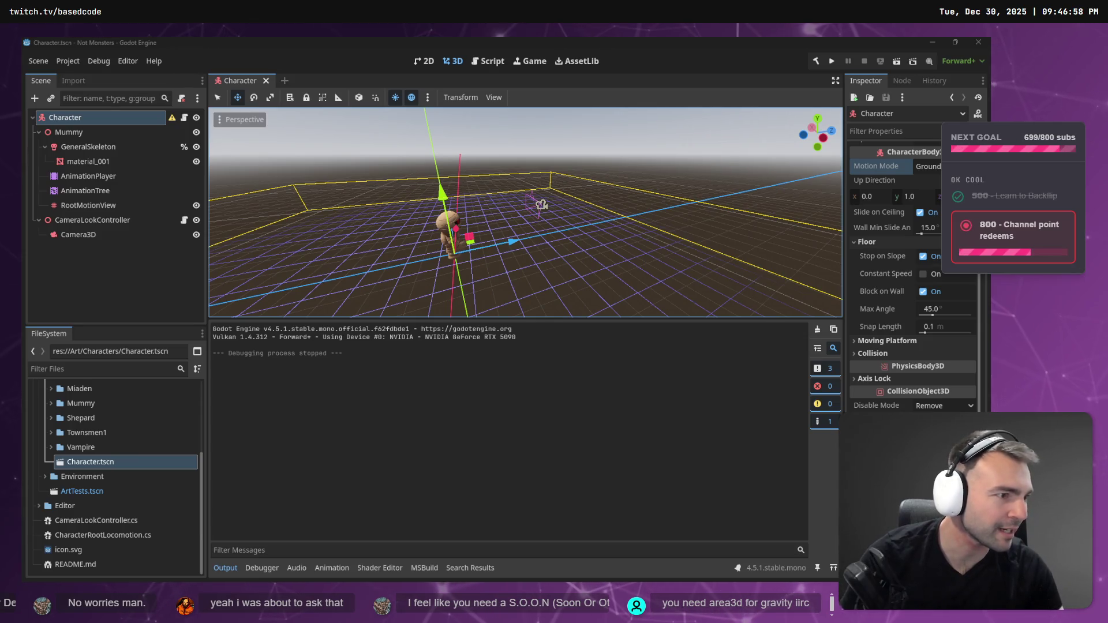
pyautogui.hotkey('alt', 'Tab')
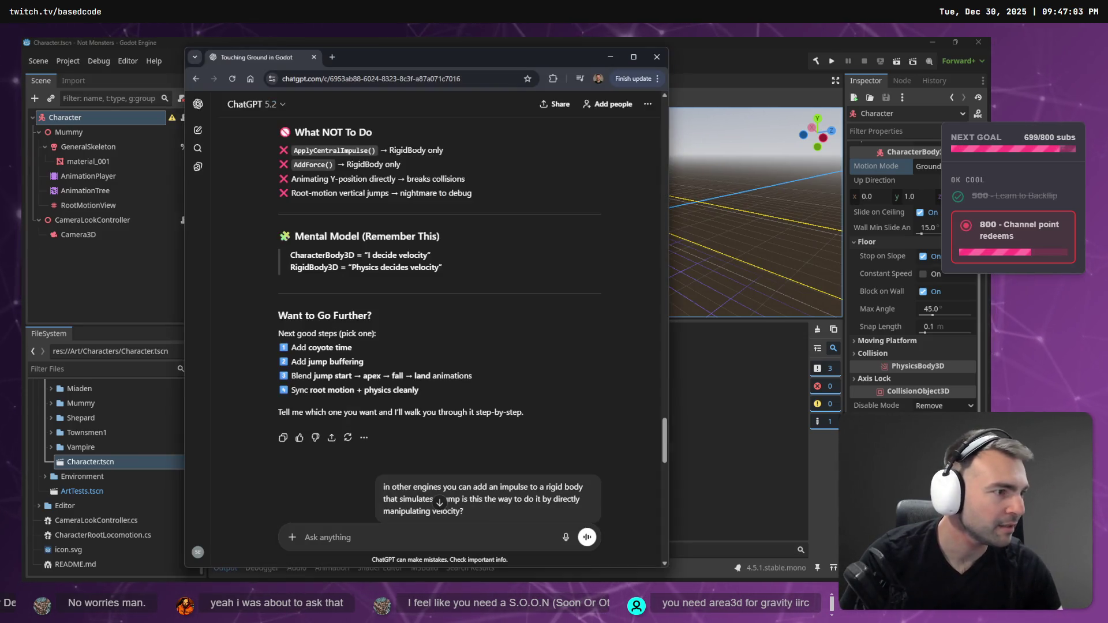
pyautogui.click(602, 62)
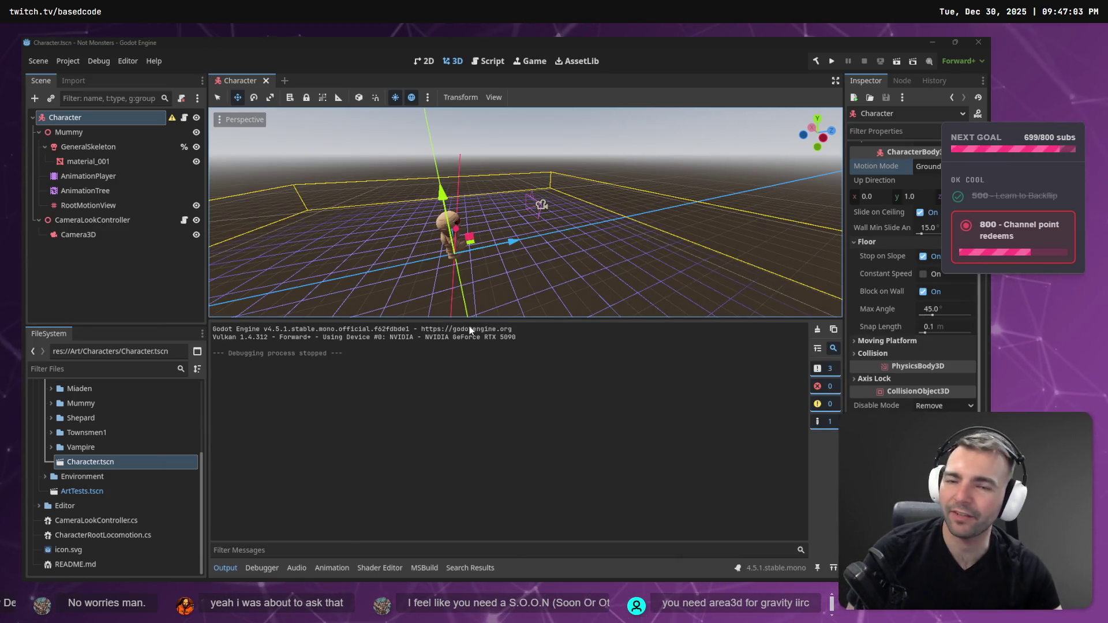
# Orbit the 3D view to centre on the character, then return to ChatGPT's velocity answer.
pyautogui.moveTo(519, 230)
pyautogui.mouseDown()
pyautogui.moveTo(404, 202)
pyautogui.moveTo(461, 173)
pyautogui.moveTo(507, 208)
pyautogui.moveTo(422, 185)
pyautogui.moveTo(300, 256)
pyautogui.mouseUp()
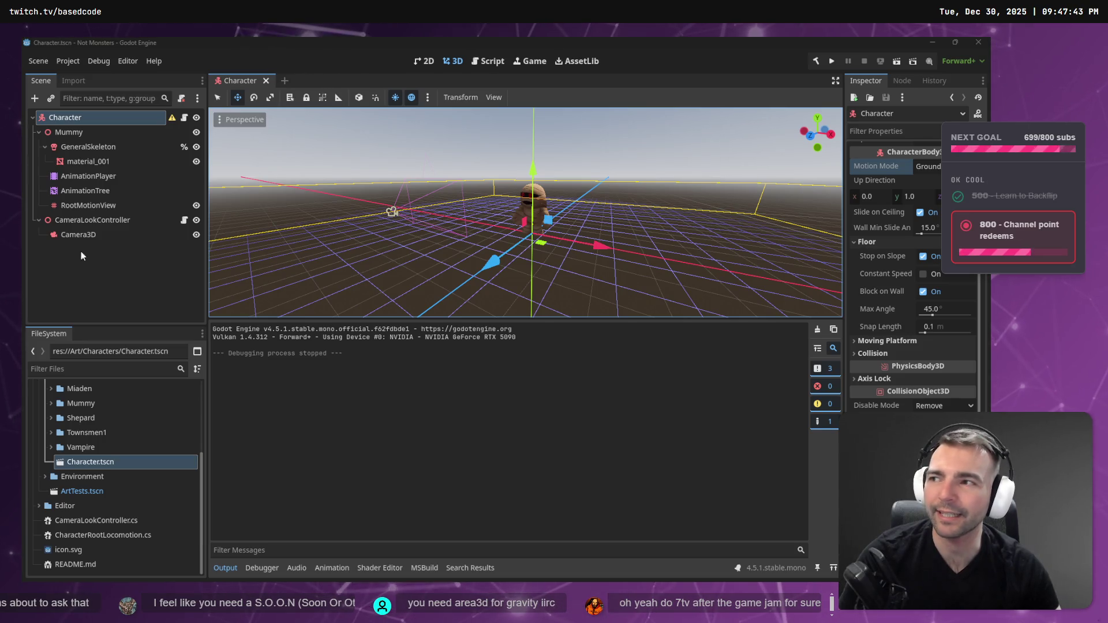
pyautogui.moveTo(402, 271)
pyautogui.mouseDown()
pyautogui.moveTo(335, 260)
pyautogui.moveTo(615, 227)
pyautogui.mouseUp()
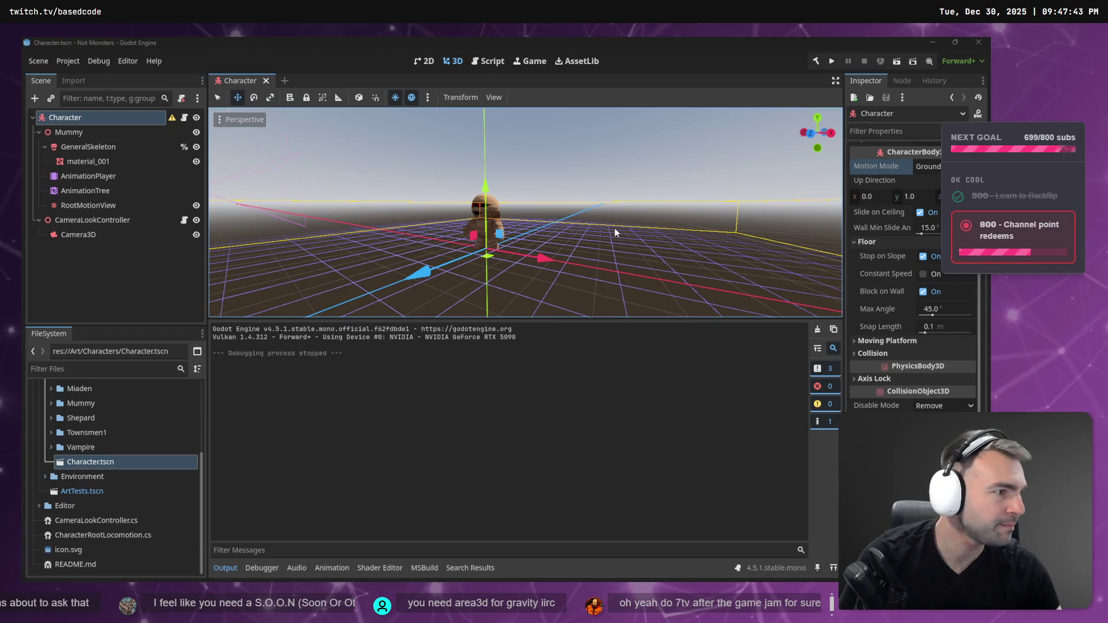
pyautogui.hotkey('alt', 'Tab')
pyautogui.scroll(-6, 479, 402)
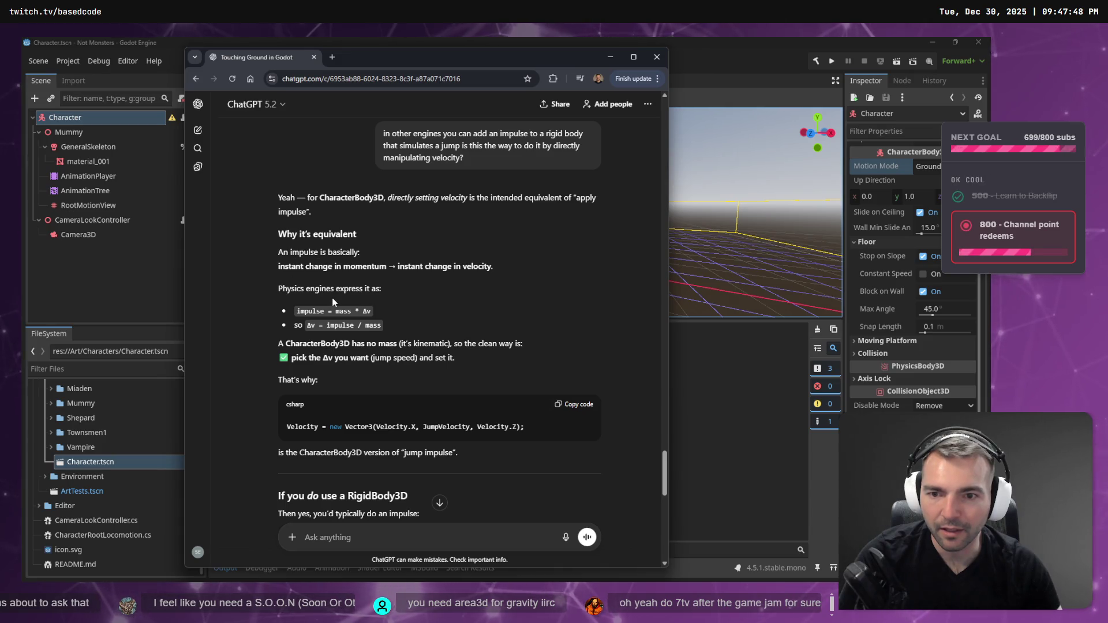
# Dictate a follow-up: Y velocity added, but no rigid body or collision, so how to get them?
pyautogui.scroll(-4, 347, 300)
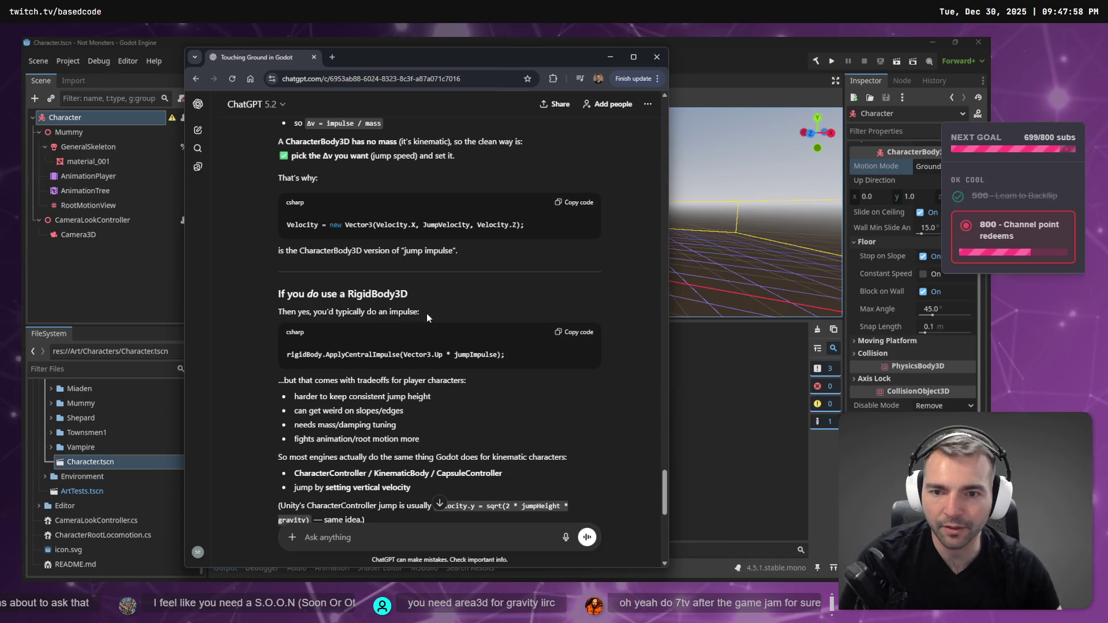
pyautogui.scroll(-5, 430, 317)
pyautogui.scroll(-4, 424, 318)
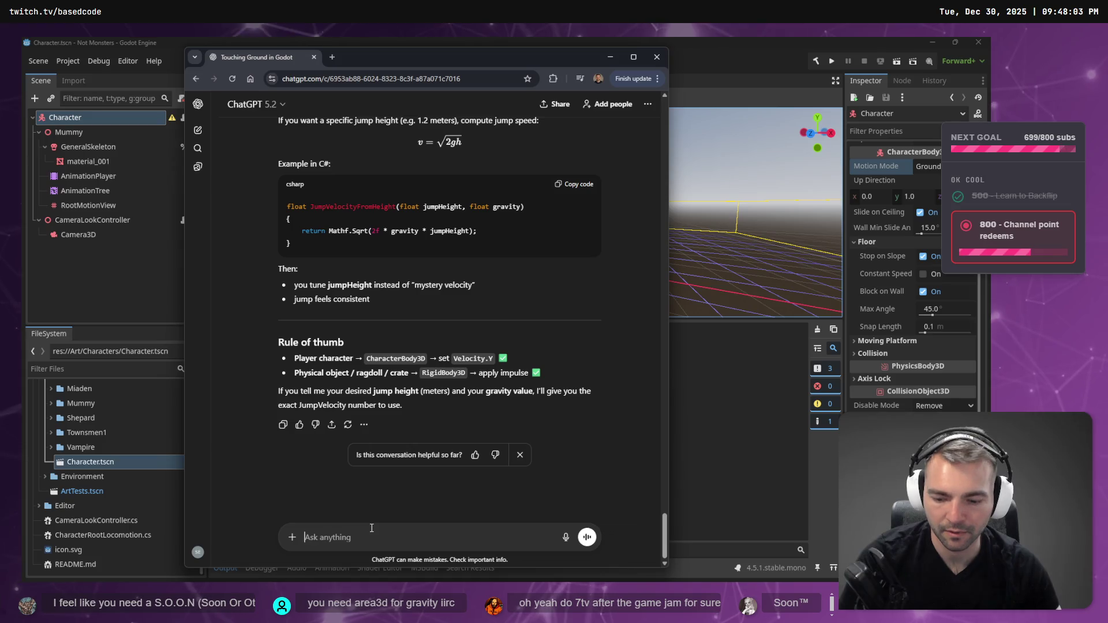
pyautogui.press('super+h')
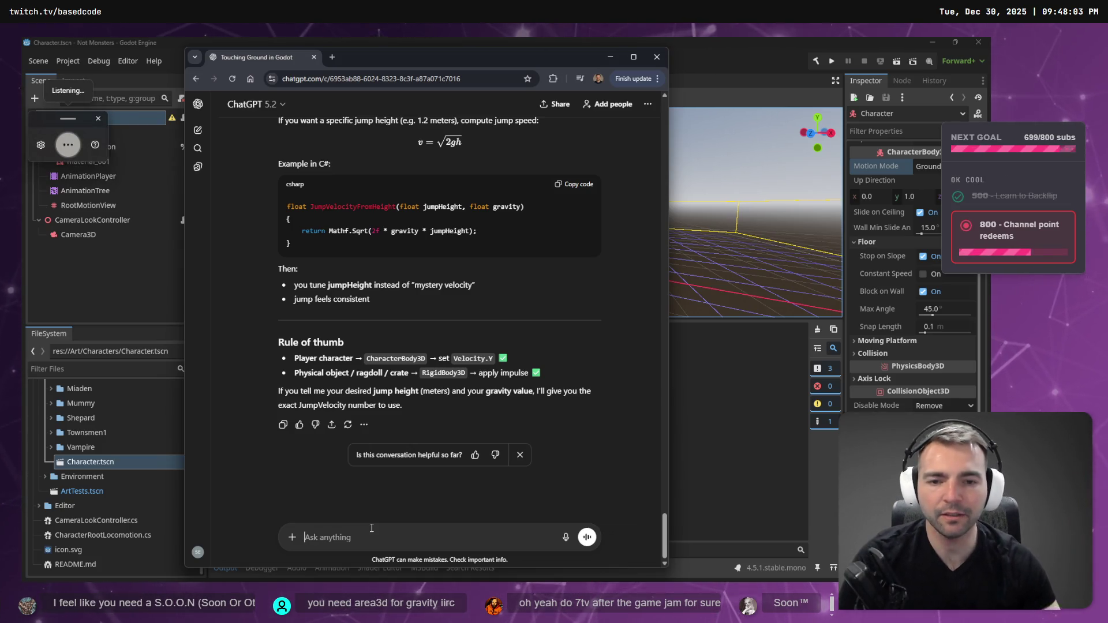
pyautogui.write("i've added Y")
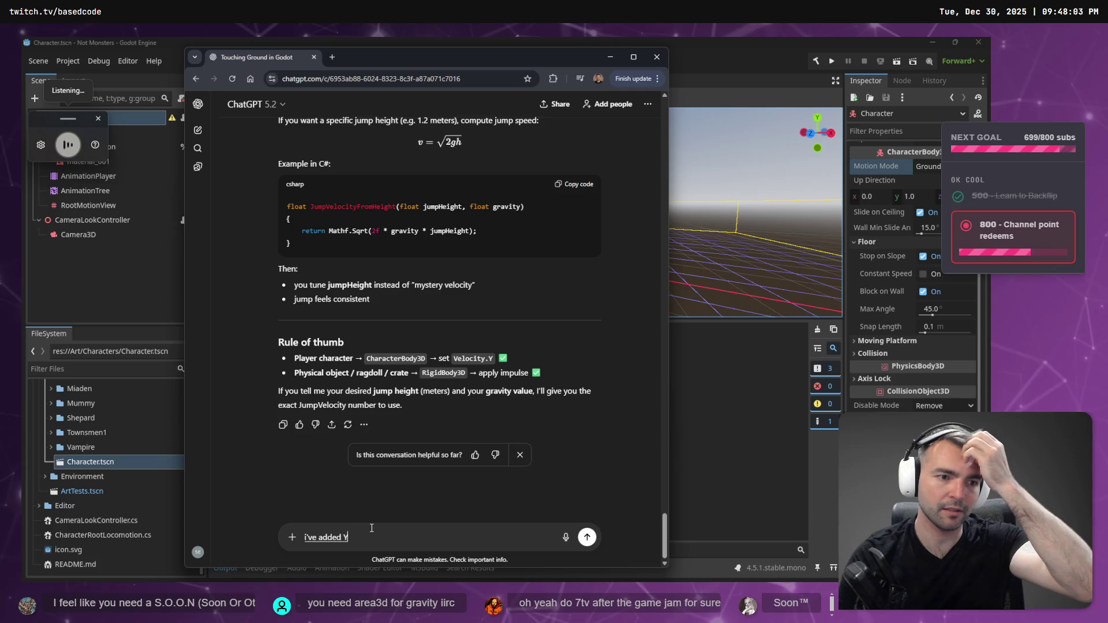
pyautogui.write(' velocity but it')
pyautogui.hotkey('ctrl', 'a')
pyautogui.press('BackSpace')
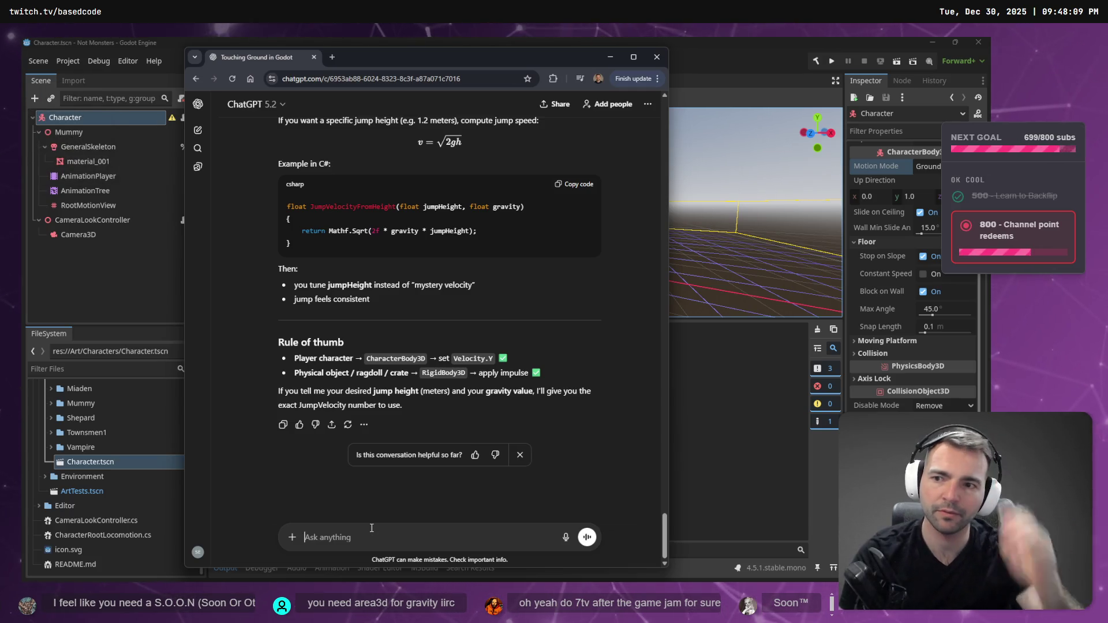
pyautogui.press('super+h')
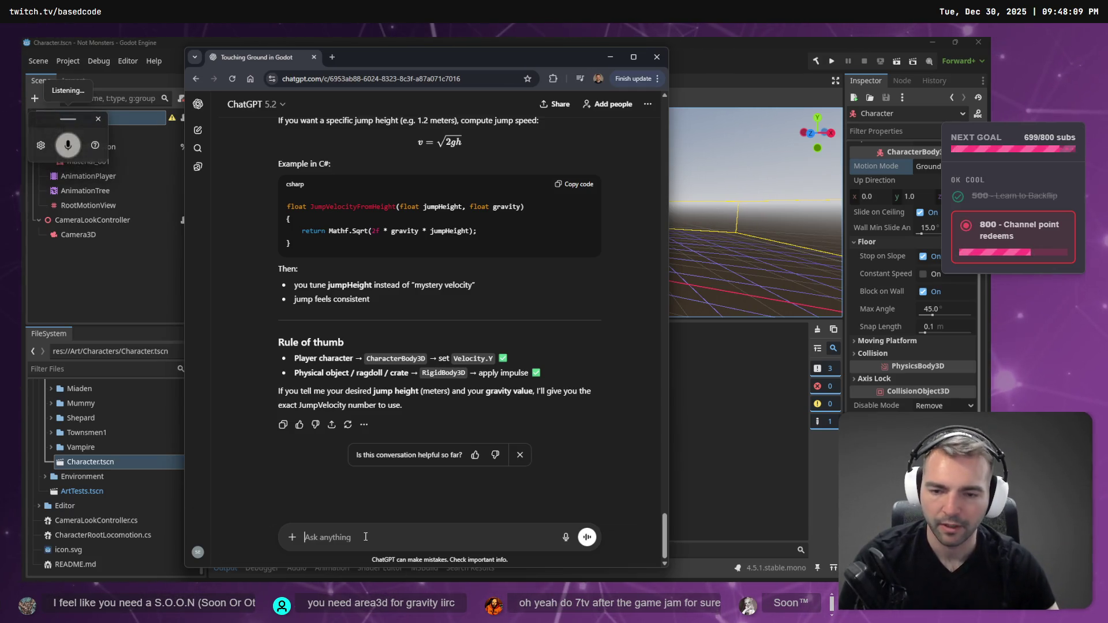
pyautogui.write("i've added Y")
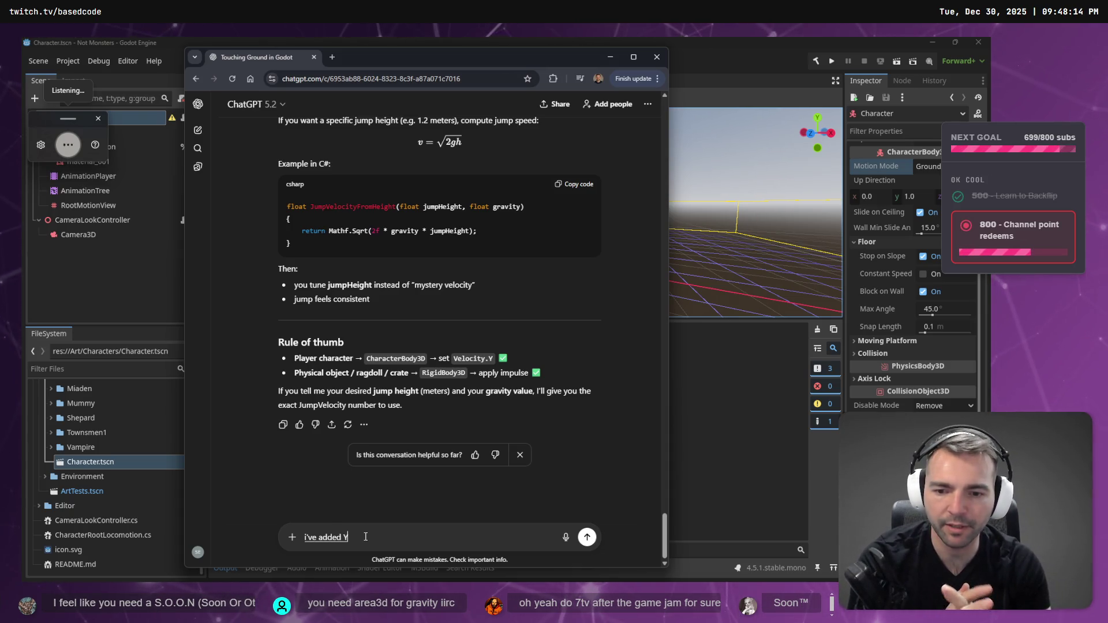
pyautogui.write(" it doesn't seem like we actually")
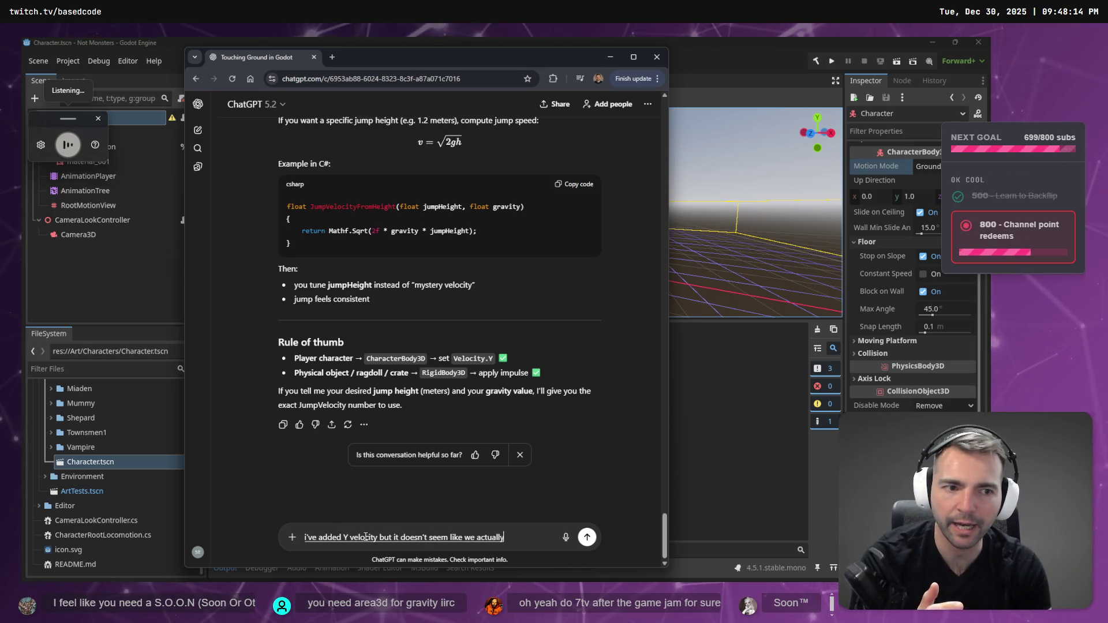
pyautogui.write(' have a rigid body or')
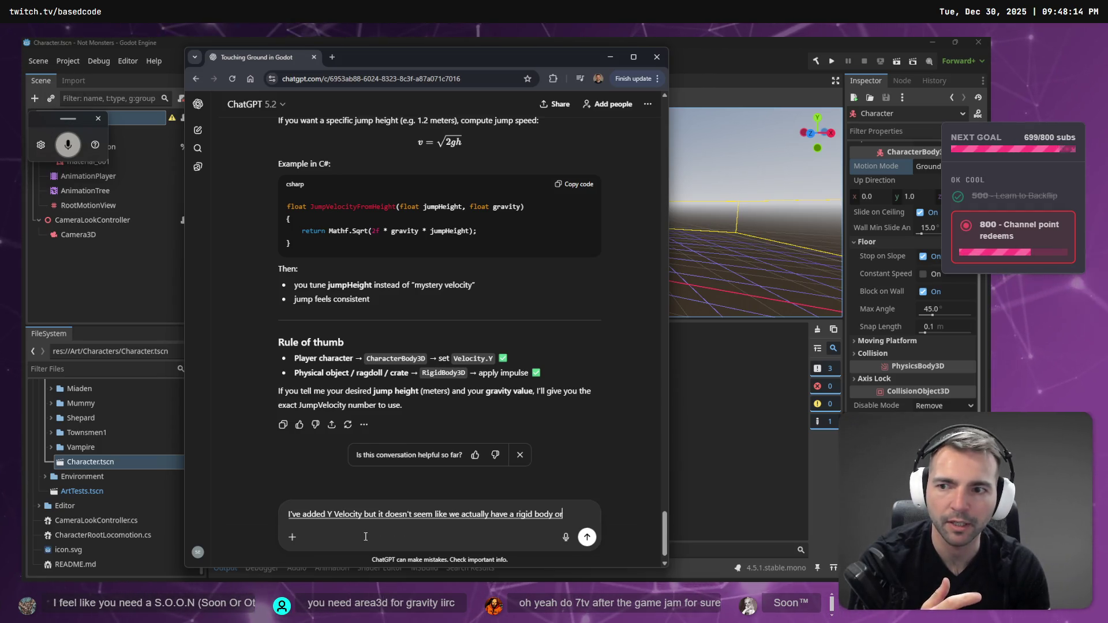
pyautogui.write(' collision how would I set')
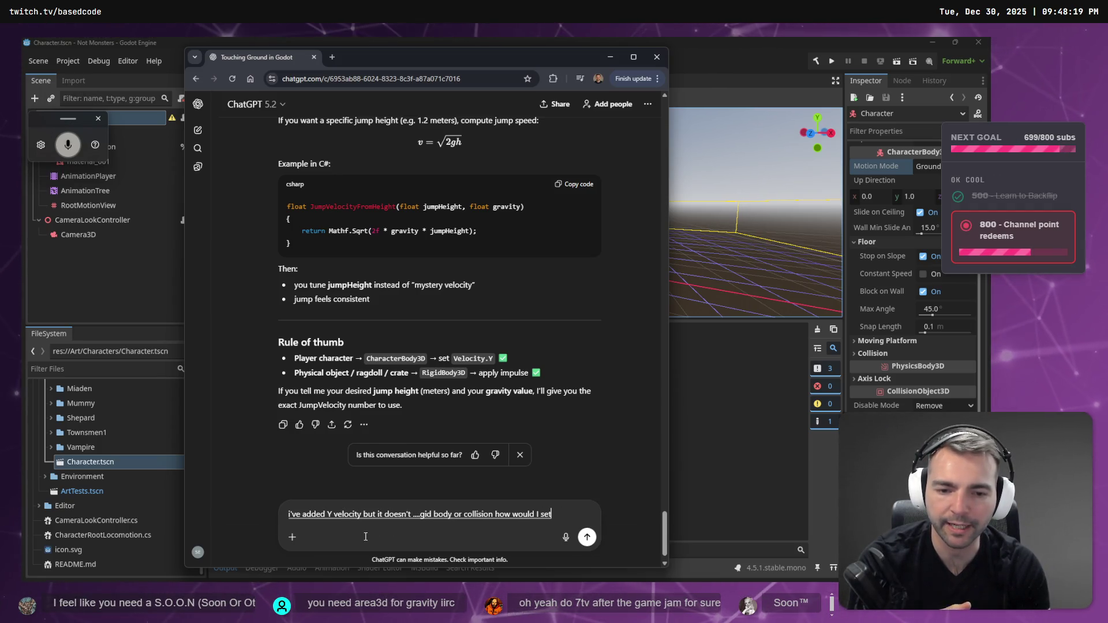
pyautogui.write(' my character up for that kind of thing')
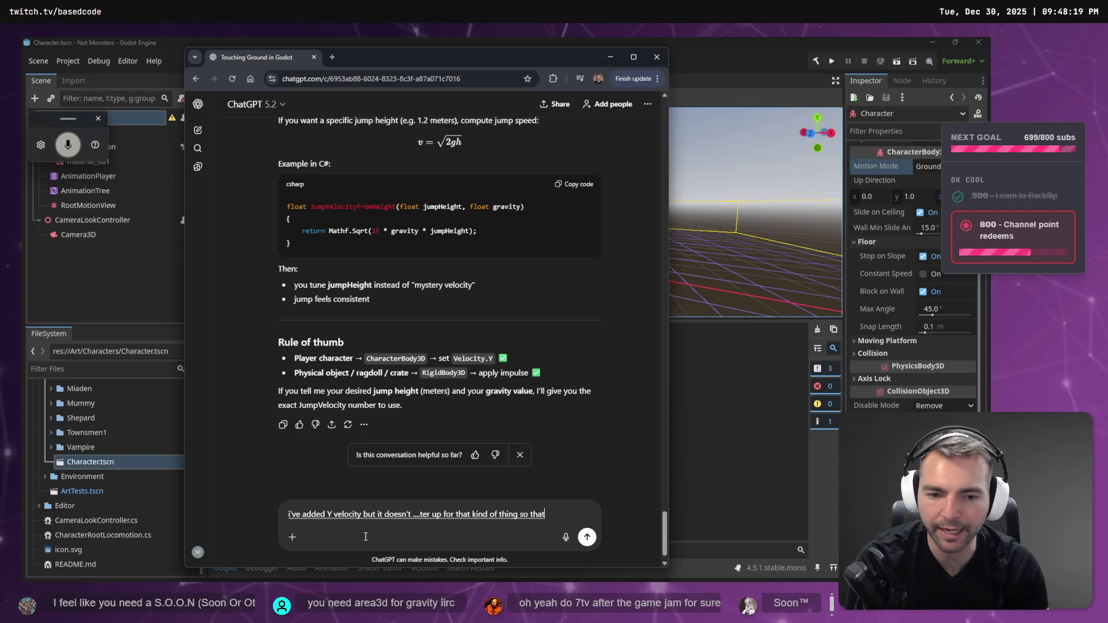
pyautogui.write(' it has gravity')
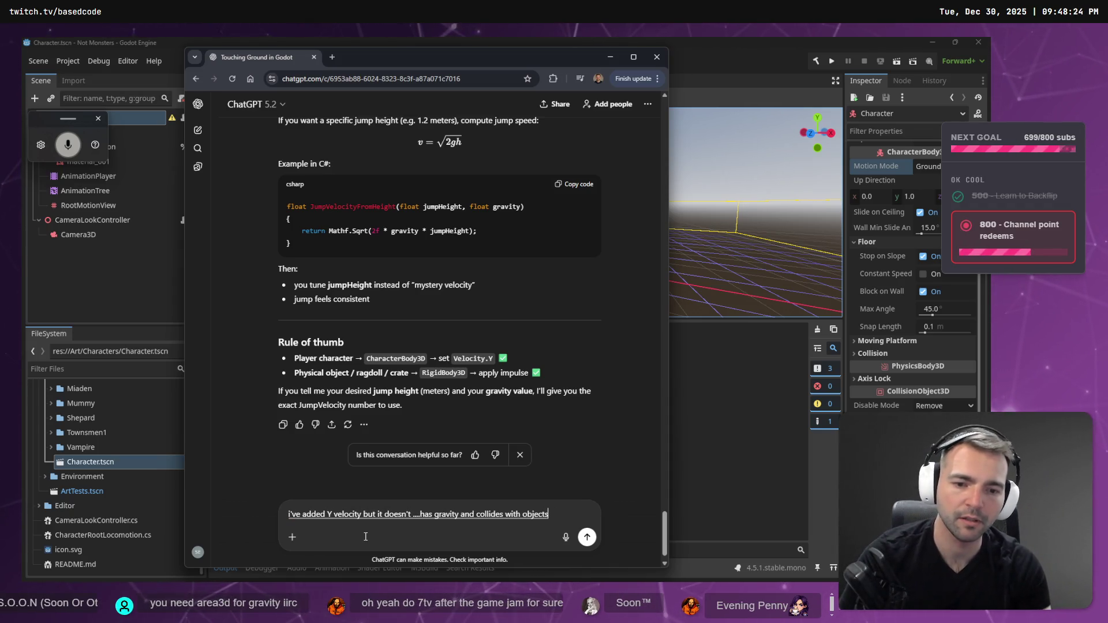
# Send the question and read ChatGPT's CollisionShape3D-with-CapsuleShape3D setup answer, then return to Godot.
pyautogui.press('Return')
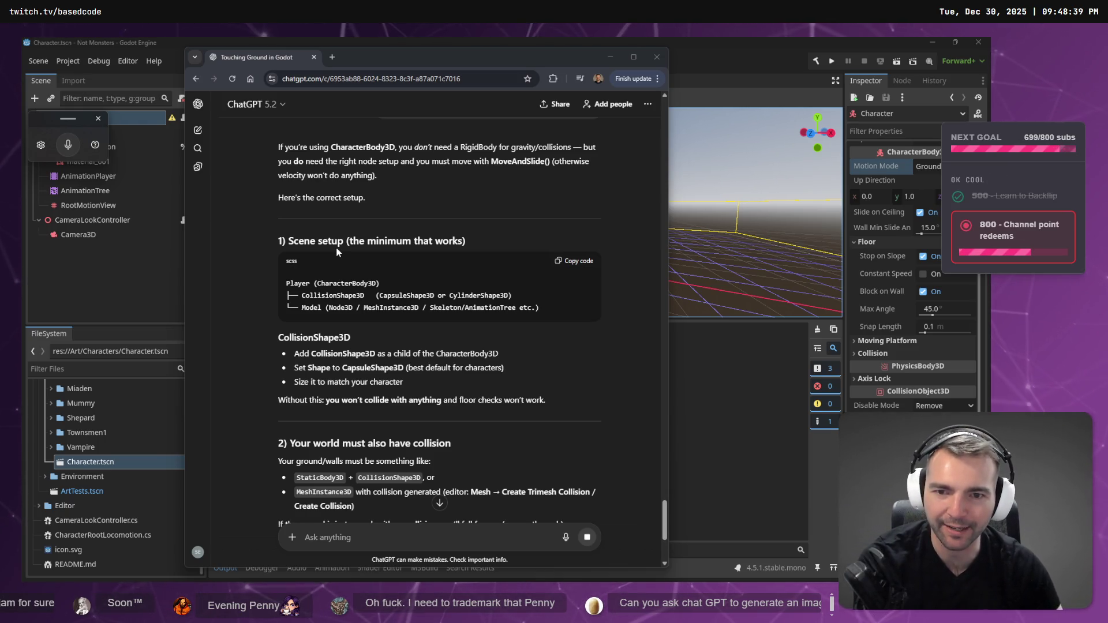
pyautogui.scroll(-2, 340, 252)
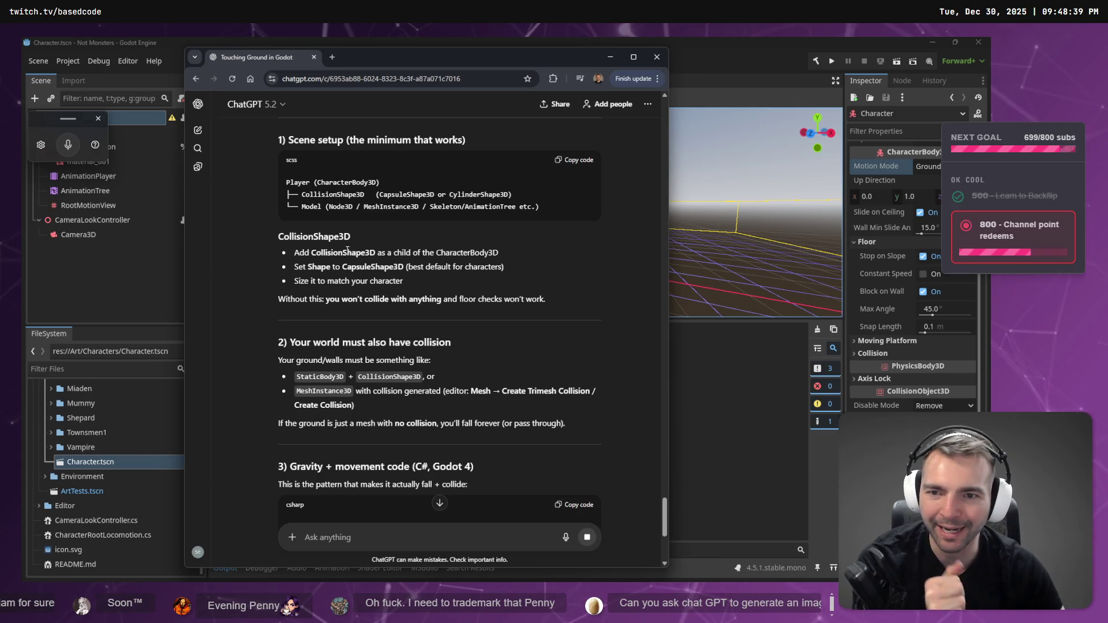
pyautogui.scroll(1, 365, 252)
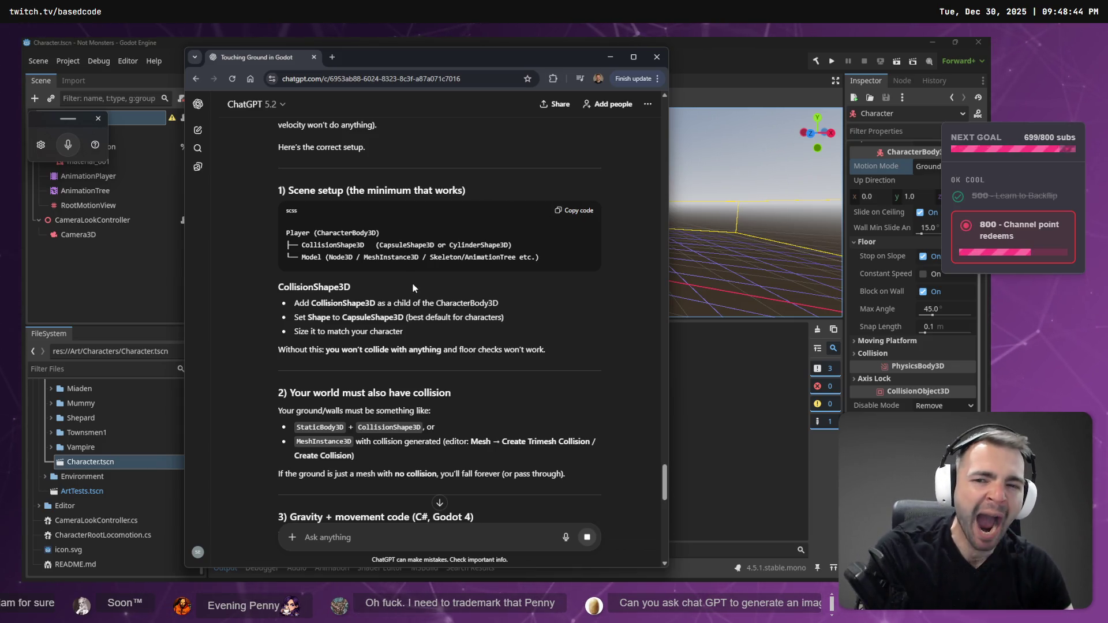
pyautogui.click(98, 270)
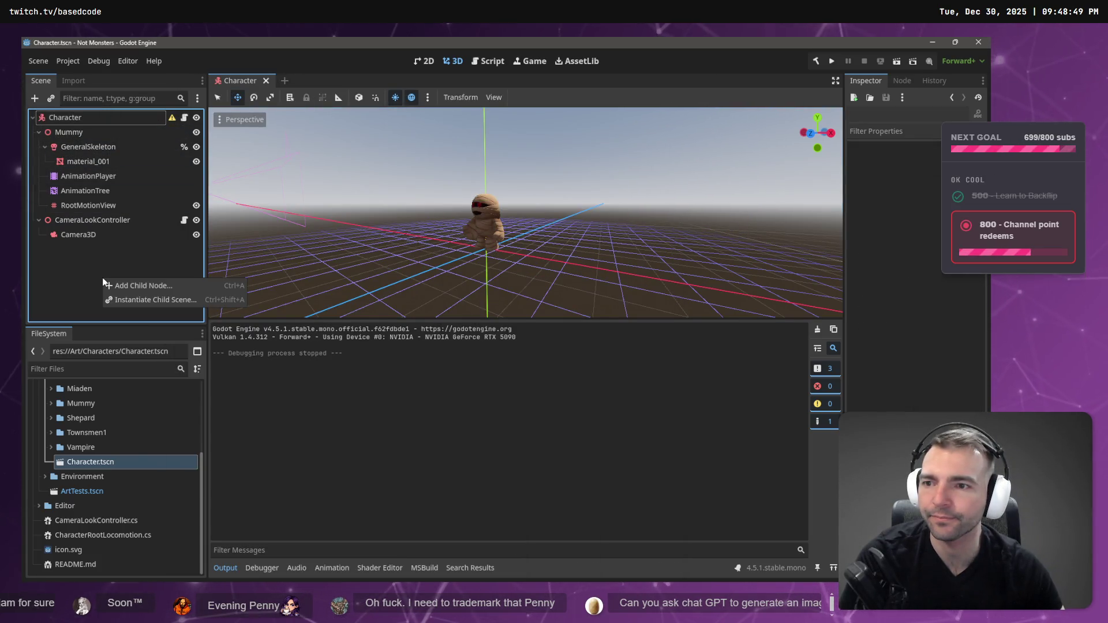
# Add a CollisionShape3D child node to the Character scene.
pyautogui.rightClick(129, 285)
pyautogui.click(130, 285)
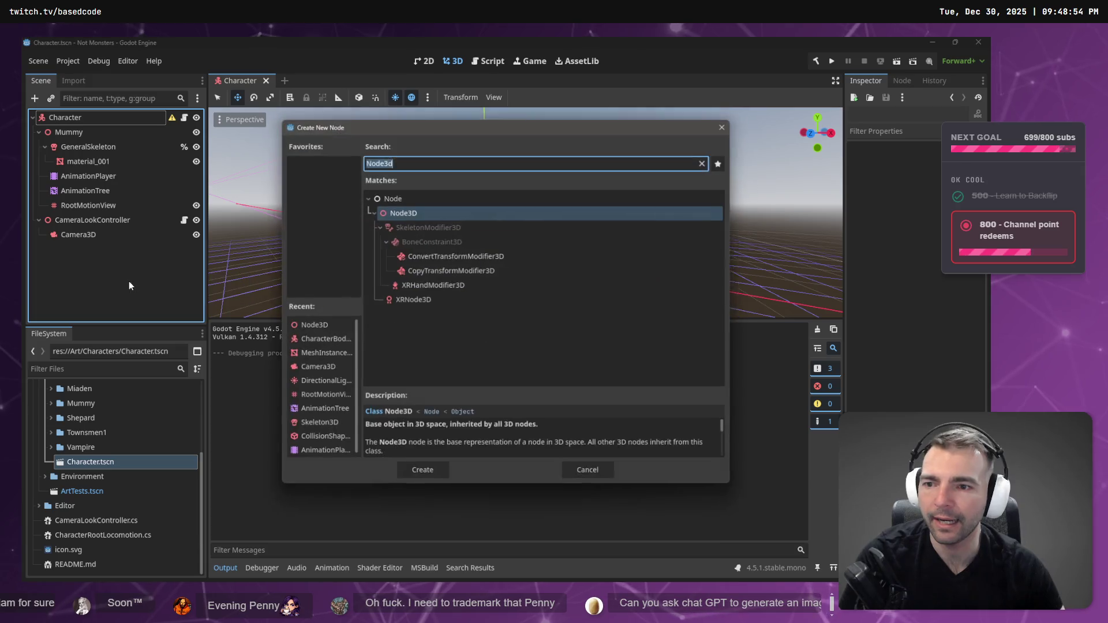
pyautogui.write('CollisionSha')
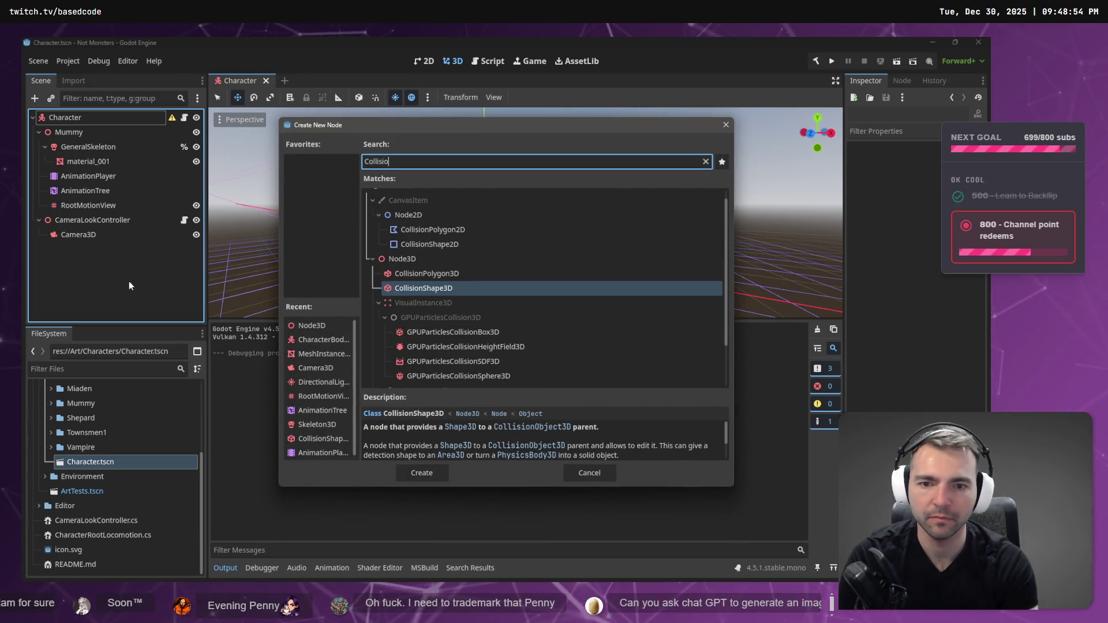
pyautogui.hotkey('ctrl', 'a')
pyautogui.press('BackSpace')
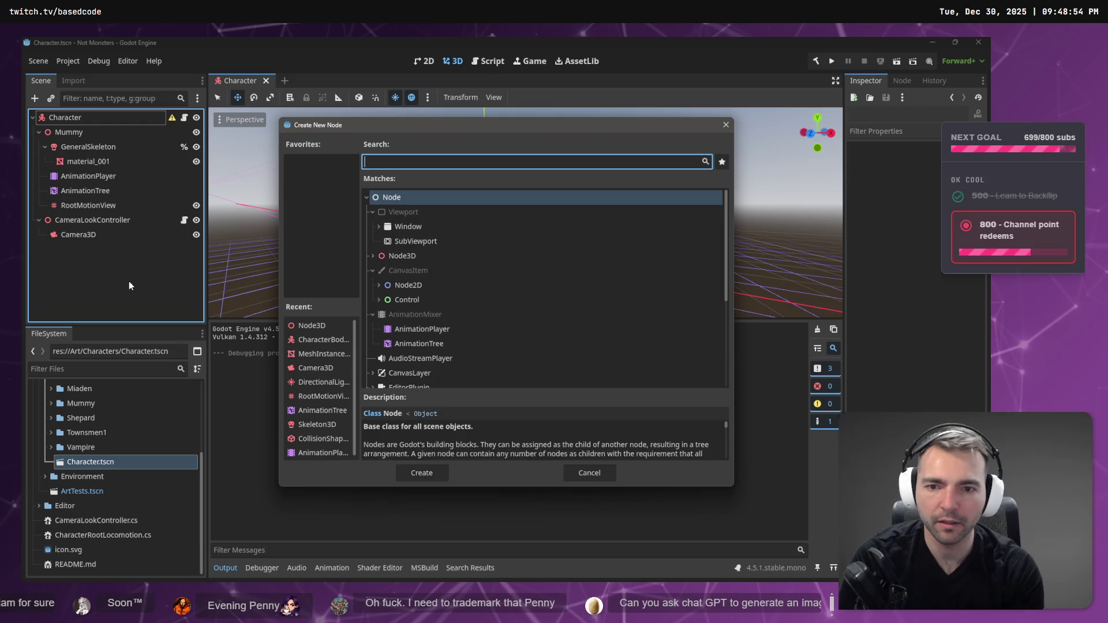
pyautogui.write('ca')
pyautogui.write('p')
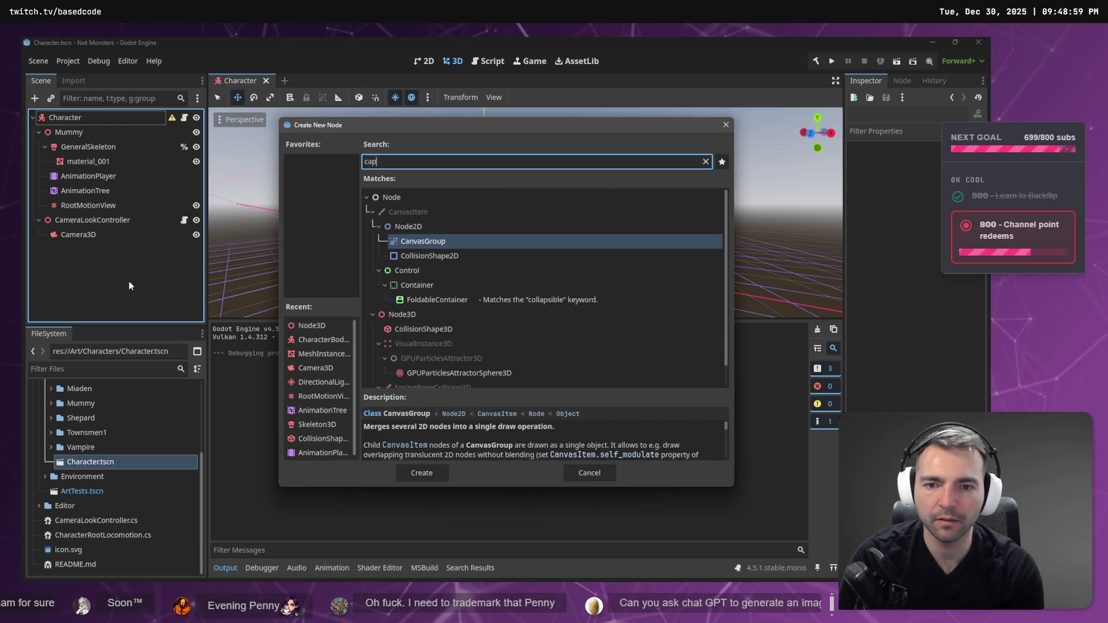
pyautogui.press('BackSpace')
pyautogui.press('BackSpace')
pyautogui.write('ollision')
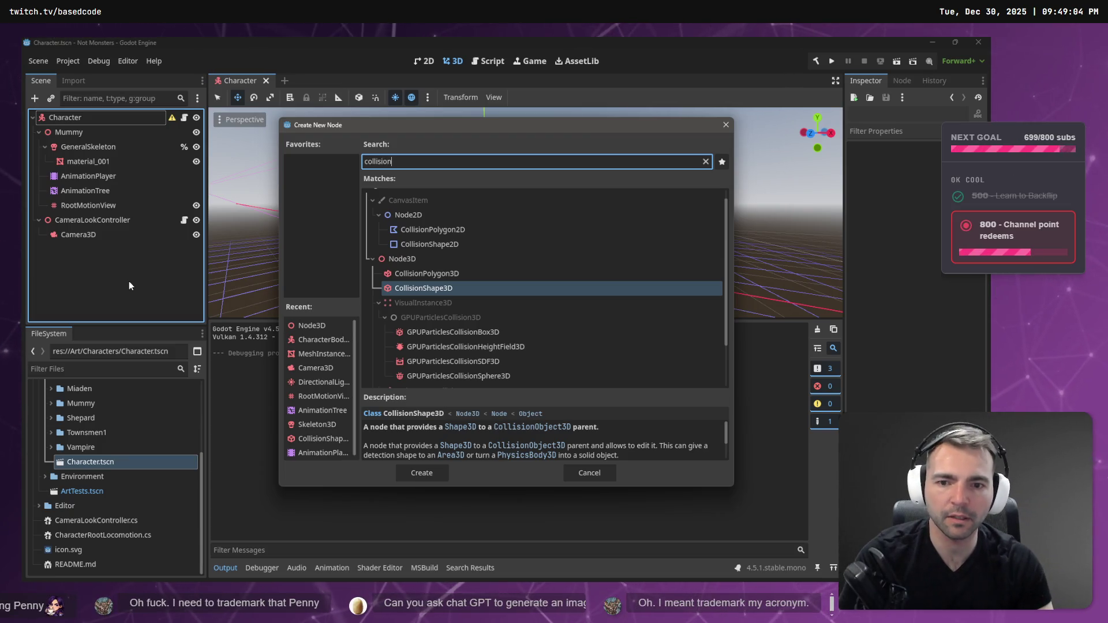
pyautogui.press('Return')
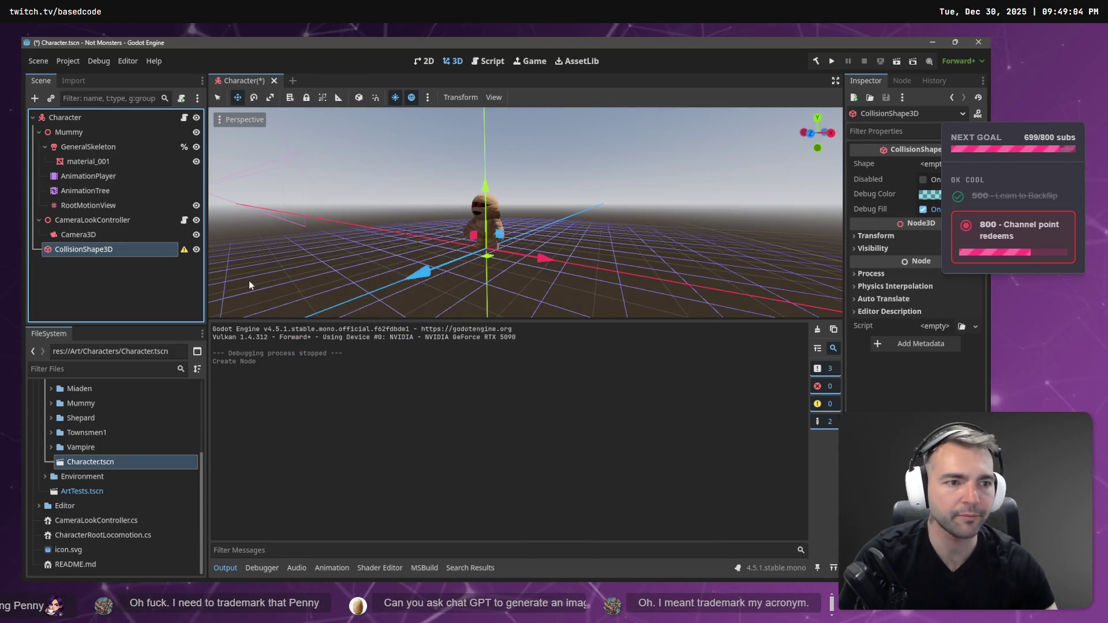
# Set its Shape to CapsuleShape3D and raise it about 0.73 units.
pyautogui.click(923, 164)
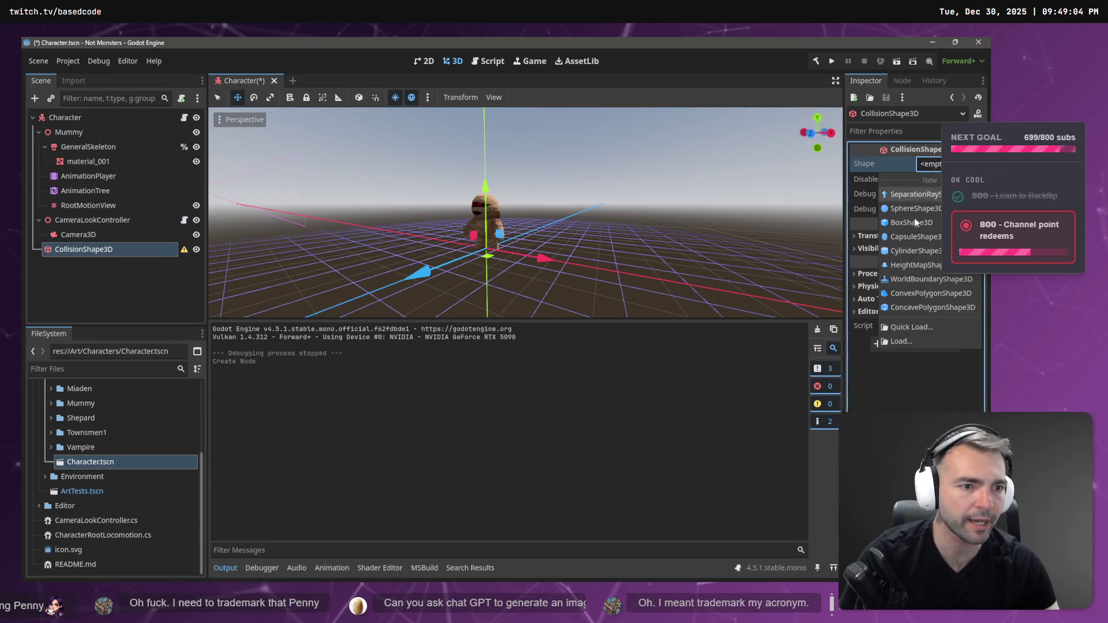
pyautogui.click(915, 237)
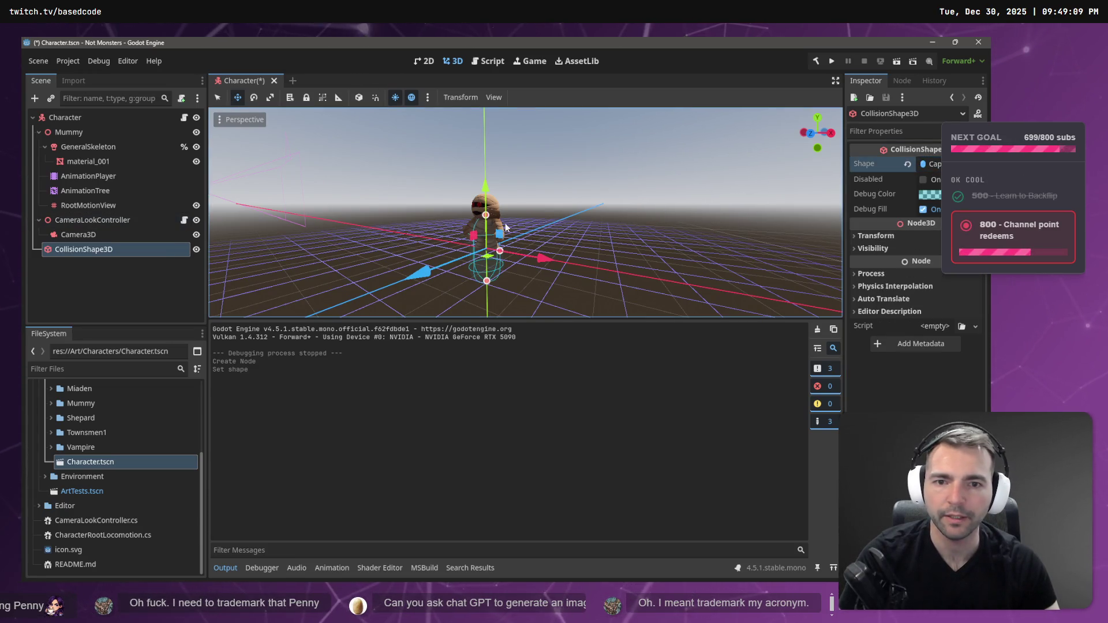
pyautogui.moveTo(487, 196); pyautogui.dragTo(487, 168)
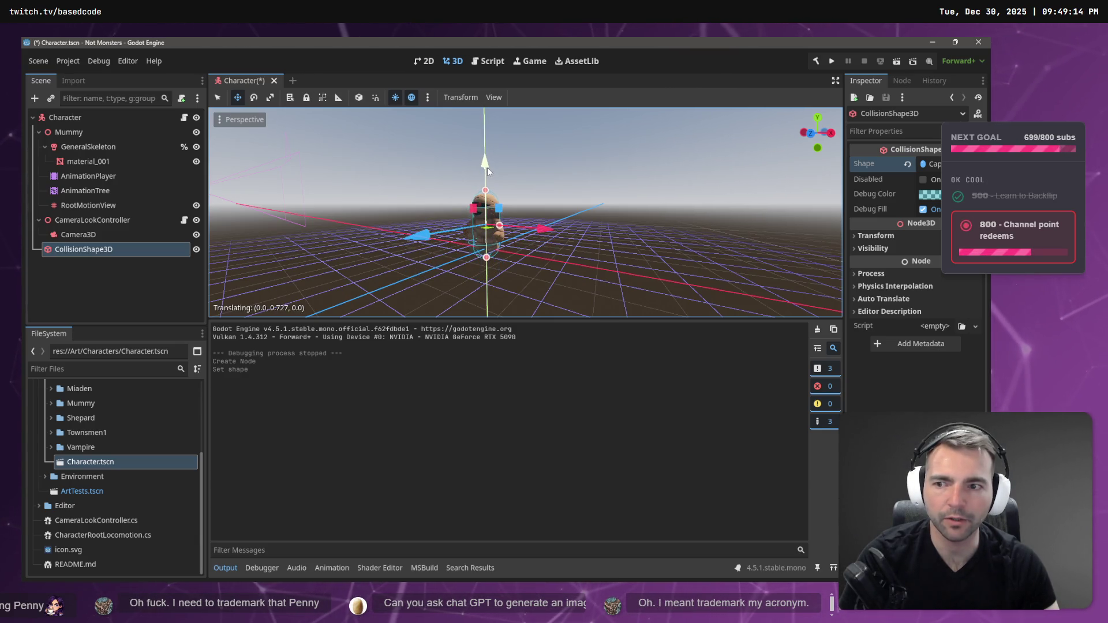
pyautogui.hotkey('alt', 'Tab')
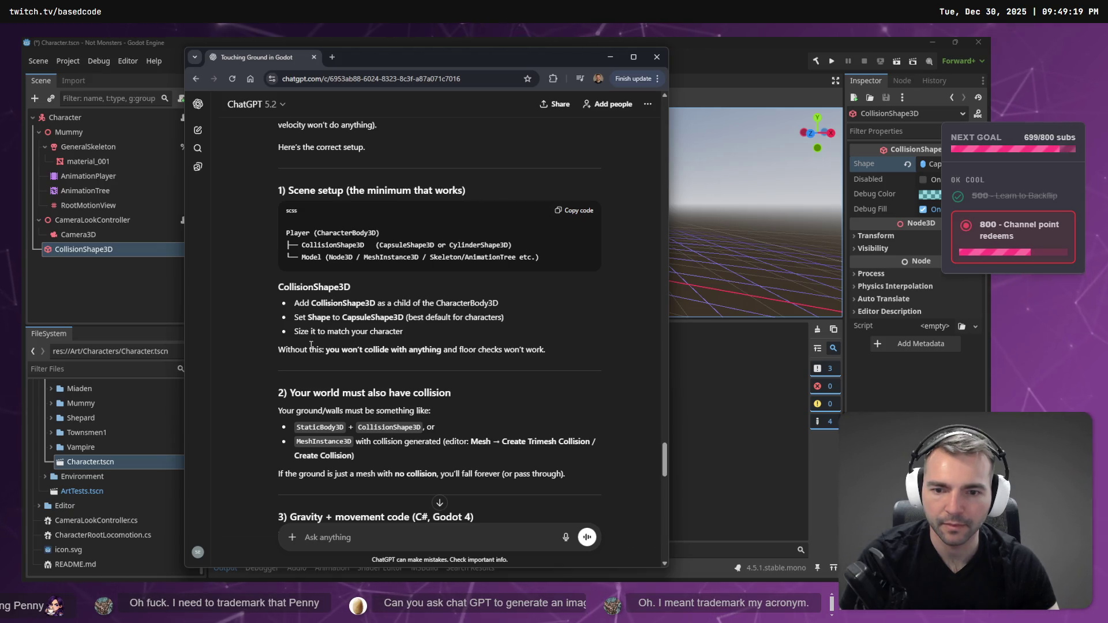
# Scroll through ChatGPT's suggested Player script to find its _gravity code.
pyautogui.scroll(-1, 373, 385)
pyautogui.scroll(-5, 381, 357)
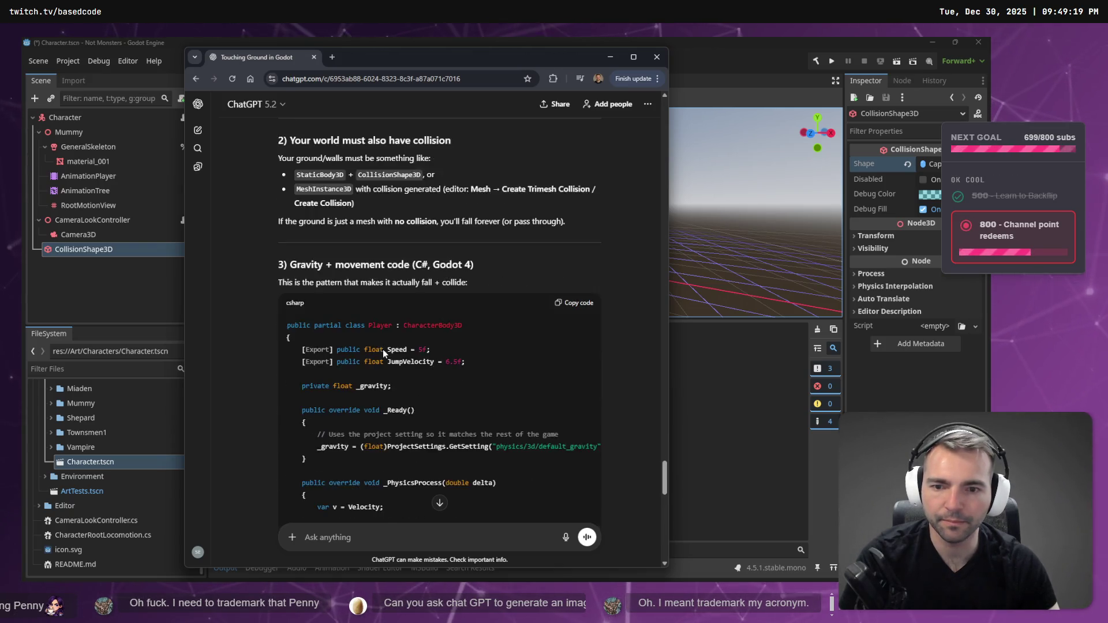
pyautogui.scroll(-1, 383, 276)
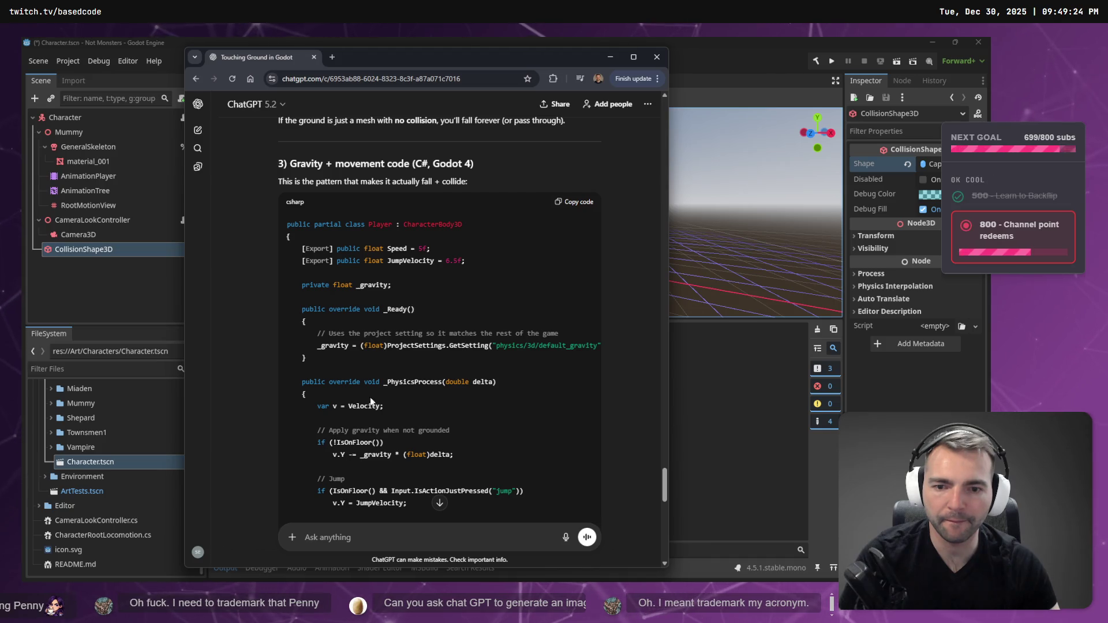
pyautogui.scroll(-3, 406, 379)
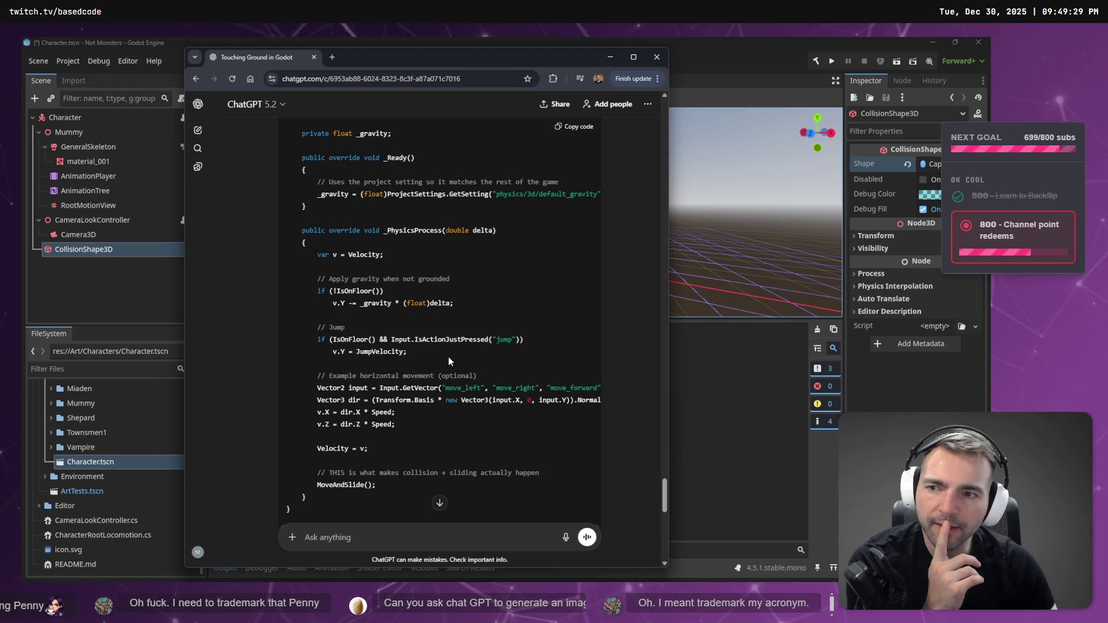
pyautogui.scroll(5, 450, 361)
pyautogui.scroll(-2, 449, 361)
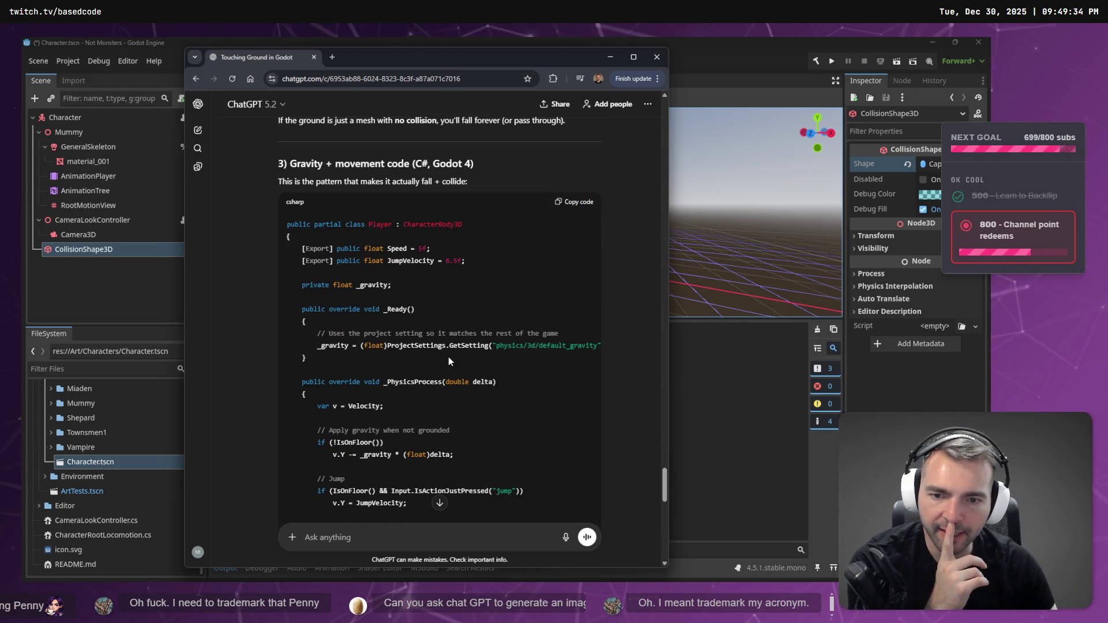
pyautogui.scroll(-2, 450, 361)
pyautogui.scroll(-1, 450, 358)
pyautogui.scroll(1, 449, 358)
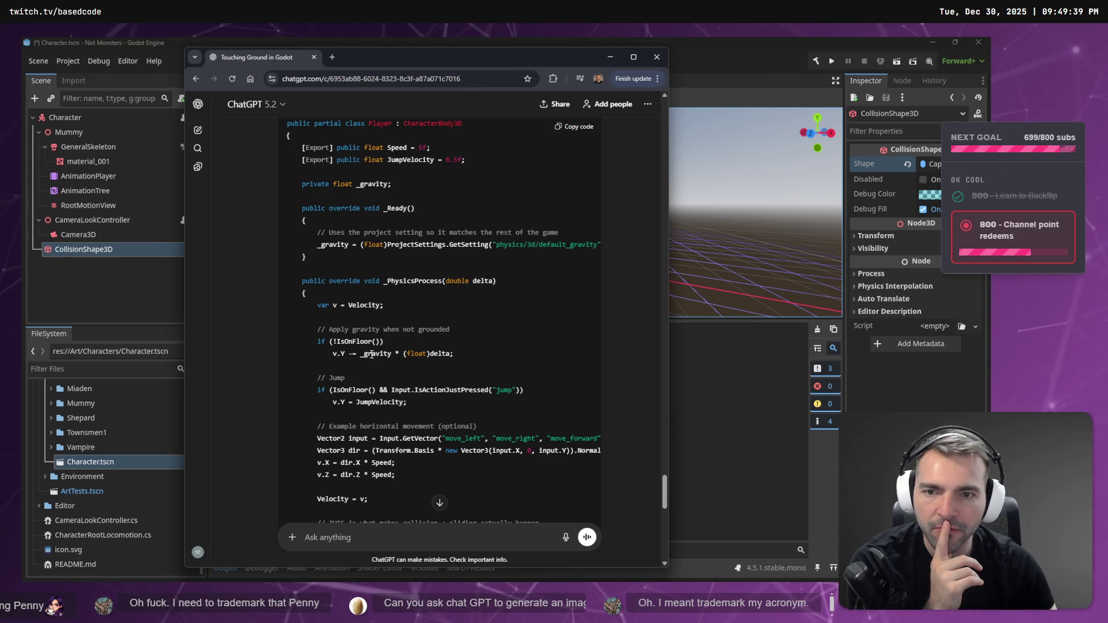
pyautogui.doubleClick(385, 353)
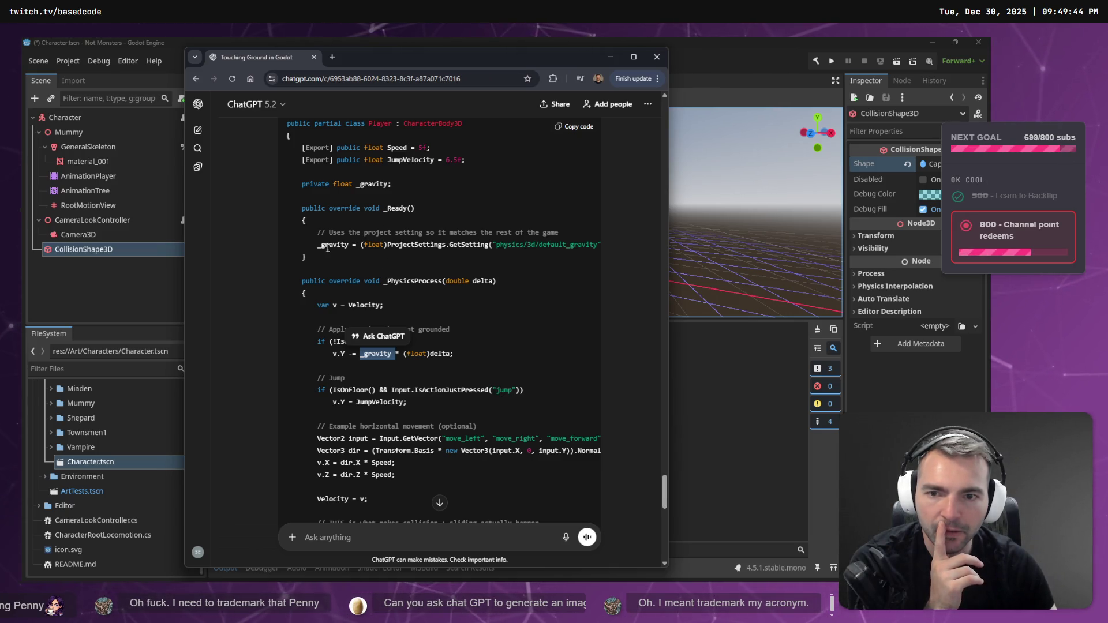
pyautogui.scroll(-2, 380, 303)
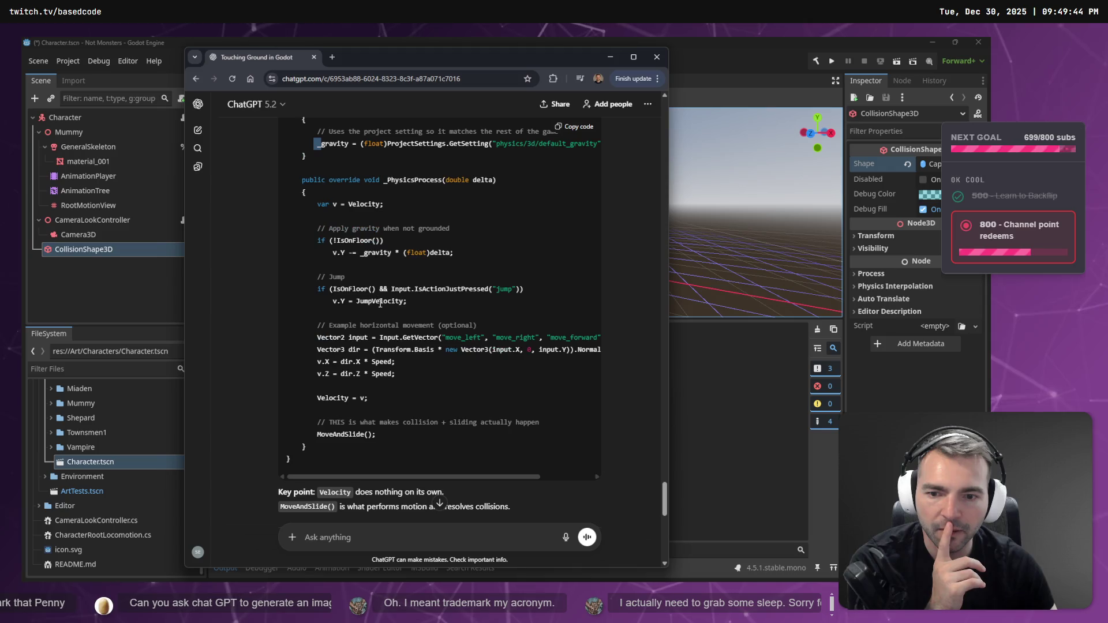
pyautogui.scroll(2, 386, 301)
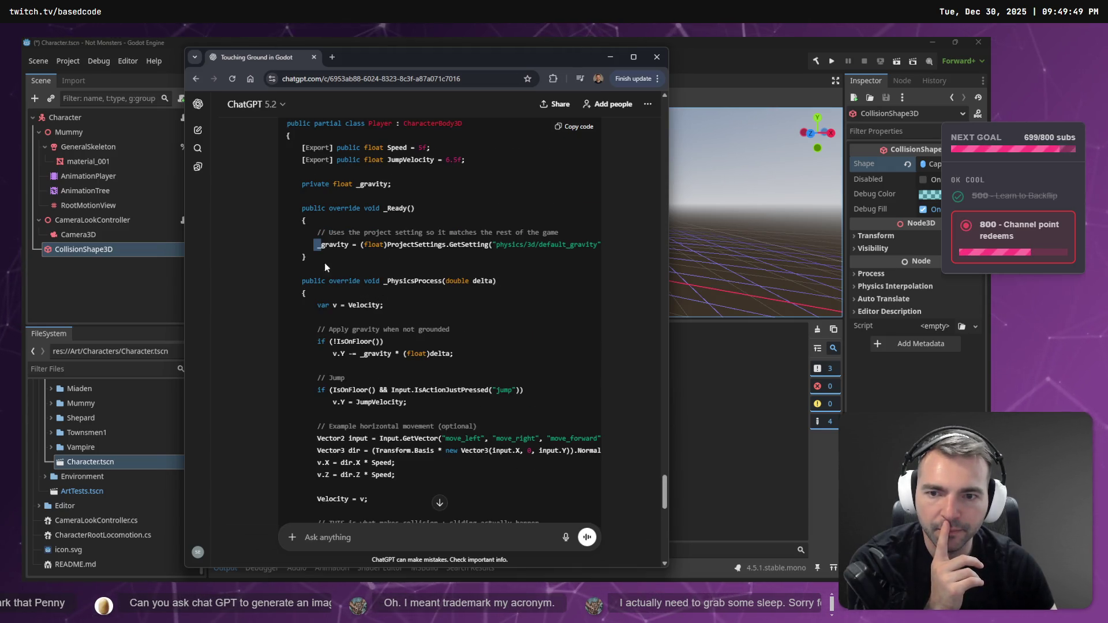
# Copy the if (!IsOnFloor()) gravity lines from ChatGPT and bring the code editor forward.
pyautogui.moveTo(319, 246); pyautogui.dragTo(597, 246)
pyautogui.click(559, 247)
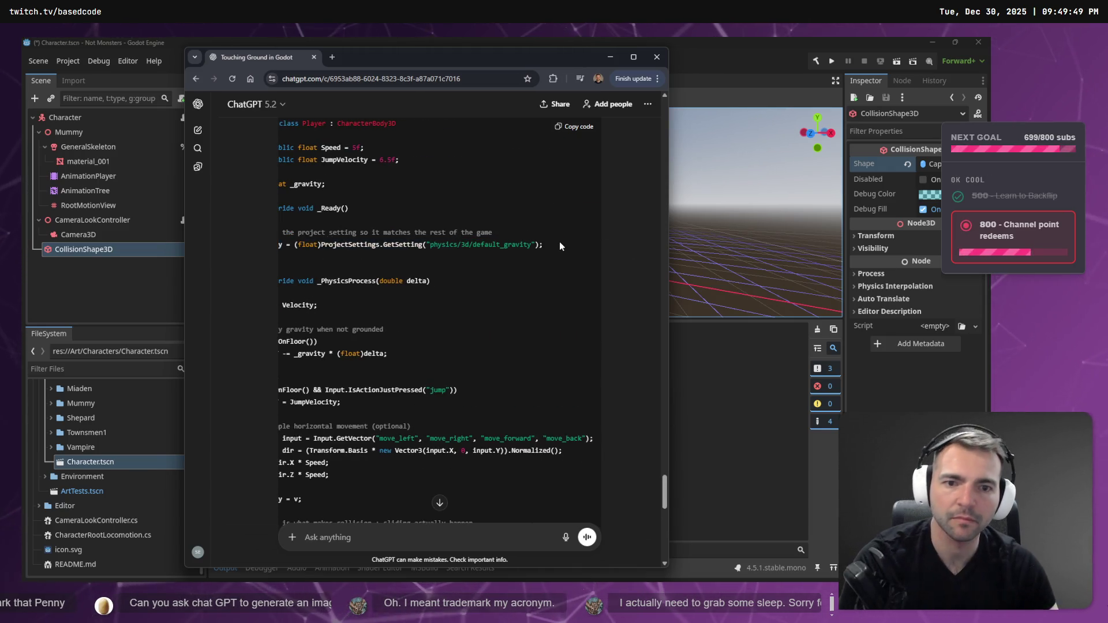
pyautogui.moveTo(391, 256); pyautogui.dragTo(317, 244)
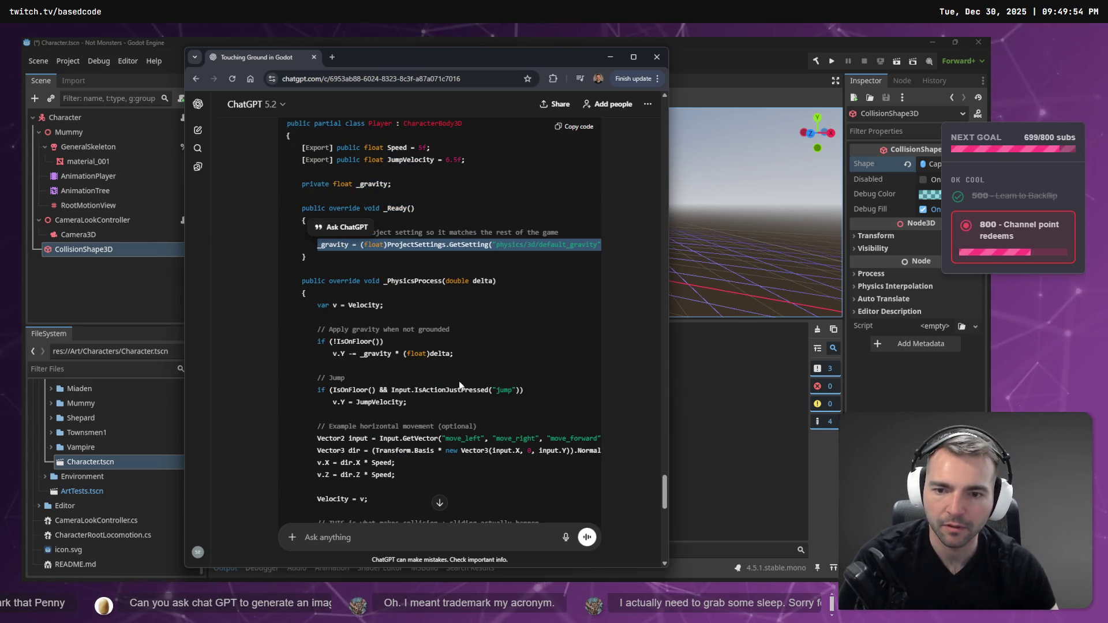
pyautogui.moveTo(471, 358); pyautogui.dragTo(287, 339)
pyautogui.hotkey('ctrl', 'c')
pyautogui.hotkey('alt', 'Tab')
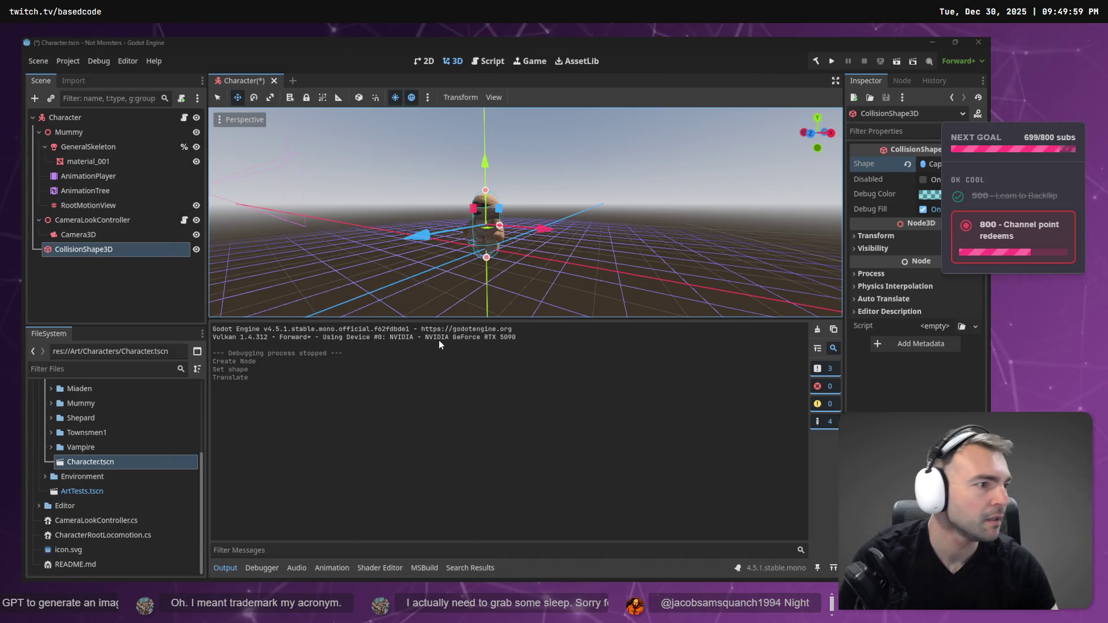
pyautogui.hotkey('alt', 'Tab')
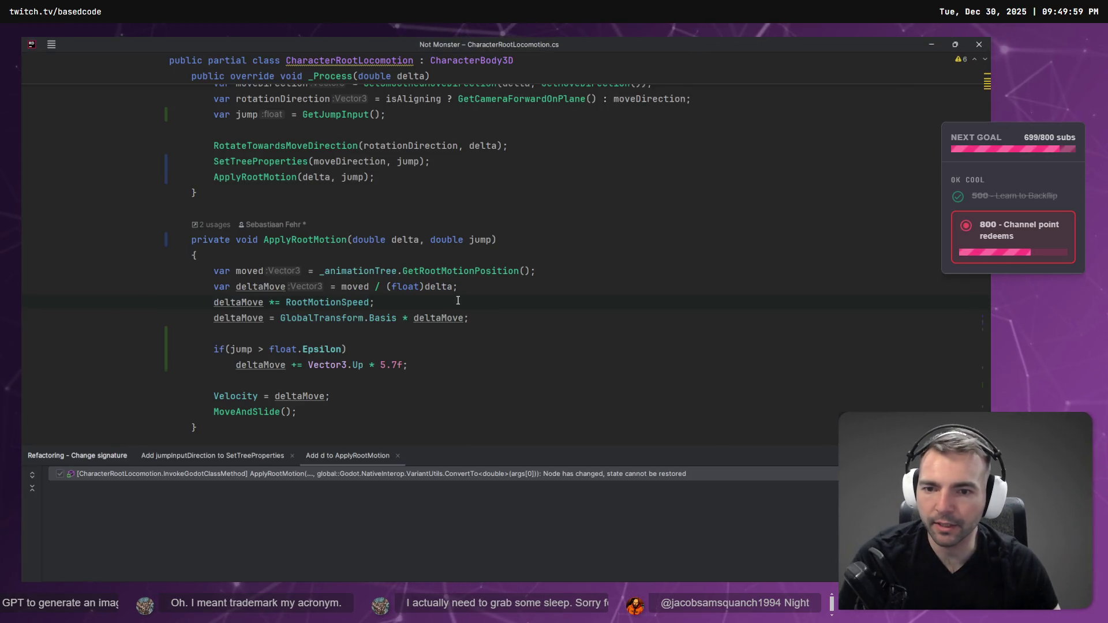
# Paste the gravity lines after the Basis line in ApplyRootMotion, renaming v to deltaMove.
pyautogui.scroll(-1, 458, 300)
pyautogui.click(543, 264)
pyautogui.press('Return')
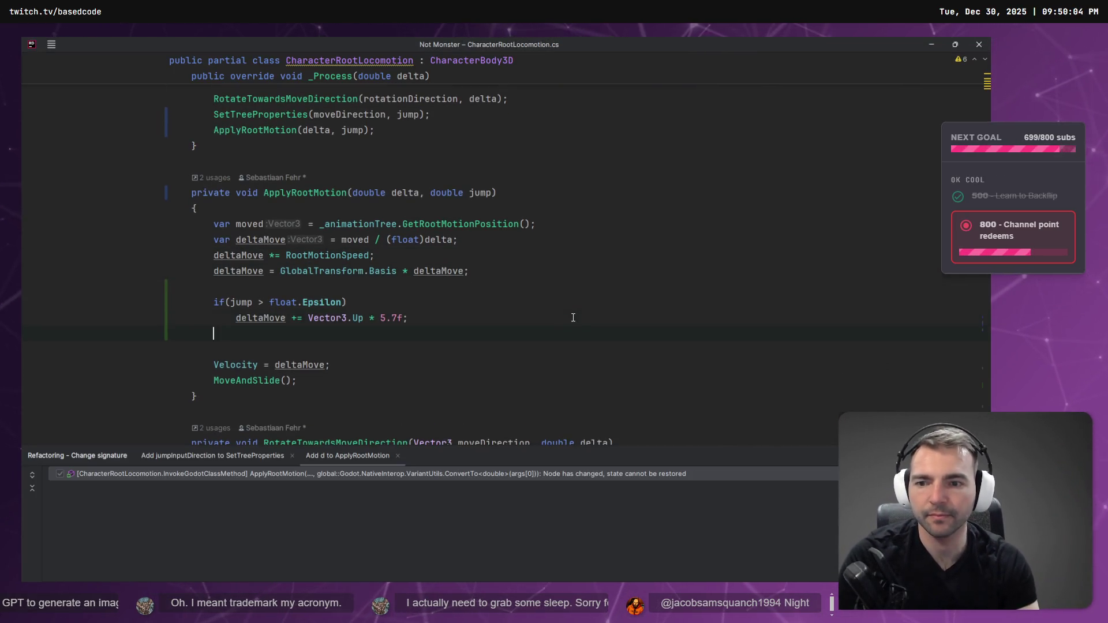
pyautogui.hotkey('ctrl', 'v')
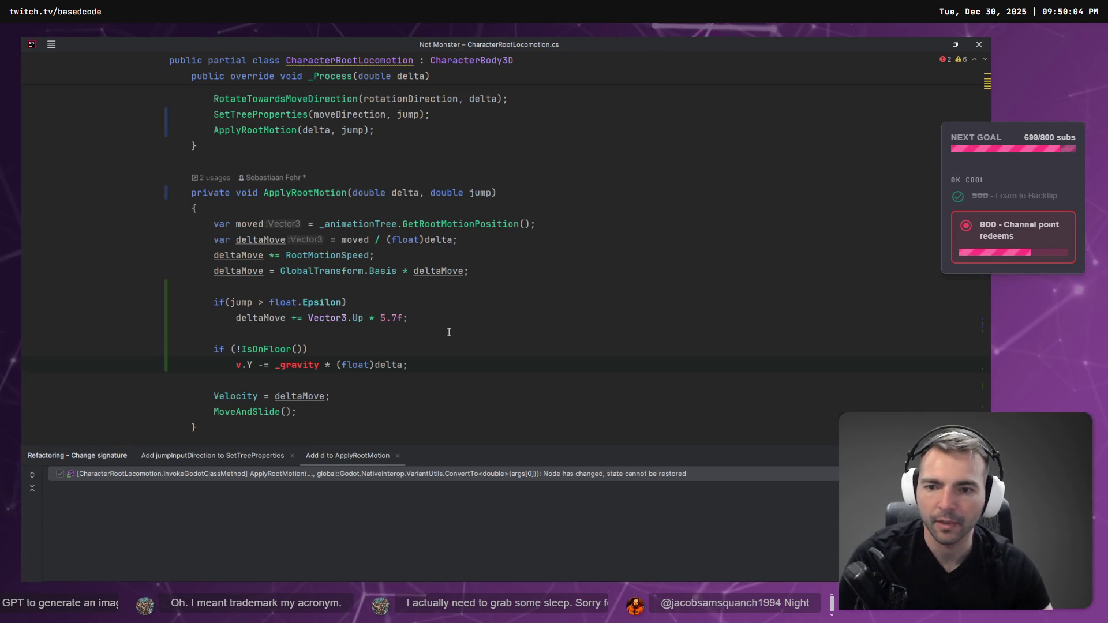
pyautogui.press('Home')
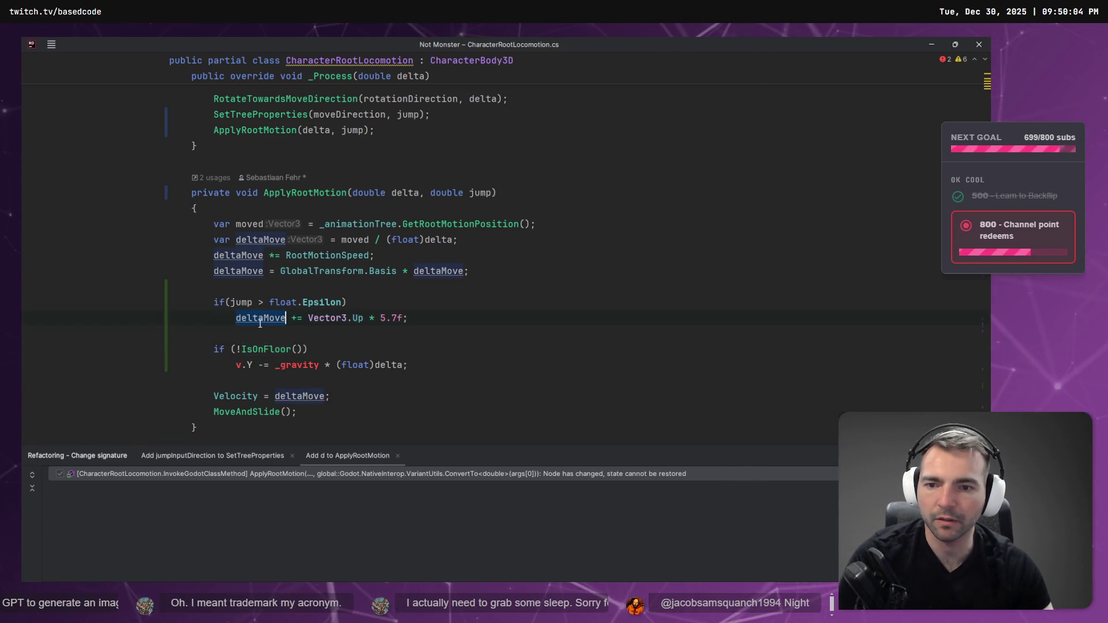
pyautogui.doubleClick(240, 366)
pyautogui.write('deltaMove')
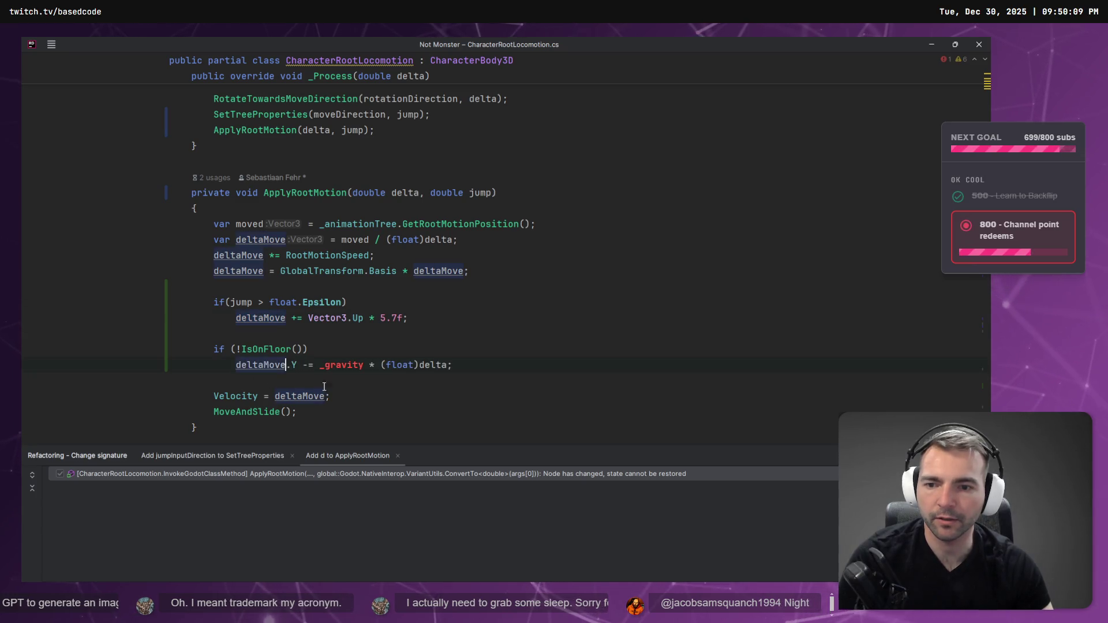
# Copy the _gravity initialisation line from ChatGPT's sample code back into Rider.
pyautogui.scroll(3, 521, 326)
pyautogui.scroll(6, 521, 326)
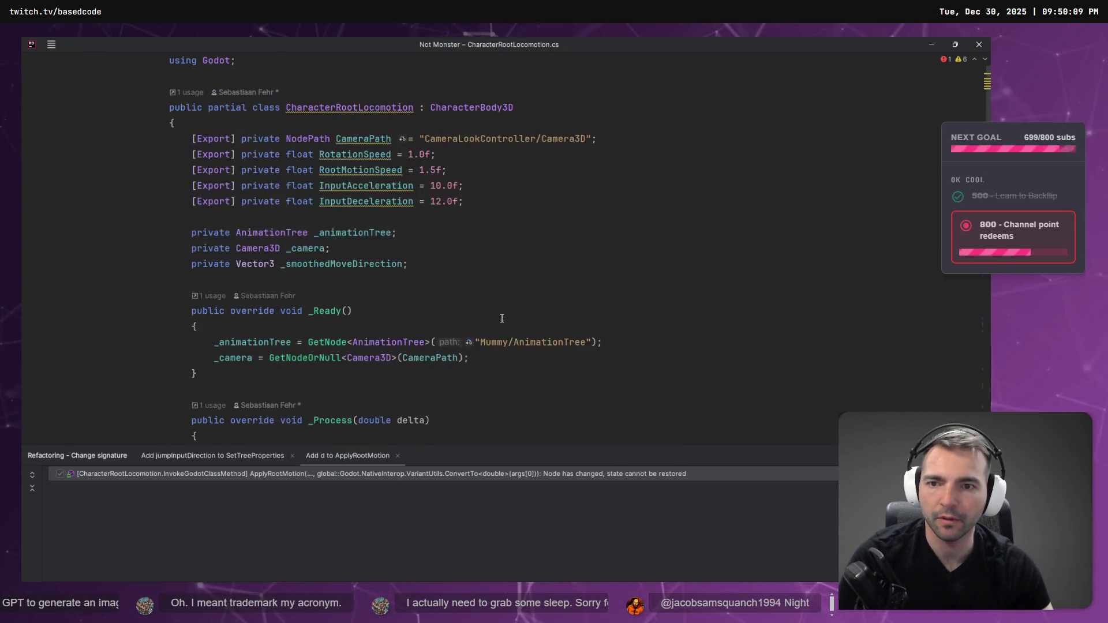
pyautogui.hotkey('alt', 'Tab')
pyautogui.hotkey('alt', 'Tab')
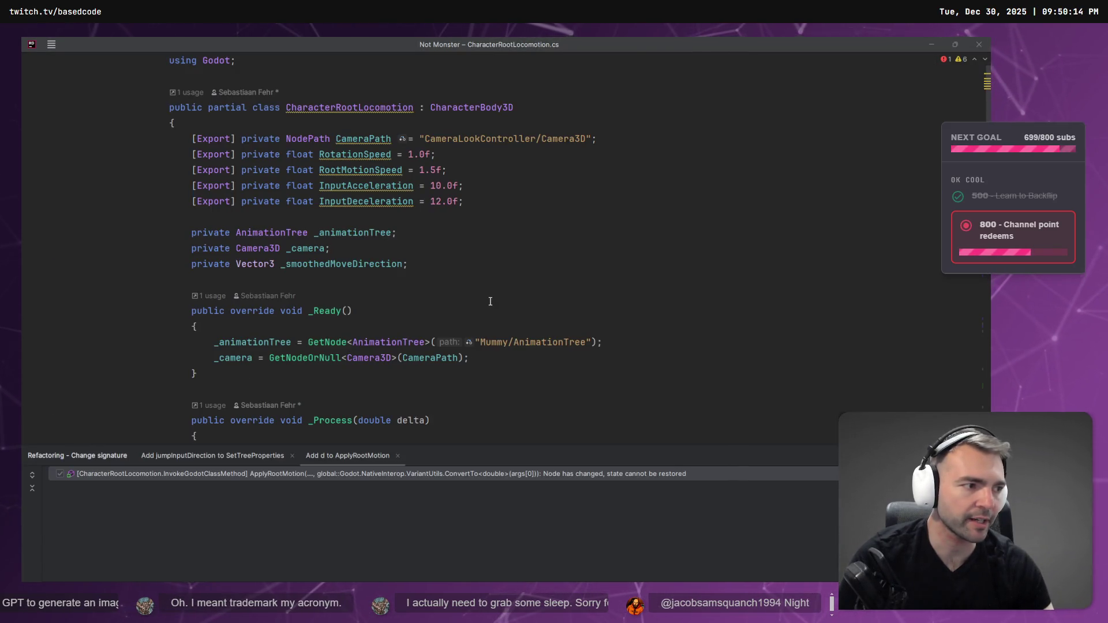
pyautogui.hotkey('alt', 'Tab')
pyautogui.click(335, 254)
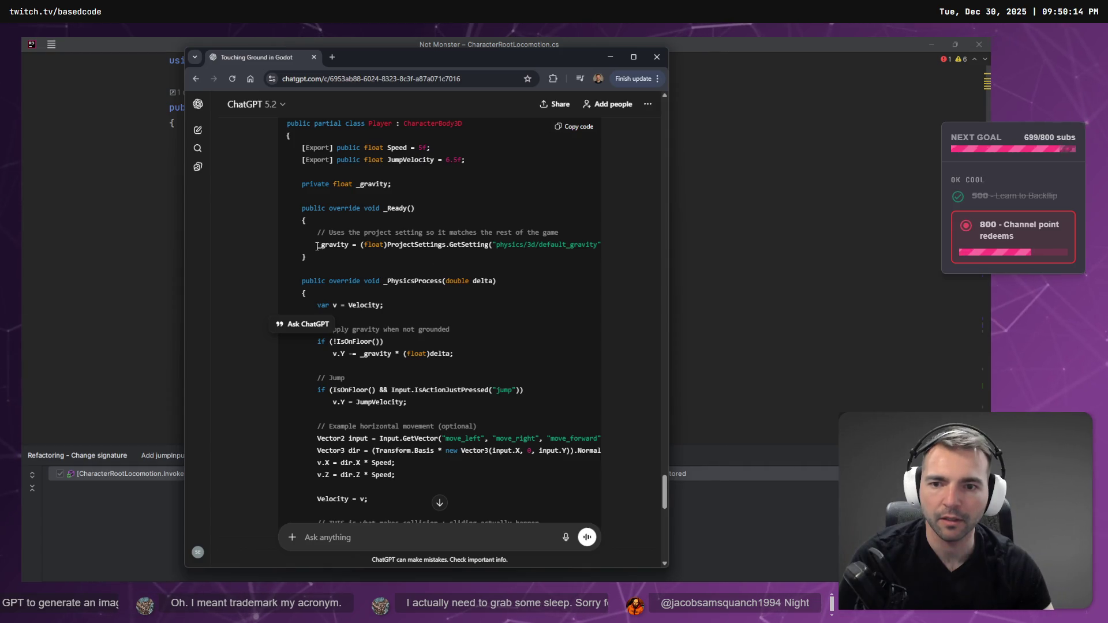
pyautogui.moveTo(315, 246)
pyautogui.mouseDown()
pyautogui.moveTo(744, 250)
pyautogui.moveTo(629, 255)
pyautogui.mouseUp()
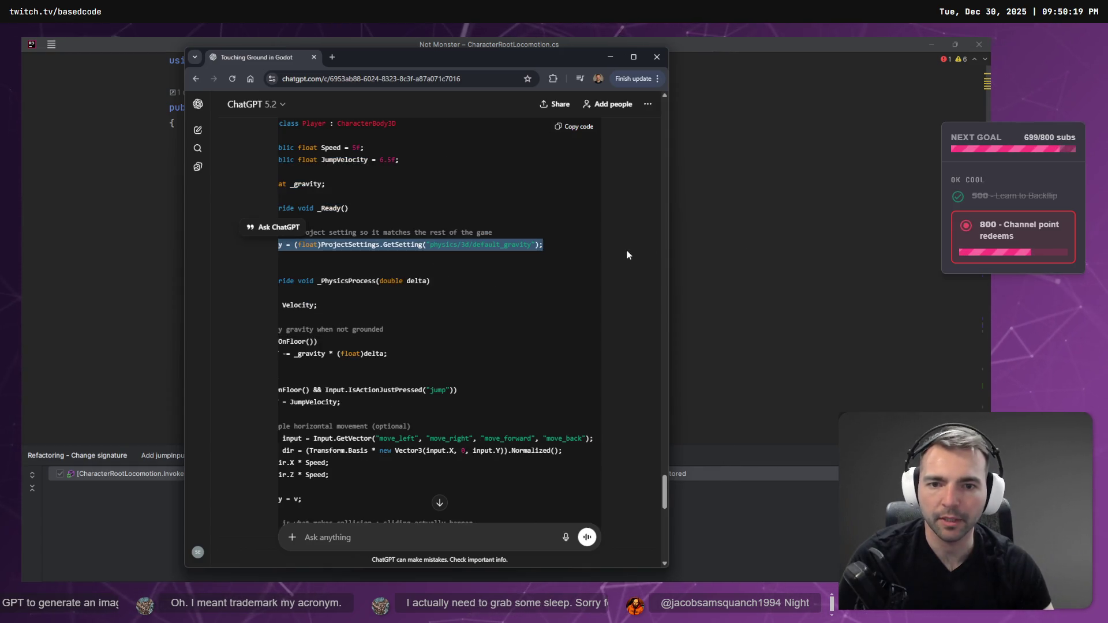
pyautogui.hotkey('alt', 'Tab')
pyautogui.scroll(-2, 476, 263)
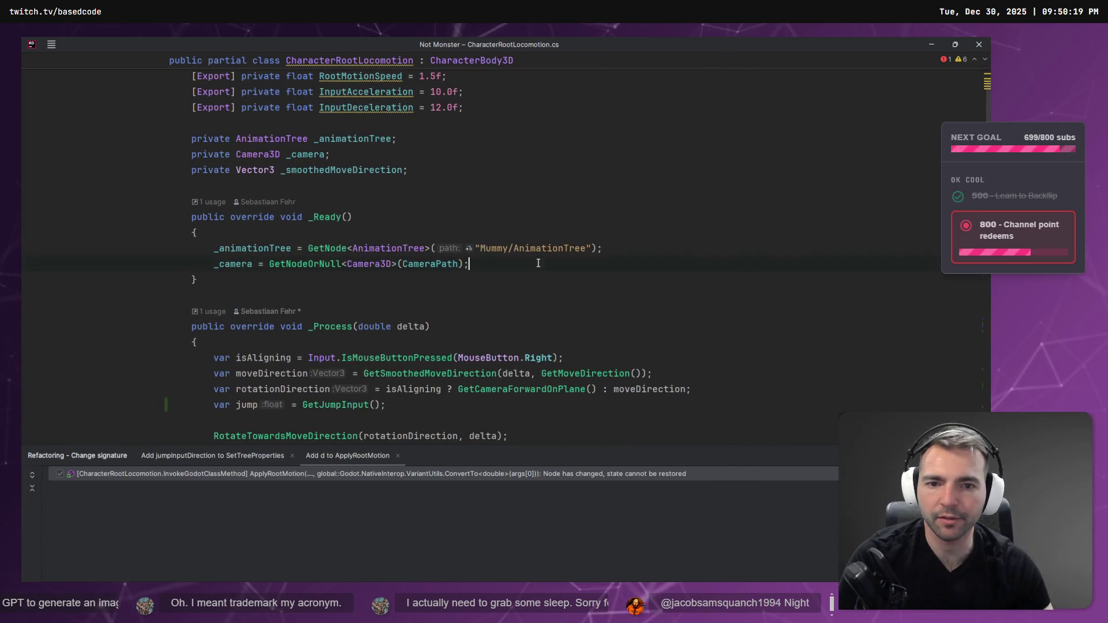
# Paste the _gravity line into _Ready and create the private float _gravity field.
pyautogui.write('_gravity = (float)ProjectSettings.GetSetting("physics/3d/default_gravity");')
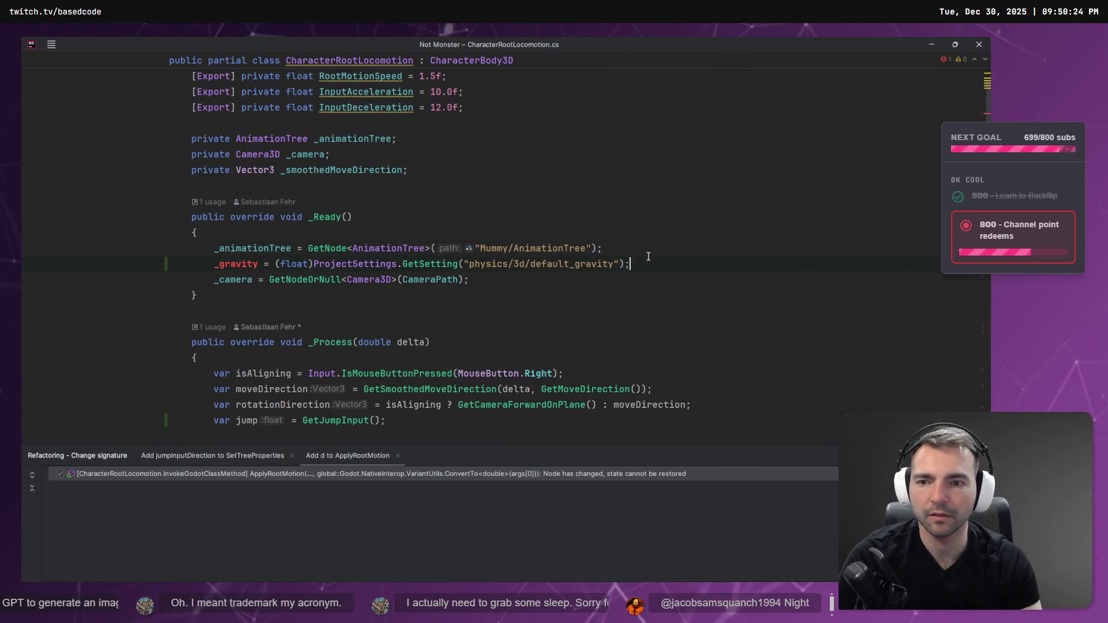
pyautogui.hotkey('alt', 'Return')
pyautogui.press('Return')
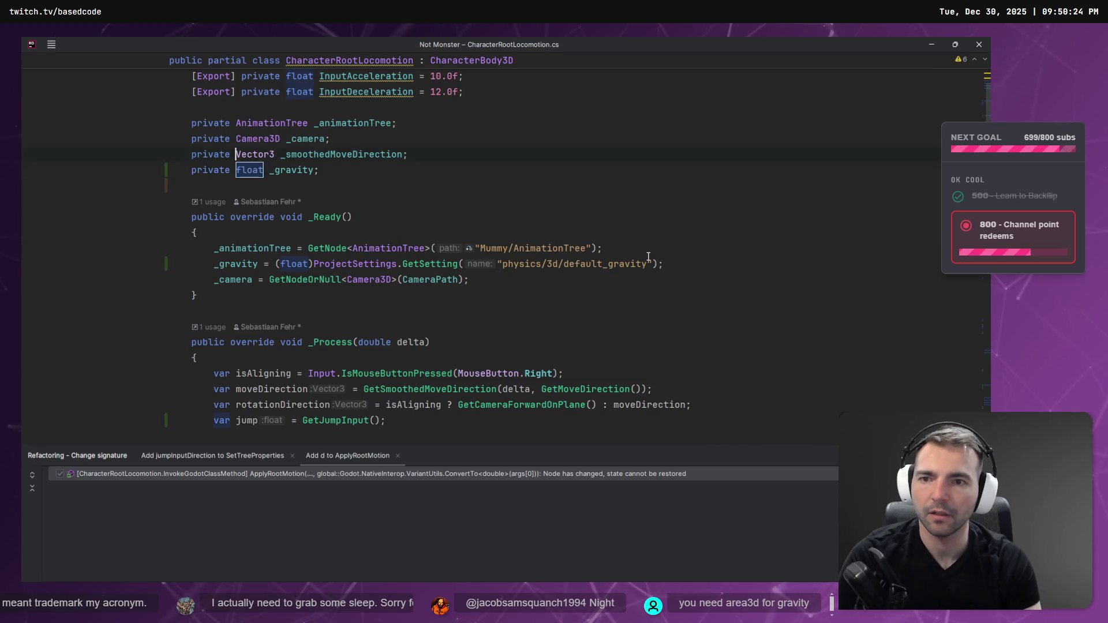
pyautogui.scroll(-15, 277, 230)
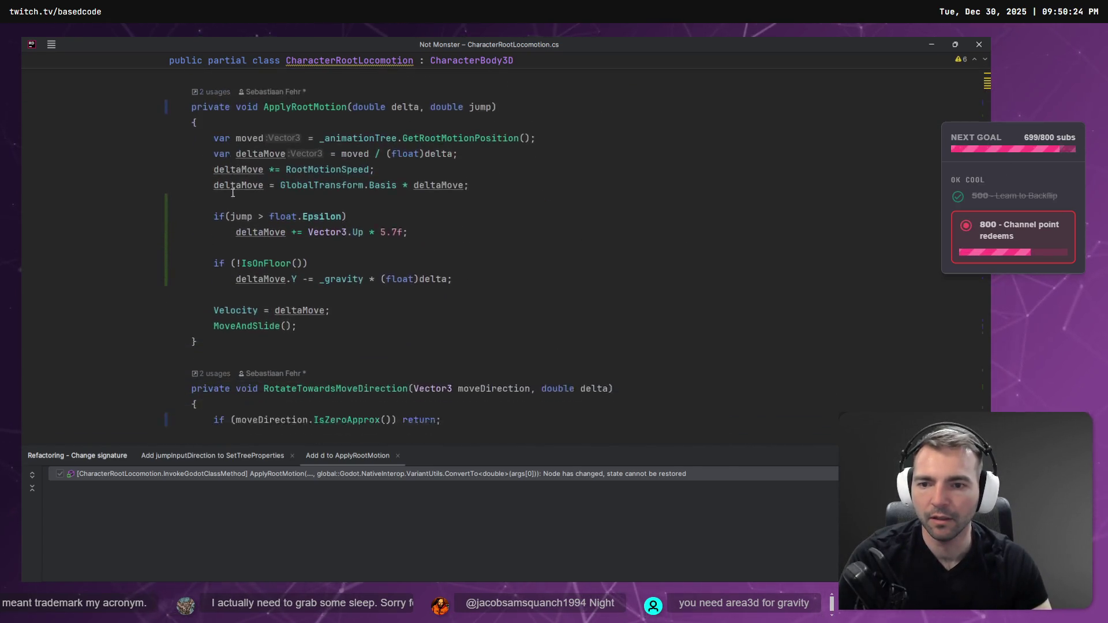
# Extract the two not-on-floor gravity lines into a new method named ApplyGravity.
pyautogui.moveTo(460, 248); pyautogui.dragTo(119, 226)
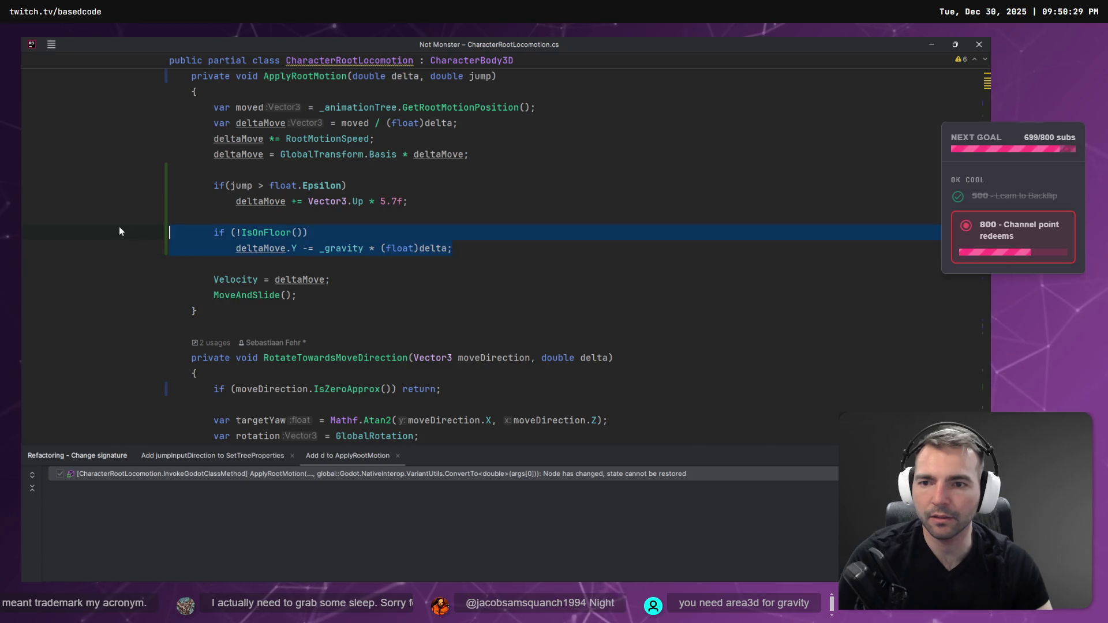
pyautogui.hotkey('alt', 'Return')
pyautogui.press('Return')
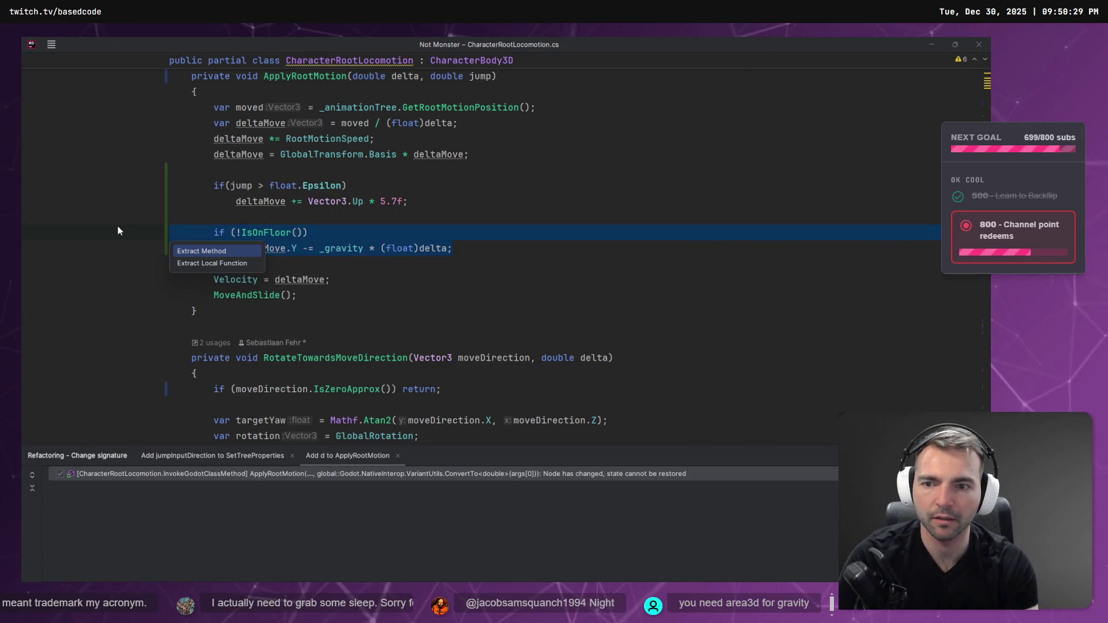
pyautogui.write('Al')
pyautogui.press('BackSpace')
pyautogui.write('p')
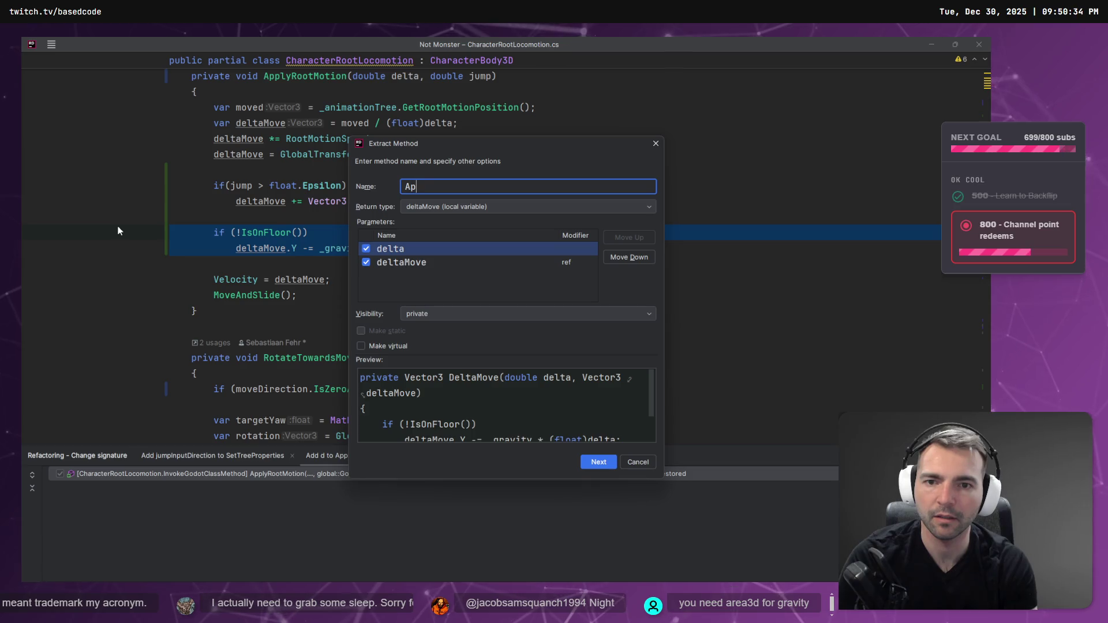
pyautogui.write('plyGravity')
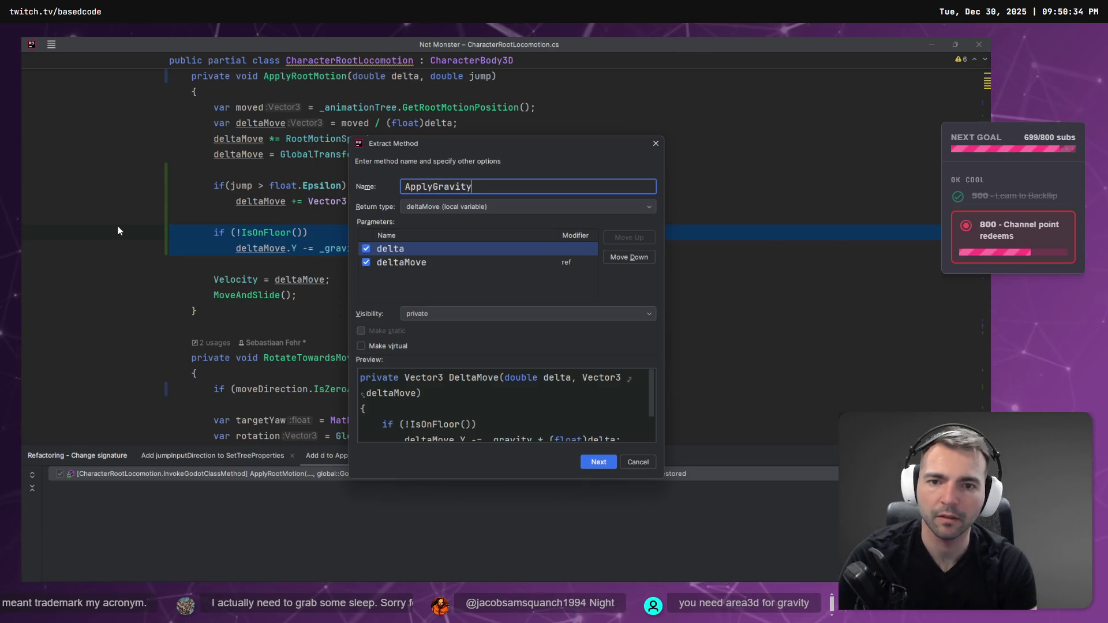
pyautogui.press('Return')
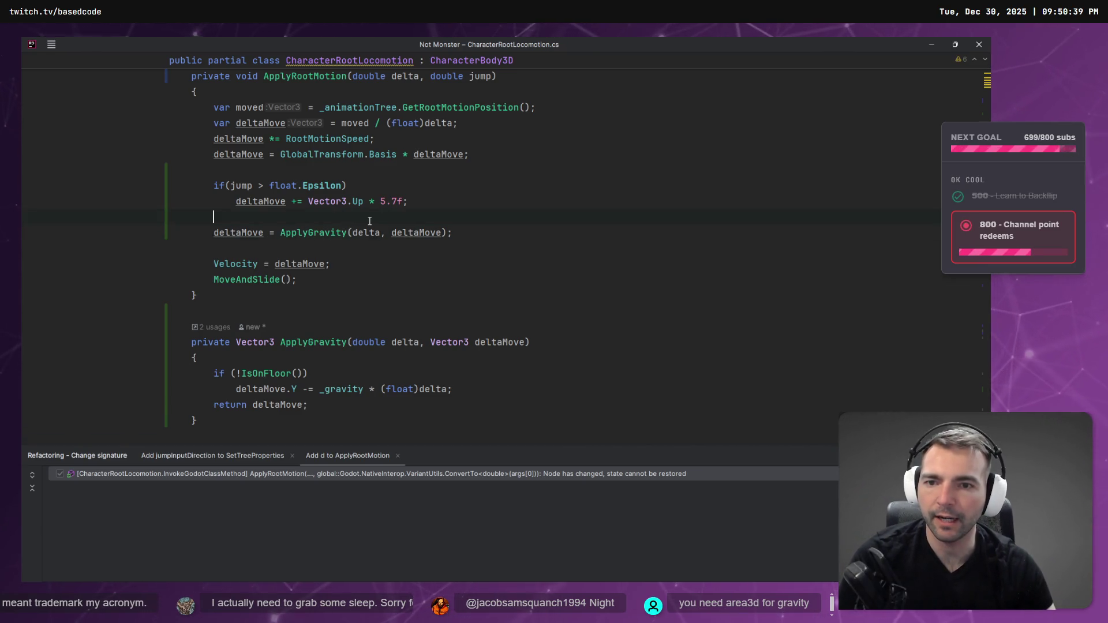
pyautogui.hotkey('alt', 'Tab')
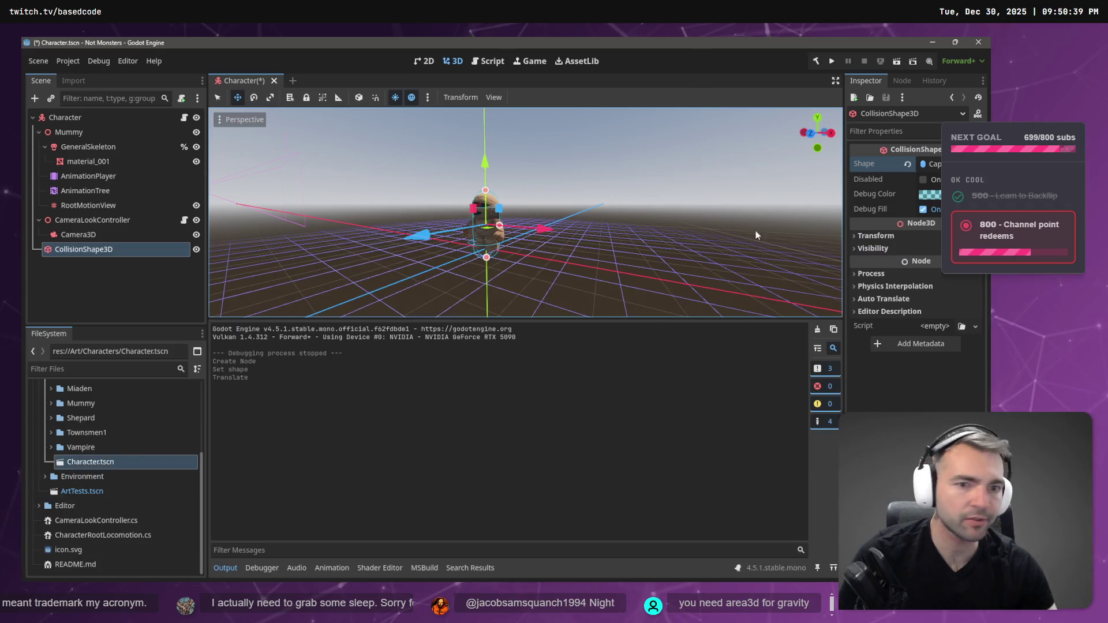
# Clear the scene tree selection and save the Character scene.
pyautogui.click(96, 296)
pyautogui.hotkey('ctrl', 's')
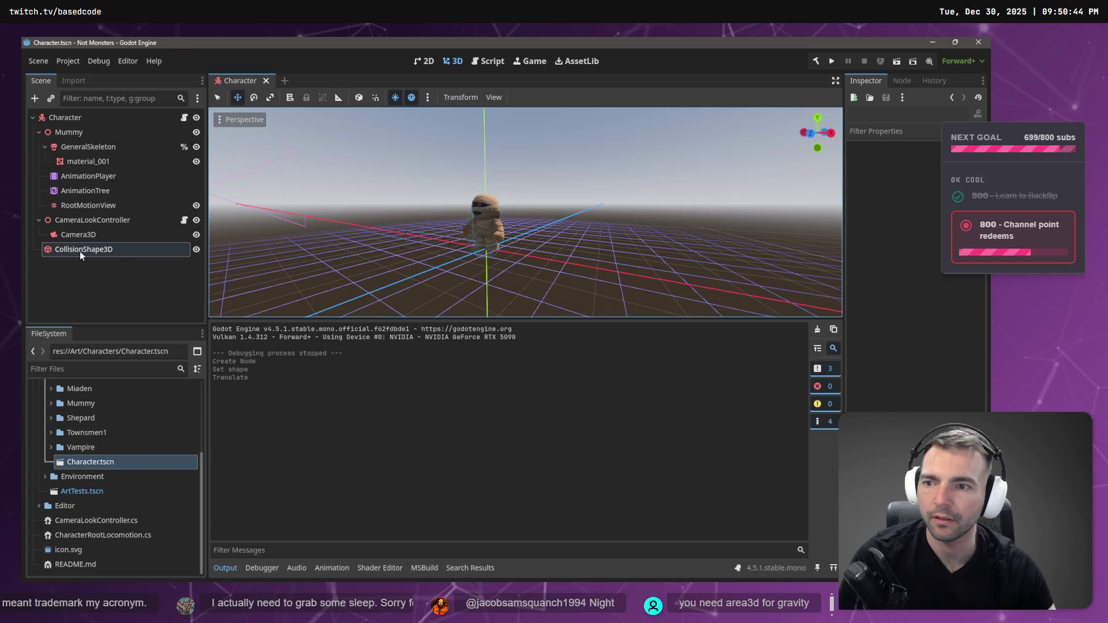
pyautogui.click(81, 250)
pyautogui.click(102, 287)
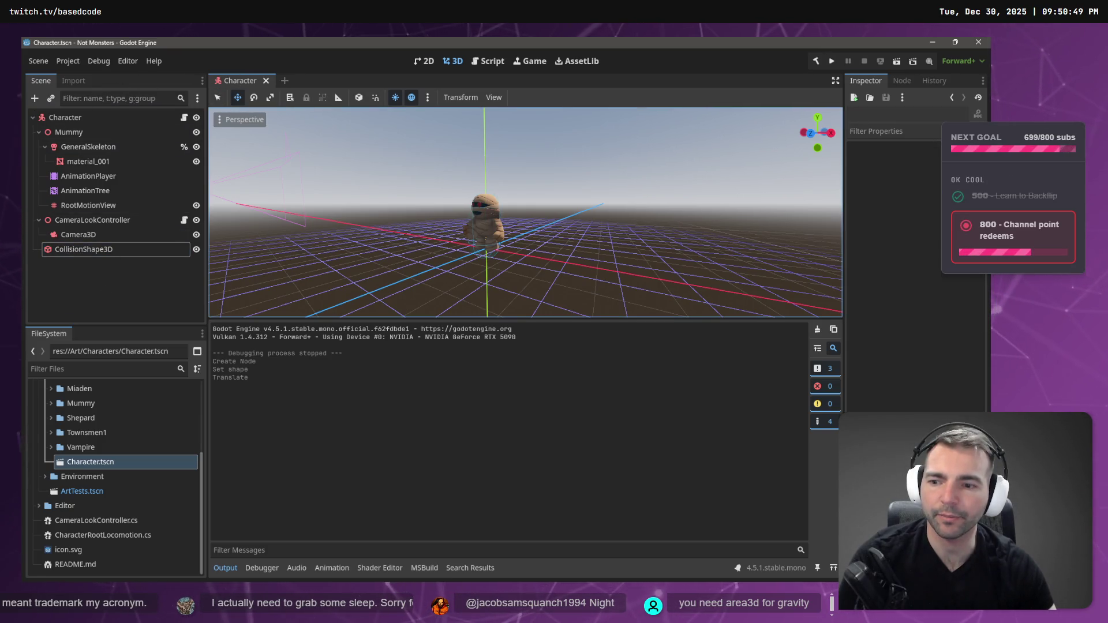
# Open the ArtTests scene, collapse the Ground node, then switch to the Character scene tab.
pyautogui.doubleClick(75, 492)
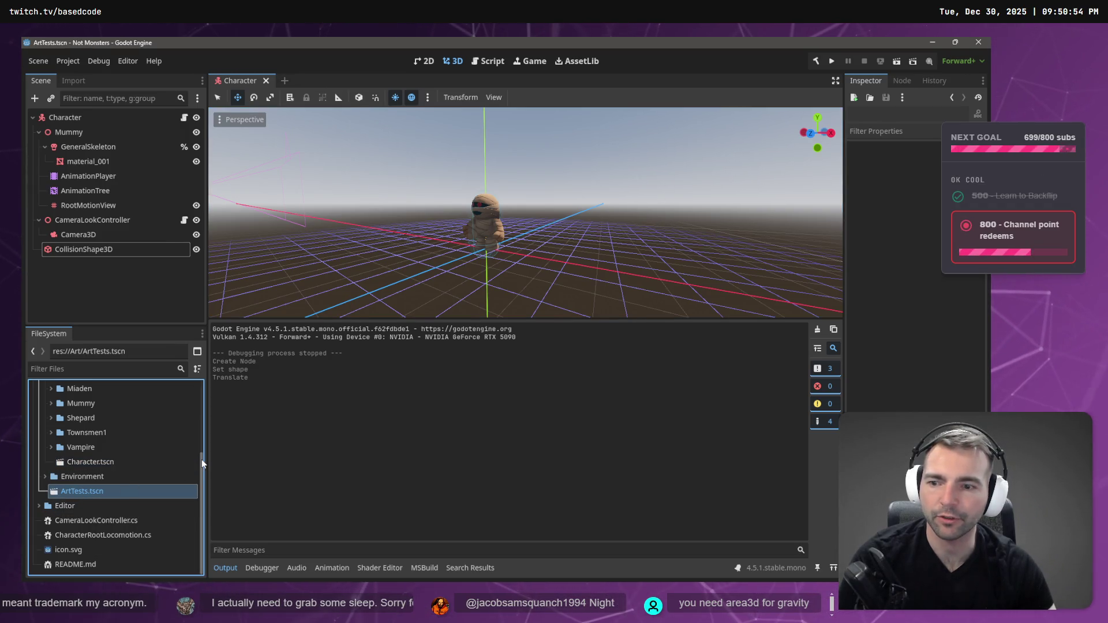
pyautogui.scroll(5, 98, 173)
pyautogui.click(44, 176)
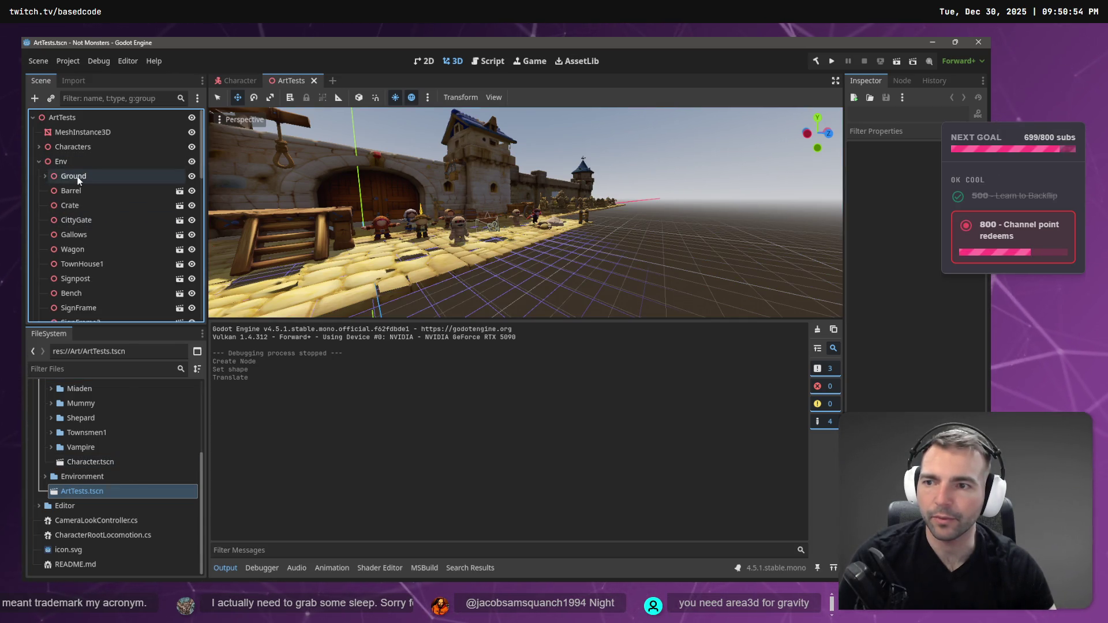
pyautogui.rightClick(82, 174)
pyautogui.hotkey('alt', 'Tab')
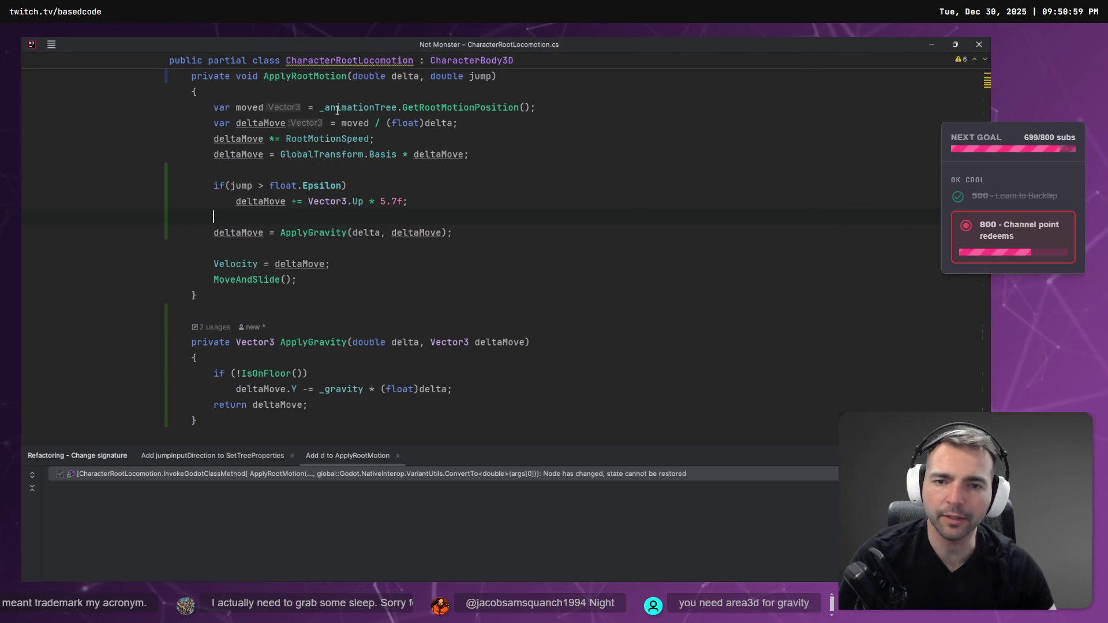
pyautogui.hotkey('alt', 'Tab')
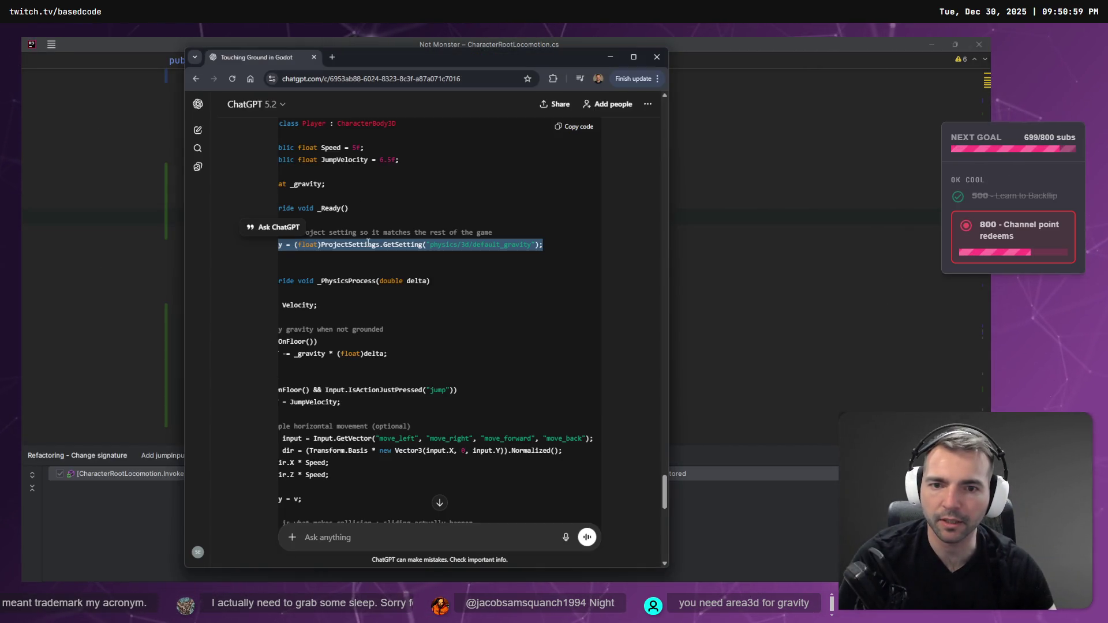
pyautogui.hotkey('alt', 'Tab')
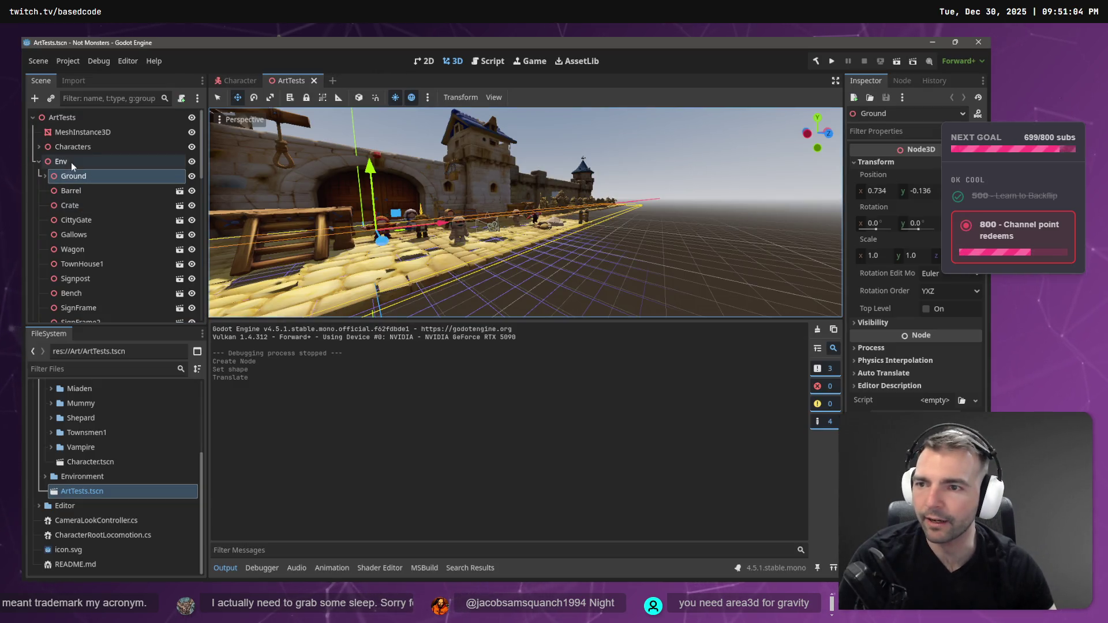
pyautogui.doubleClick(81, 146)
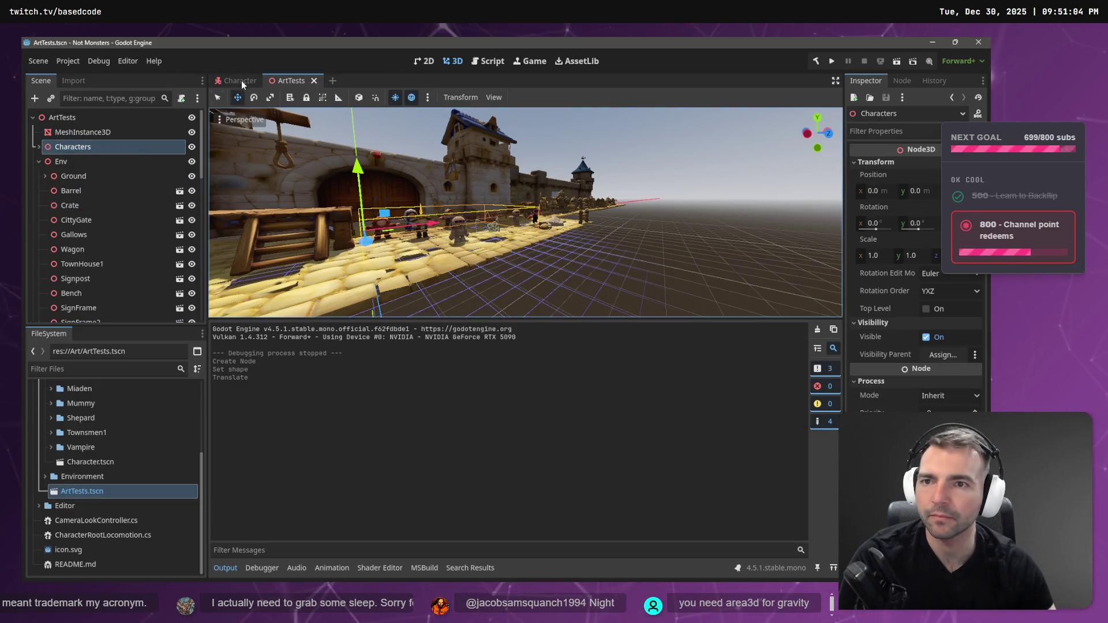
pyautogui.click(241, 81)
pyautogui.moveTo(307, 82)
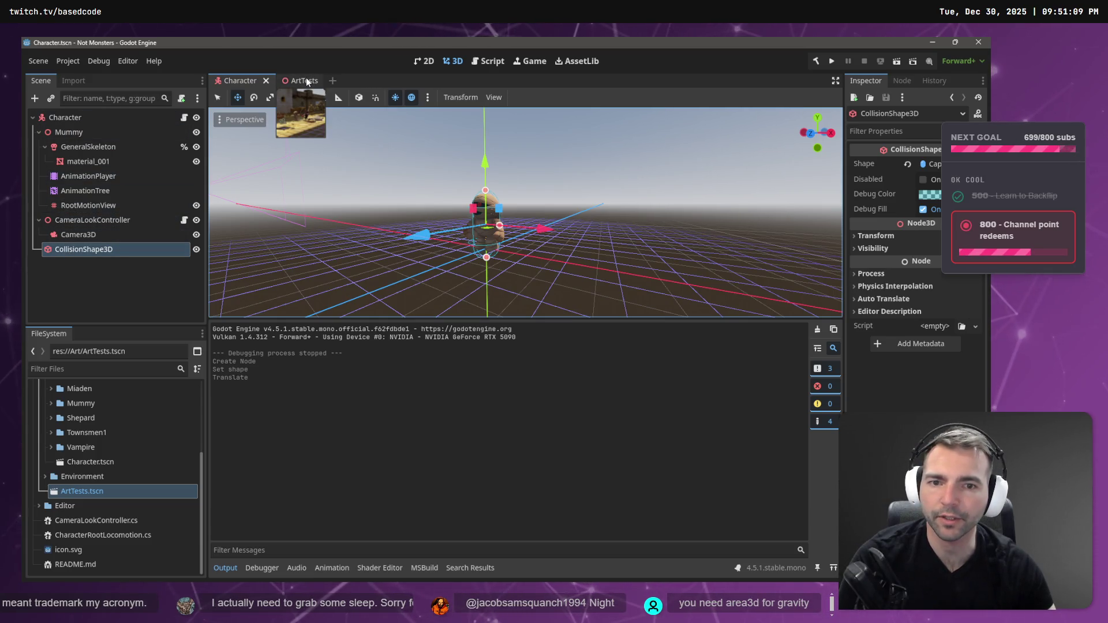
# Drag the capsule's top handle down to a height of about 1.67, undo a stray move, and save.
pyautogui.scroll(5, 534, 257)
pyautogui.scroll(-5, 534, 257)
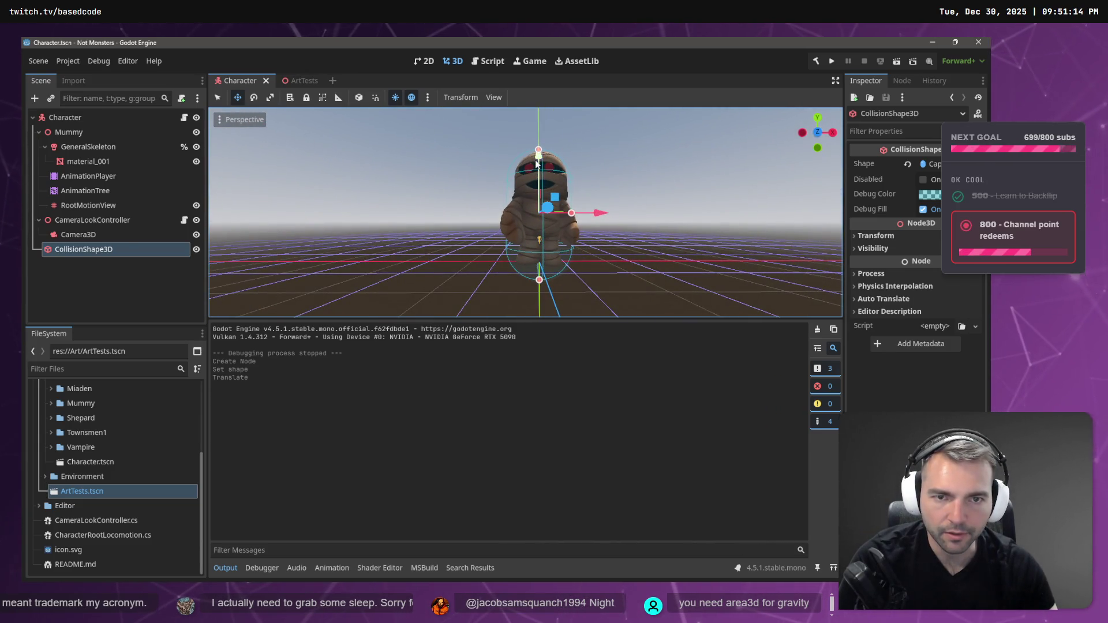
pyautogui.moveTo(541, 164); pyautogui.dragTo(552, 189)
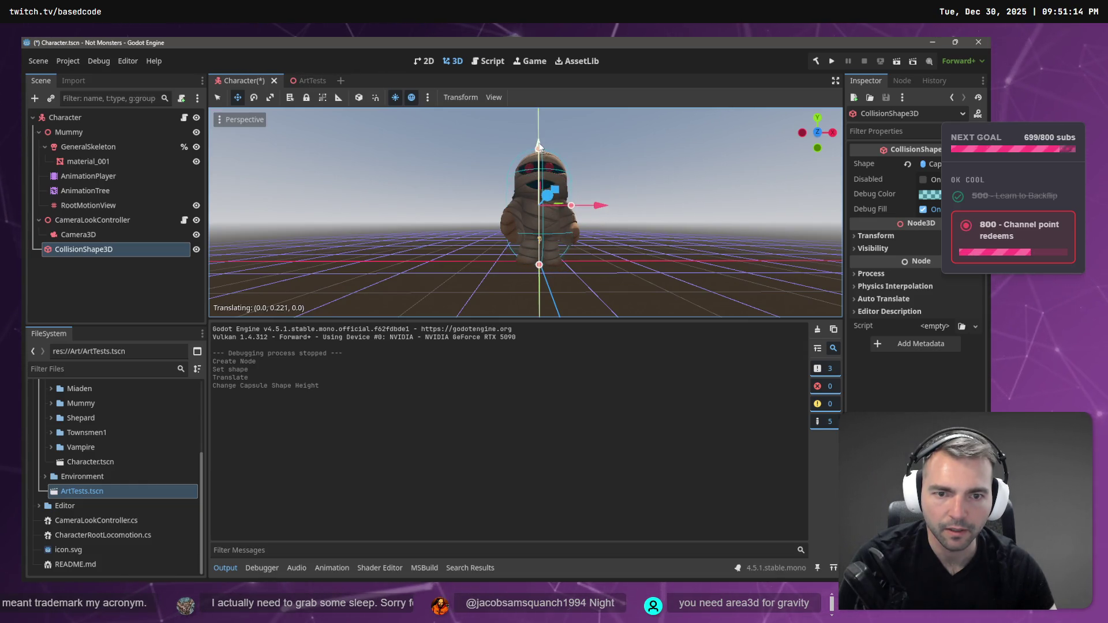
pyautogui.moveTo(554, 228)
pyautogui.mouseDown()
pyautogui.moveTo(693, 237)
pyautogui.moveTo(579, 234)
pyautogui.moveTo(550, 222)
pyautogui.mouseUp()
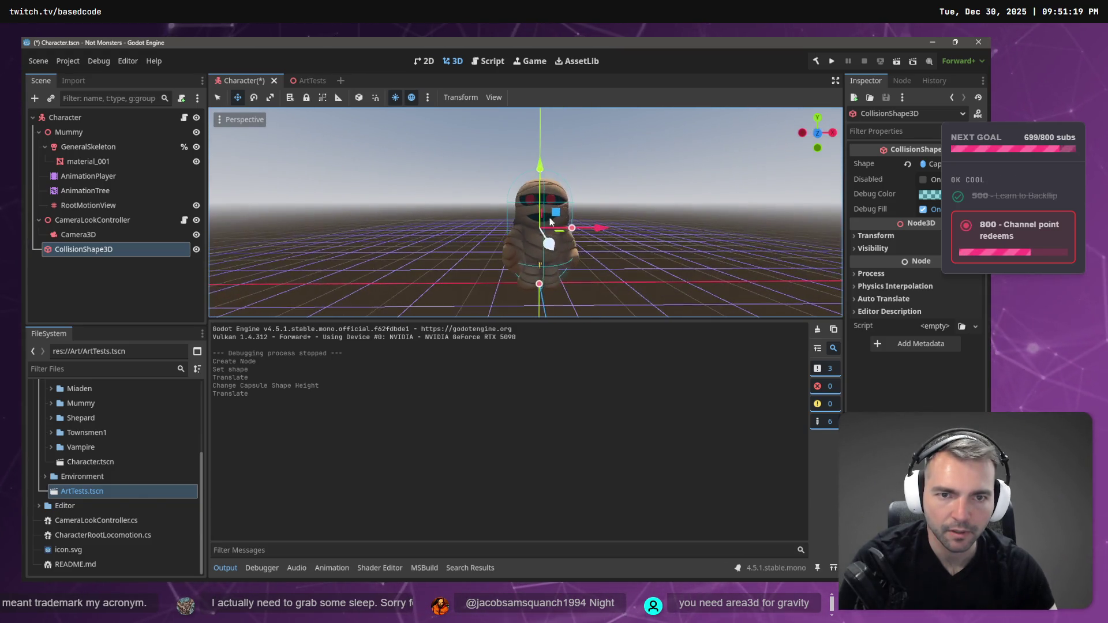
pyautogui.moveTo(543, 174); pyautogui.dragTo(544, 178)
pyautogui.hotkey('ctrl', 'z')
pyautogui.click(569, 156)
pyautogui.click(514, 202)
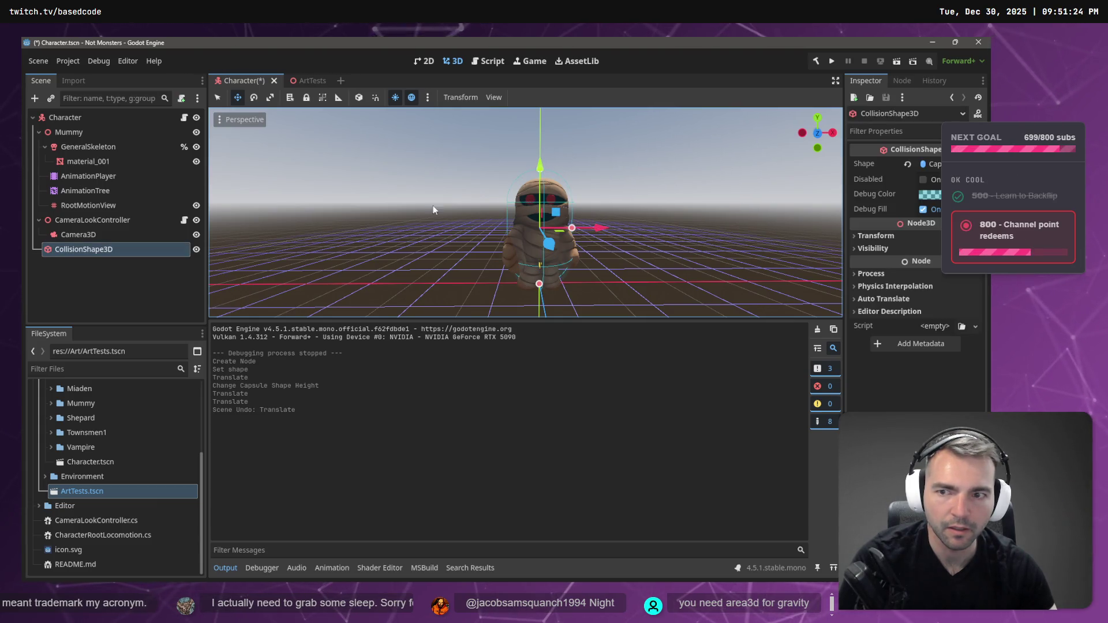
pyautogui.scroll(5, 543, 167)
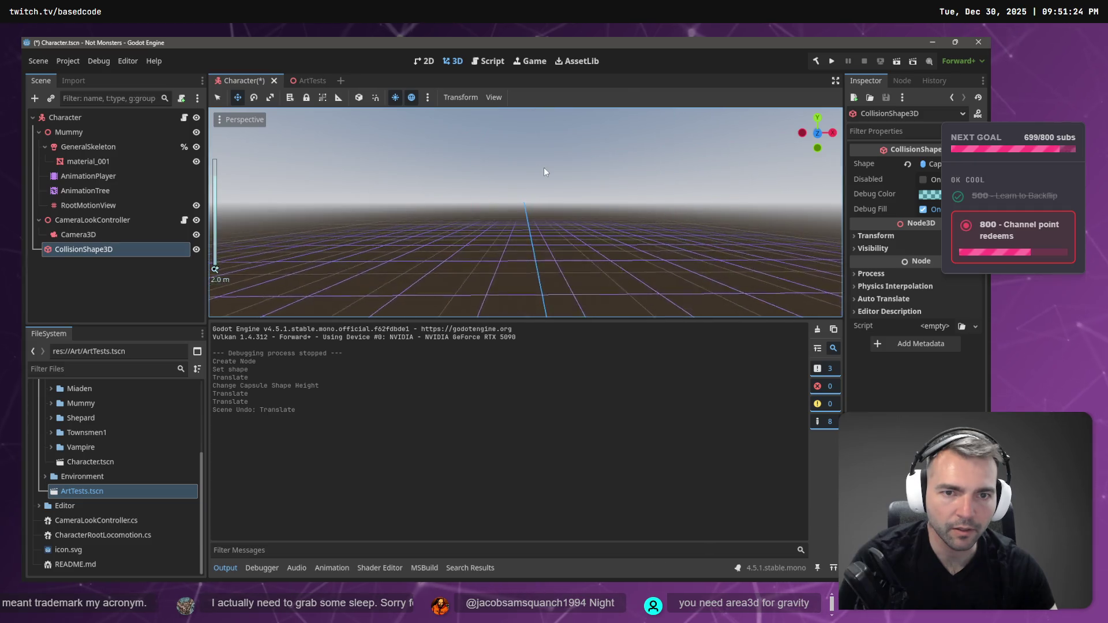
pyautogui.moveTo(537, 163)
pyautogui.mouseDown()
pyautogui.moveTo(543, 197)
pyautogui.moveTo(742, 226)
pyautogui.moveTo(550, 204)
pyautogui.moveTo(581, 209)
pyautogui.moveTo(555, 207)
pyautogui.moveTo(567, 211)
pyautogui.mouseUp()
pyautogui.scroll(-8, 565, 207)
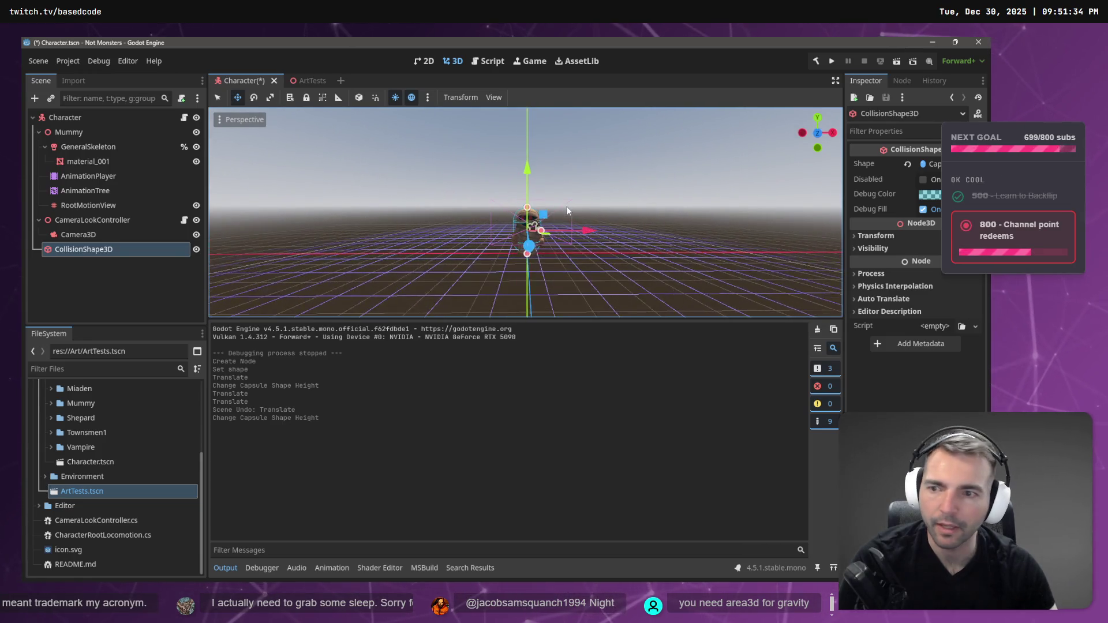
pyautogui.hotkey('ctrl', 's')
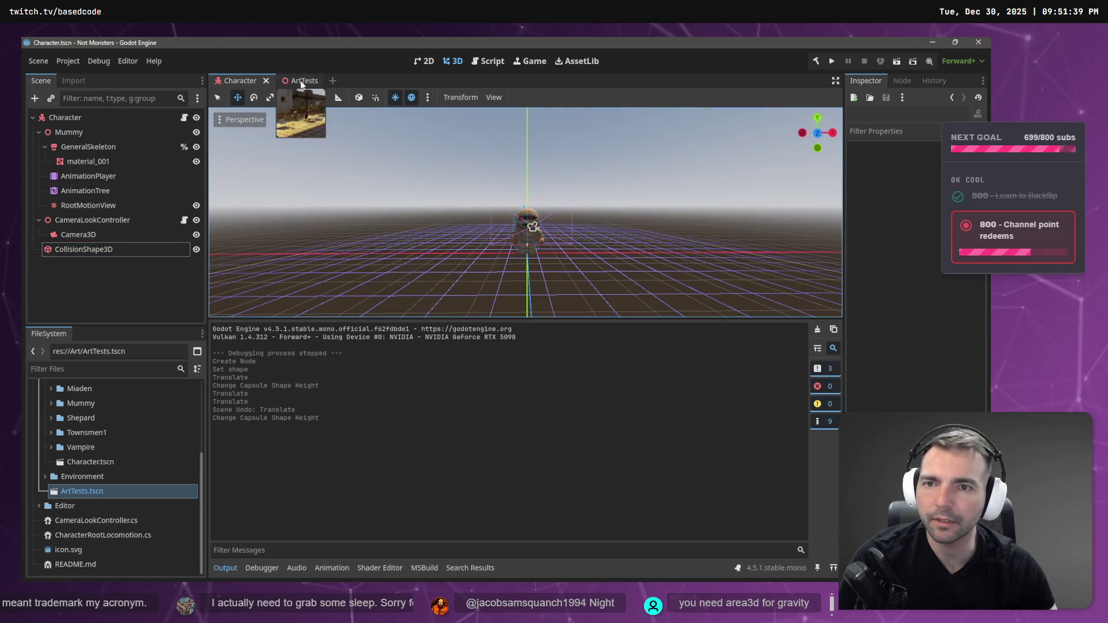
# Delete the MeshInstance3D node from the ArtTests scene.
pyautogui.click(300, 81)
pyautogui.scroll(-3, 316, 160)
pyautogui.moveTo(316, 161); pyautogui.dragTo(108, 154)
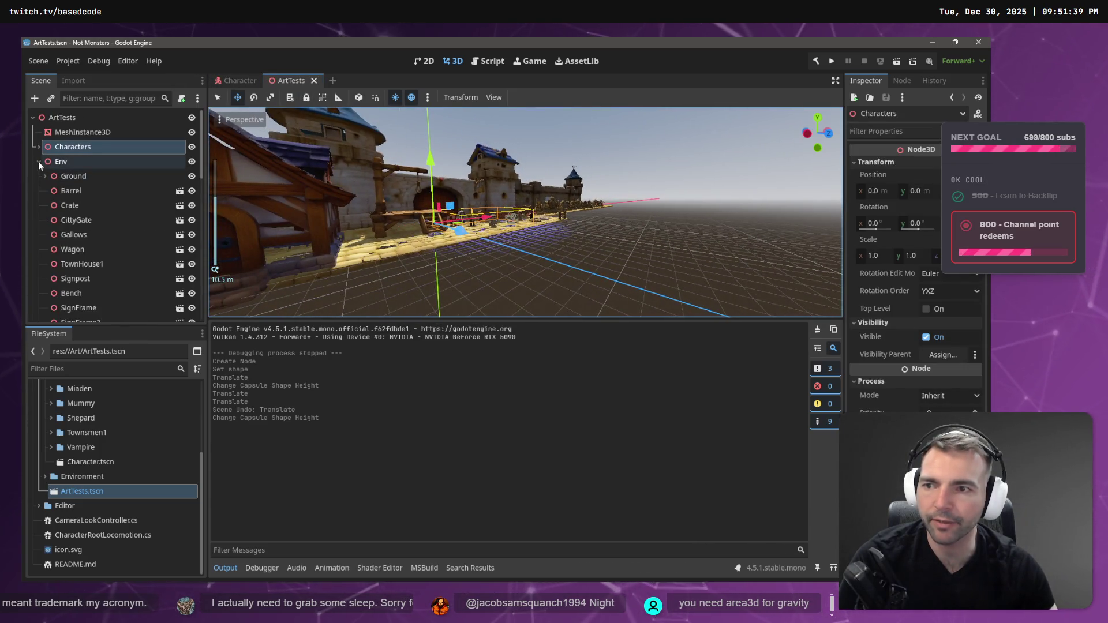
pyautogui.click(38, 161)
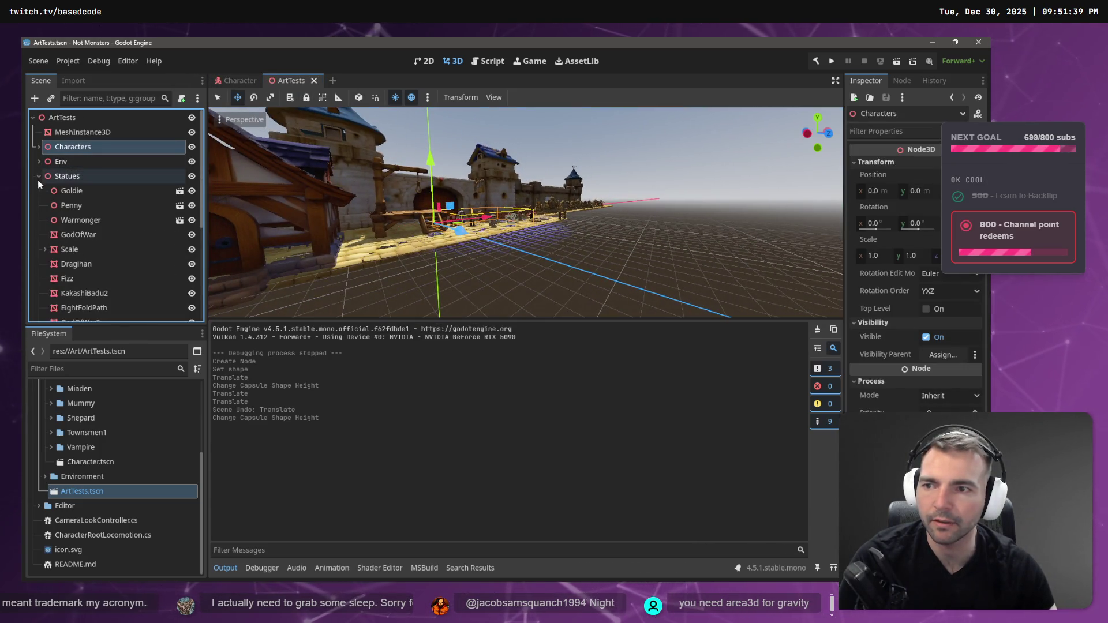
pyautogui.rightClick(58, 243)
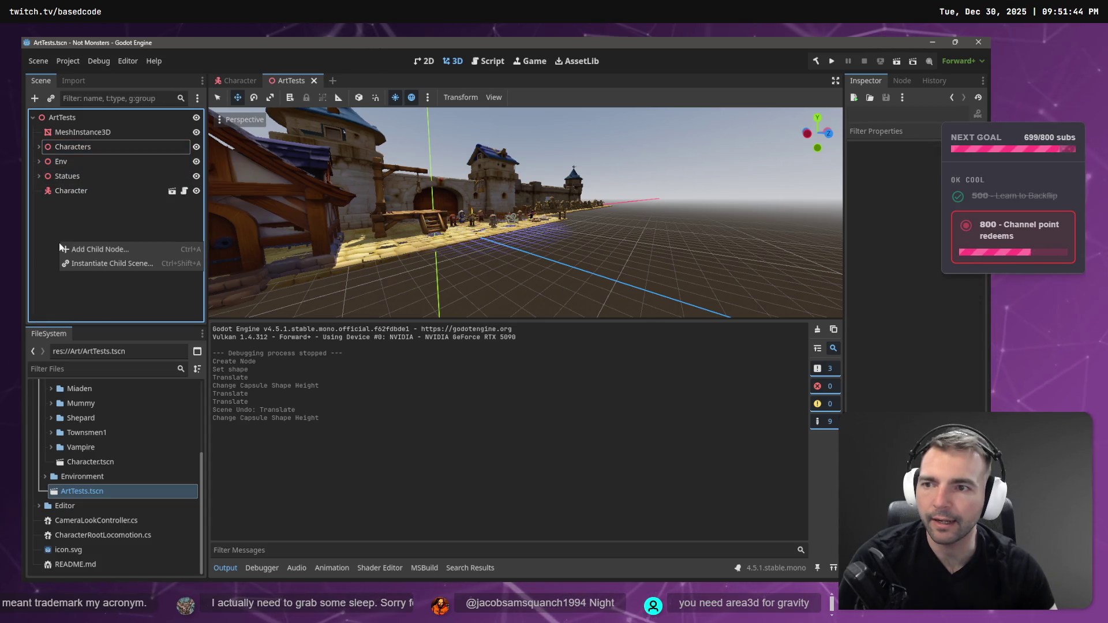
pyautogui.click(98, 135)
pyautogui.click(98, 135)
pyautogui.press('f')
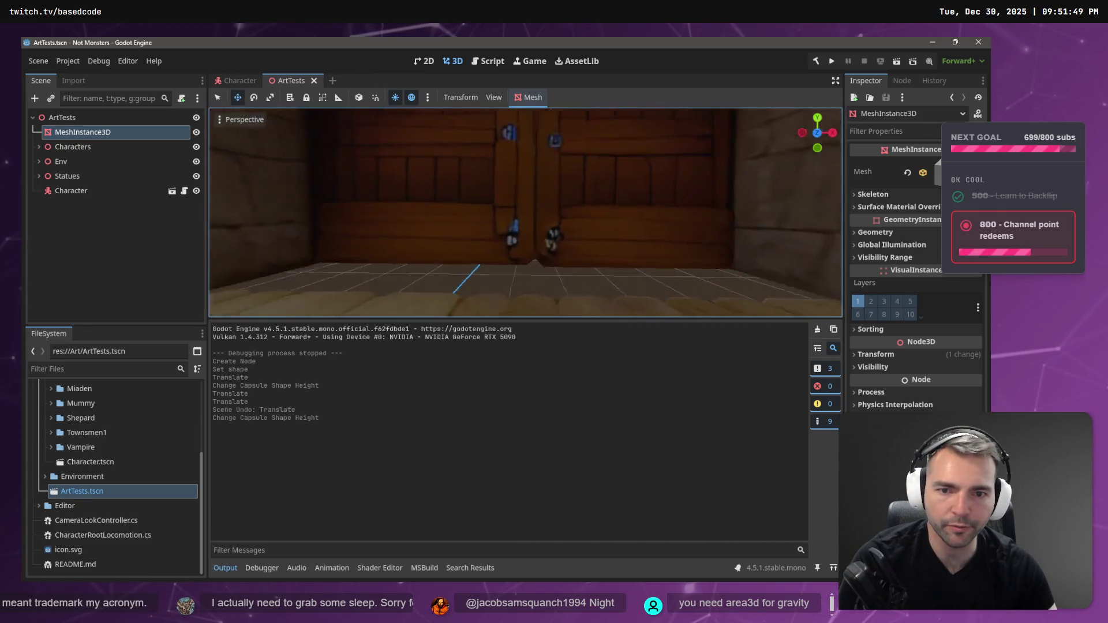
pyautogui.press('Delete')
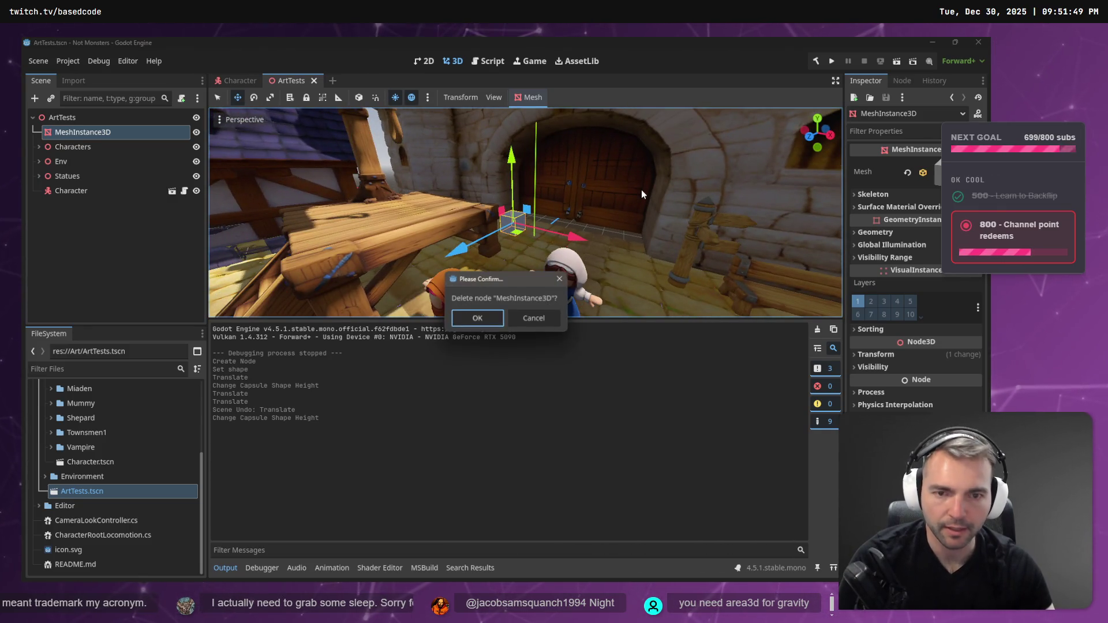
pyautogui.click(476, 319)
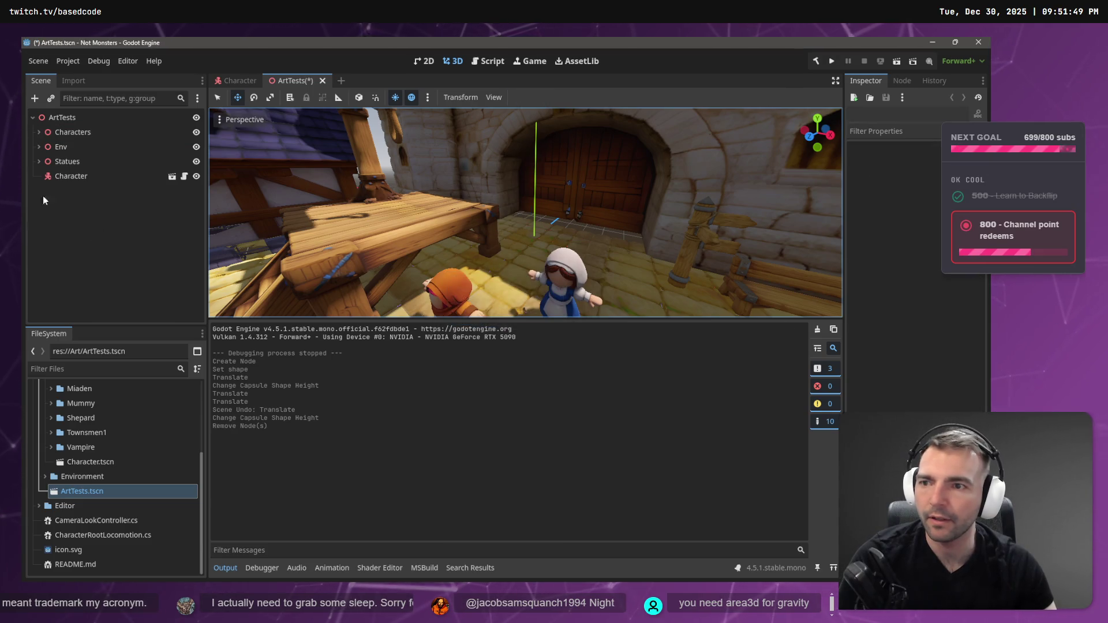
# Add a CollisionShape3D child node with a New BoxShape3D shape.
pyautogui.click(81, 238)
pyautogui.rightClick(80, 238)
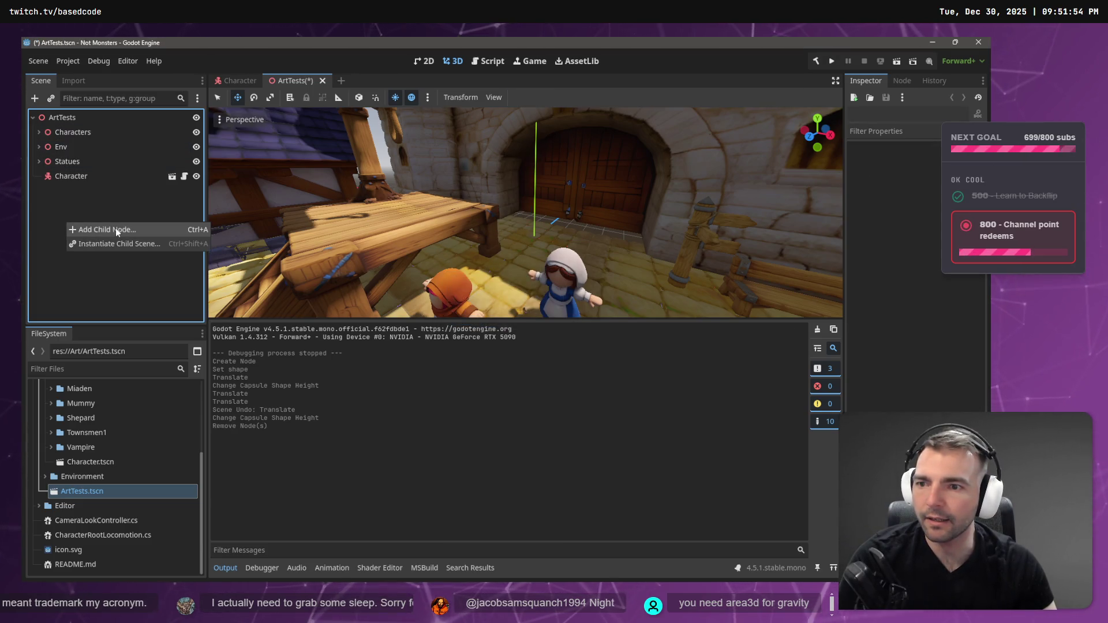
pyautogui.click(115, 227)
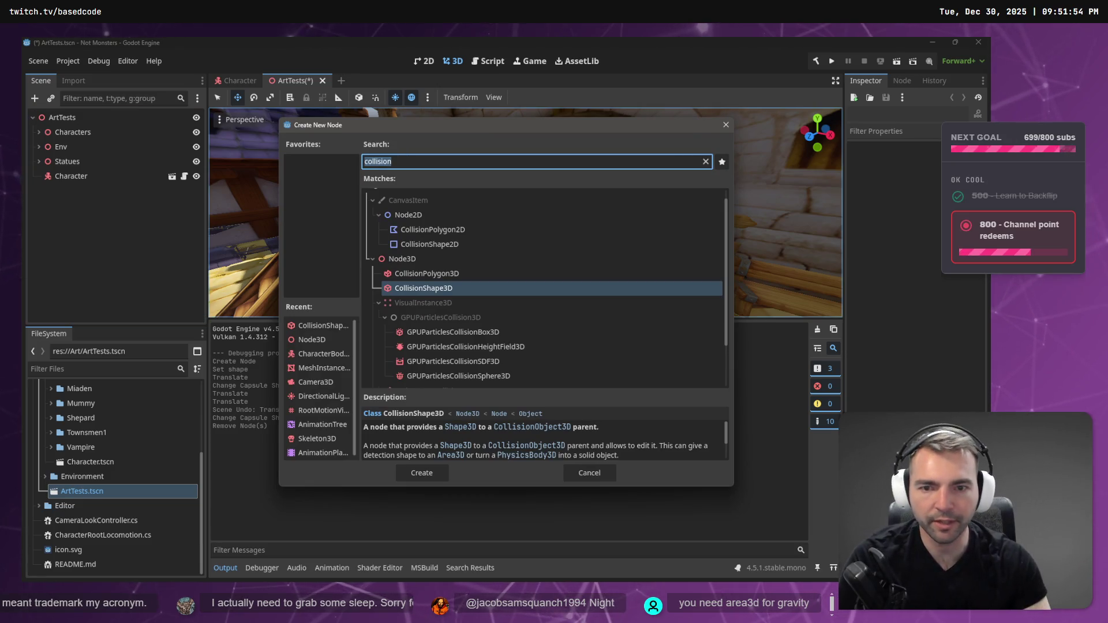
pyautogui.doubleClick(407, 293)
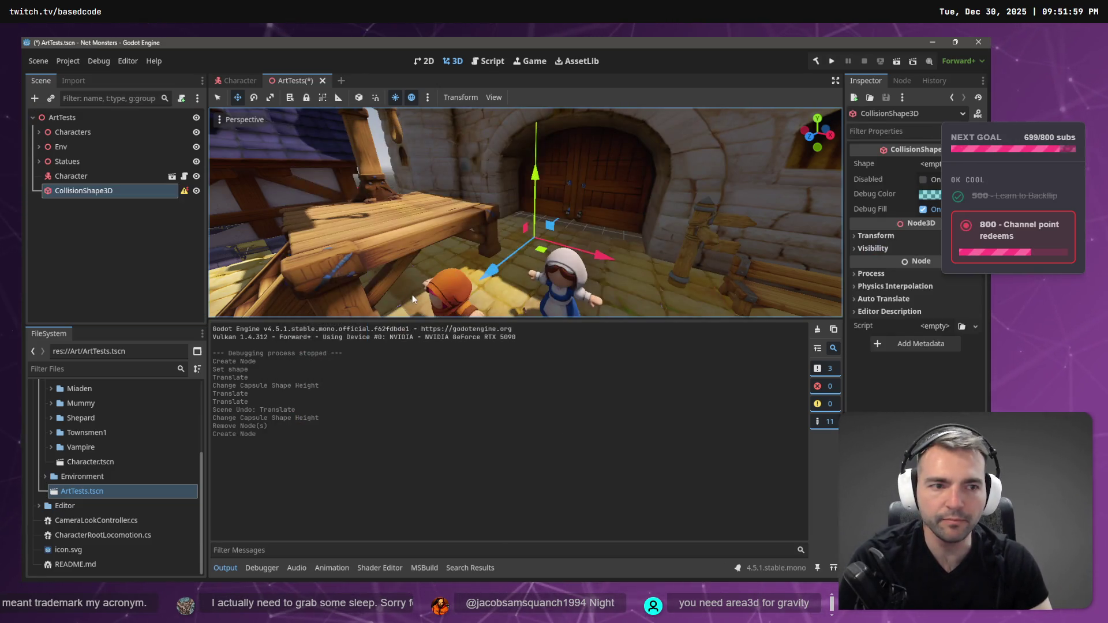
pyautogui.click(930, 164)
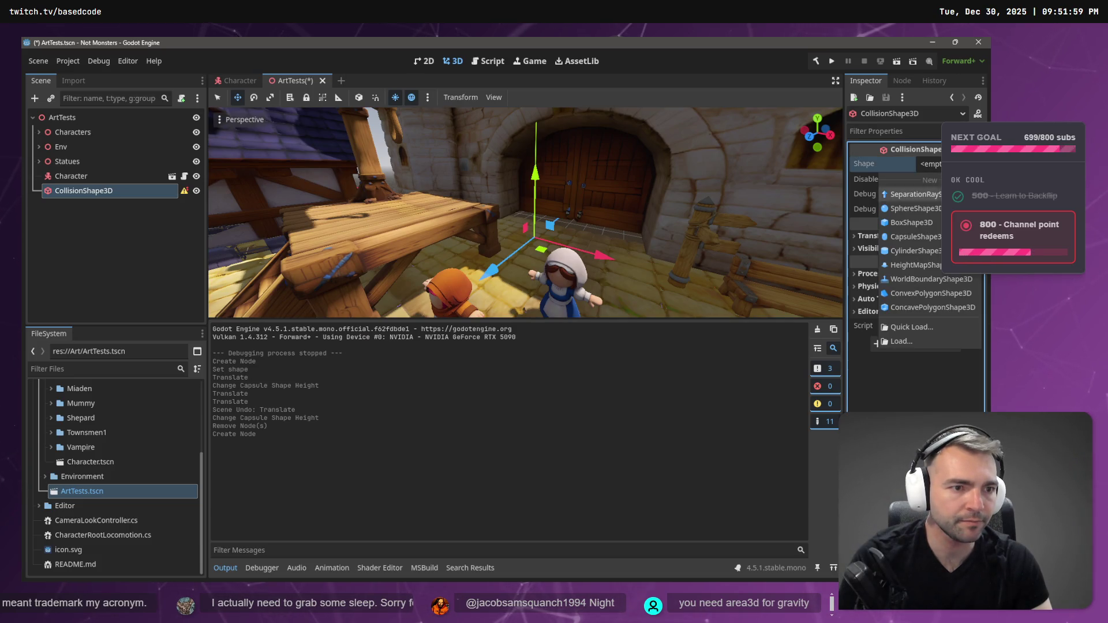
pyautogui.click(912, 222)
# Stretch the box wide along X and to about 14 along Z, then run the project.
pyautogui.scroll(-10, 590, 236)
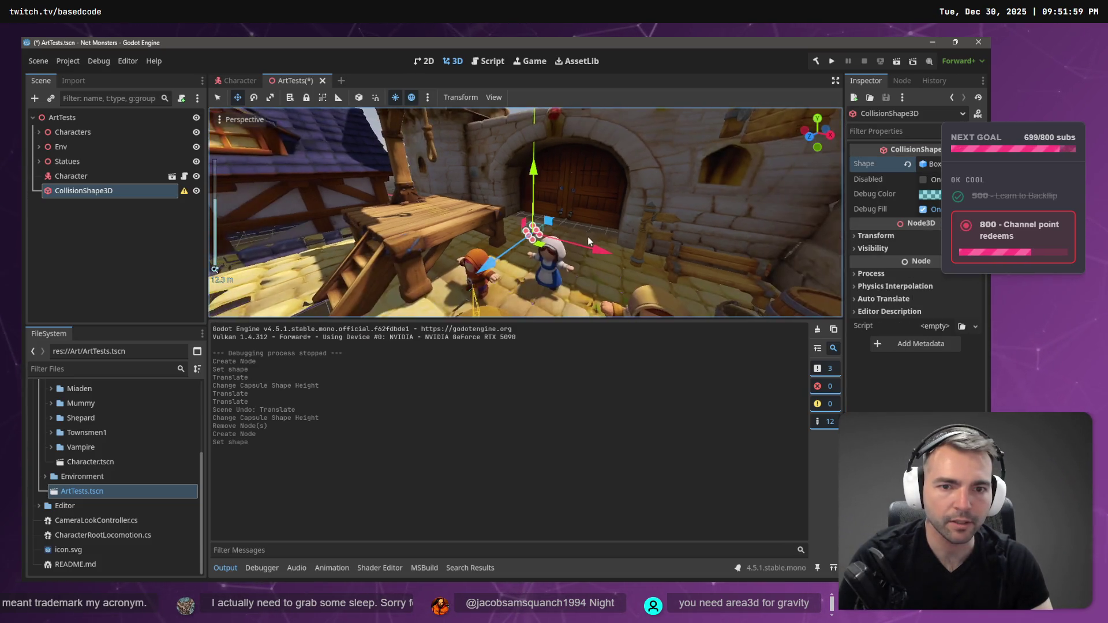
pyautogui.moveTo(543, 230)
pyautogui.mouseDown()
pyautogui.moveTo(534, 224)
pyautogui.moveTo(725, 291)
pyautogui.moveTo(735, 266)
pyautogui.moveTo(683, 252)
pyautogui.mouseUp()
pyautogui.scroll(5, 531, 221)
pyautogui.scroll(-7, 725, 291)
pyautogui.scroll(-3, 733, 293)
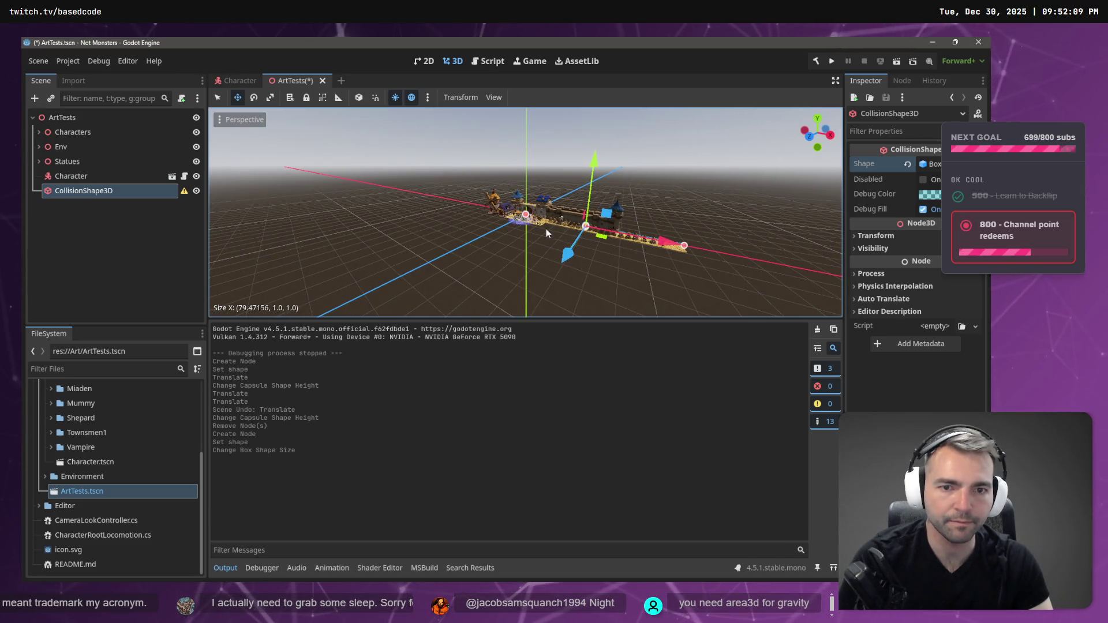
pyautogui.scroll(10, 546, 228)
pyautogui.scroll(-5, 520, 240)
pyautogui.moveTo(520, 240)
pyautogui.mouseDown()
pyautogui.moveTo(499, 286)
pyautogui.moveTo(447, 229)
pyautogui.mouseUp()
pyautogui.moveTo(612, 242)
pyautogui.mouseDown()
pyautogui.moveTo(590, 216)
pyautogui.moveTo(585, 160)
pyautogui.moveTo(537, 199)
pyautogui.mouseUp()
pyautogui.moveTo(535, 201)
pyautogui.mouseDown()
pyautogui.moveTo(331, 218)
pyautogui.moveTo(400, 221)
pyautogui.mouseUp()
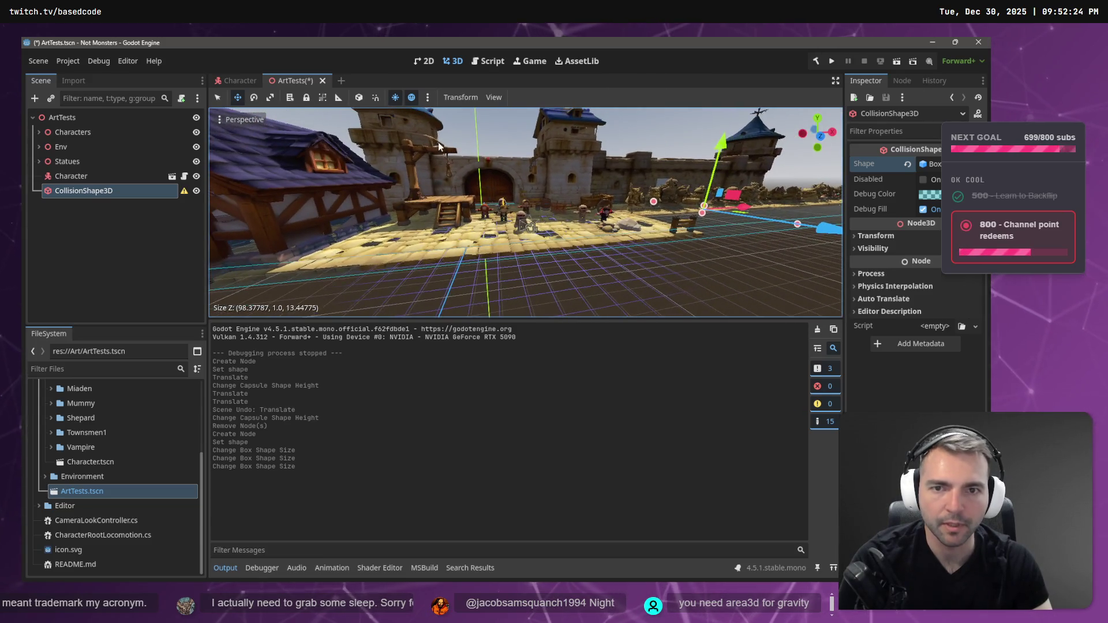
pyautogui.click(829, 61)
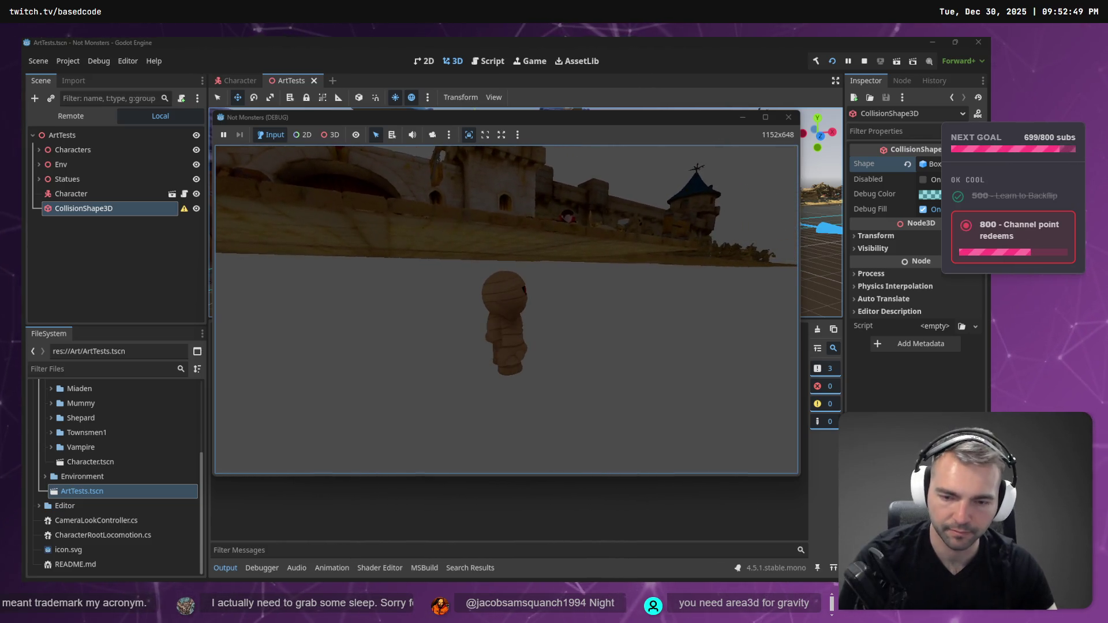
# Stop the game, review ChatGPT's MoveAndSlide example, and return to CharacterRootLocomotion.cs in Rider.
pyautogui.press('F8')
pyautogui.hotkey('alt', 'Tab')
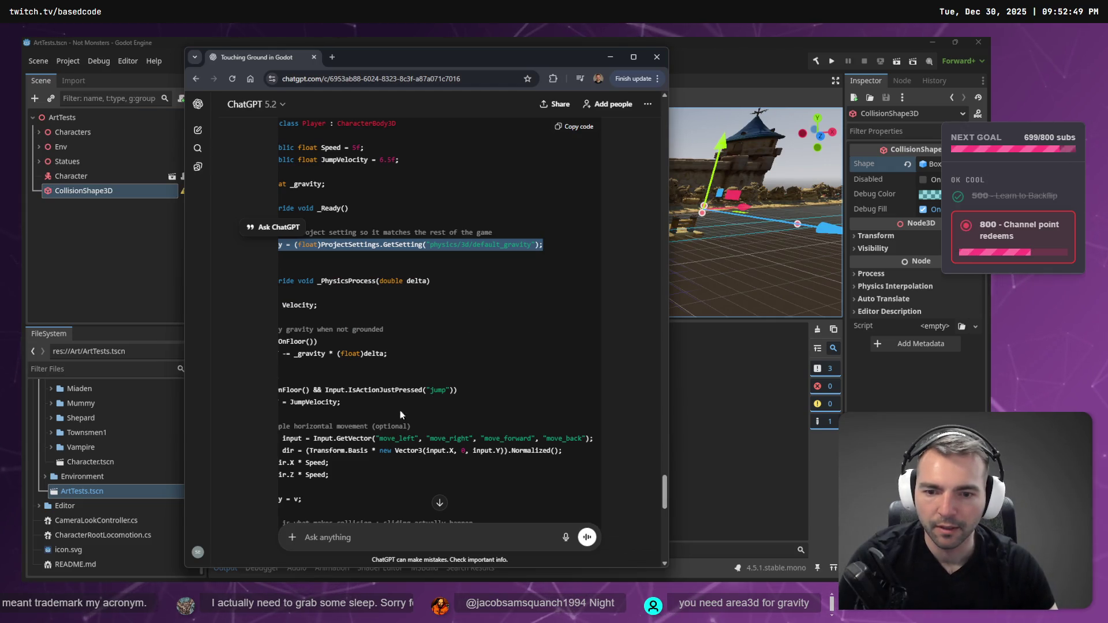
pyautogui.hscroll(-2, 400, 414)
pyautogui.scroll(-2, 404, 346)
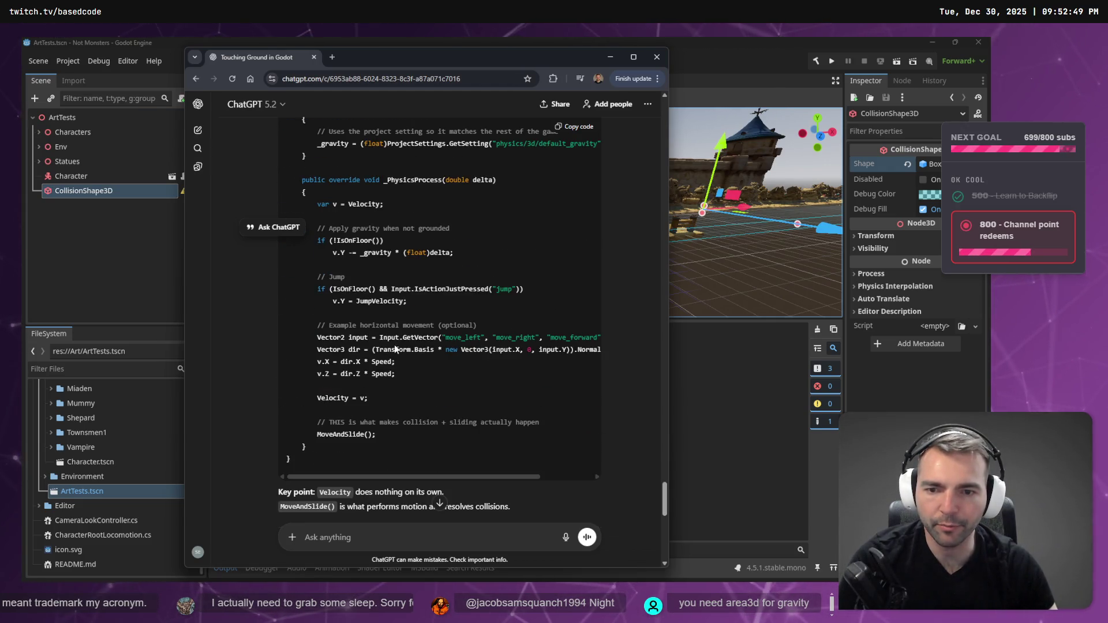
pyautogui.click(67, 204)
pyautogui.hotkey('alt', 'Tab')
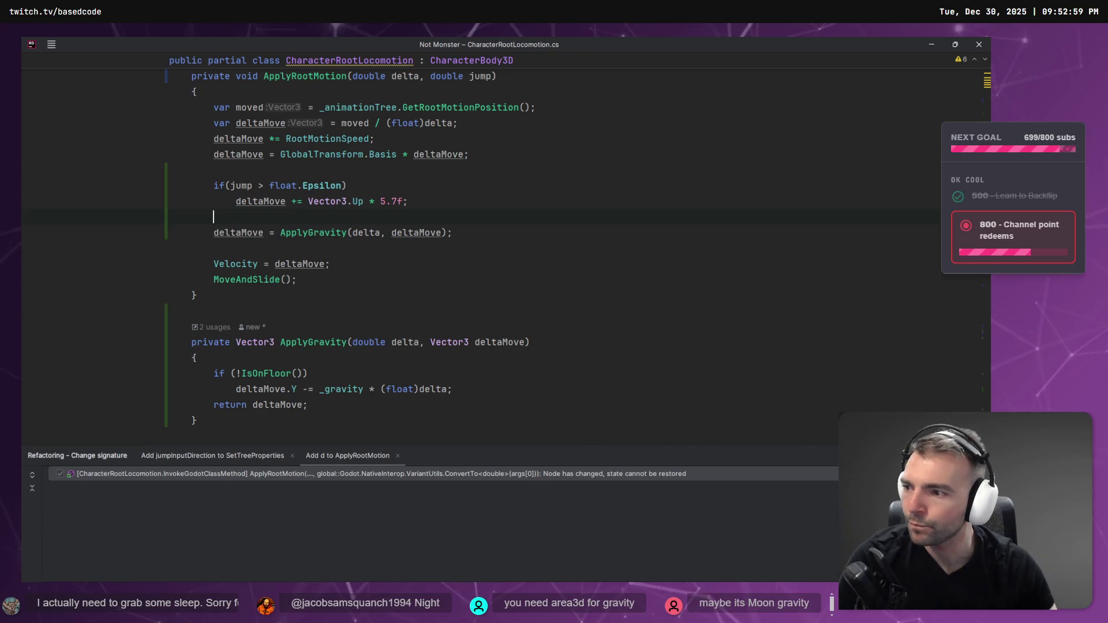
# Scroll to the gravity code in CharacterRootLocomotion.cs and read the IsOnFloor quick documentation.
pyautogui.scroll(-10, 331, 215)
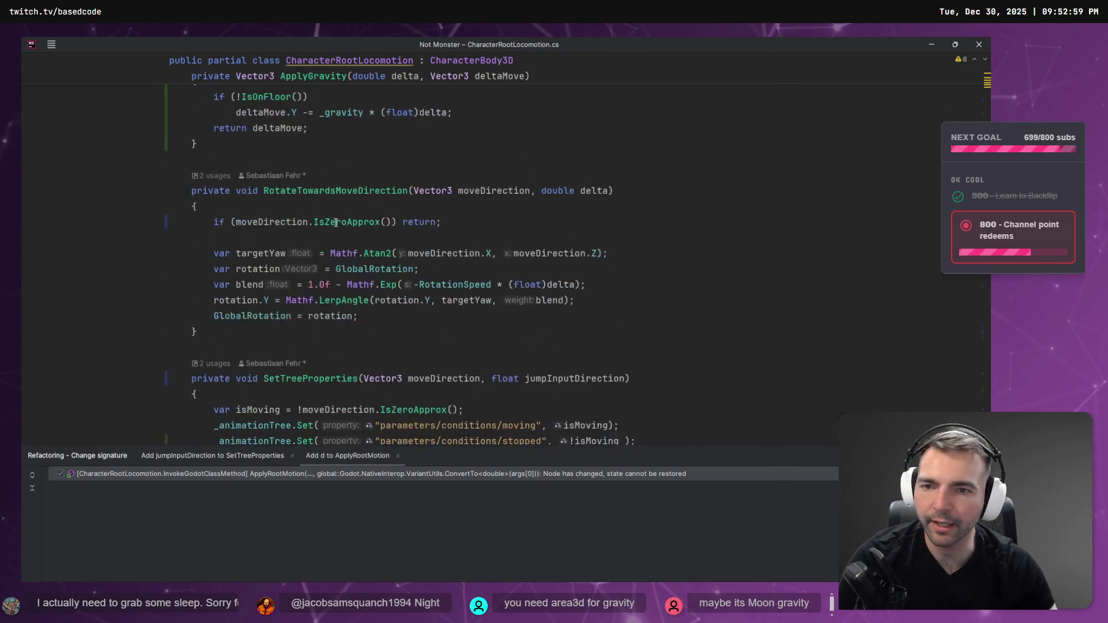
pyautogui.scroll(-10, 337, 222)
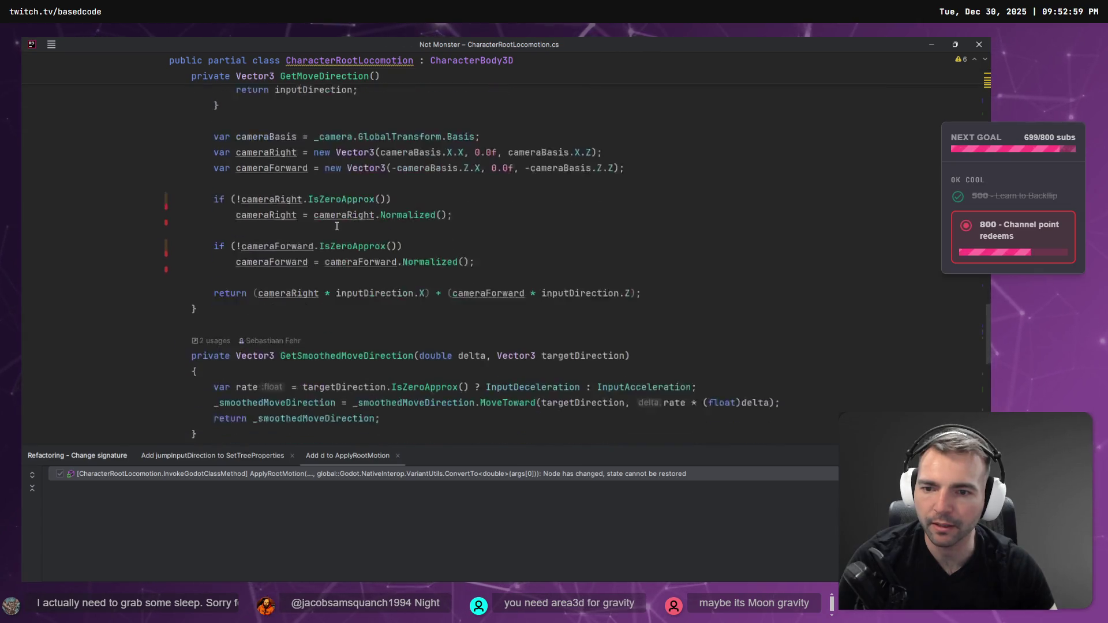
pyautogui.scroll(-3, 343, 229)
pyautogui.scroll(10, 481, 245)
pyautogui.scroll(15, 485, 239)
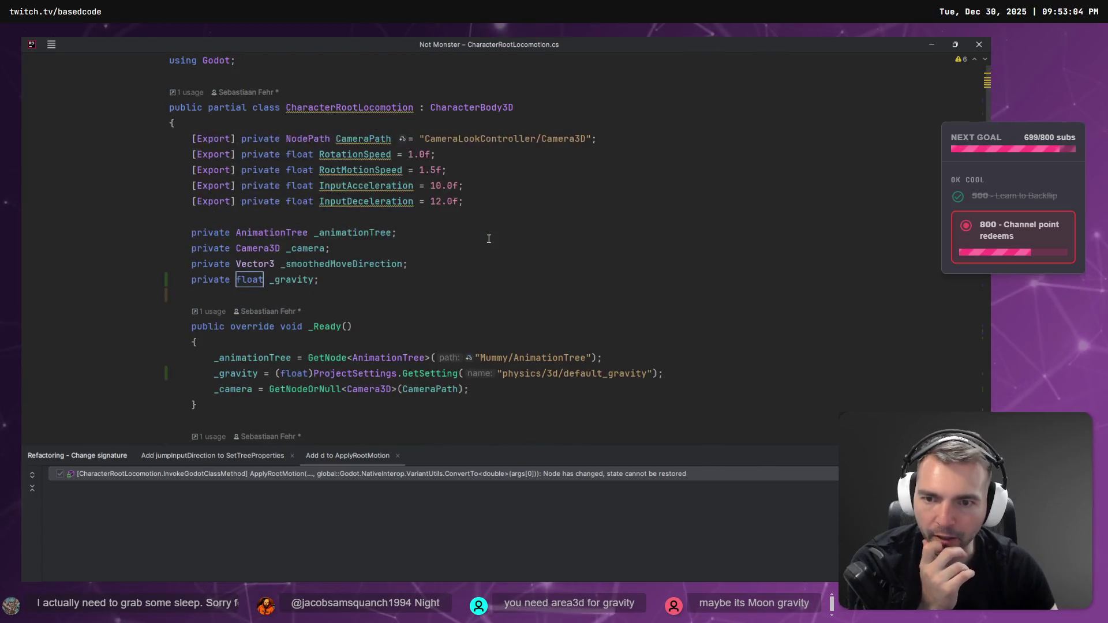
pyautogui.scroll(-3, 347, 213)
pyautogui.scroll(-12, 335, 210)
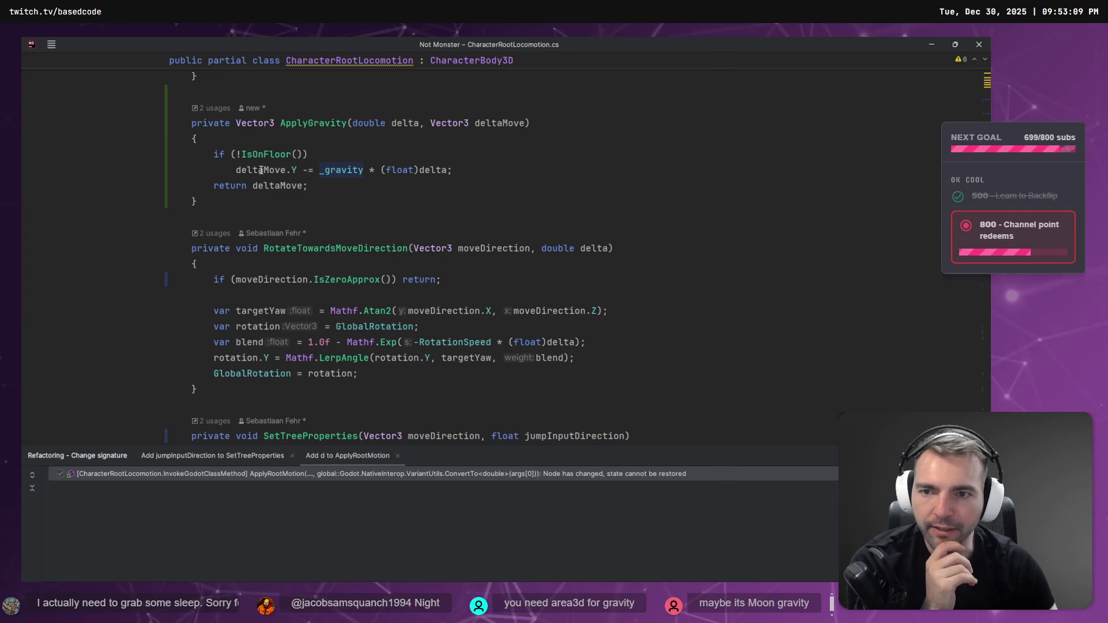
pyautogui.click(260, 155)
pyautogui.moveTo(268, 155)
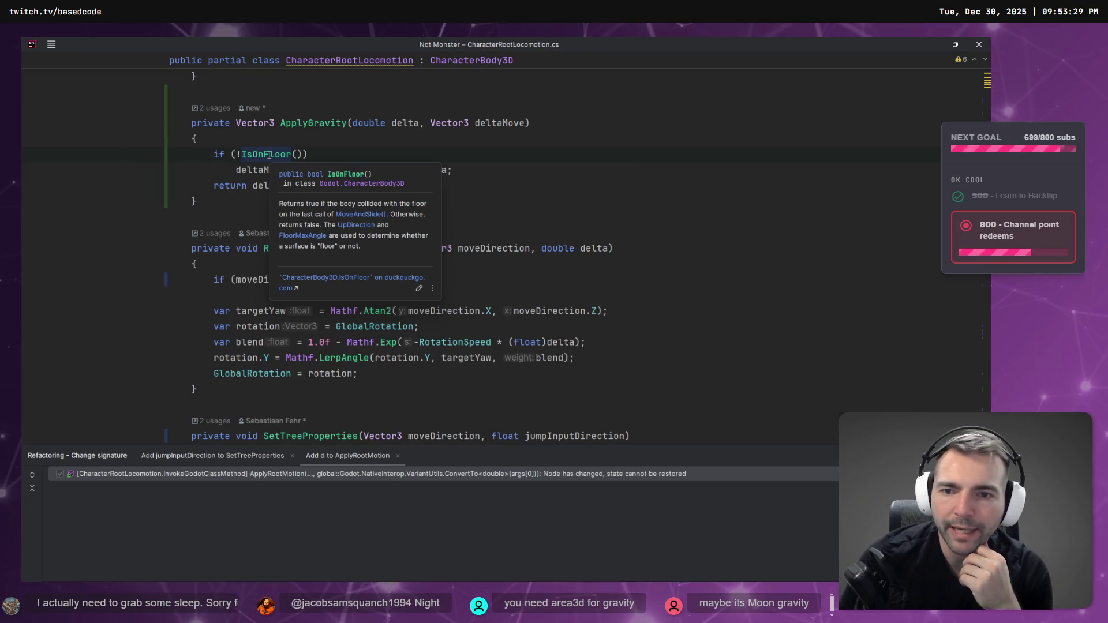
# Review the ApplyGravity signature, then return to the Godot editor.
pyautogui.hotkey('alt', 'Tab')
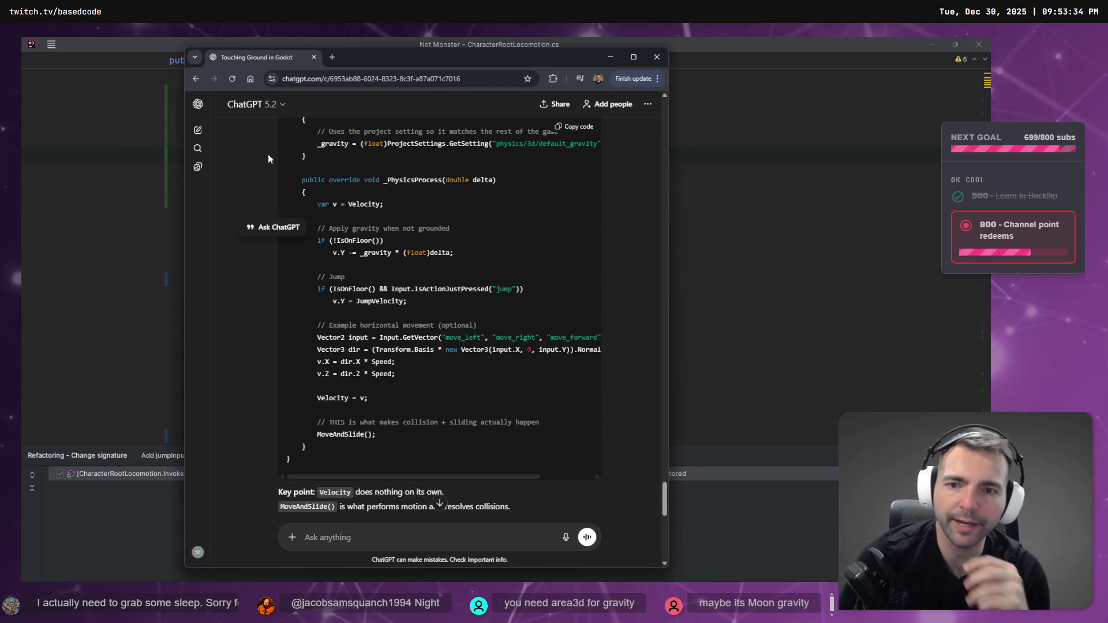
pyautogui.hotkey('alt', 'Tab')
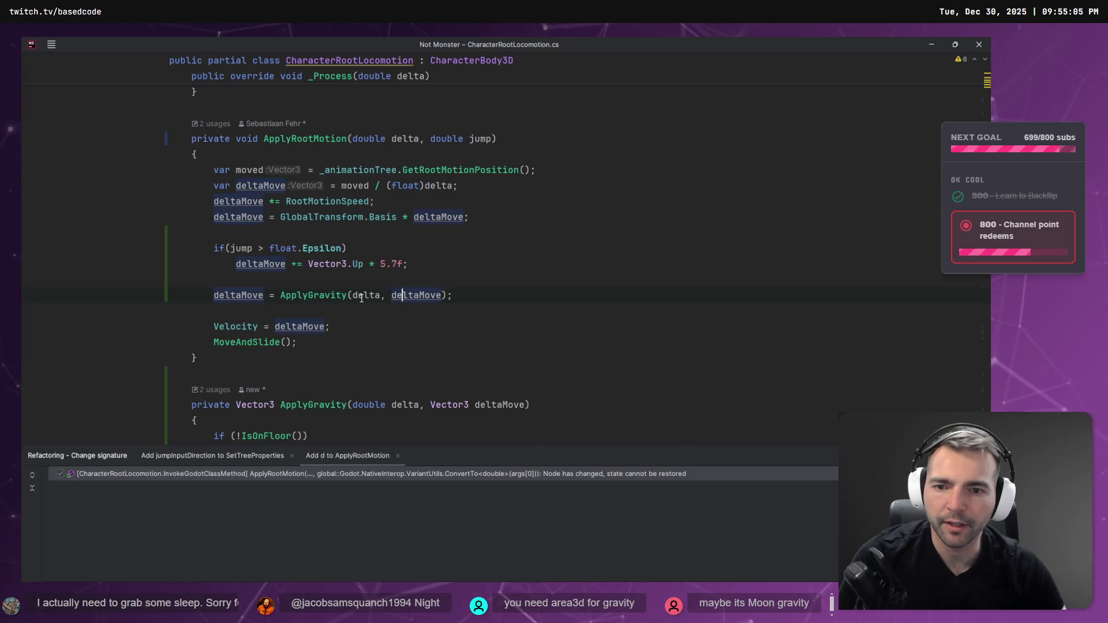
pyautogui.scroll(-2, 398, 319)
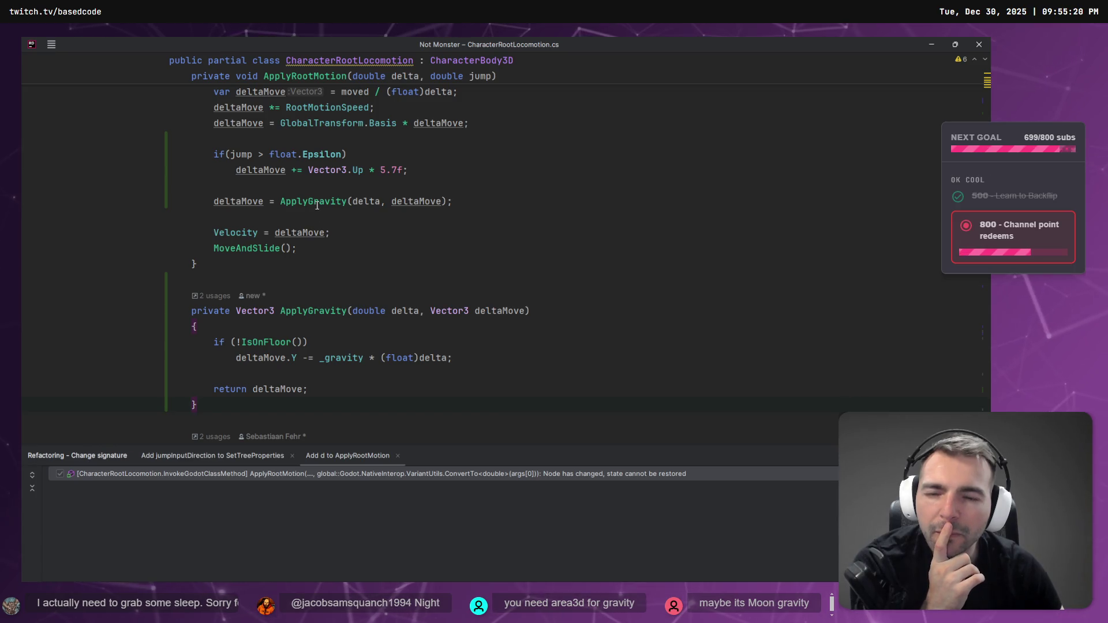
pyautogui.moveTo(317, 205)
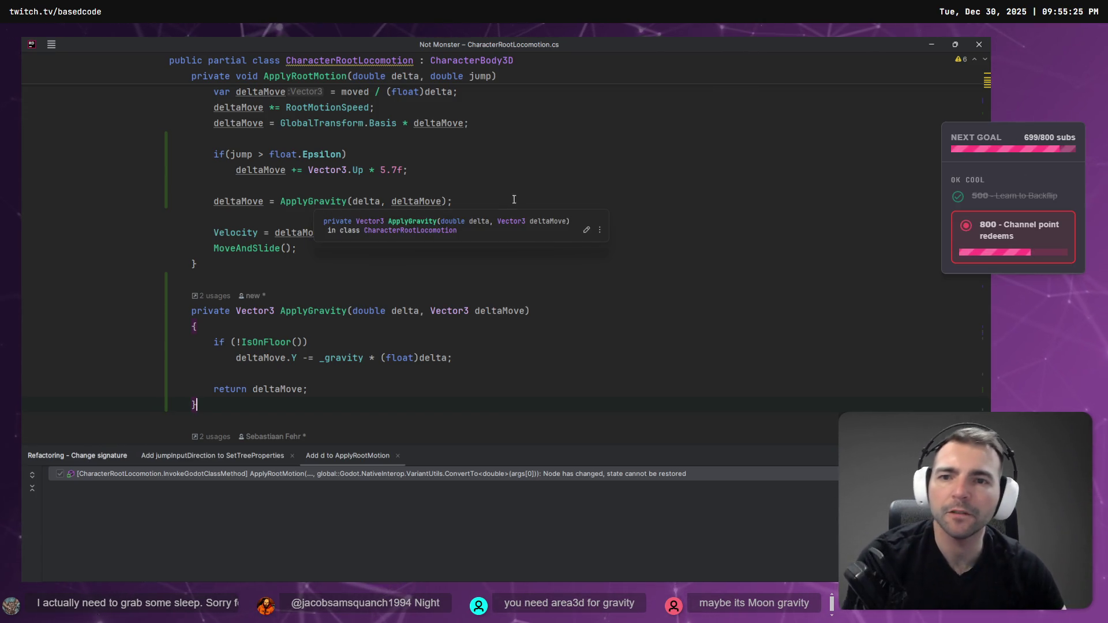
pyautogui.hotkey('alt', 'Tab')
pyautogui.hotkey('alt', 'Tab')
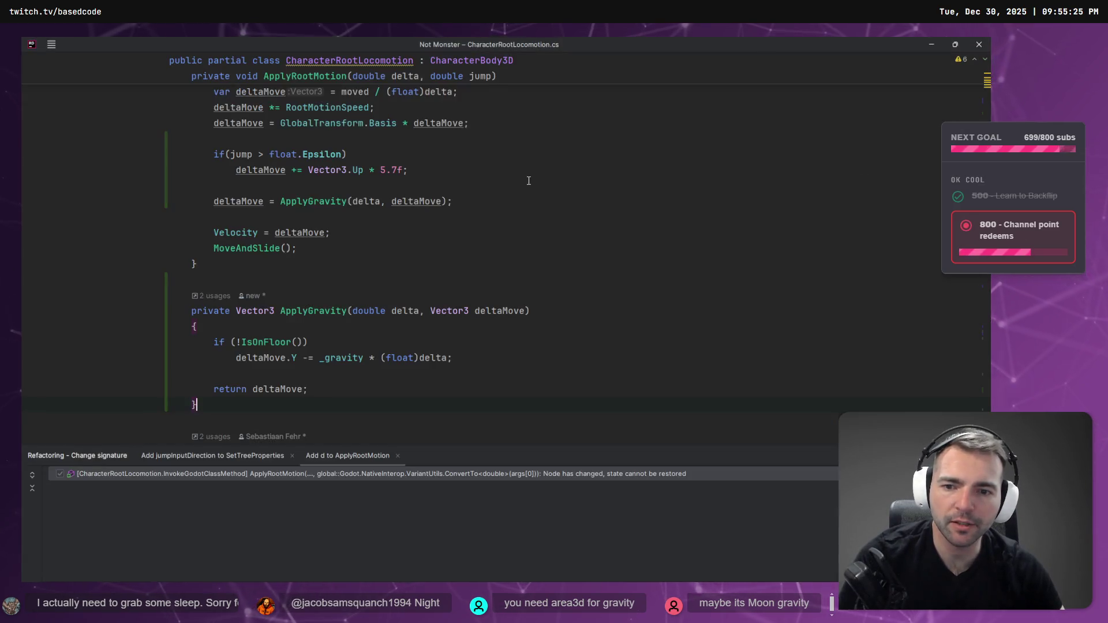
pyautogui.hotkey('alt', 'Tab')
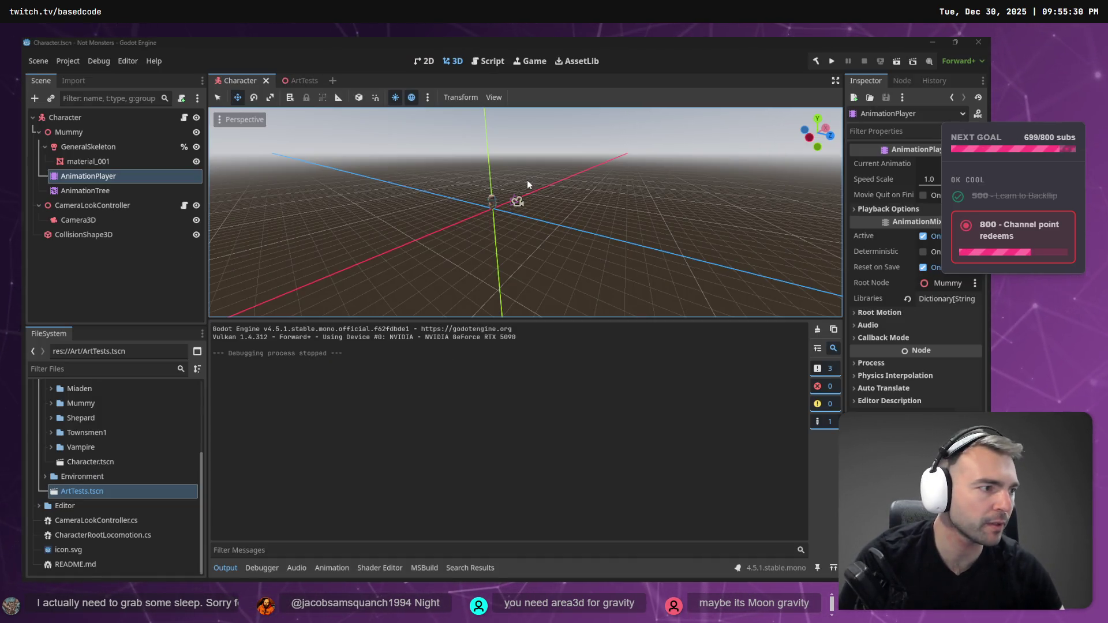
# Dictate 'the character seems to be moving really slowly and is not colliding with.' into ChatGPT, skimming the checklist.
pyautogui.hotkey('alt', 'Tab')
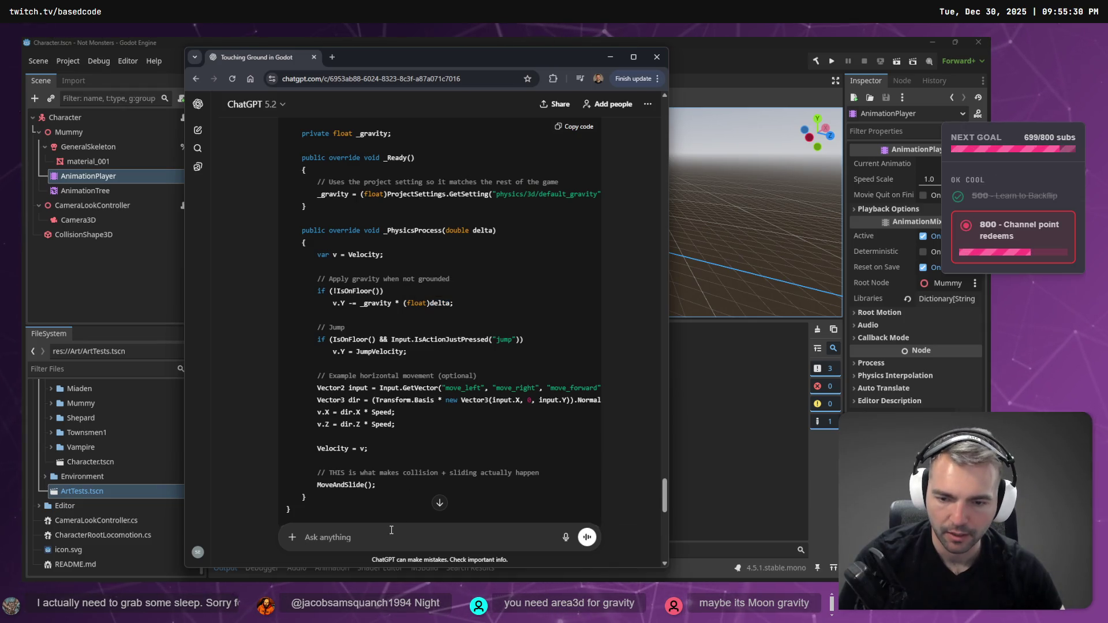
pyautogui.press('super+h')
pyautogui.scroll(-2, 410, 331)
pyautogui.write('the charac')
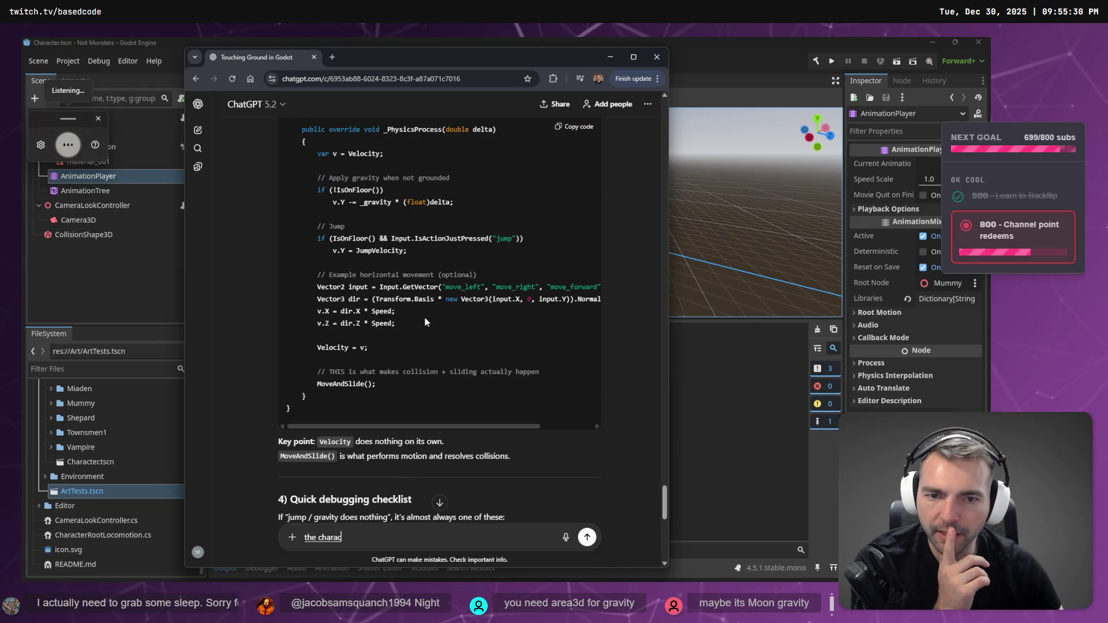
pyautogui.write('ter seems to be moving really slowly and is not colliding with')
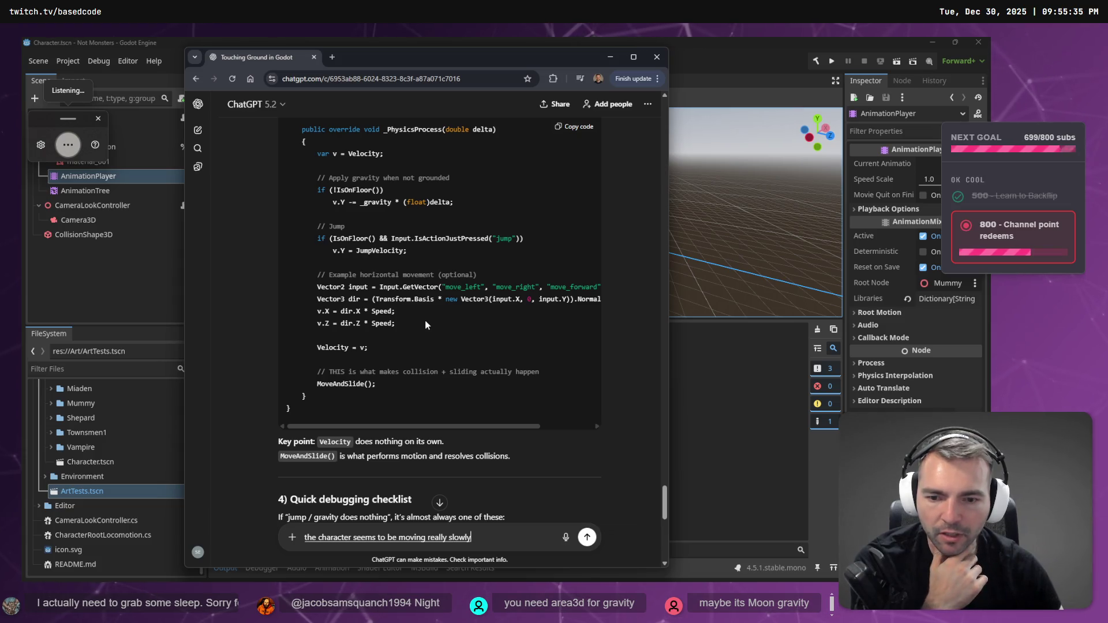
pyautogui.scroll(-5, 425, 325)
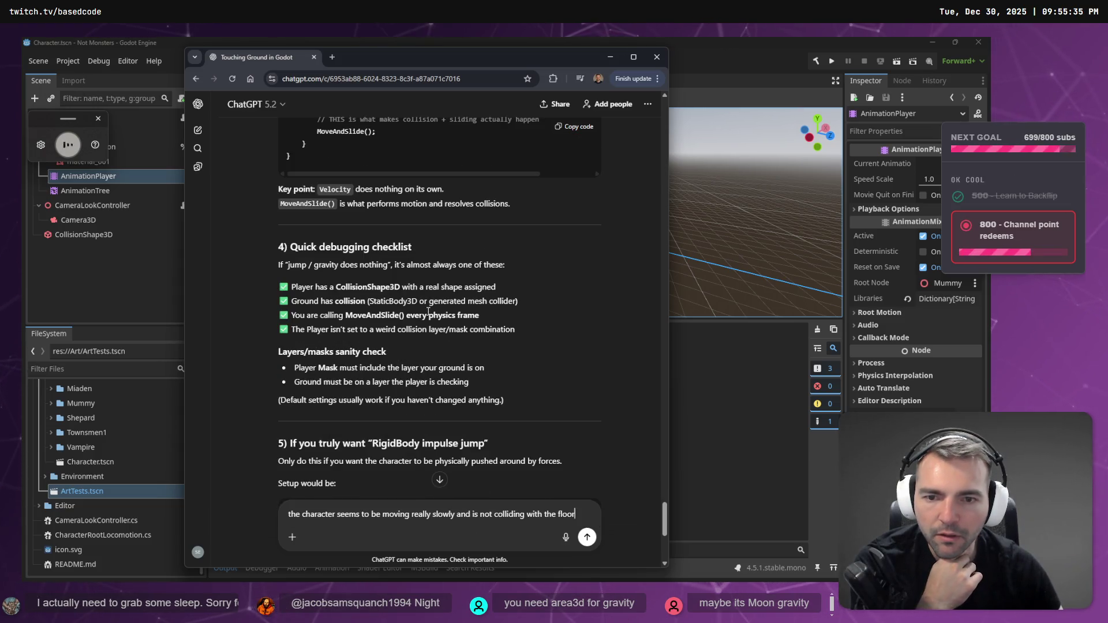
pyautogui.write('.')
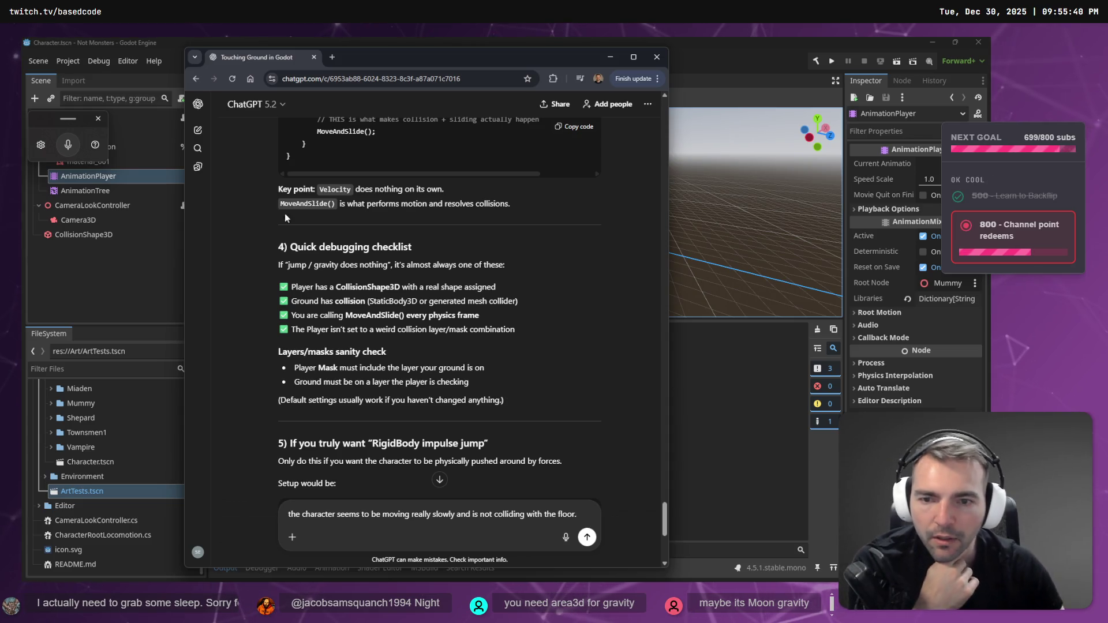
pyautogui.doubleClick(361, 285)
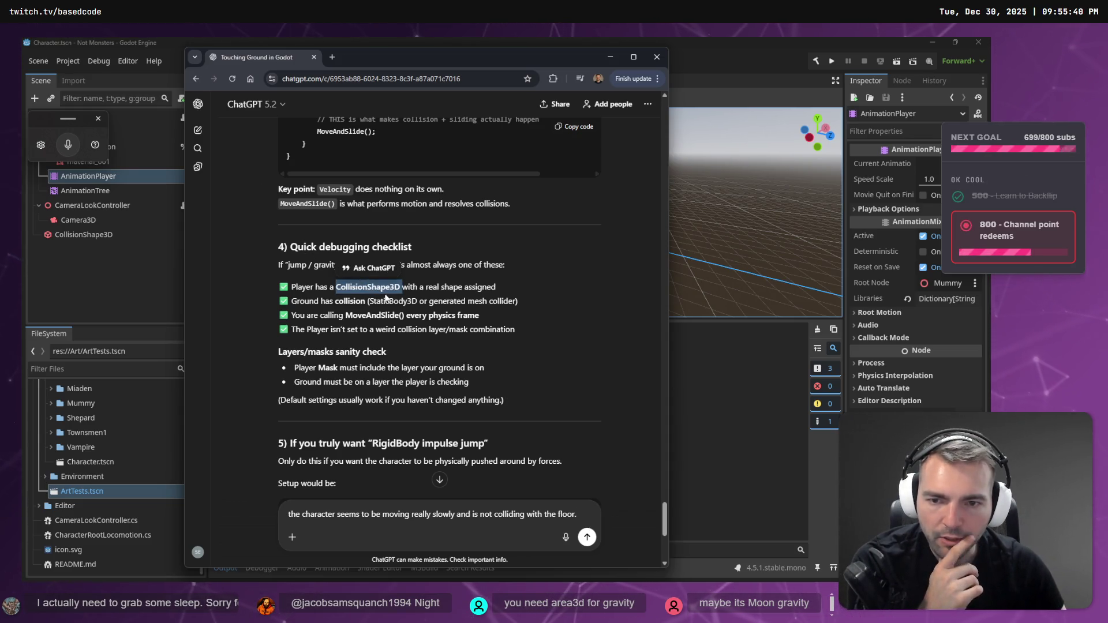
pyautogui.doubleClick(345, 300)
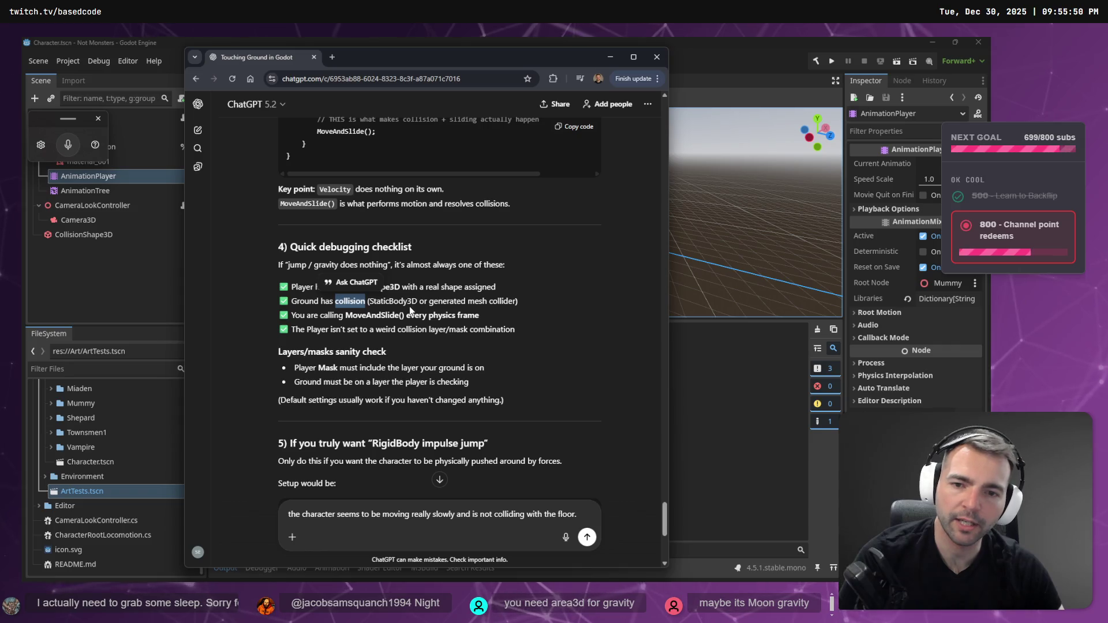
pyautogui.hotkey('alt', 'Tab')
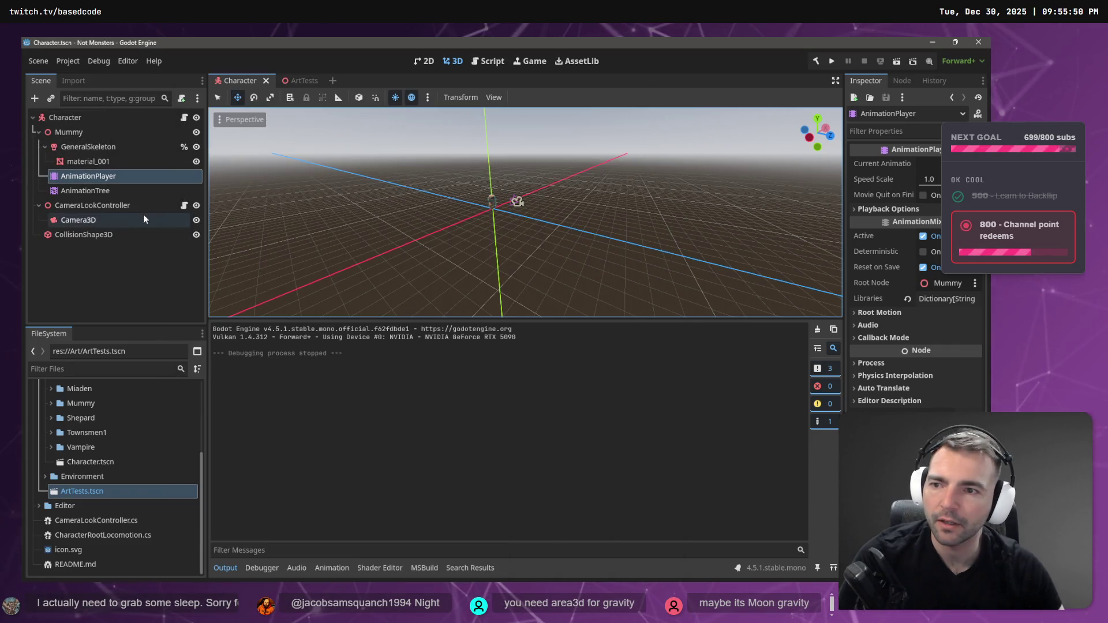
# Delete the character's CollisionShape3D node.
pyautogui.click(127, 234)
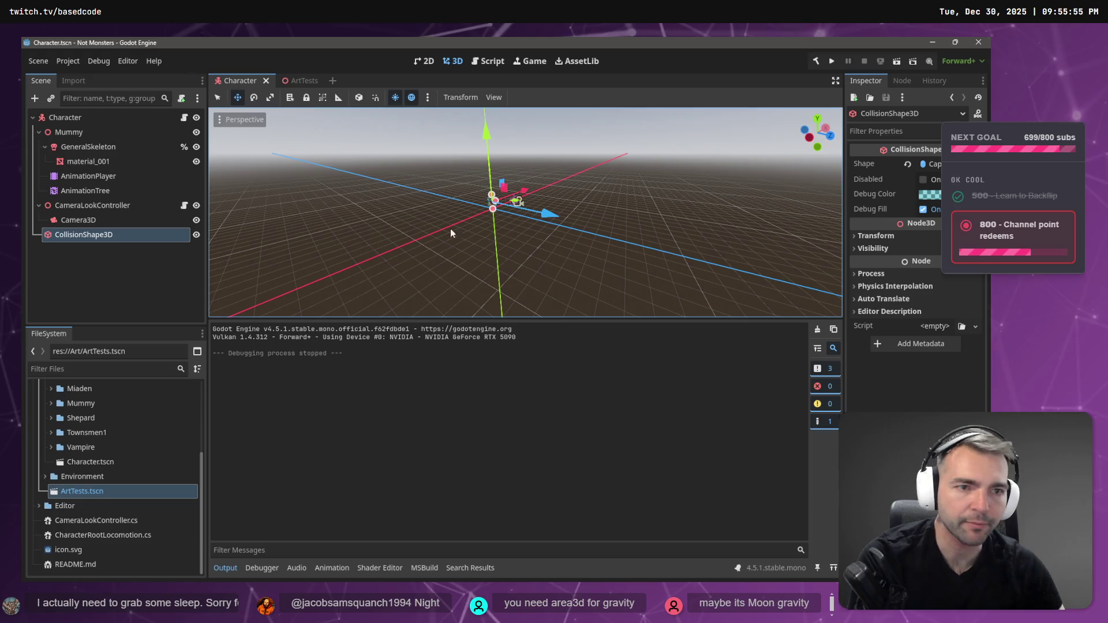
pyautogui.press('Delete')
pyautogui.click(478, 318)
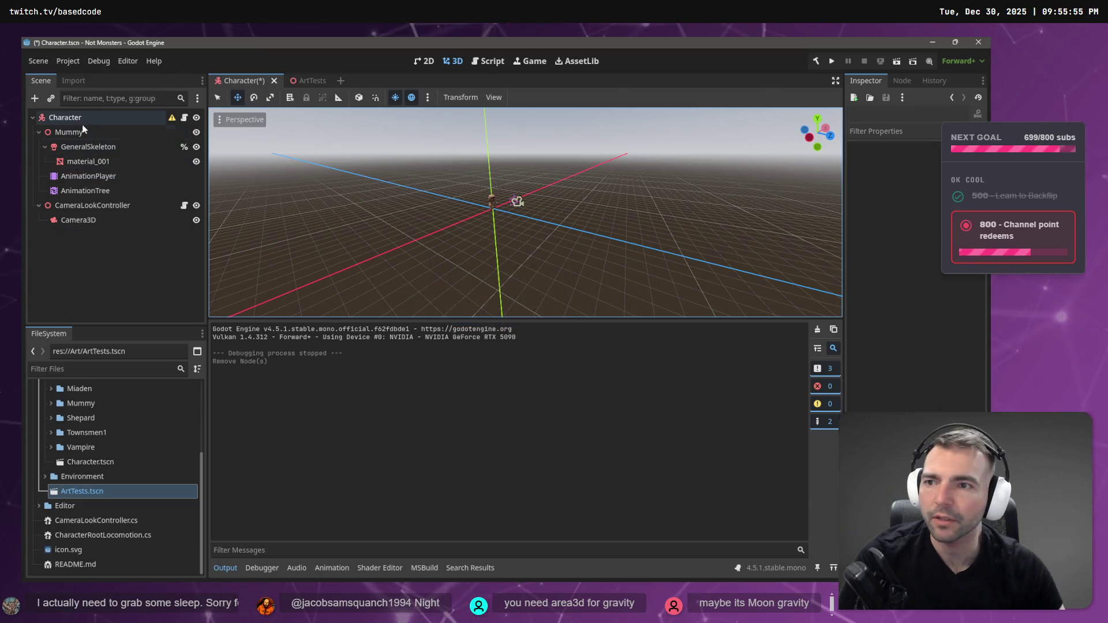
# Add a StaticBody3D child node under Character.
pyautogui.rightClick(82, 124)
pyautogui.moveTo(91, 130)
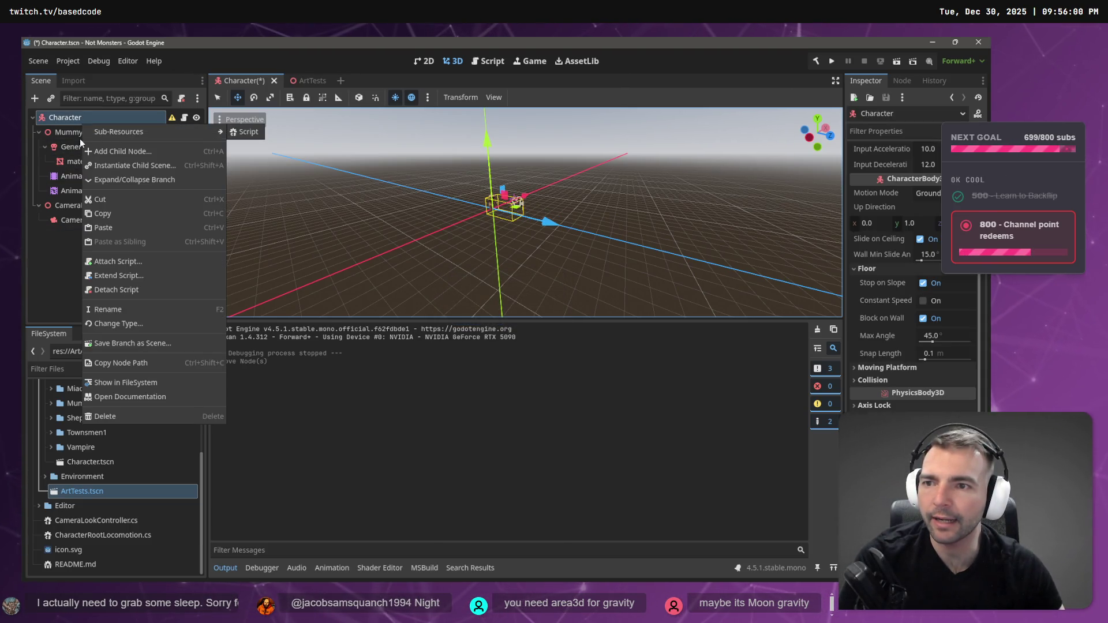
pyautogui.click(119, 152)
pyautogui.write('Static')
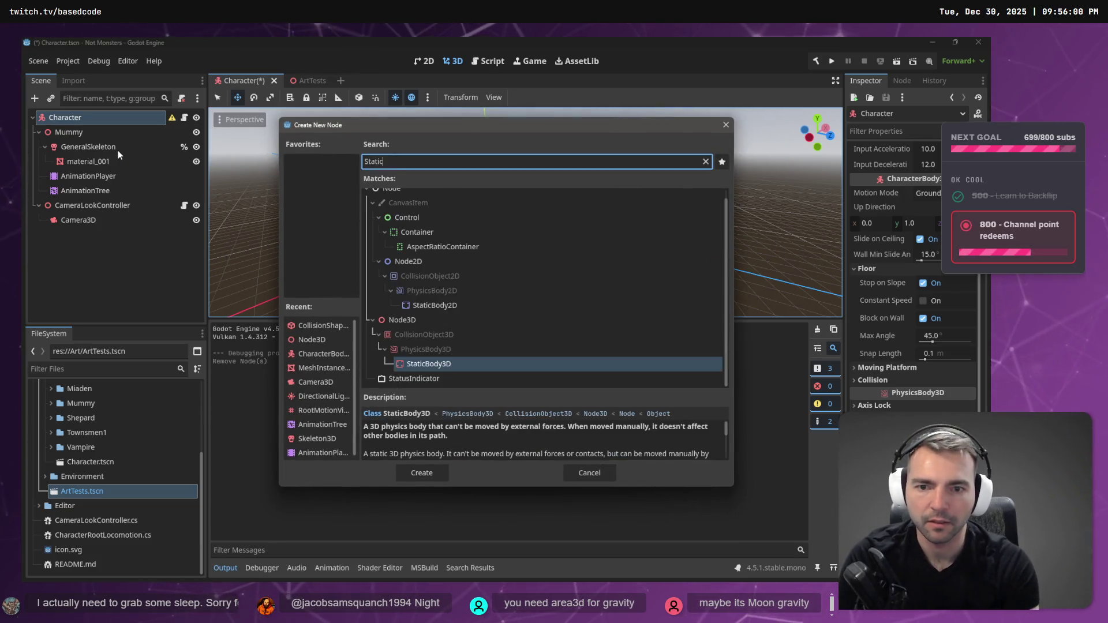
pyautogui.press('Return')
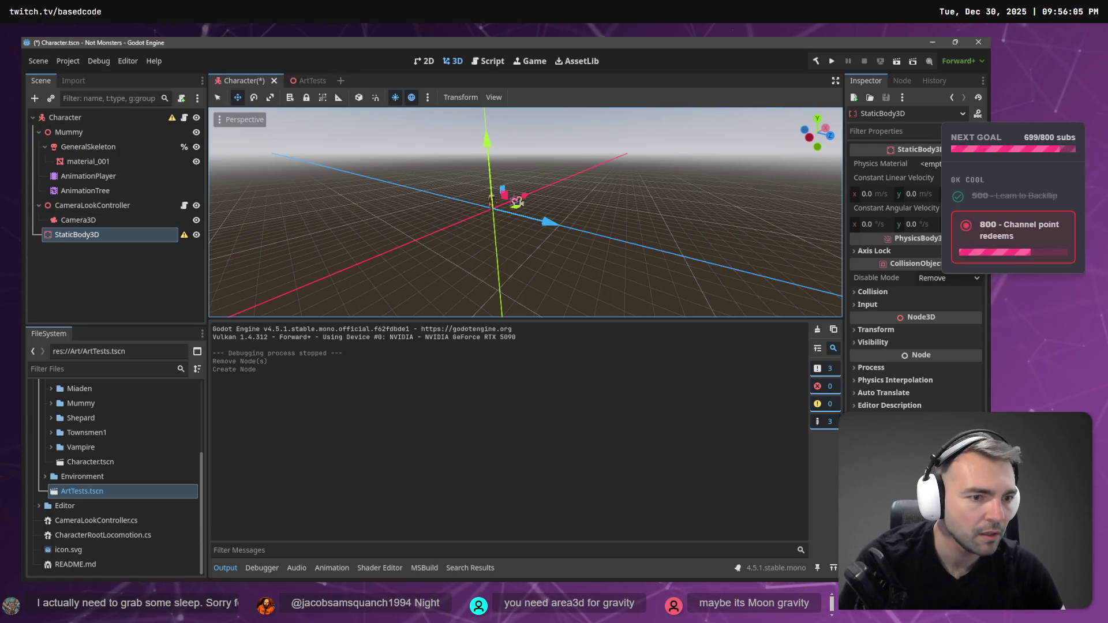
pyautogui.moveTo(389, 236)
pyautogui.mouseDown()
pyautogui.moveTo(346, 237)
pyautogui.moveTo(427, 235)
pyautogui.mouseUp()
pyautogui.scroll(5, 346, 237)
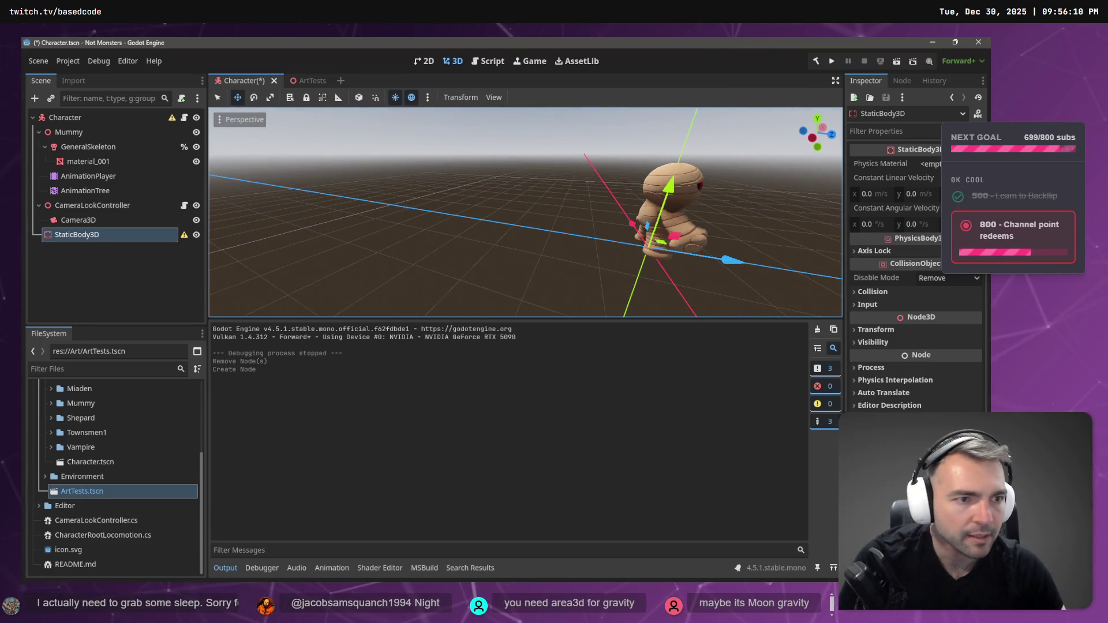
# Try a new PhysicsMaterial on the StaticBody3D, then undo it.
pyautogui.click(930, 163)
pyautogui.press('Escape')
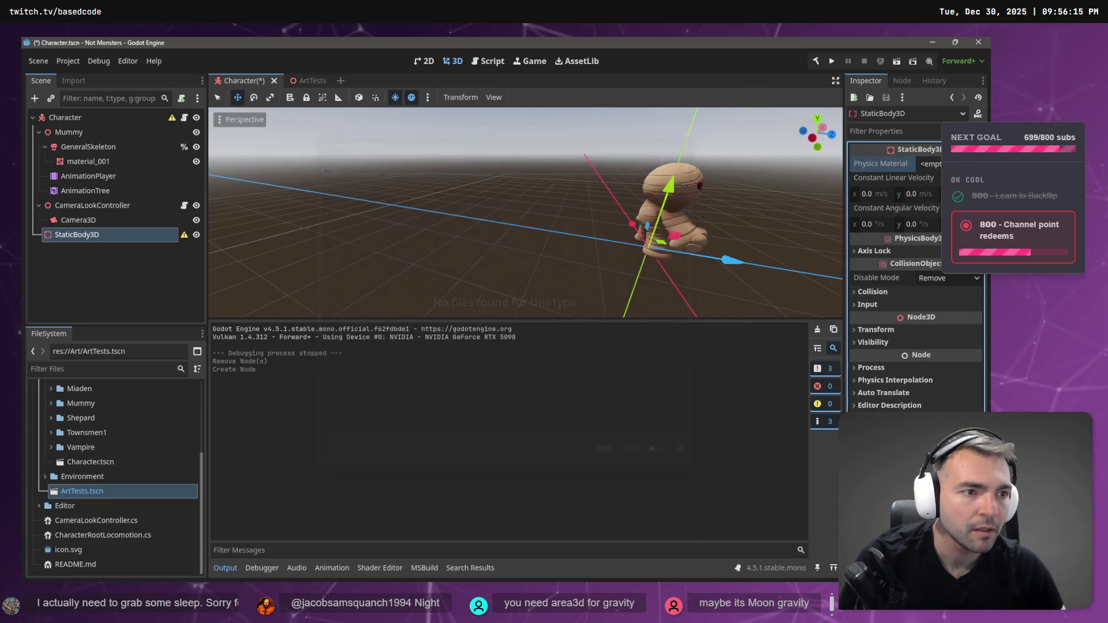
pyautogui.click(975, 164)
pyautogui.click(927, 194)
pyautogui.hotkey('ctrl', 'z')
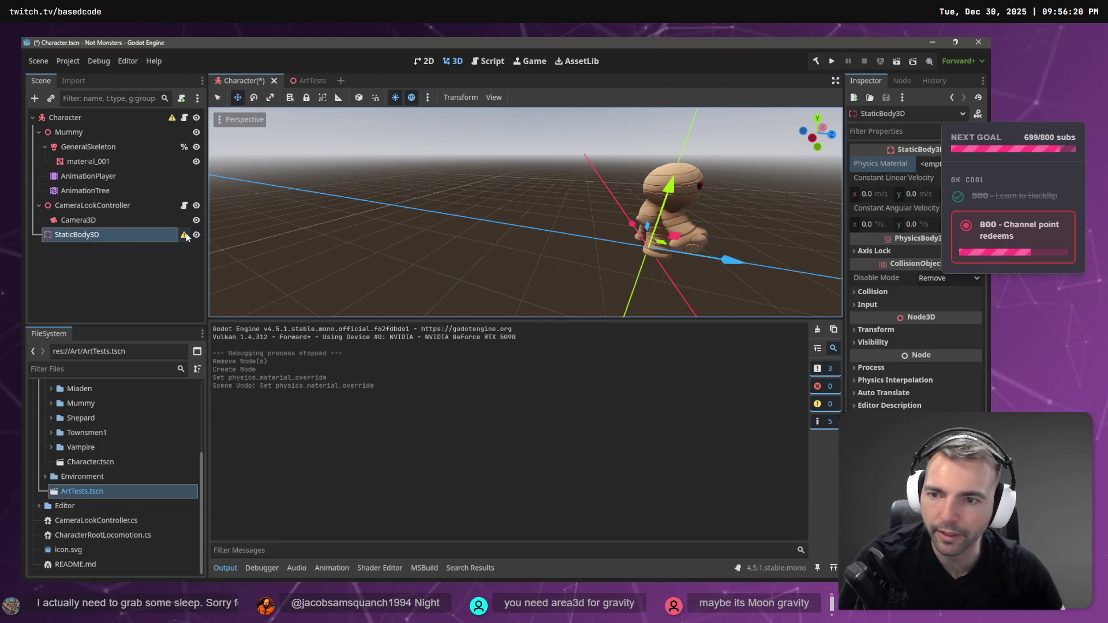
pyautogui.moveTo(184, 237)
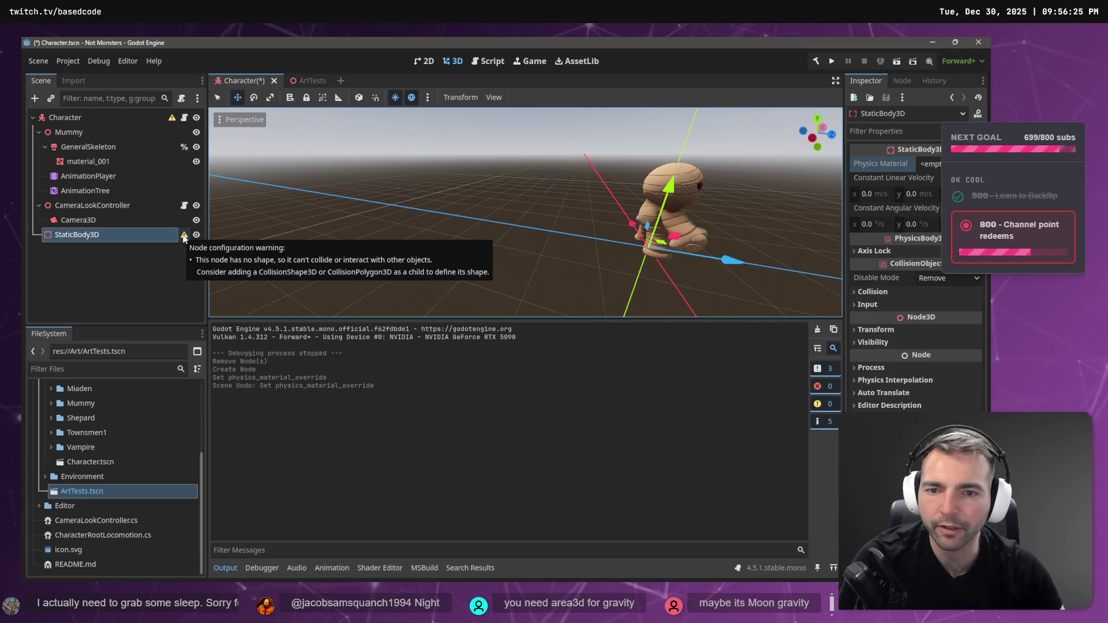
pyautogui.rightClick(90, 237)
pyautogui.click(75, 265)
# Undo and redo recent node changes, then add a new StaticBody3D node.
pyautogui.hotkey('ctrl', 'z')
pyautogui.hotkey('ctrl', 'z')
pyautogui.hotkey('ctrl', 'z')
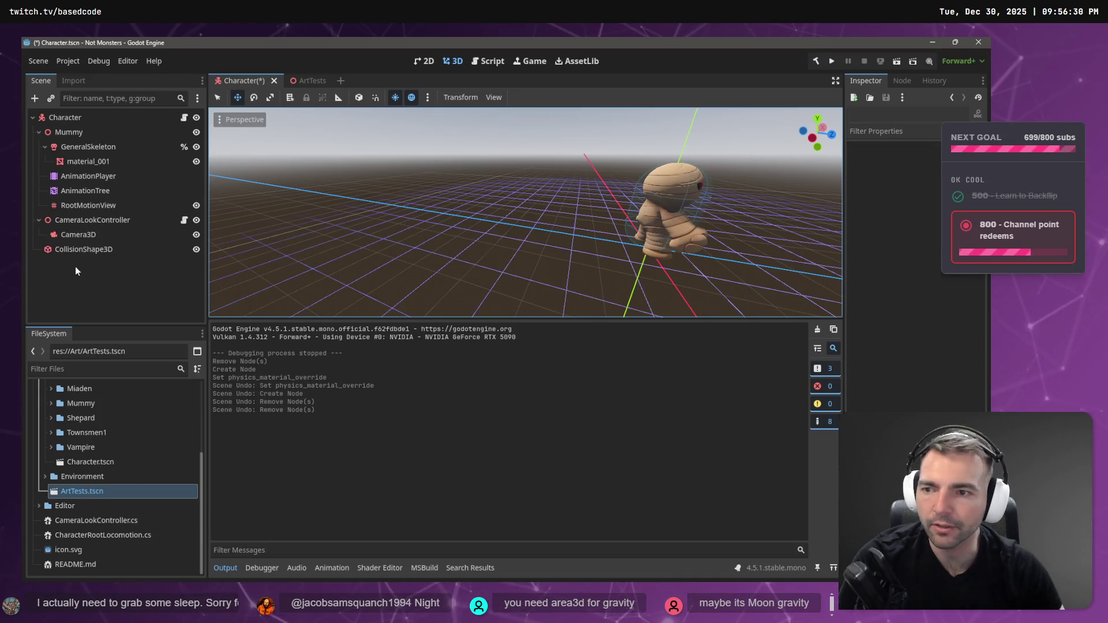
pyautogui.hotkey('ctrl', 'shift', 'z')
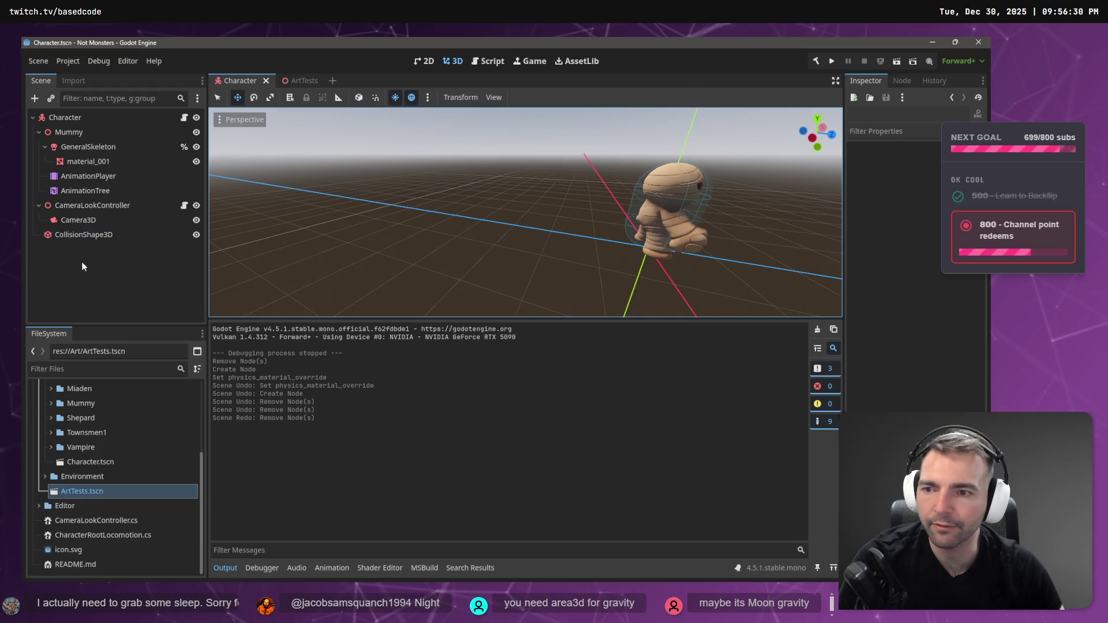
pyautogui.rightClick(91, 274)
pyautogui.click(132, 281)
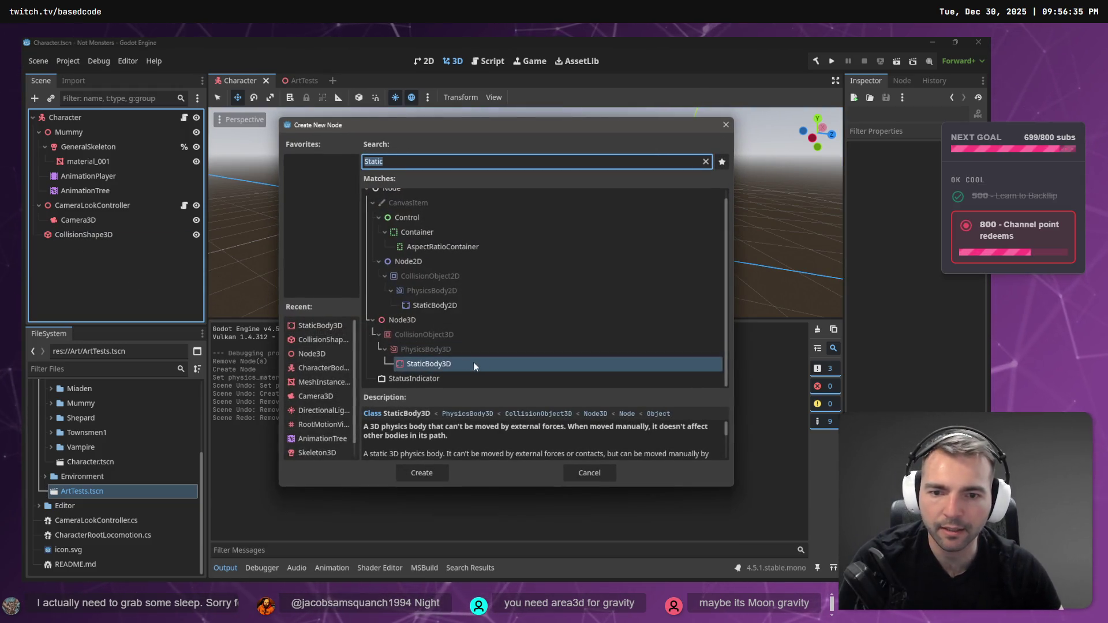
pyautogui.doubleClick(449, 359)
# Nest CollisionShape3D under the StaticBody3D and cut both from Character.
pyautogui.moveTo(88, 237); pyautogui.dragTo(86, 250)
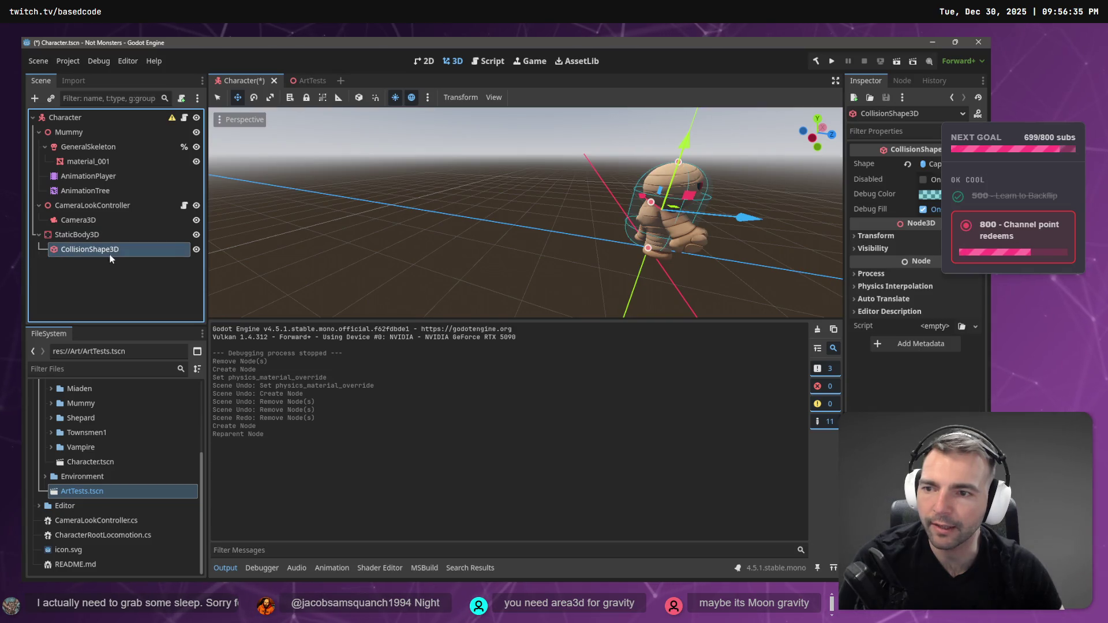
pyautogui.click(87, 237)
pyautogui.click(94, 251)
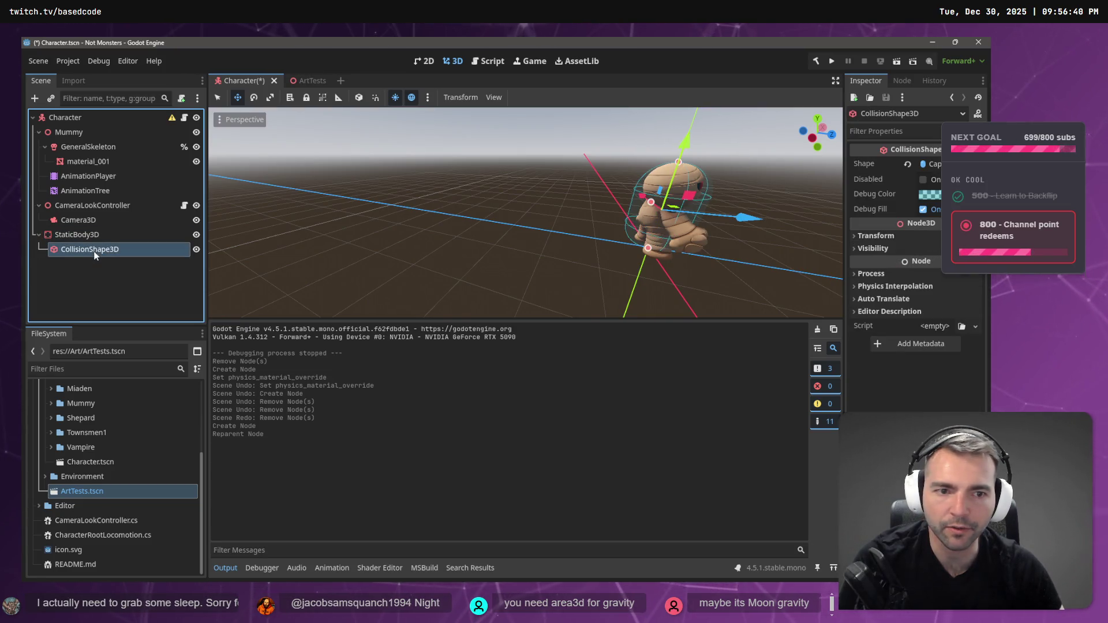
pyautogui.click(92, 237)
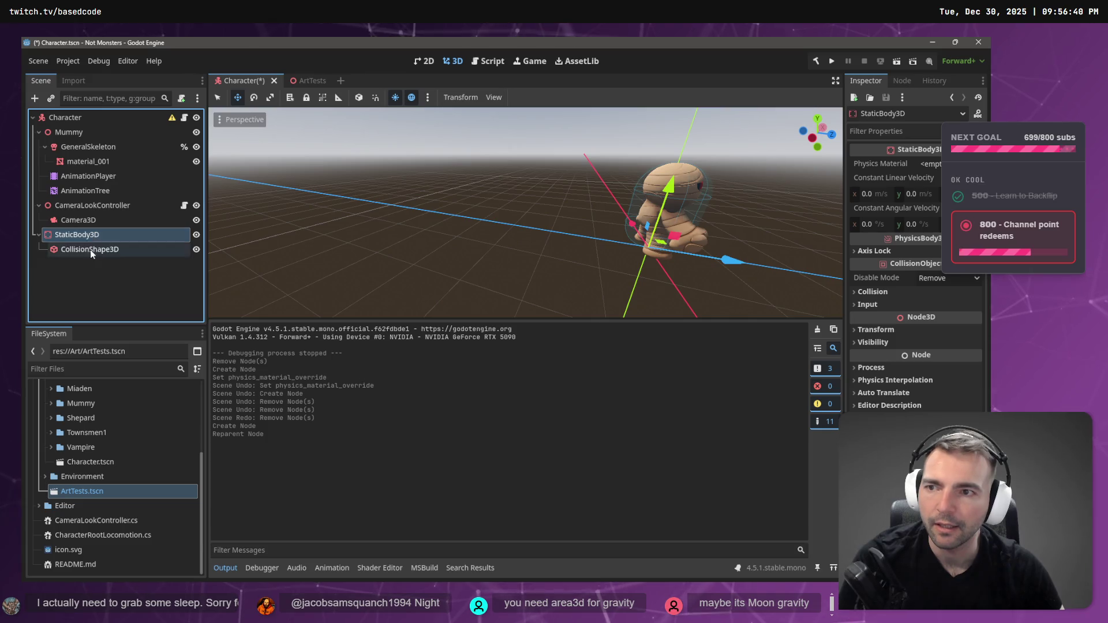
pyautogui.hotkey('ctrl', 'x')
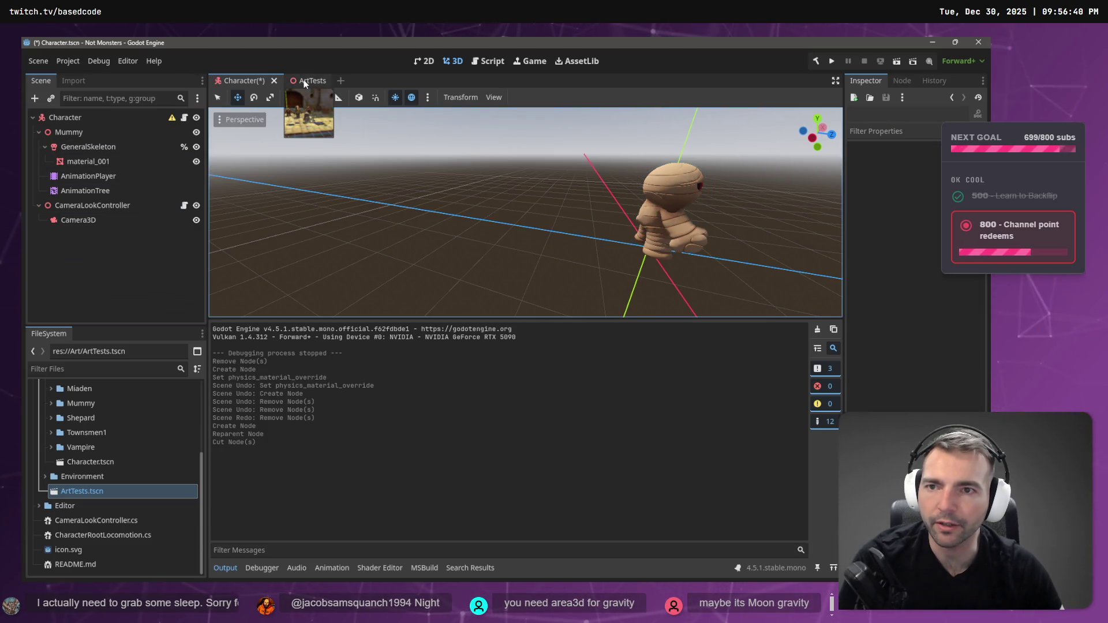
# Paste the static body into the ArtTests scene tree.
pyautogui.click(304, 84)
pyautogui.click(109, 217)
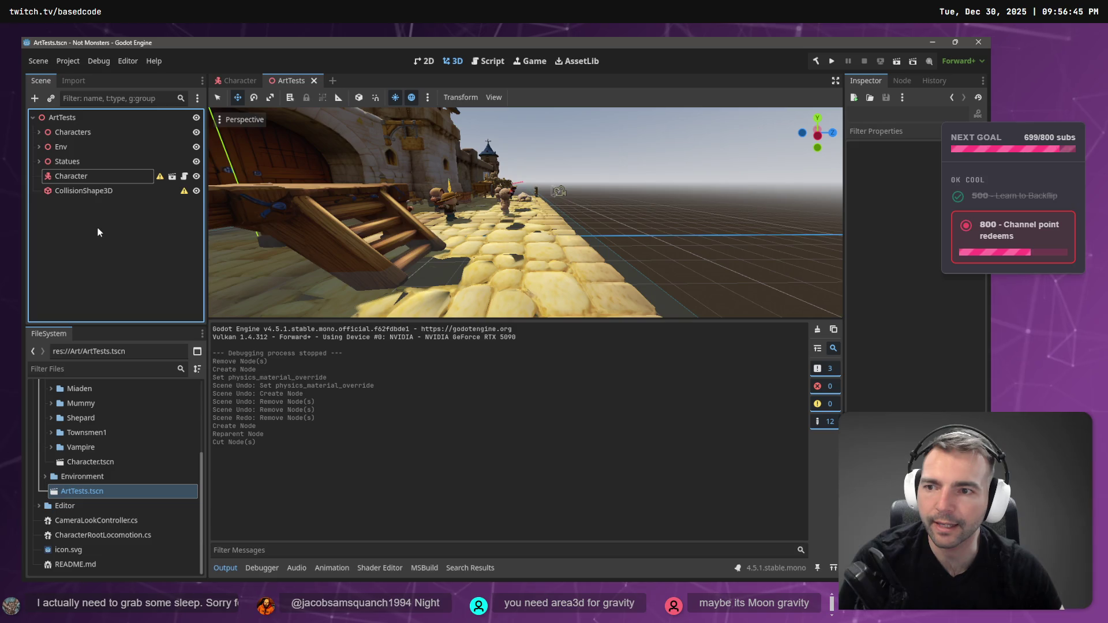
pyautogui.hotkey('ctrl', 'v')
pyautogui.click(87, 191)
pyautogui.press('Delete')
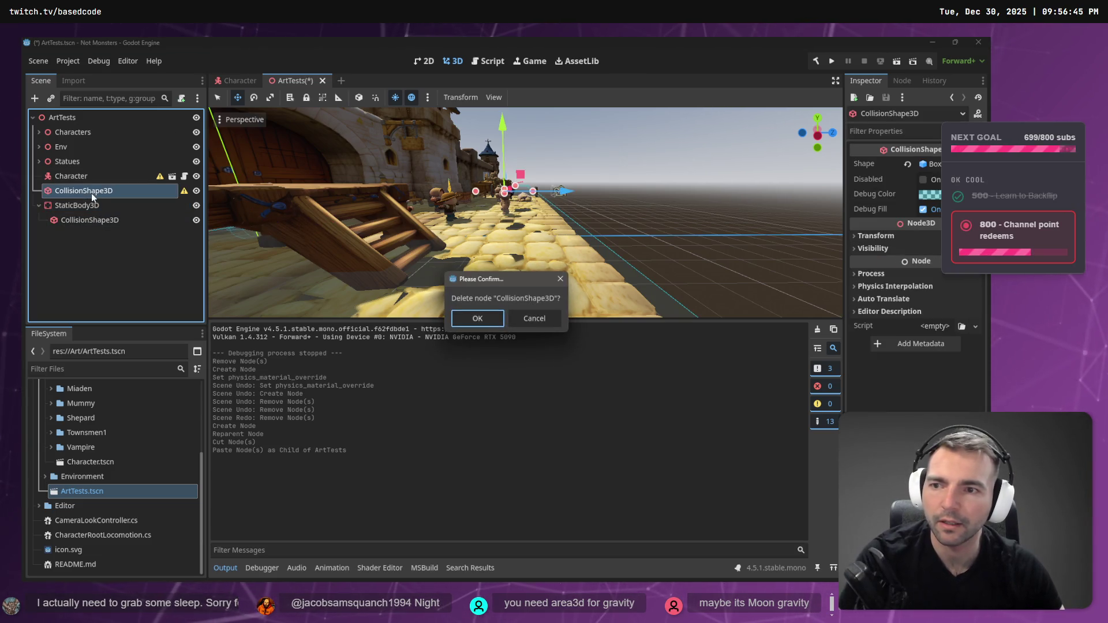
pyautogui.press('Escape')
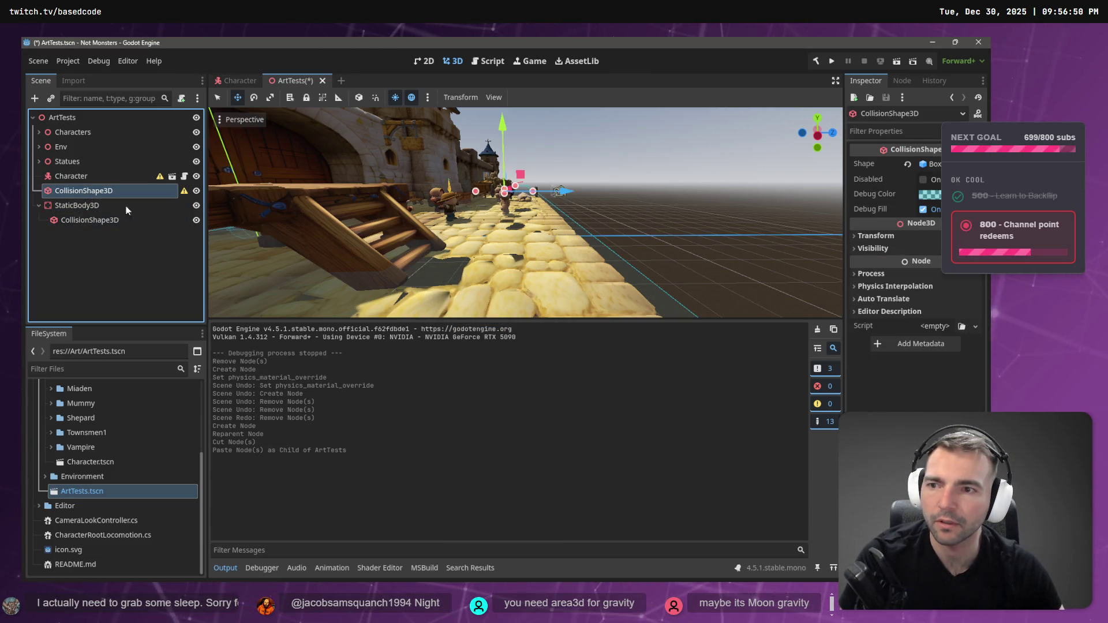
# Restore the cut in Character, then delete its static body.
pyautogui.click(172, 176)
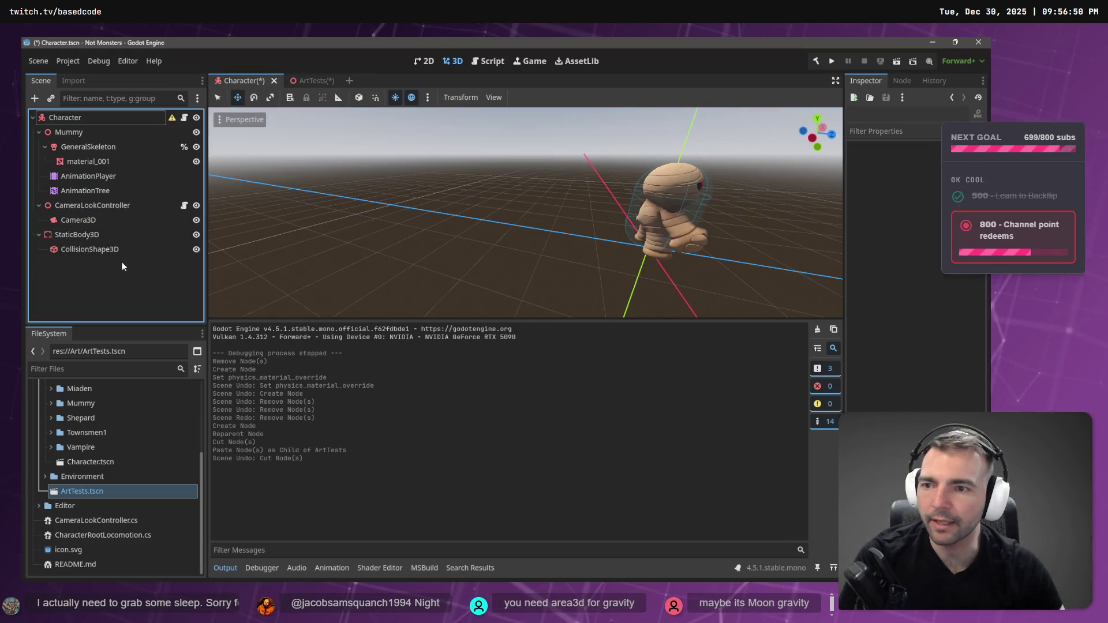
pyautogui.hotkey('ctrl', 'z')
pyautogui.hotkey('ctrl', 'z')
pyautogui.click(99, 255)
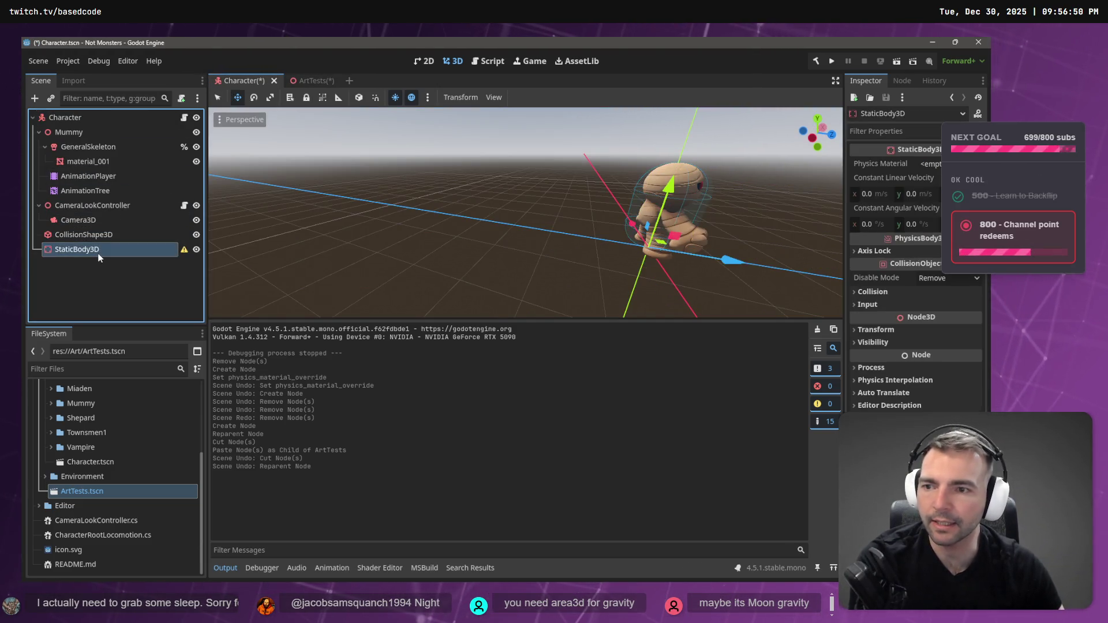
pyautogui.press('Delete')
pyautogui.click(479, 319)
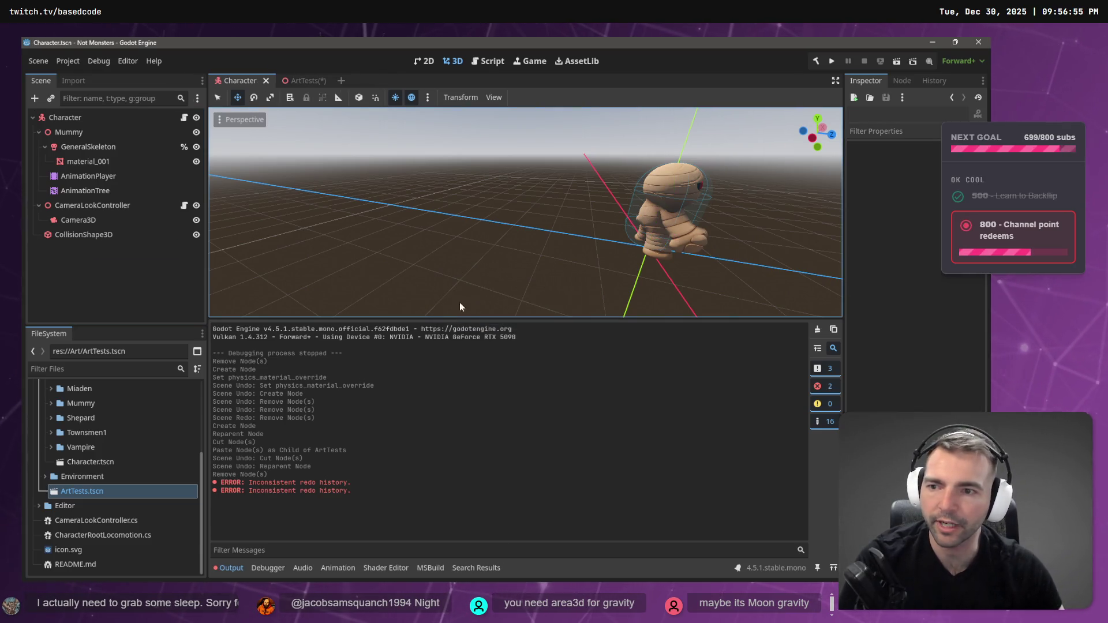
# In ArtTests, nest the collision shape under StaticBody3D and delete the extra shape.
pyautogui.click(302, 81)
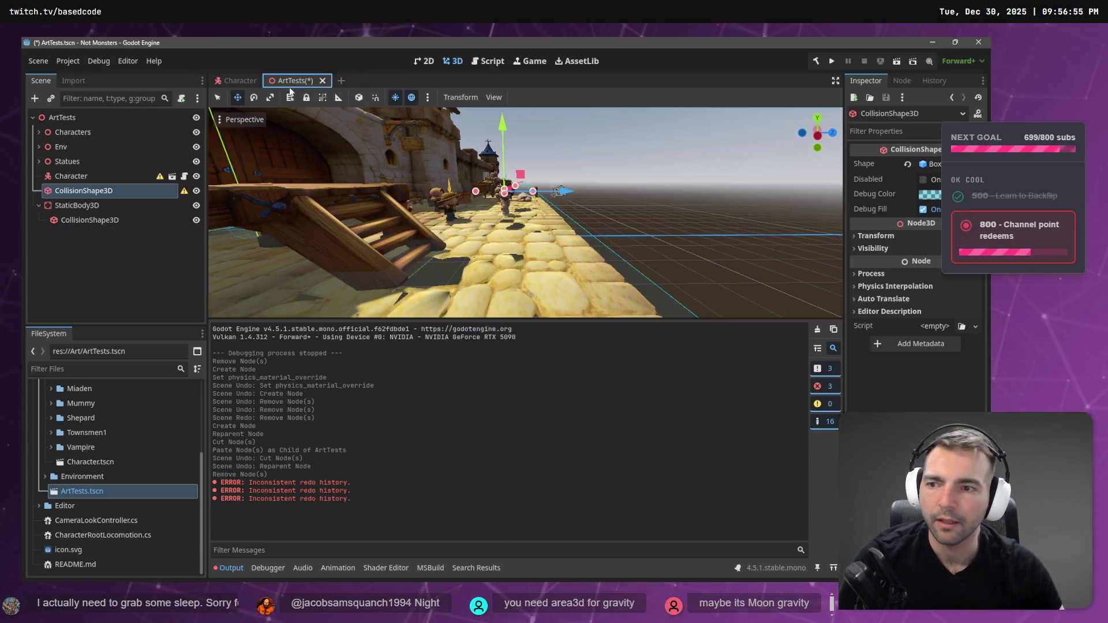
pyautogui.click(95, 209)
pyautogui.moveTo(99, 192); pyautogui.dragTo(95, 208)
pyautogui.click(92, 206)
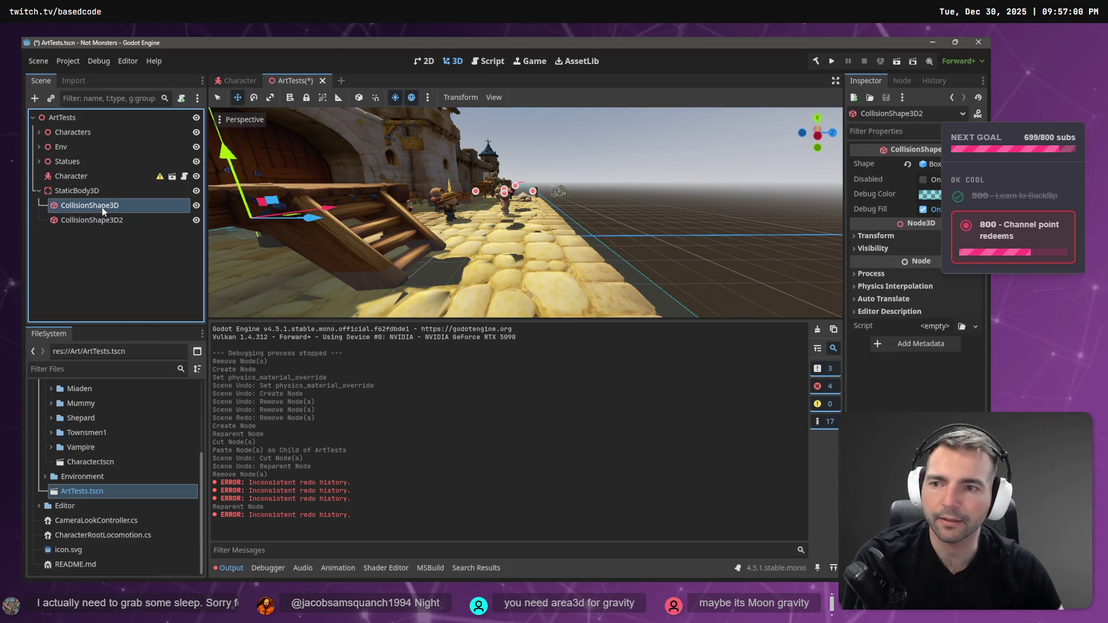
pyautogui.press('Delete')
pyautogui.click(457, 314)
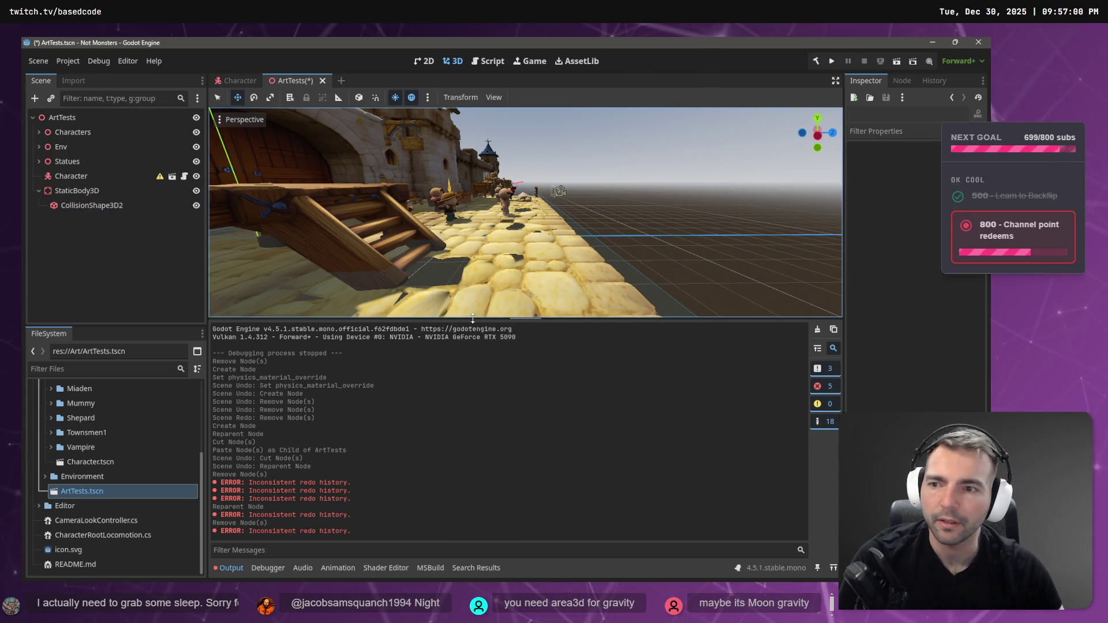
pyautogui.click(93, 205)
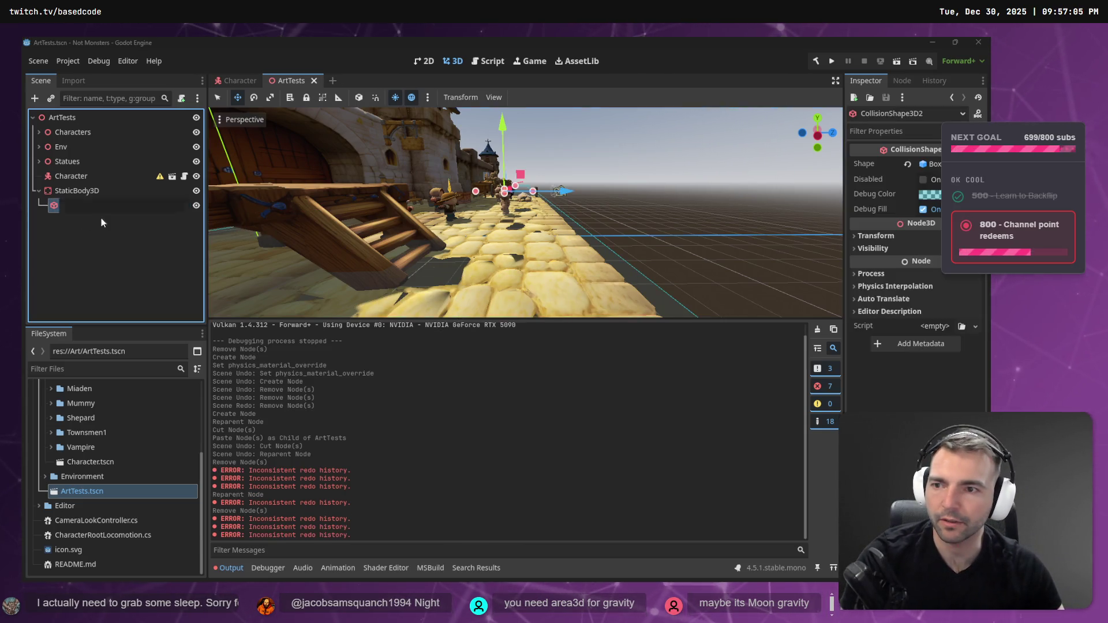
pyautogui.click(82, 189)
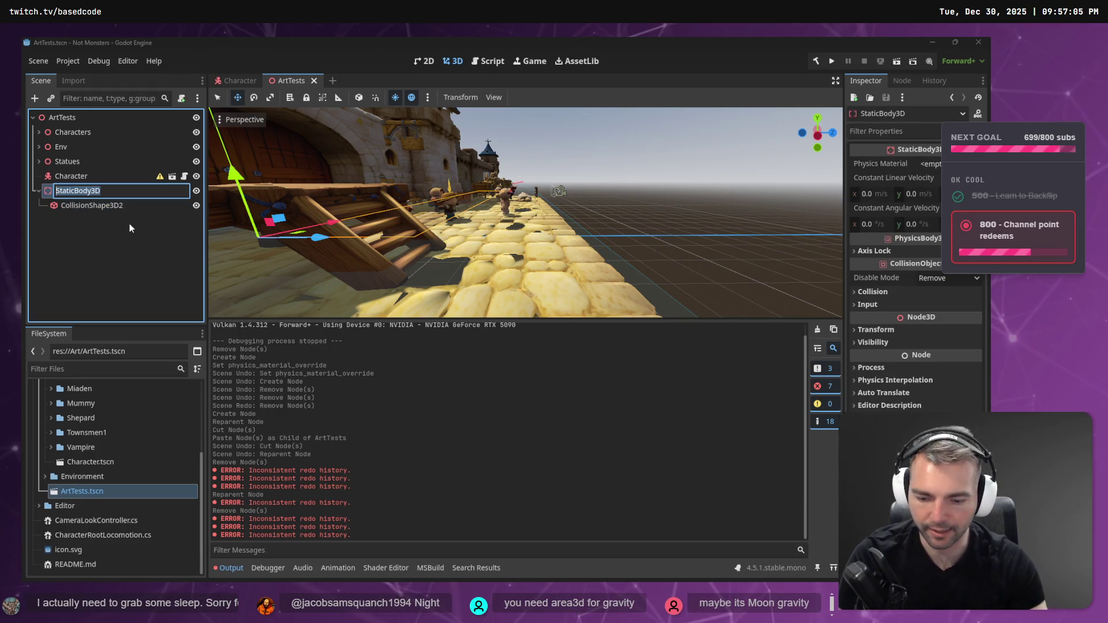
# Rename the floor nodes to GroundStaticBody3D and GroundCollisionShape3D2.
pyautogui.press('F2')
pyautogui.write('Groun')
pyautogui.hotkey('ctrl', 'z')
pyautogui.write('Ground')
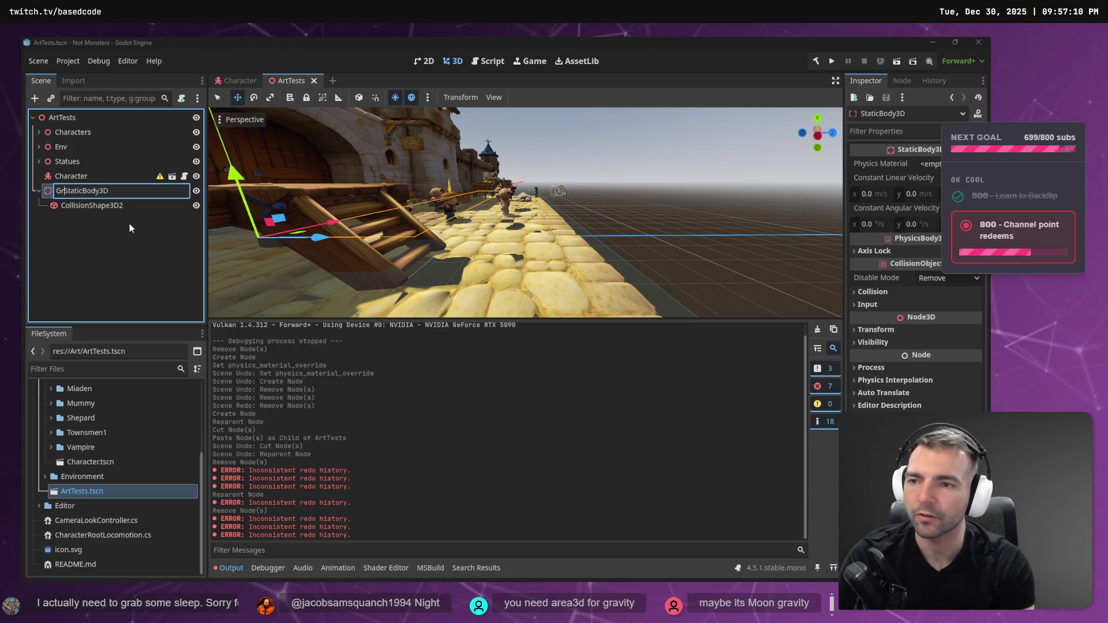
pyautogui.press('Tab')
pyautogui.press('Home')
pyautogui.write('Ground')
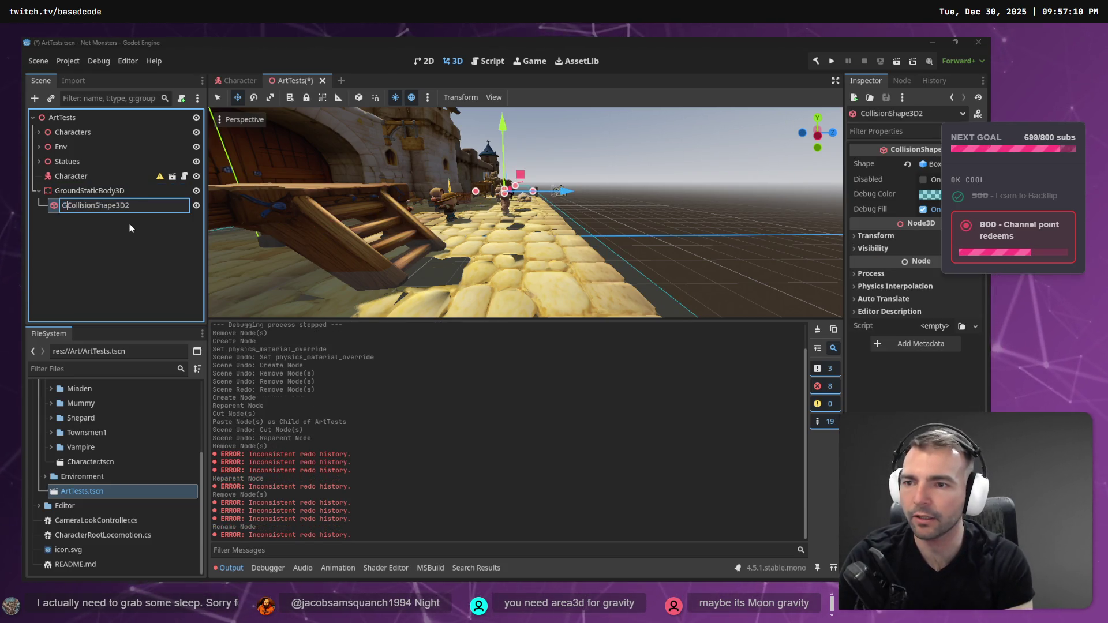
pyautogui.press('Return')
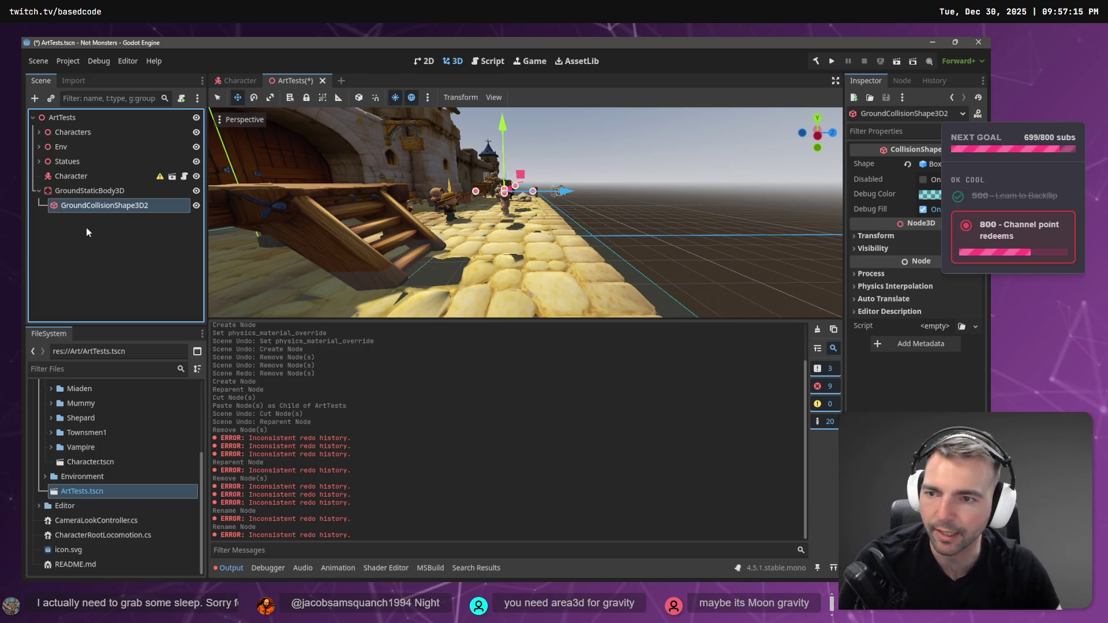
# Drop the trailing 2 to get GroundCollisionShape3D, save ArtTests and run the game.
pyautogui.press('Up')
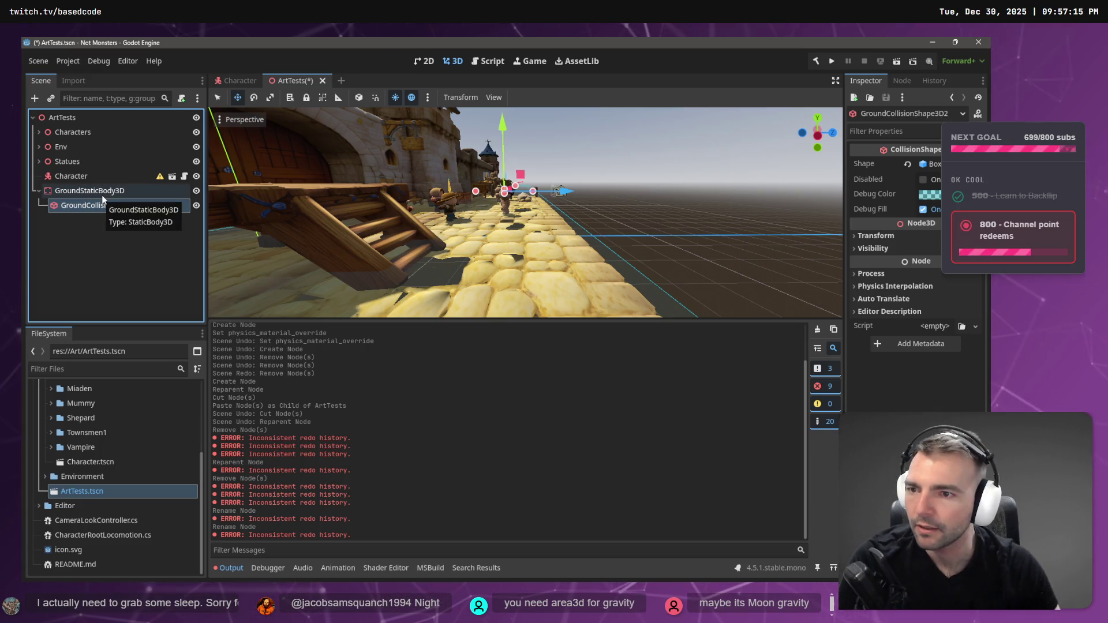
pyautogui.click(107, 209)
pyautogui.click(150, 207)
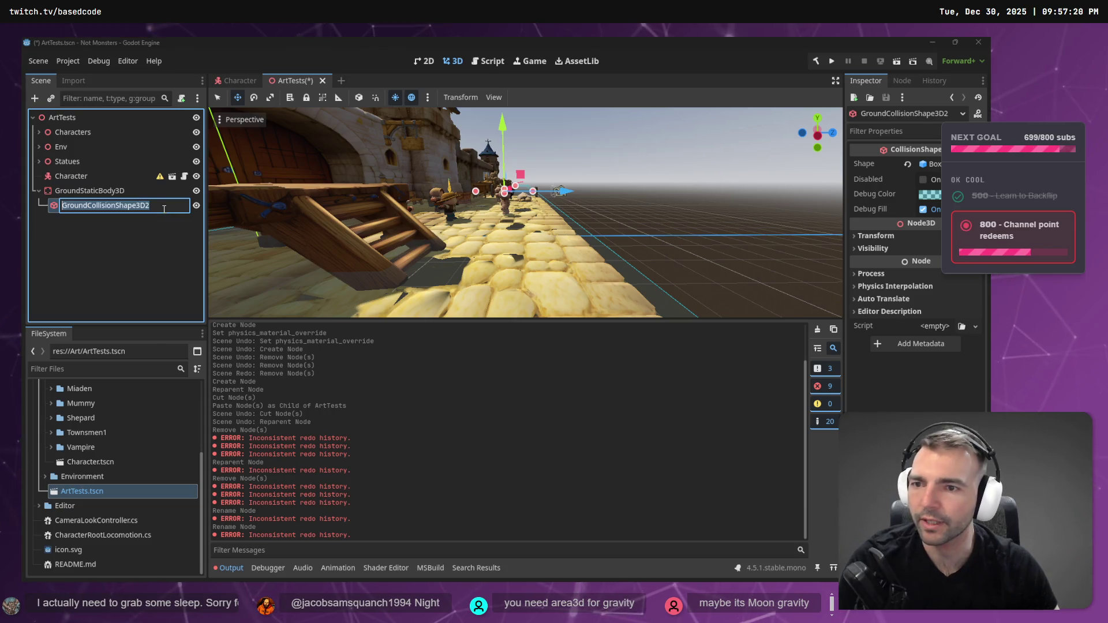
pyautogui.press('BackSpace')
pyautogui.press('Return')
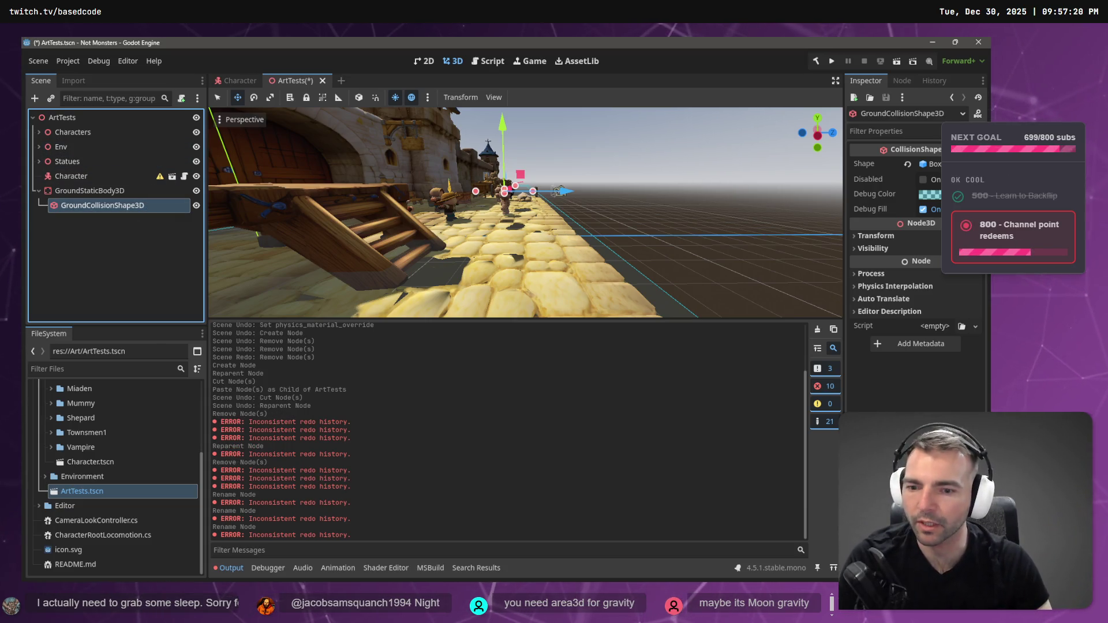
pyautogui.click(87, 231)
pyautogui.hotkey('ctrl', 's')
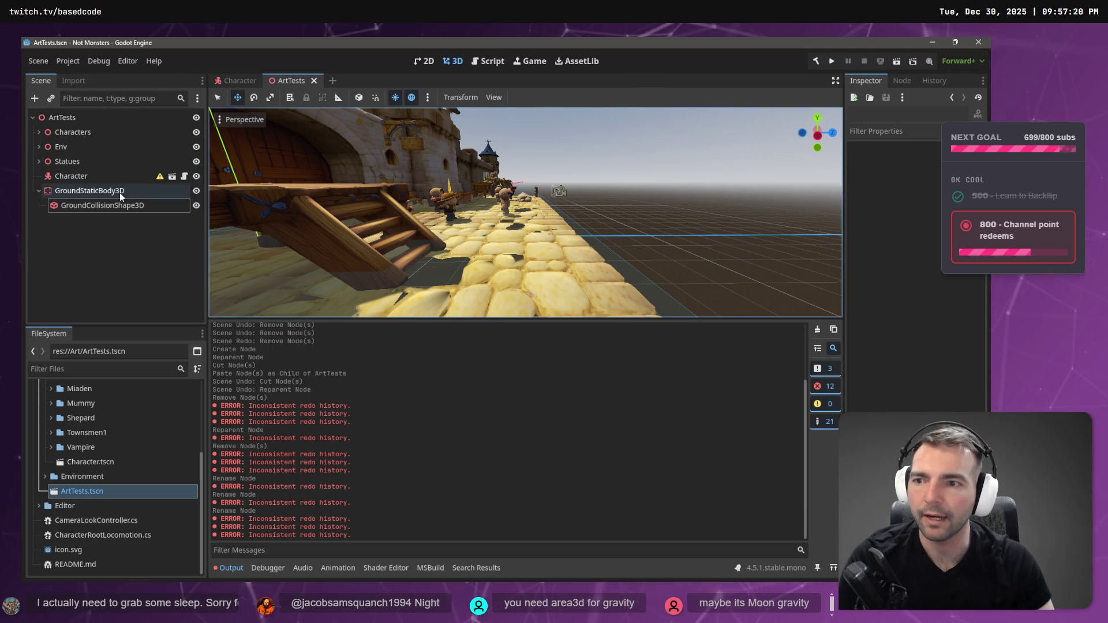
pyautogui.press('F5')
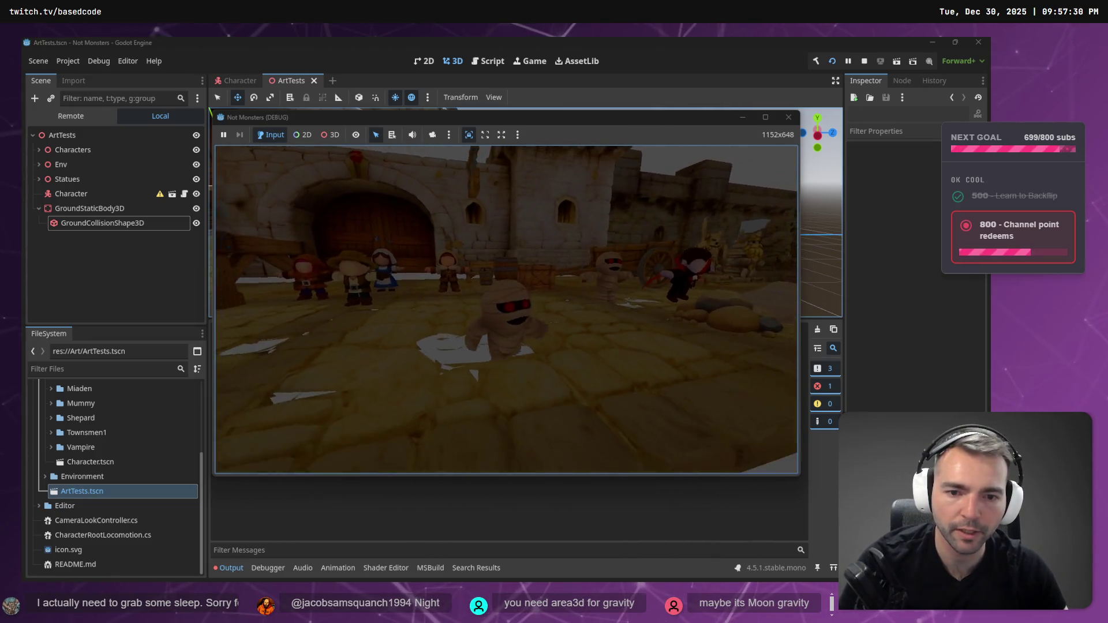
# Stop the game and move GroundStaticBody3D about 3.6 units along Z.
pyautogui.press('F8')
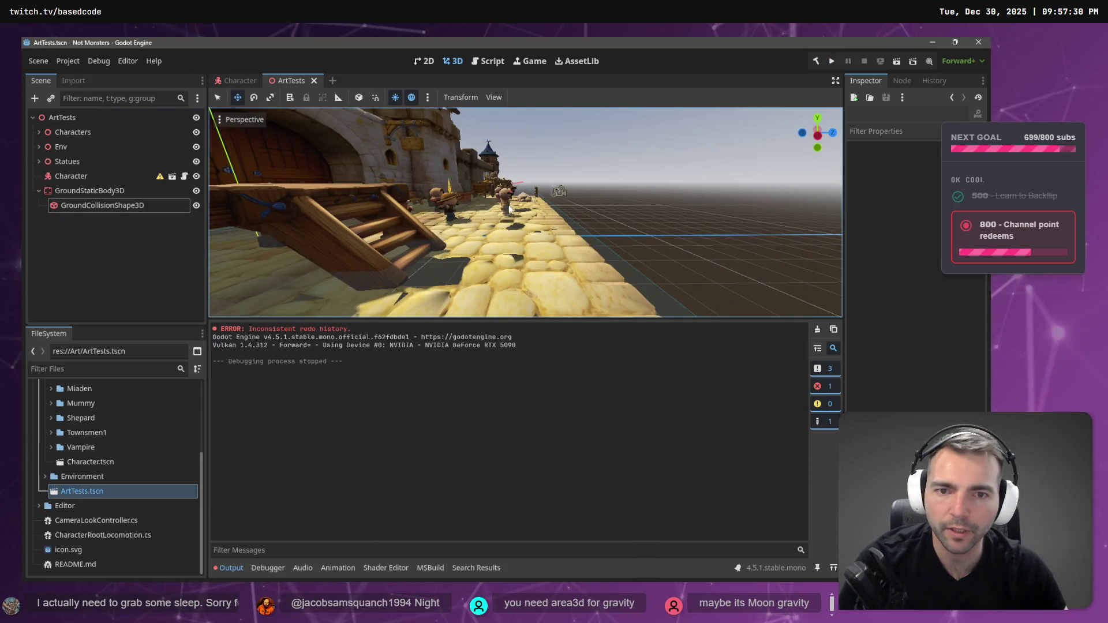
pyautogui.click(116, 193)
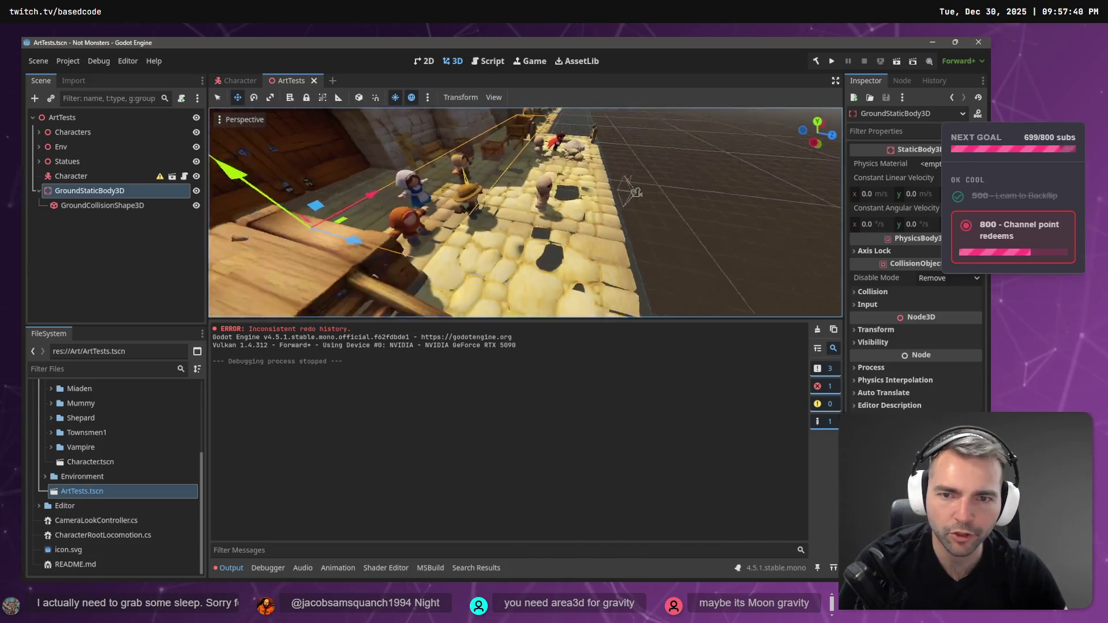
pyautogui.moveTo(473, 242); pyautogui.dragTo(545, 250)
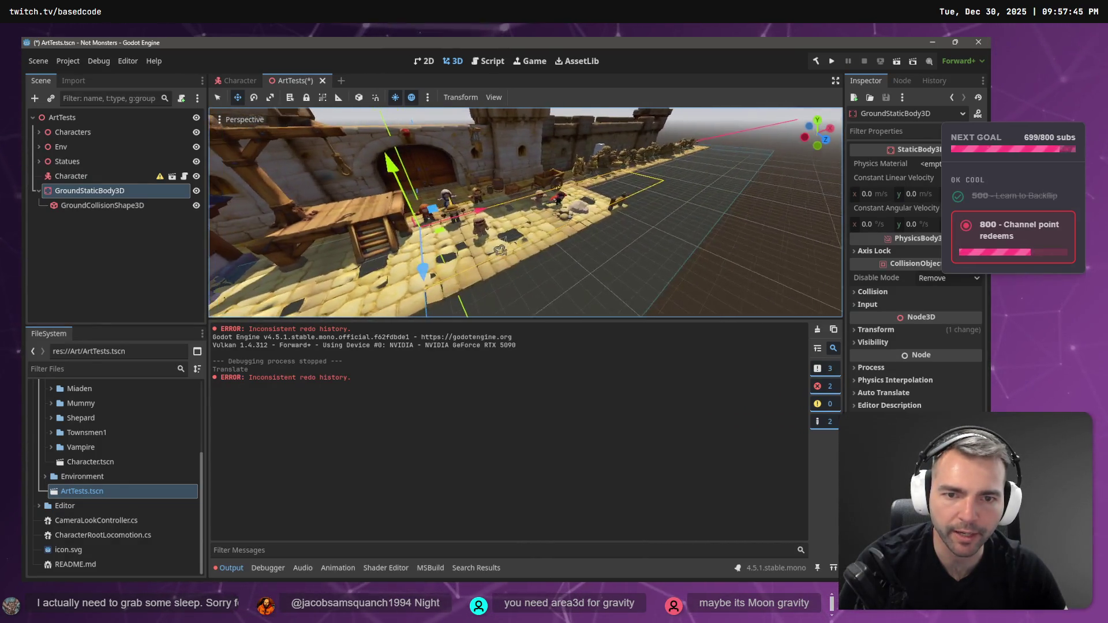
# Playtest by walking the mummy forward, stop, and return to ChatGPT.
pyautogui.press('F5')
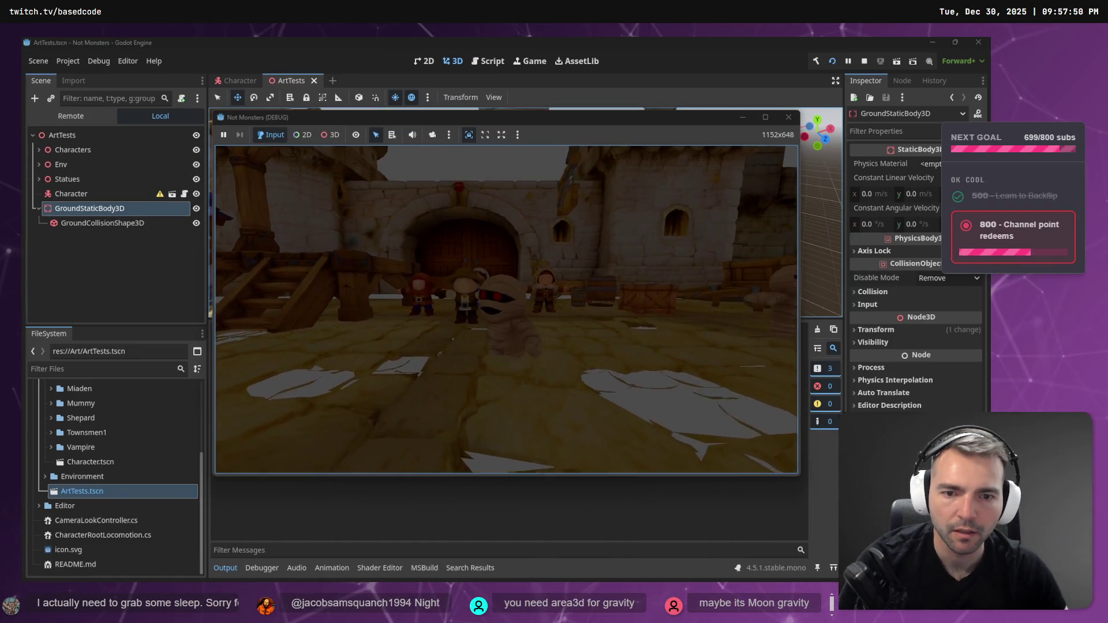
pyautogui.press('w')
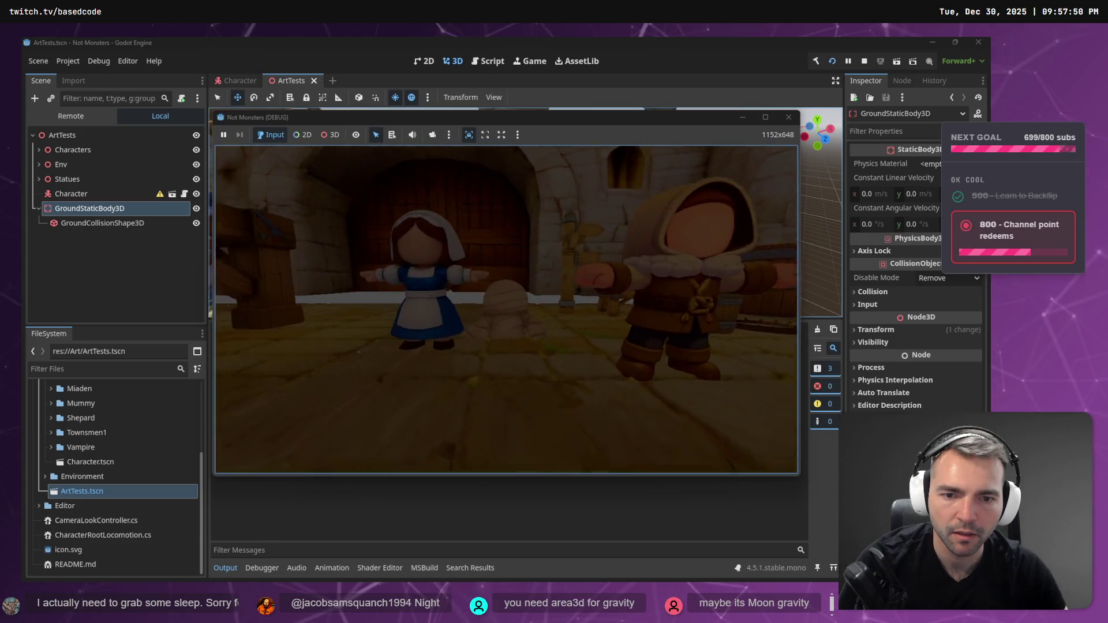
pyautogui.press('F8')
pyautogui.hotkey('alt', 'Tab')
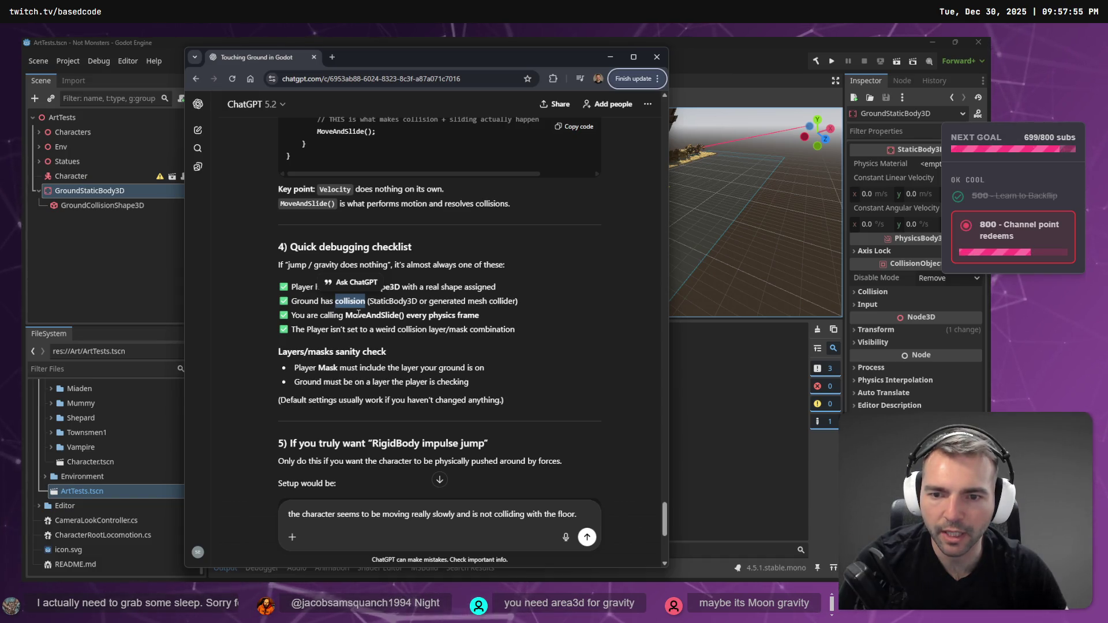
# Send ChatGPT the question about slow movement and no floor collision, then return to Godot.
pyautogui.scroll(-4, 358, 313)
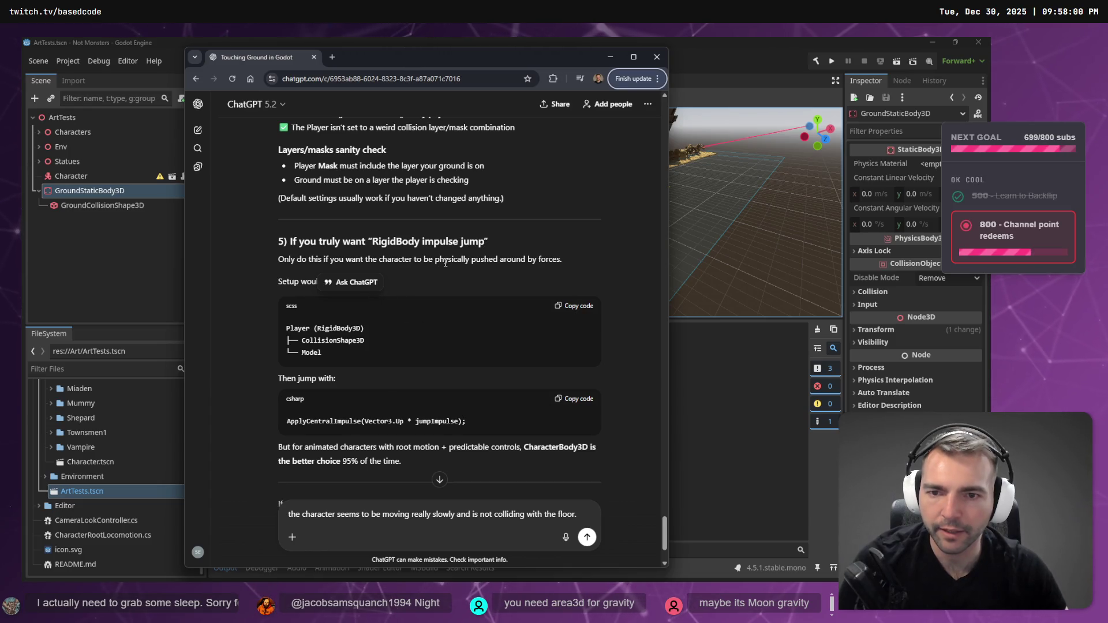
pyautogui.scroll(3, 448, 268)
pyautogui.scroll(-4, 453, 277)
pyautogui.scroll(2, 459, 286)
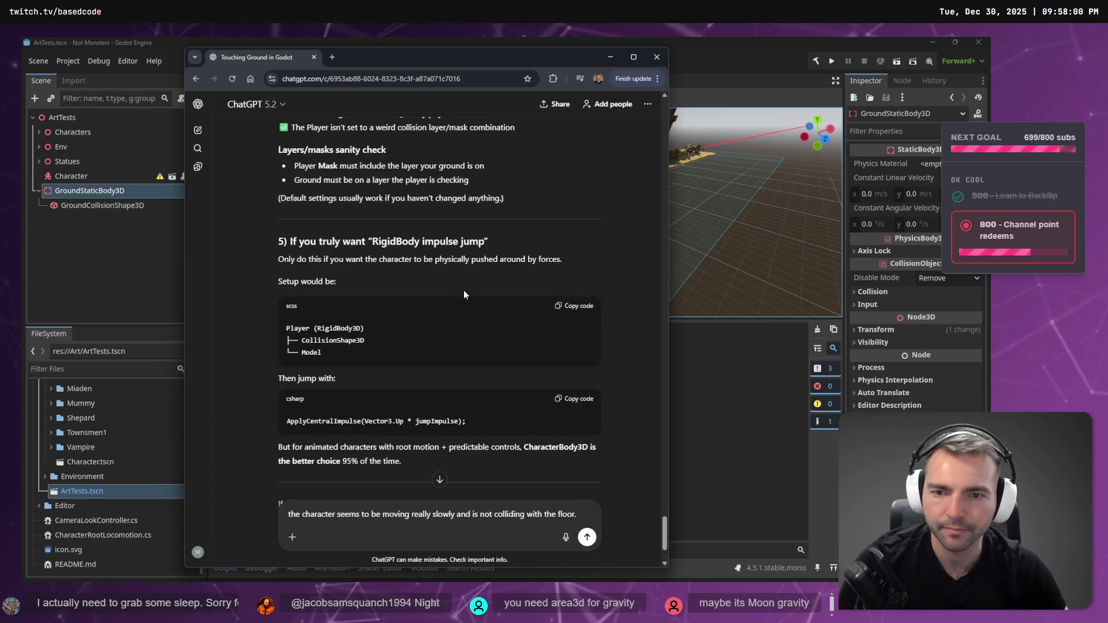
pyautogui.scroll(-2, 450, 283)
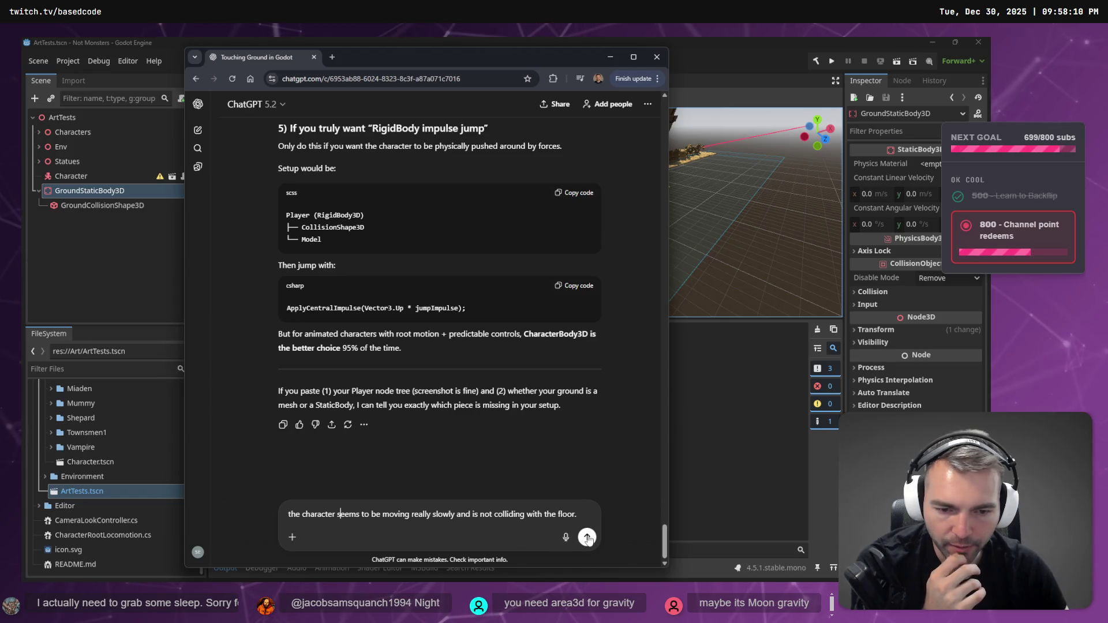
pyautogui.click(587, 537)
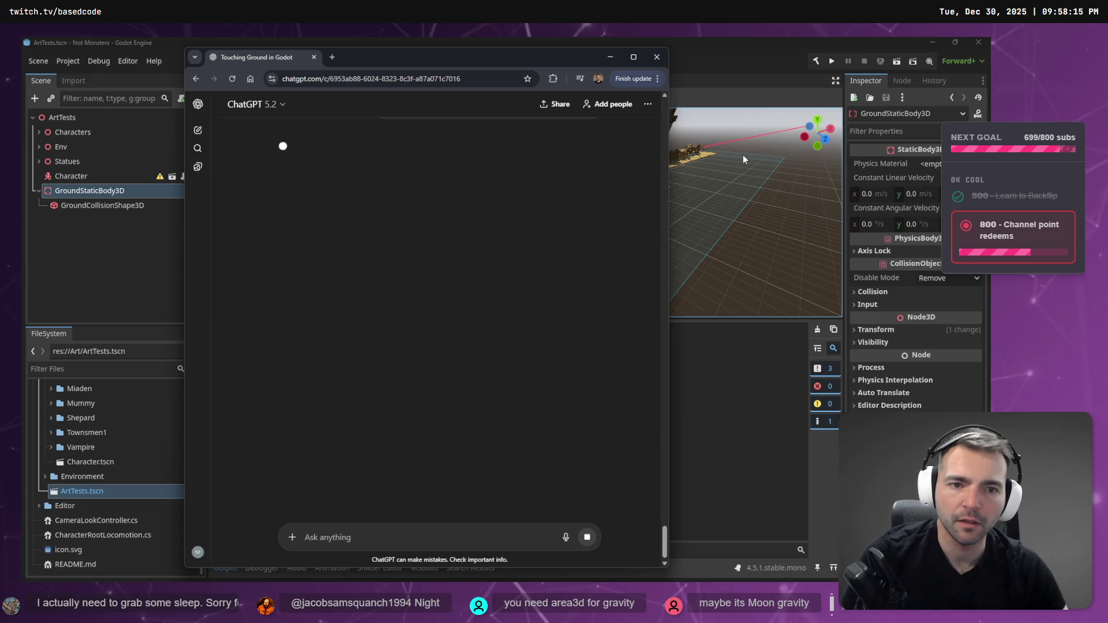
pyautogui.click(739, 57)
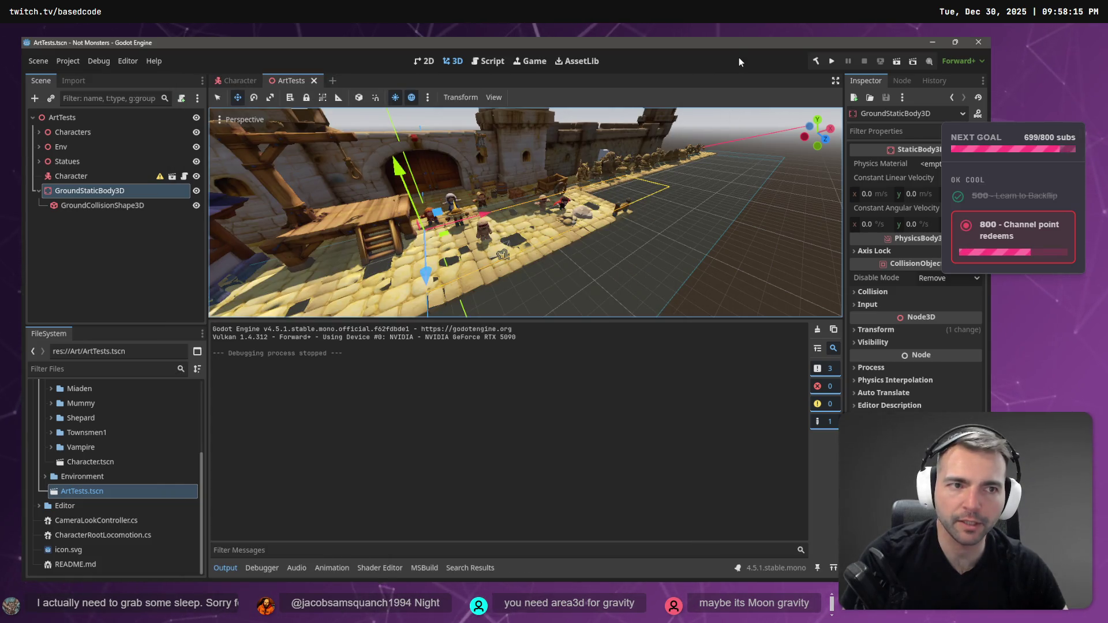
# Run the game to watch the character on the floor, stop it, and return to ChatGPT.
pyautogui.click(830, 62)
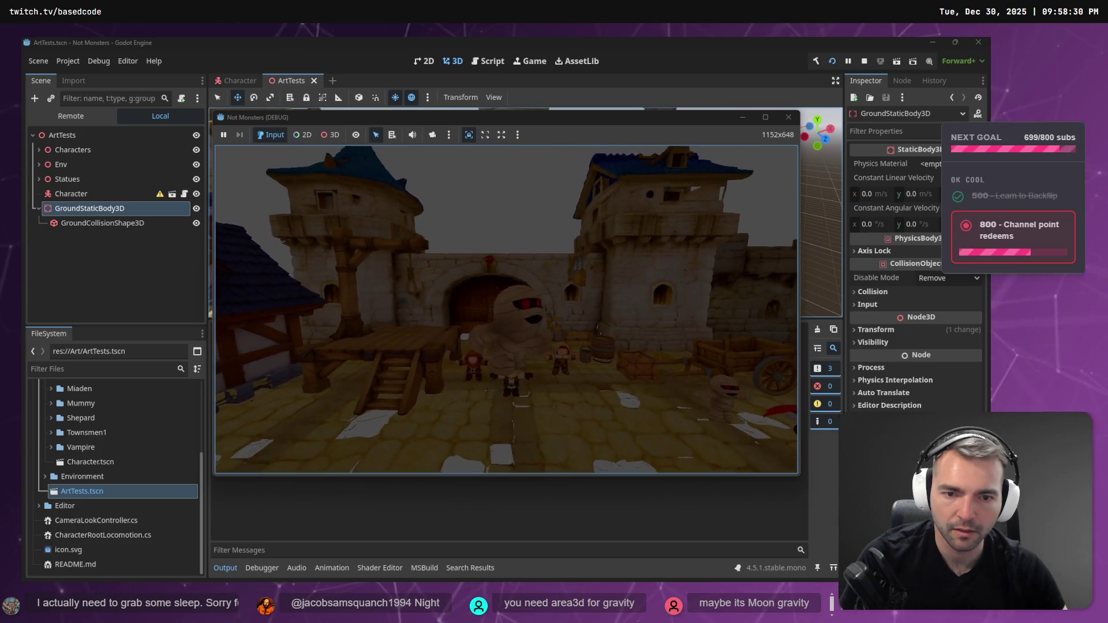
pyautogui.press('F8')
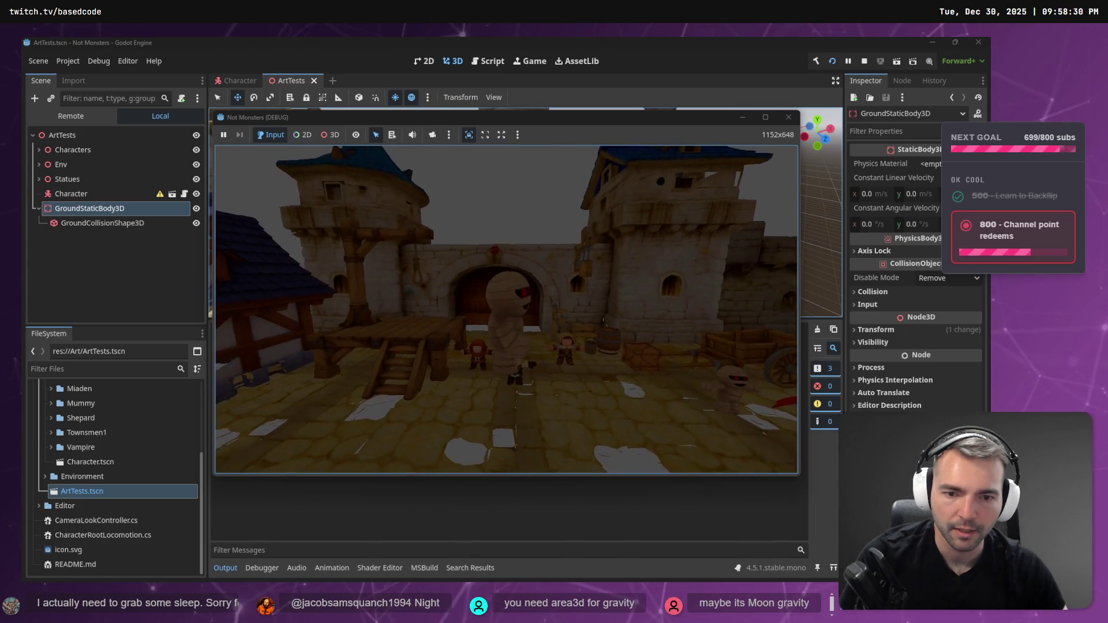
pyautogui.hotkey('alt', 'Tab')
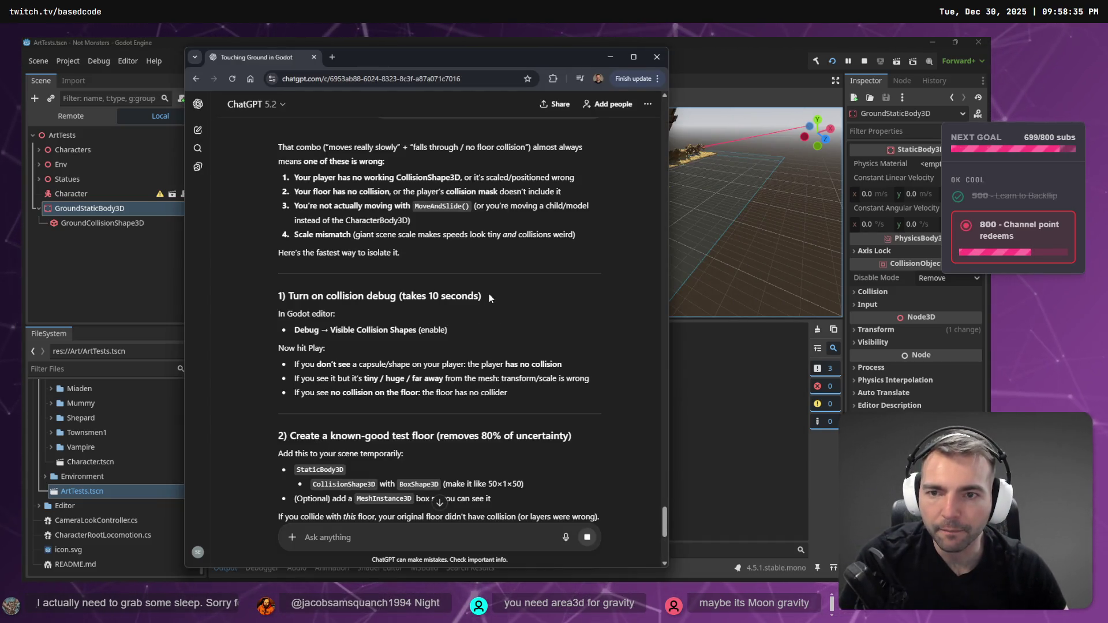
# Edit the earlier question to say 'falling' instead of 'moving', resend it, and go back to Godot.
pyautogui.scroll(3, 489, 298)
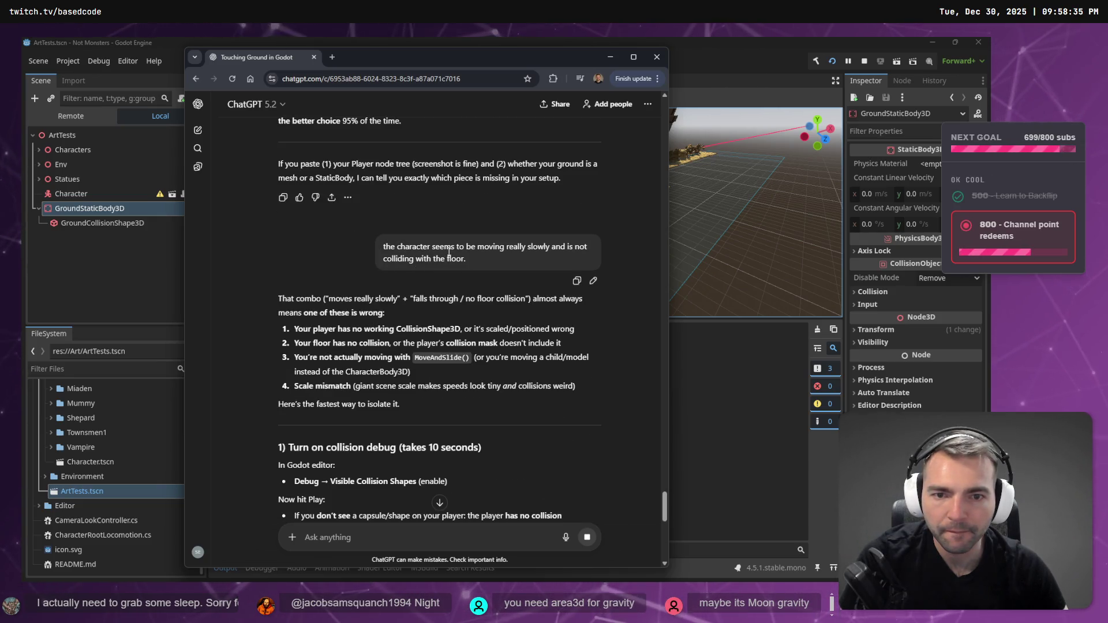
pyautogui.click(593, 281)
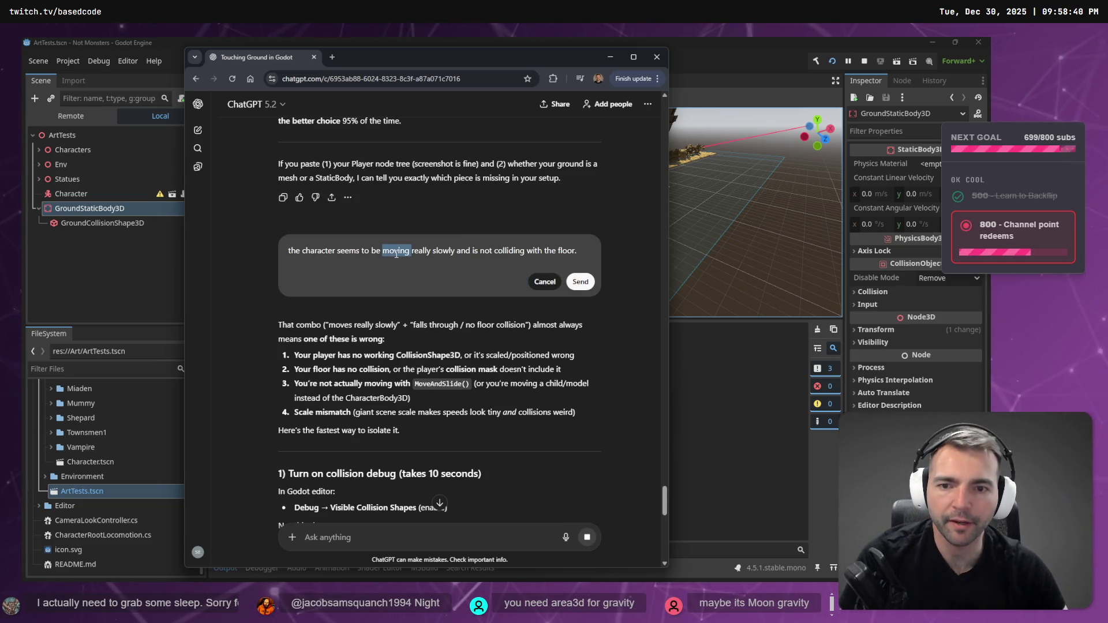
pyautogui.write('falling')
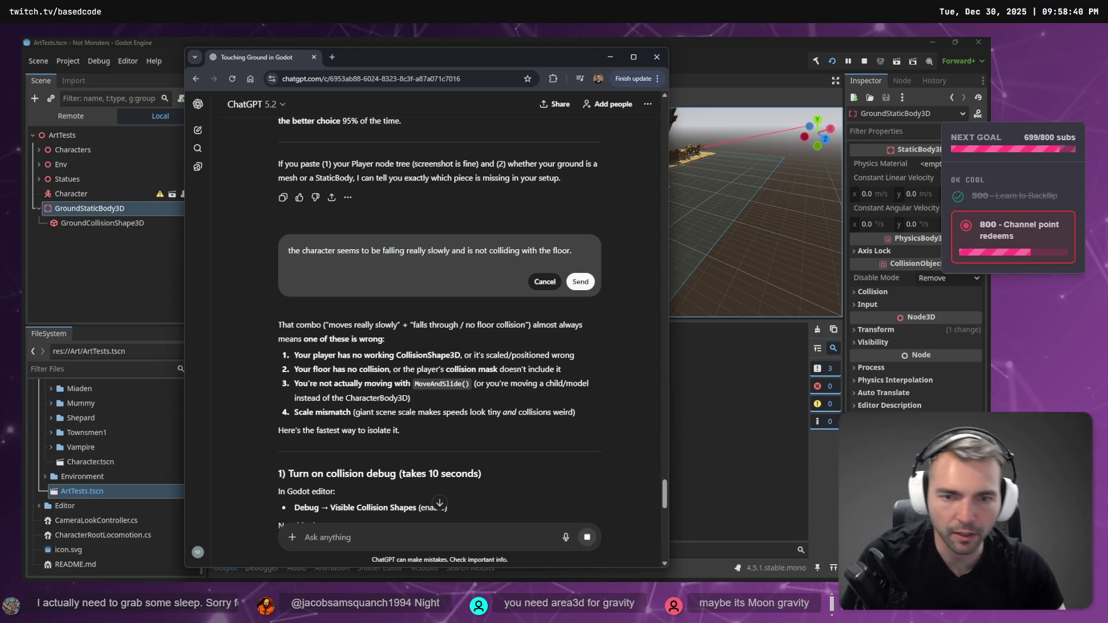
pyautogui.click(571, 288)
pyautogui.hotkey('alt', 'Tab')
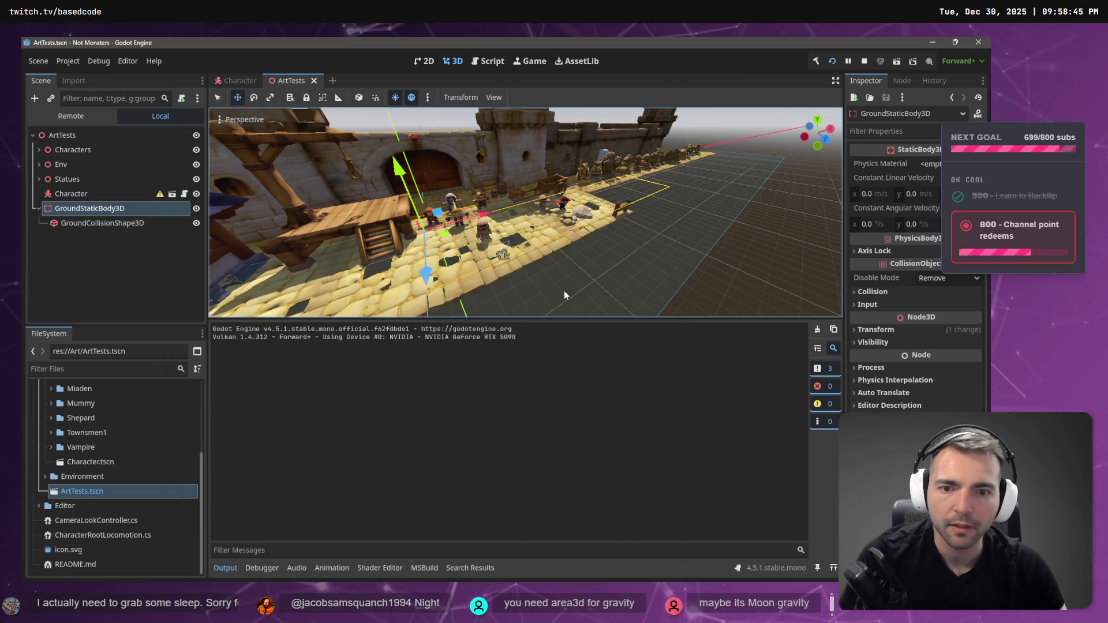
# Replay the game, then check GroundStaticBody3D's Disable Mode, keeping Remove.
pyautogui.press('F6')
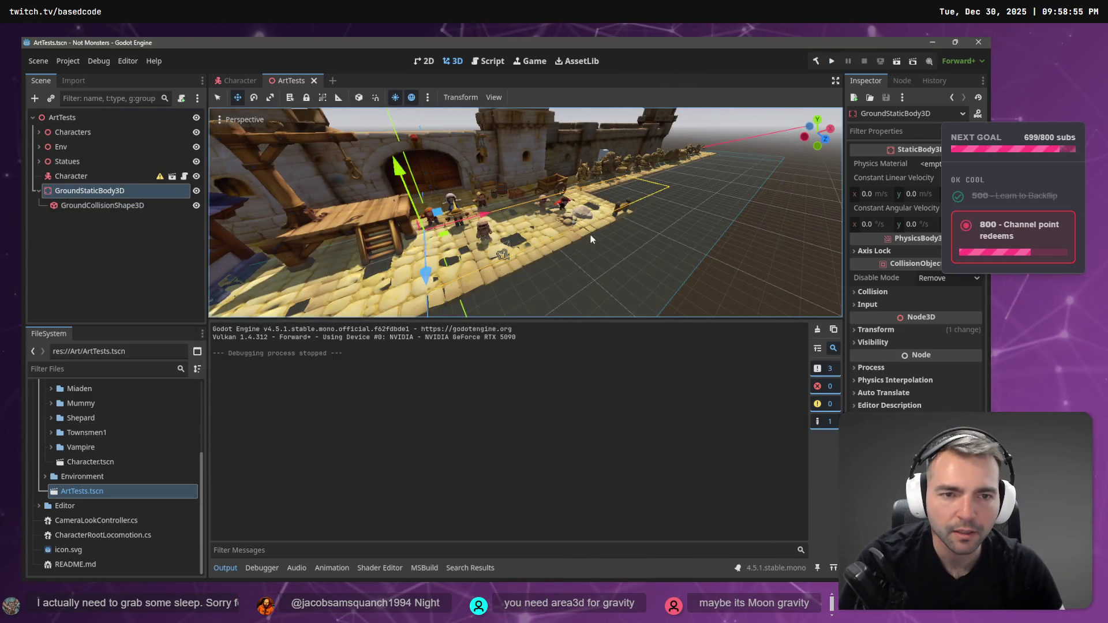
pyautogui.moveTo(591, 238); pyautogui.dragTo(612, 243)
pyautogui.click(627, 247)
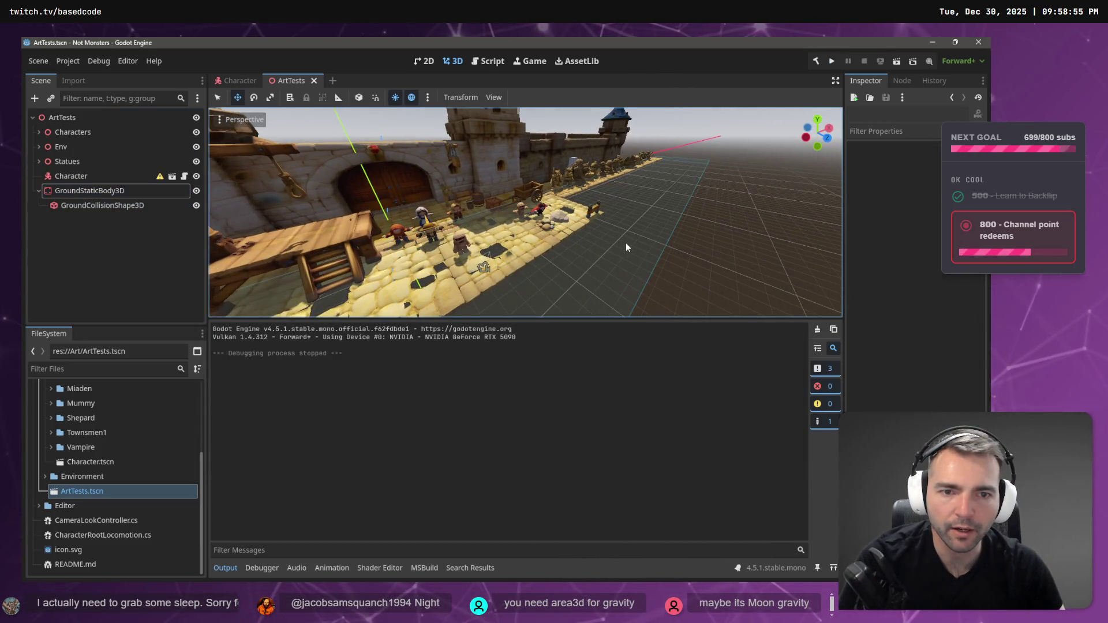
pyautogui.click(112, 195)
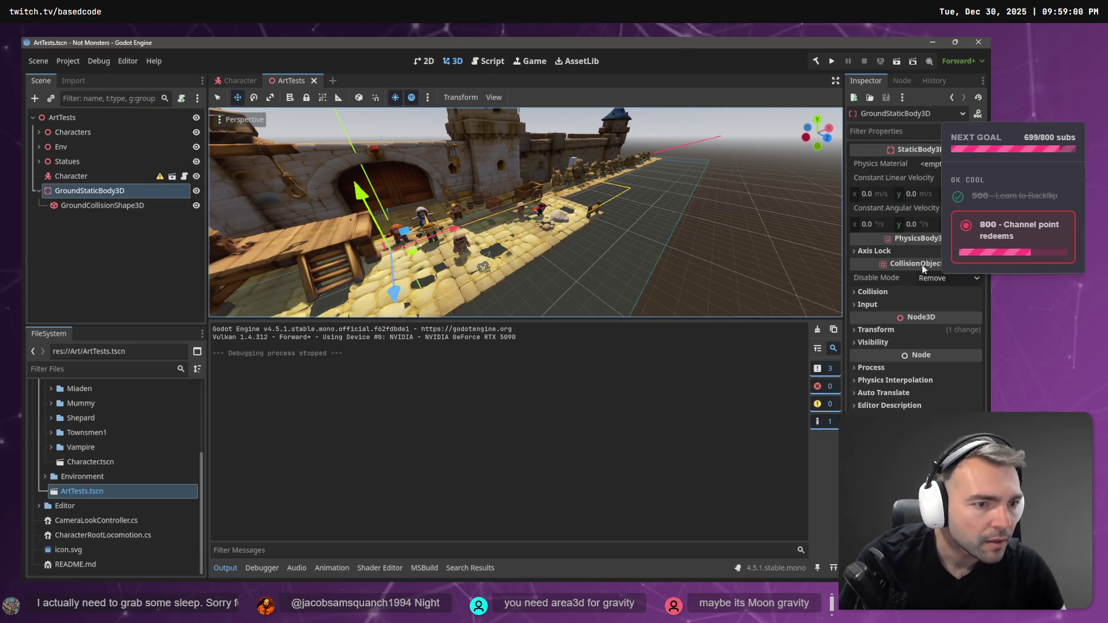
pyautogui.click(954, 278)
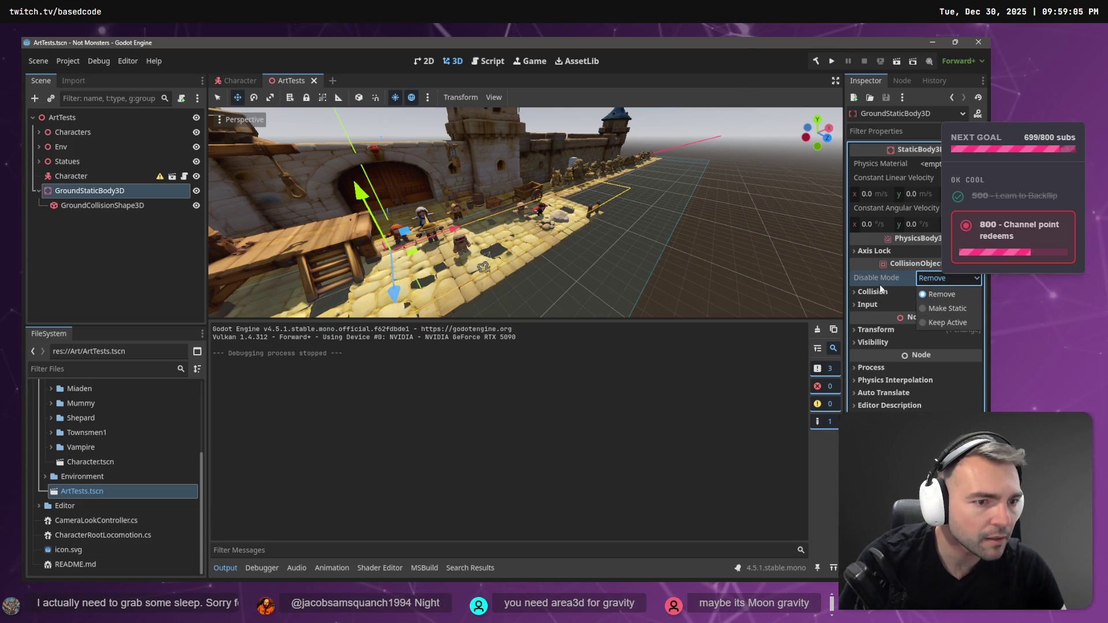
pyautogui.click(874, 280)
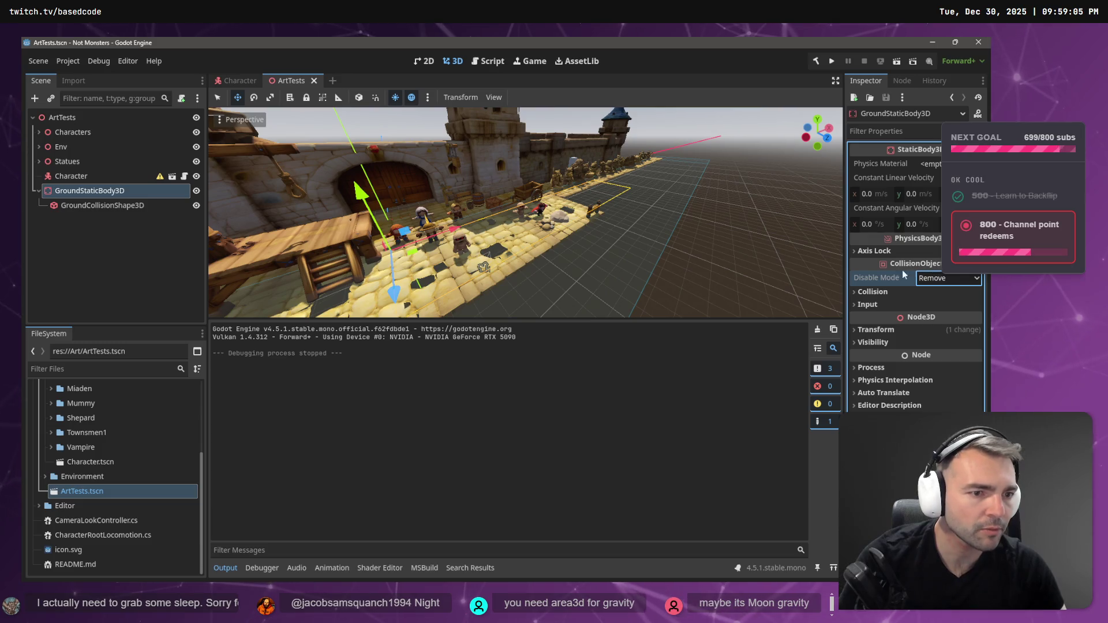
pyautogui.click(949, 279)
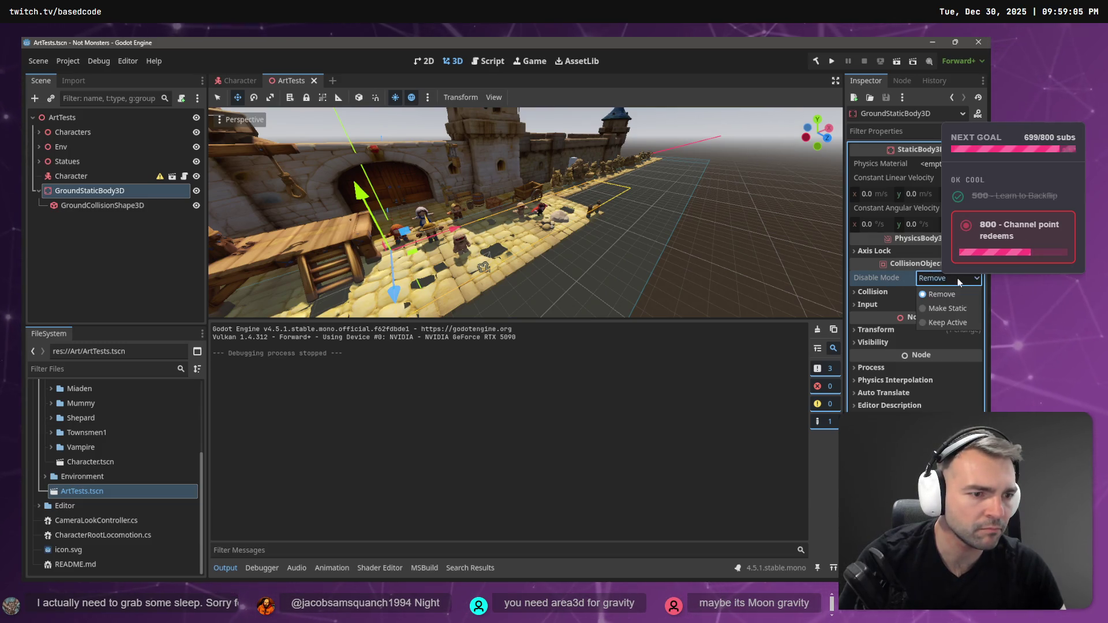
pyautogui.click(882, 292)
# Review the ground body's Collision, Input, Transform and Process sections, then switch to ChatGPT.
pyautogui.click(880, 293)
pyautogui.click(873, 291)
pyautogui.click(873, 305)
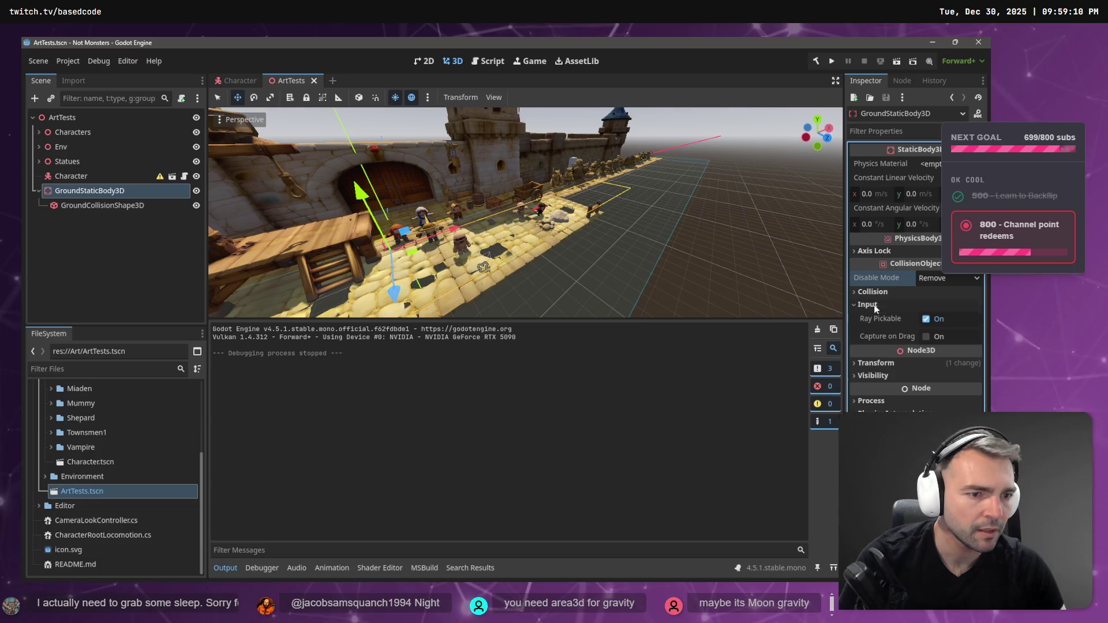
pyautogui.click(874, 305)
pyautogui.click(875, 331)
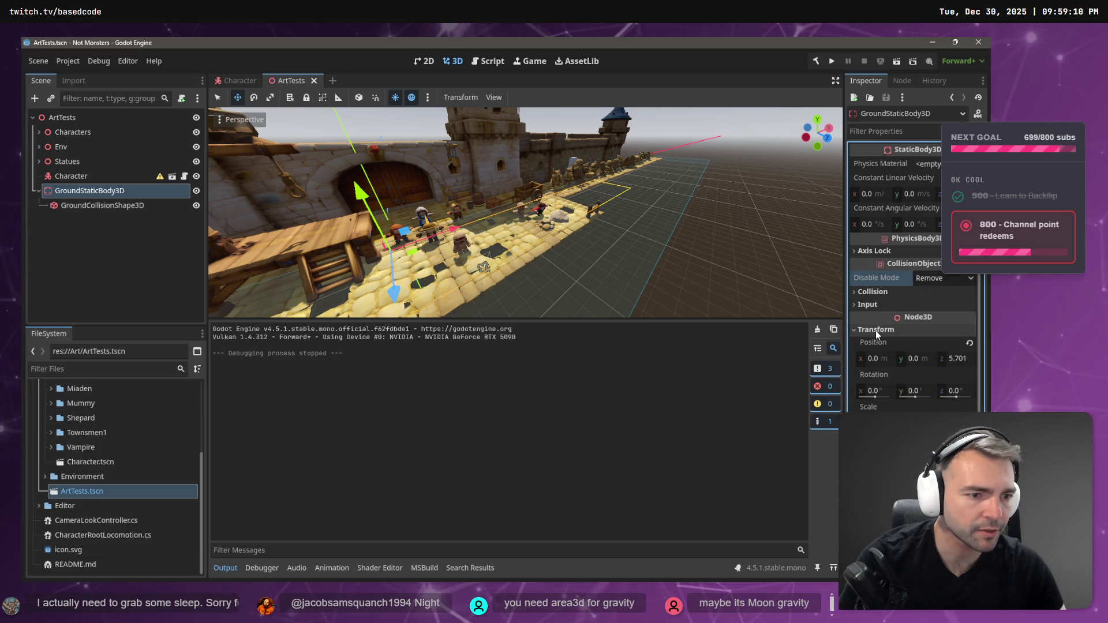
pyautogui.click(876, 331)
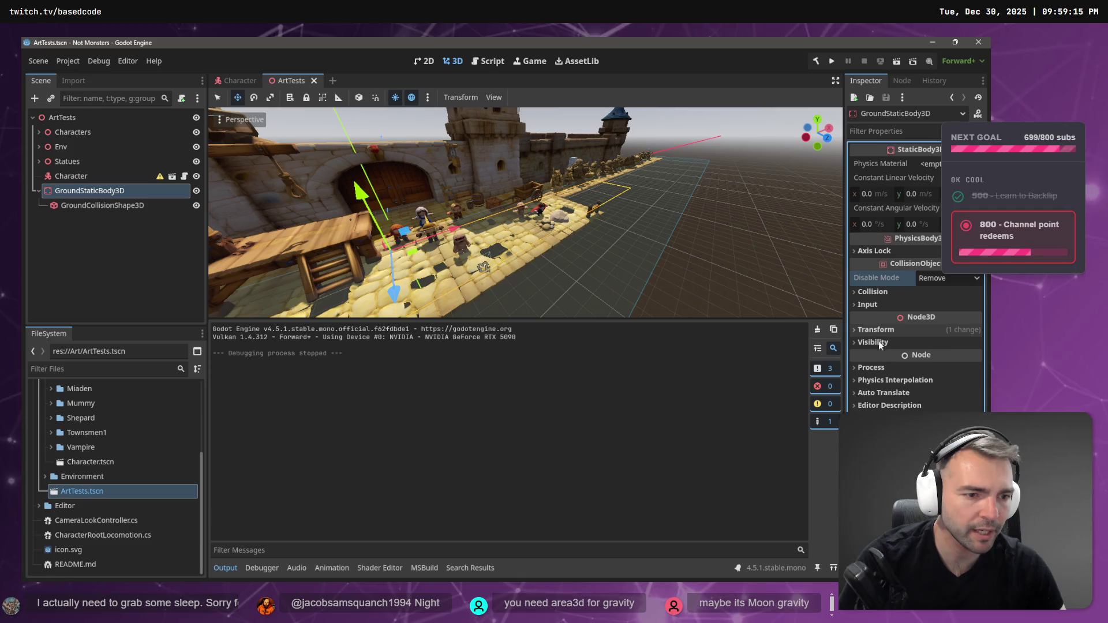
pyautogui.click(881, 368)
pyautogui.click(881, 368)
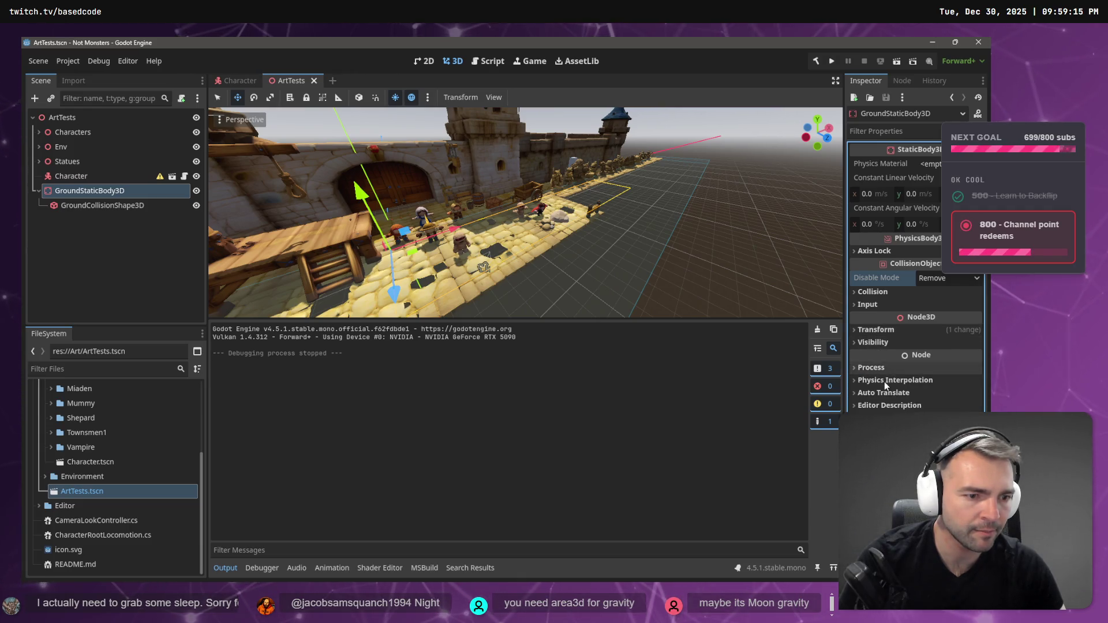
pyautogui.hotkey('alt', 'Tab')
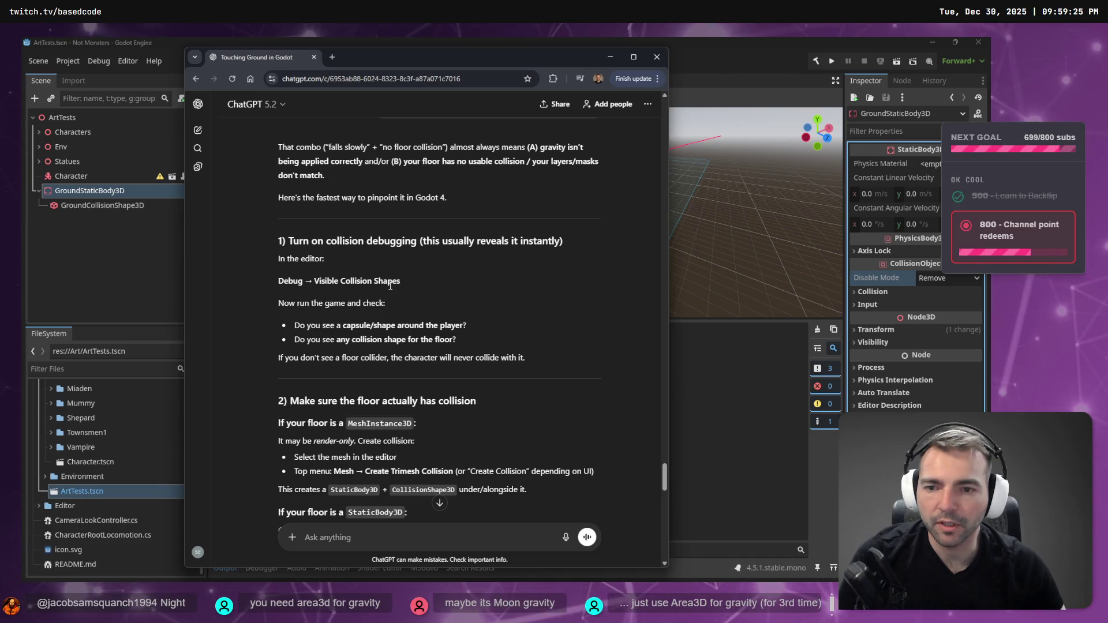
pyautogui.moveTo(400, 282); pyautogui.dragTo(341, 282)
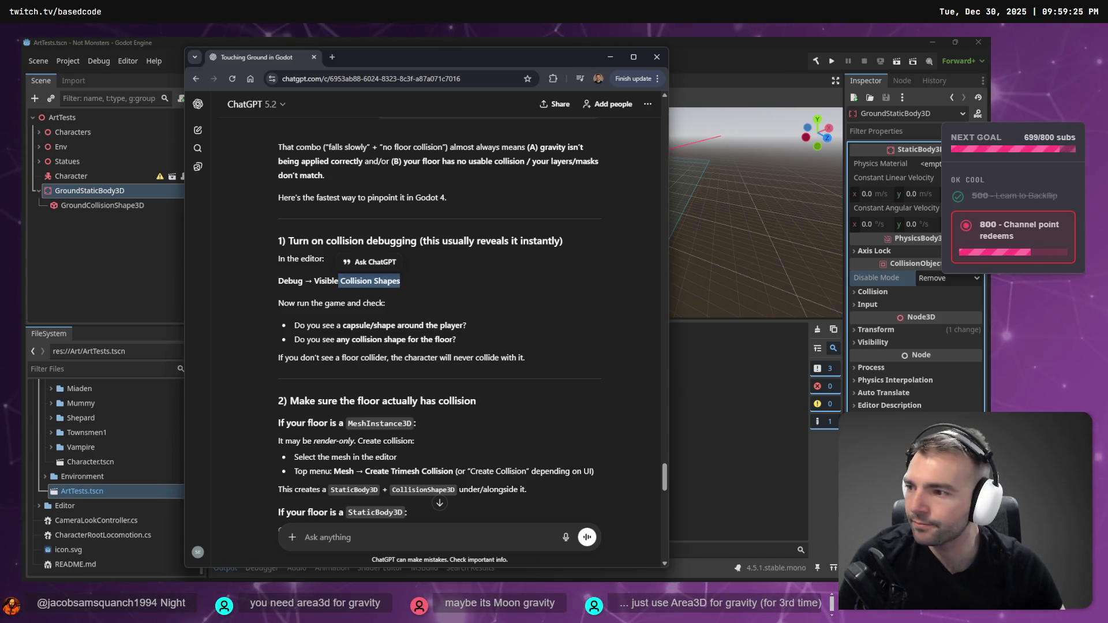
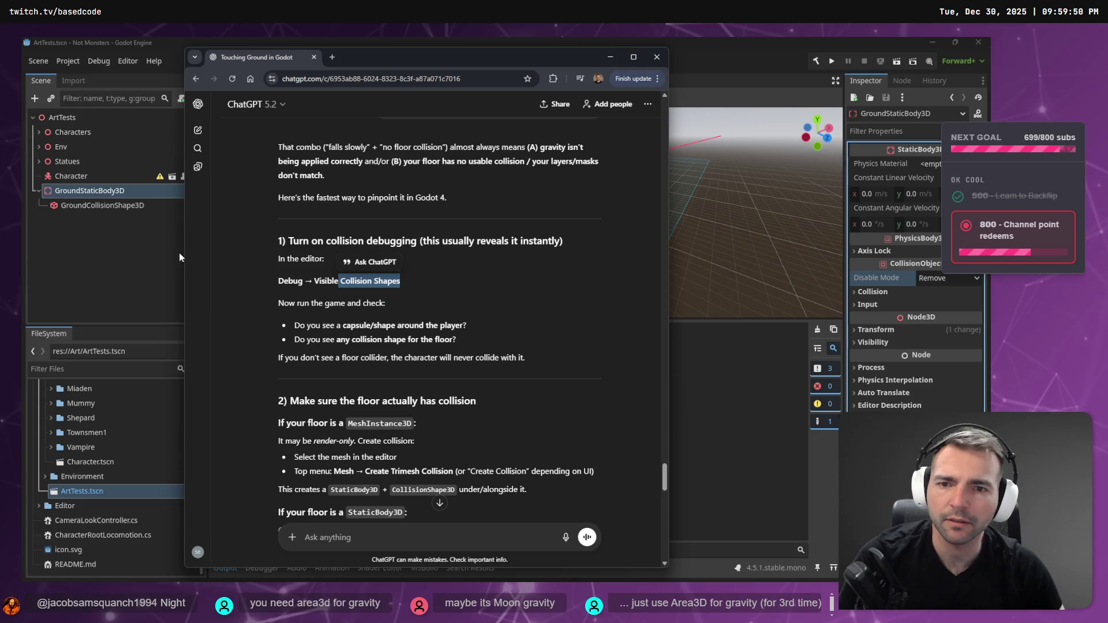
# Back in Godot, start adding a child node to GroundStaticBody3D and search 'Area'.
pyautogui.click(656, 56)
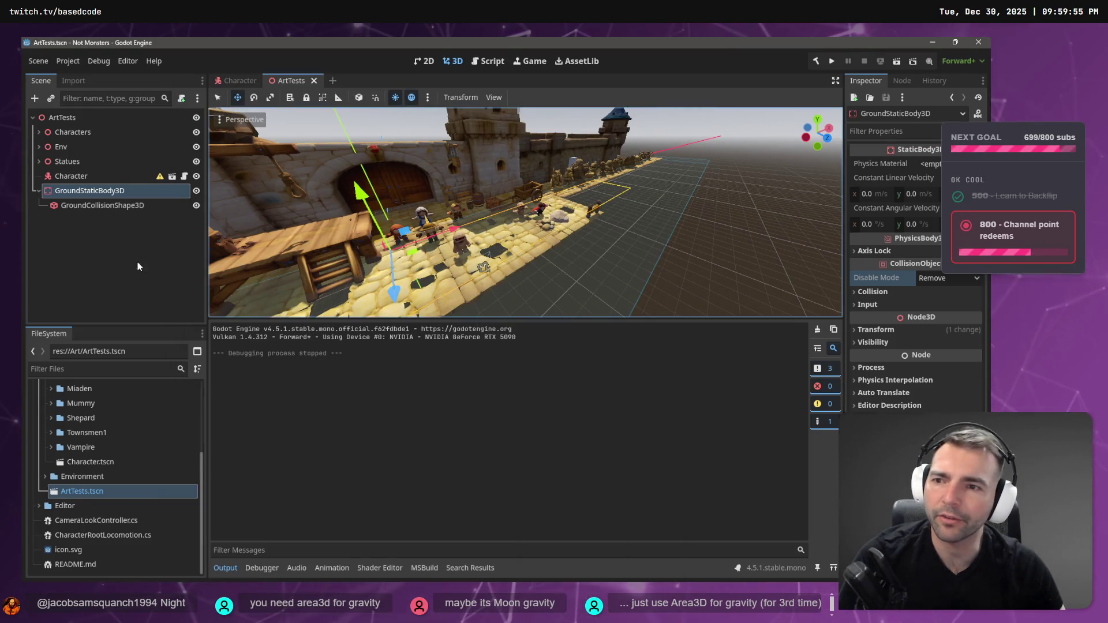
pyautogui.rightClick(97, 241)
pyautogui.click(169, 247)
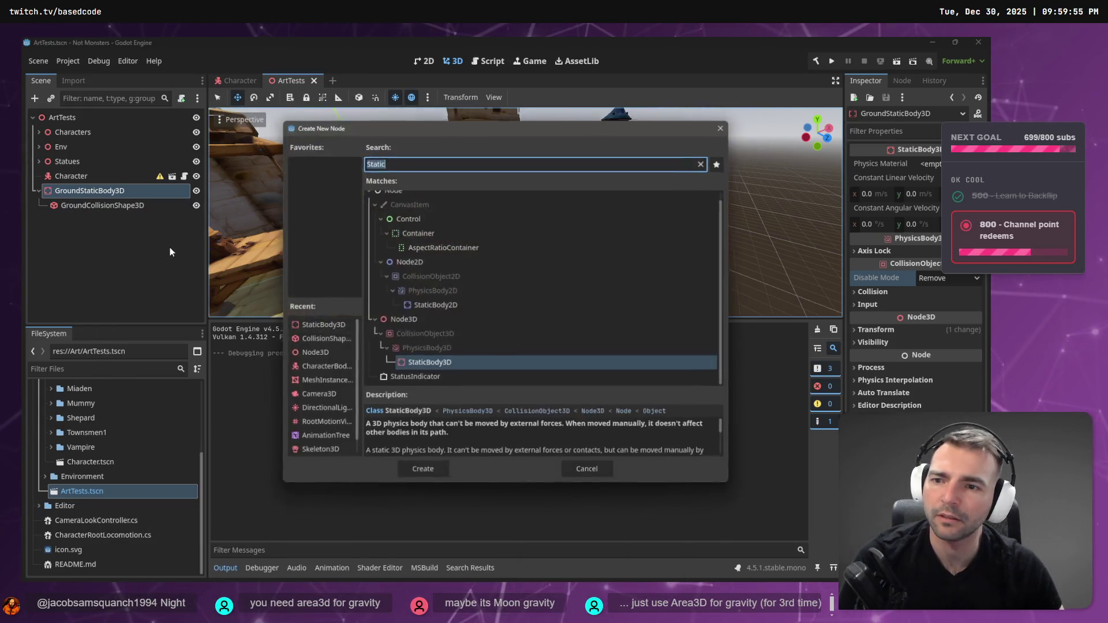
pyautogui.write('Area')
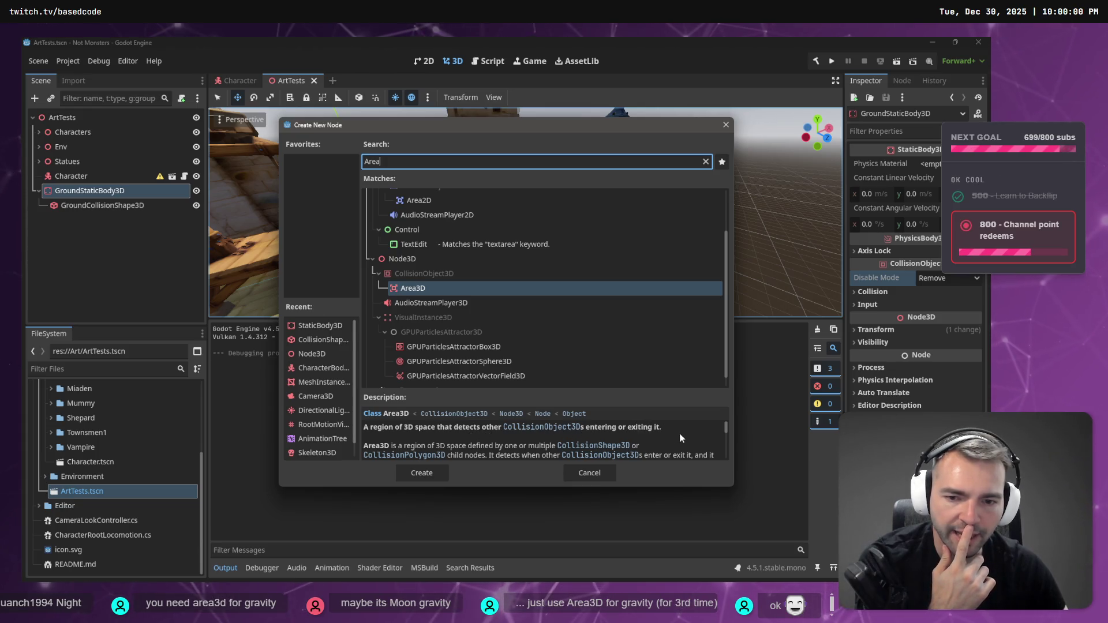
# Pick Area3D from the search results and create it under GroundStaticBody3D.
pyautogui.scroll(-2, 680, 434)
pyautogui.scroll(-1, 672, 447)
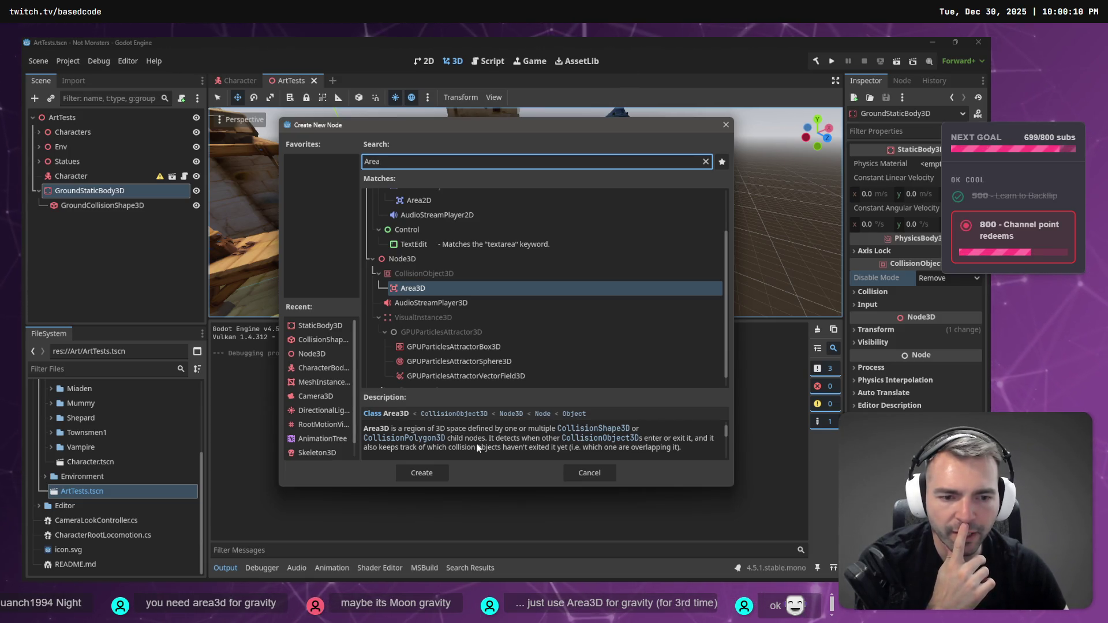
pyautogui.scroll(-1, 477, 449)
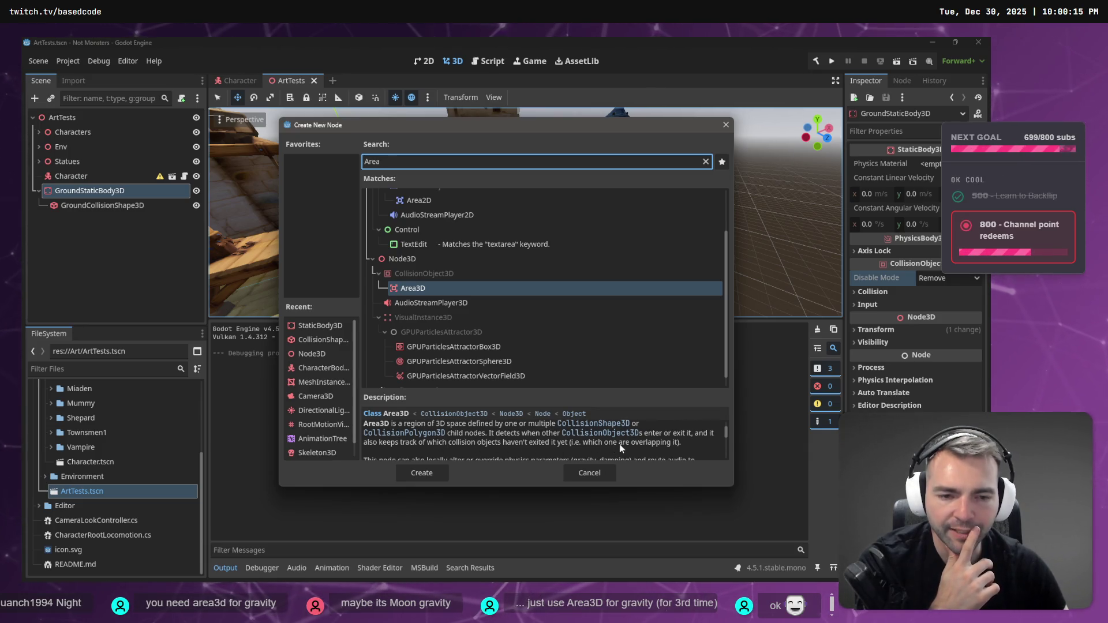
pyautogui.scroll(-5, 644, 444)
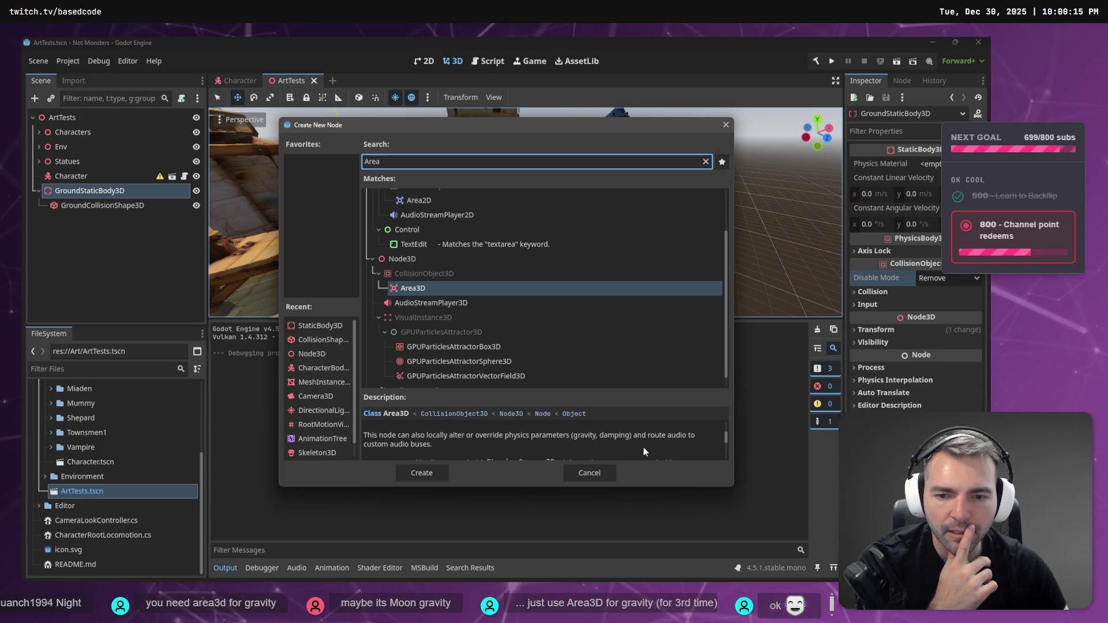
pyautogui.scroll(-1, 548, 438)
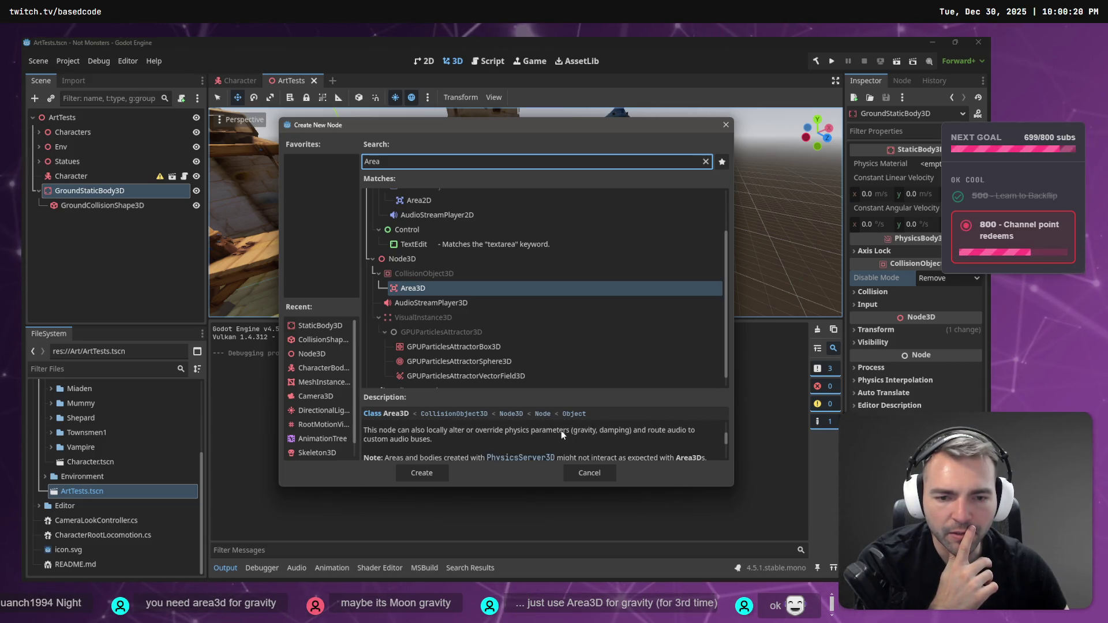
pyautogui.scroll(-3, 561, 431)
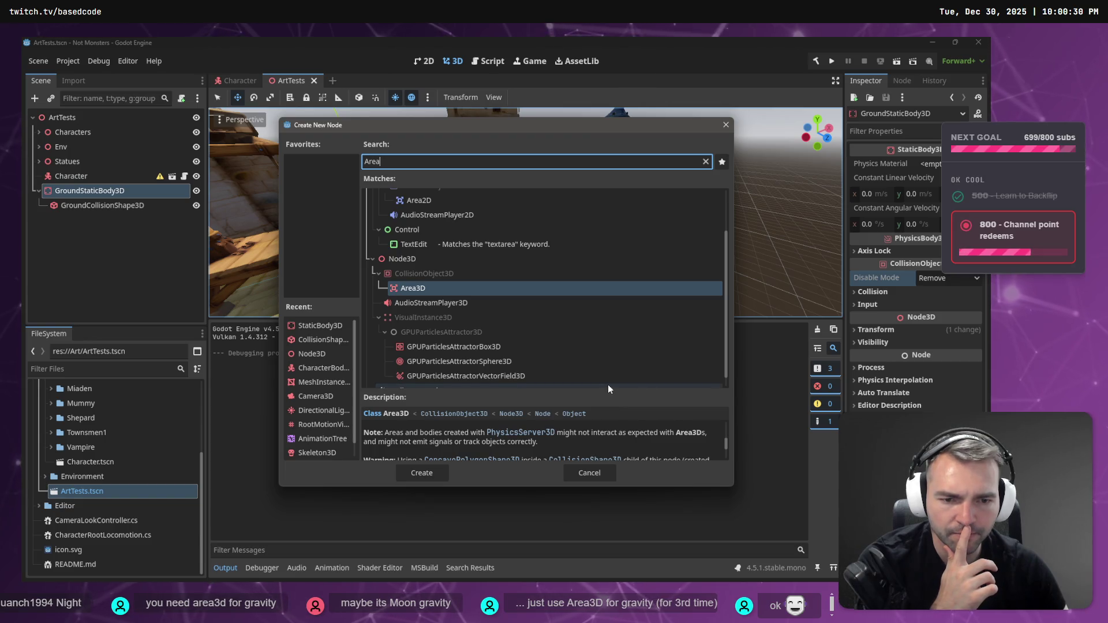
pyautogui.scroll(-2, 633, 437)
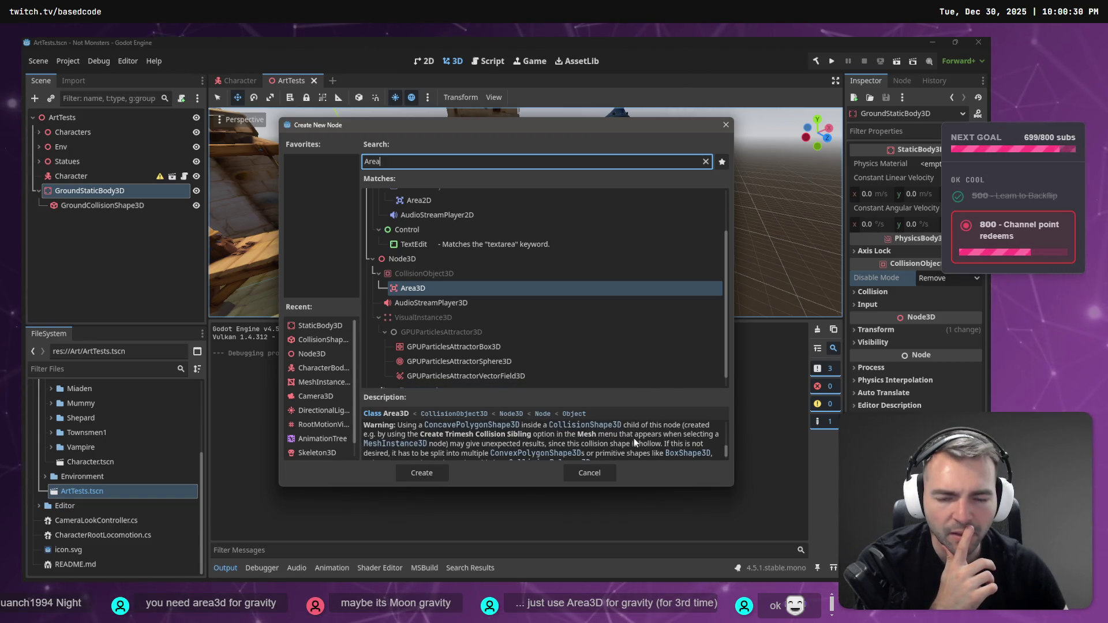
pyautogui.scroll(4, 635, 440)
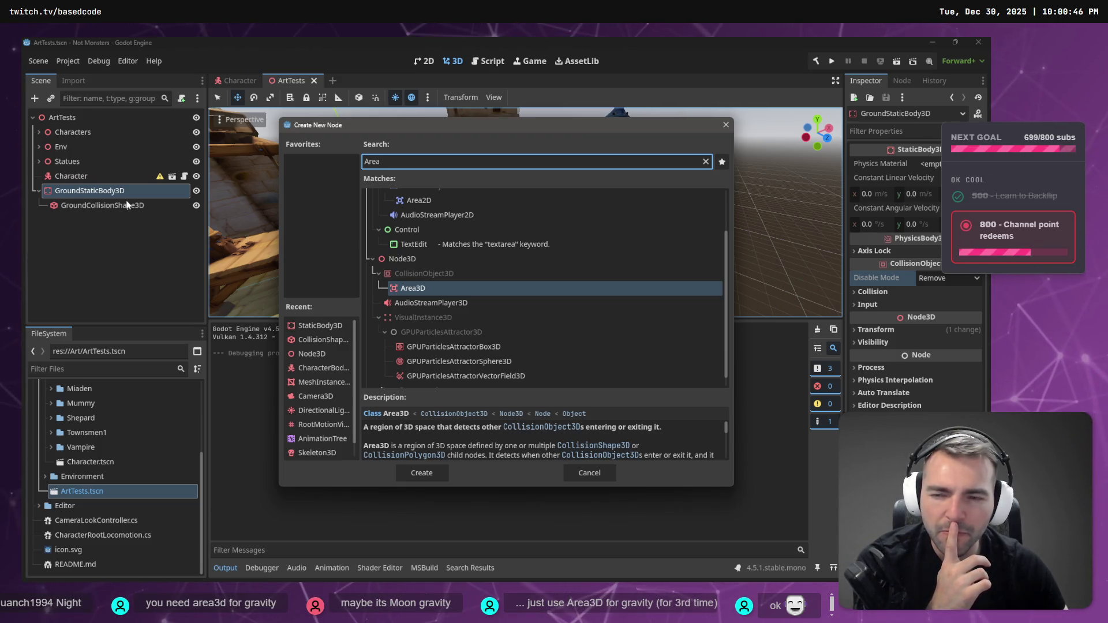
pyautogui.click(413, 289)
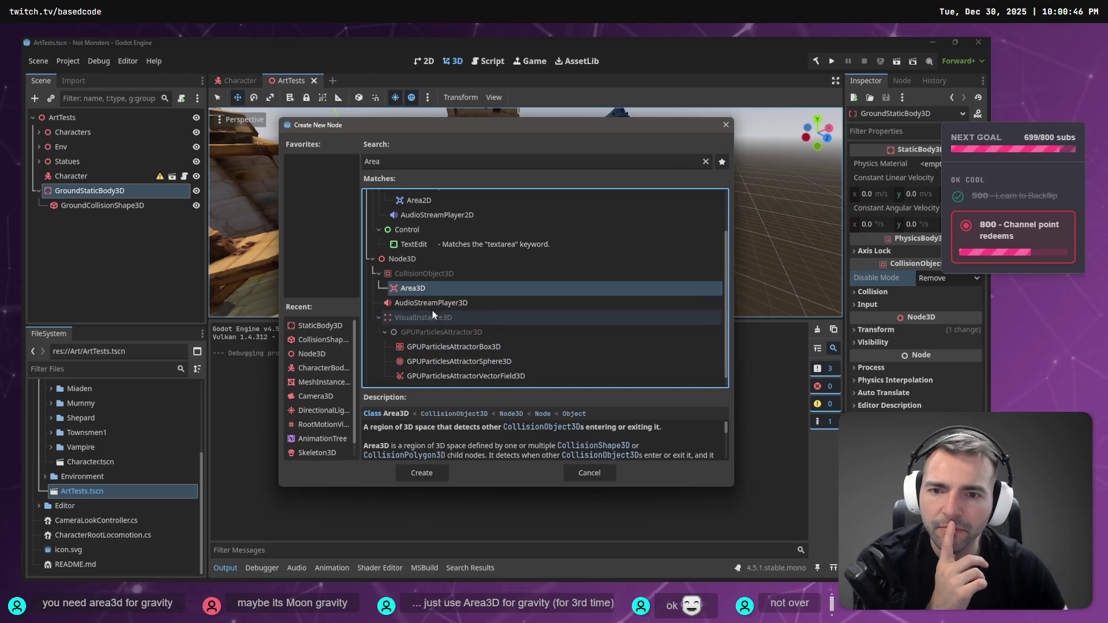
pyautogui.click(425, 476)
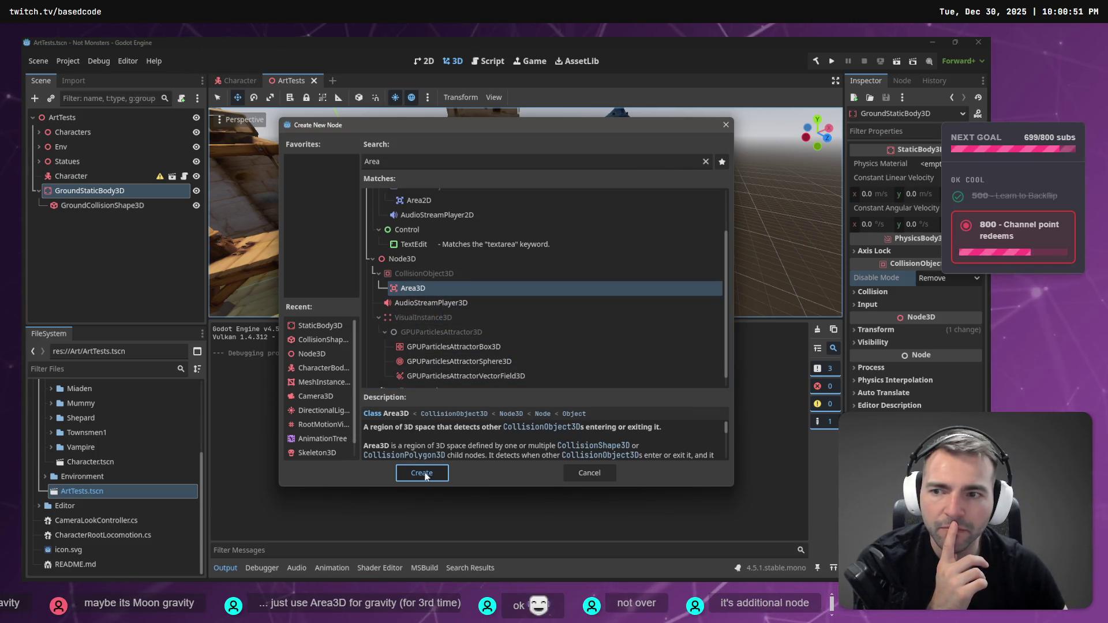
pyautogui.click(425, 476)
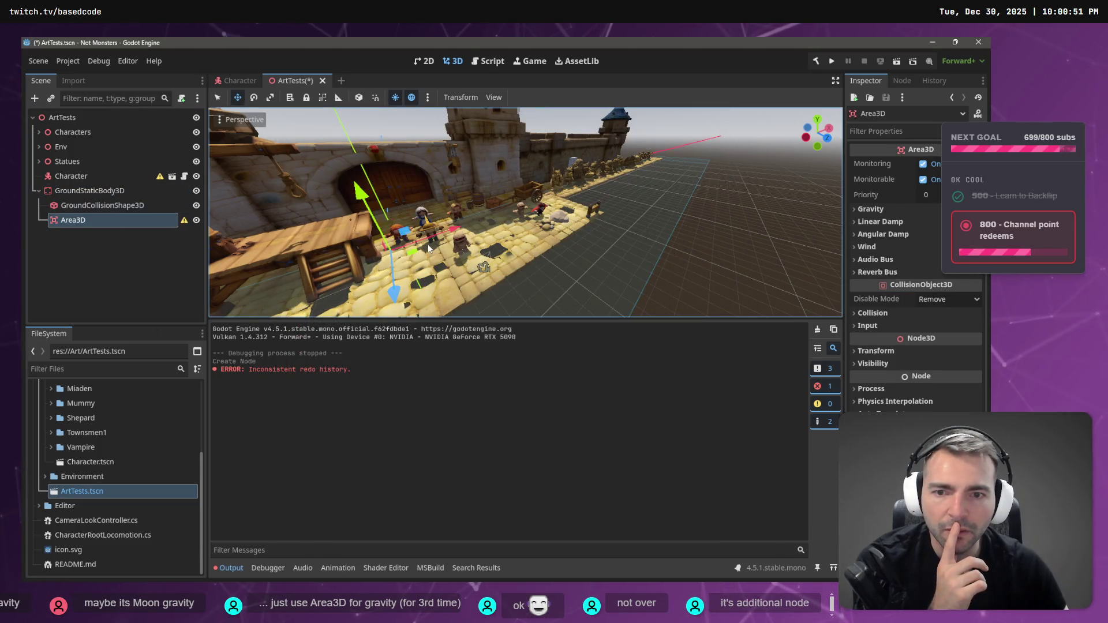
# Make Area3D a direct child of ArtTests and hide GroundStaticBody3D in the viewport.
pyautogui.scroll(-8, 391, 273)
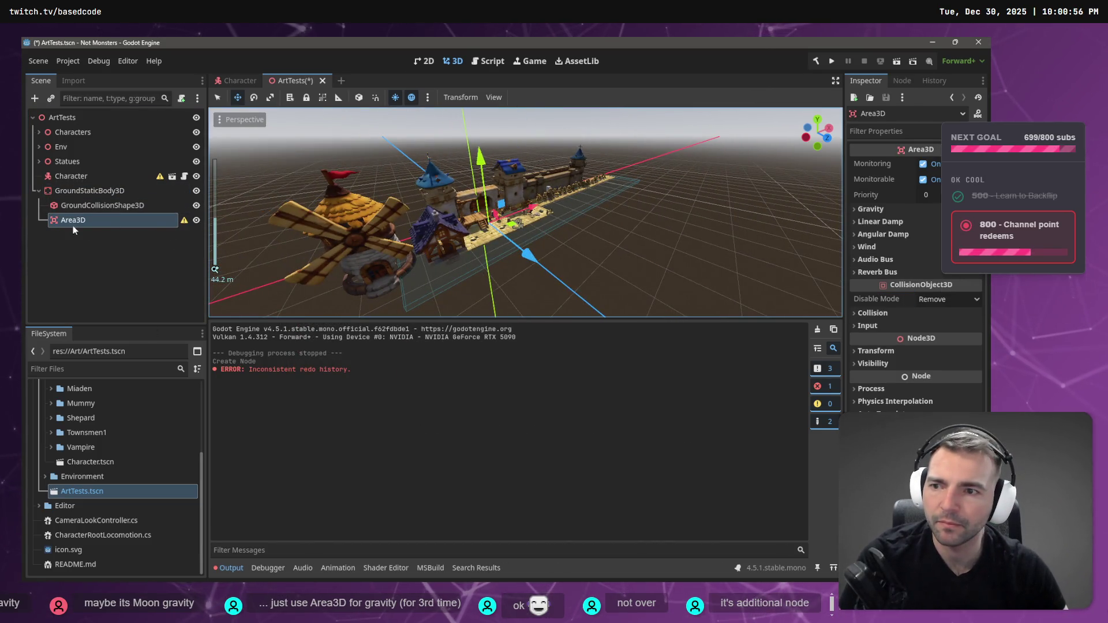
pyautogui.moveTo(73, 228); pyautogui.dragTo(50, 268)
pyautogui.moveTo(70, 219); pyautogui.dragTo(59, 119)
pyautogui.click(75, 195)
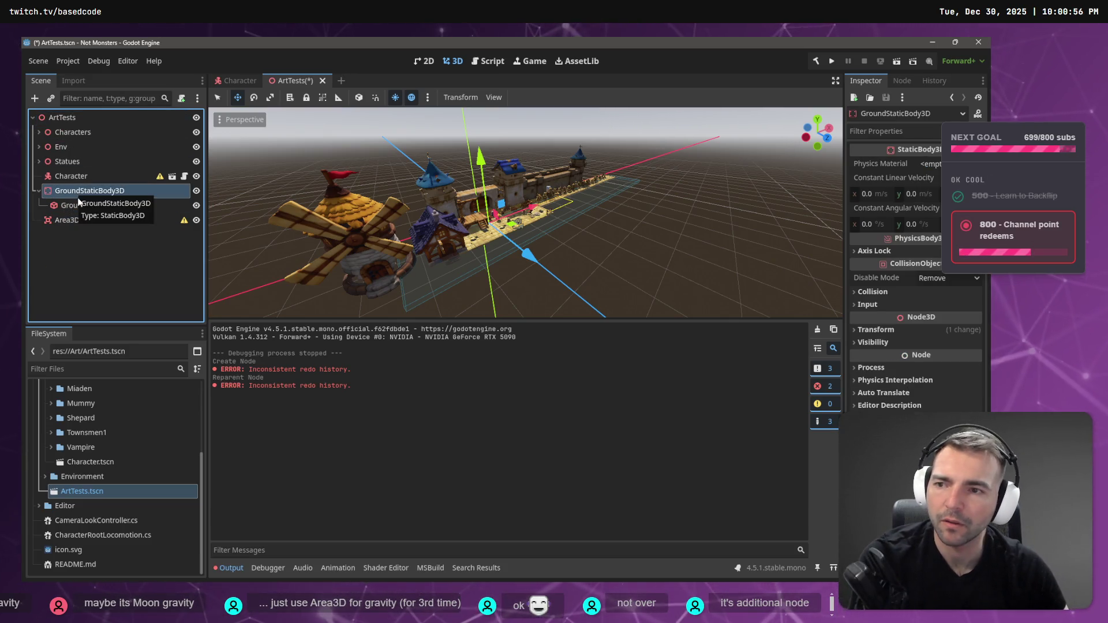
pyautogui.click(196, 191)
# Move GroundCollisionShape3D under the Area3D node.
pyautogui.click(134, 219)
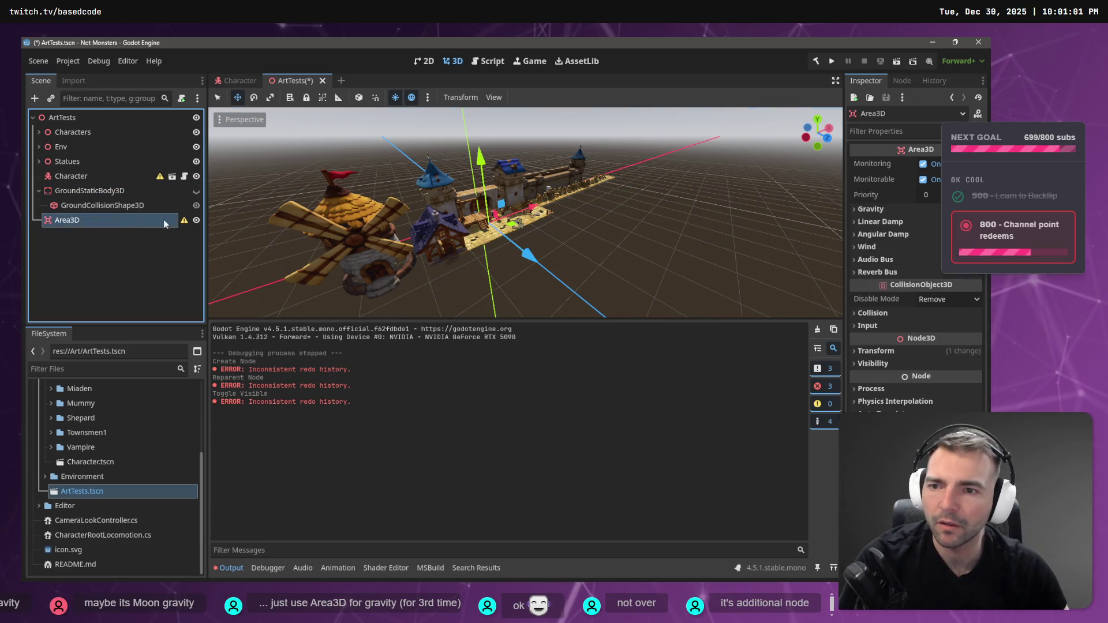
pyautogui.moveTo(184, 221)
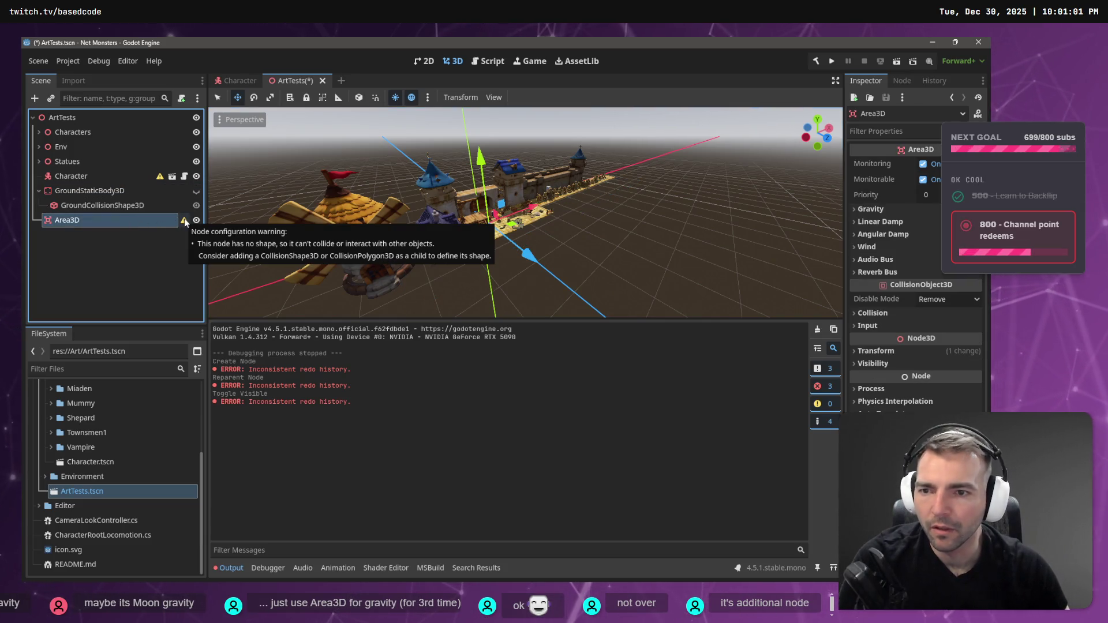
pyautogui.click(103, 206)
pyautogui.moveTo(103, 206); pyautogui.dragTo(81, 220)
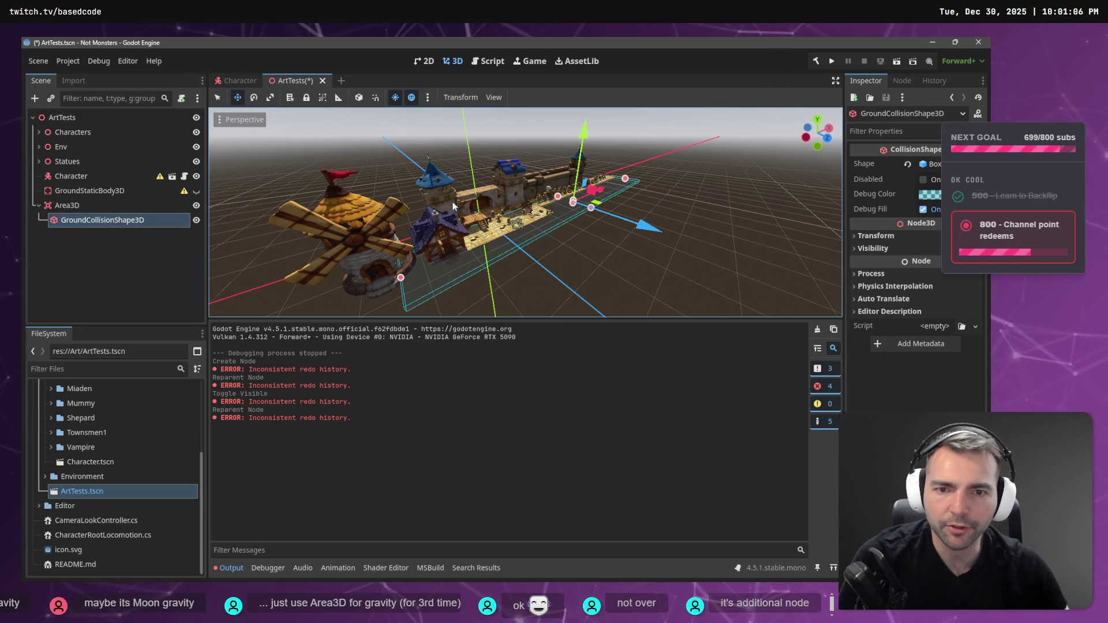
# Save and test-run the scene with F5, stop the game, and reselect Area3D in the editor.
pyautogui.press('F5')
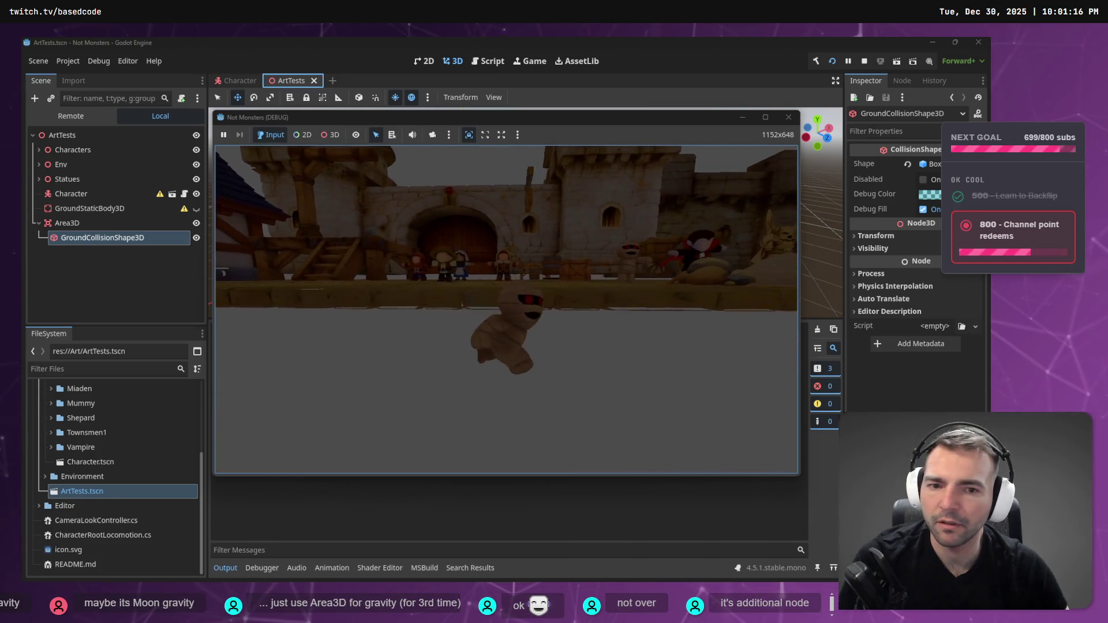
pyautogui.press('F8')
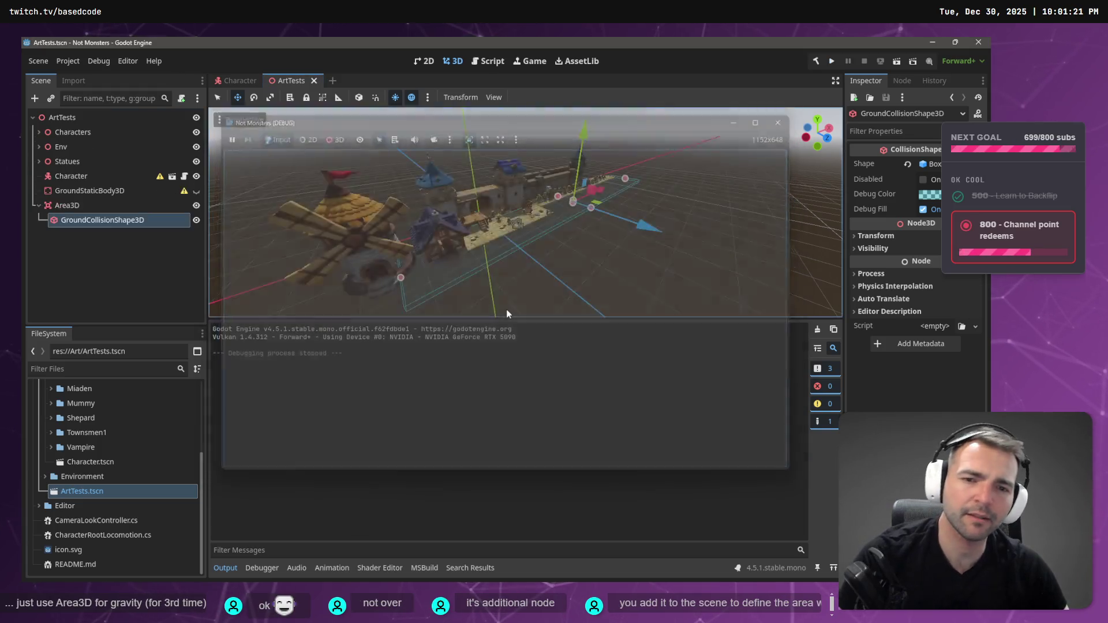
pyautogui.hotkey('alt', 'Tab')
pyautogui.click(66, 233)
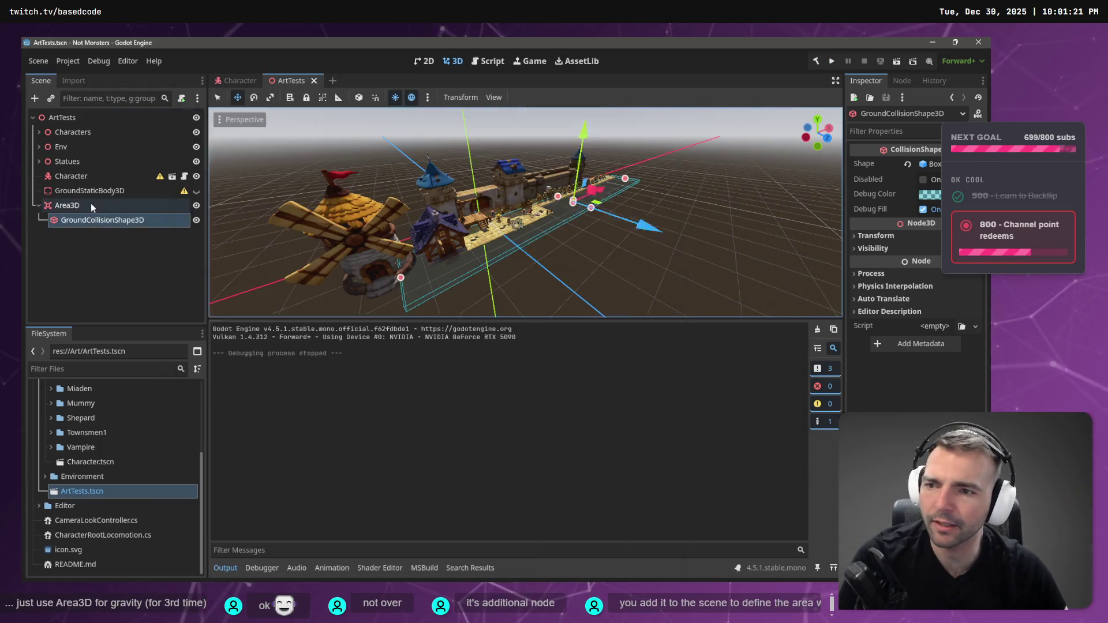
pyautogui.click(91, 203)
pyautogui.rightClick(90, 266)
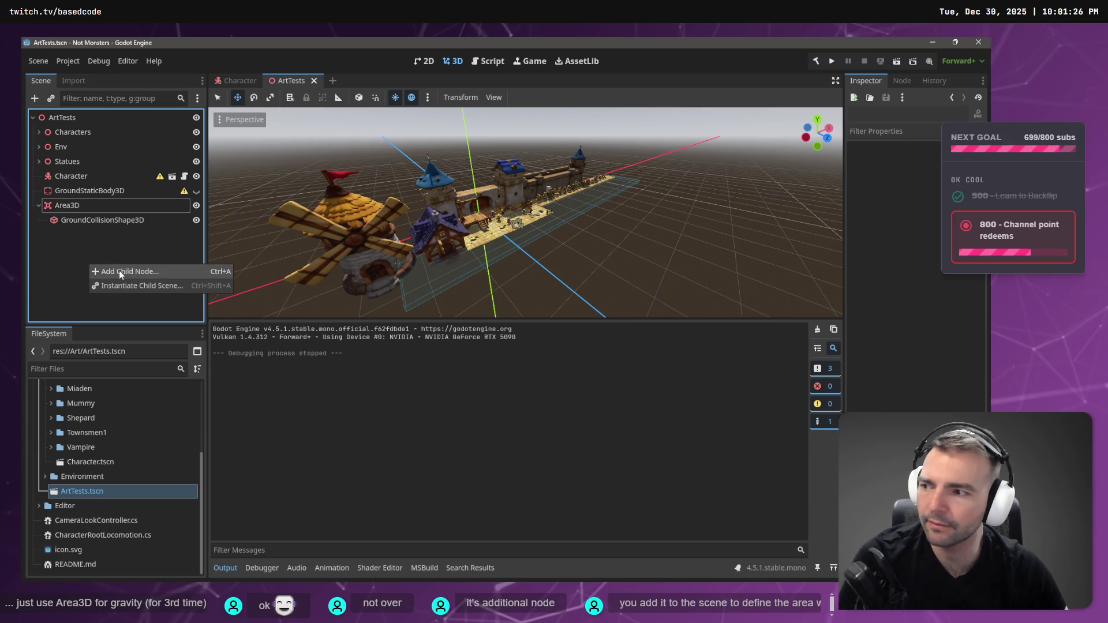
# Enlarge the node creation window and open the CollisionObject3D class documentation.
pyautogui.click(119, 271)
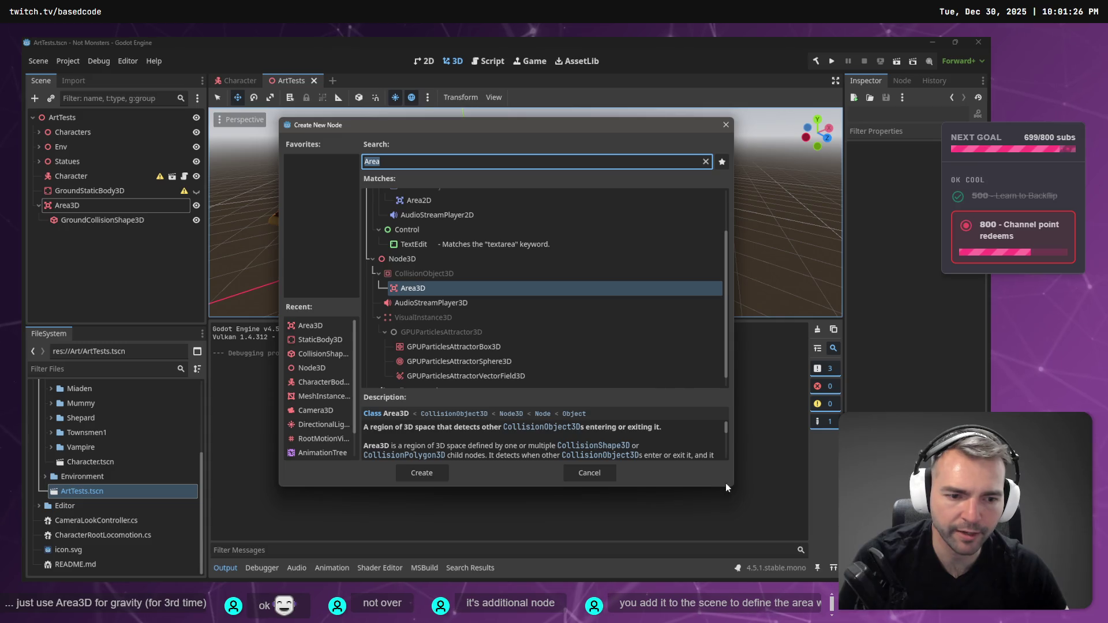
pyautogui.moveTo(725, 487)
pyautogui.mouseDown()
pyautogui.moveTo(731, 558)
pyautogui.moveTo(705, 582)
pyautogui.mouseUp()
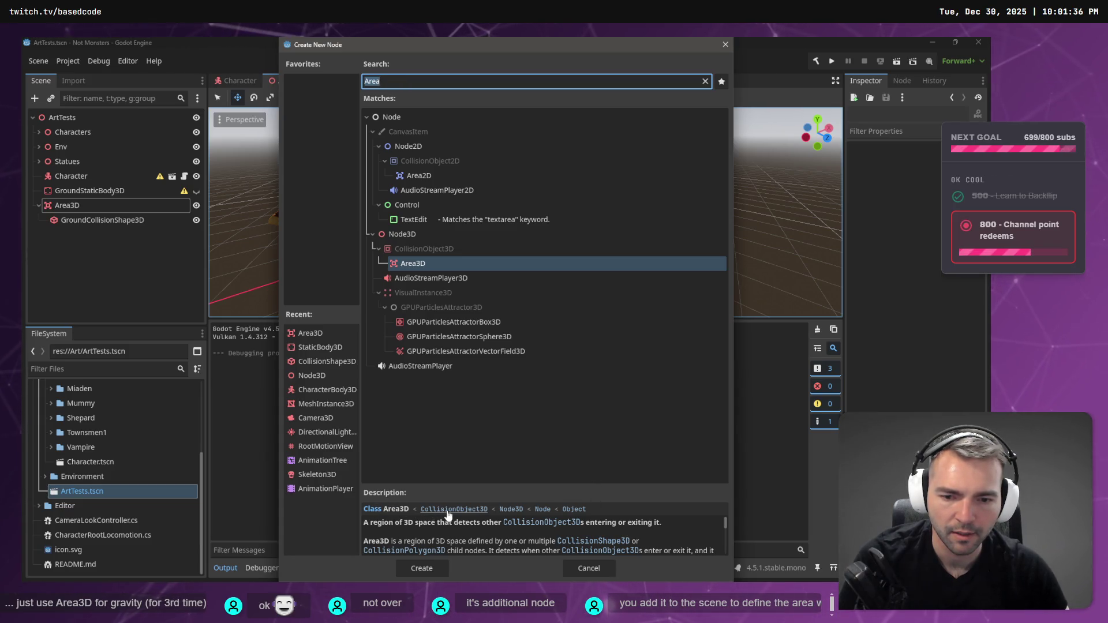
pyautogui.click(535, 525)
pyautogui.click(536, 523)
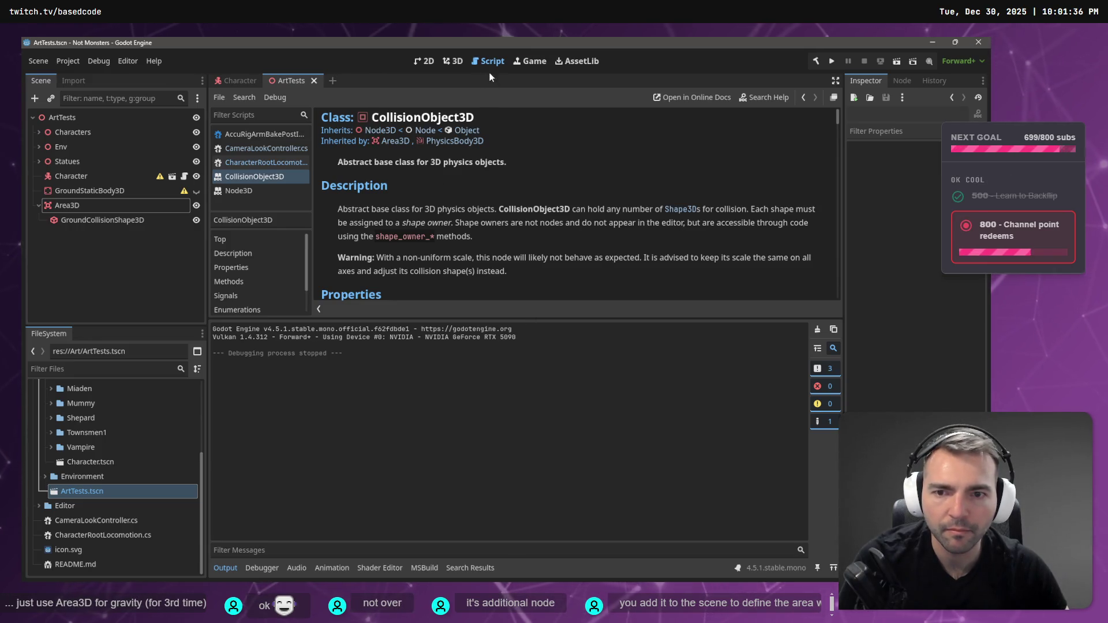
pyautogui.scroll(-5, 492, 240)
pyautogui.scroll(5, 494, 235)
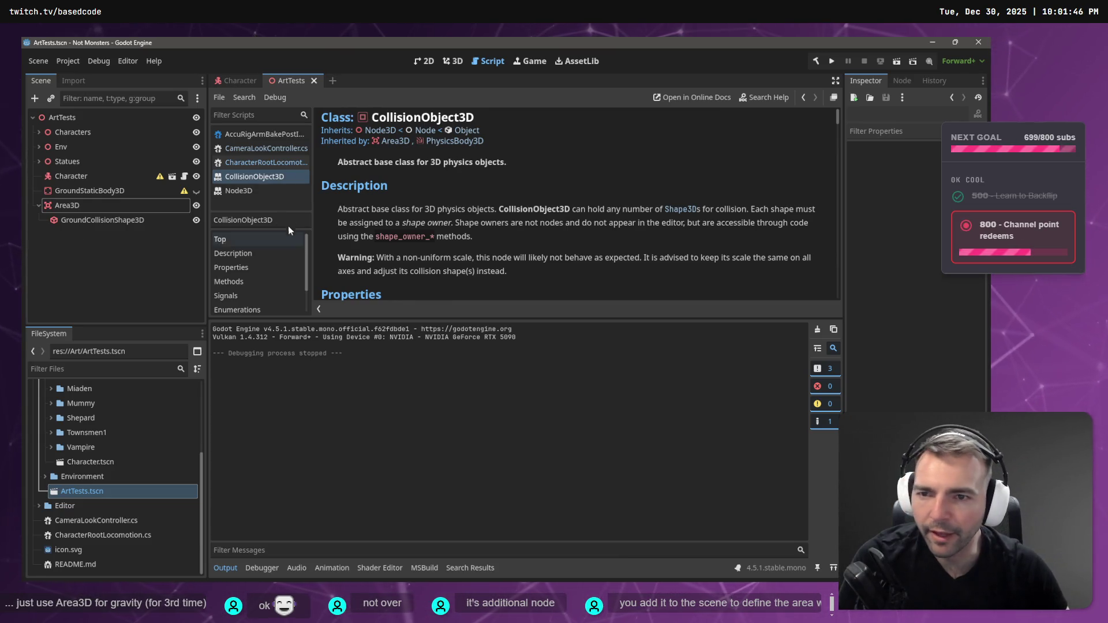
# Search the help for 'area3d' and open the Area3D documentation page.
pyautogui.click(260, 116)
pyautogui.write('A')
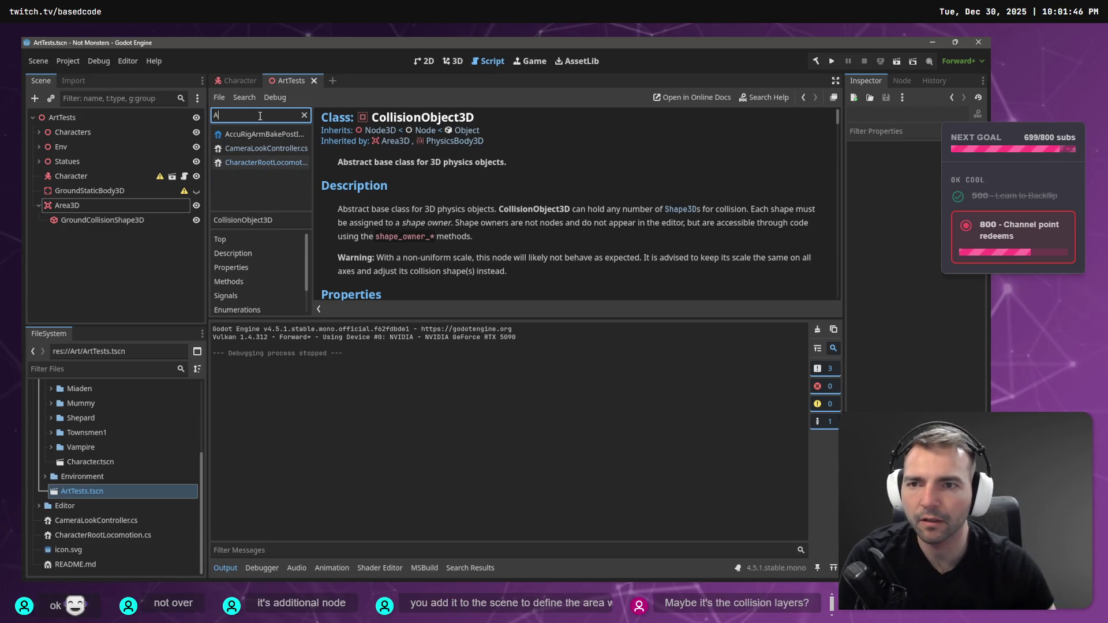
pyautogui.press('F1')
pyautogui.write('area3d')
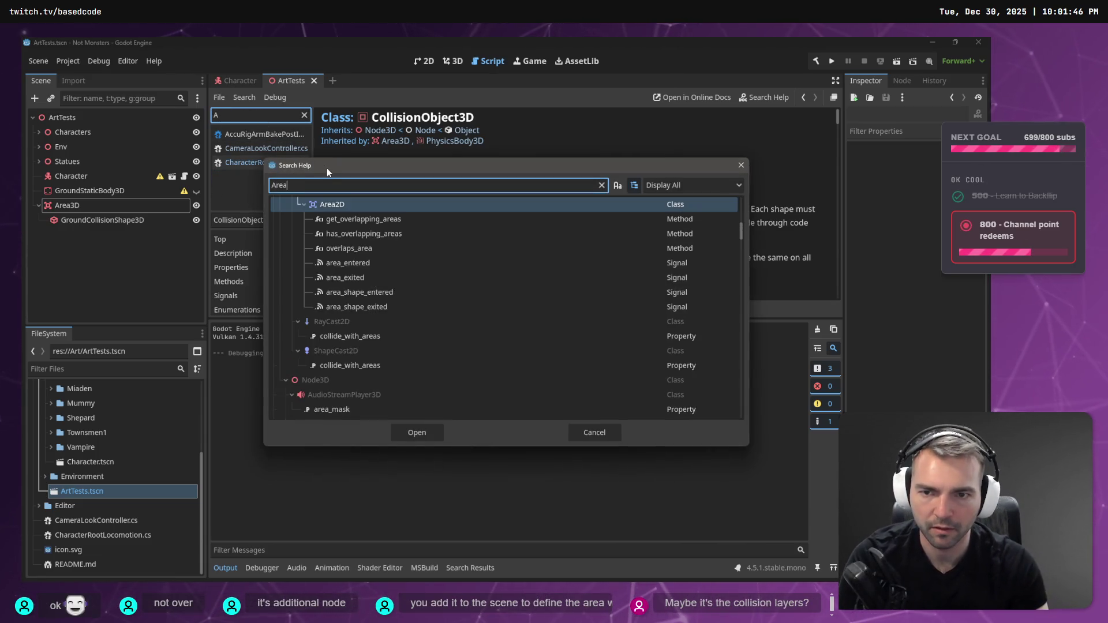
pyautogui.press('Return')
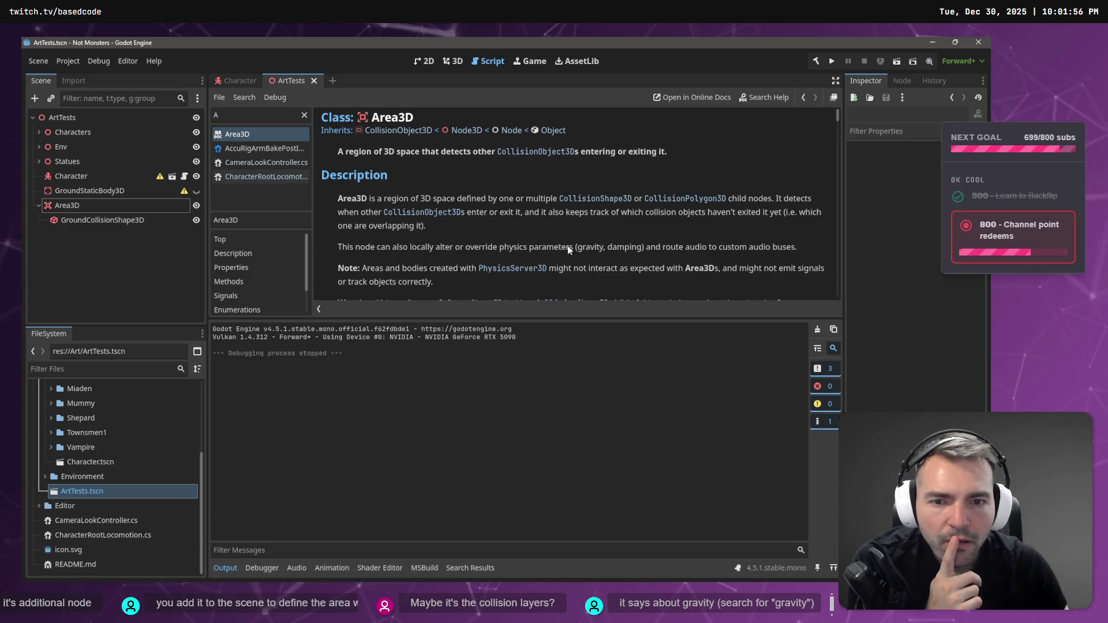
# Highlight the sentence about overriding gravity, then follow the 3D Platformer Demo tutorial link.
pyautogui.moveTo(338, 248); pyautogui.dragTo(806, 245)
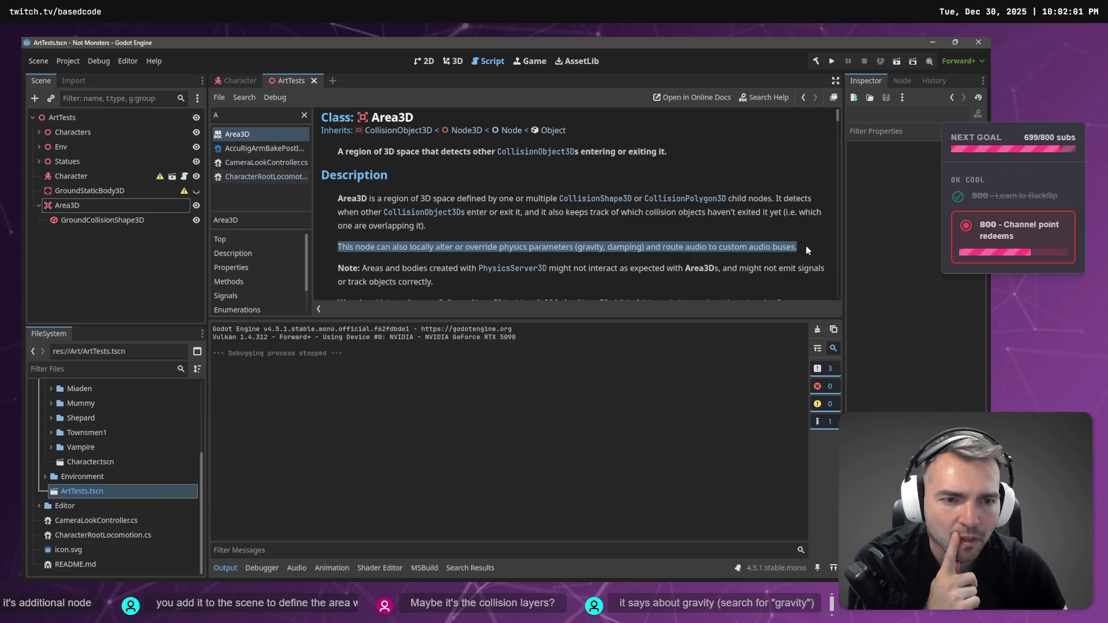
pyautogui.scroll(-1, 805, 246)
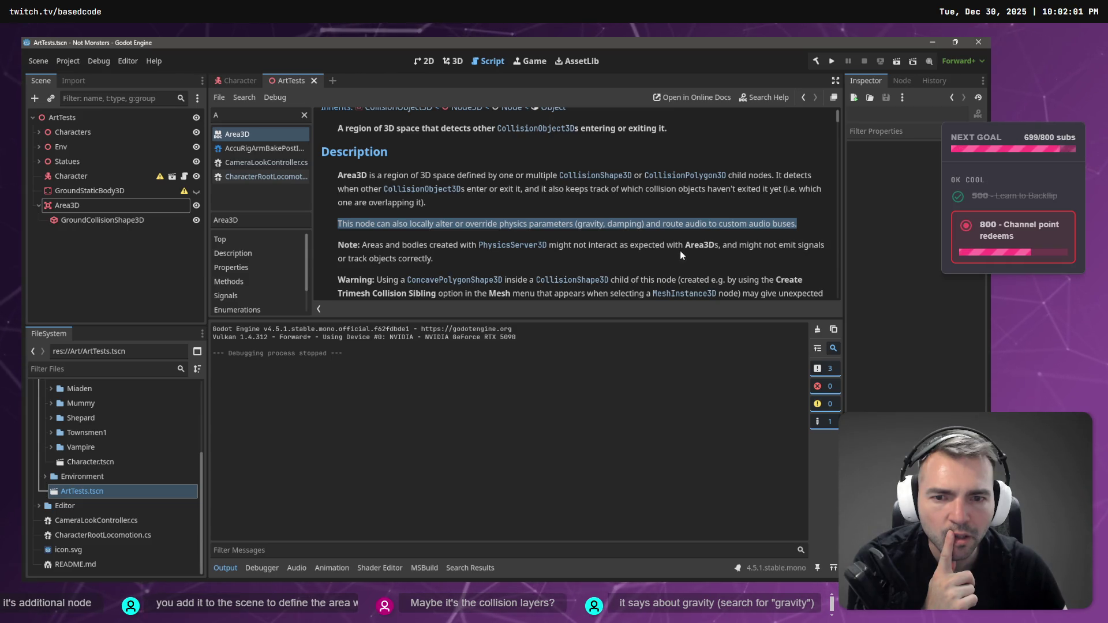
pyautogui.scroll(-1, 679, 250)
pyautogui.scroll(-1, 673, 247)
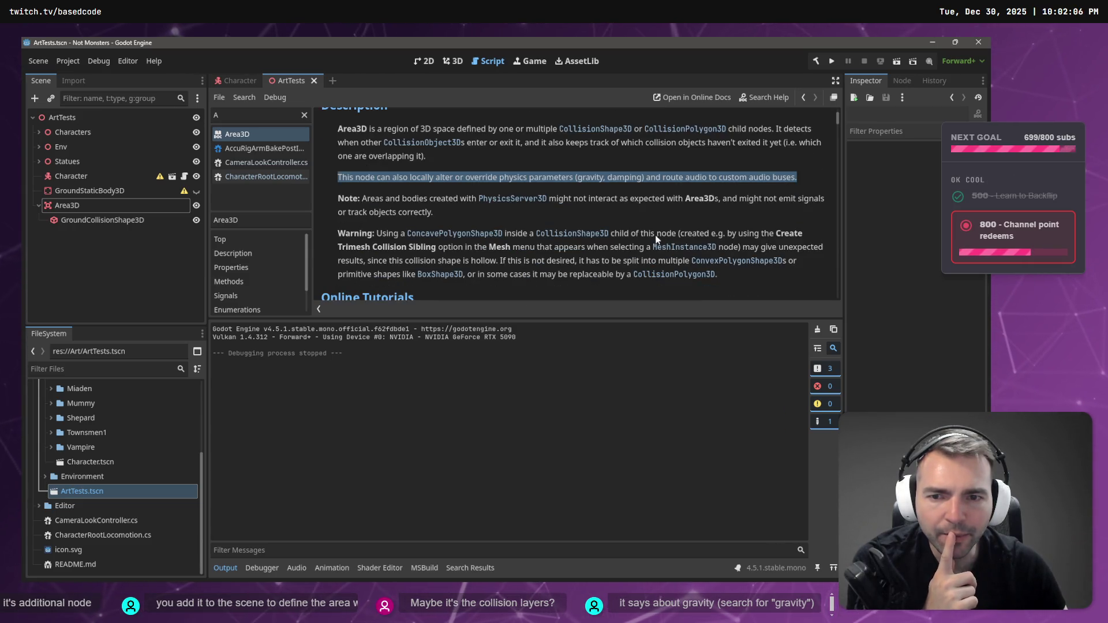
pyautogui.scroll(-4, 619, 234)
pyautogui.scroll(-2, 618, 234)
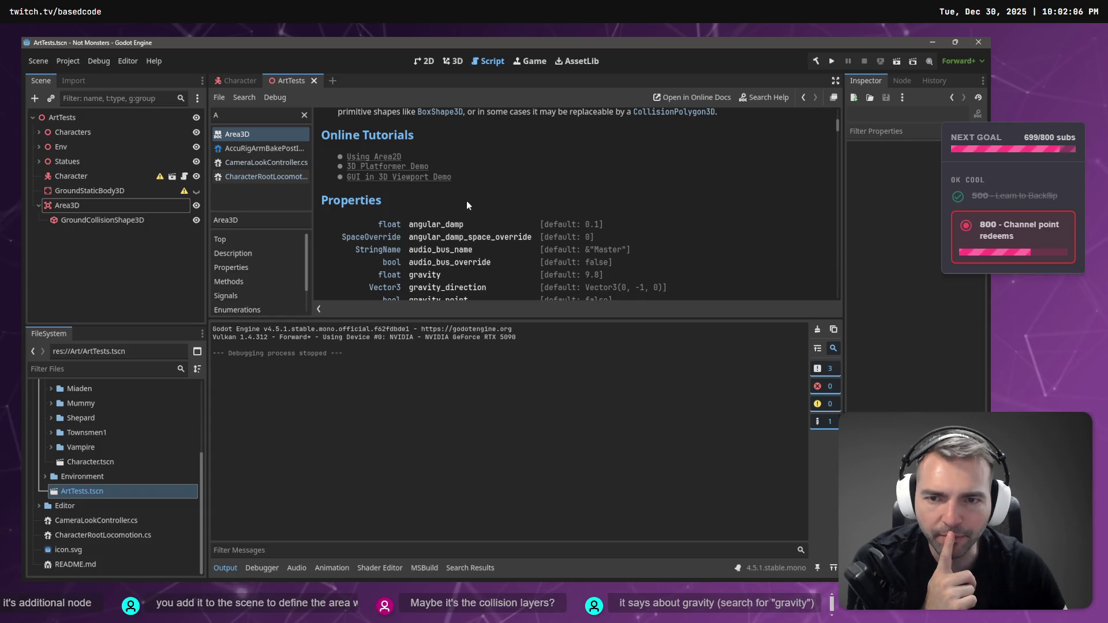
pyautogui.scroll(-5, 564, 206)
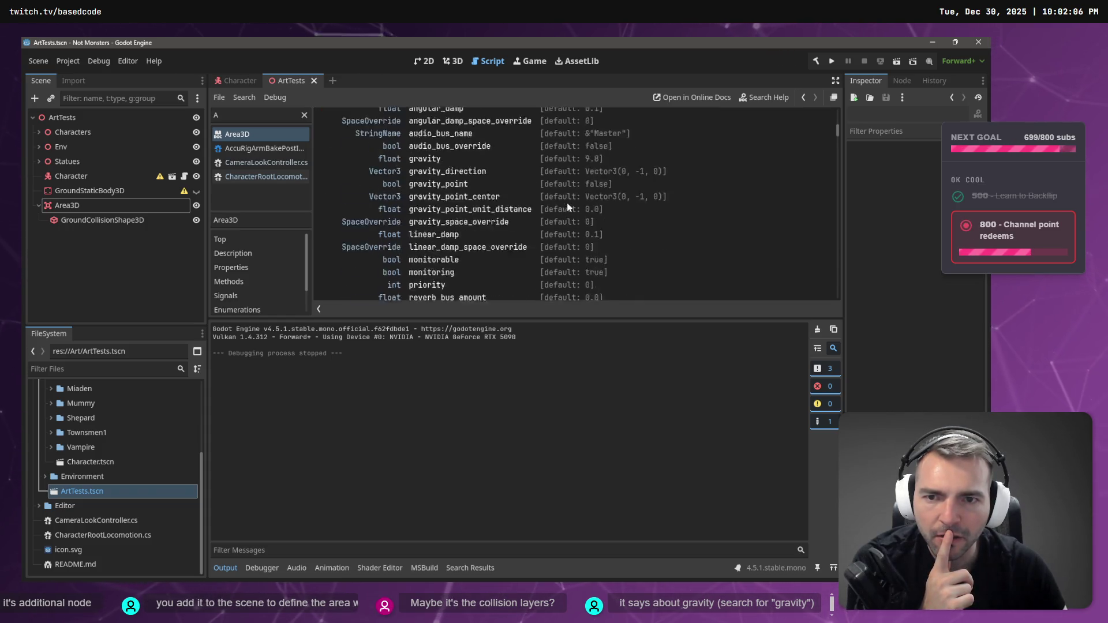
pyautogui.scroll(7, 565, 207)
pyautogui.click(407, 217)
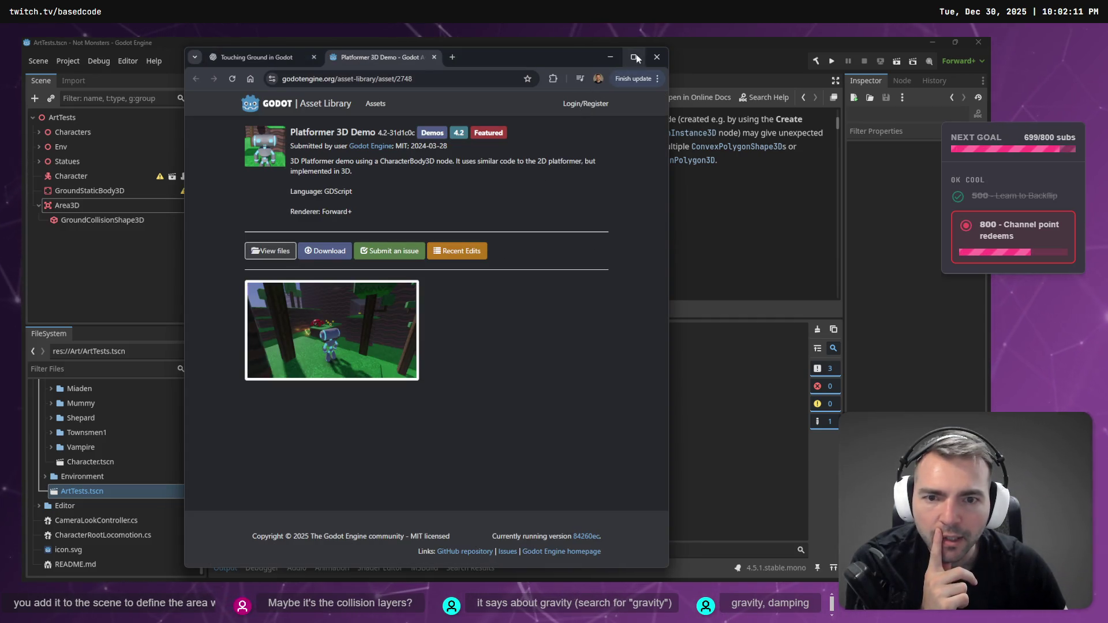
# Maximize the browser, view the demo's GitHub project files, close that tab and return to Godot.
pyautogui.click(635, 57)
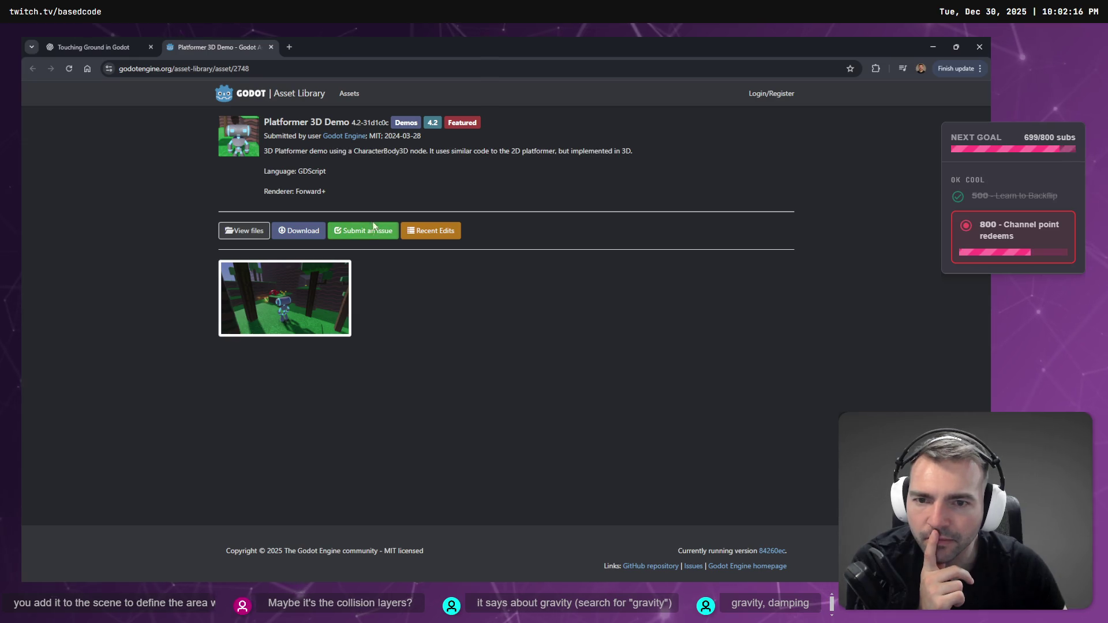
pyautogui.click(237, 235)
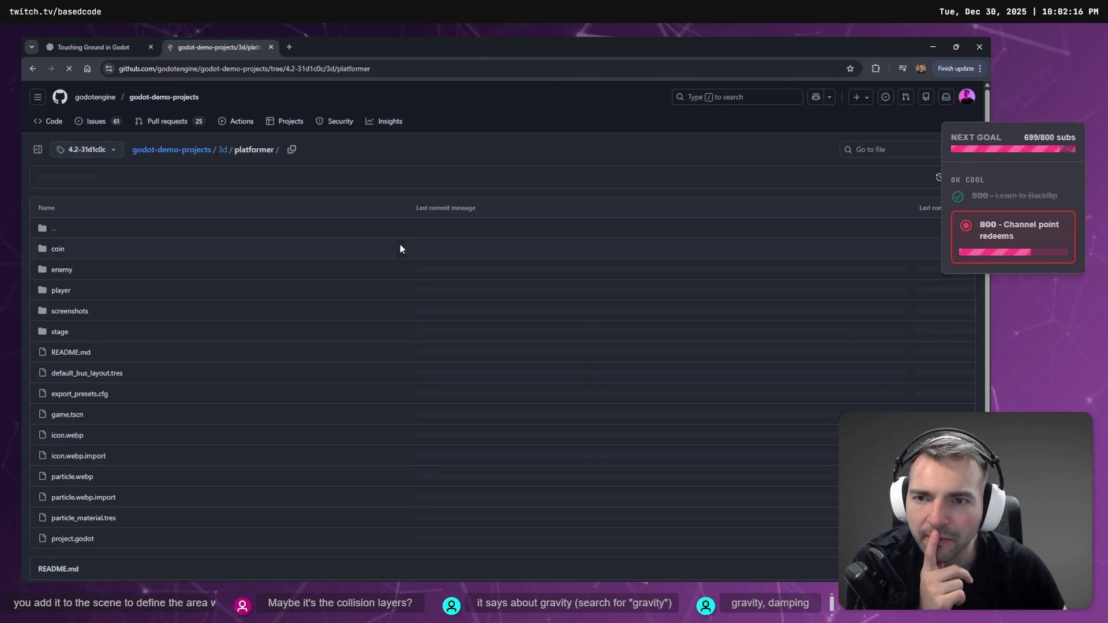
pyautogui.click(270, 47)
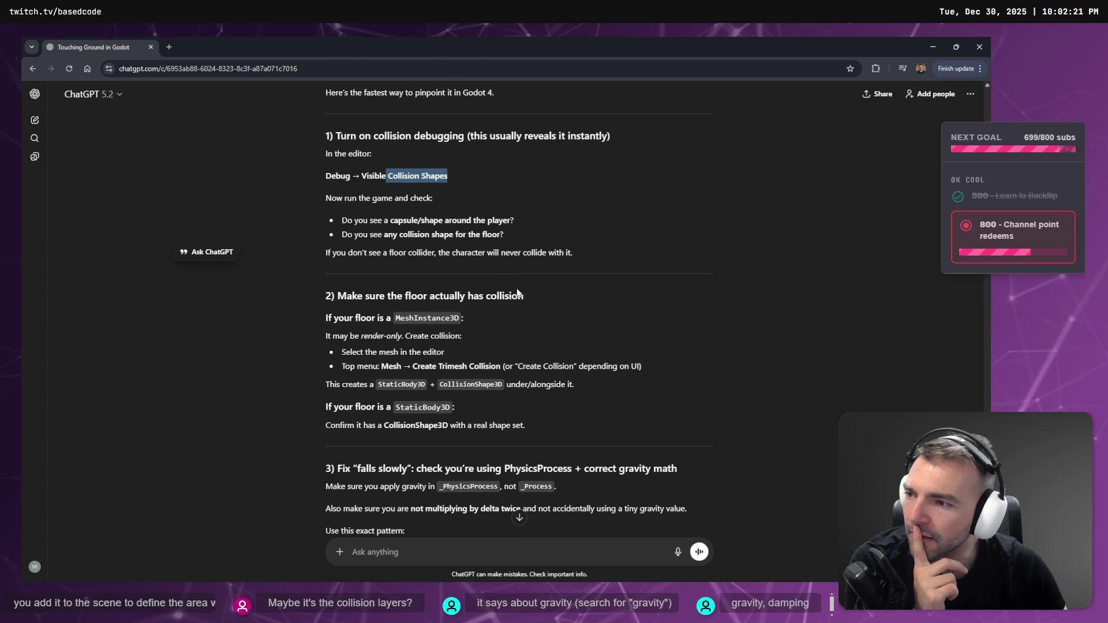
pyautogui.hotkey('alt', 'Tab')
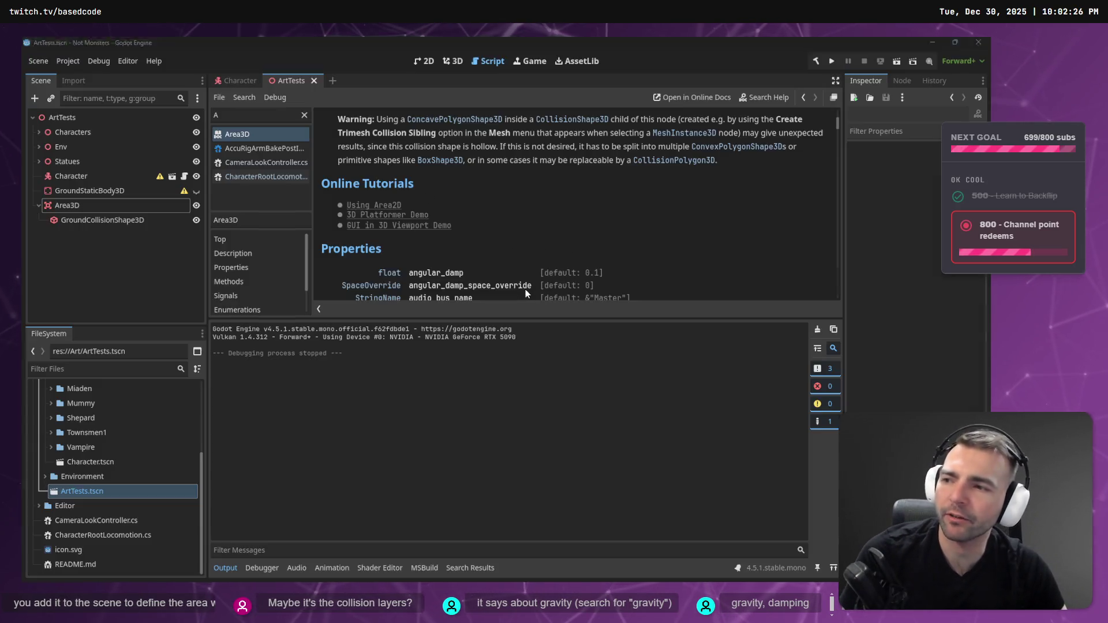
# Find 'Gravity' in the Area3D help page and step through its matches.
pyautogui.hotkey('ctrl', 'f')
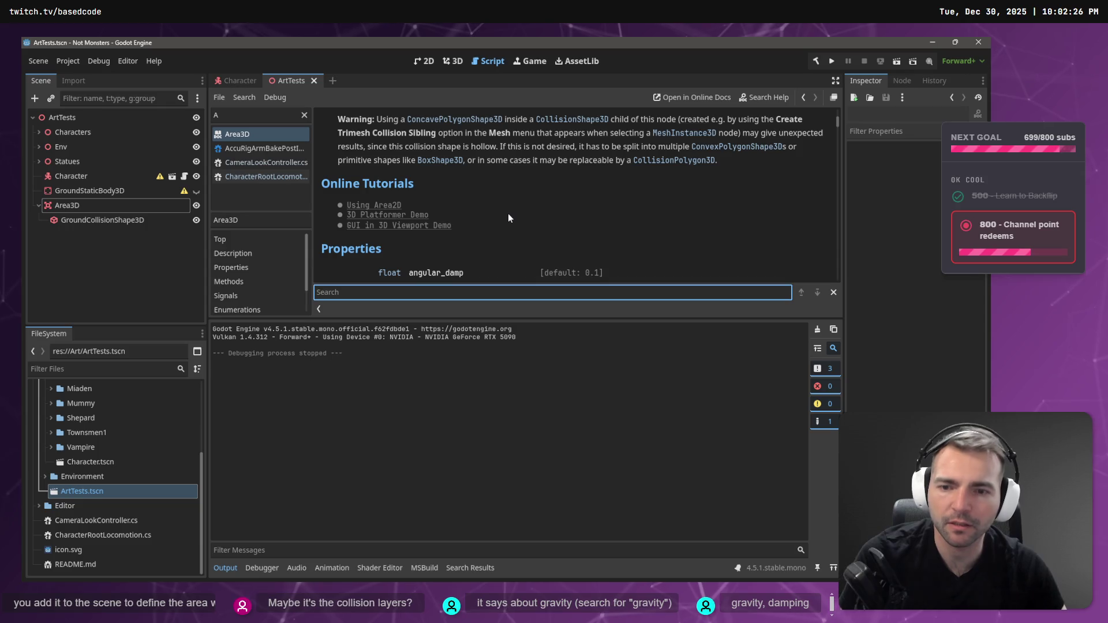
pyautogui.write('Gravity')
pyautogui.press('Return')
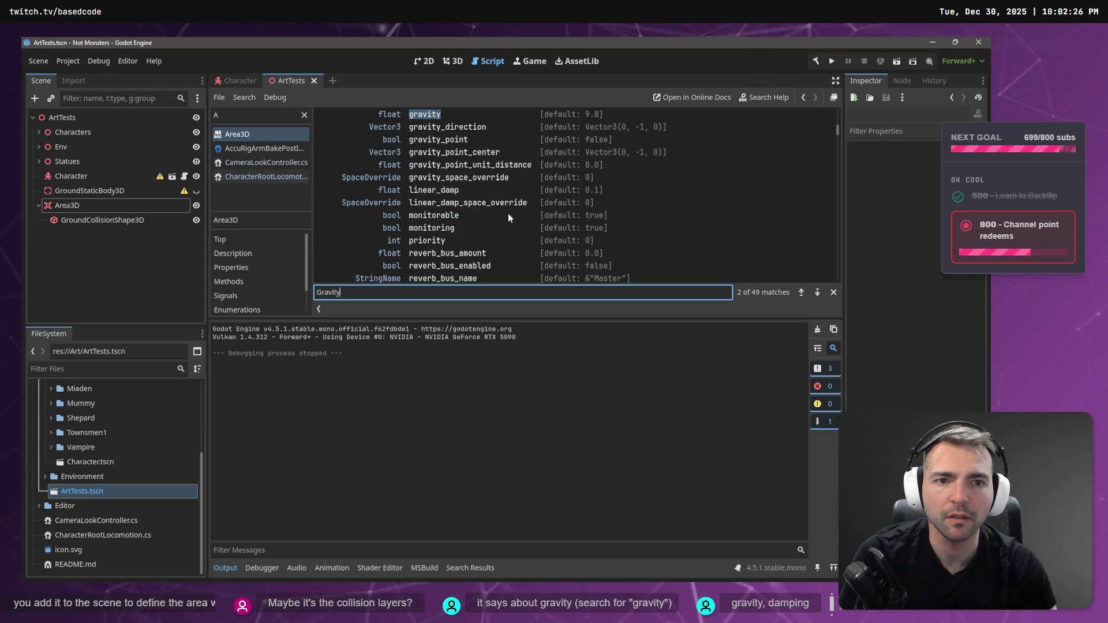
pyautogui.scroll(3, 469, 198)
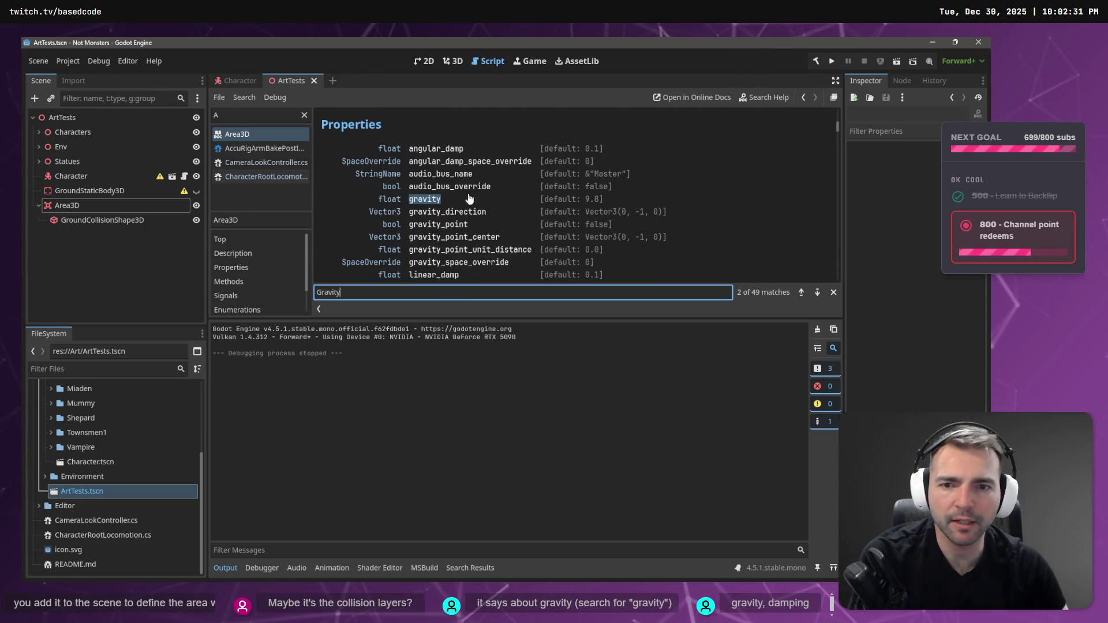
pyautogui.press('Return')
pyautogui.scroll(4, 610, 195)
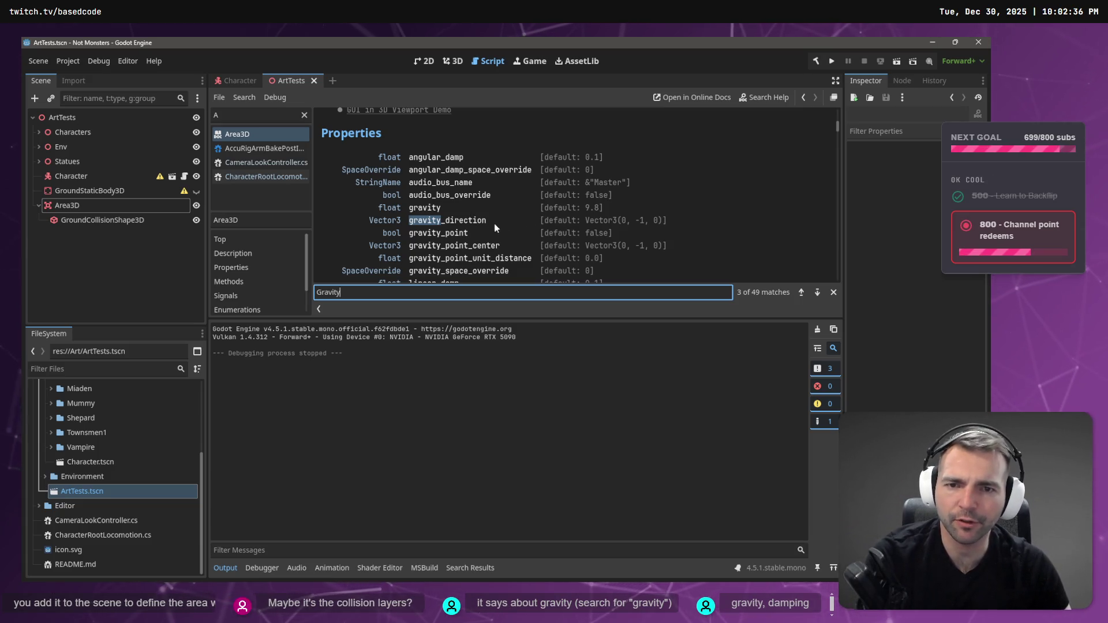
pyautogui.scroll(4, 526, 217)
pyautogui.scroll(-3, 527, 217)
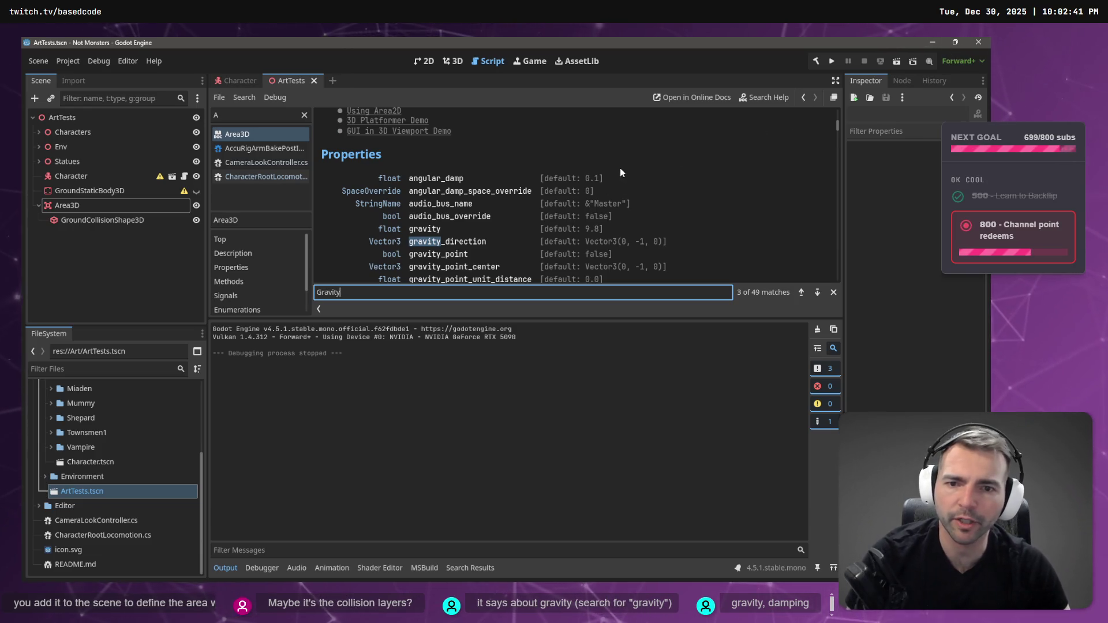
pyautogui.scroll(10, 548, 185)
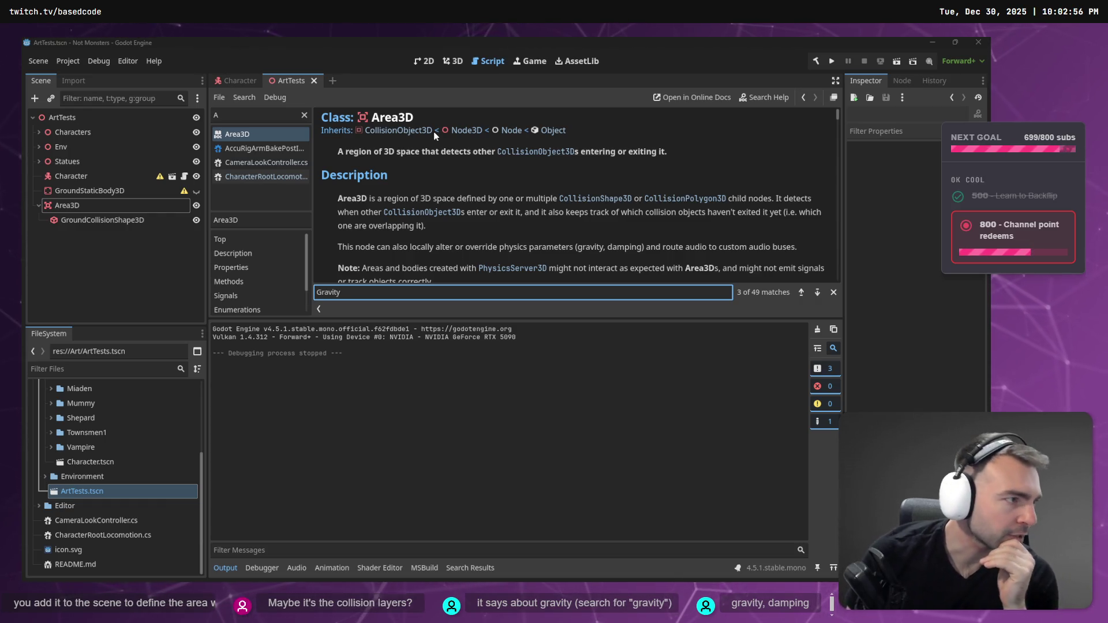
pyautogui.hotkey('alt', 'Tab')
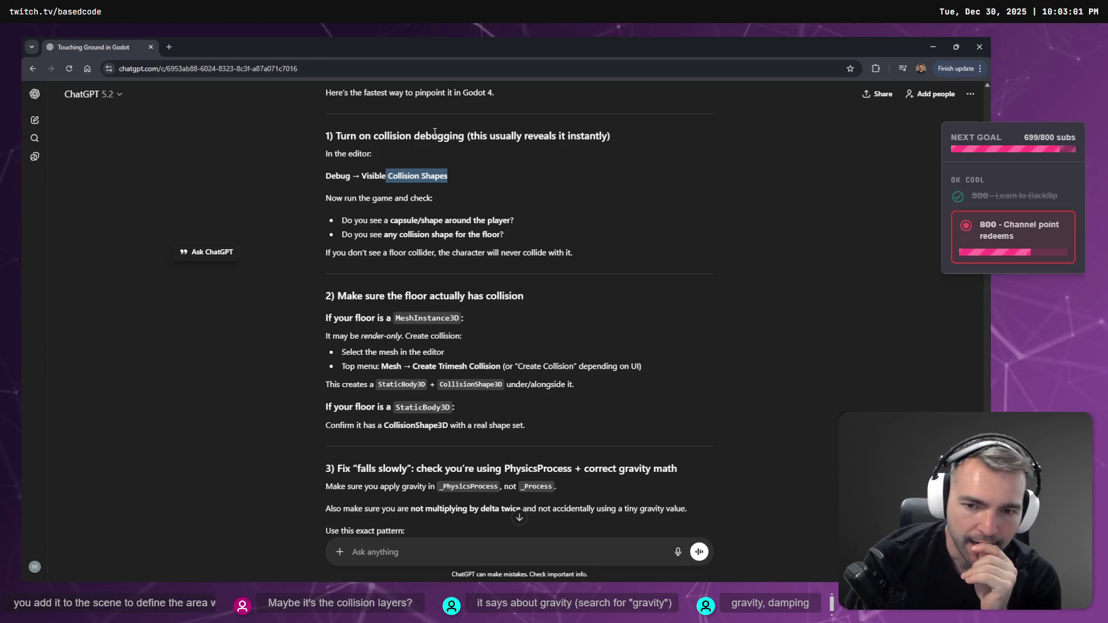
# Google 'Godot gravity Character3d' and open the Jumping and Gravity video in a new tab.
pyautogui.hotkey('ctrl', 't')
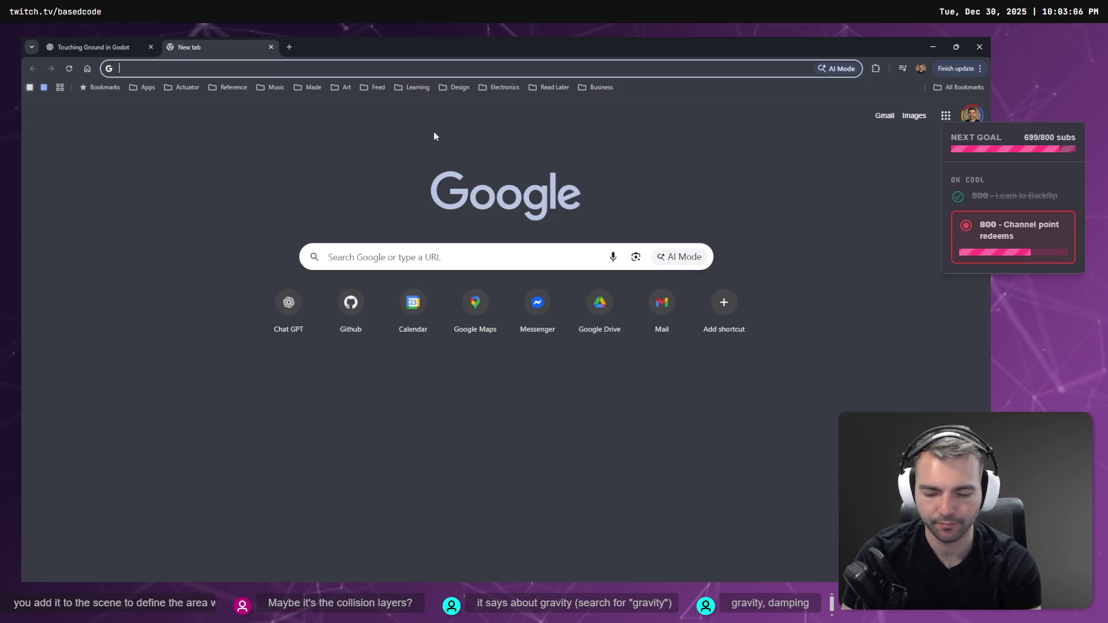
pyautogui.write('Godot ')
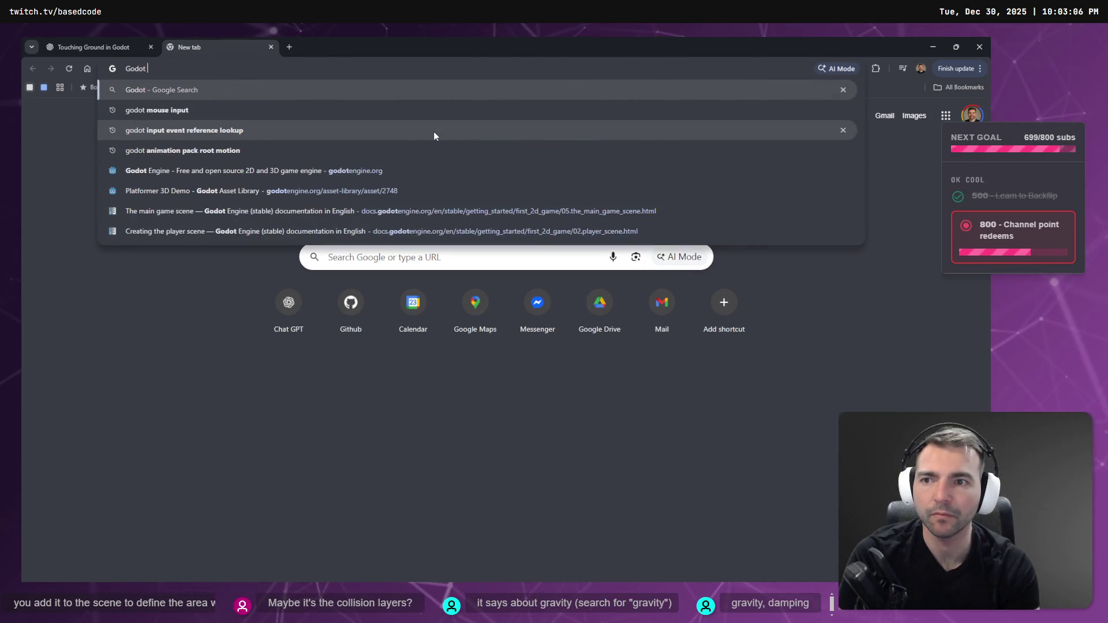
pyautogui.write('gravity Char')
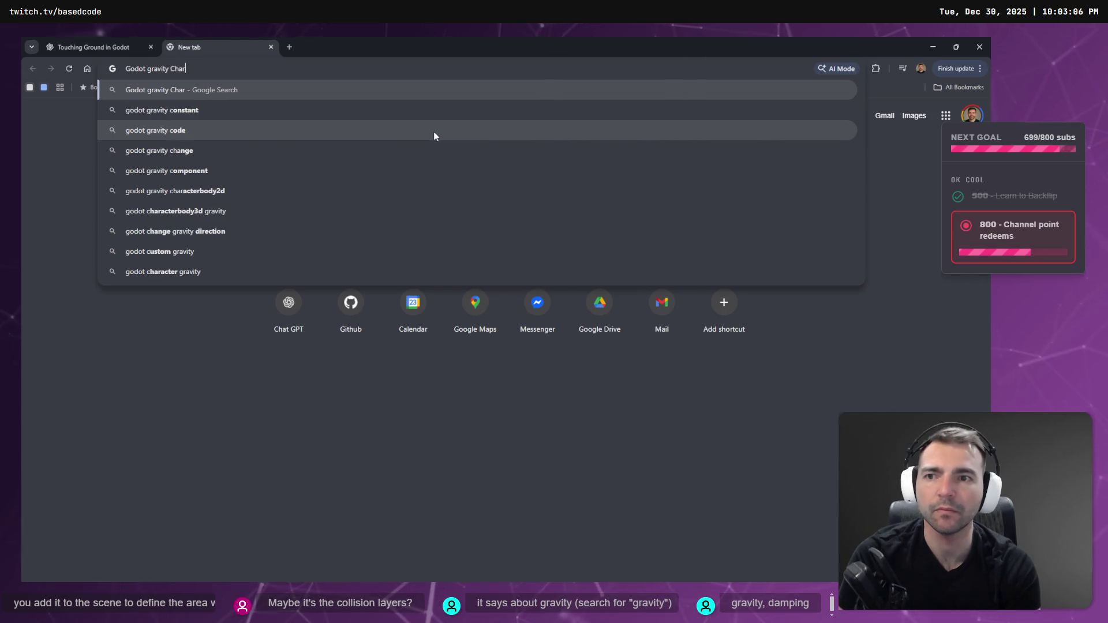
pyautogui.write('acter3d')
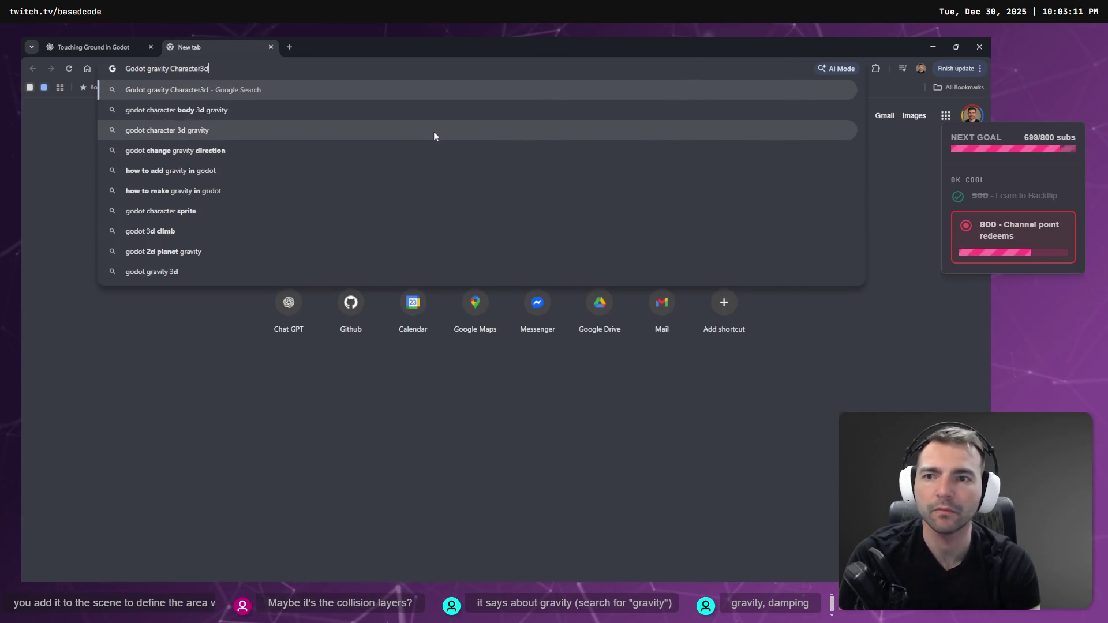
pyautogui.press('Return')
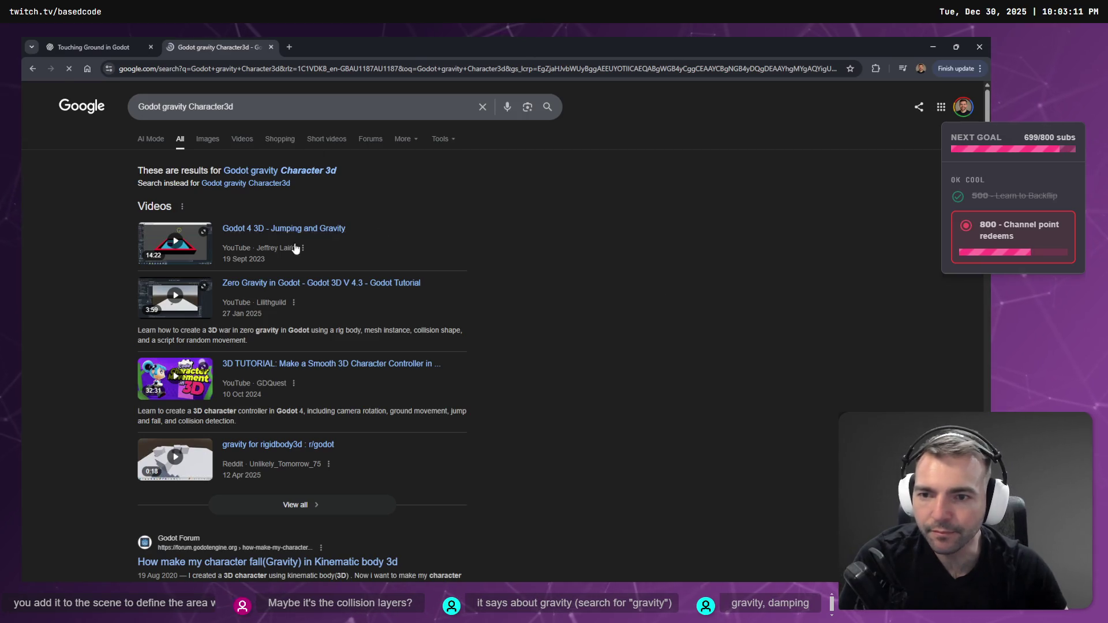
pyautogui.middleClick(285, 229)
pyautogui.click(352, 46)
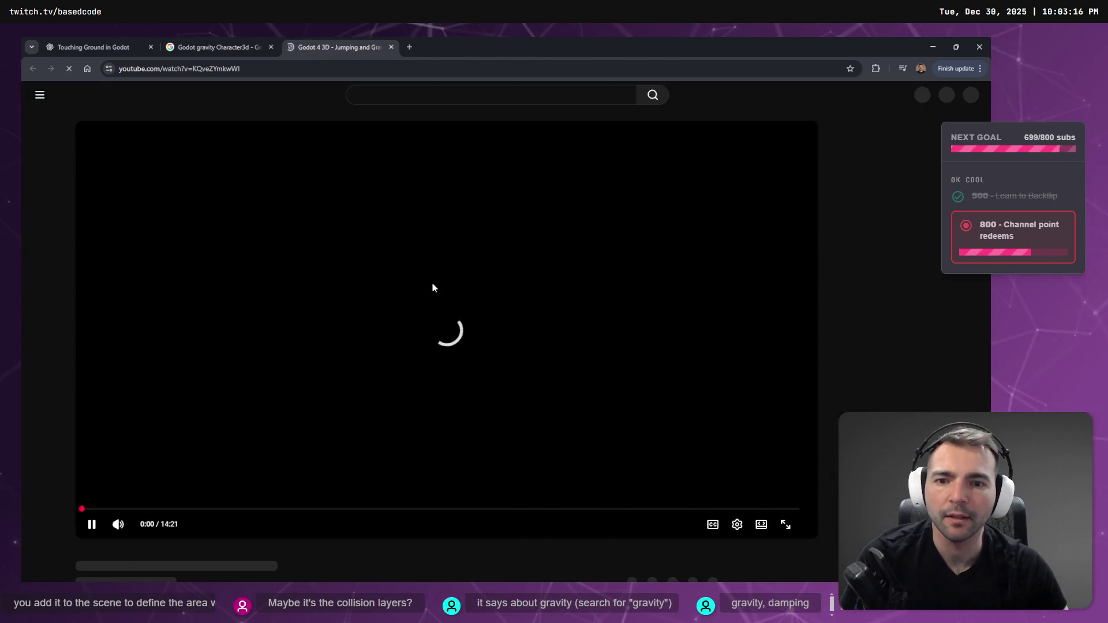
# Make the Jumping and Gravity video fullscreen and play it at 2x speed.
pyautogui.doubleClick(431, 282)
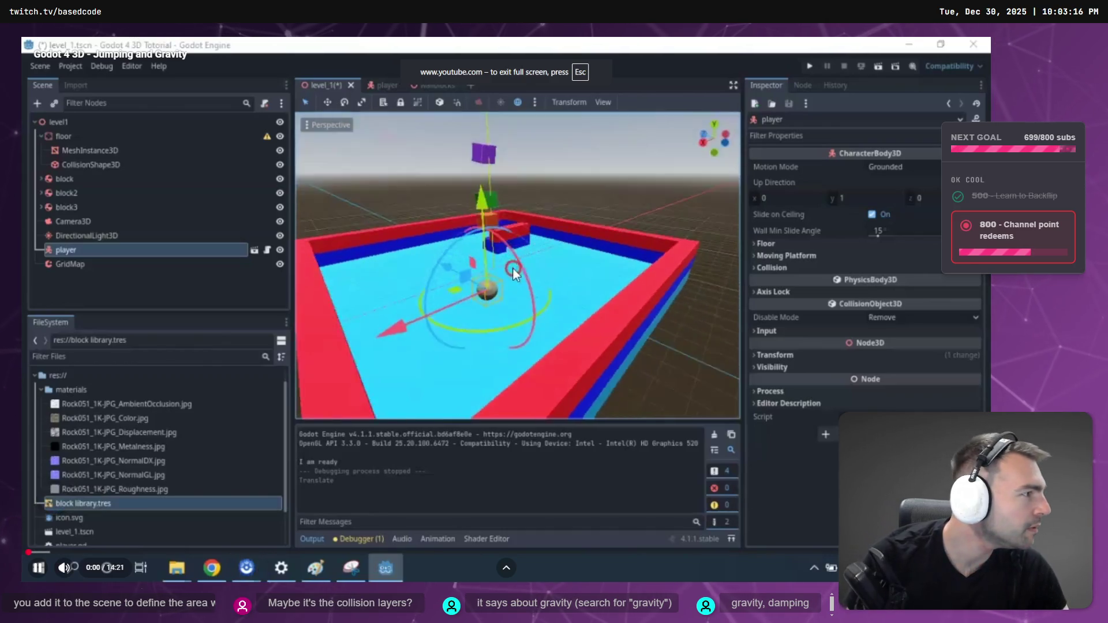
pyautogui.hotkey('alt', 'Tab')
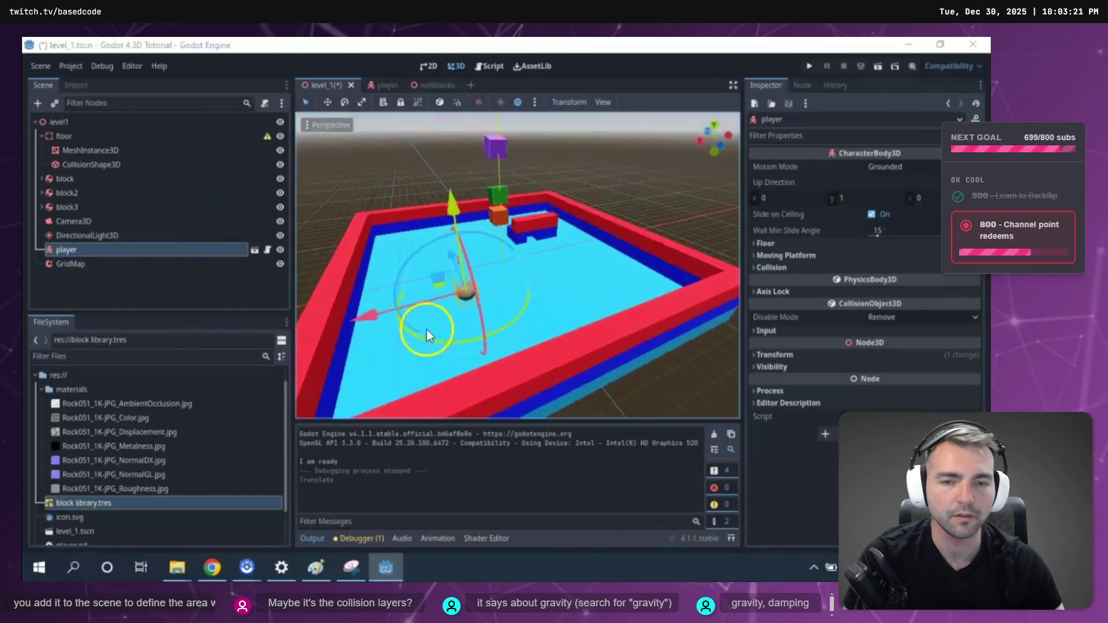
pyautogui.moveTo(435, 202)
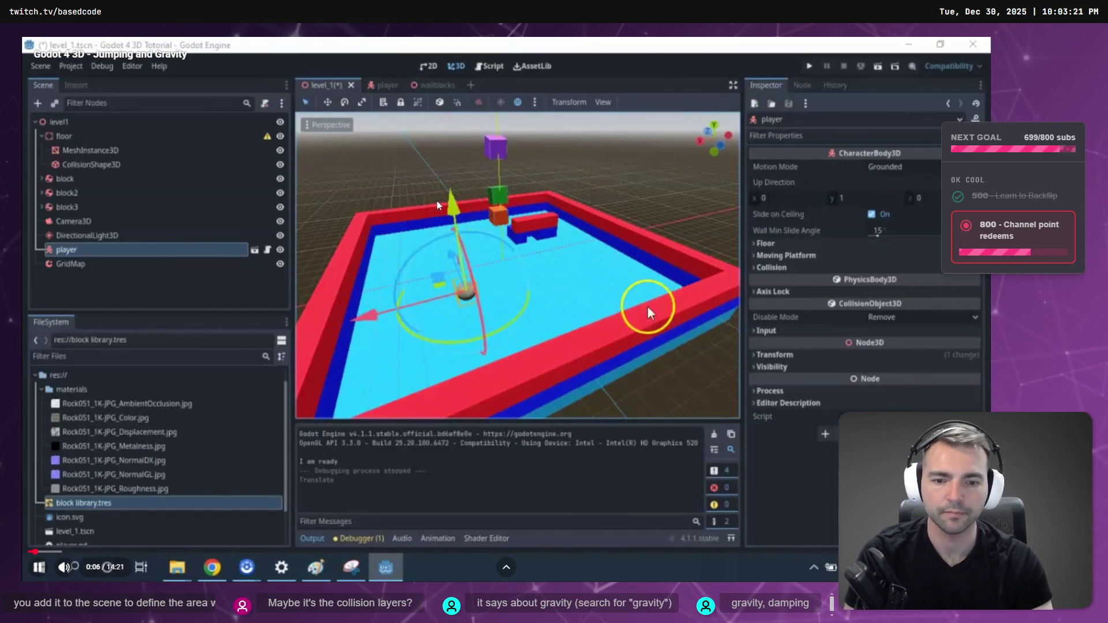
pyautogui.click(424, 262)
pyautogui.click(423, 262)
pyautogui.moveTo(423, 262); pyautogui.dragTo(423, 263)
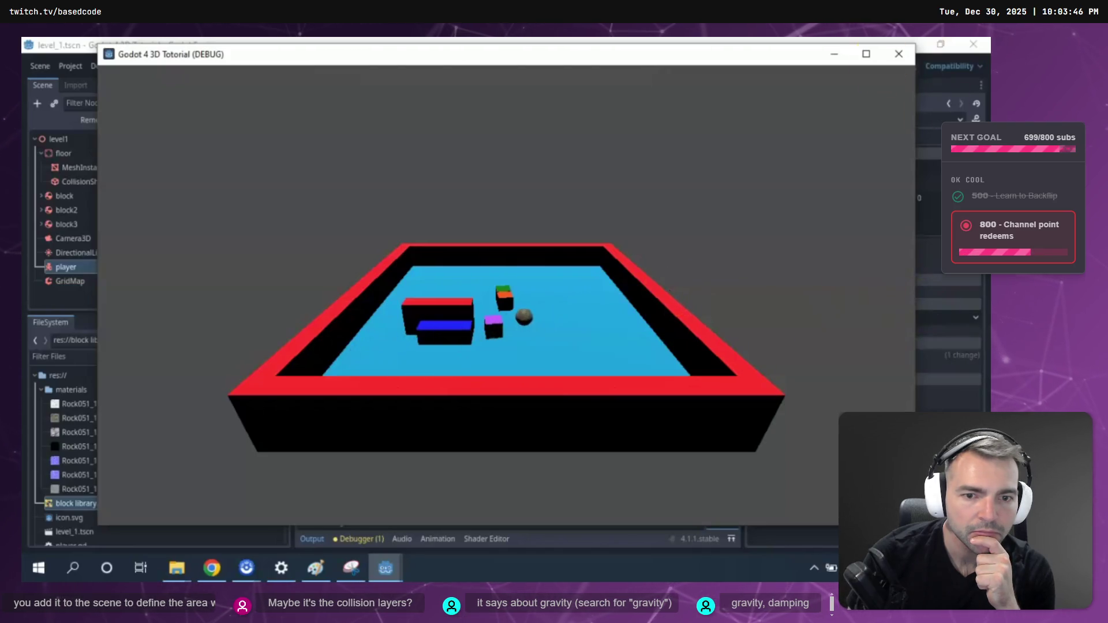
# Keep following the tutorial as it reaches the player.gd movement script.
pyautogui.click(898, 54)
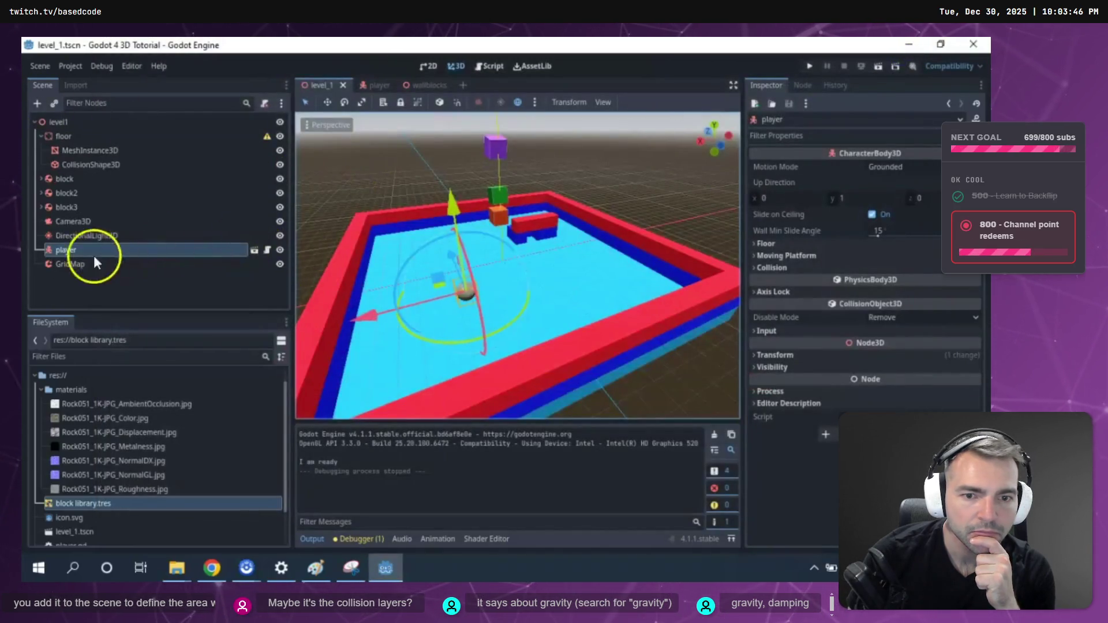
pyautogui.moveTo(515, 173)
pyautogui.mouseDown()
pyautogui.moveTo(518, 124)
pyautogui.moveTo(530, 214)
pyautogui.moveTo(540, 210)
pyautogui.mouseUp()
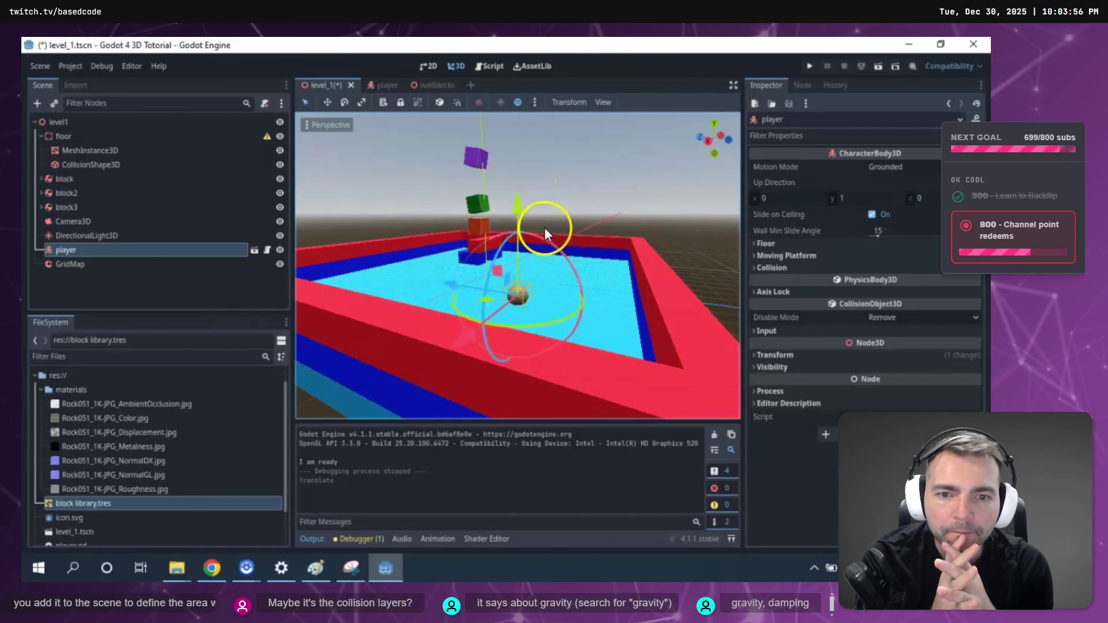
pyautogui.moveTo(519, 186); pyautogui.dragTo(519, 185)
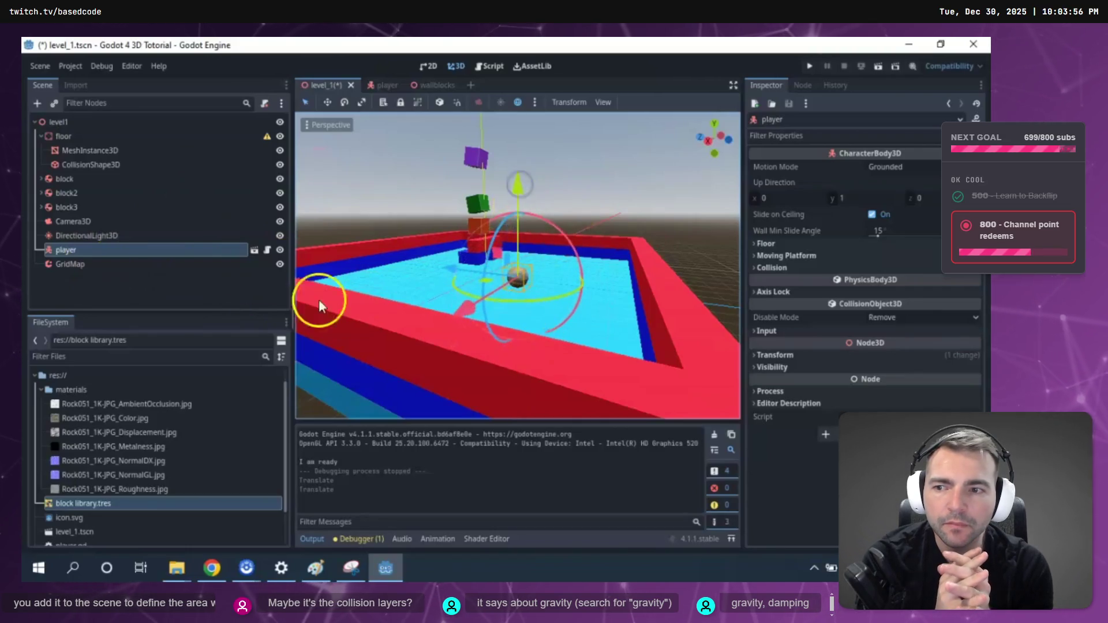
pyautogui.click(267, 250)
pyautogui.moveTo(292, 241); pyautogui.dragTo(38, 245)
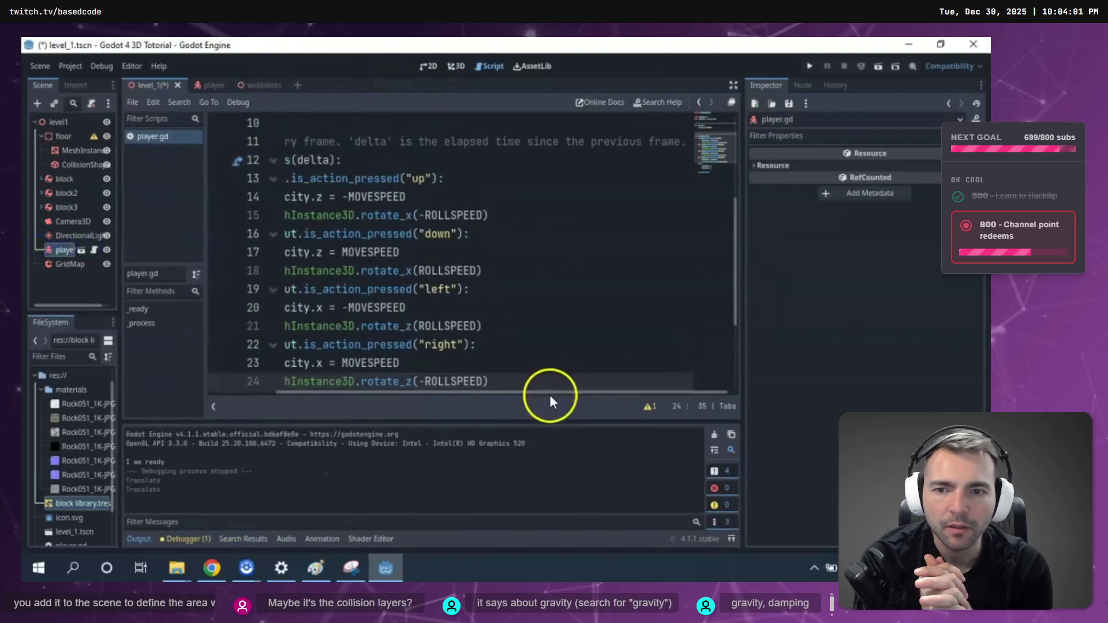
# Switch to the level's 3D scene, move the player object, and open the player's script.
pyautogui.moveTo(550, 394); pyautogui.dragTo(461, 394)
pyautogui.scroll(4, 487, 247)
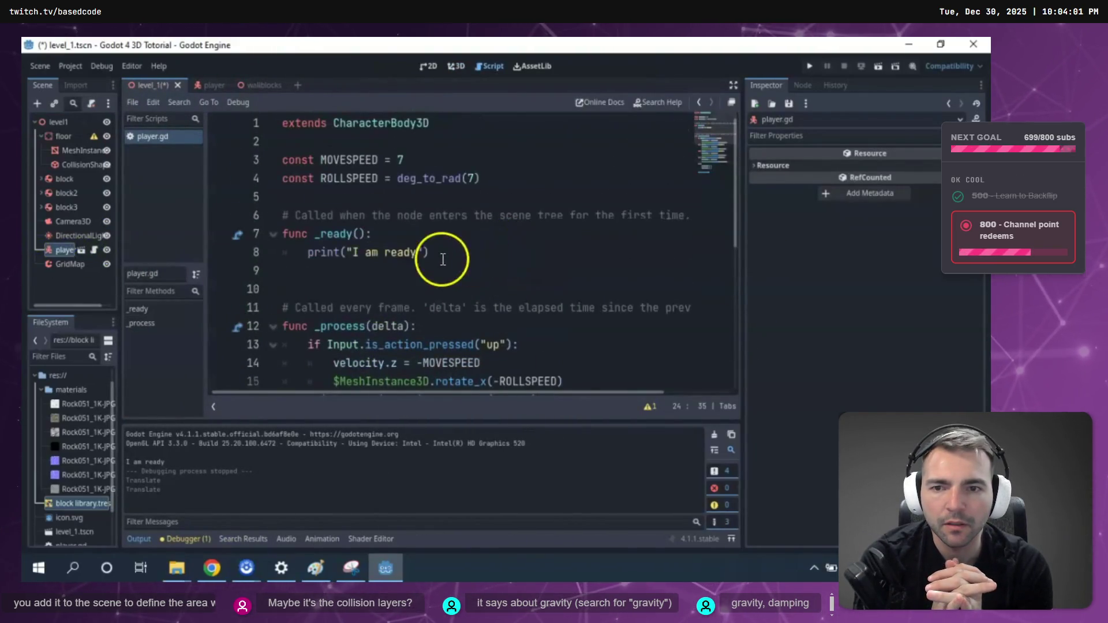
pyautogui.scroll(-3, 474, 254)
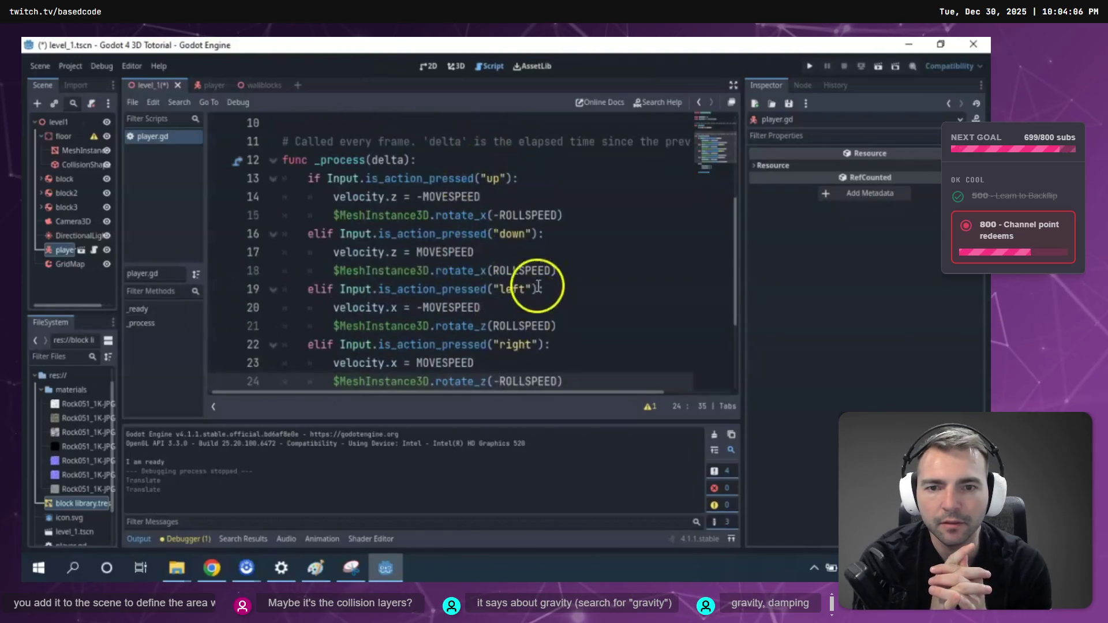
pyautogui.scroll(2, 520, 300)
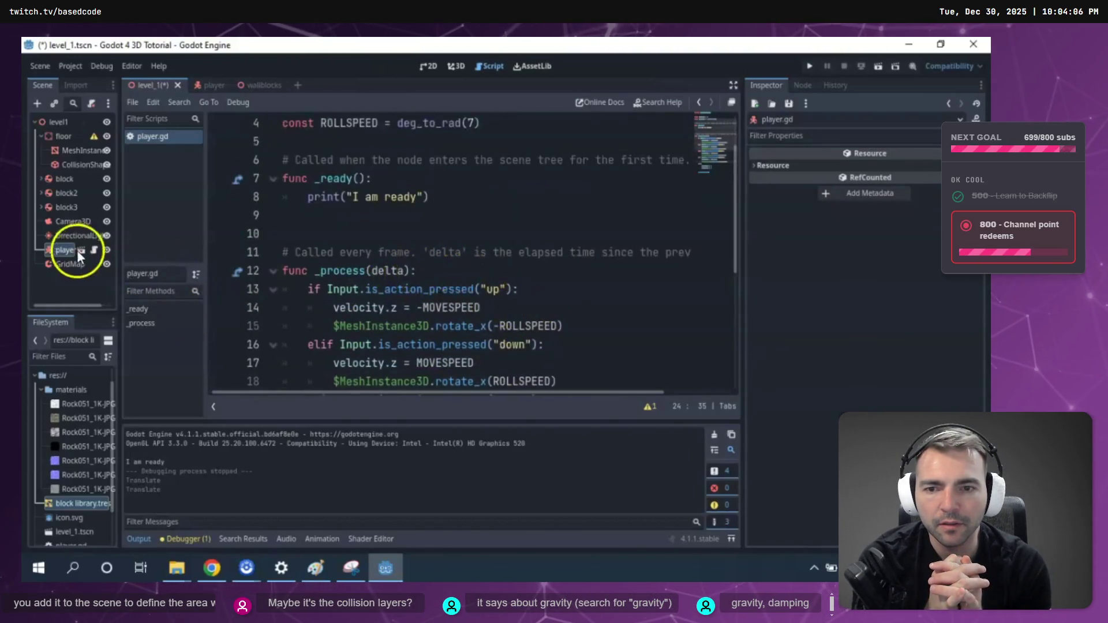
pyautogui.click(456, 66)
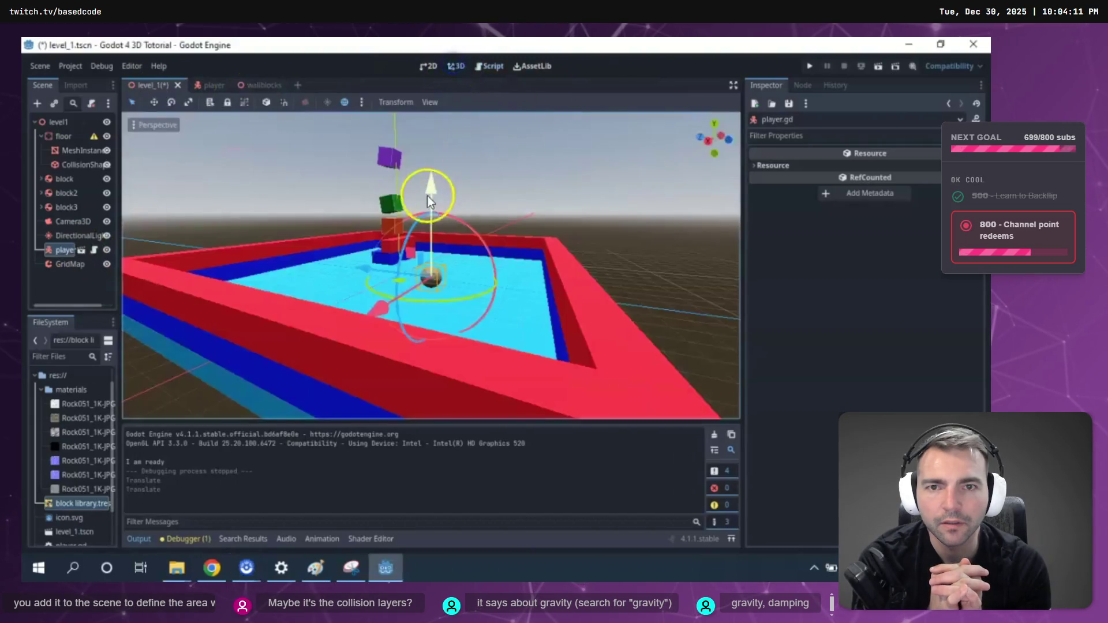
pyautogui.moveTo(449, 115); pyautogui.dragTo(450, 116)
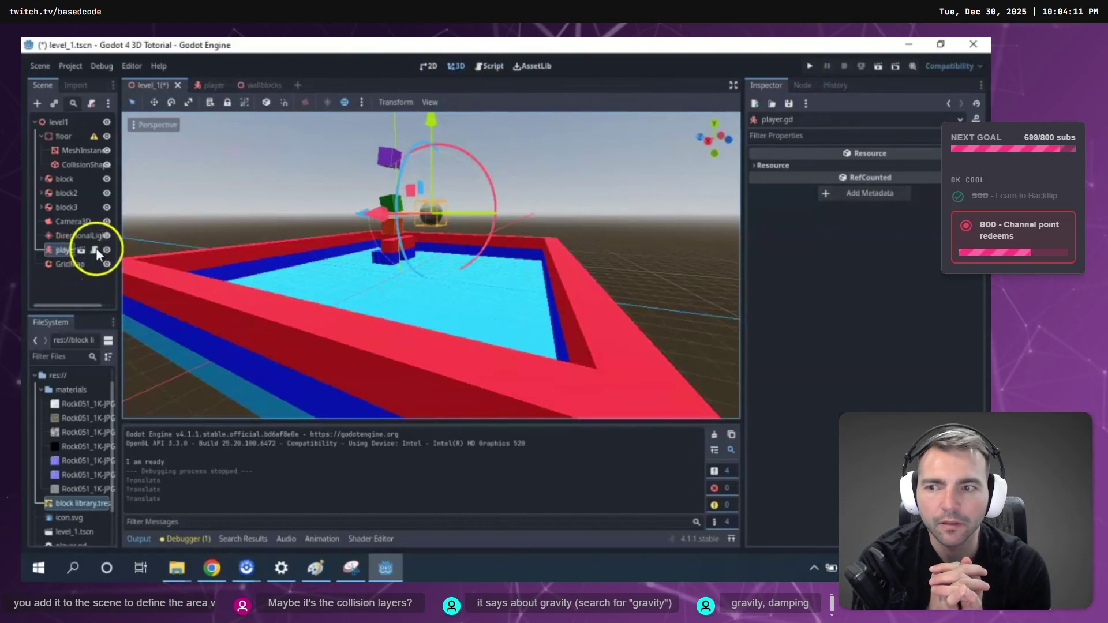
pyautogui.click(95, 251)
pyautogui.click(449, 274)
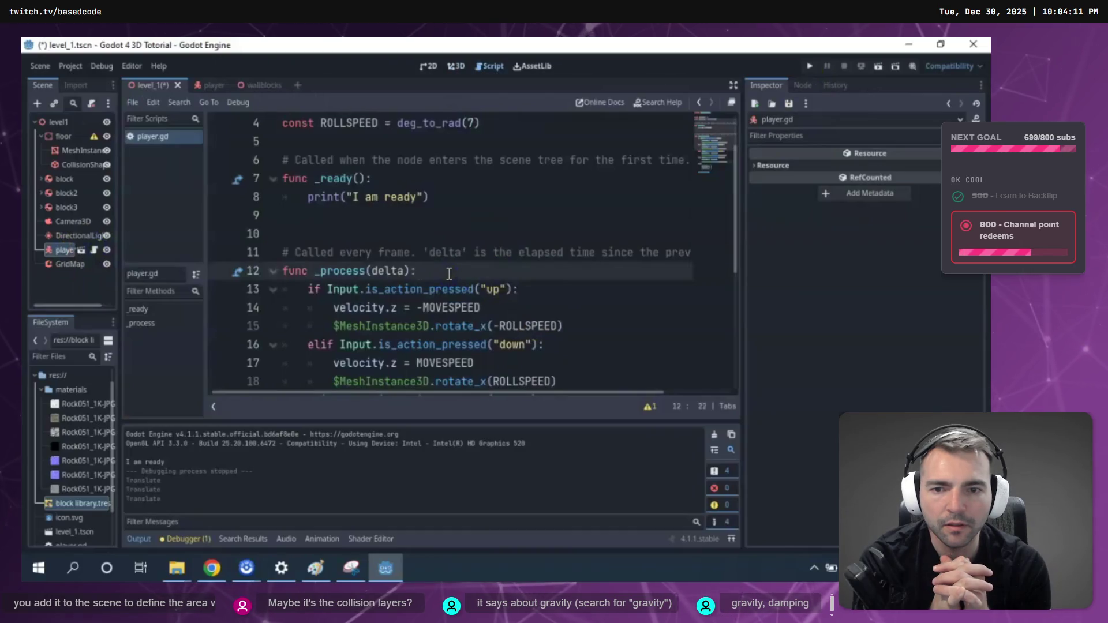
# Insert blank lines in _process to separate a #Gravity section above #Movement.
pyautogui.scroll(-2, 388, 191)
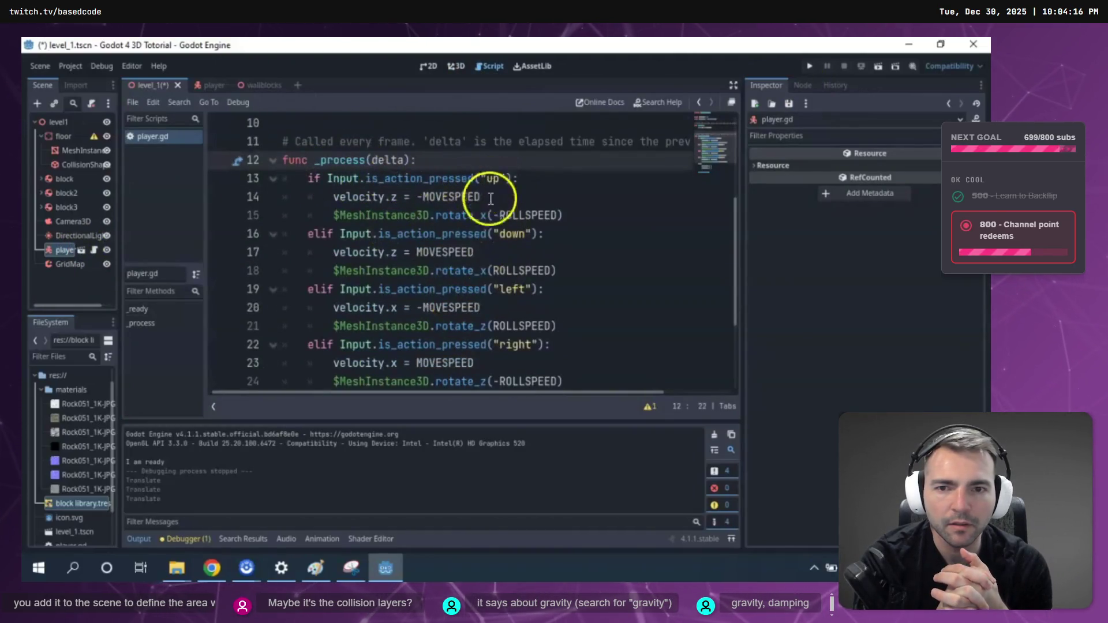
pyautogui.scroll(-2, 503, 355)
pyautogui.scroll(3, 440, 303)
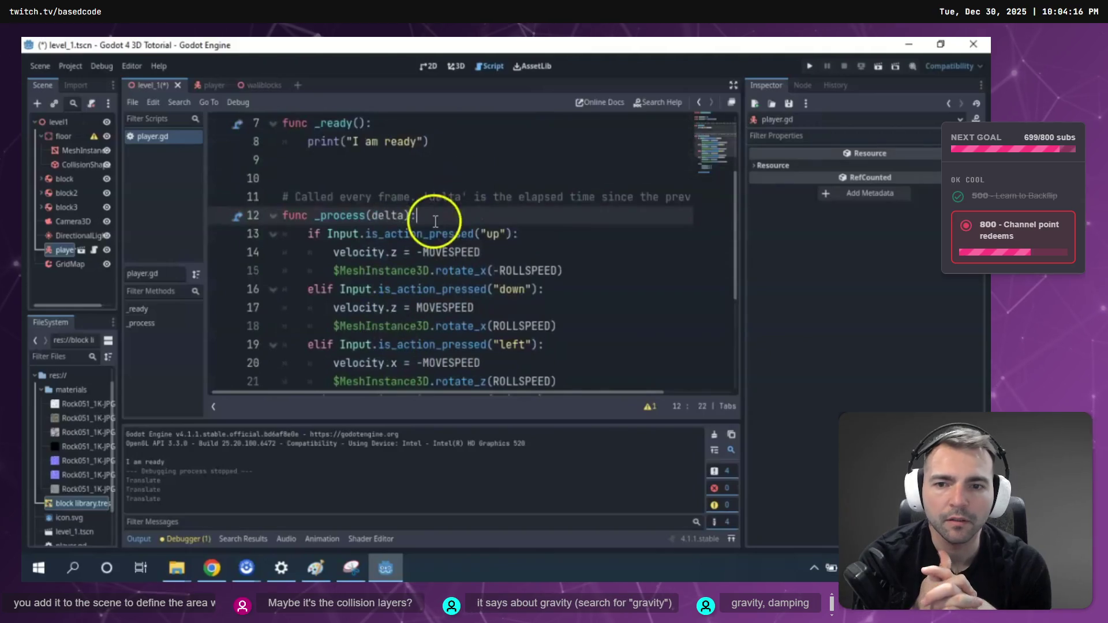
pyautogui.press('Return')
pyautogui.press('Return')
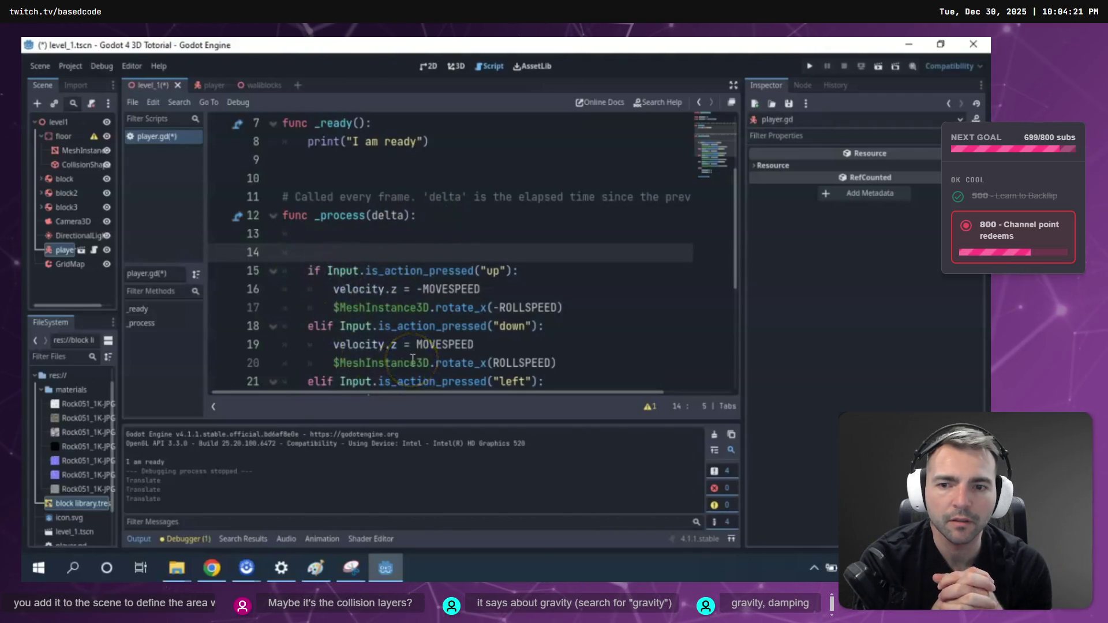
pyautogui.write('#Movement')
pyautogui.click(314, 249)
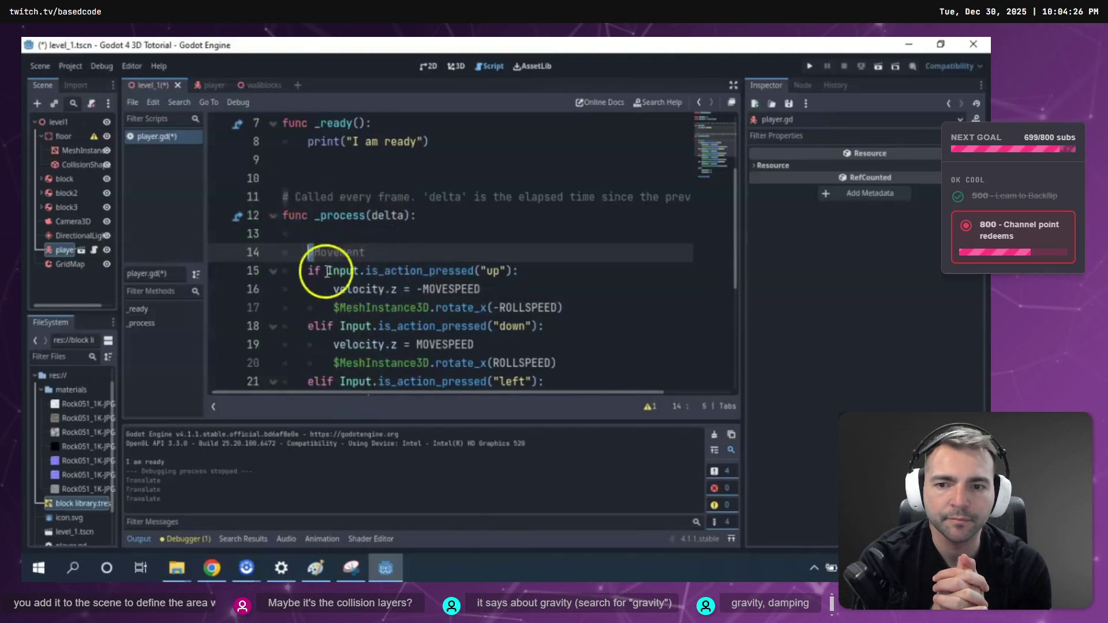
pyautogui.press('Return')
pyautogui.press('Up')
pyautogui.press('Up')
pyautogui.press('Return')
pyautogui.press('Up')
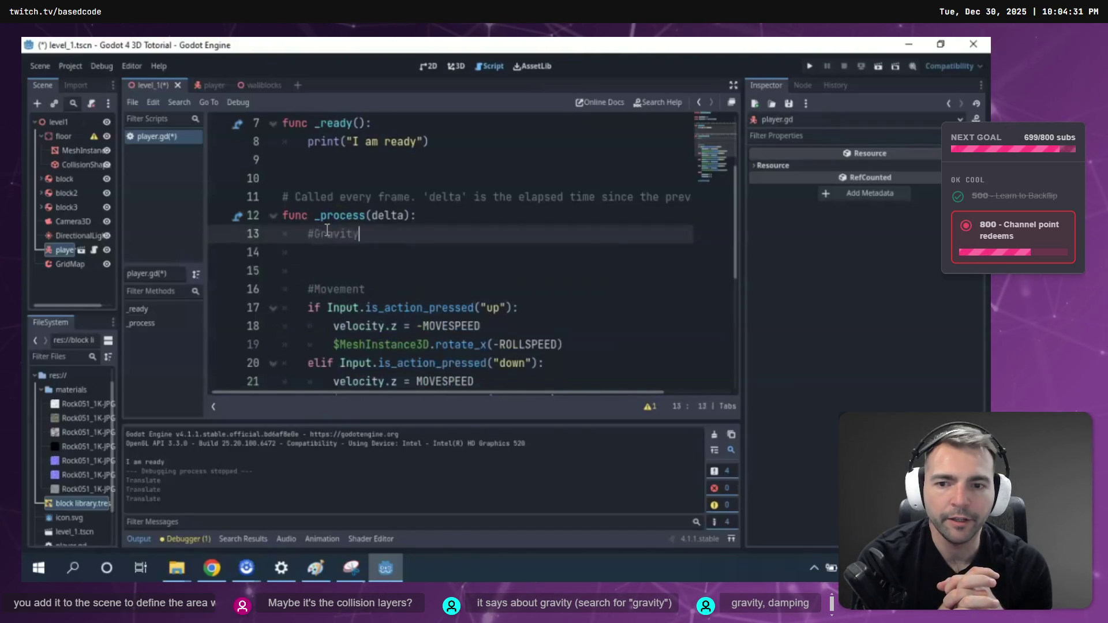
pyautogui.press('Return')
pyautogui.scroll(-2, 471, 265)
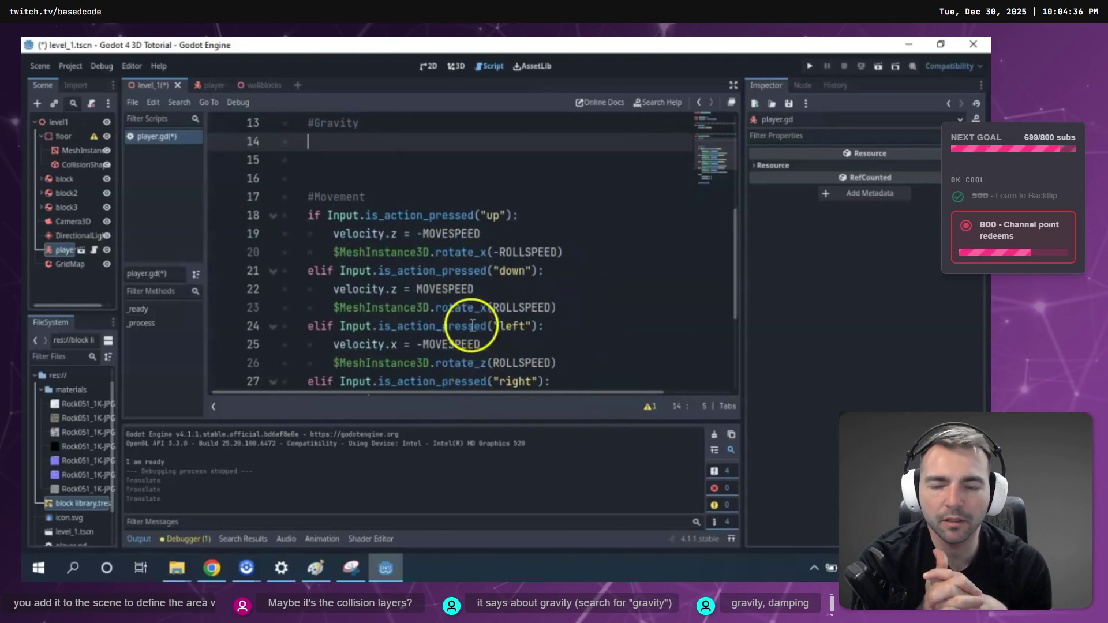
pyautogui.click(457, 67)
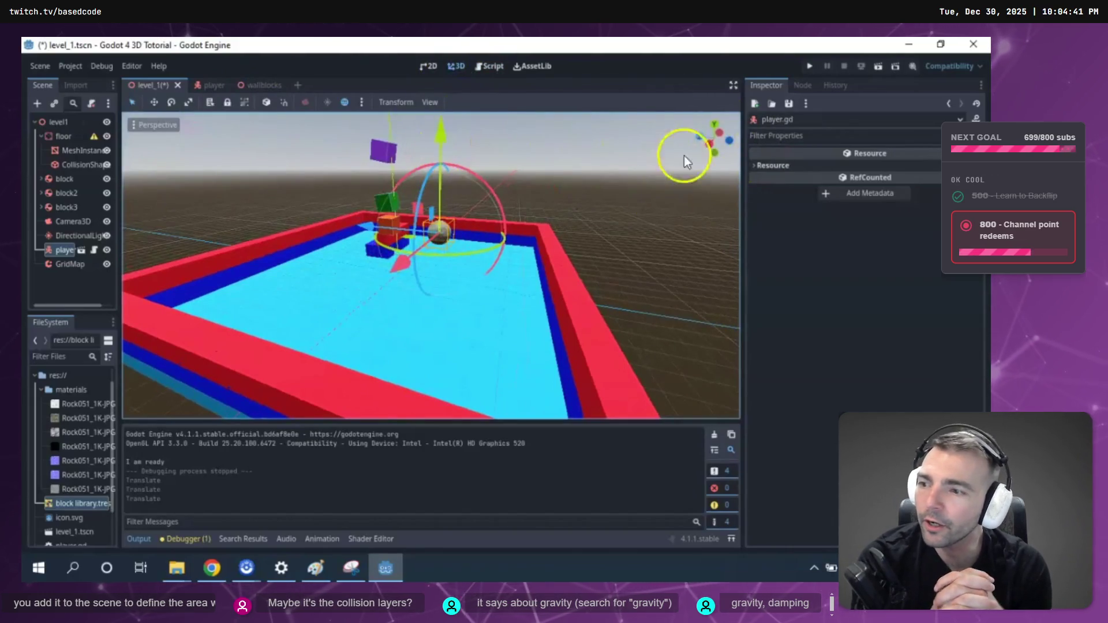
# Look through the player, wallblocks and level_1 scenes and reopen the player script.
pyautogui.moveTo(587, 174)
pyautogui.mouseDown()
pyautogui.moveTo(124, 177)
pyautogui.moveTo(658, 185)
pyautogui.moveTo(482, 194)
pyautogui.mouseUp()
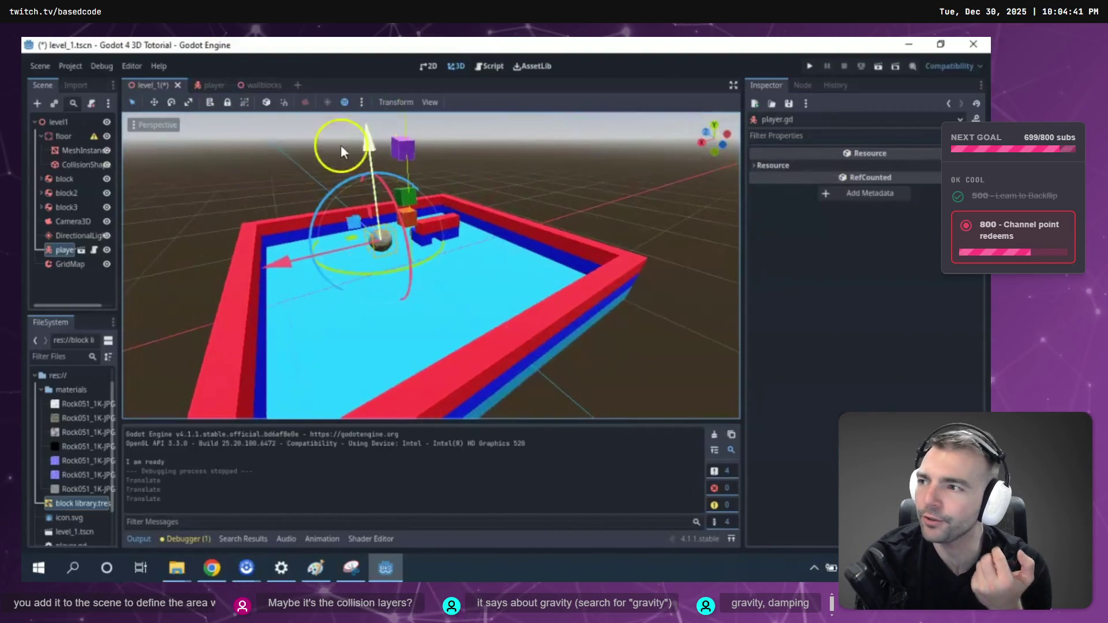
pyautogui.click(217, 86)
pyautogui.click(255, 85)
pyautogui.click(143, 86)
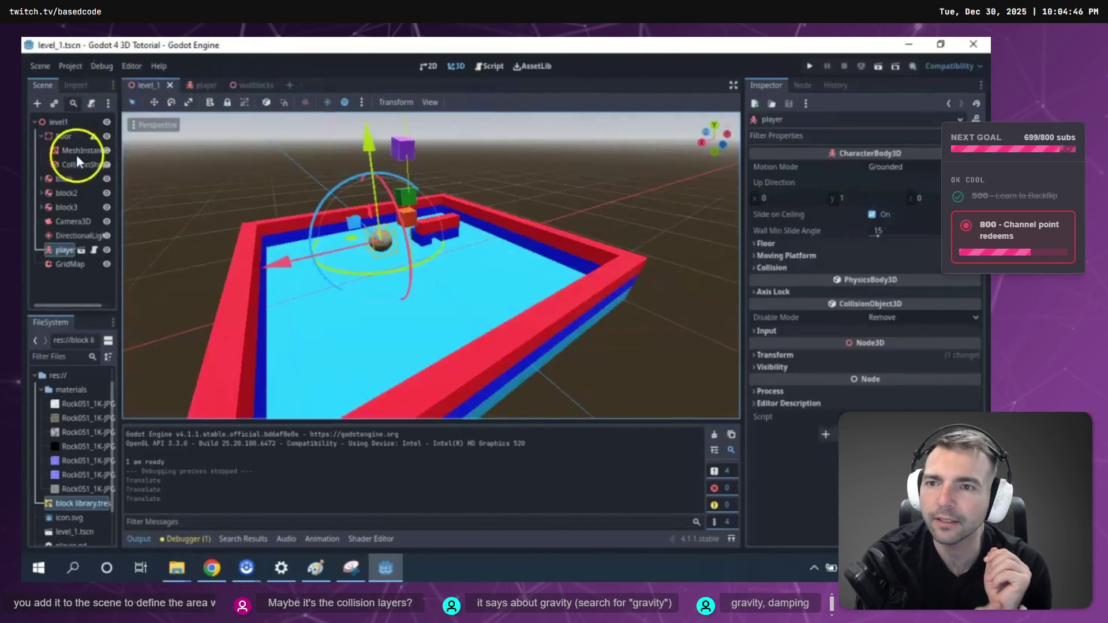
pyautogui.click(95, 250)
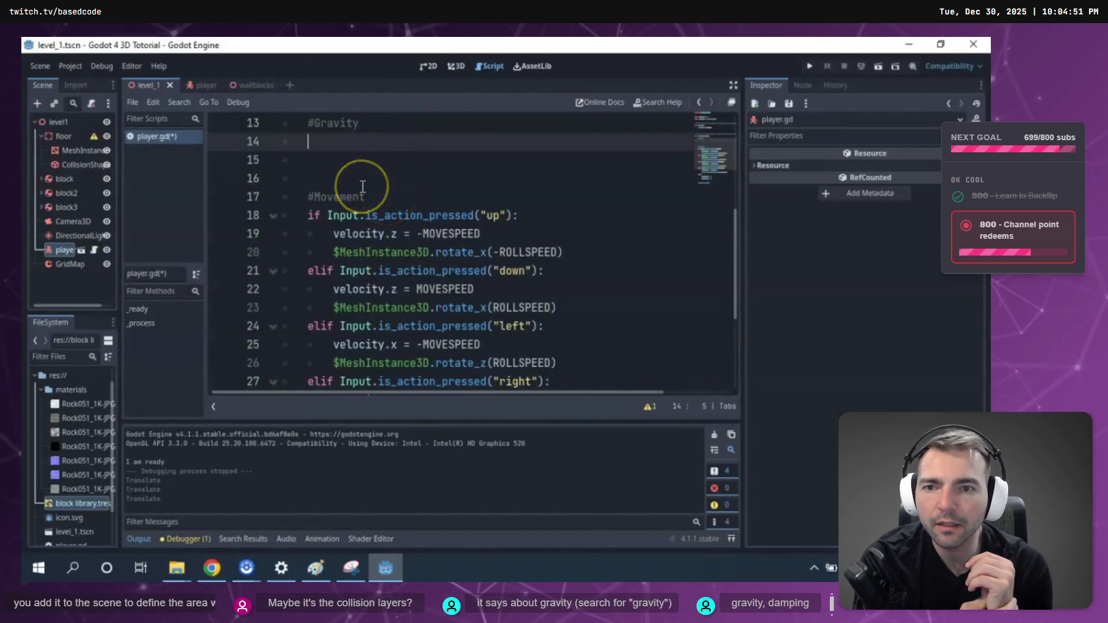
# Add 'const GRAVITY = 5' after ROLLSPEED, write 'velocity.y = GRAVITY', and run the game.
pyautogui.write('velocity.y ')
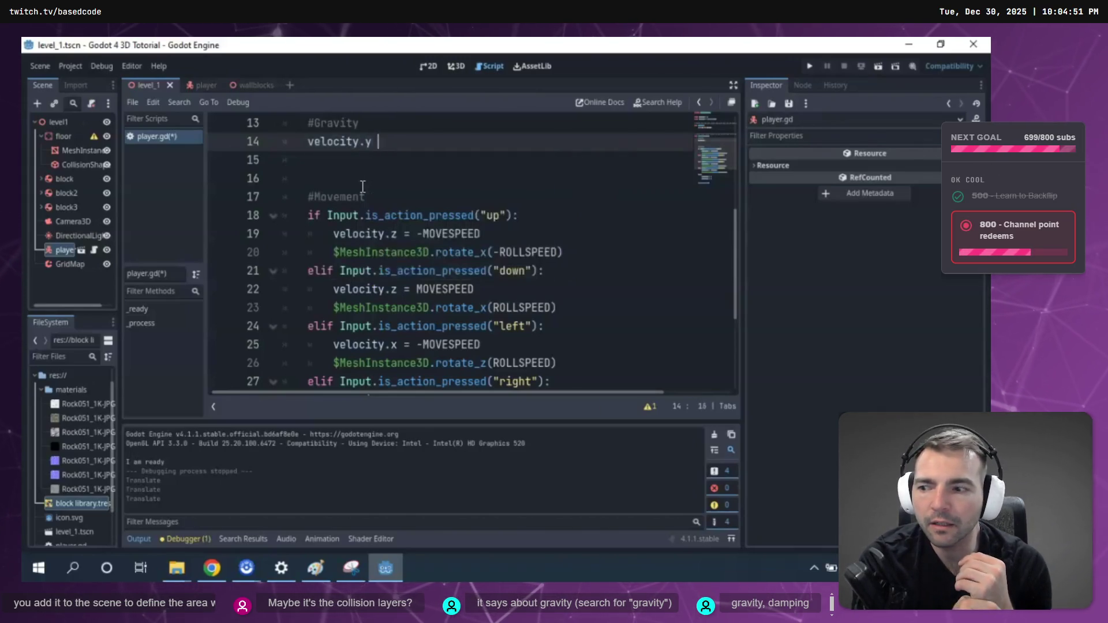
pyautogui.write('=')
pyautogui.scroll(4, 514, 366)
pyautogui.scroll(-2, 539, 358)
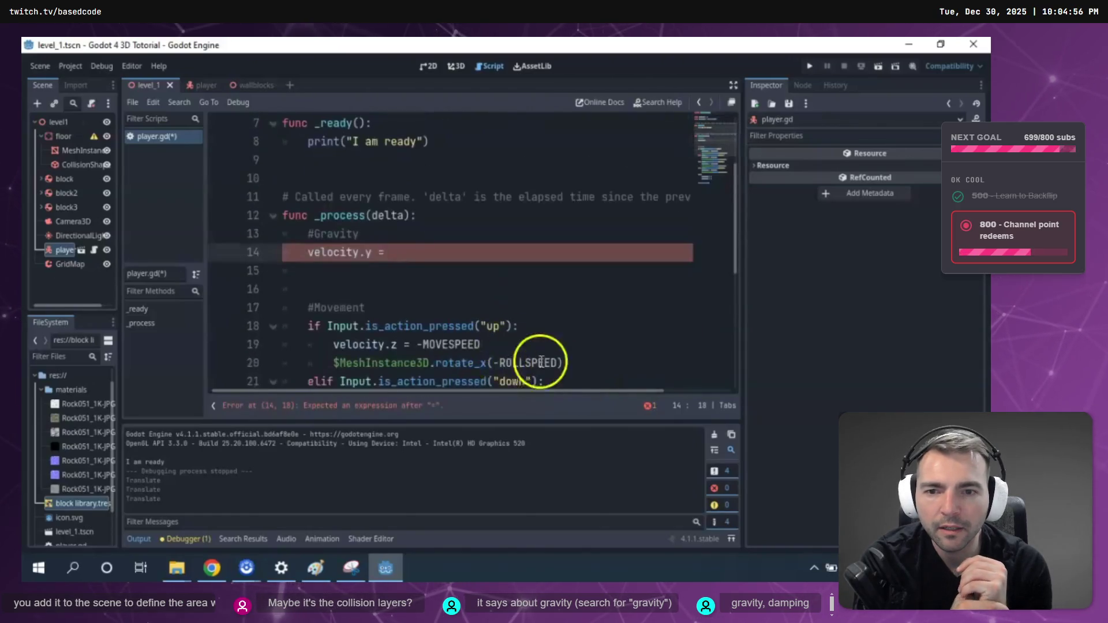
pyautogui.scroll(3, 477, 289)
pyautogui.click(523, 180)
pyautogui.press('Return')
pyautogui.write('st GRAVITY =')
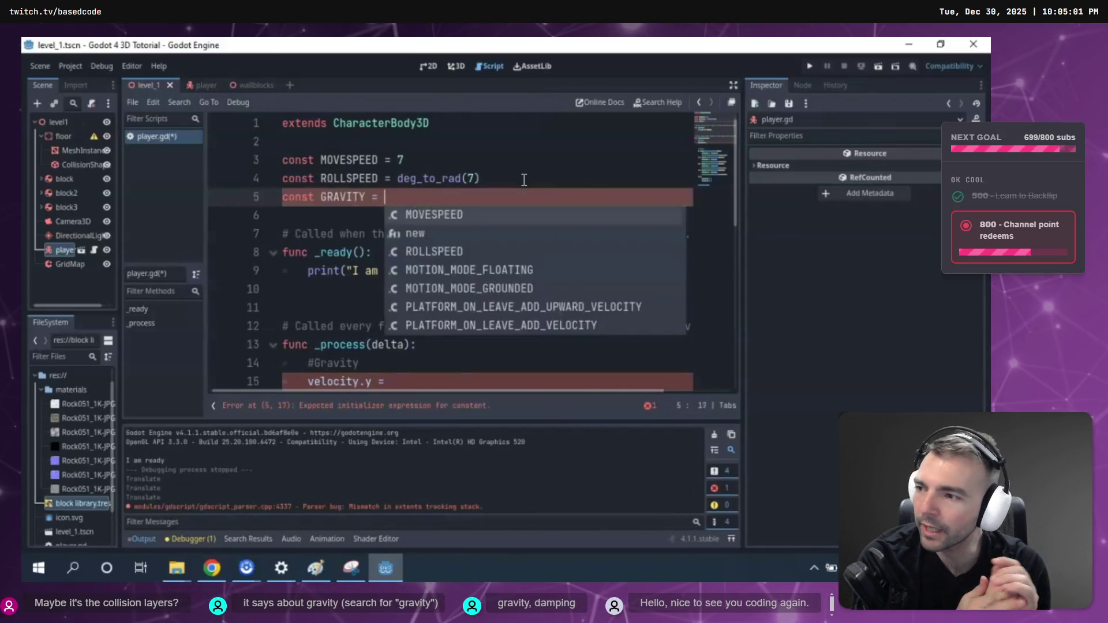
pyautogui.write('5')
pyautogui.click(437, 380)
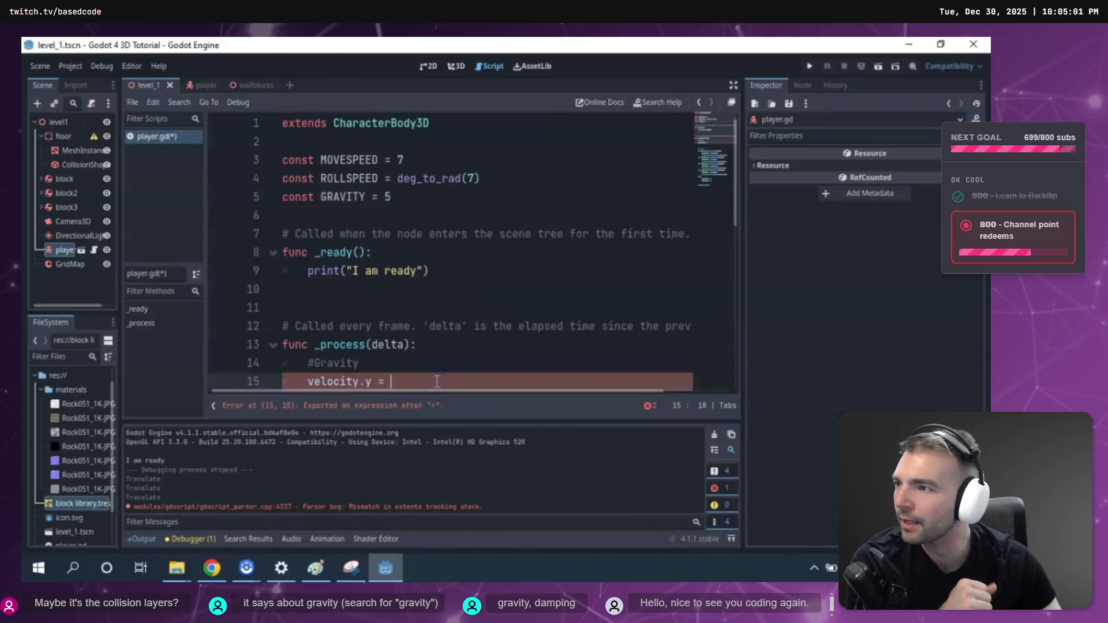
pyautogui.write('GRAVITY')
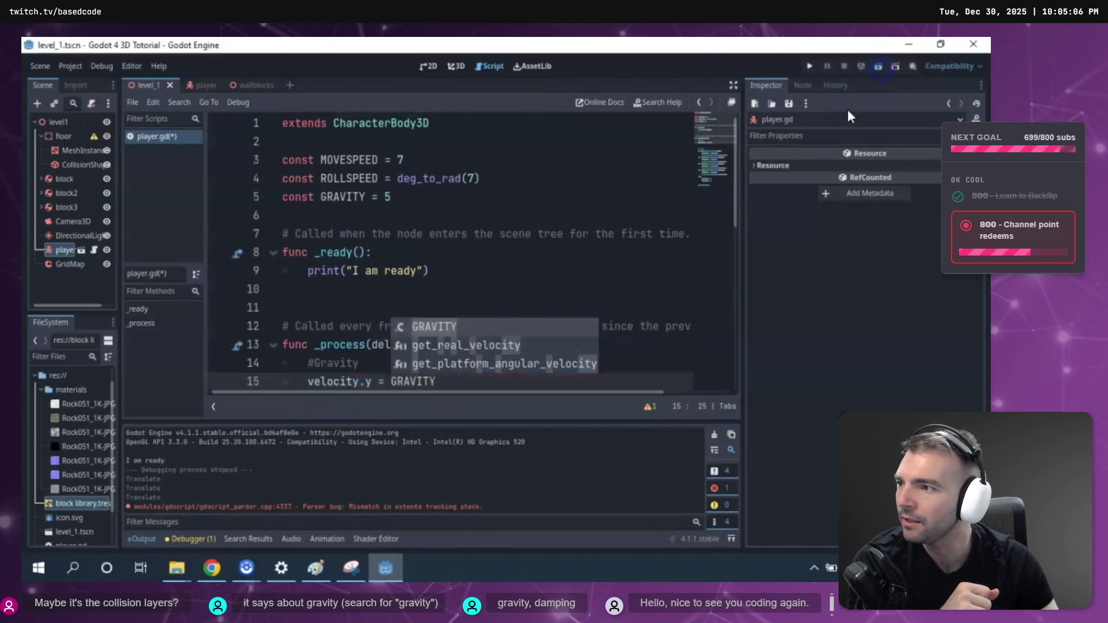
pyautogui.press('F5')
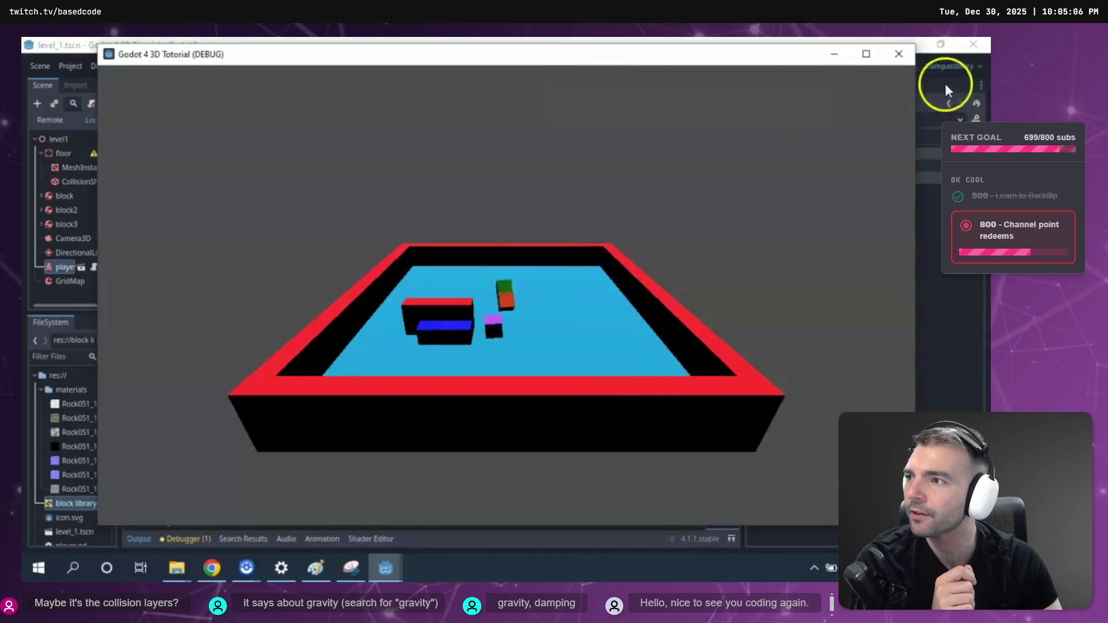
# Change GRAVITY to -5 and rerun the game a couple of times.
pyautogui.click(904, 53)
pyautogui.click(388, 195)
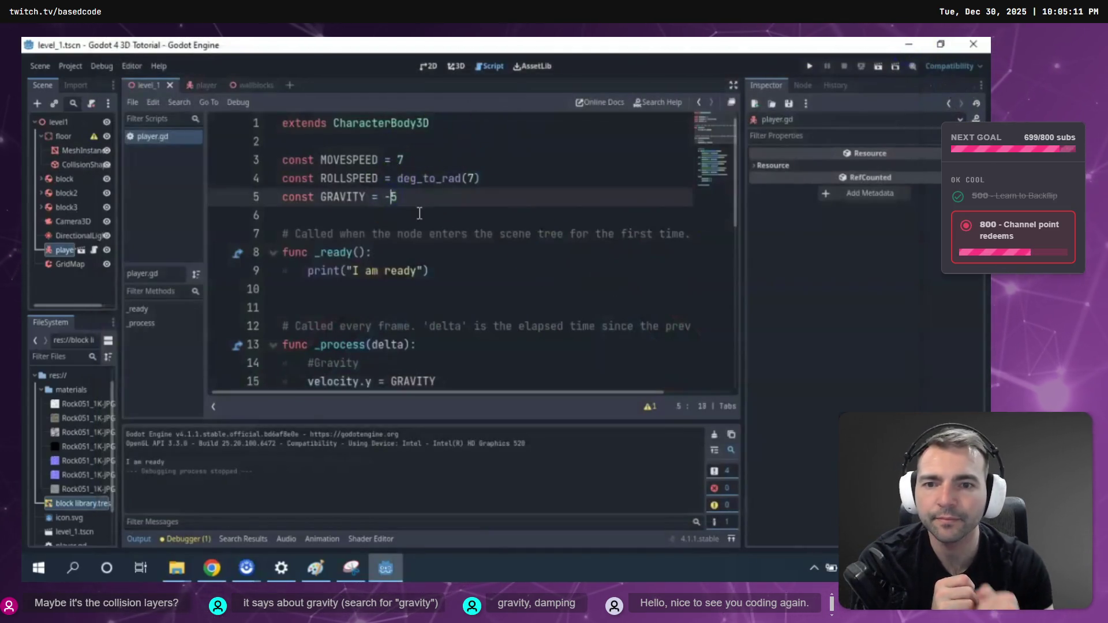
pyautogui.press('F5')
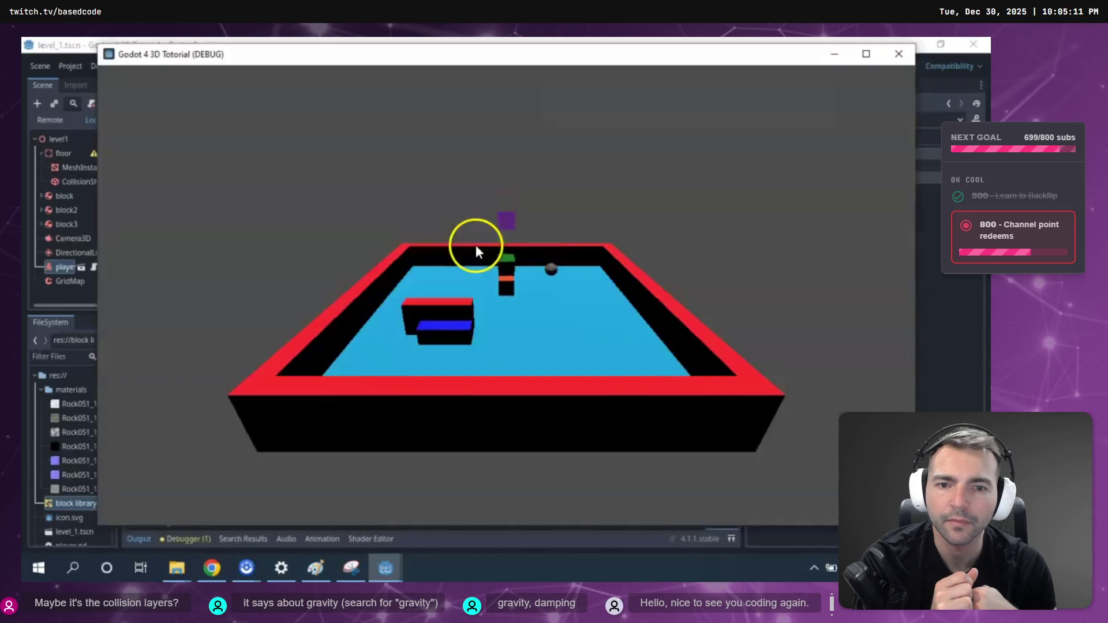
pyautogui.click(898, 53)
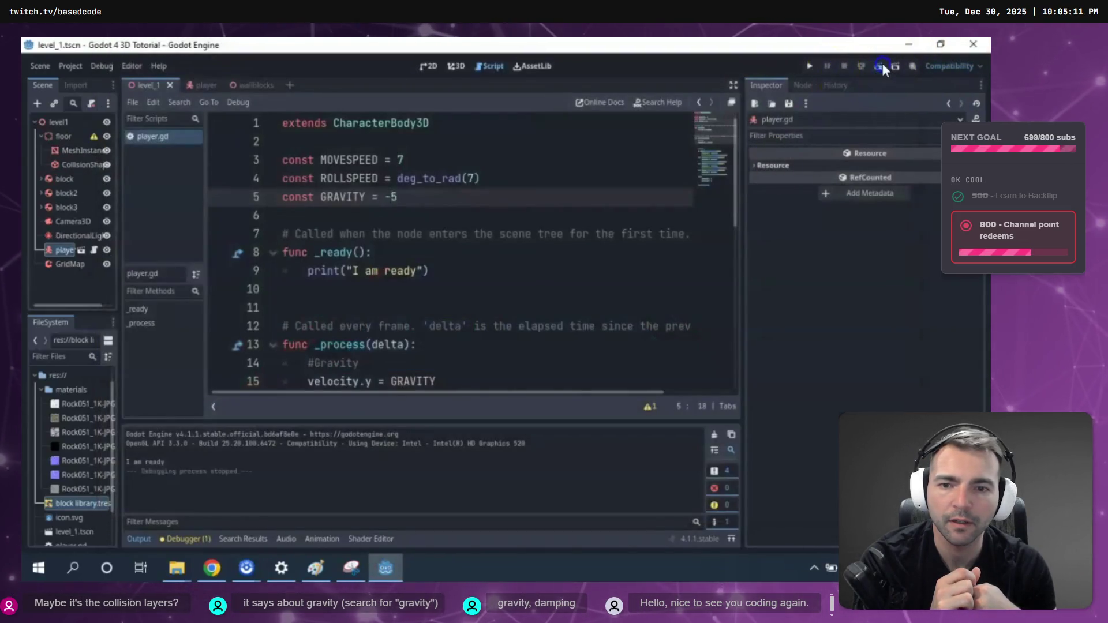
pyautogui.press('F5')
pyautogui.click(899, 54)
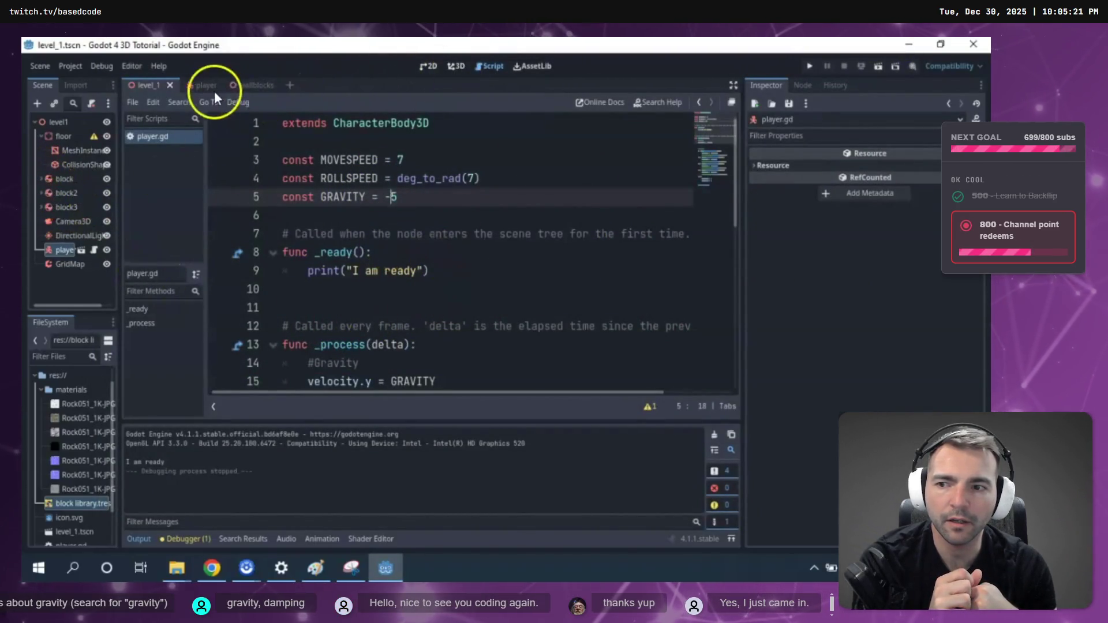
# Raise the player higher above the floor in the 3D view and run the game again.
pyautogui.click(455, 65)
pyautogui.scroll(-5, 649, 250)
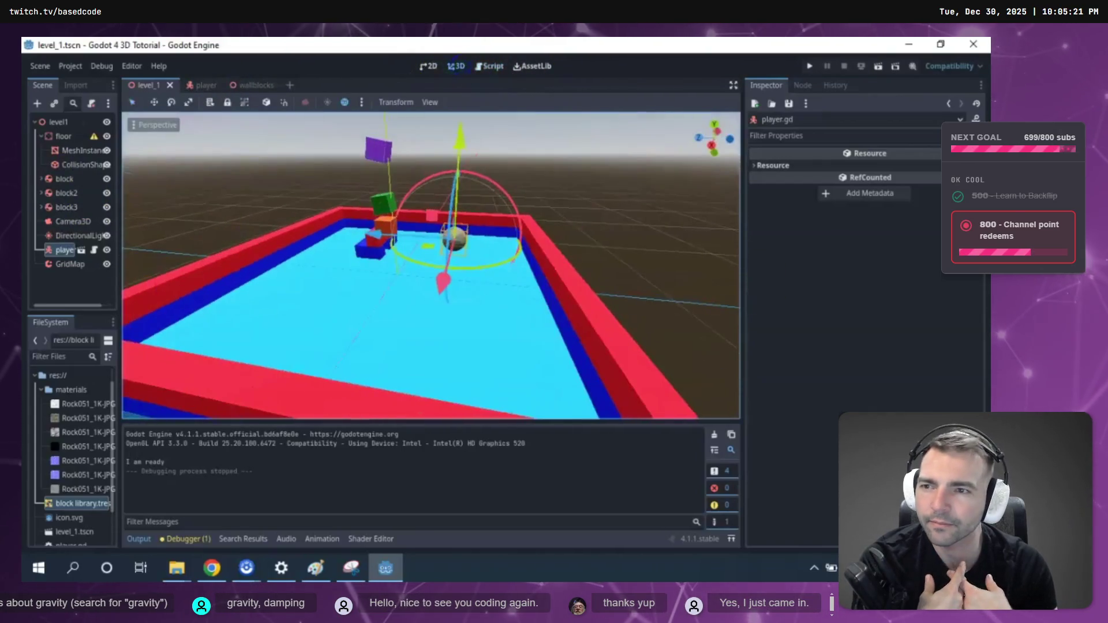
pyautogui.moveTo(487, 193); pyautogui.dragTo(734, 75)
pyautogui.press('F5')
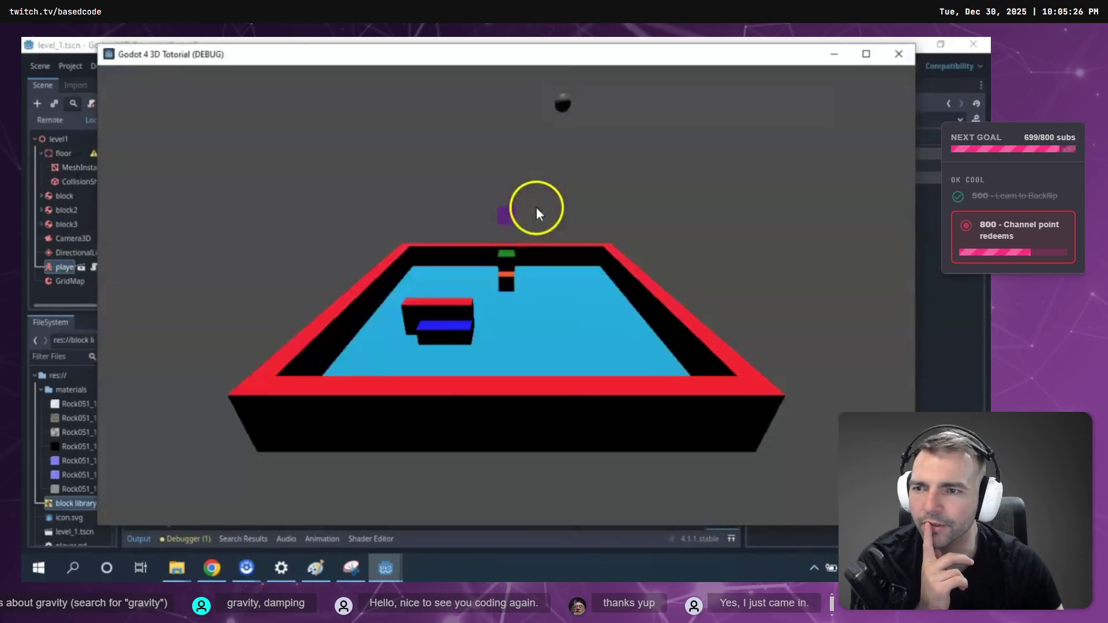
# Pause the tutorial video, glance at the Area3D help, and return to the video.
pyautogui.moveTo(57, 157)
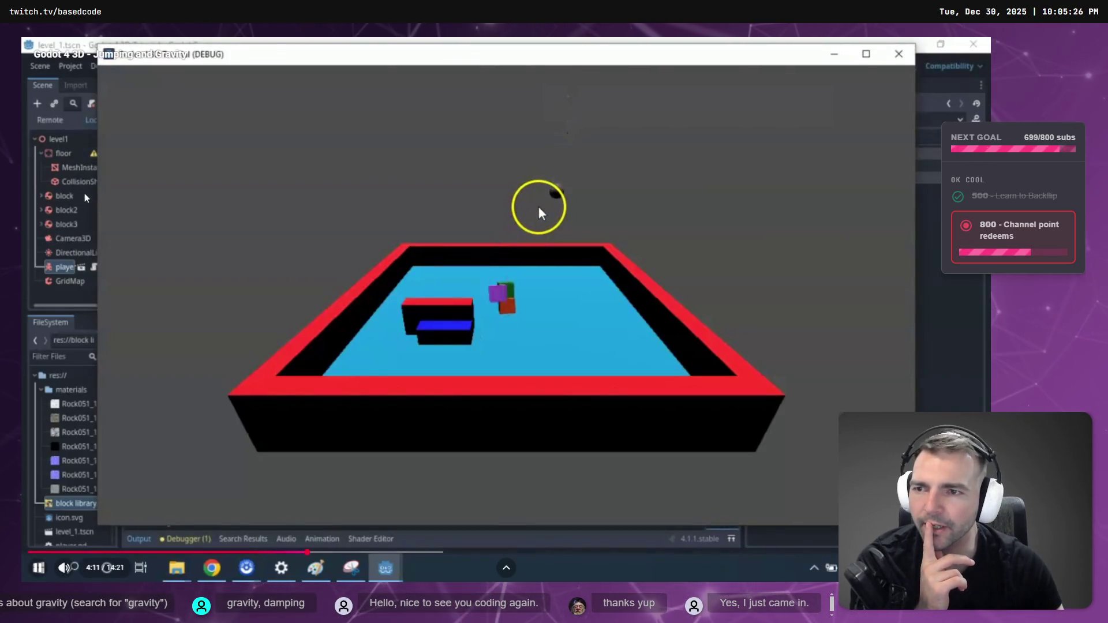
pyautogui.click(126, 163)
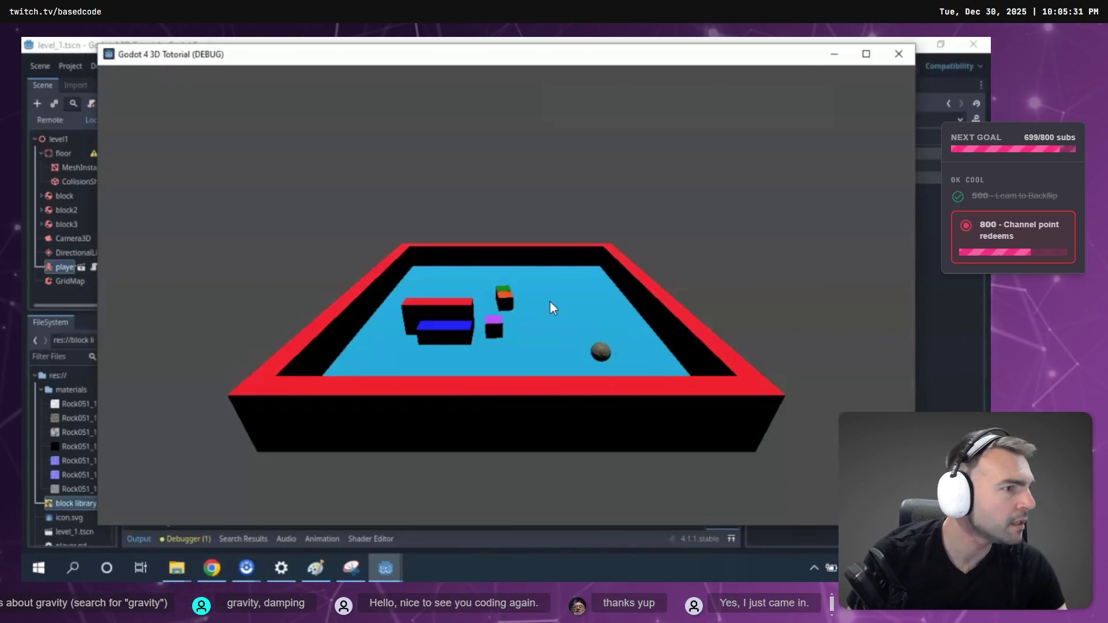
pyautogui.hotkey('alt', 'Tab')
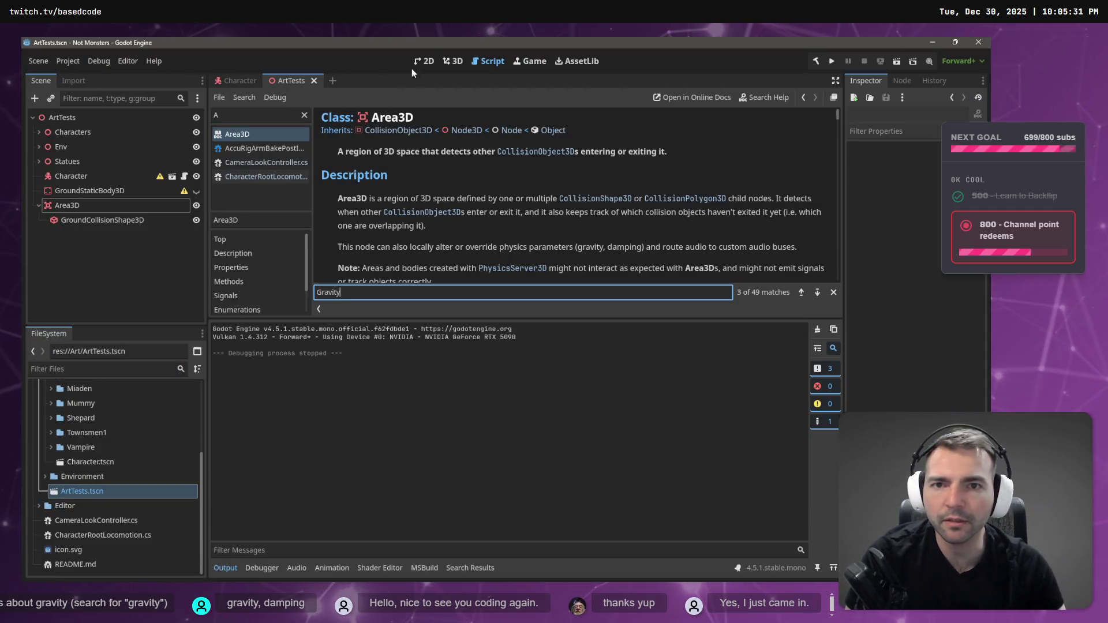
pyautogui.hotkey('alt', 'Tab')
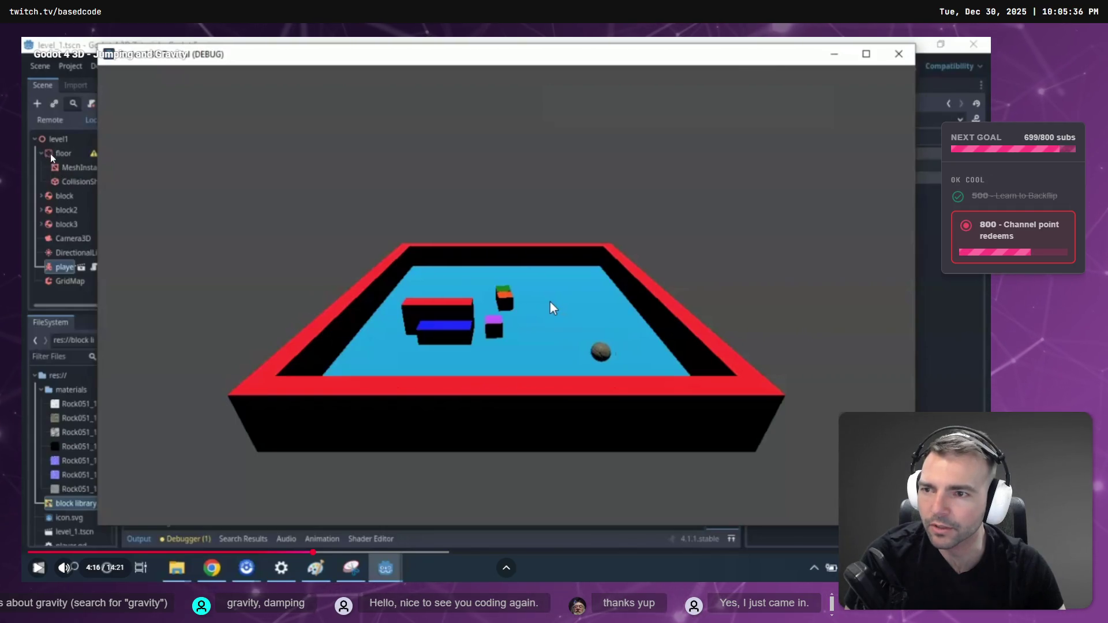
# Play the tutorial, seek to its velocity.y = velocity.y - GRAVITY code, then exit fullscreen and pause at 7:00.
pyautogui.hotkey('alt', 'Tab')
pyautogui.hotkey('alt', 'Tab')
pyautogui.click(303, 202)
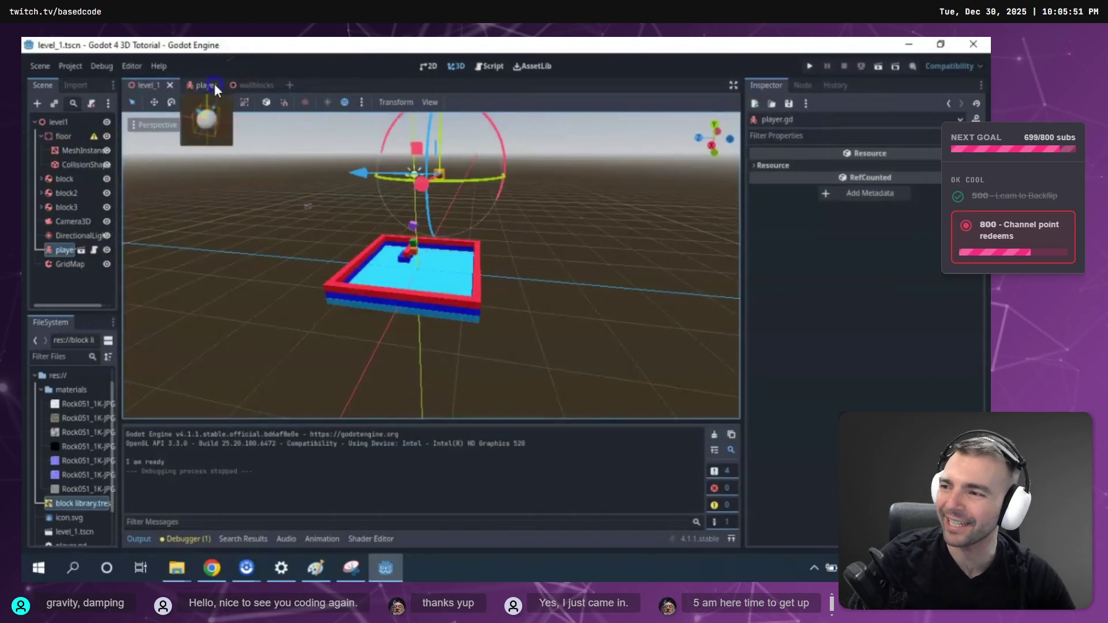
pyautogui.moveTo(91, 255)
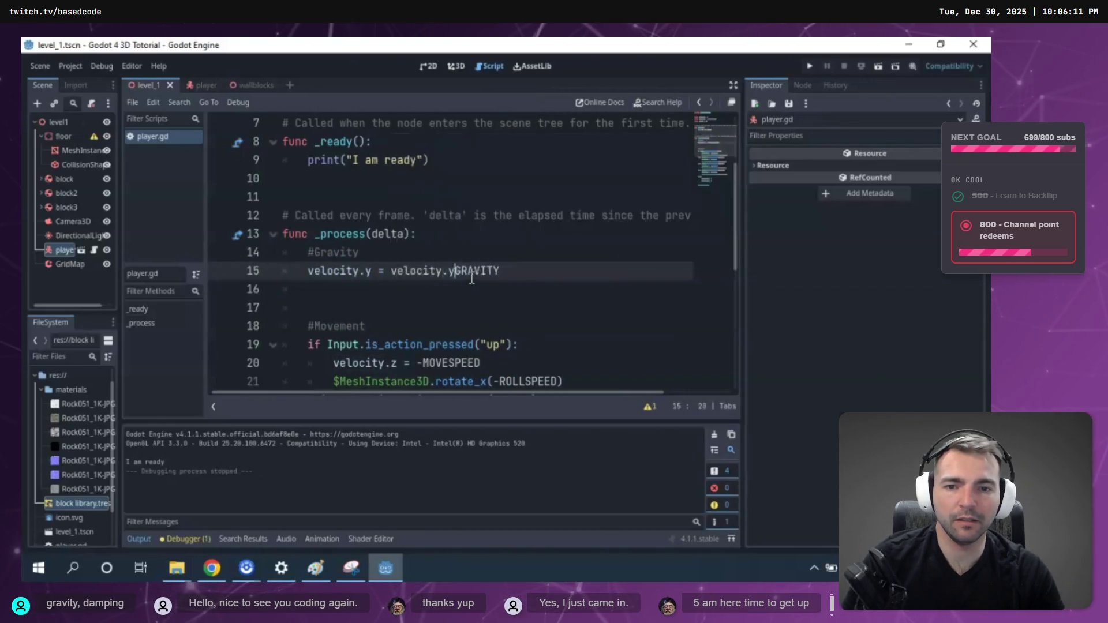
pyautogui.press('Right')
pyautogui.press('Right')
pyautogui.press('Right')
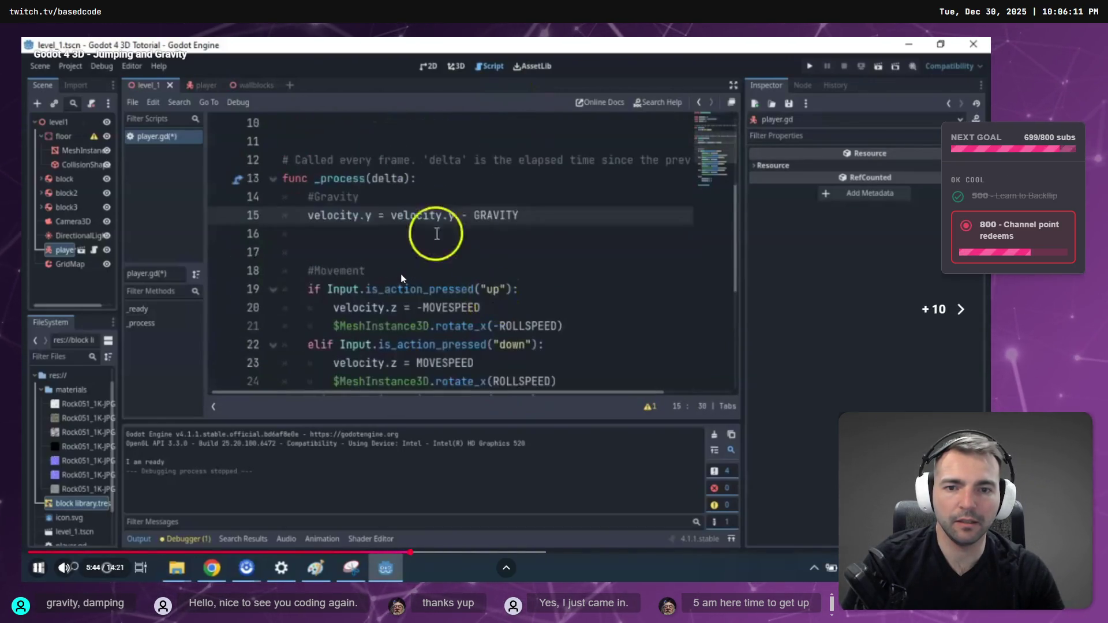
pyautogui.press('Right')
pyautogui.press('Right')
pyautogui.press('Right')
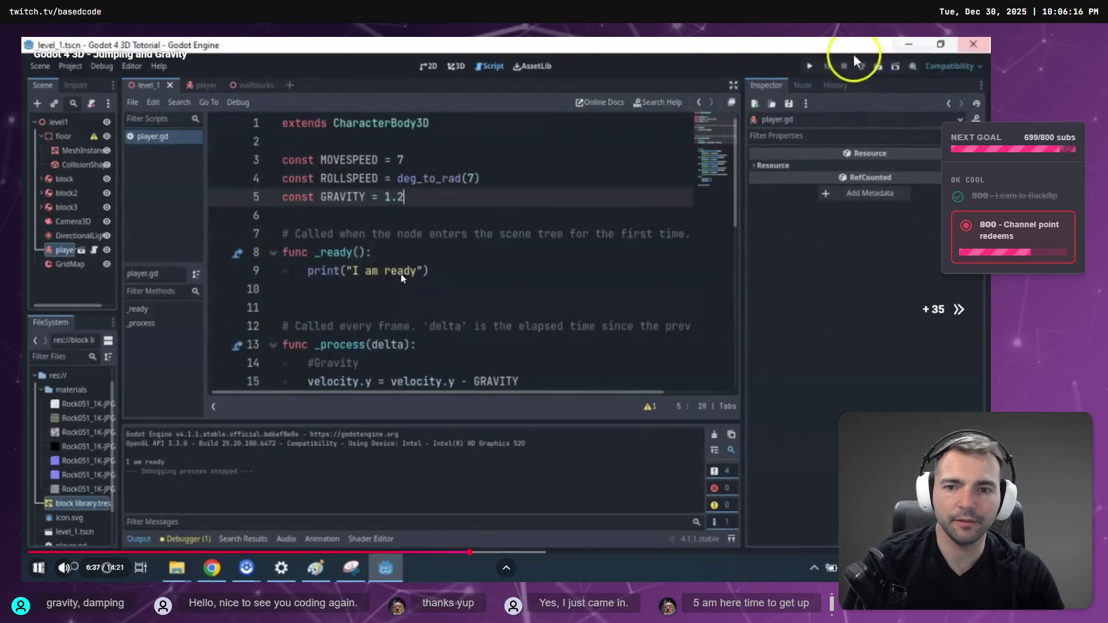
pyautogui.press('Right')
pyautogui.press('Right')
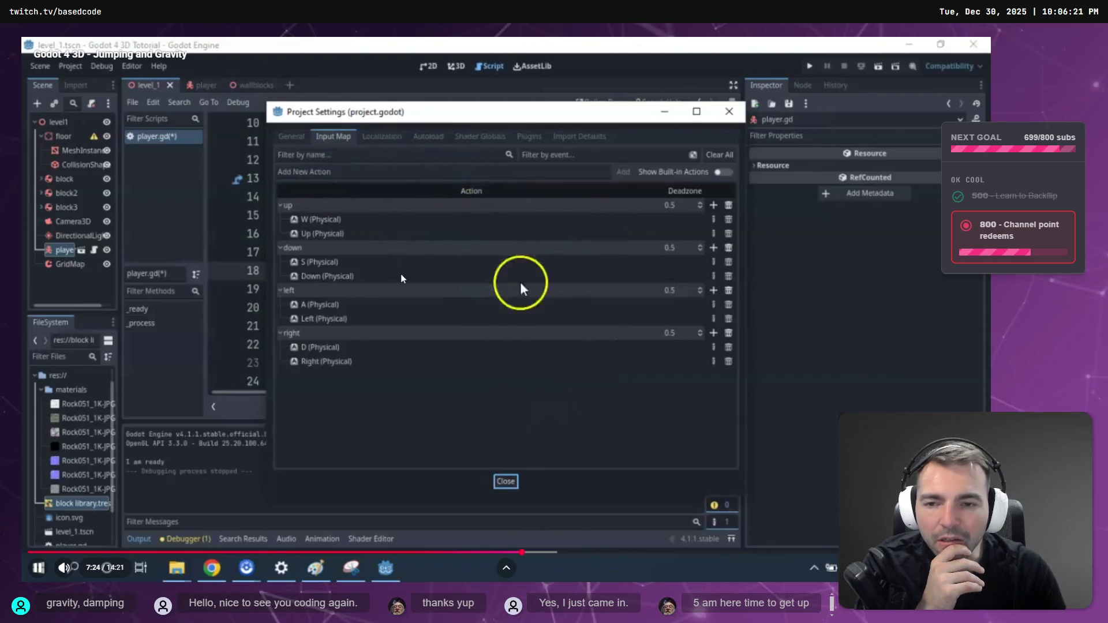
pyautogui.press('Left')
pyautogui.press('Left')
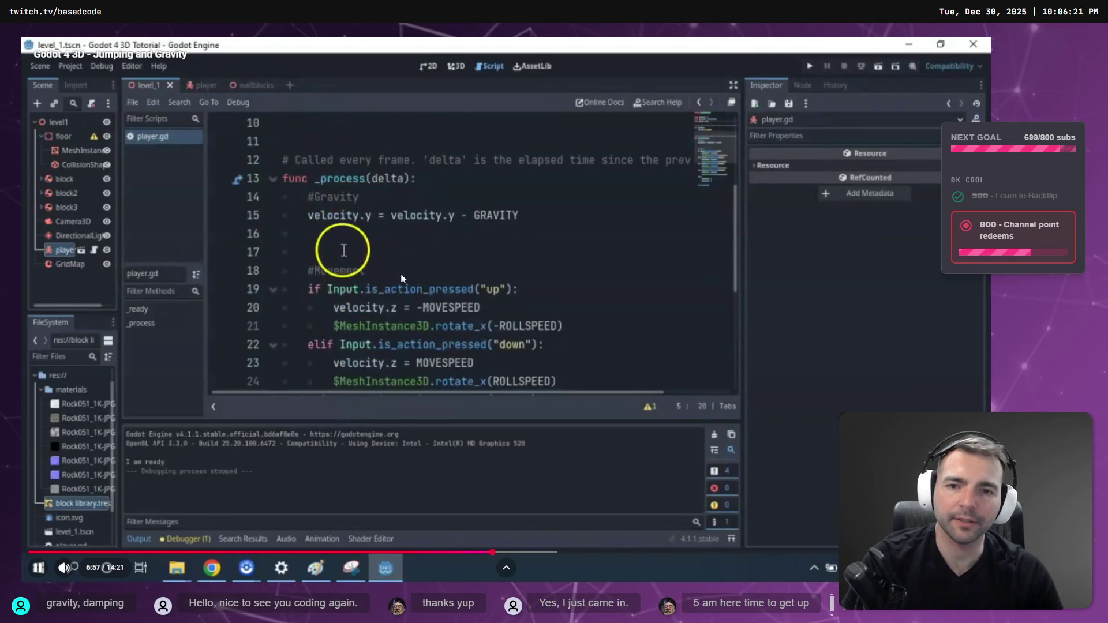
pyautogui.press('Escape')
pyautogui.click(402, 279)
pyautogui.scroll(-4, 317, 306)
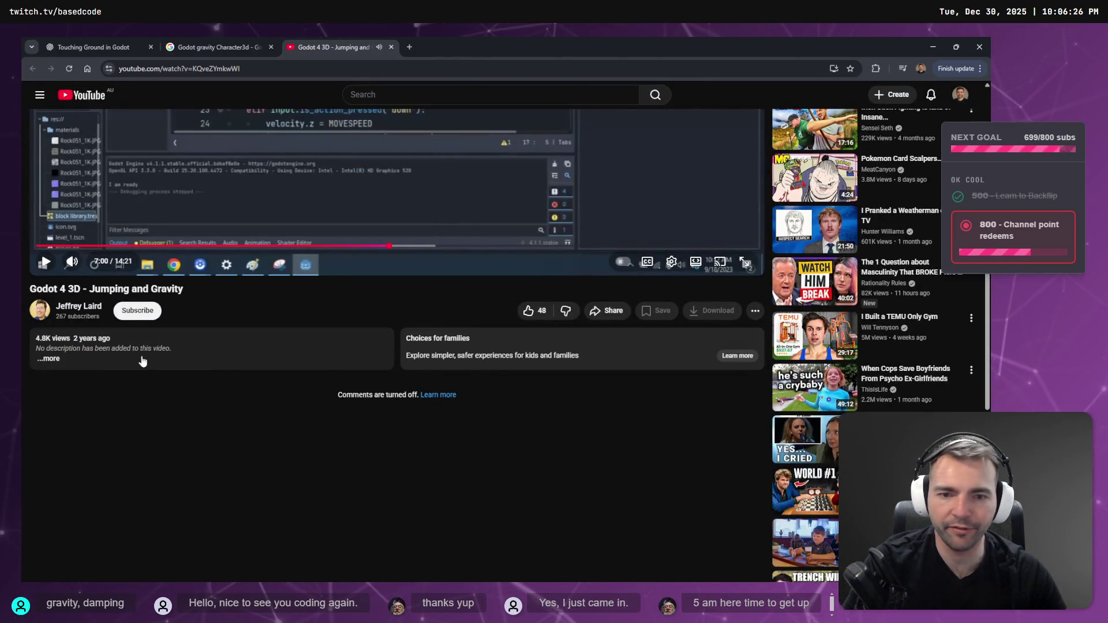
# Open the author's channel Videos list in a new tab and expand the tutorial's full description.
pyautogui.scroll(3, 143, 361)
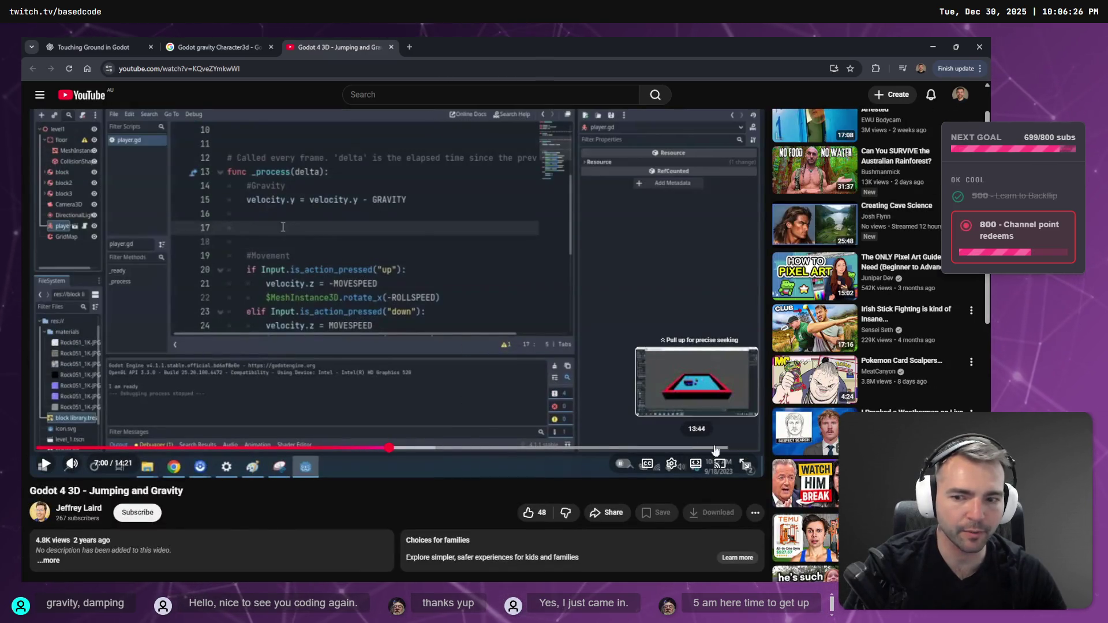
pyautogui.middleClick(78, 508)
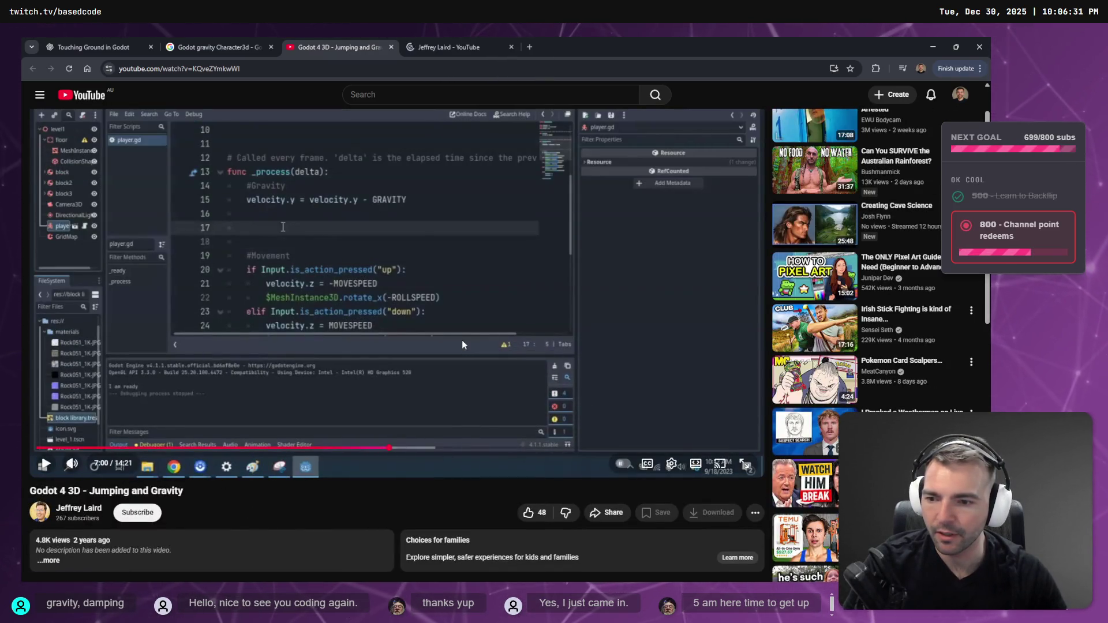
pyautogui.click(474, 47)
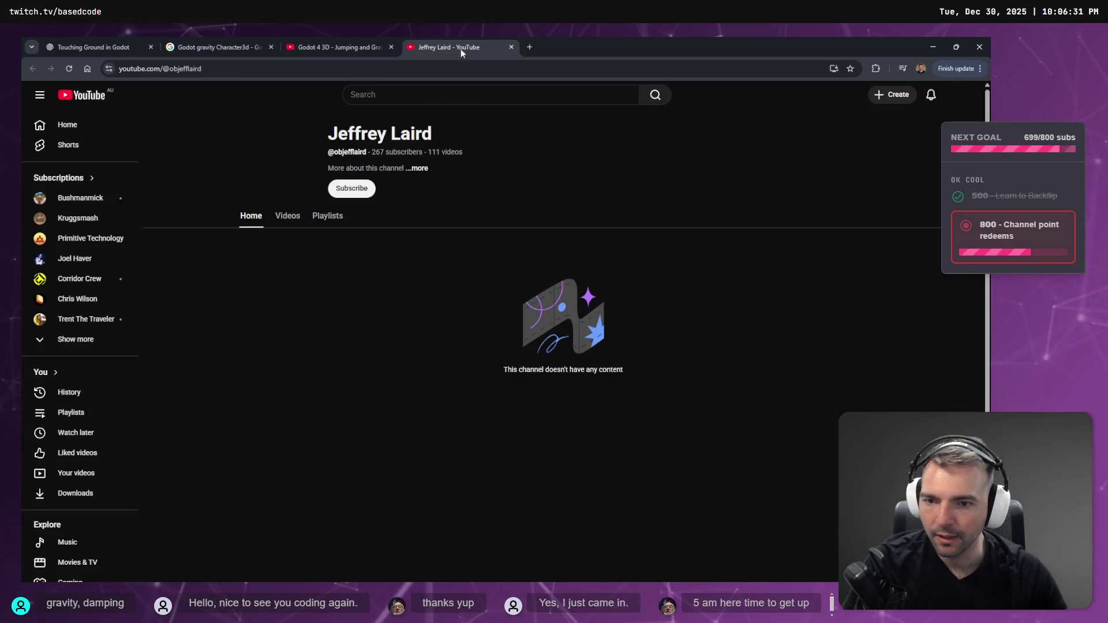
pyautogui.click(288, 217)
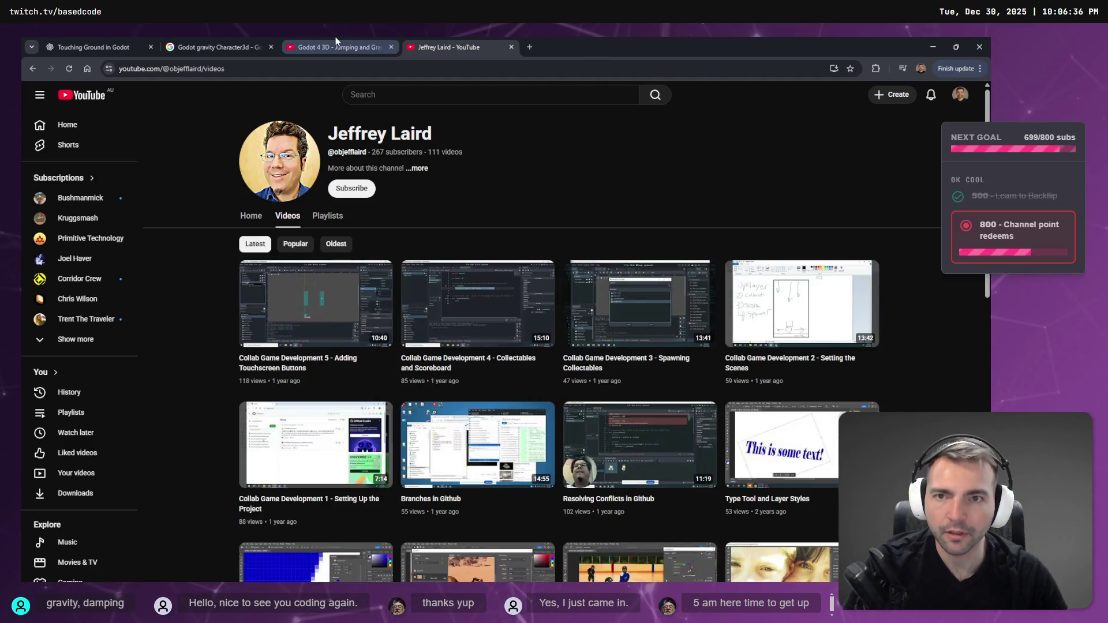
pyautogui.click(334, 41)
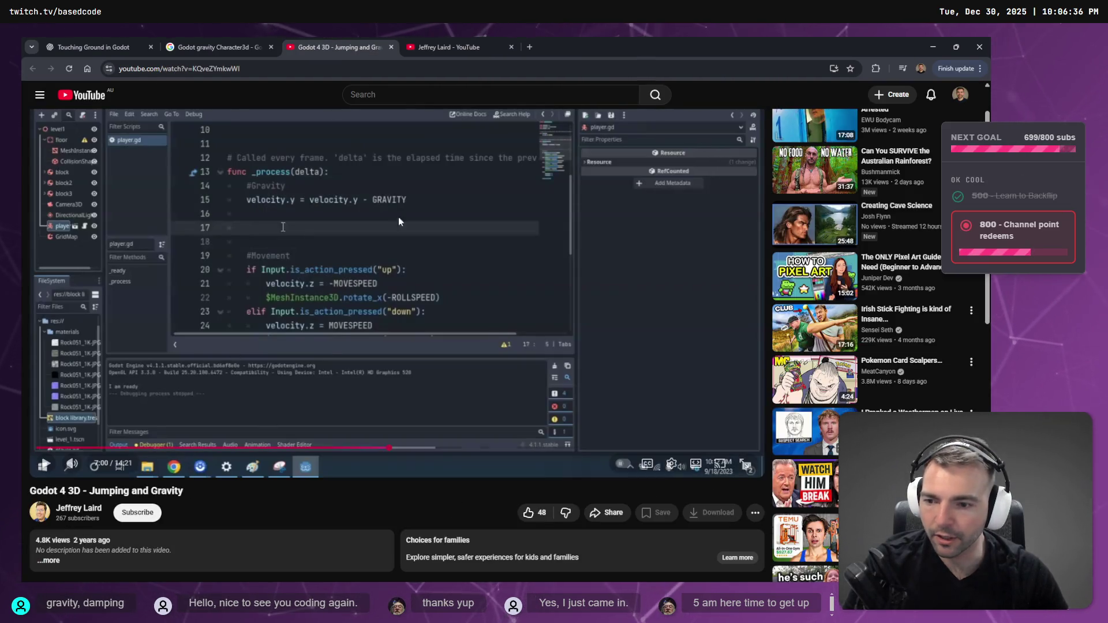
pyautogui.click(456, 43)
pyautogui.click(334, 47)
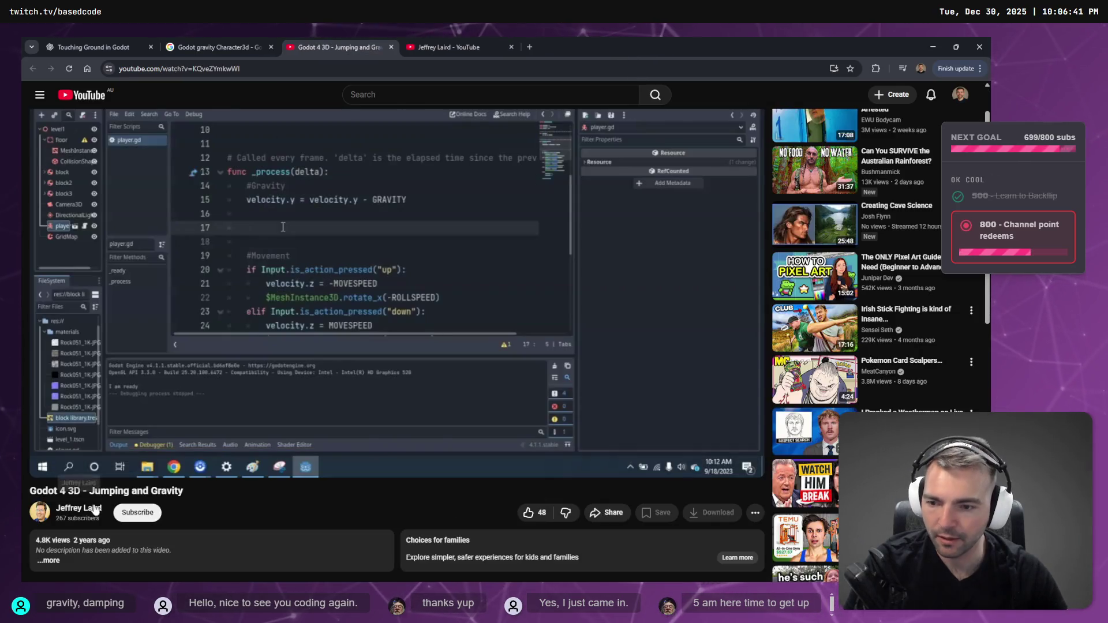
pyautogui.scroll(-3, 276, 476)
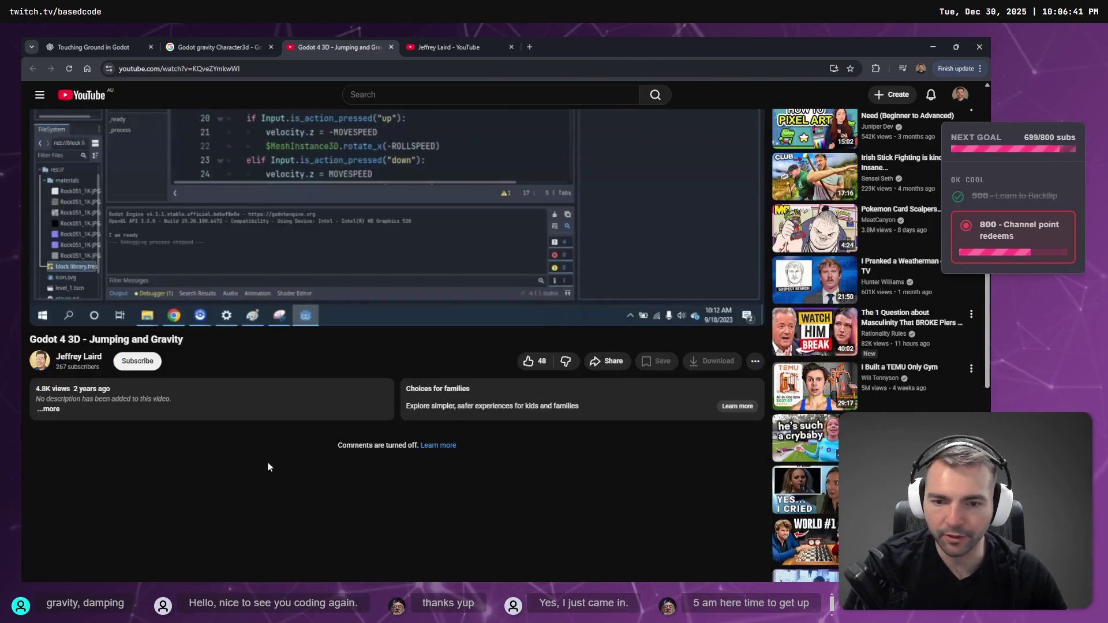
pyautogui.click(51, 409)
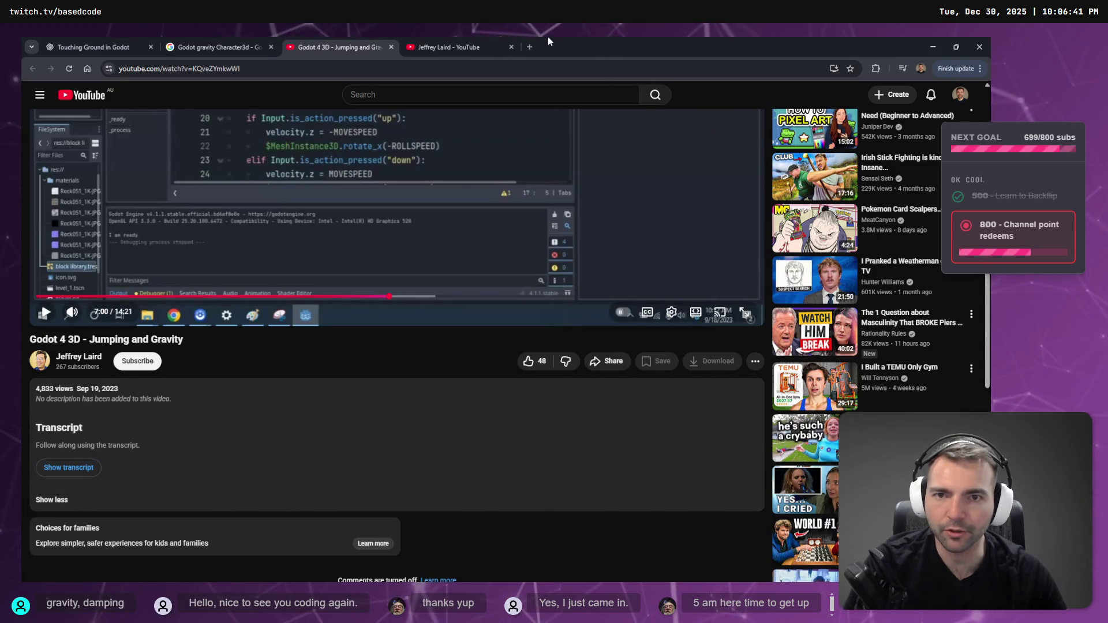
# Scroll through the channel's videos, show its created playlists, then return to the tutorial.
pyautogui.click(447, 48)
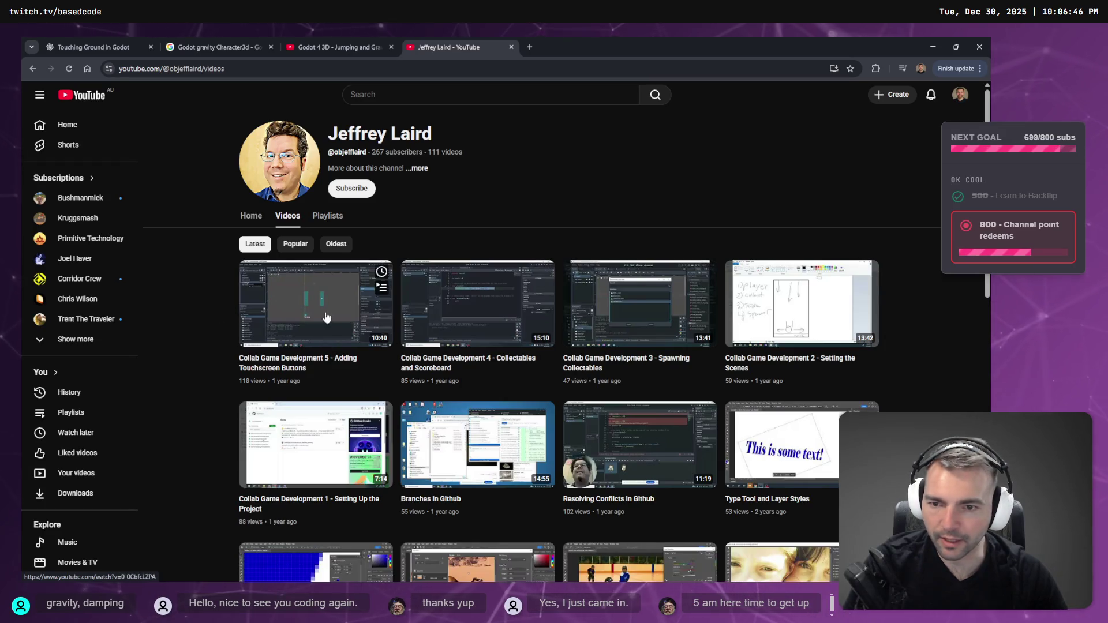
pyautogui.scroll(-2, 326, 317)
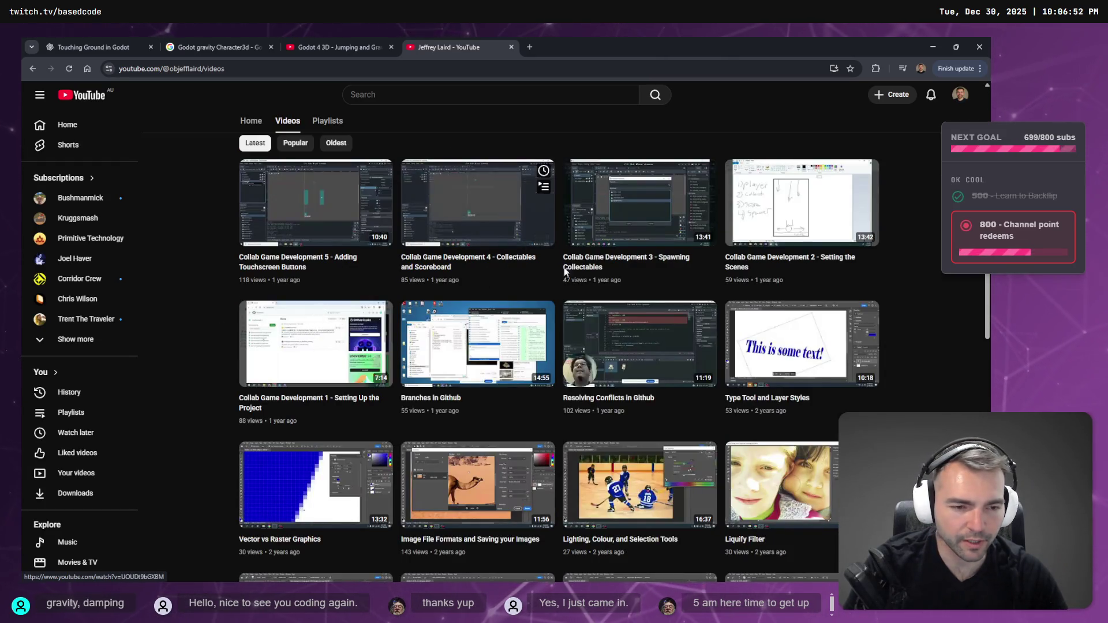
pyautogui.scroll(-6, 548, 272)
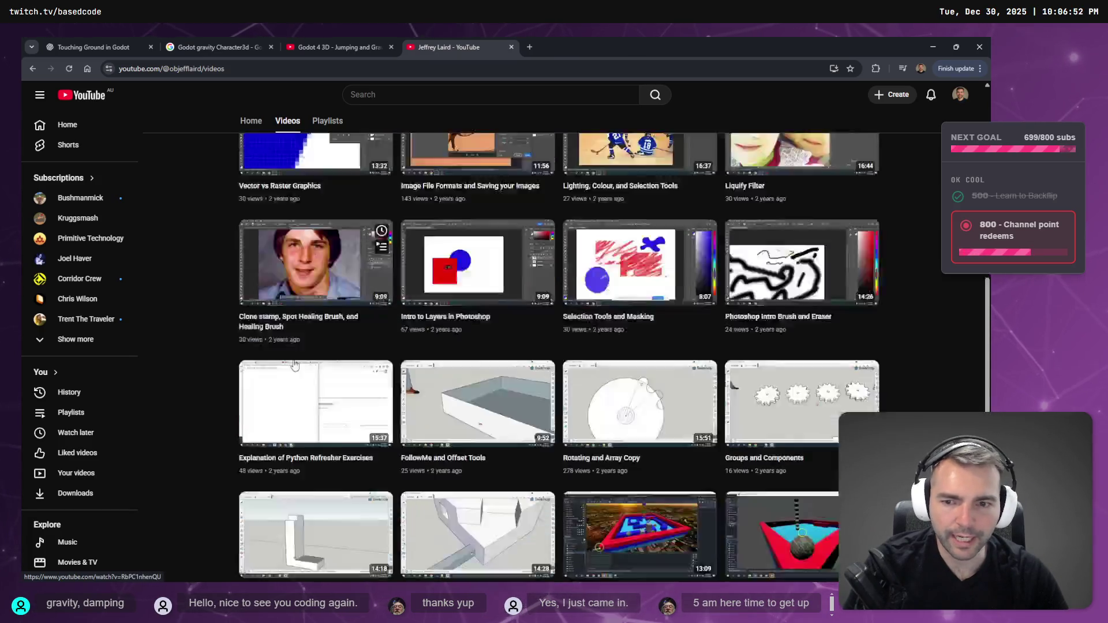
pyautogui.scroll(-4, 294, 365)
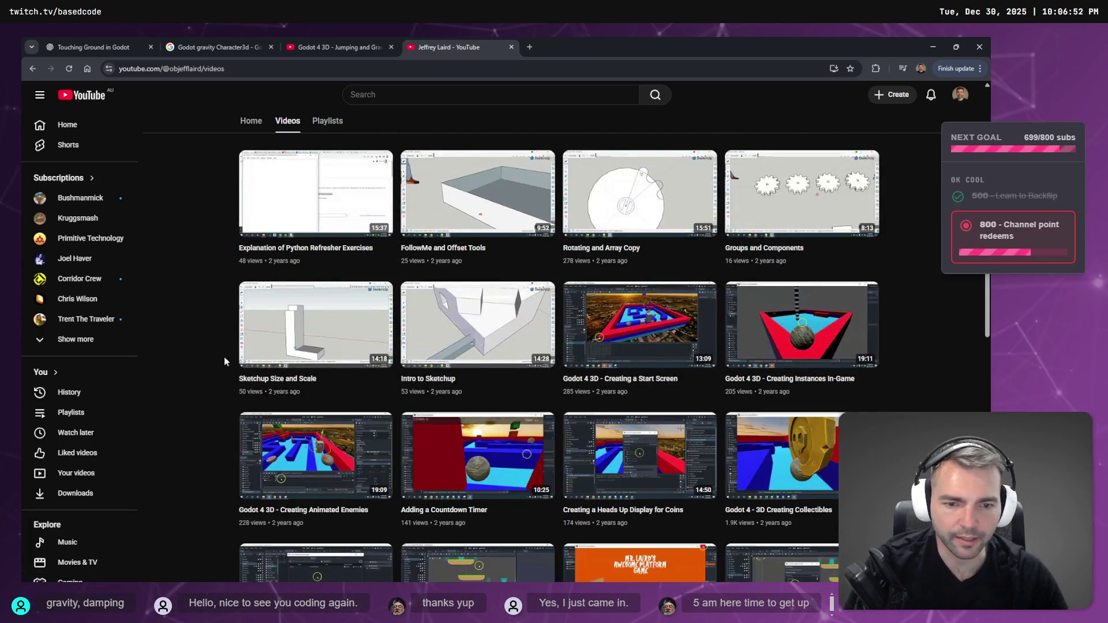
pyautogui.scroll(-2, 223, 360)
pyautogui.scroll(13, 337, 217)
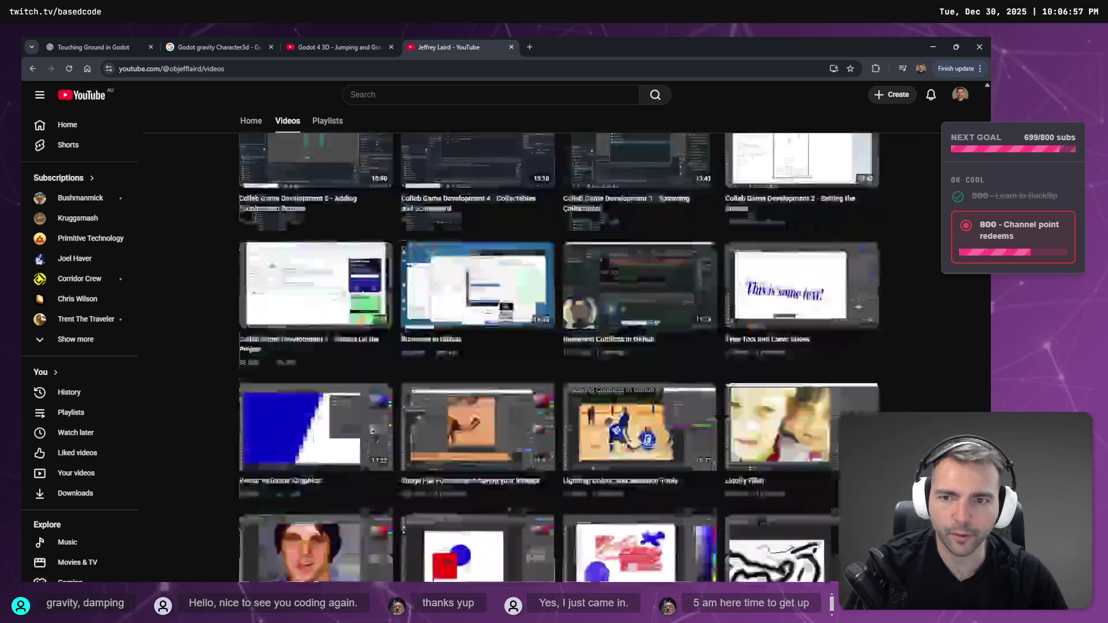
pyautogui.click(336, 216)
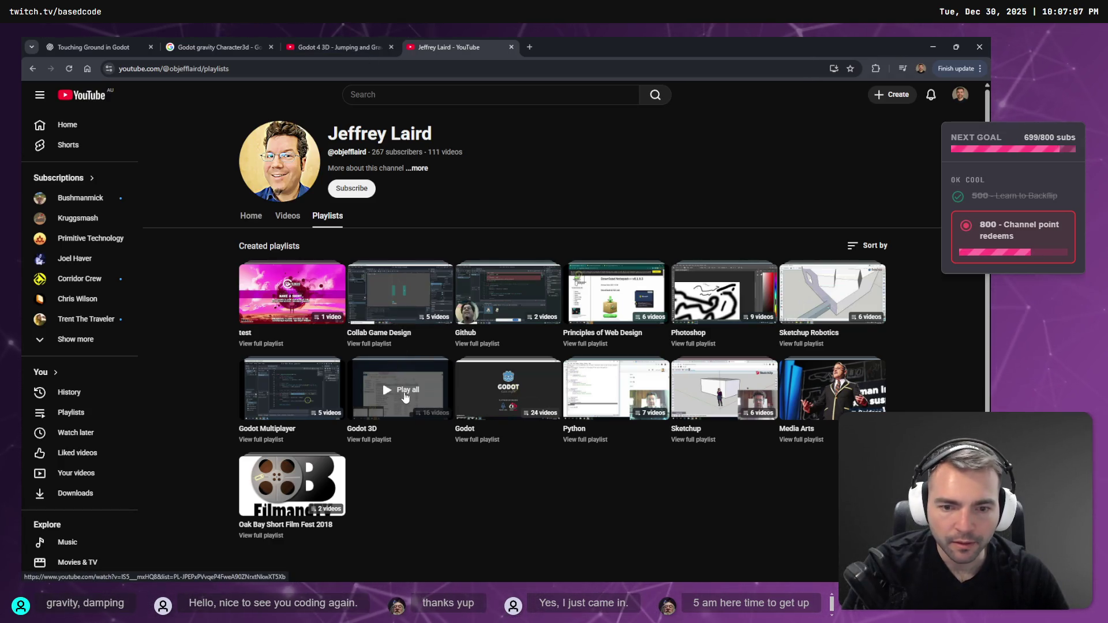
pyautogui.click(346, 47)
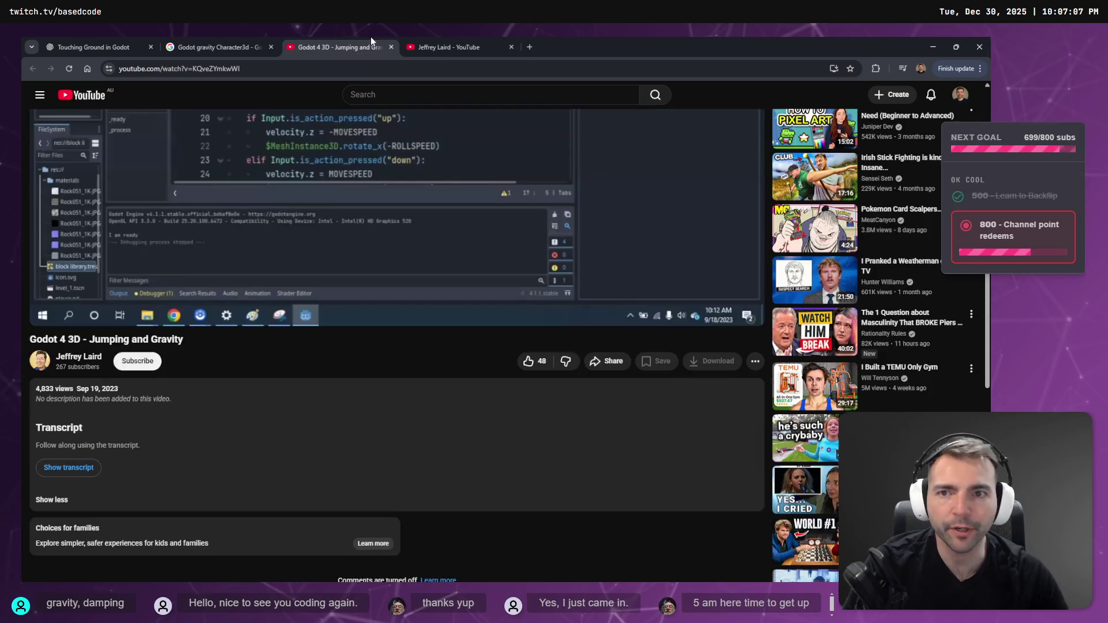
# Resume the jumping and gravity tutorial and jump ahead to about 7:33.
pyautogui.click(528, 253)
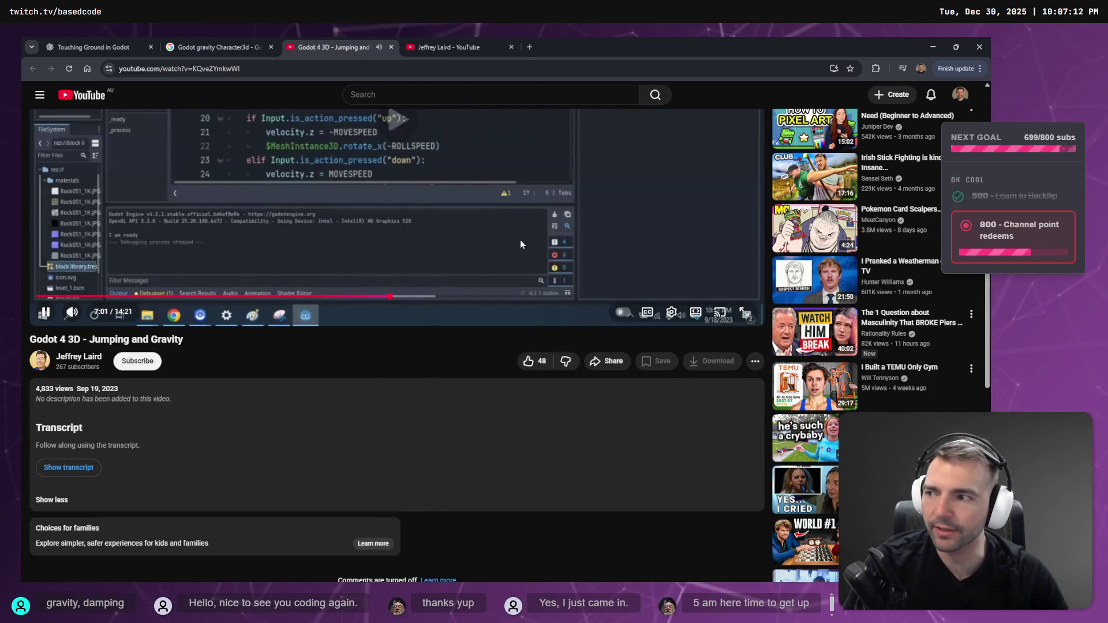
pyautogui.click(413, 296)
pyautogui.scroll(4, 515, 404)
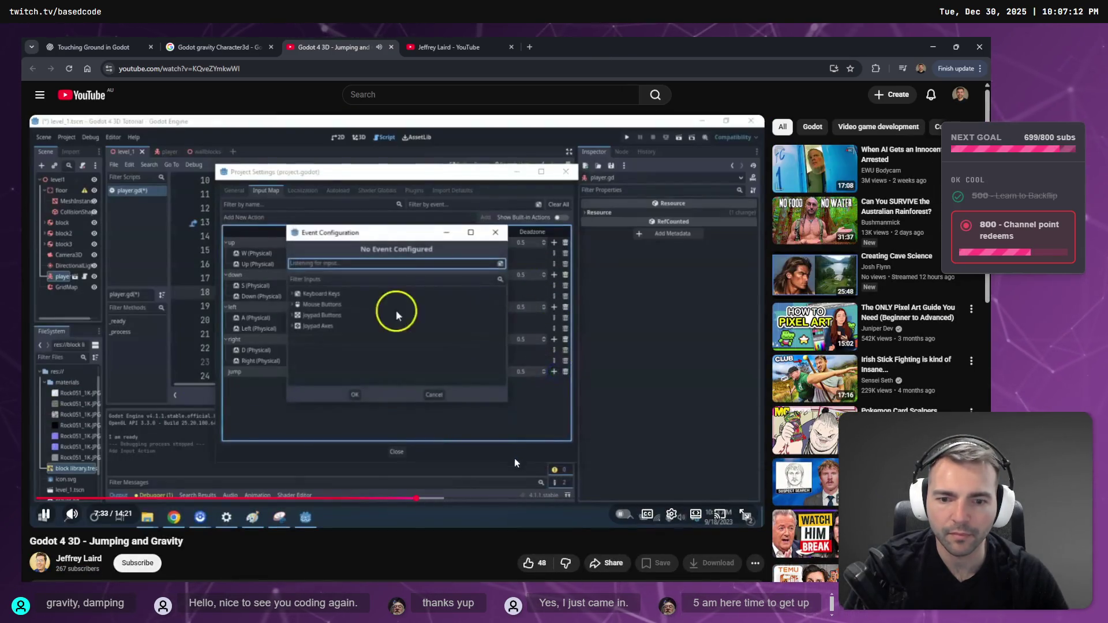
pyautogui.click(558, 498)
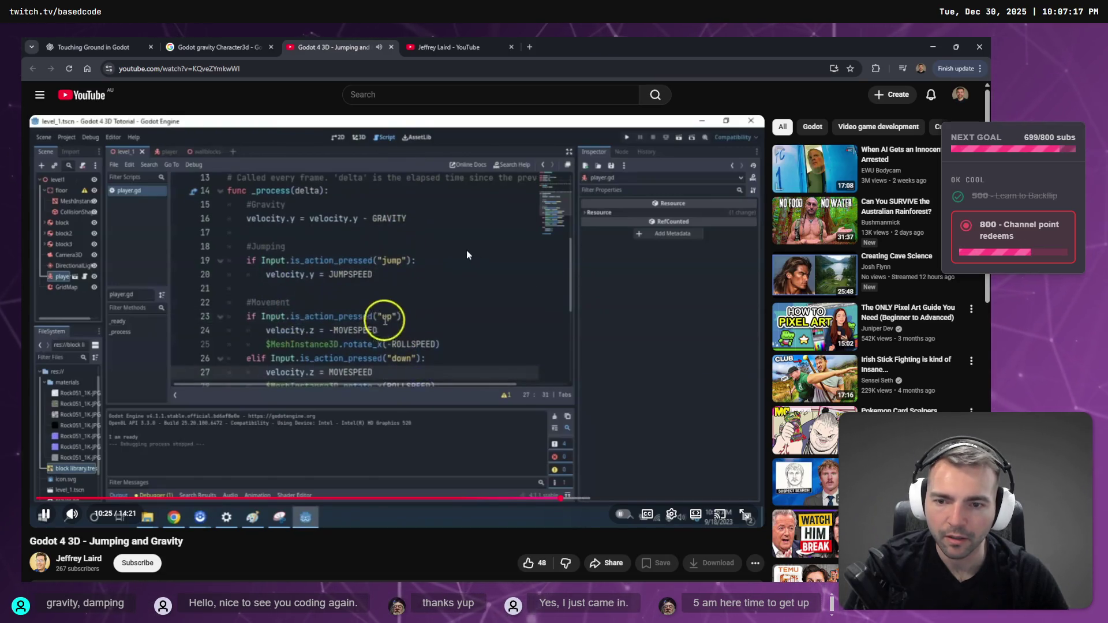
pyautogui.scroll(-1, 468, 255)
# Seek forward to the is_on_floor jump check, then close the tutorial tab.
pyautogui.press('l')
pyautogui.press('l')
pyautogui.press('l')
pyautogui.press('Right')
pyautogui.press('Right')
pyautogui.press('Right')
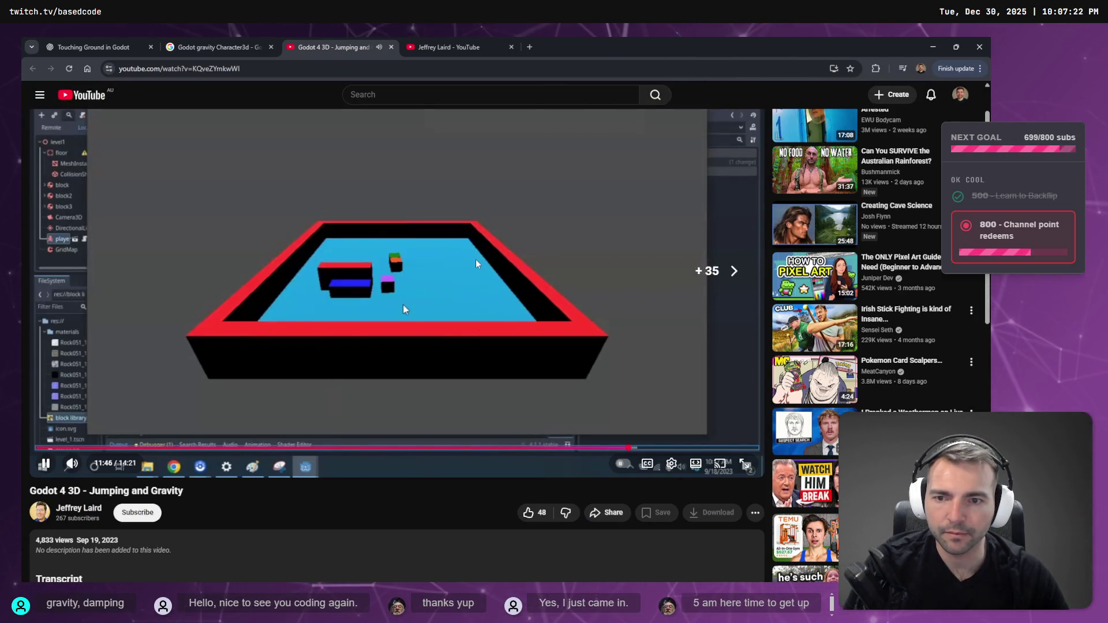
pyautogui.press('Left')
pyautogui.press('Left')
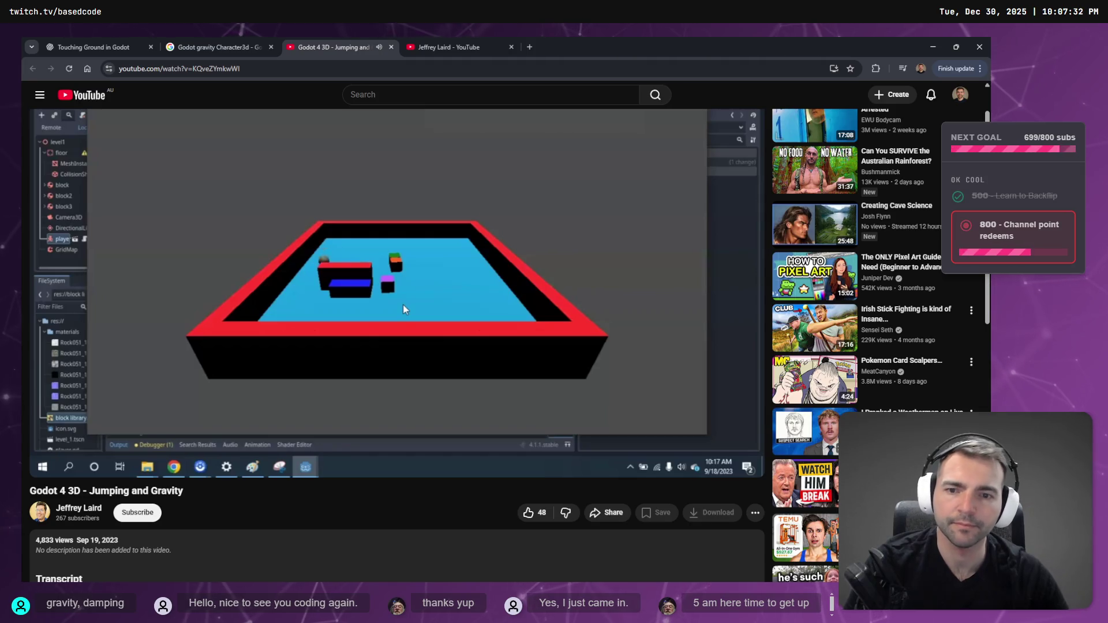
pyautogui.press('Right')
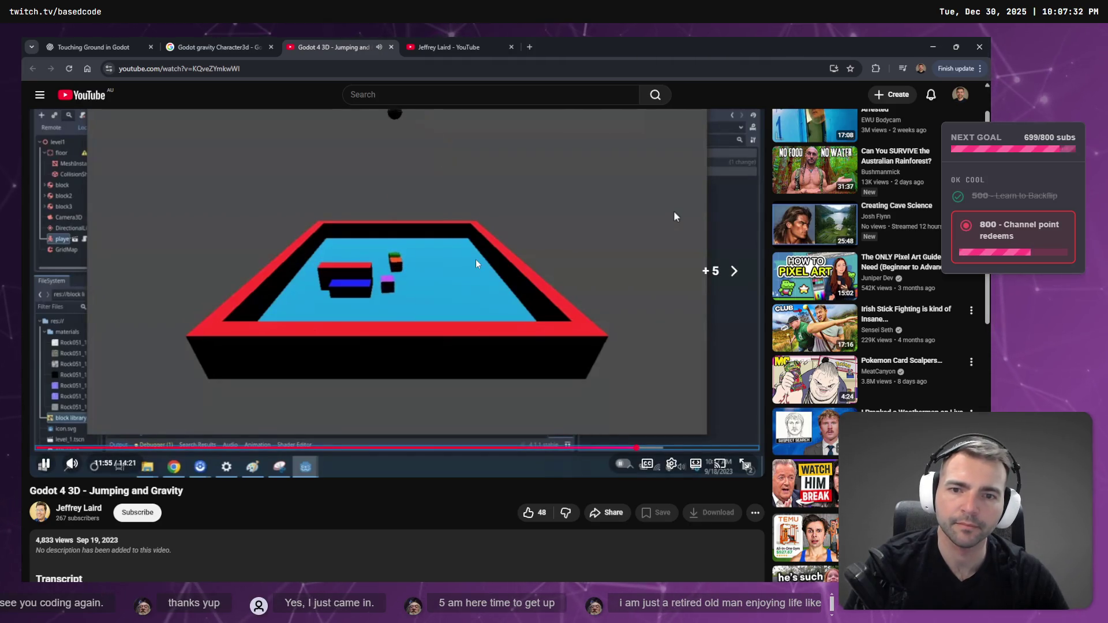
pyautogui.press('Right')
pyautogui.press('Right')
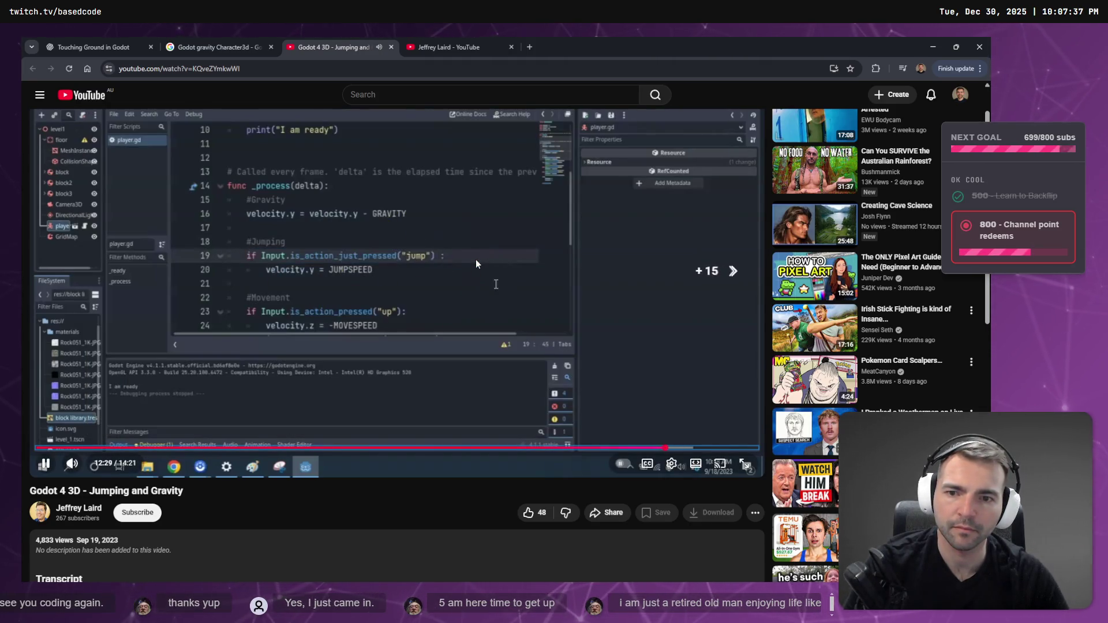
pyautogui.press('Right')
pyautogui.press('Right')
pyautogui.press('Right')
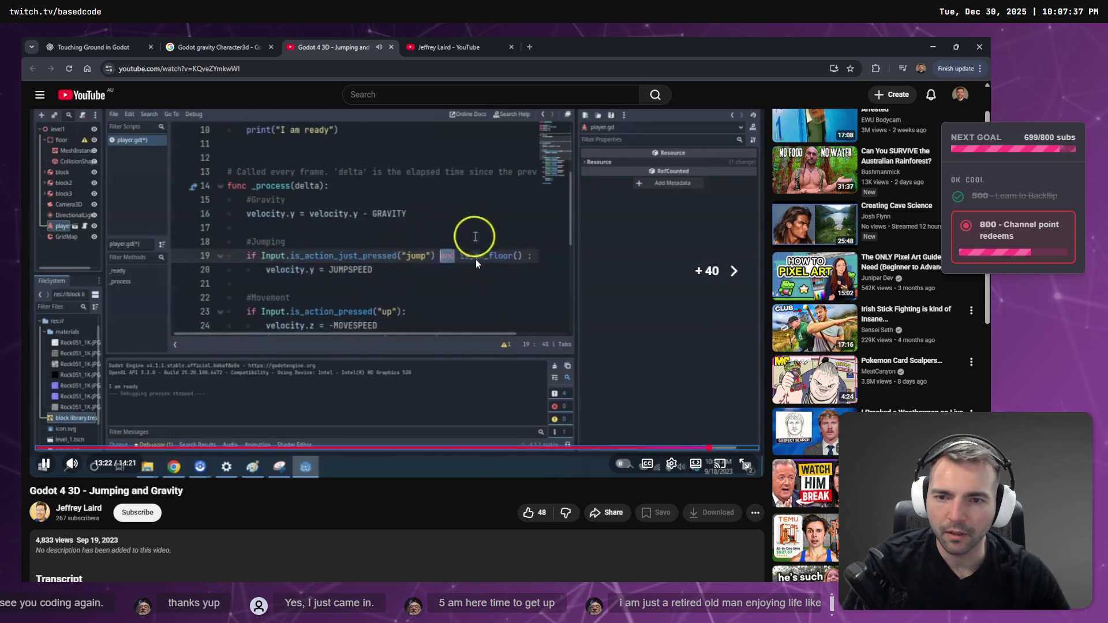
pyautogui.click(491, 245)
pyautogui.hotkey('ctrl', 'w')
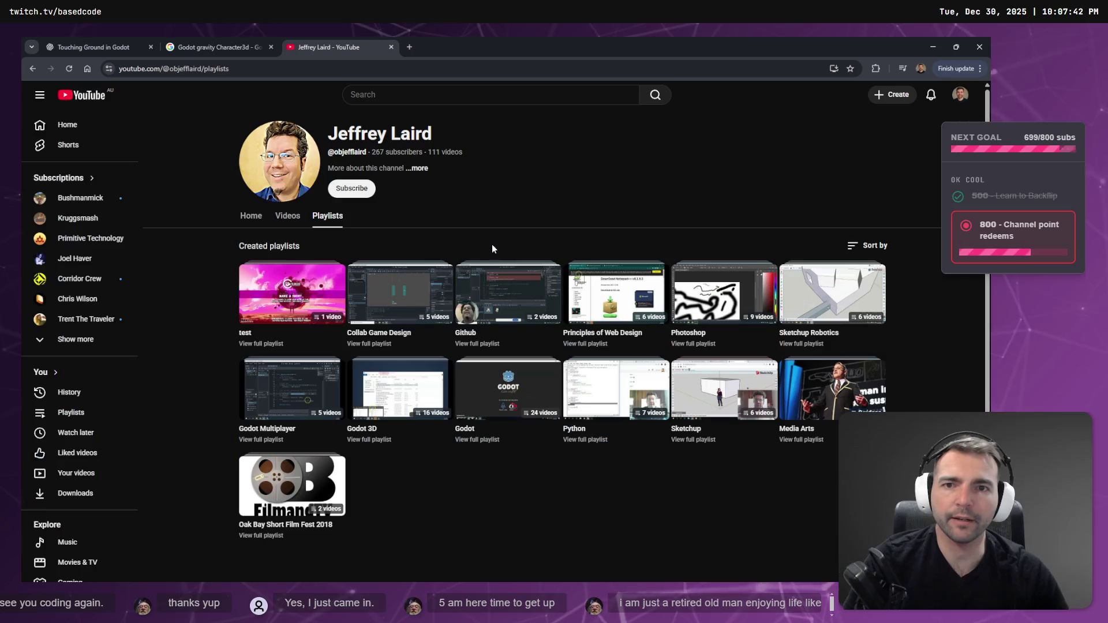
# Close the channel page and dismiss a briefly opened Zero Gravity result.
pyautogui.hotkey('ctrl', 'w')
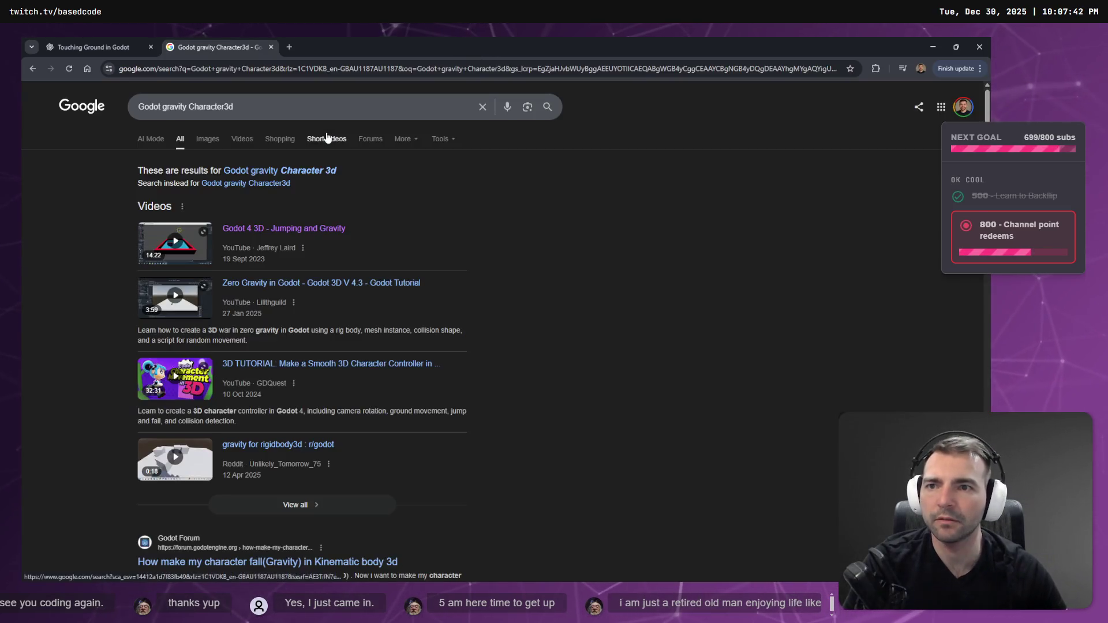
pyautogui.middleClick(390, 286)
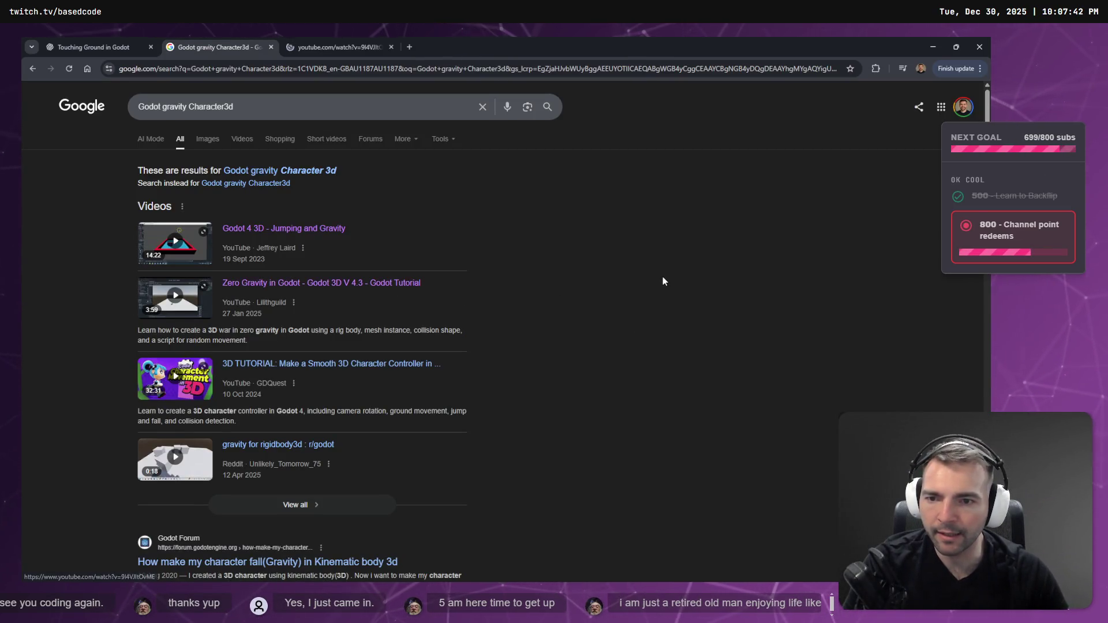
pyautogui.hotkey('ctrl', 'Tab')
pyautogui.hotkey('ctrl', 'w')
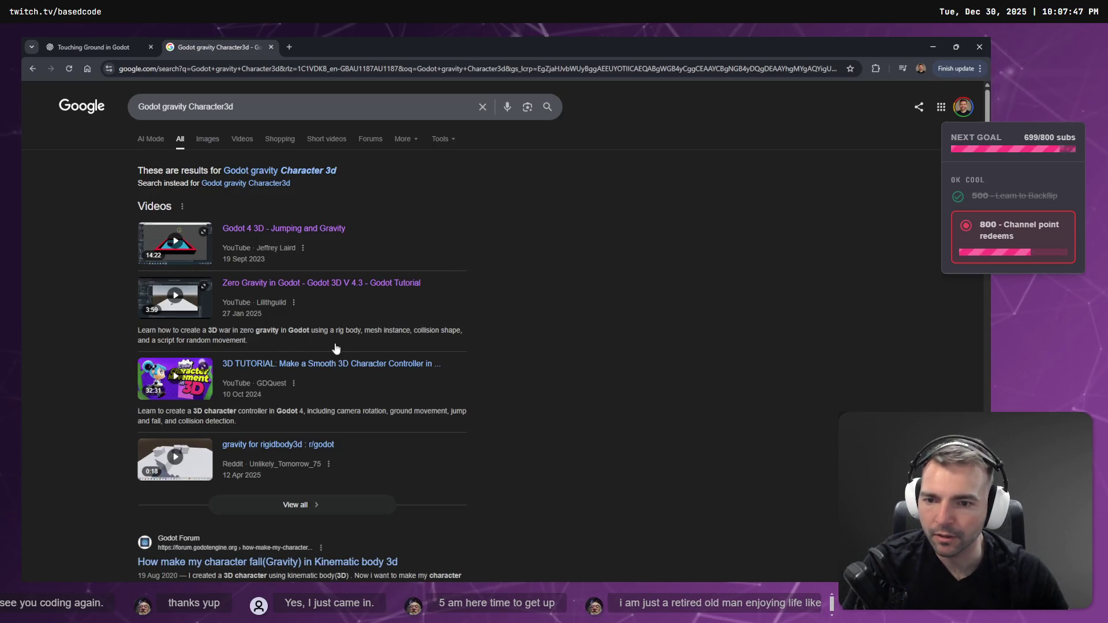
pyautogui.scroll(-1, 346, 447)
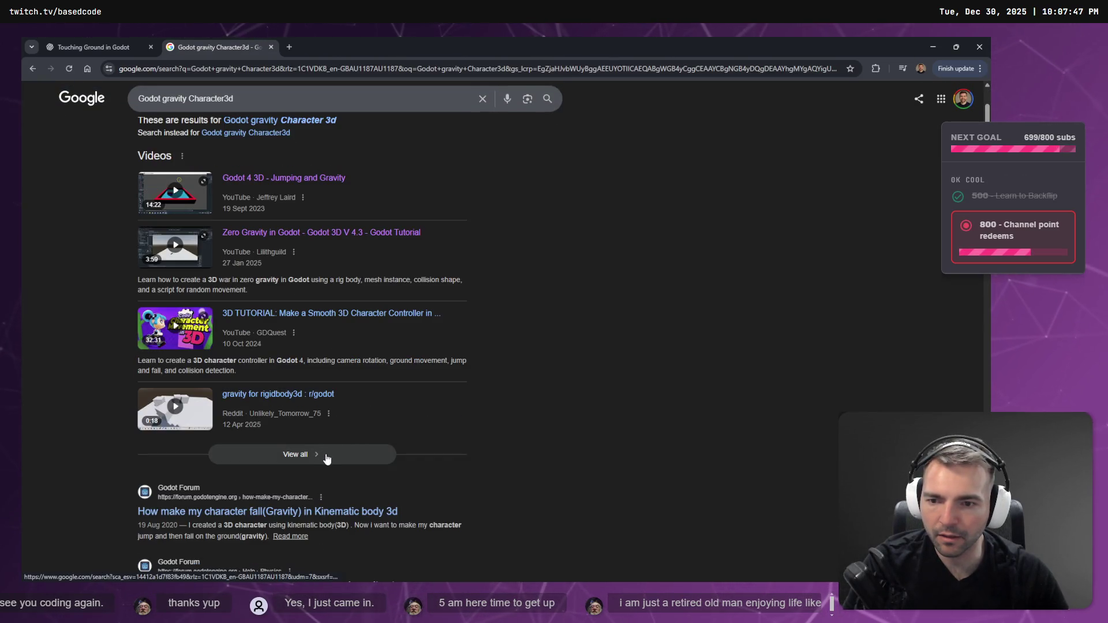
# Filter the results to videos and open the Godot 3.1 Gravity And Jumping tutorial.
pyautogui.click(327, 459)
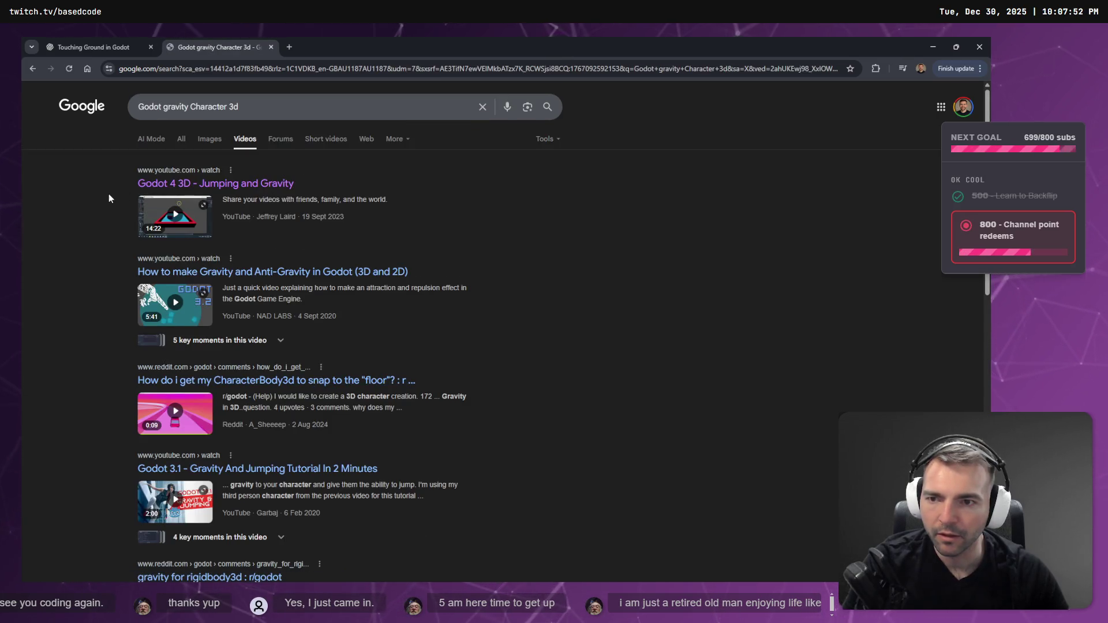
pyautogui.hotkey('alt', 'Left')
pyautogui.click(301, 445)
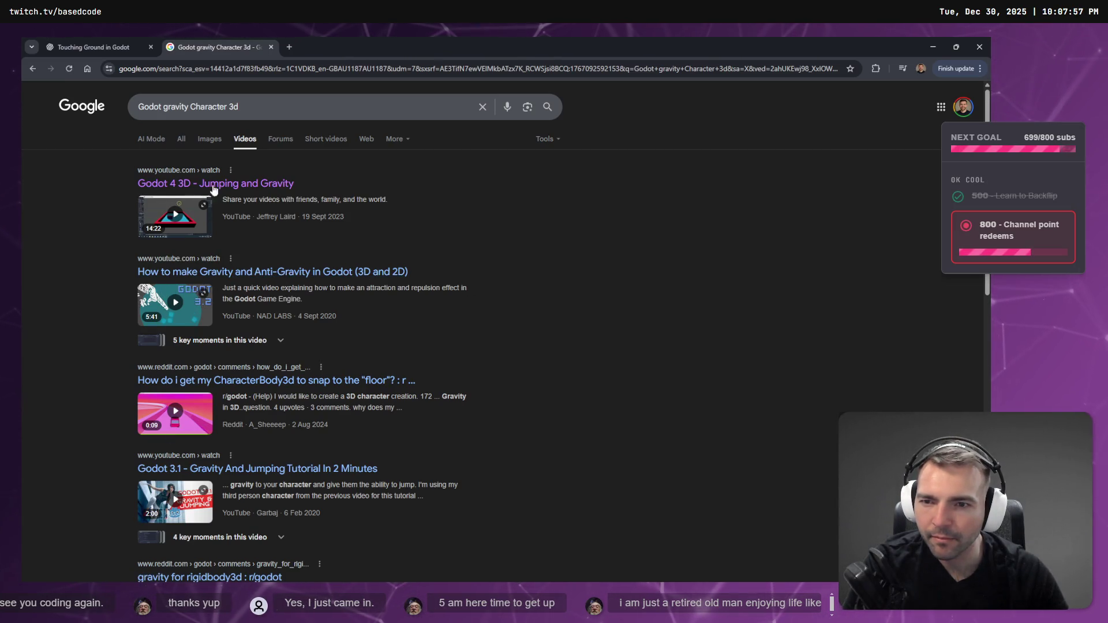
pyautogui.scroll(-2, 293, 204)
pyautogui.middleClick(280, 376)
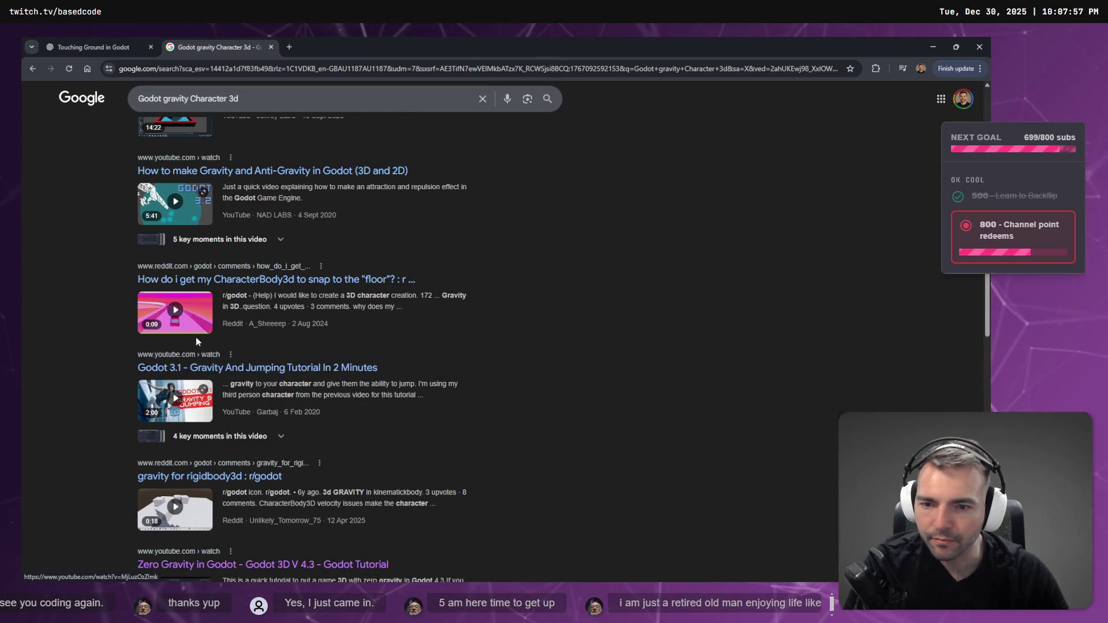
pyautogui.scroll(-1, 282, 346)
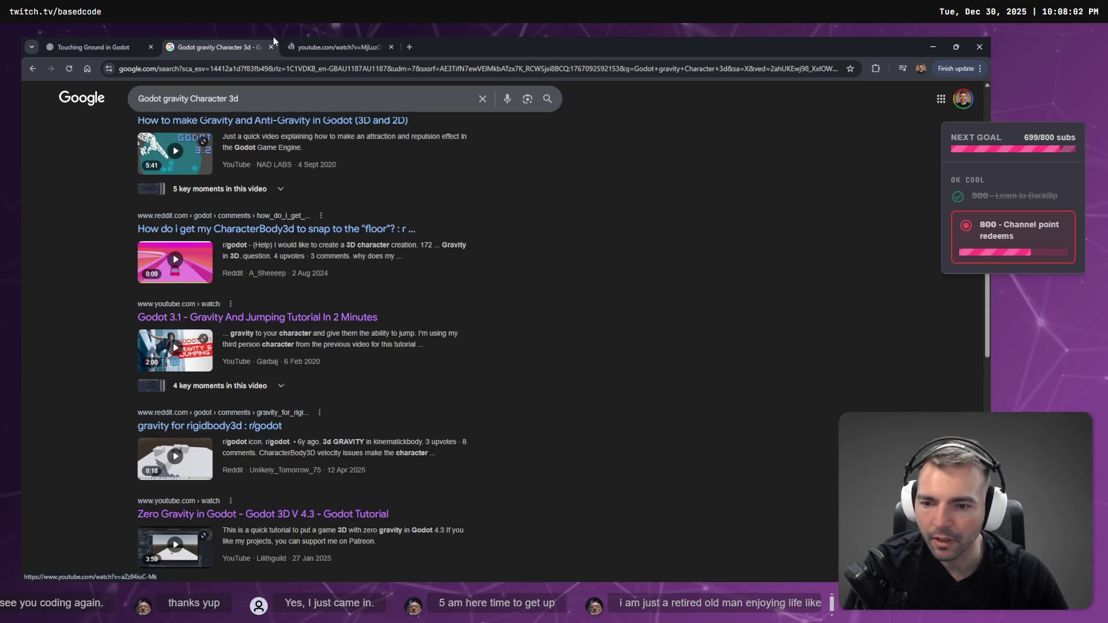
pyautogui.click(292, 46)
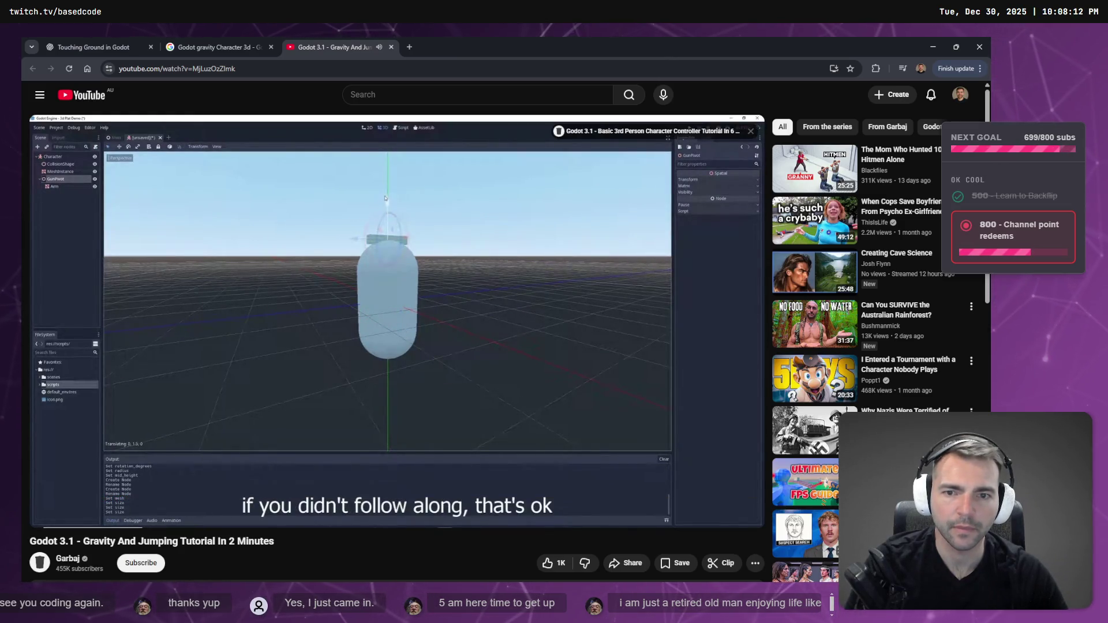
# Watch the Godot 3.1 tutorial fullscreen, pause on its move_and_slide Vector3.UP code, then return to Godot.
pyautogui.doubleClick(404, 329)
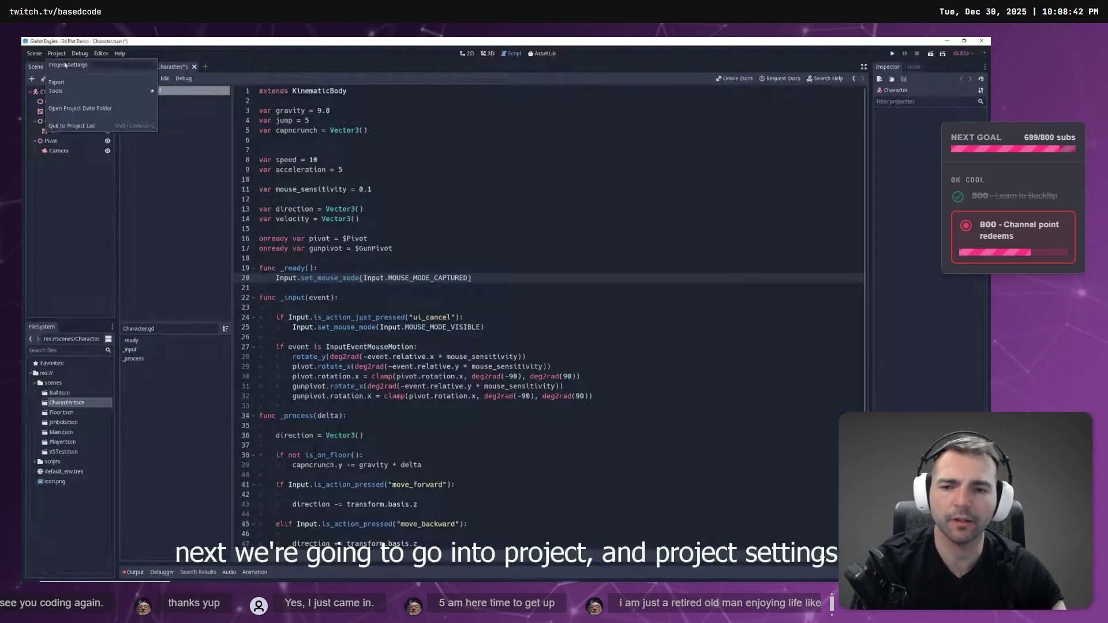
pyautogui.click(406, 333)
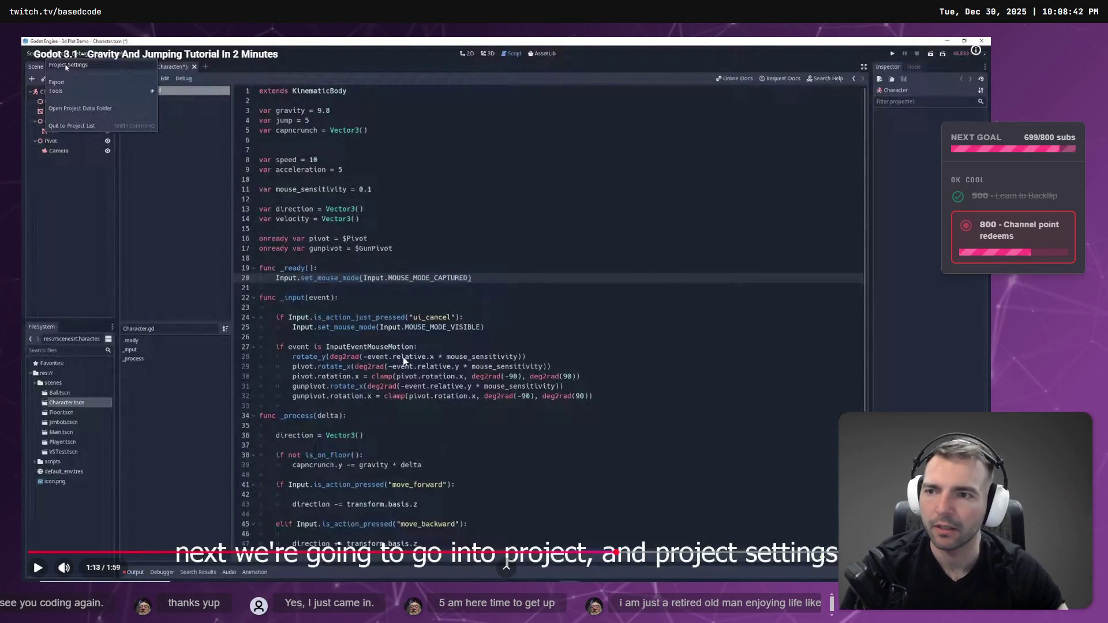
pyautogui.press('Left')
pyautogui.press('Left')
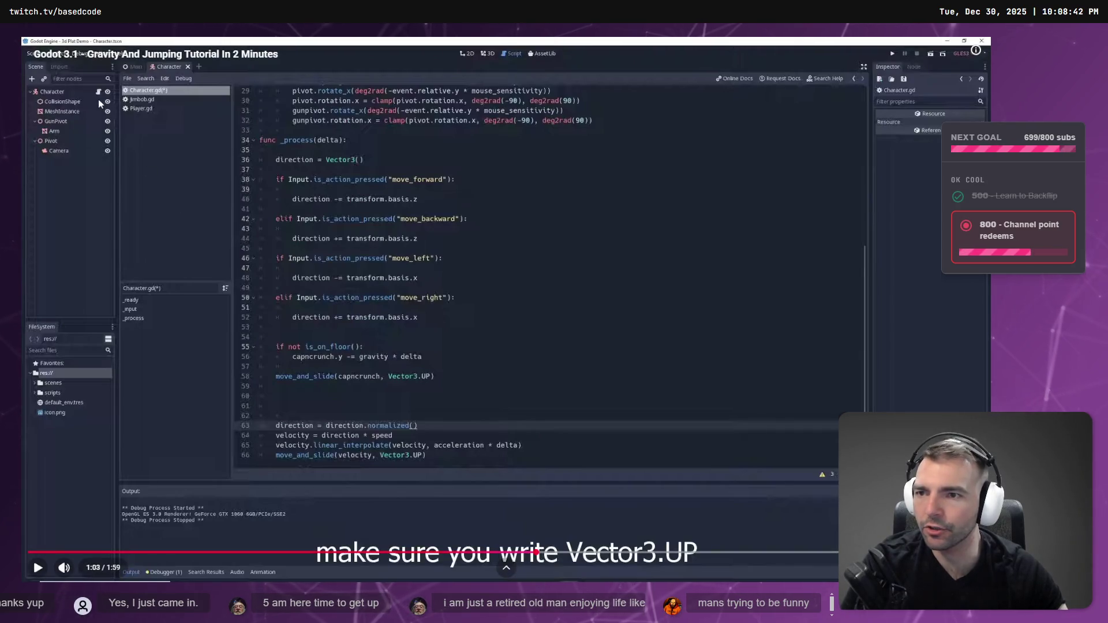
pyautogui.hotkey('alt', 'Tab')
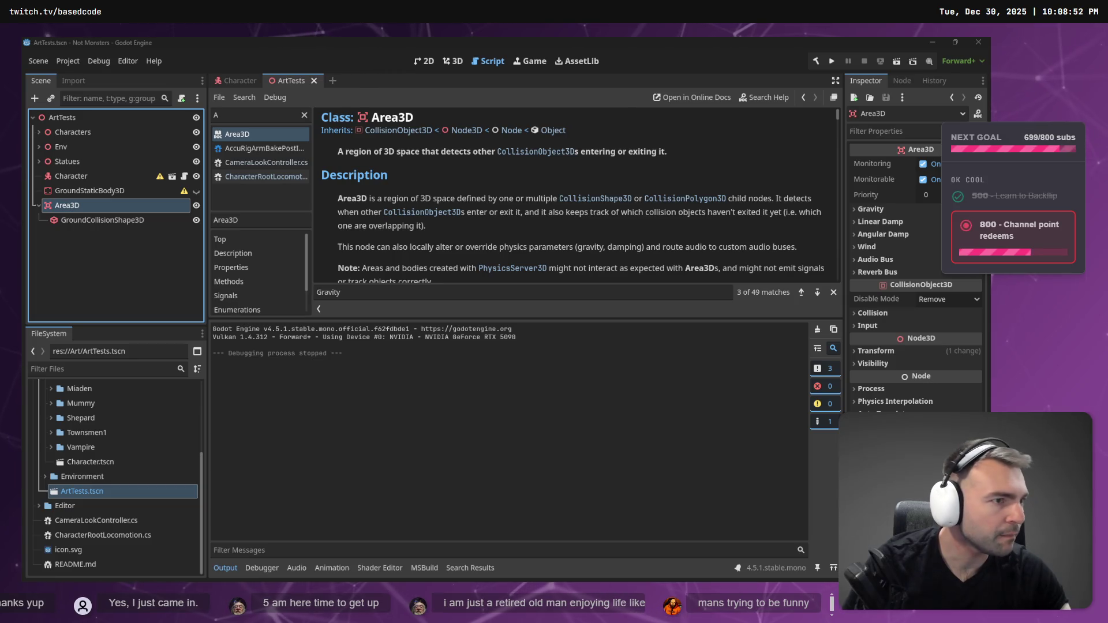
# Inspect the ArtTests Area3D and frame its GroundCollisionShape3D, orbiting toward the courtyard.
pyautogui.click(870, 125)
pyautogui.click(240, 80)
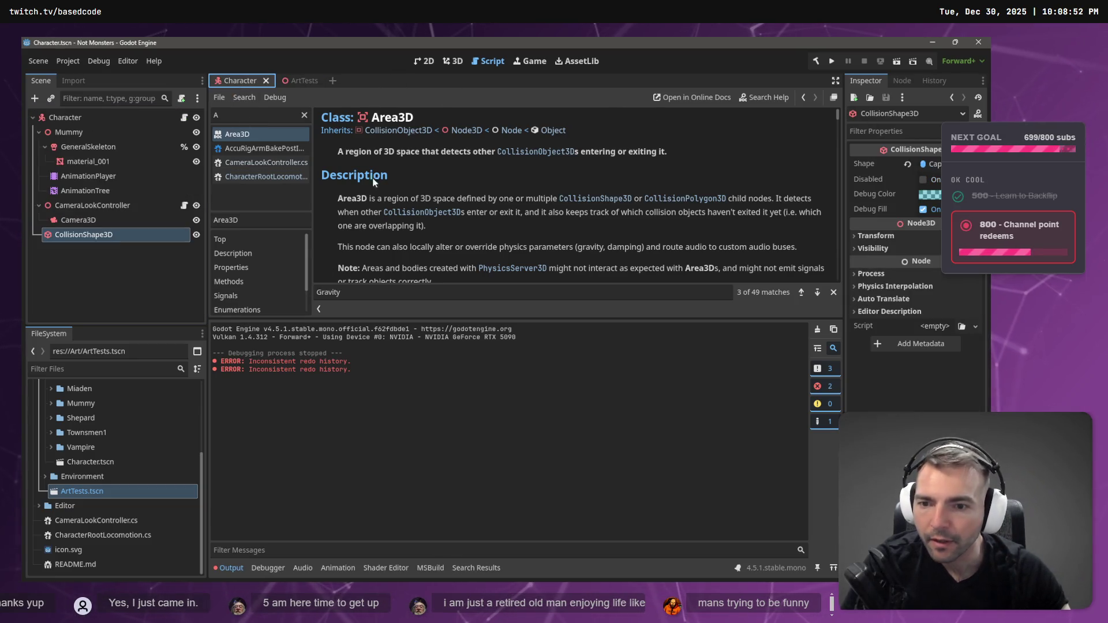
pyautogui.click(441, 61)
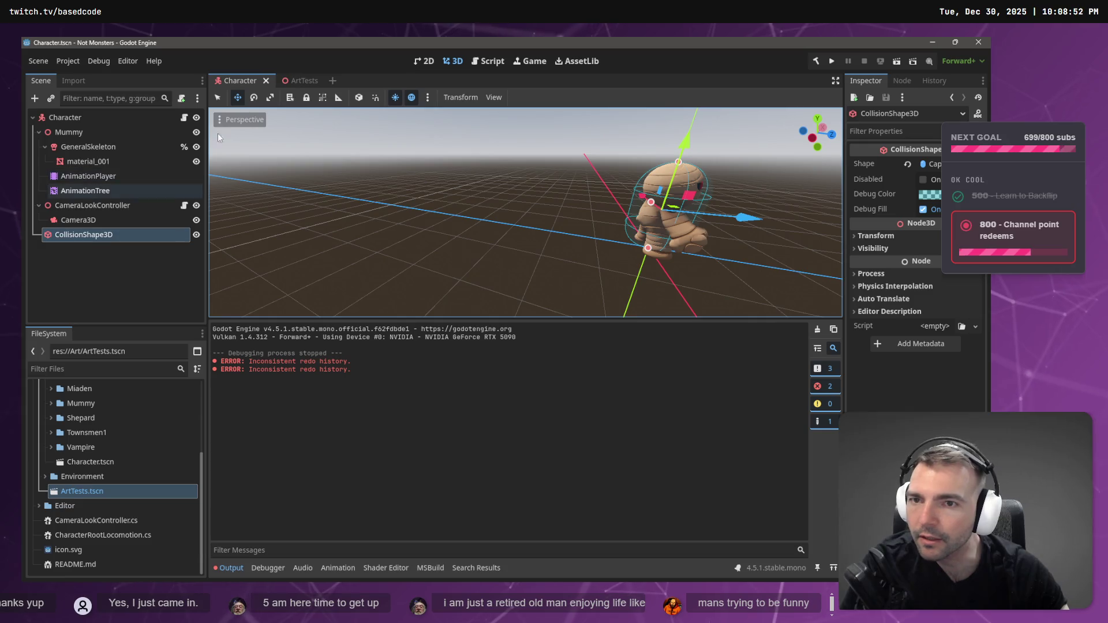
pyautogui.click(300, 81)
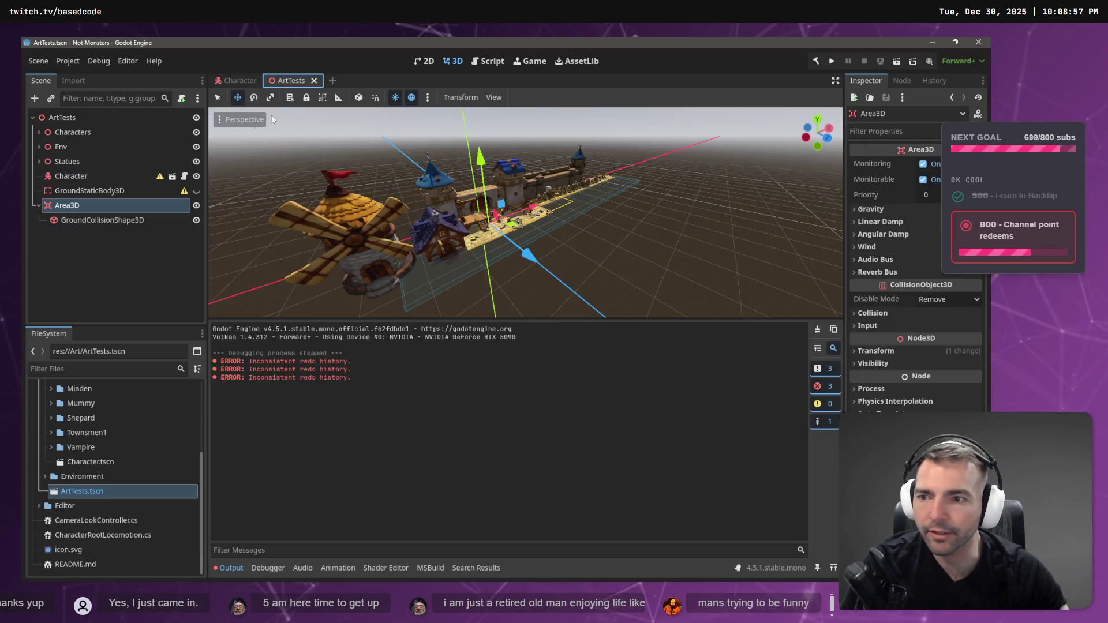
pyautogui.click(83, 221)
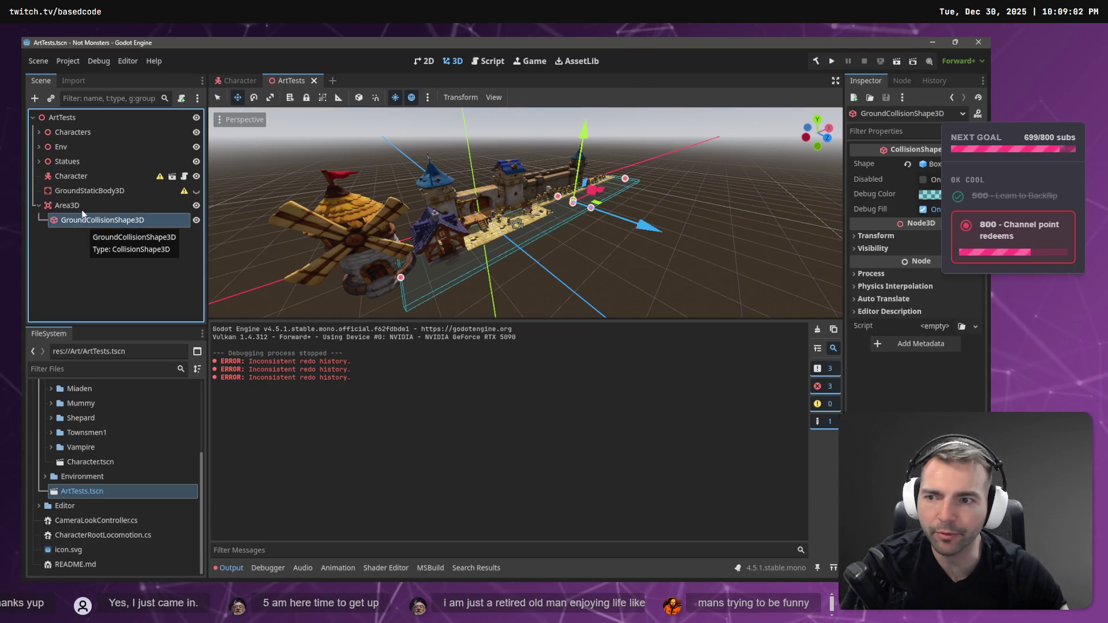
pyautogui.click(83, 210)
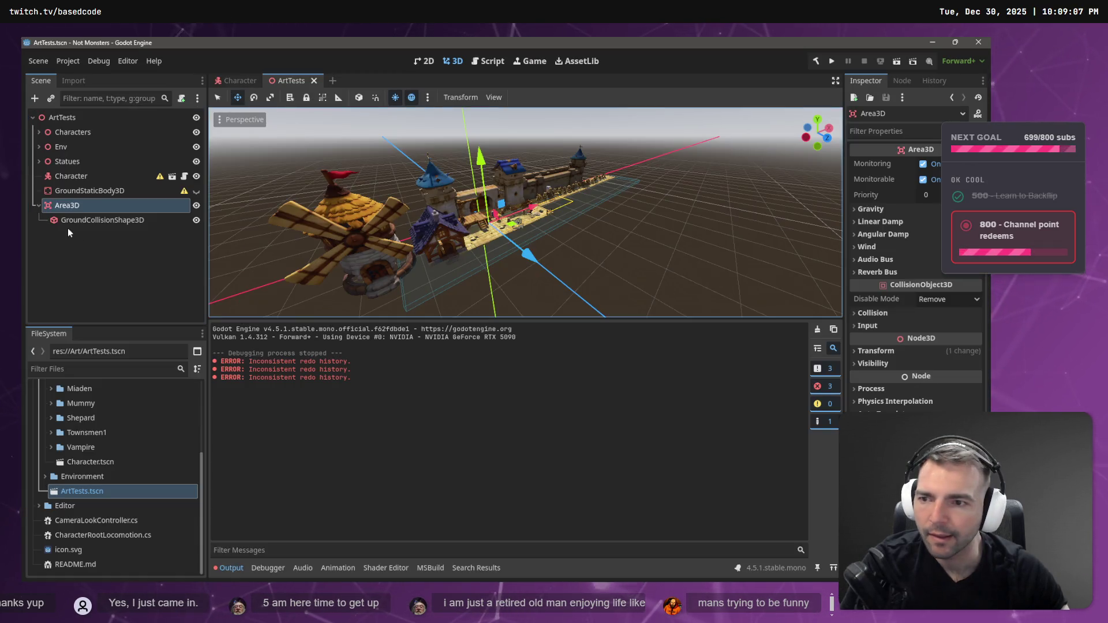
pyautogui.click(73, 221)
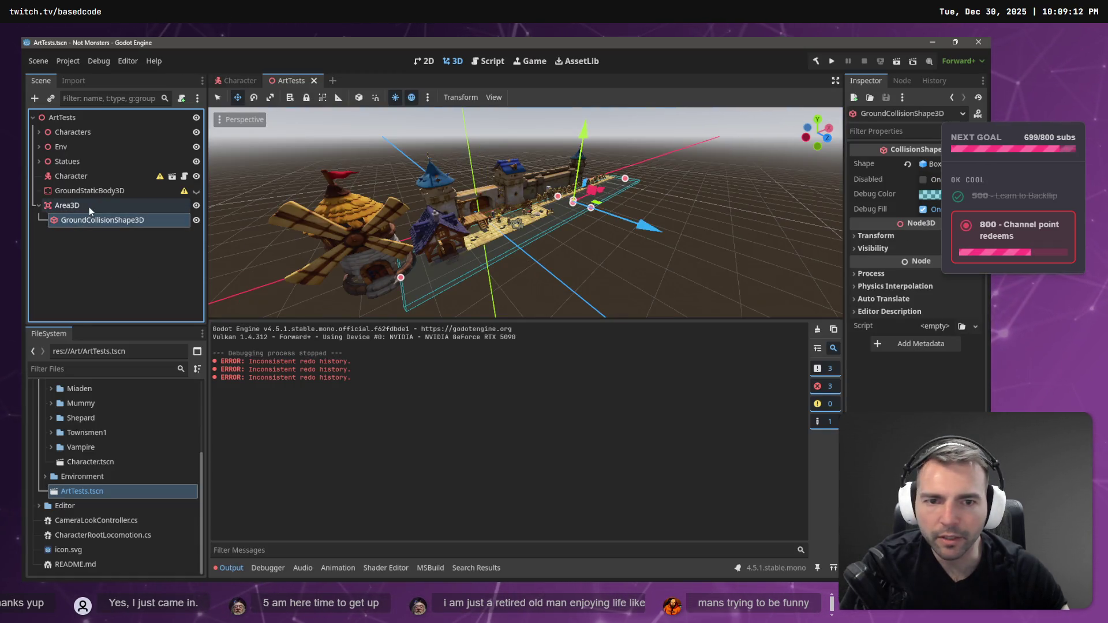
pyautogui.press('f')
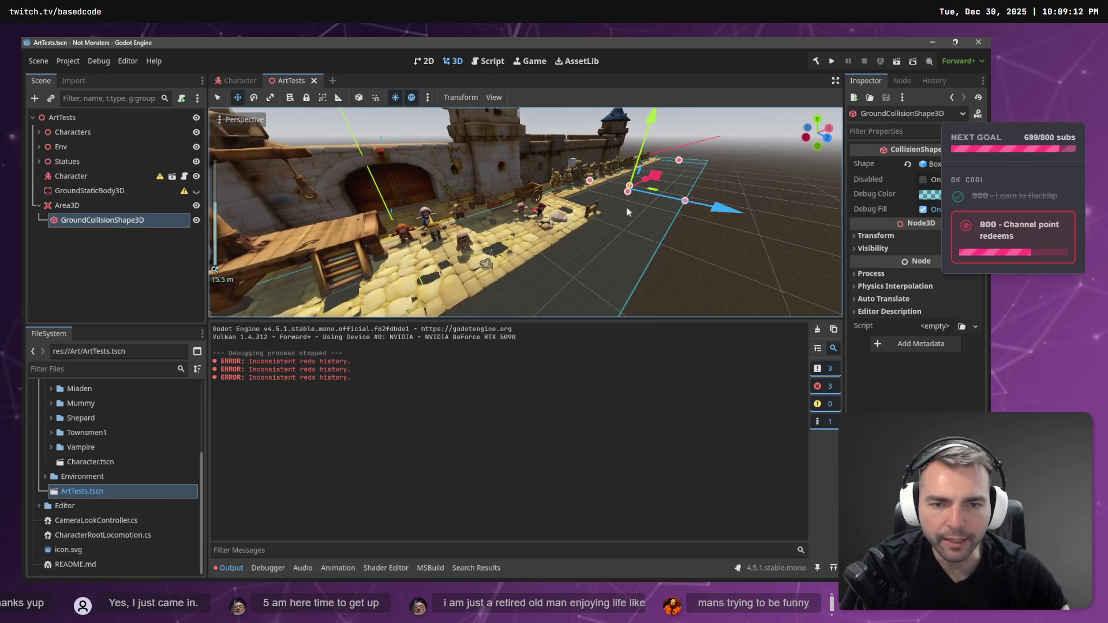
pyautogui.moveTo(628, 212)
pyautogui.mouseDown()
pyautogui.moveTo(554, 222)
pyautogui.moveTo(531, 204)
pyautogui.moveTo(572, 231)
pyautogui.mouseUp()
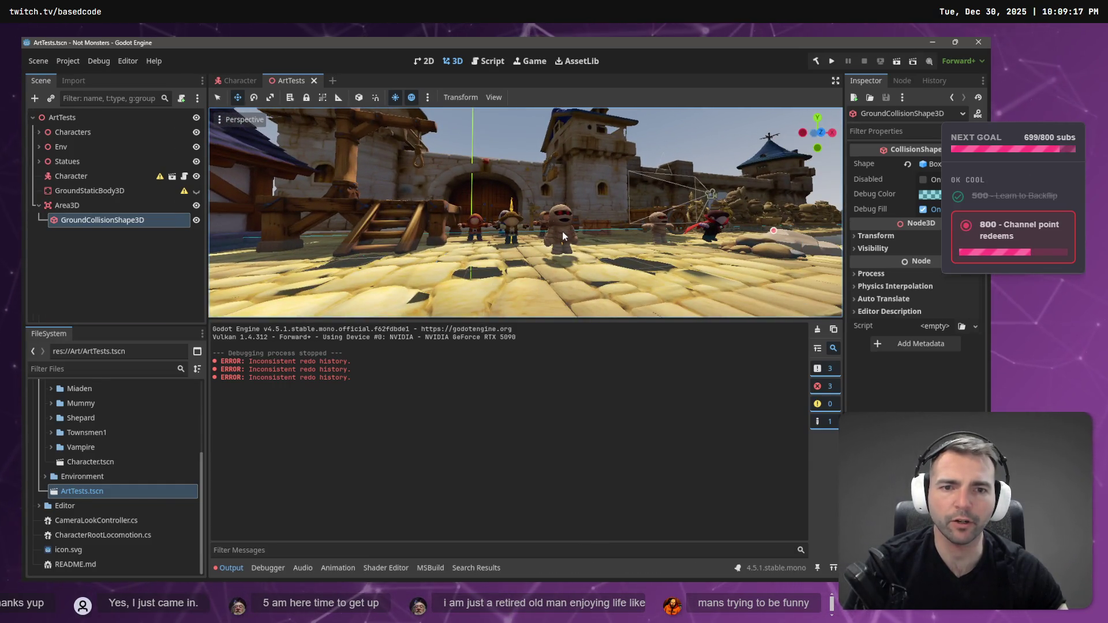
pyautogui.click(561, 232)
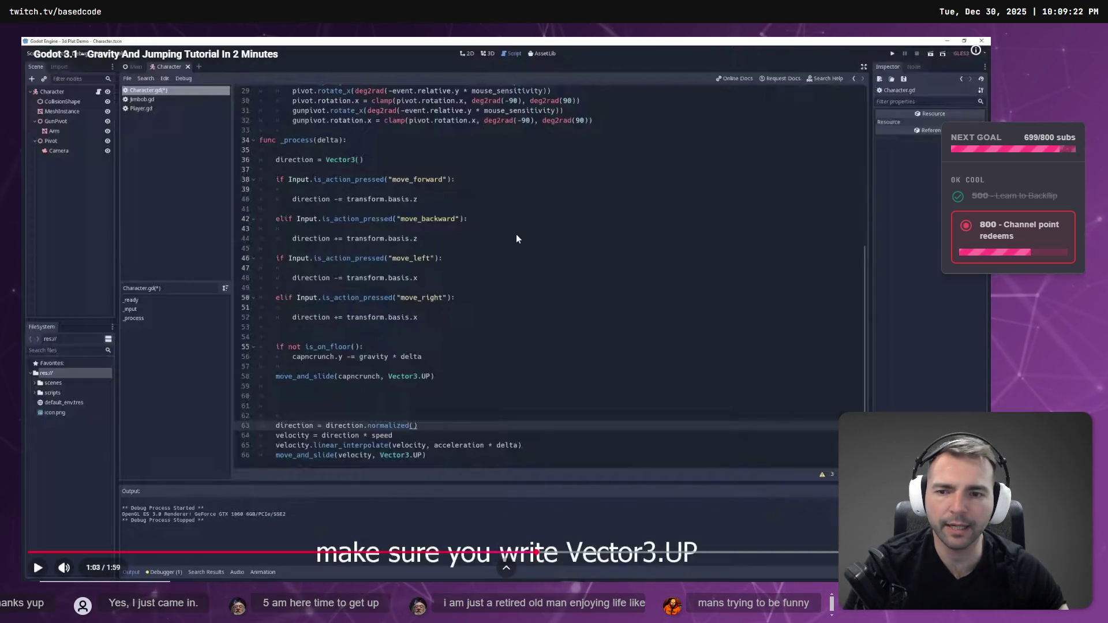
# Rewind the tutorial to its var gravity = 9.8 and var jump = 5 code.
pyautogui.click(365, 347)
pyautogui.click(365, 347)
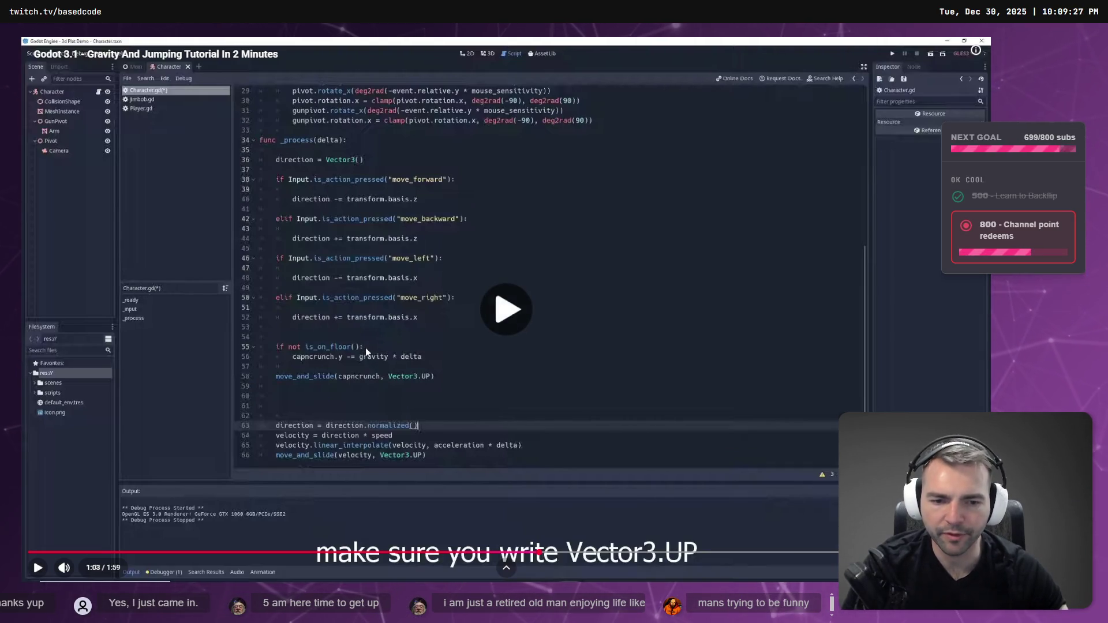
pyautogui.press('j')
pyautogui.press('j')
pyautogui.press('k')
pyautogui.press('j')
pyautogui.press('j')
pyautogui.press('j')
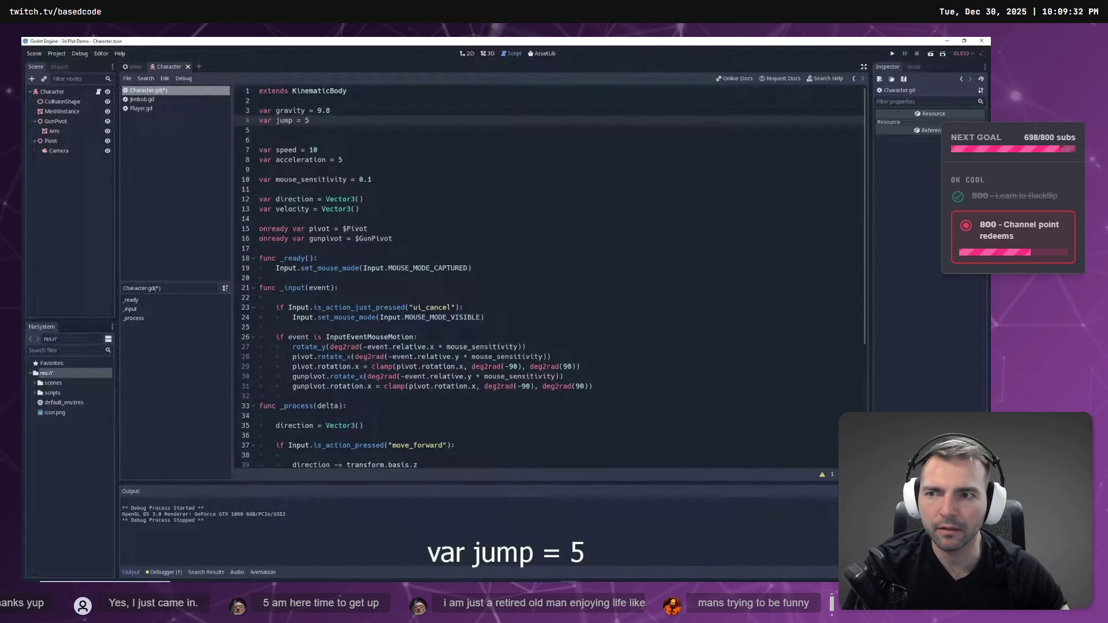
# Play the tutorial past its capncrunch.y -= gravity * delta code to 1:11, pause, and return to Godot.
pyautogui.moveTo(202, 268)
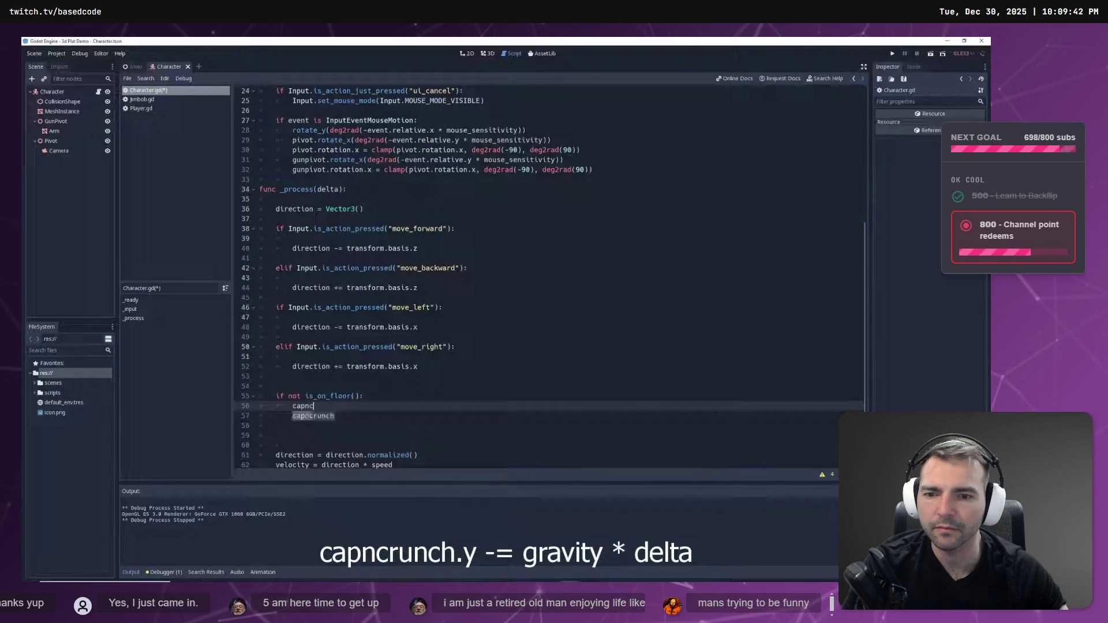
pyautogui.press('Right')
pyautogui.press('Right')
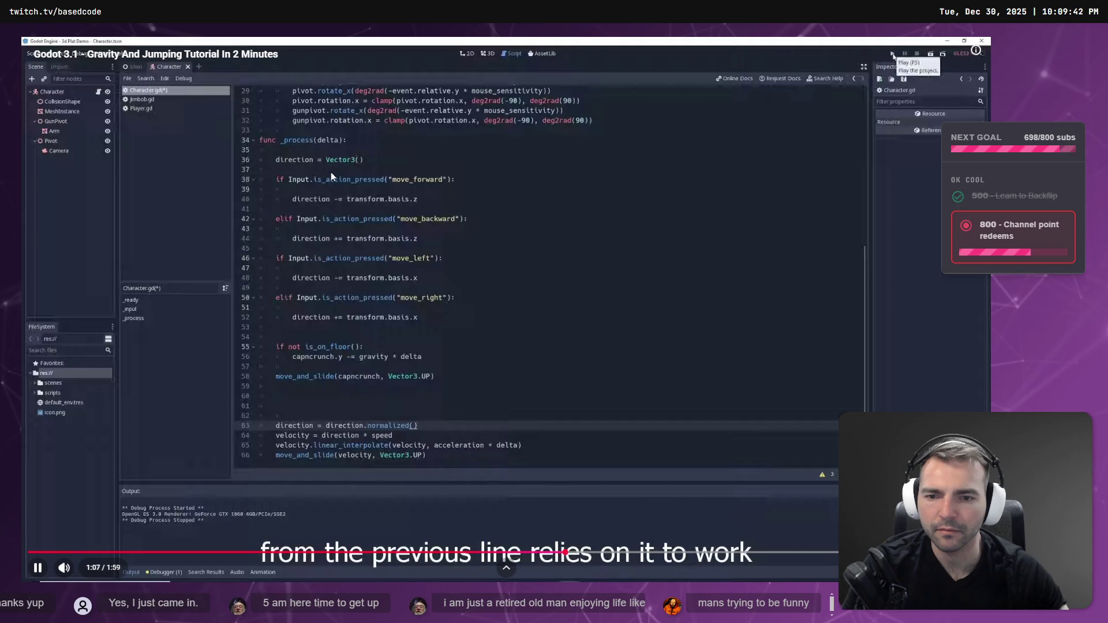
pyautogui.press('space')
pyautogui.hotkey('alt', 'Tab')
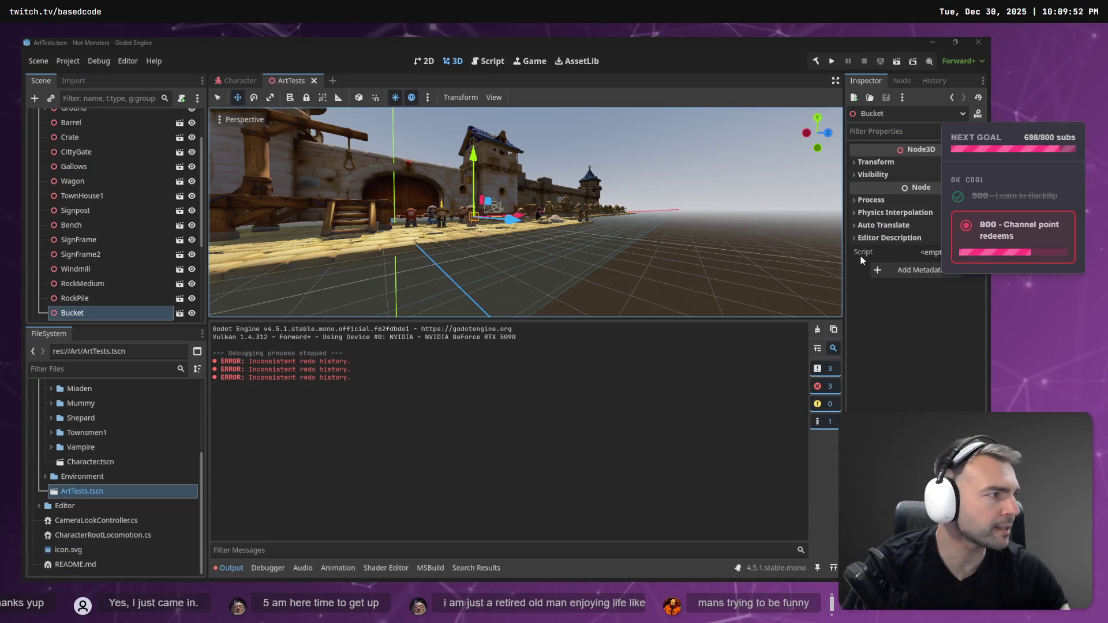
# In ApplyGravity, comment out the if (!IsOnFloor()) check.
pyautogui.hotkey('alt', 'Tab')
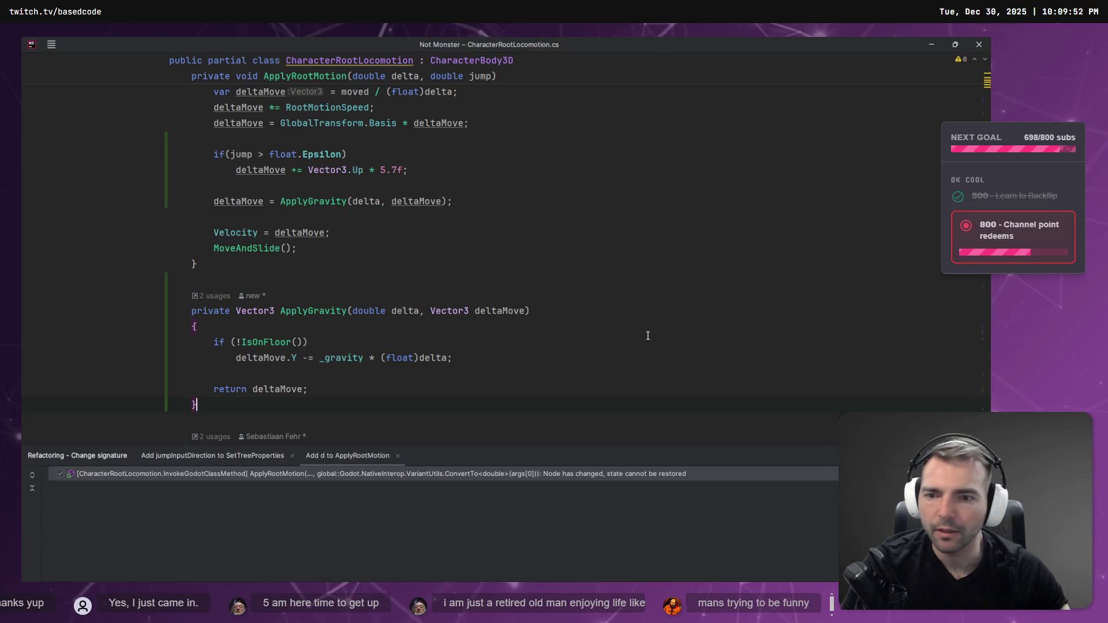
pyautogui.keyDown('ctrl'); pyautogui.click(330, 358); pyautogui.keyUp('ctrl')
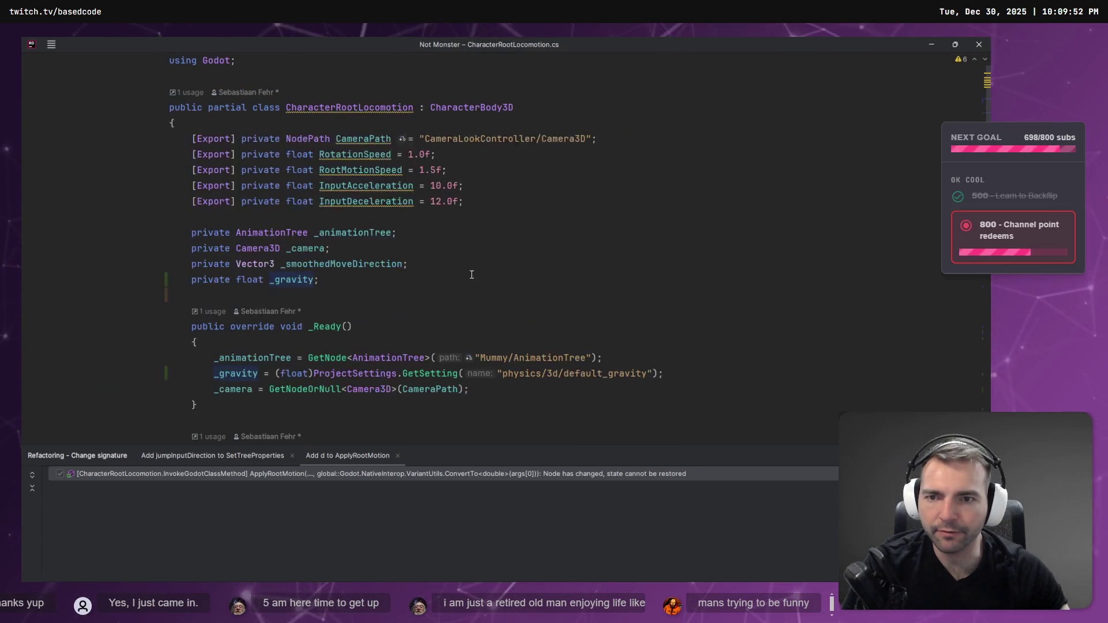
pyautogui.click(699, 376)
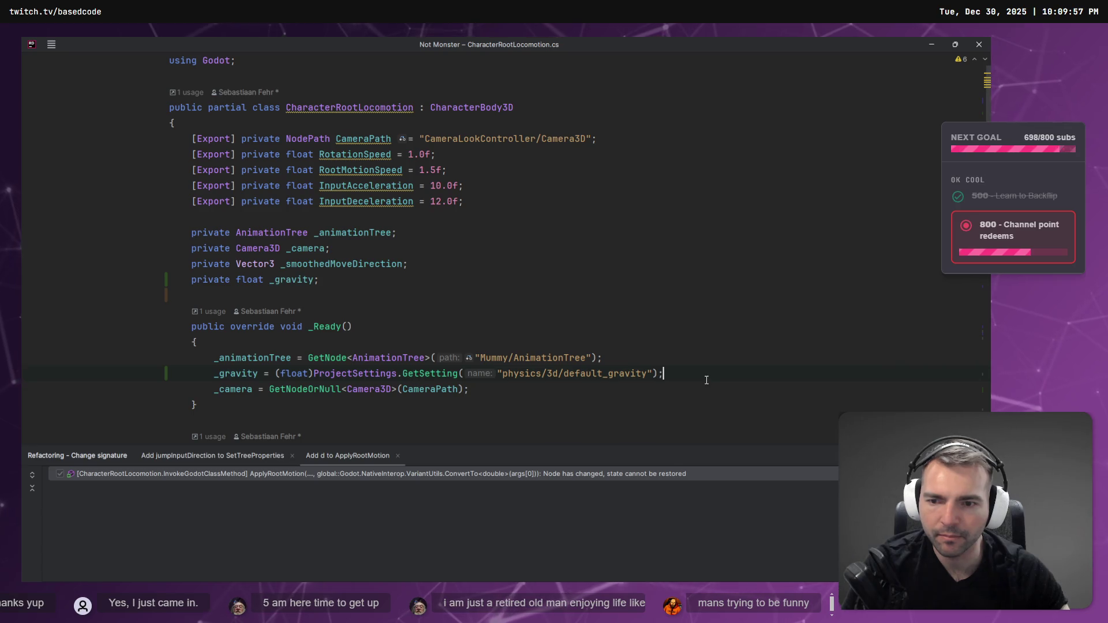
pyautogui.scroll(-15, 275, 367)
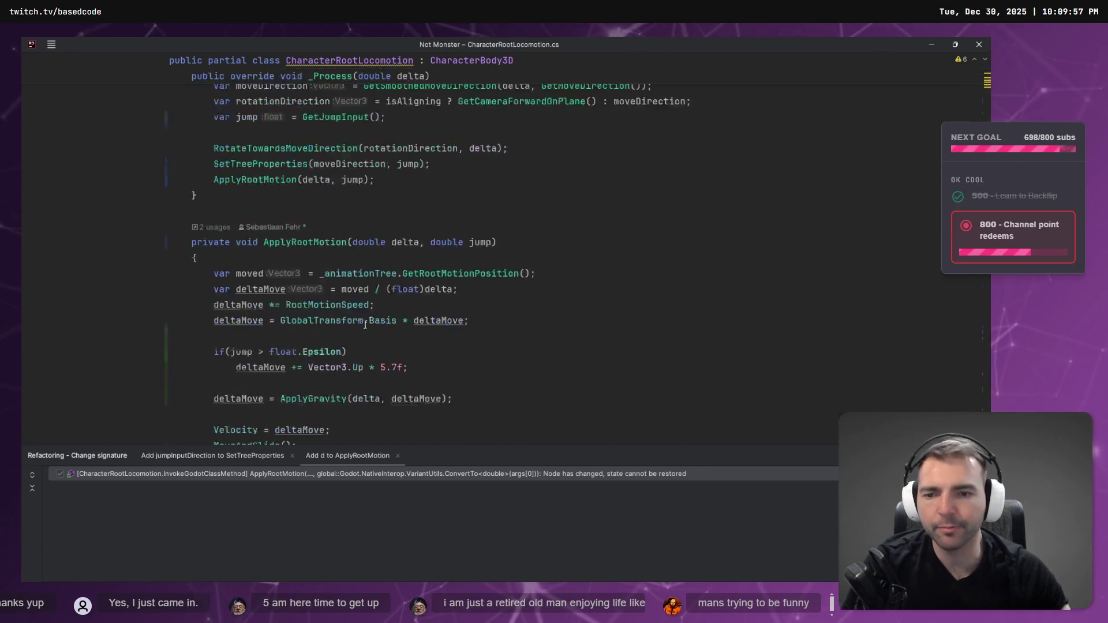
pyautogui.scroll(1, 313, 199)
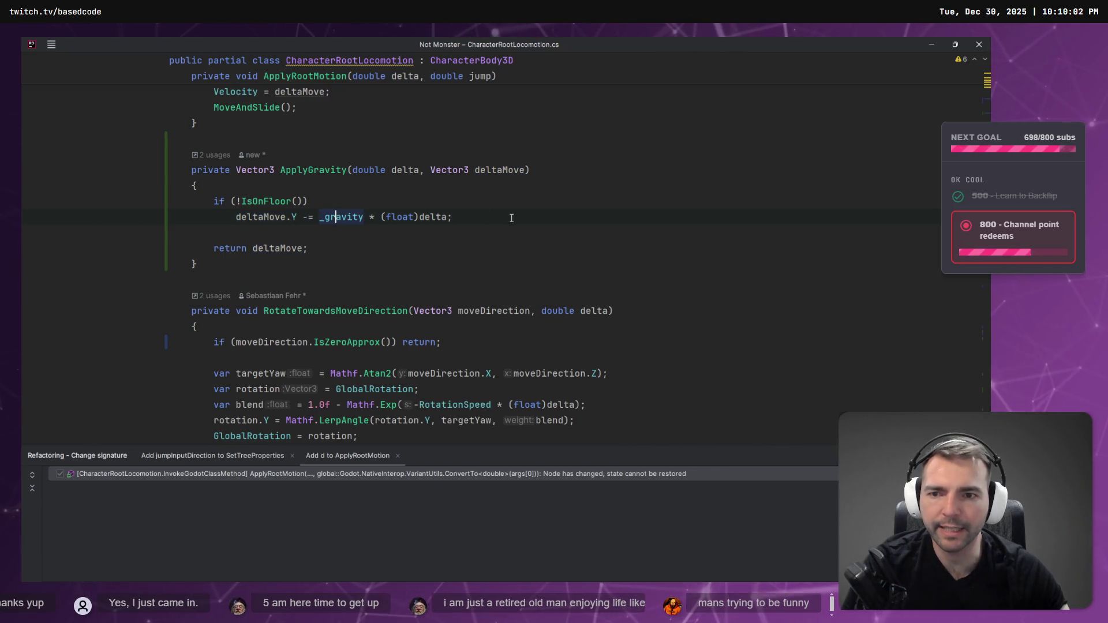
pyautogui.click(358, 207)
pyautogui.hotkey('ctrl', '/')
# Run the game with F5, then replace _gravity with a hard-coded 9.8f.
pyautogui.hotkey('alt', 'Tab')
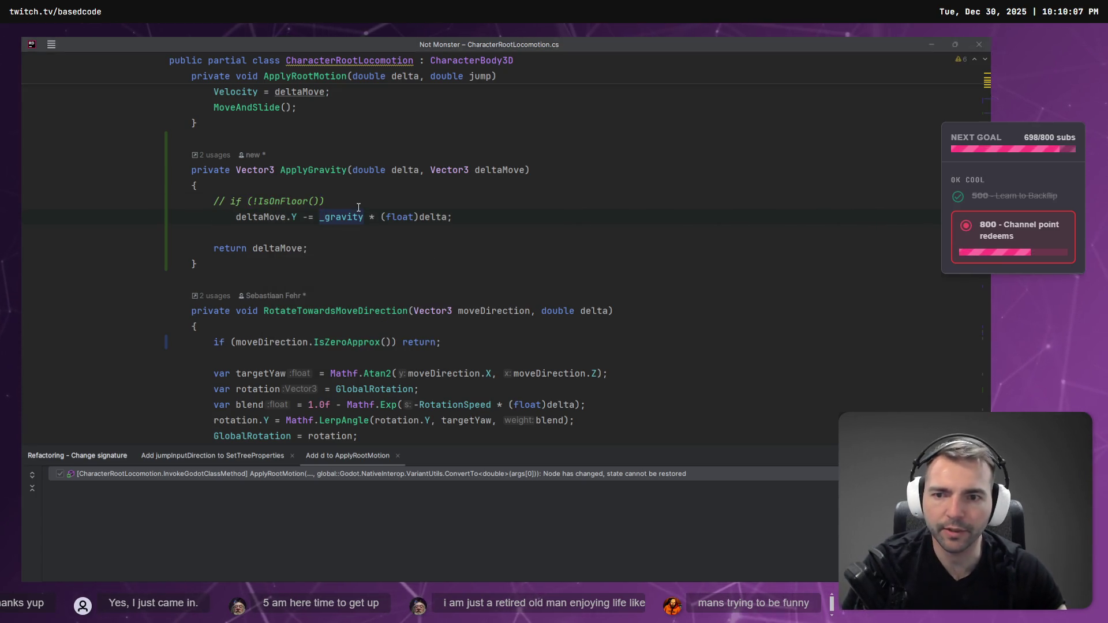
pyautogui.press('F5')
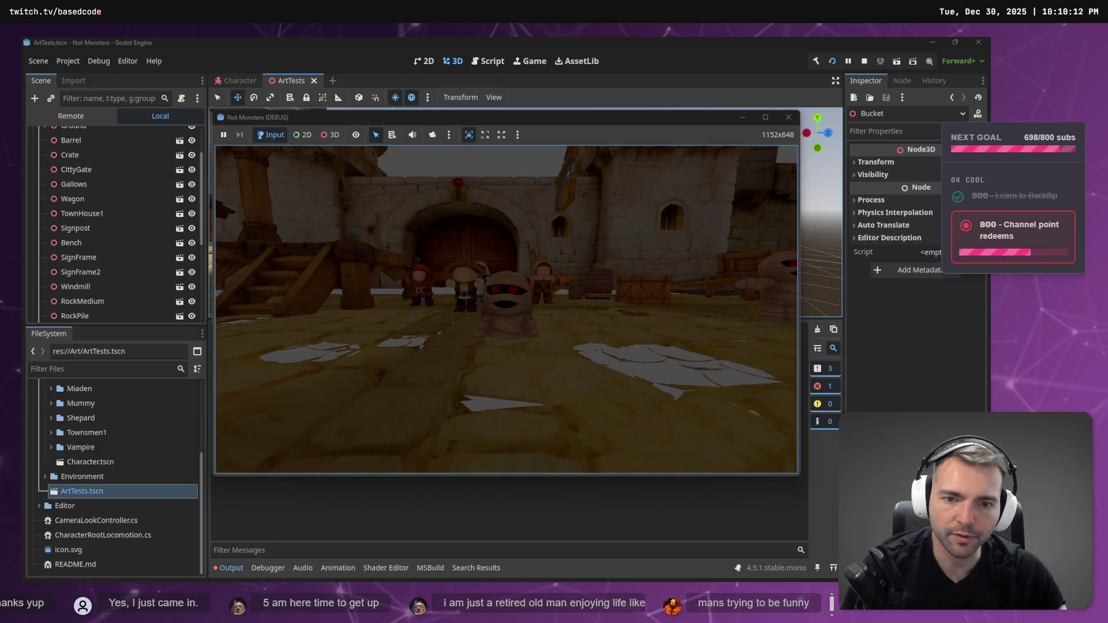
pyautogui.hotkey('alt', 'Tab')
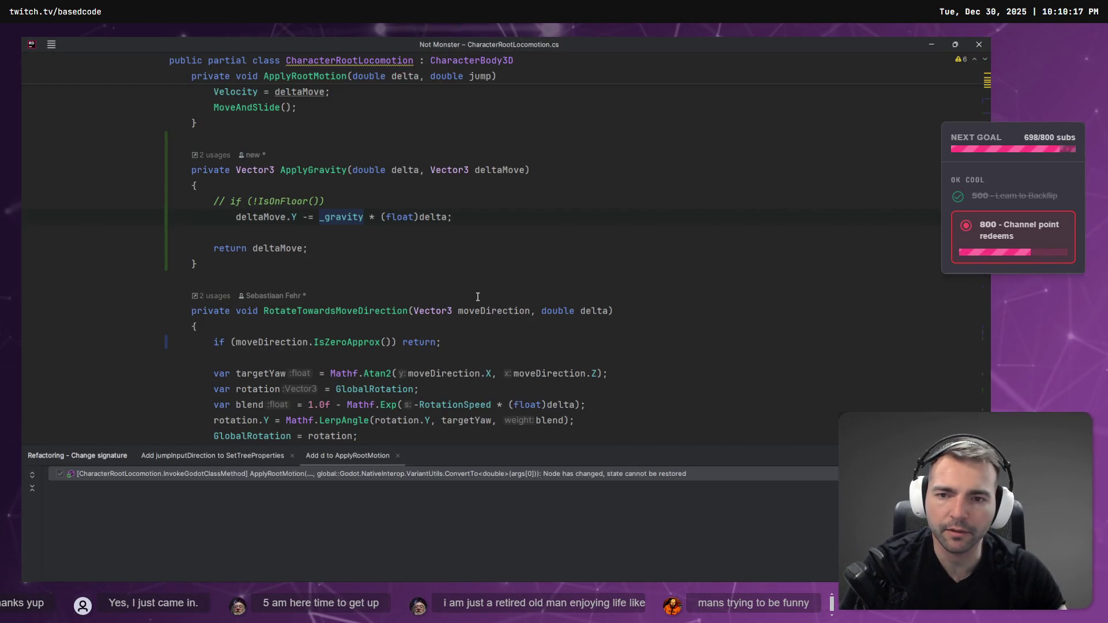
pyautogui.write('9.8f')
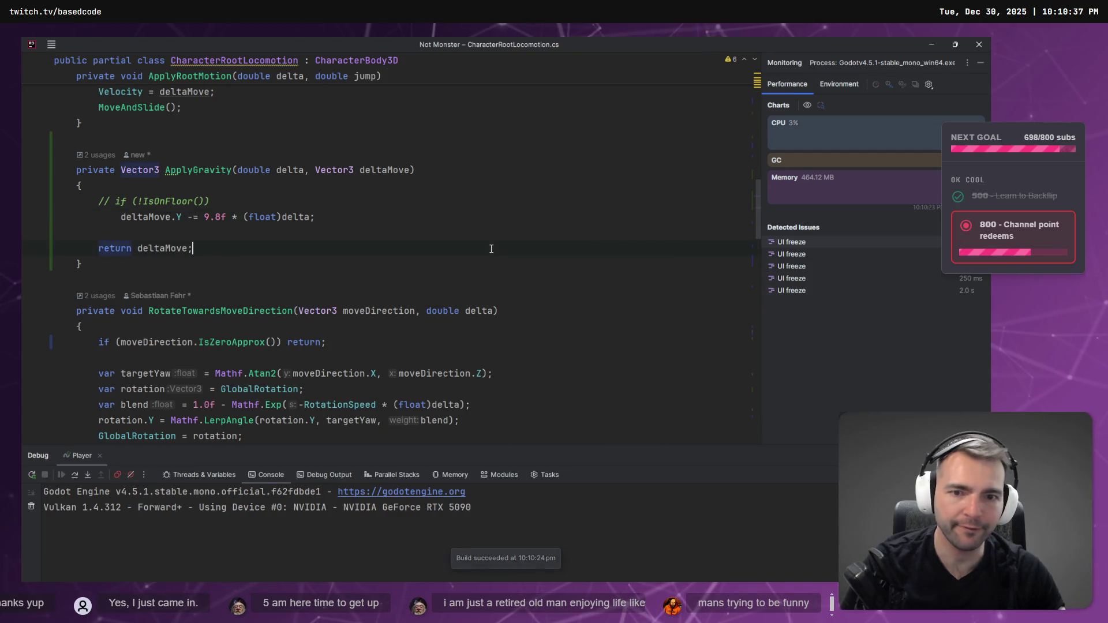
# Debug-run the game with Shift+F9, close it, and bring up the gravity tutorial at 1:15.
pyautogui.hotkey('shift', 'F9')
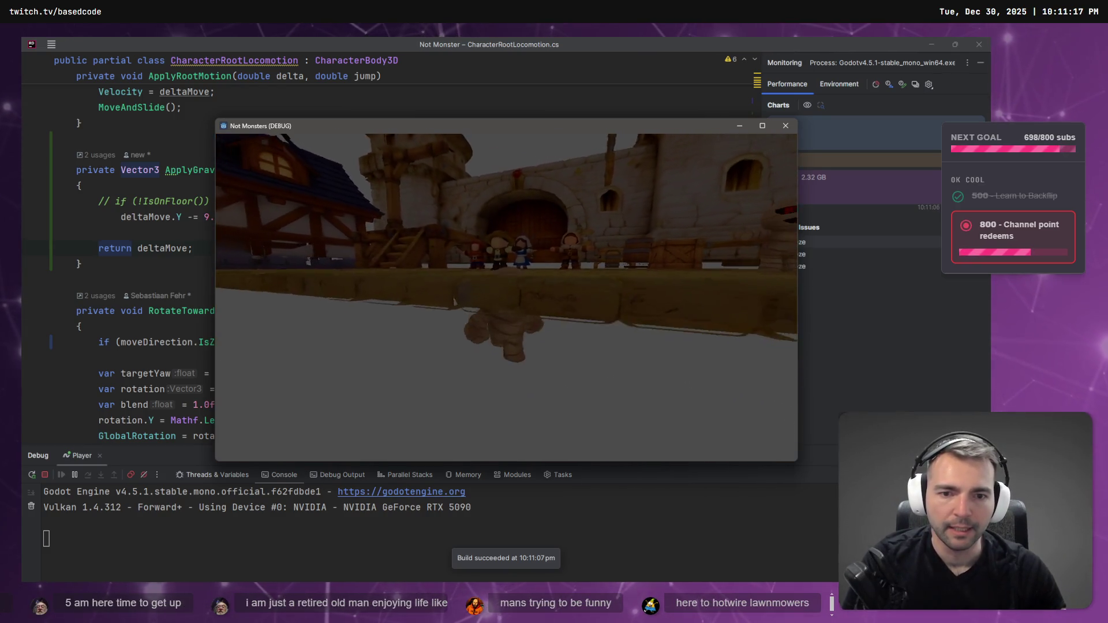
pyautogui.hotkey('alt', 'Tab')
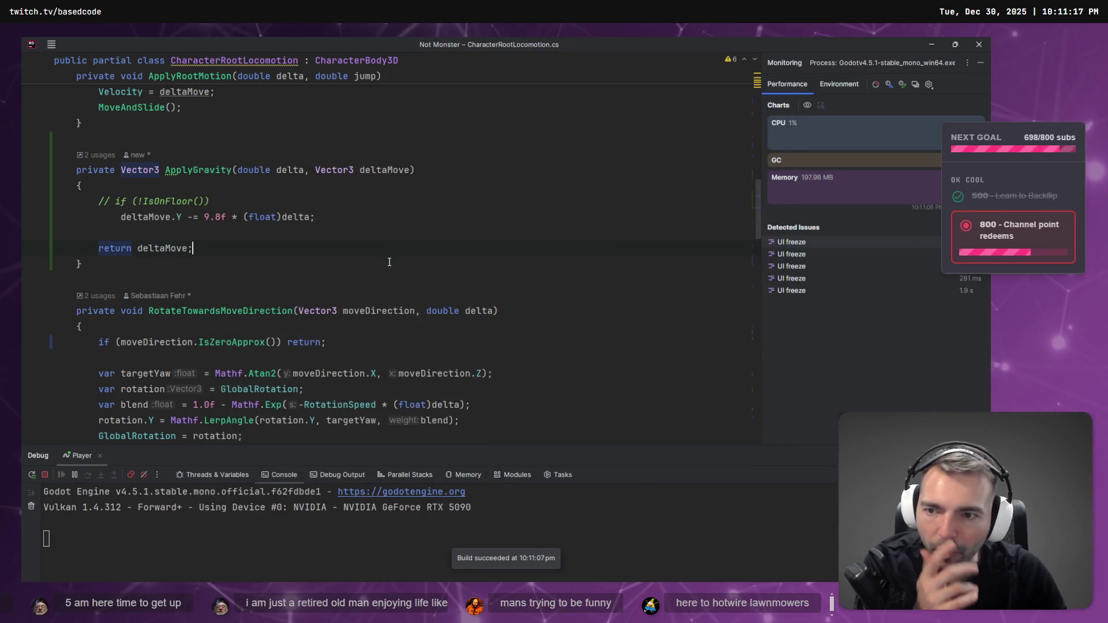
pyautogui.press('Down')
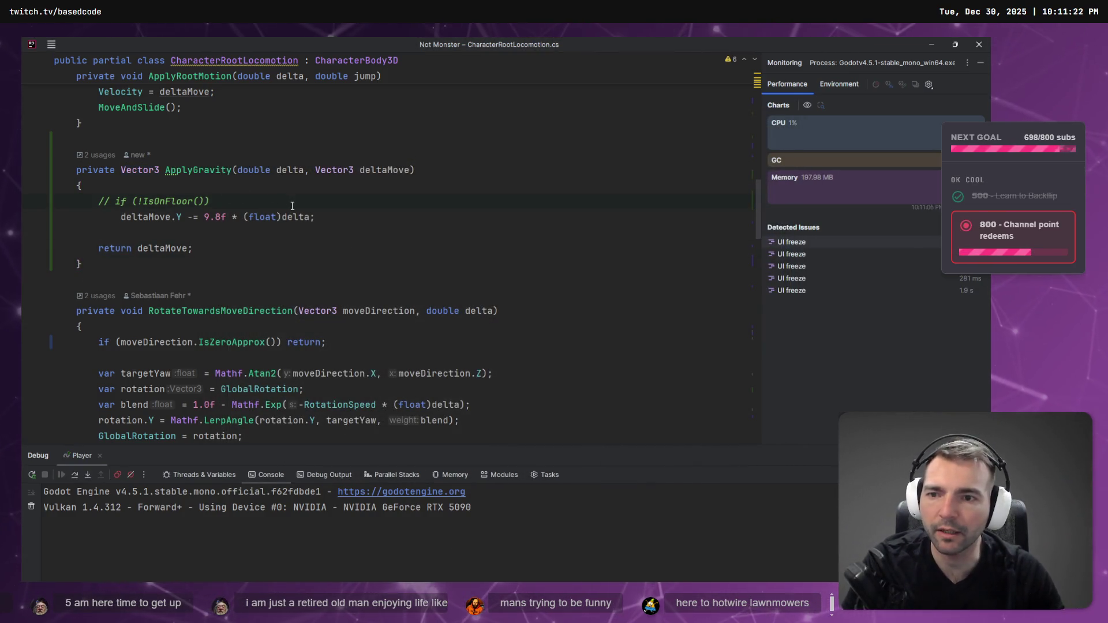
pyautogui.hotkey('alt', 'Tab')
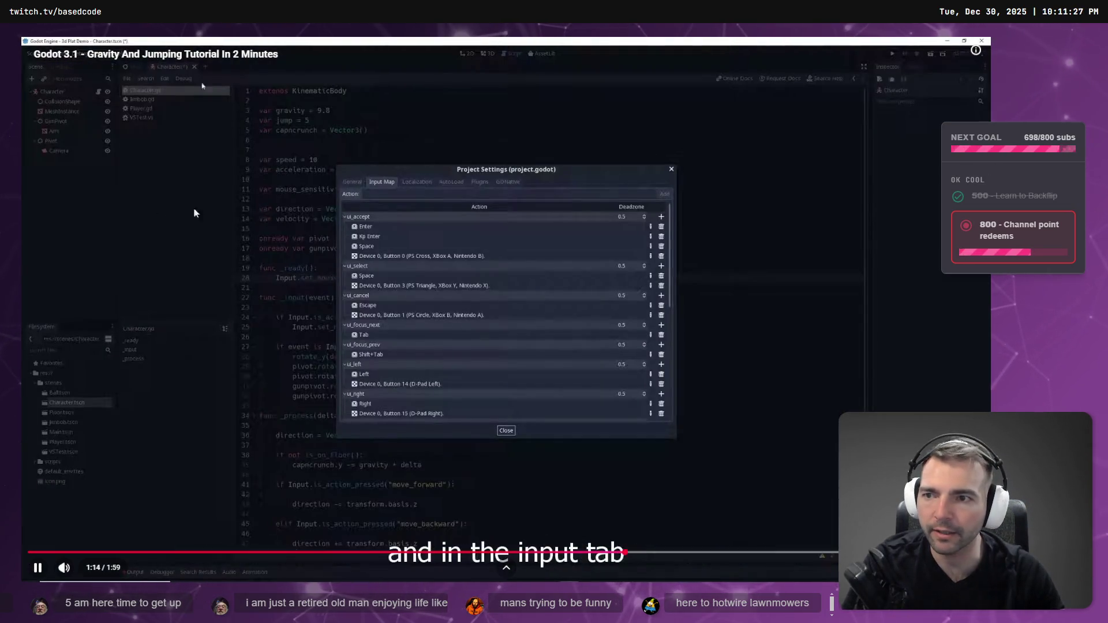
pyautogui.click(211, 207)
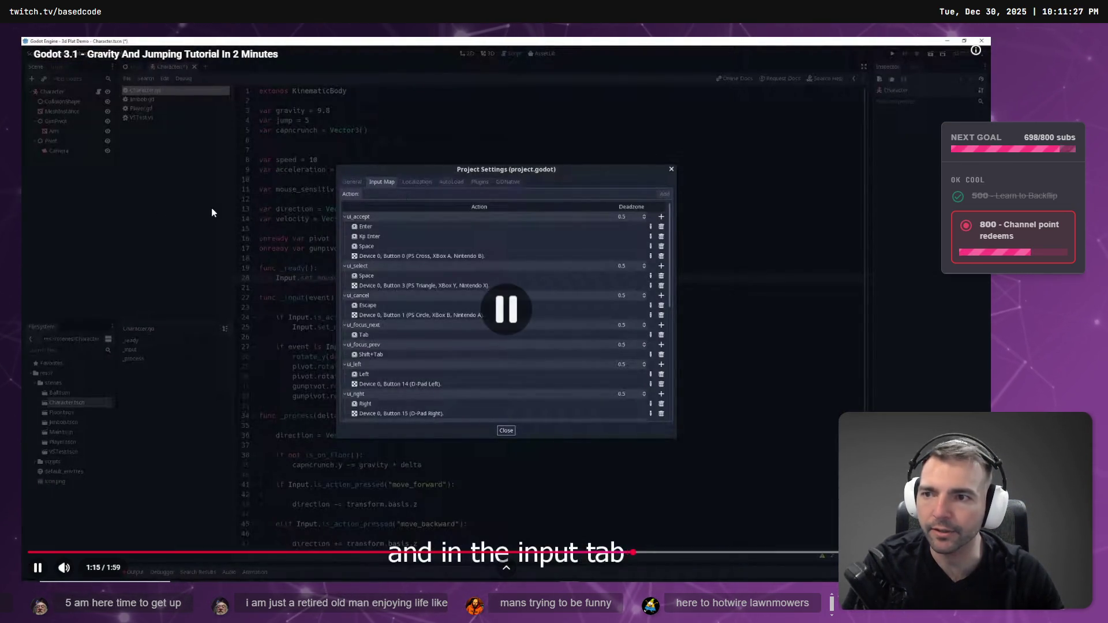
# Select the Area3D node in the ArtTests scene and fly the view over the courtyard.
pyautogui.hotkey('alt', 'Tab')
pyautogui.hotkey('alt', 'Tab')
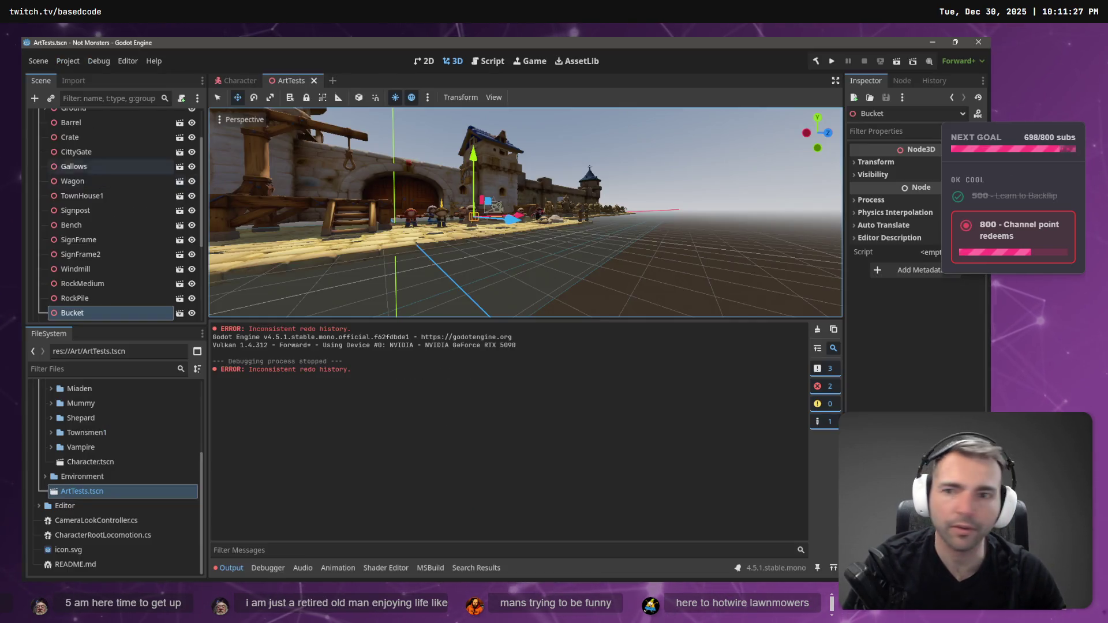
pyautogui.scroll(2, 115, 190)
pyautogui.click(38, 147)
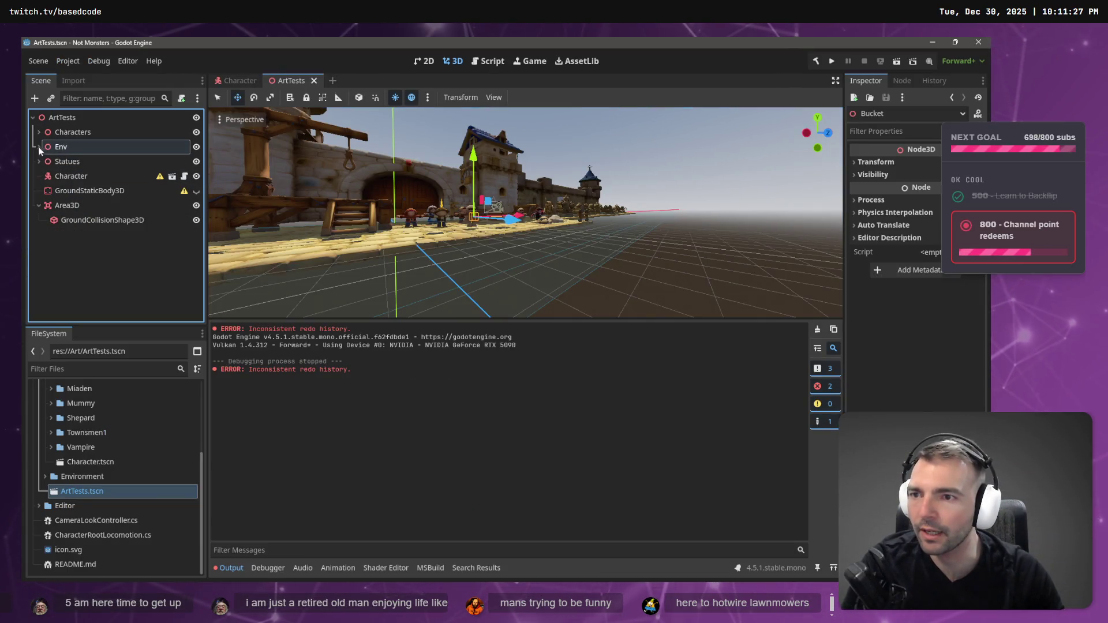
pyautogui.click(102, 221)
pyautogui.click(67, 205)
pyautogui.rightClick(622, 202)
pyautogui.press('w')
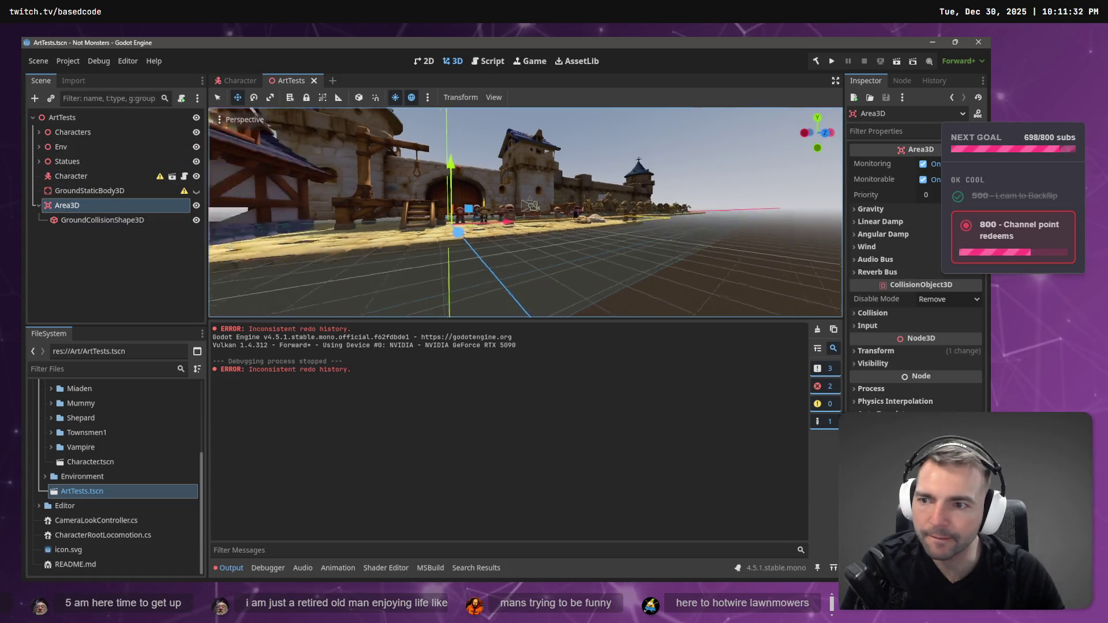
pyautogui.press('s')
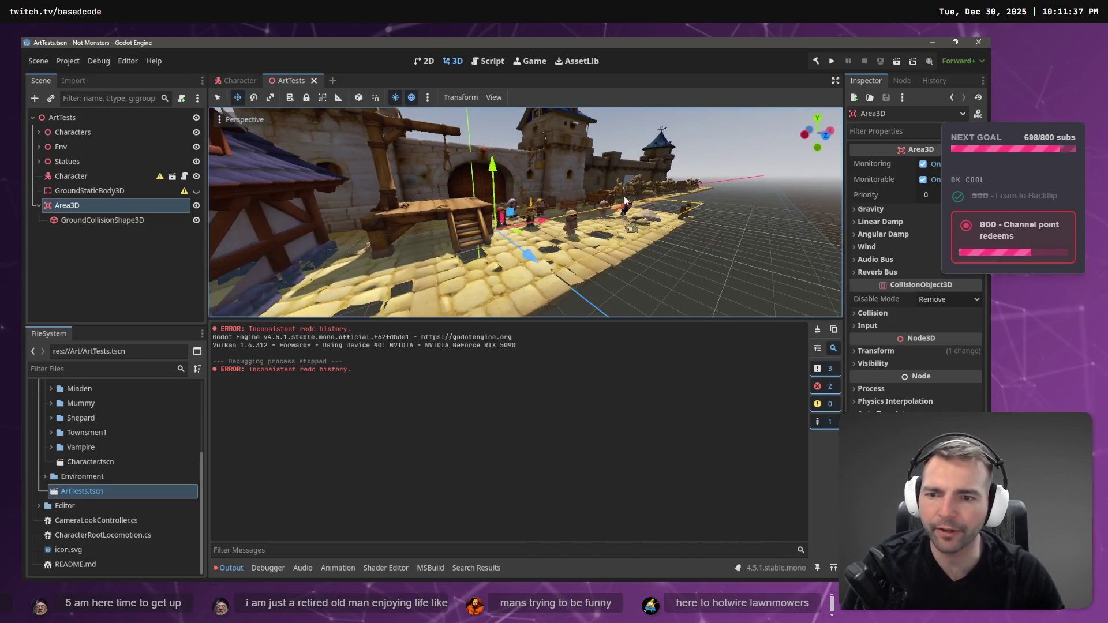
# Expand the Area3D's Gravity section and check Space Override unchanged, then switch to the browser.
pyautogui.click(870, 223)
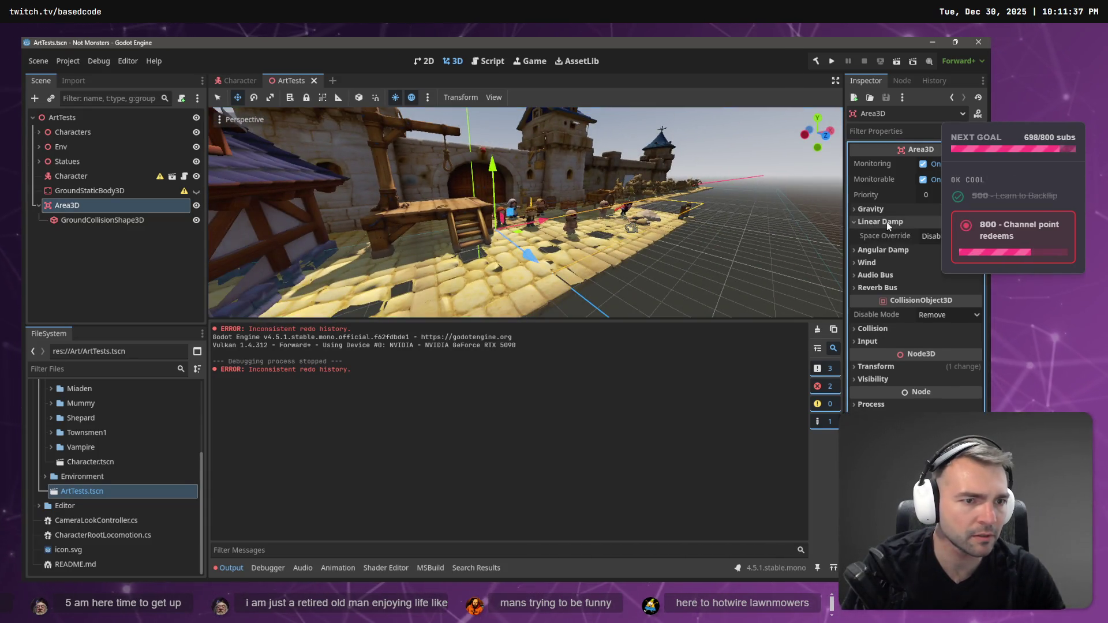
pyautogui.click(886, 221)
pyautogui.click(882, 210)
pyautogui.click(930, 223)
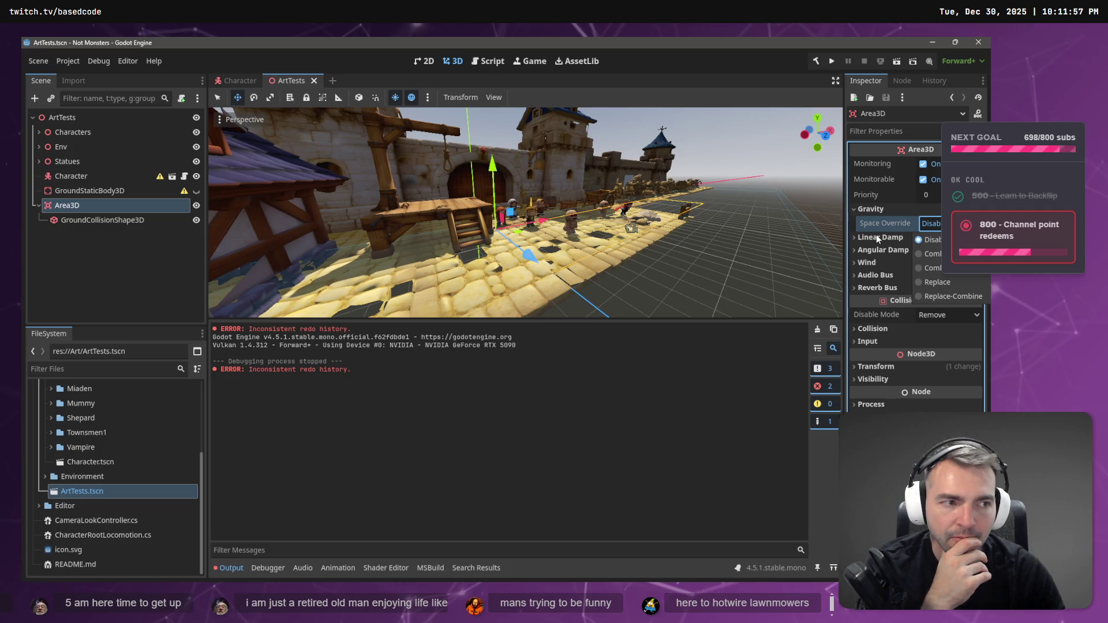
pyautogui.click(421, 220)
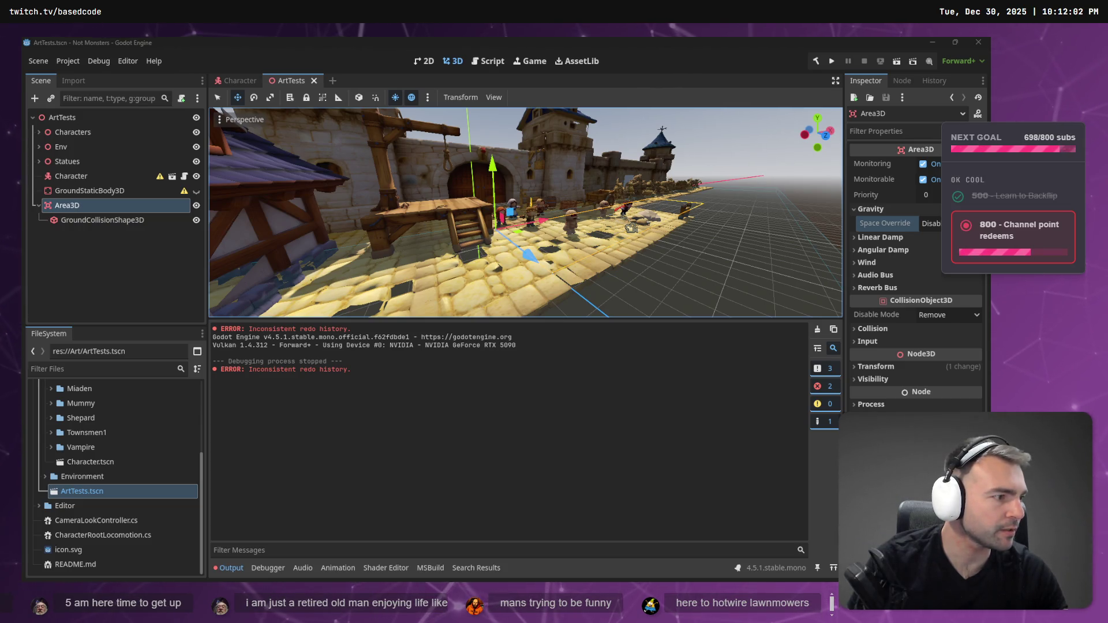
pyautogui.hotkey('alt', 'Tab')
pyautogui.press('Escape')
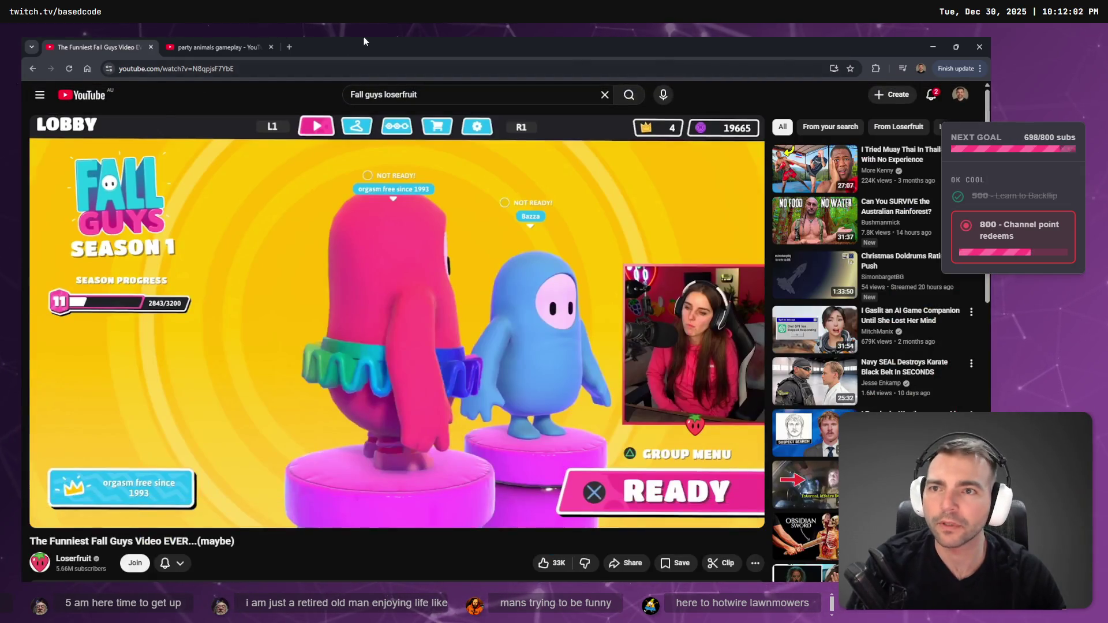
# Briefly open and close a browser tab, then switch over to the Not Monster whiteboard.
pyautogui.hotkey('ctrl', 't')
pyautogui.hotkey('ctrl', 'w')
pyautogui.hotkey('alt', 'Tab')
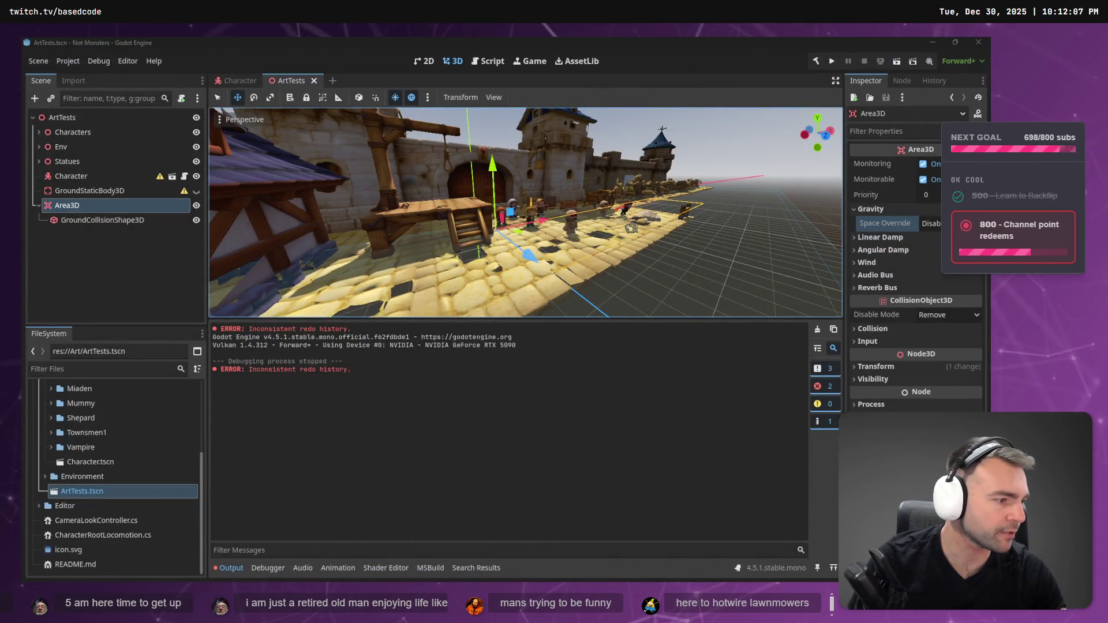
pyautogui.hotkey('alt', 'Tab')
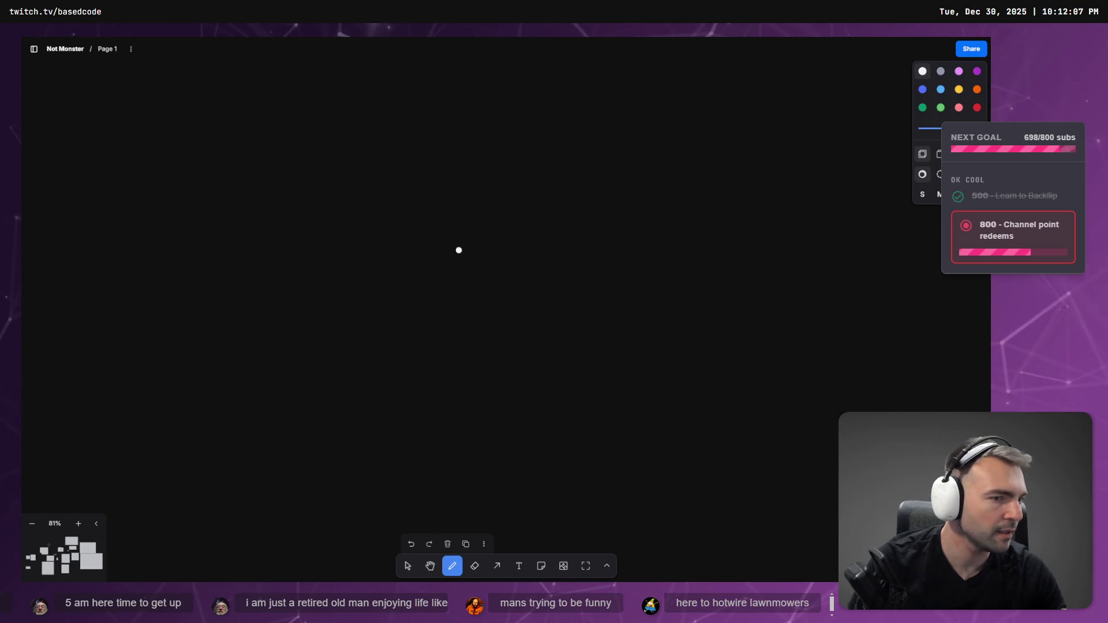
# Open the Godot Docs in a new Chrome window and jump to the Your first 3D game contents.
pyautogui.hotkey('ctrl', 'n')
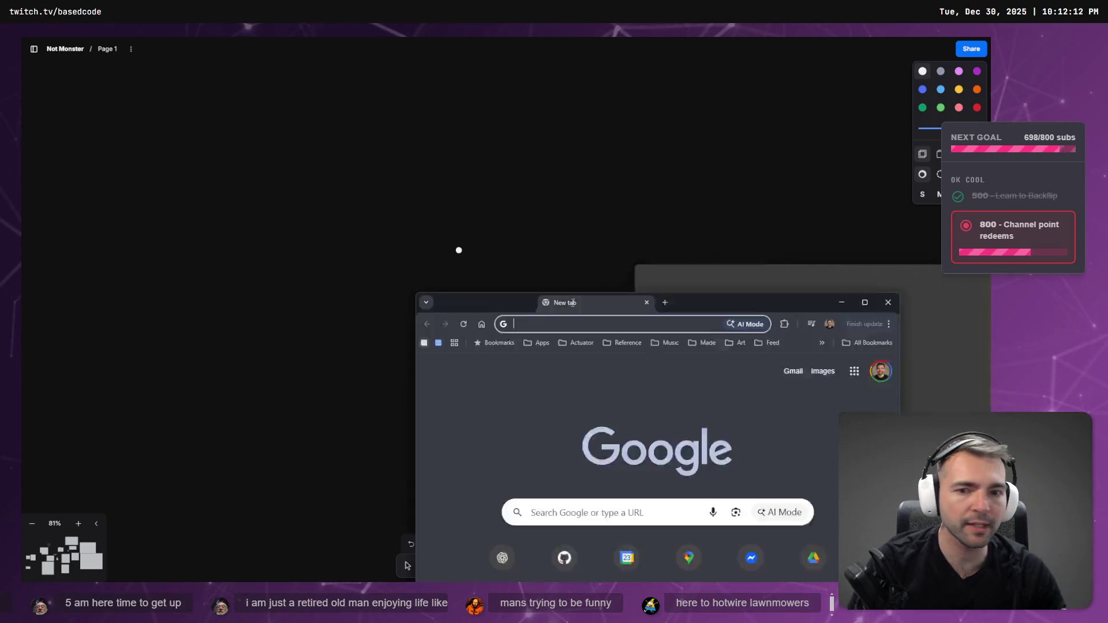
pyautogui.write('godotengine.org')
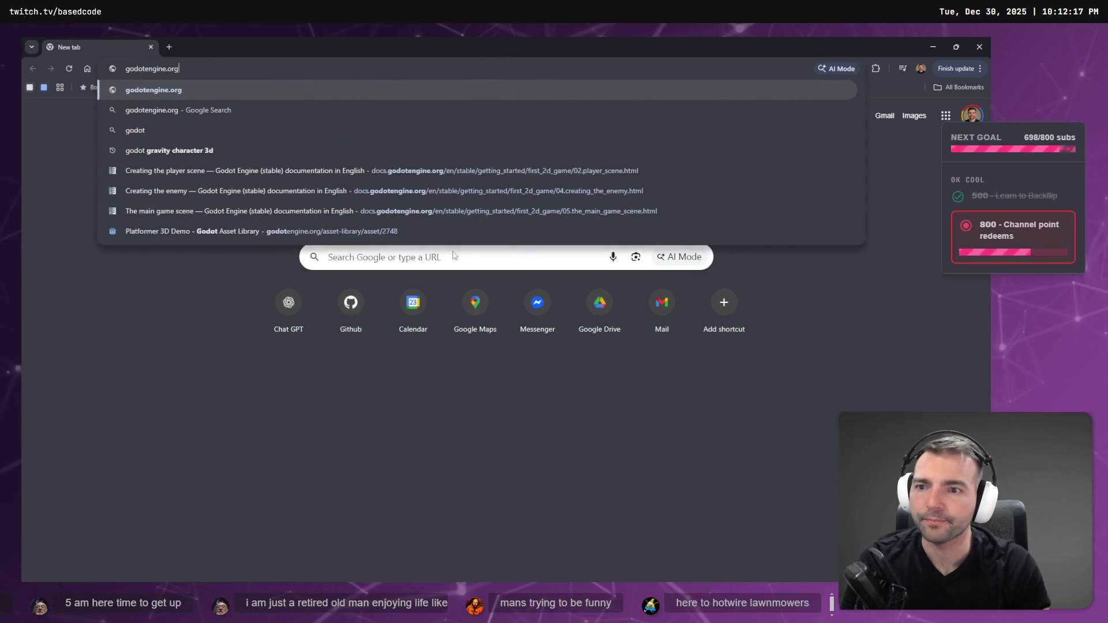
pyautogui.press('Down')
pyautogui.press('Down')
pyautogui.press('Down')
pyautogui.press('Return')
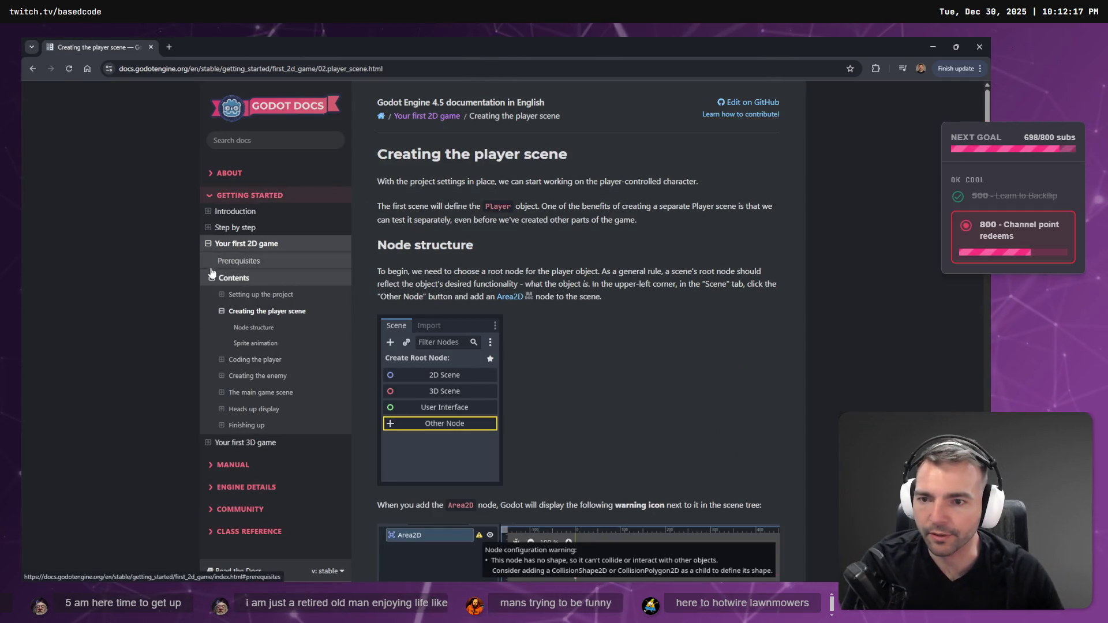
pyautogui.click(208, 244)
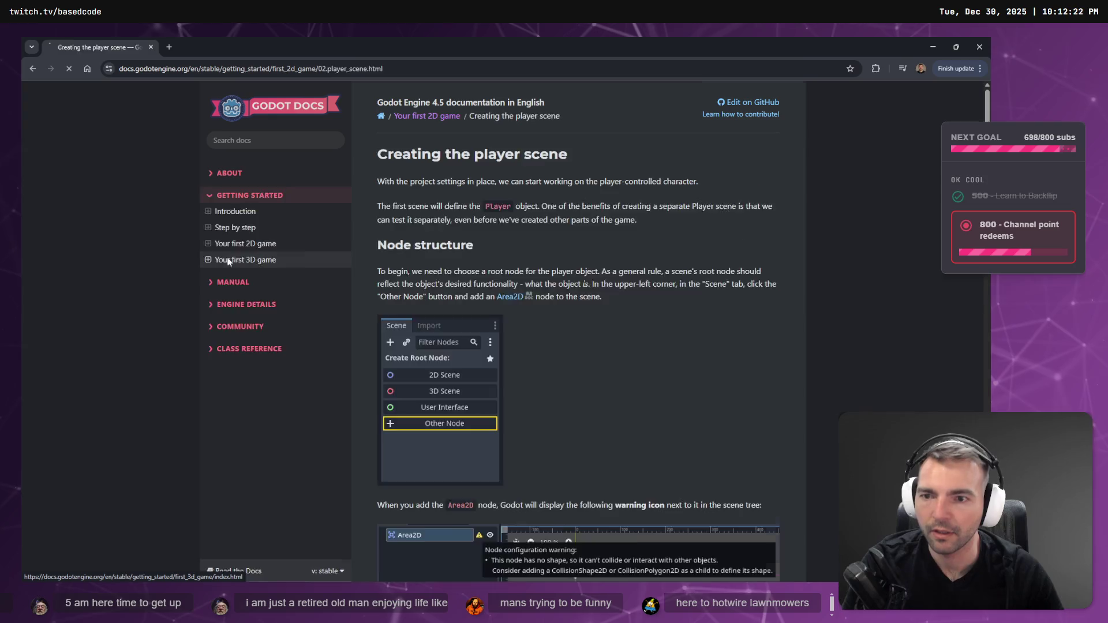
pyautogui.click(210, 260)
pyautogui.click(258, 276)
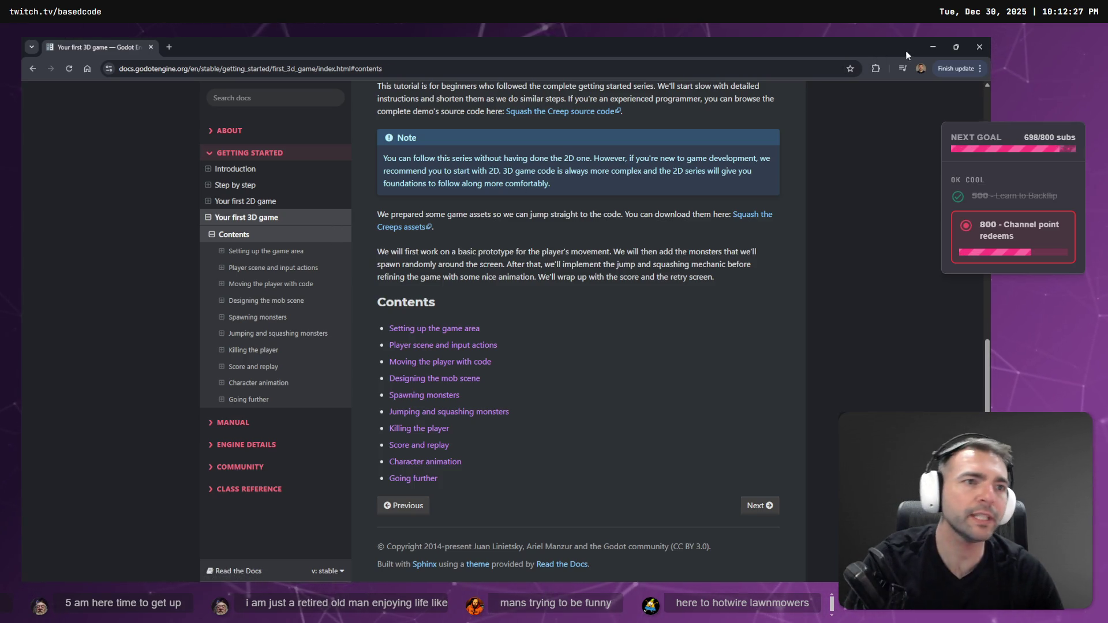
pyautogui.hotkey('alt', 'Tab')
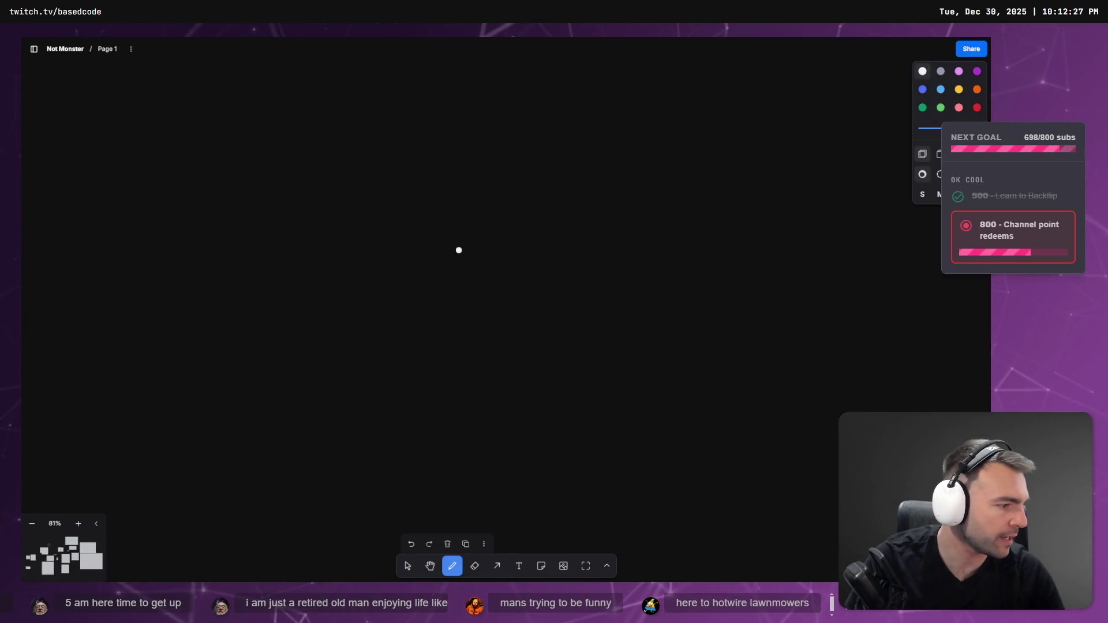
pyautogui.hotkey('alt', 'Tab')
# Quit Not Monsters to the Project List and drag the Project Manager window into view.
pyautogui.click(44, 57)
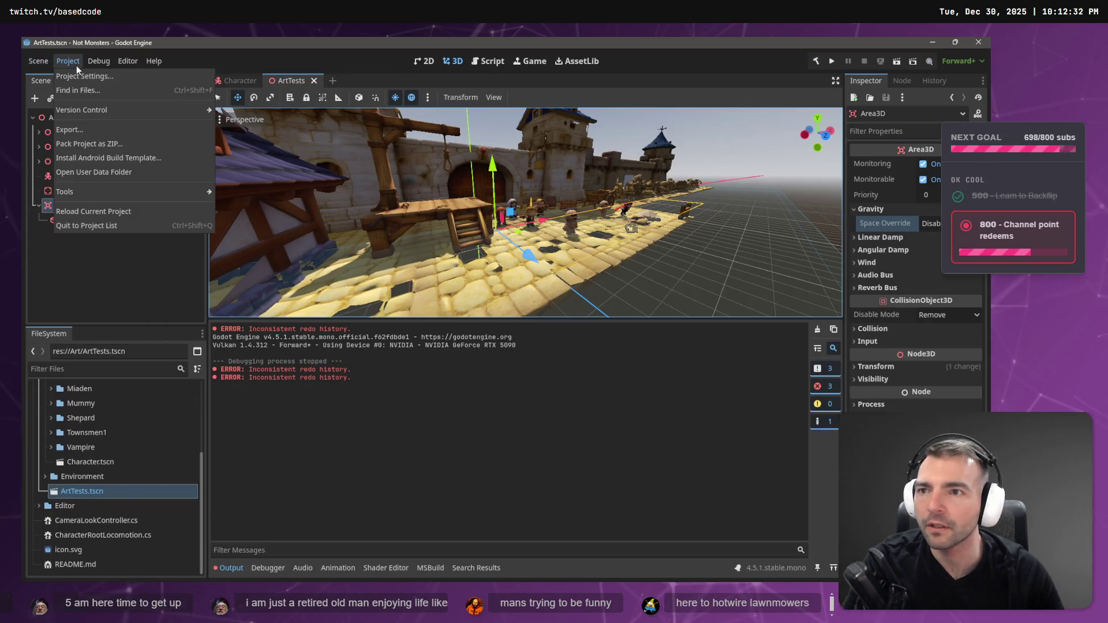
pyautogui.click(38, 267)
pyautogui.click(38, 61)
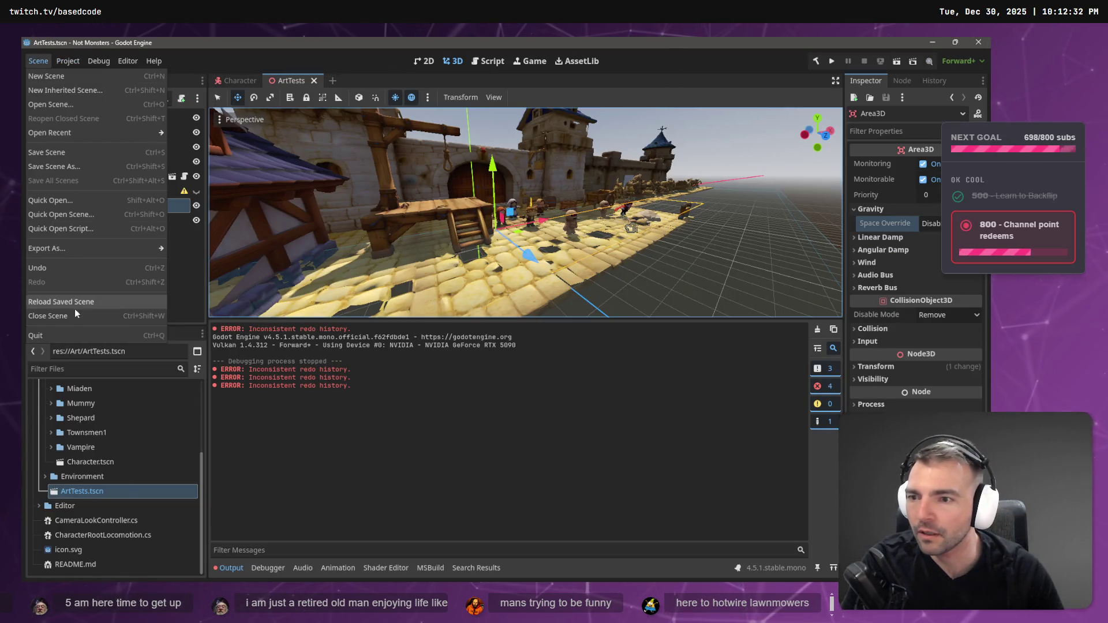
pyautogui.click(68, 61)
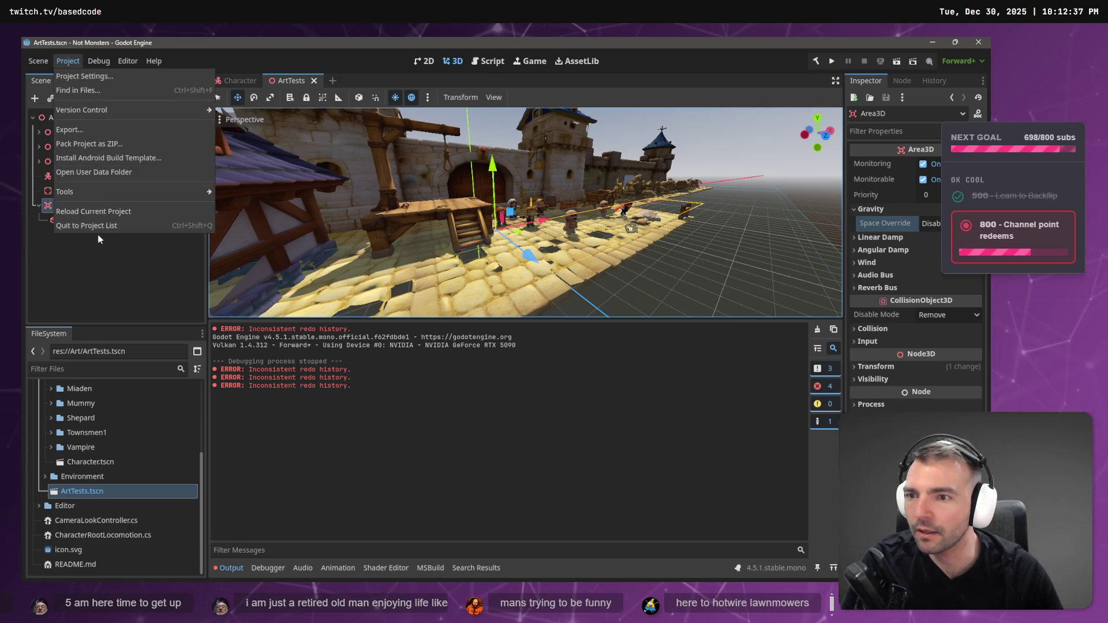
pyautogui.click(116, 228)
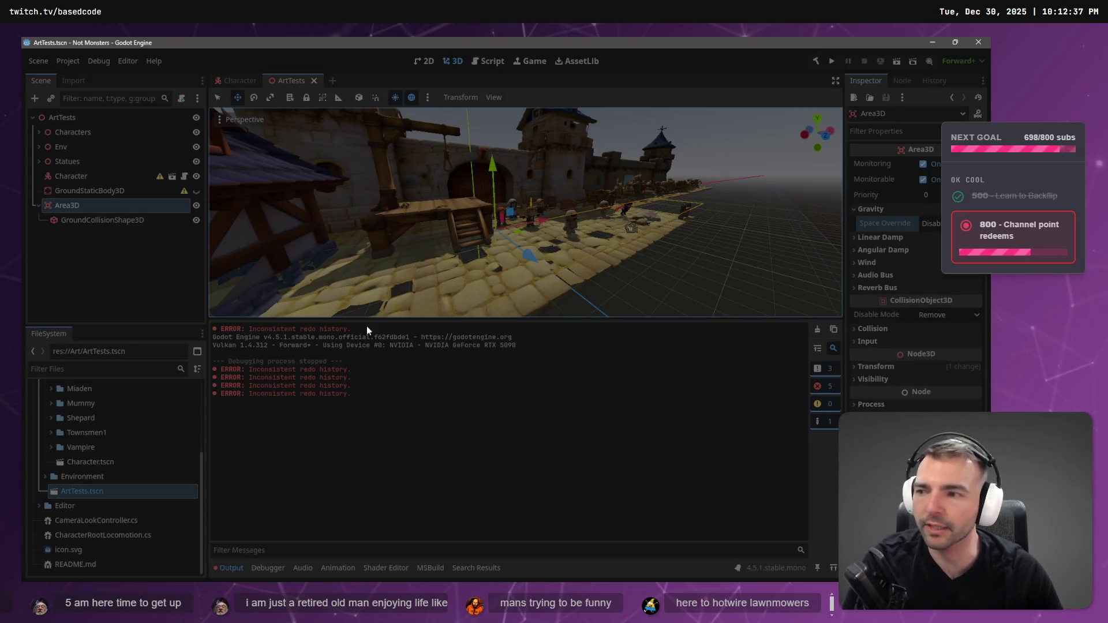
pyautogui.hotkey('alt', 'Tab')
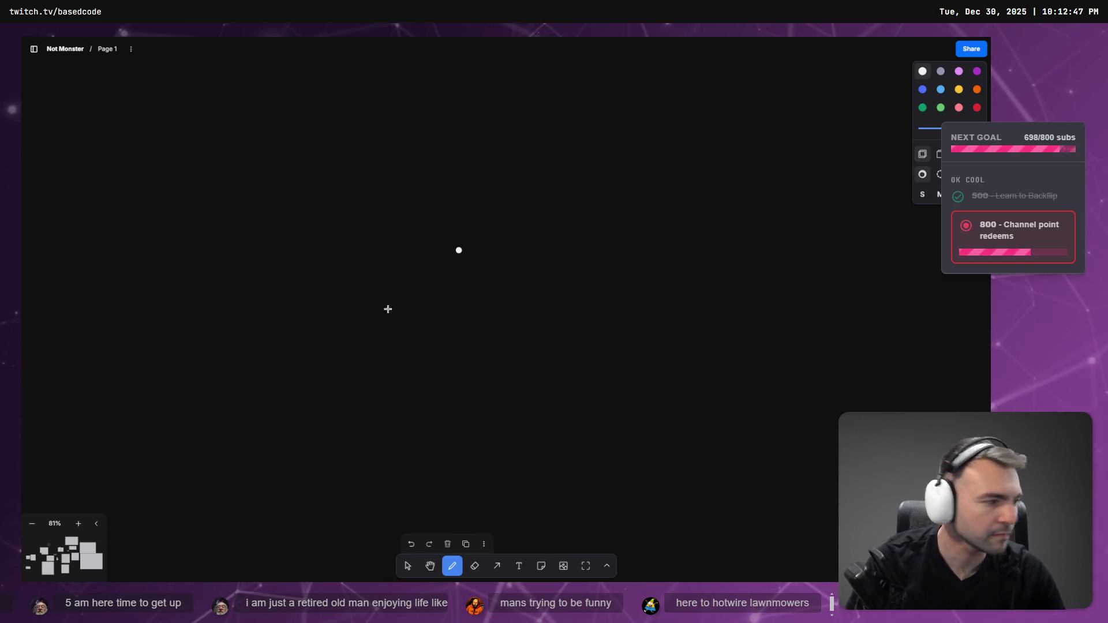
pyautogui.moveTo(1107, 236)
pyautogui.mouseDown()
pyautogui.moveTo(1035, 234)
pyautogui.moveTo(279, 69)
pyautogui.mouseUp()
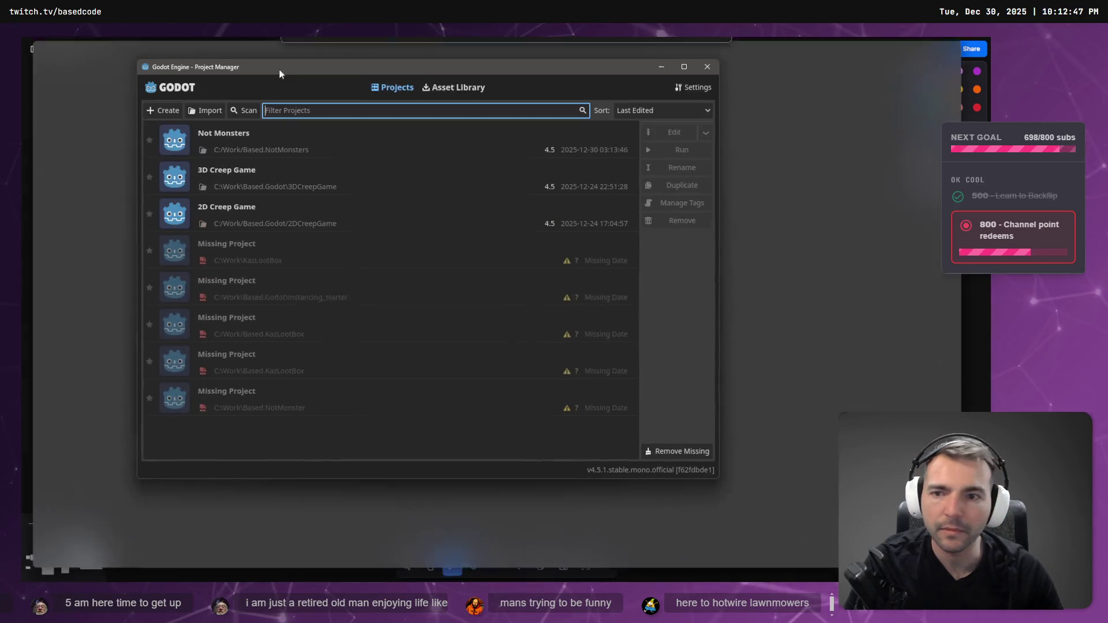
# Open the 3D Creep Game project, close Main and settle on the Mob scene.
pyautogui.doubleClick(313, 172)
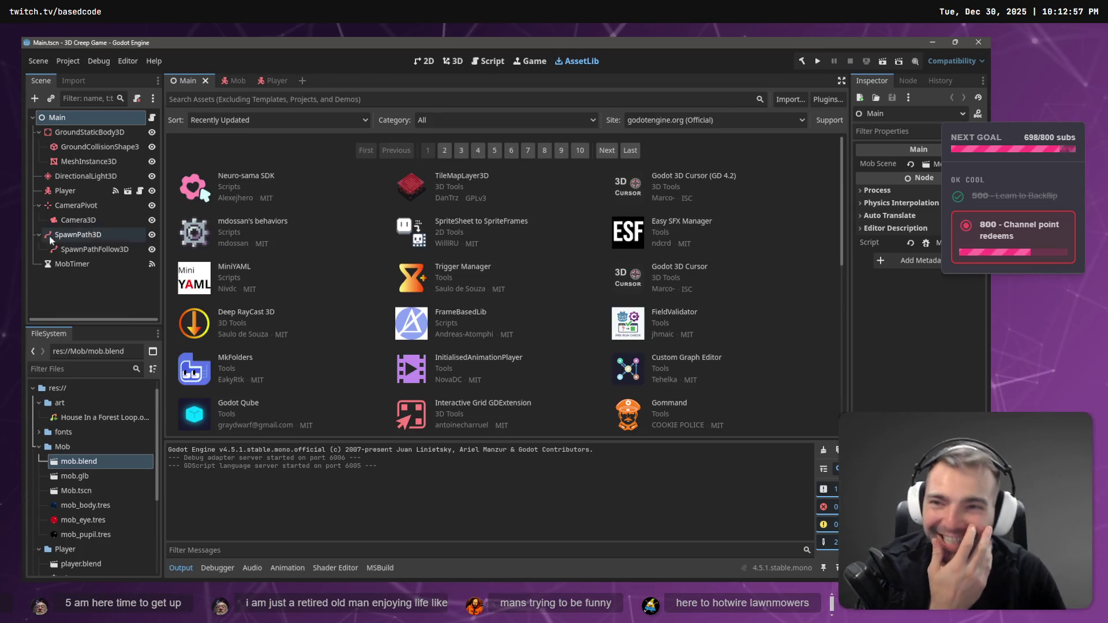
pyautogui.click(205, 81)
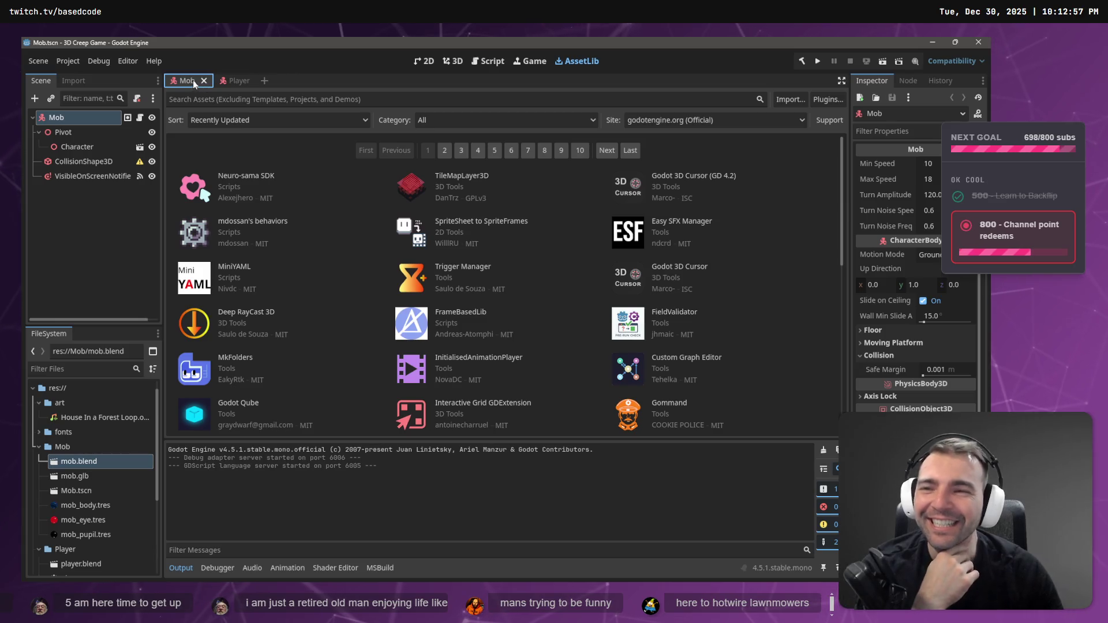
pyautogui.hotkey('ctrl', 'Tab')
pyautogui.click(188, 81)
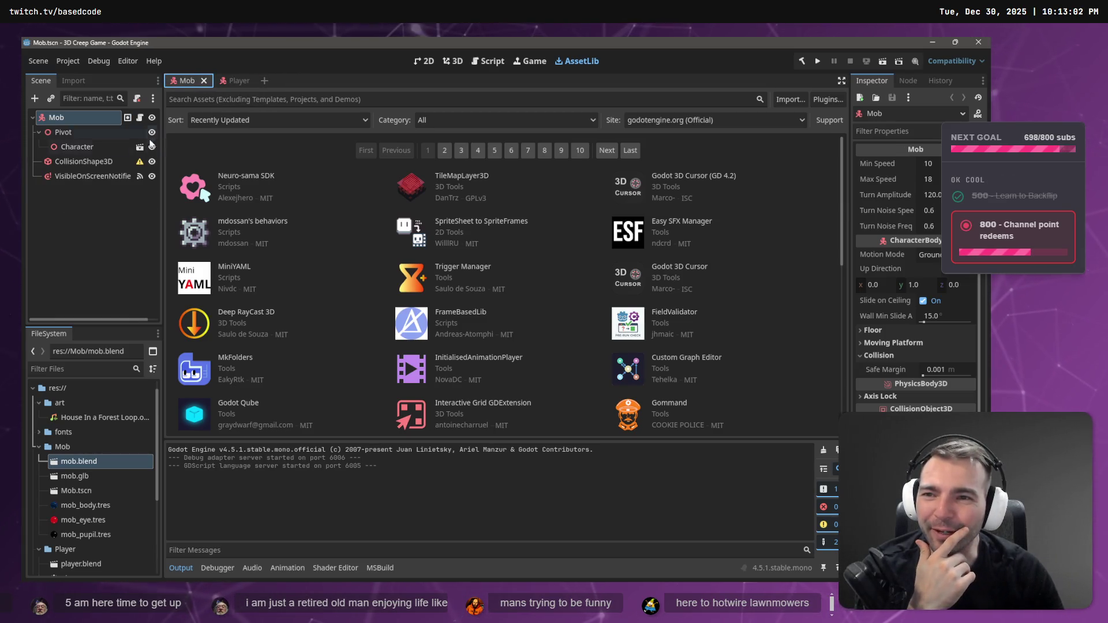
# Read Player.cs from the collision check on line 90 through _targetVelocity on line 111.
pyautogui.click(500, 65)
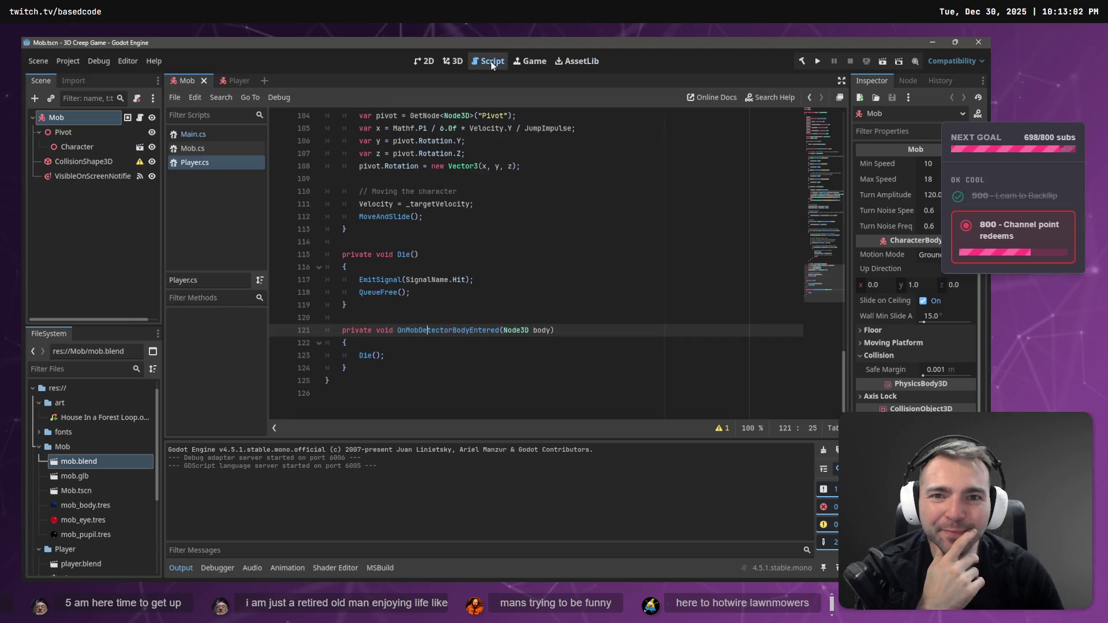
pyautogui.scroll(5, 557, 286)
pyautogui.scroll(-4, 557, 285)
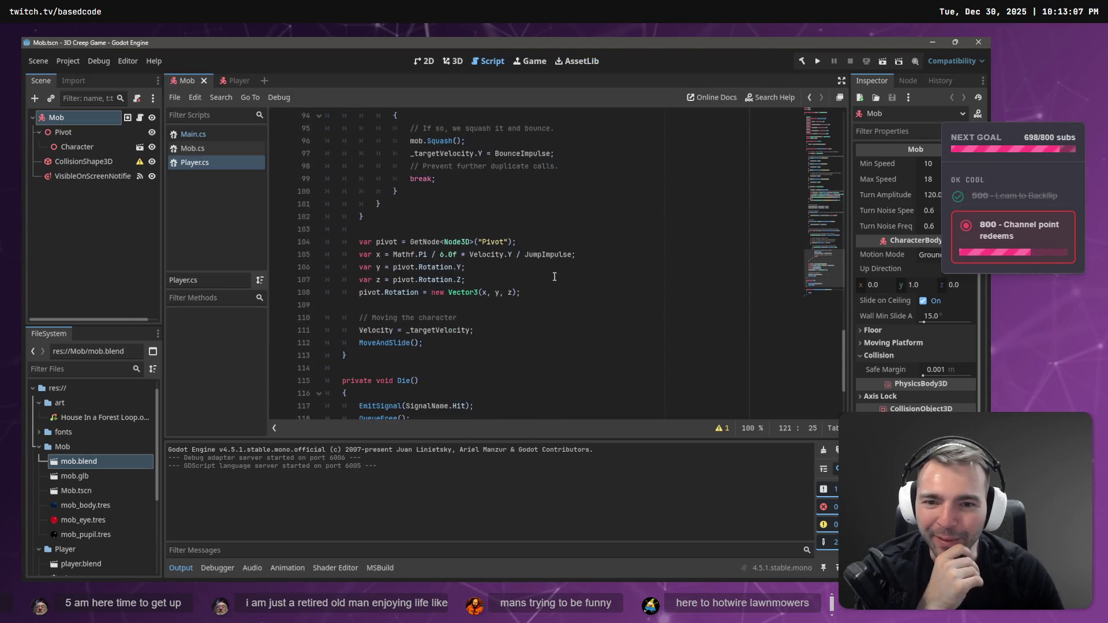
pyautogui.click(384, 329)
pyautogui.doubleClick(418, 330)
pyautogui.scroll(4, 461, 317)
pyautogui.doubleClick(515, 306)
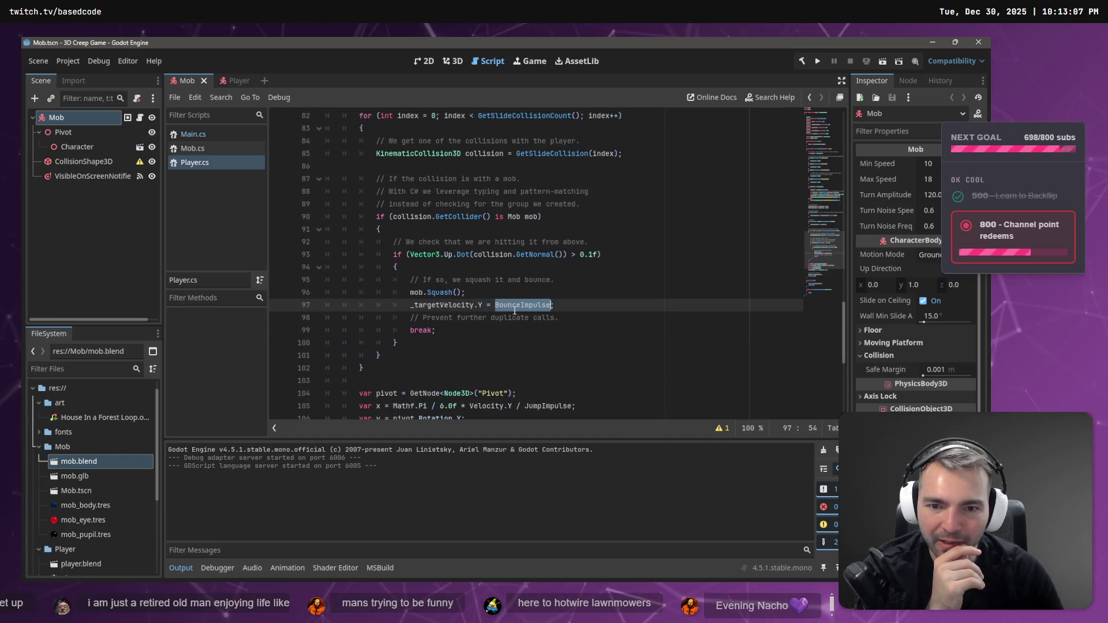
pyautogui.scroll(4, 496, 294)
pyautogui.click(454, 410)
pyautogui.scroll(-4, 454, 227)
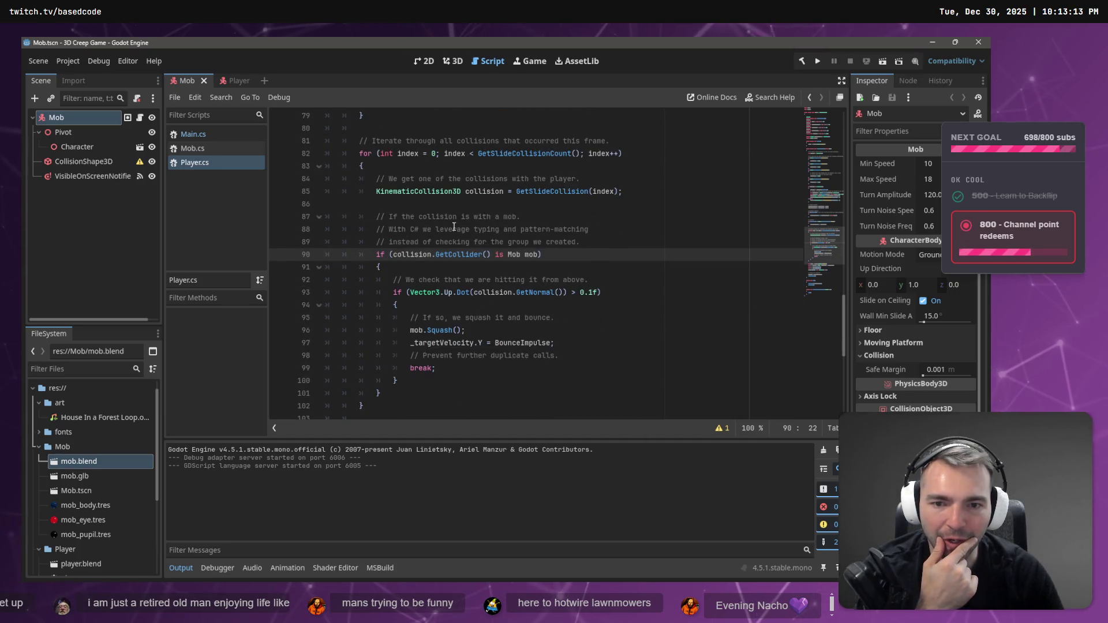
pyautogui.click(437, 292)
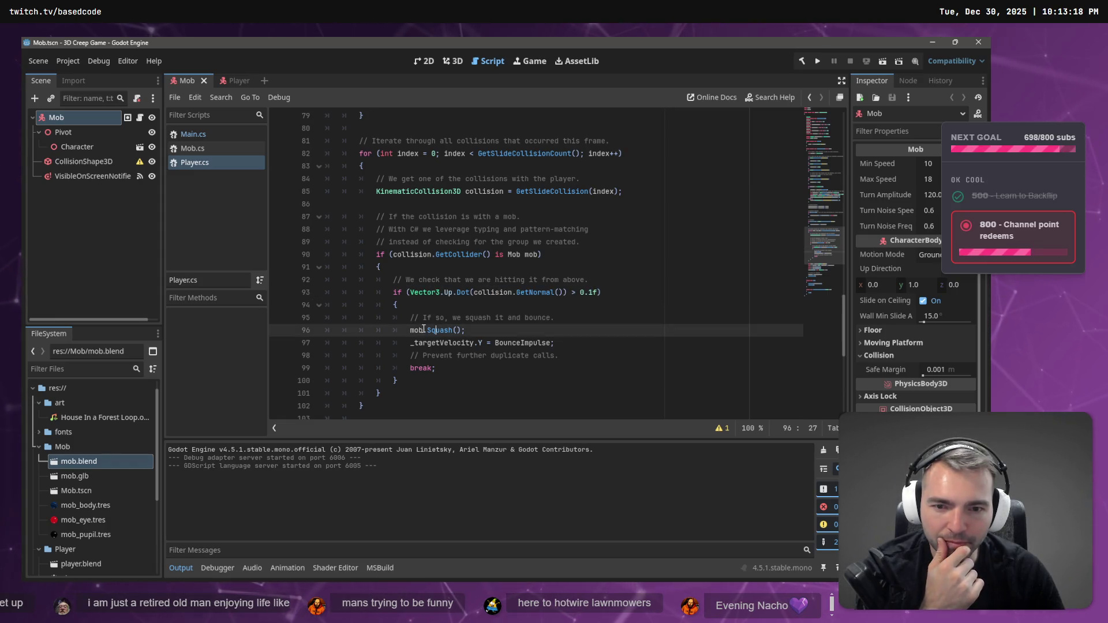
# Search Player.cs for BounceImpulse and step to its next match.
pyautogui.click(514, 343)
pyautogui.doubleClick(535, 342)
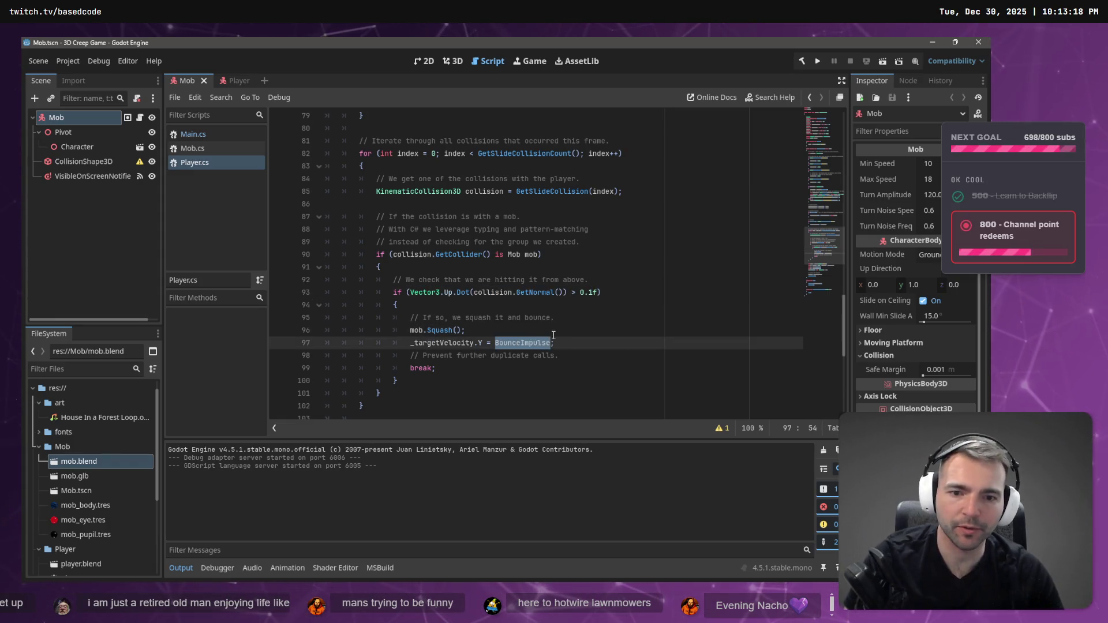
pyautogui.hotkey('ctrl', 'f')
pyautogui.press('Return')
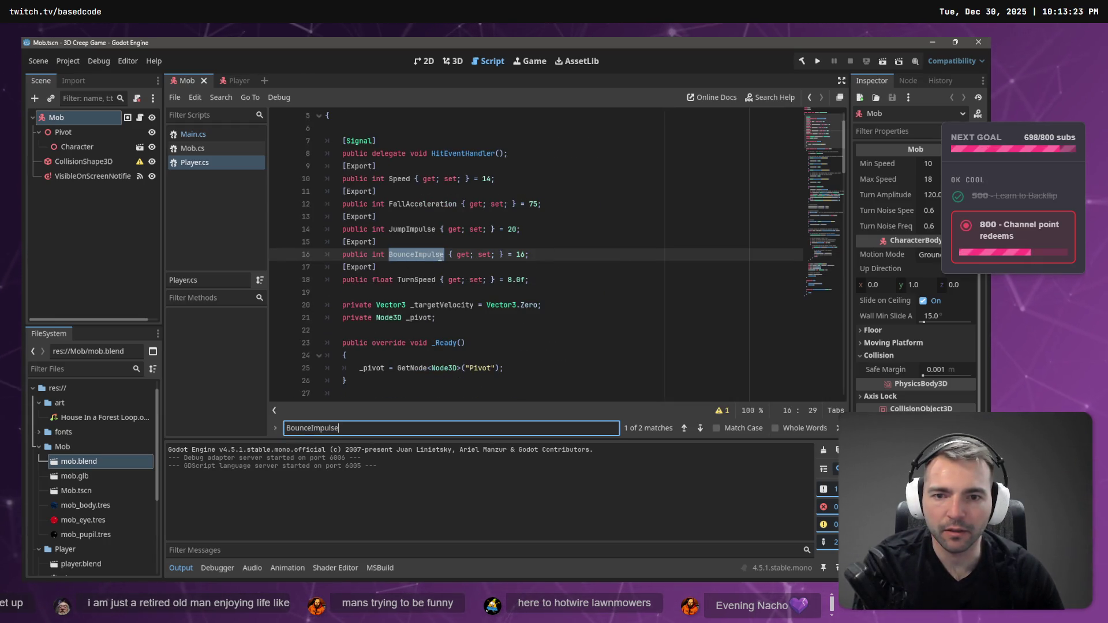
pyautogui.press('Return')
# Search for _targetVelocity, then inspect the Mob's CollisionShape3D properties.
pyautogui.doubleClick(452, 258)
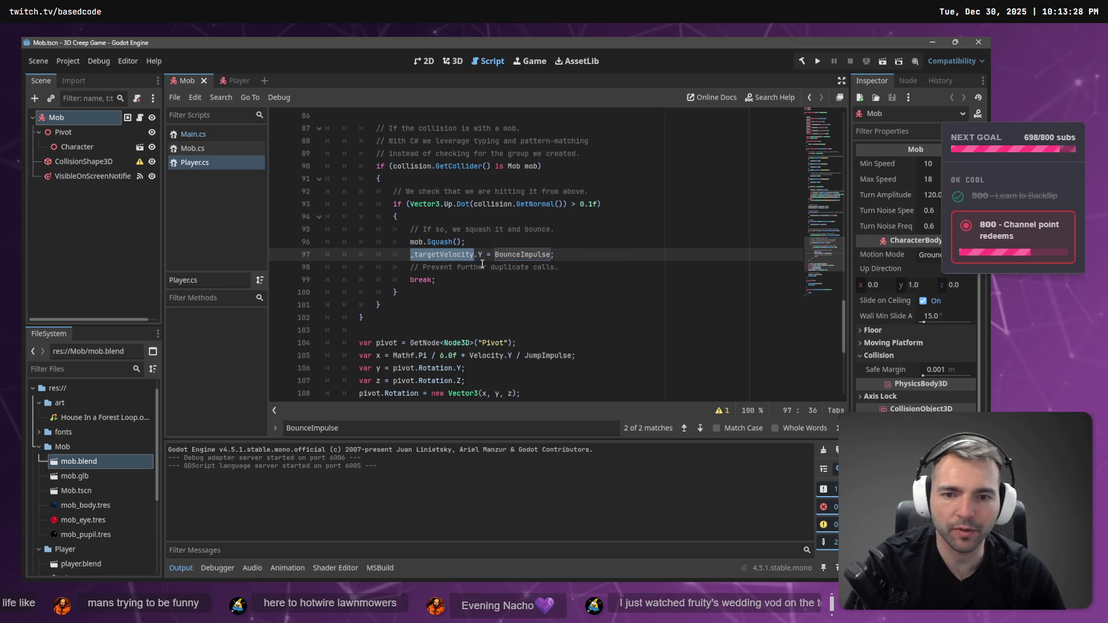
pyautogui.hotkey('ctrl', 'f')
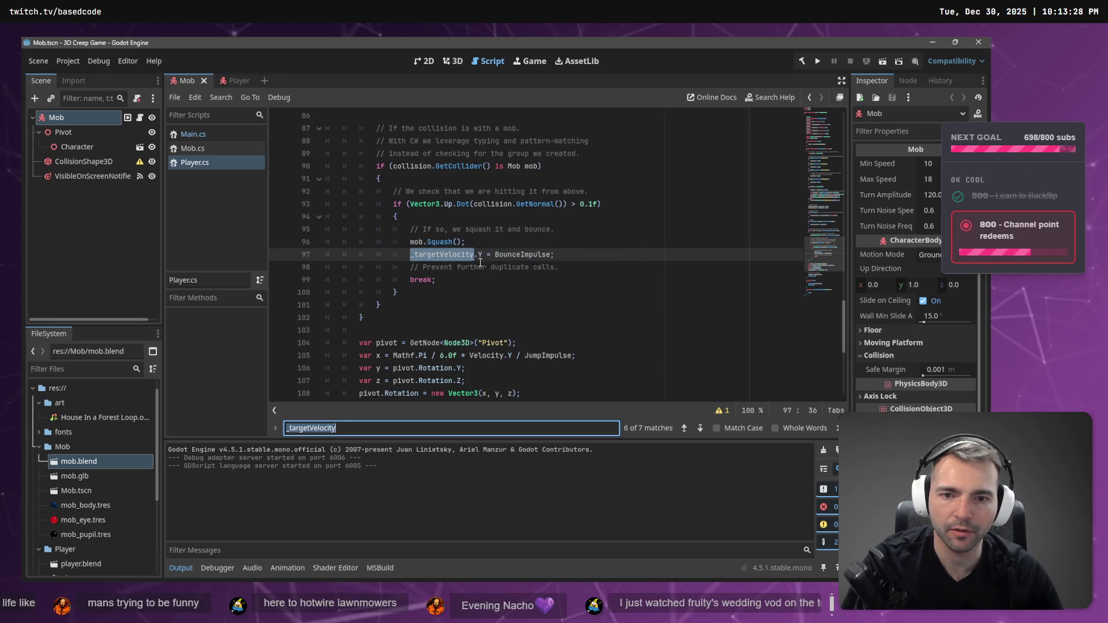
pyautogui.press('Return')
pyautogui.click(415, 257)
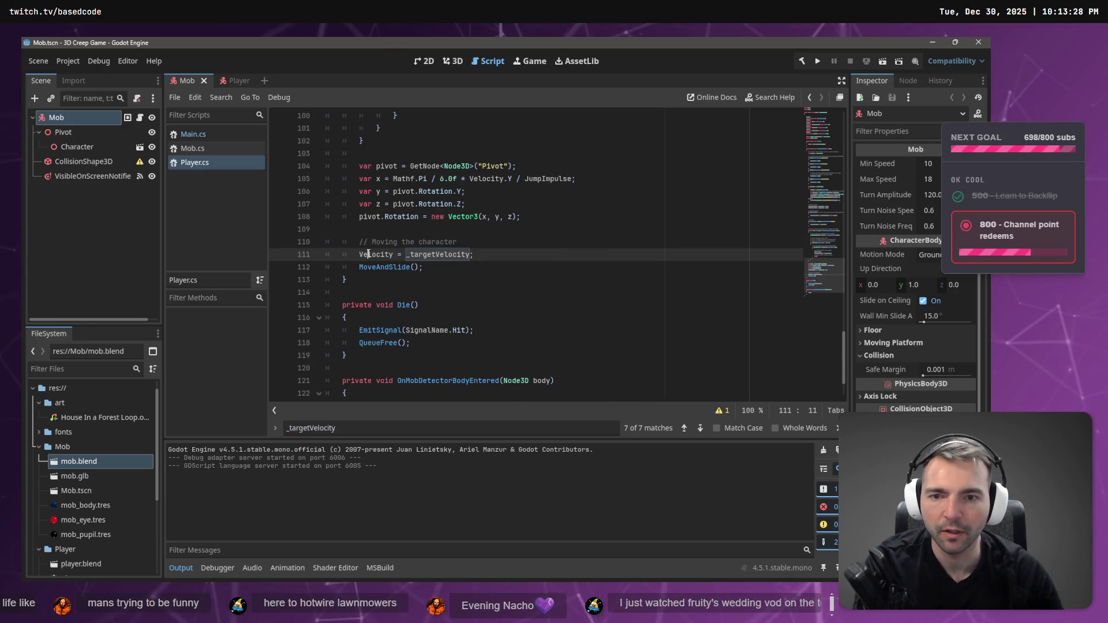
pyautogui.doubleClick(438, 255)
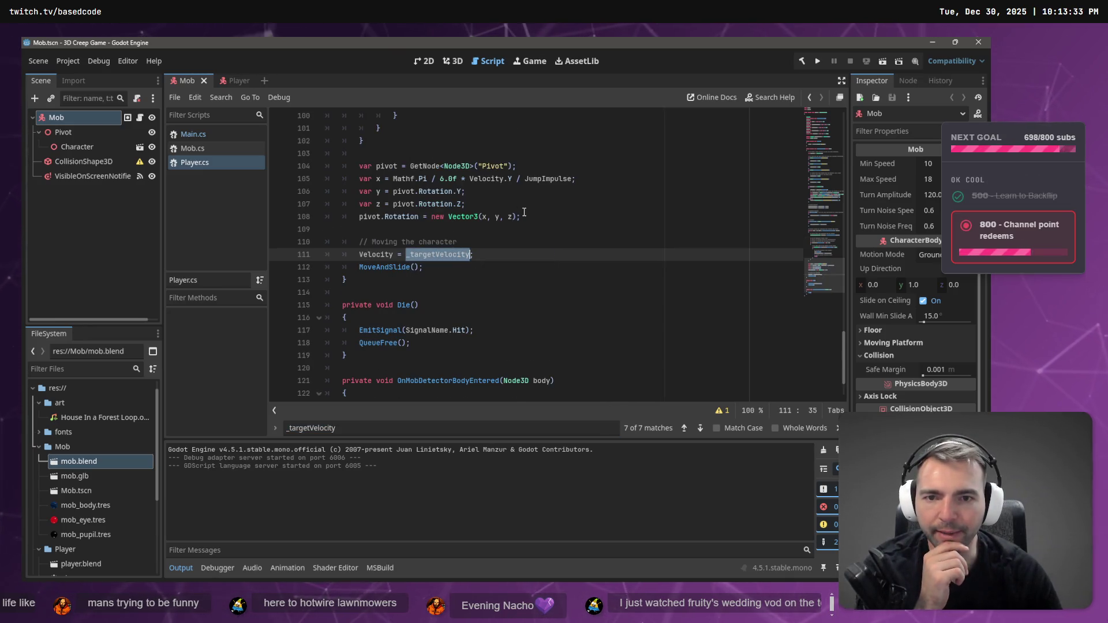
pyautogui.click(388, 166)
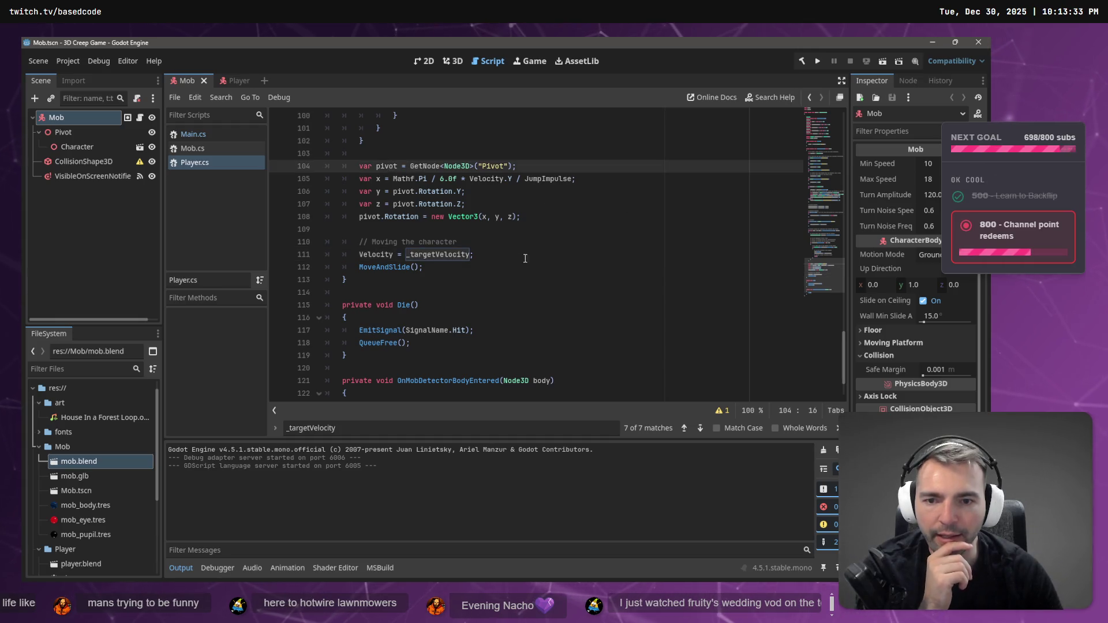
pyautogui.scroll(4, 636, 202)
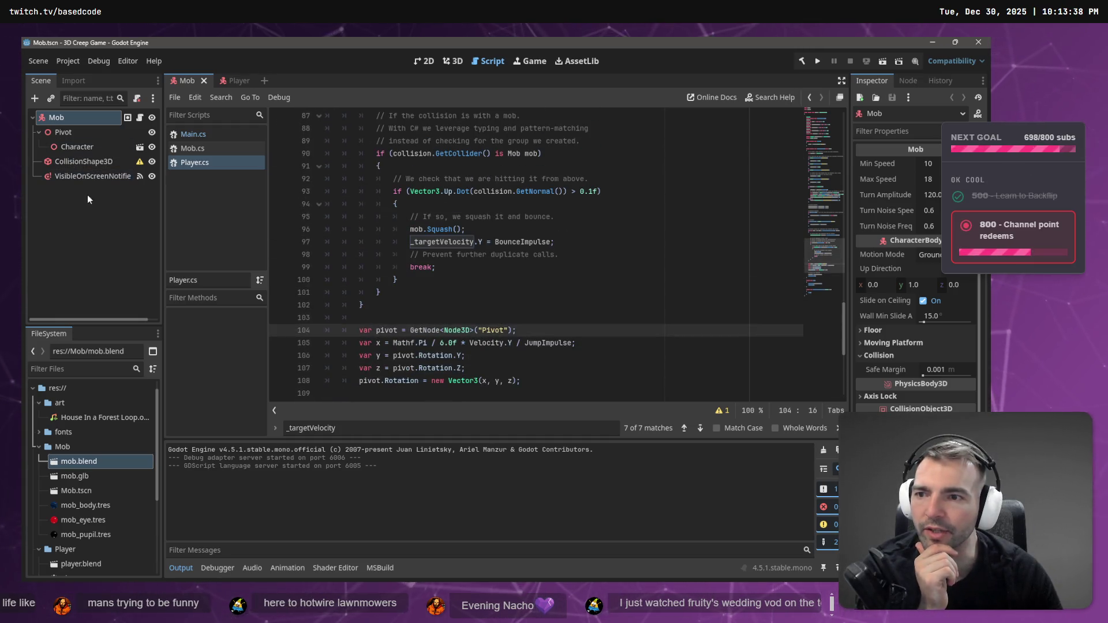
pyautogui.click(86, 162)
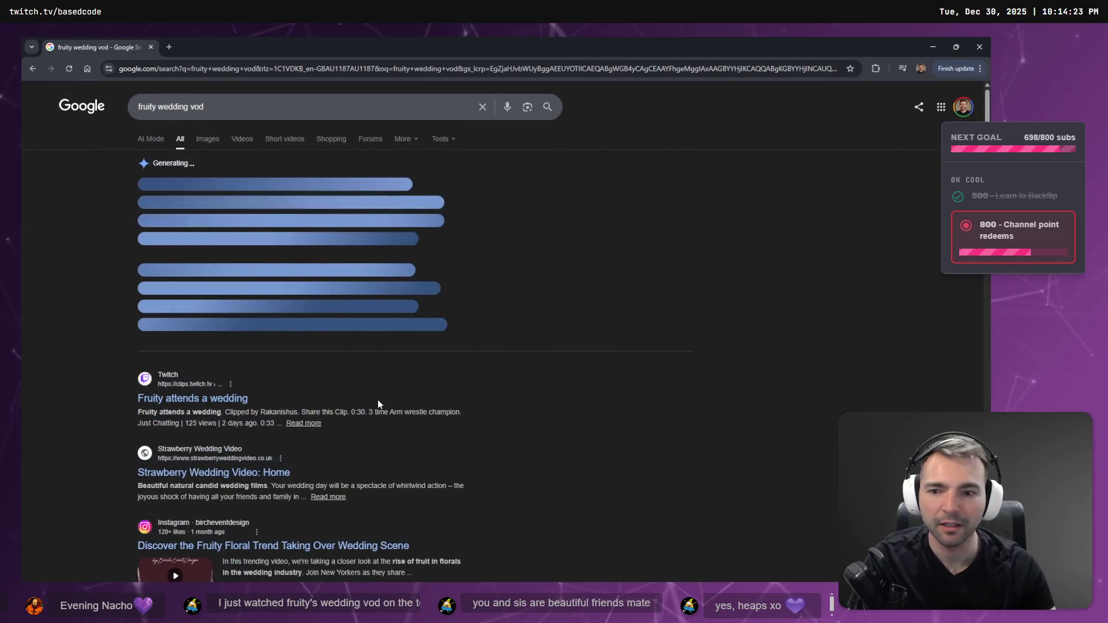
# Correct the Google search to the streamer's name, watch her wedding-day YouTube Short, then return to Godot.
pyautogui.scroll(-2, 411, 375)
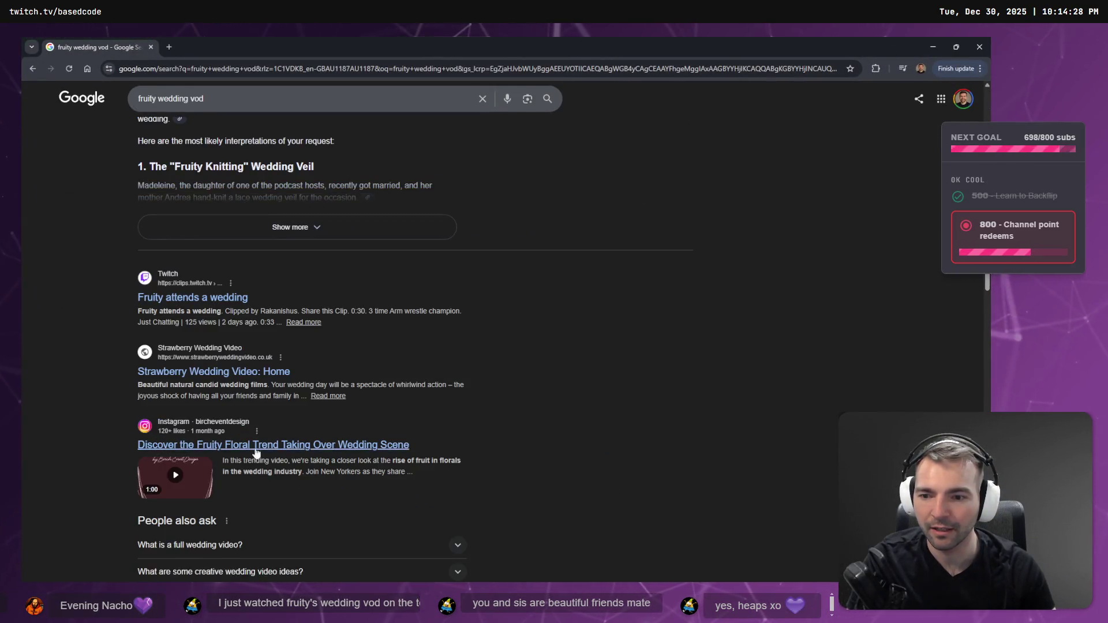
pyautogui.scroll(-5, 550, 352)
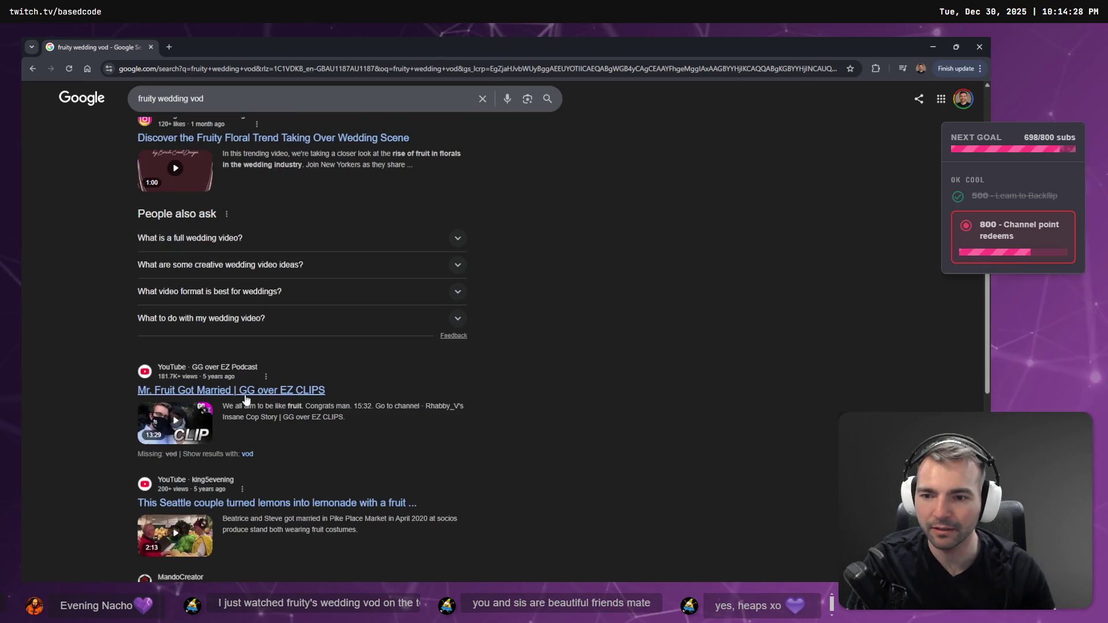
pyautogui.scroll(-3, 704, 382)
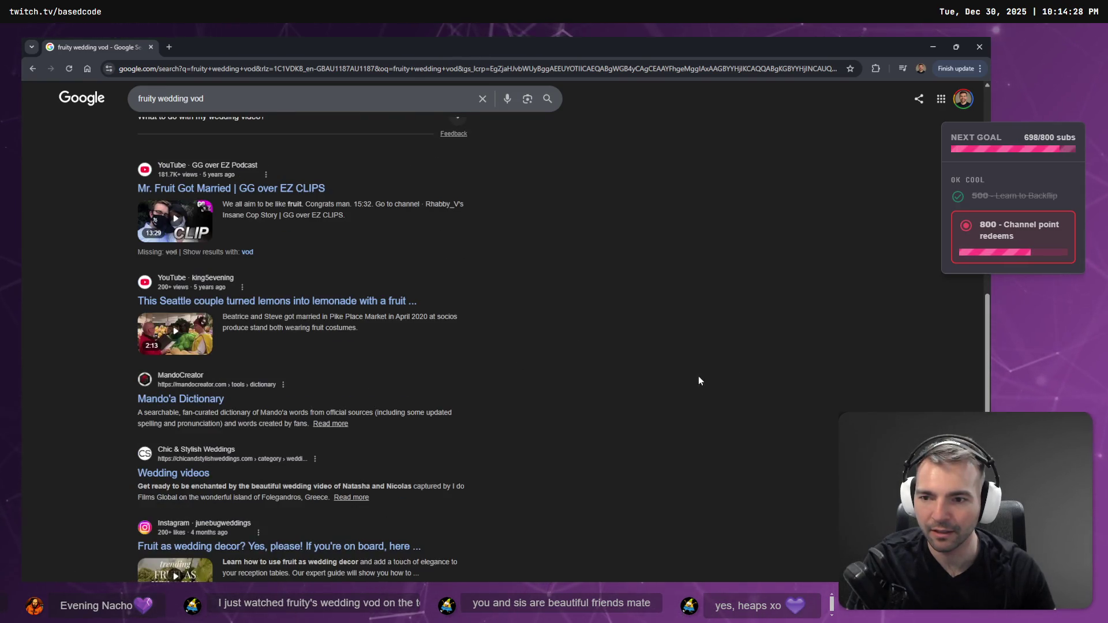
pyautogui.scroll(15, 635, 358)
pyautogui.click(152, 108)
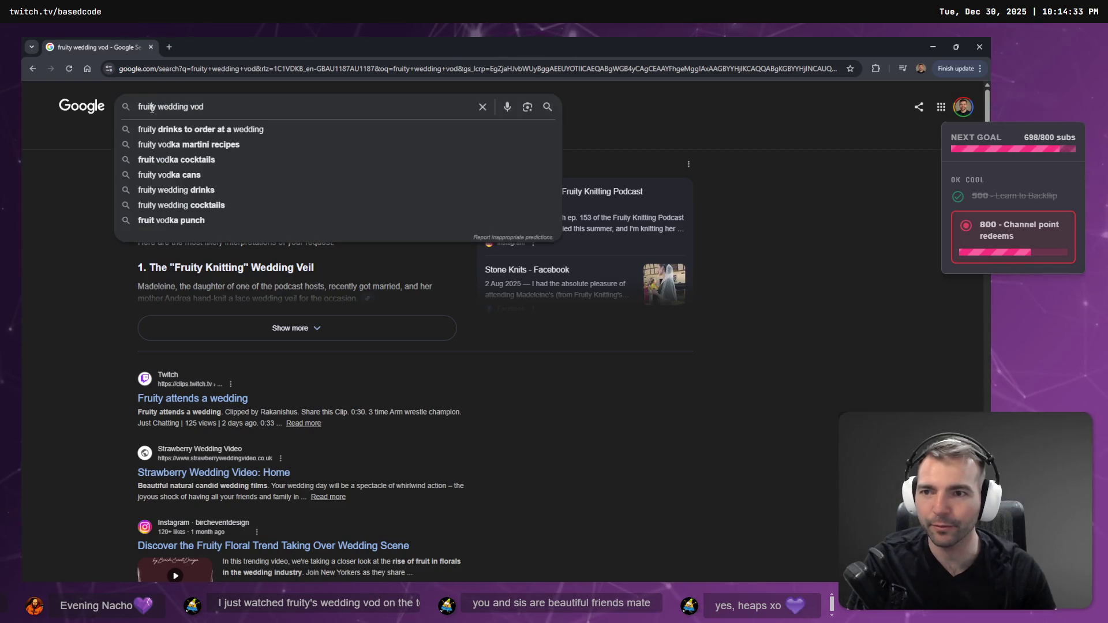
pyautogui.write('loserfruit')
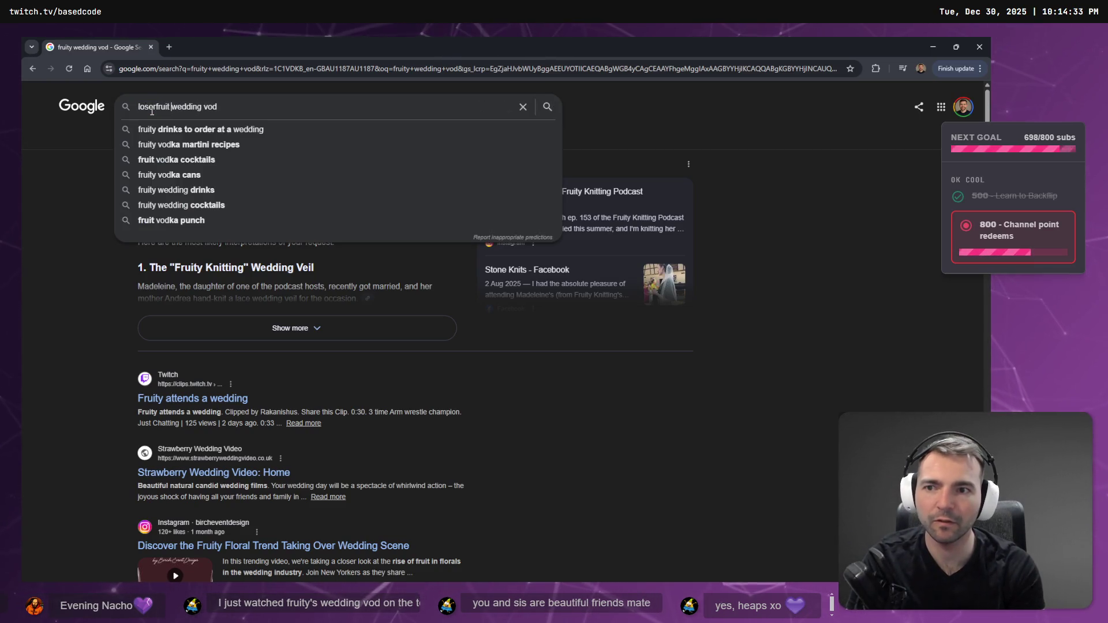
pyautogui.press('Return')
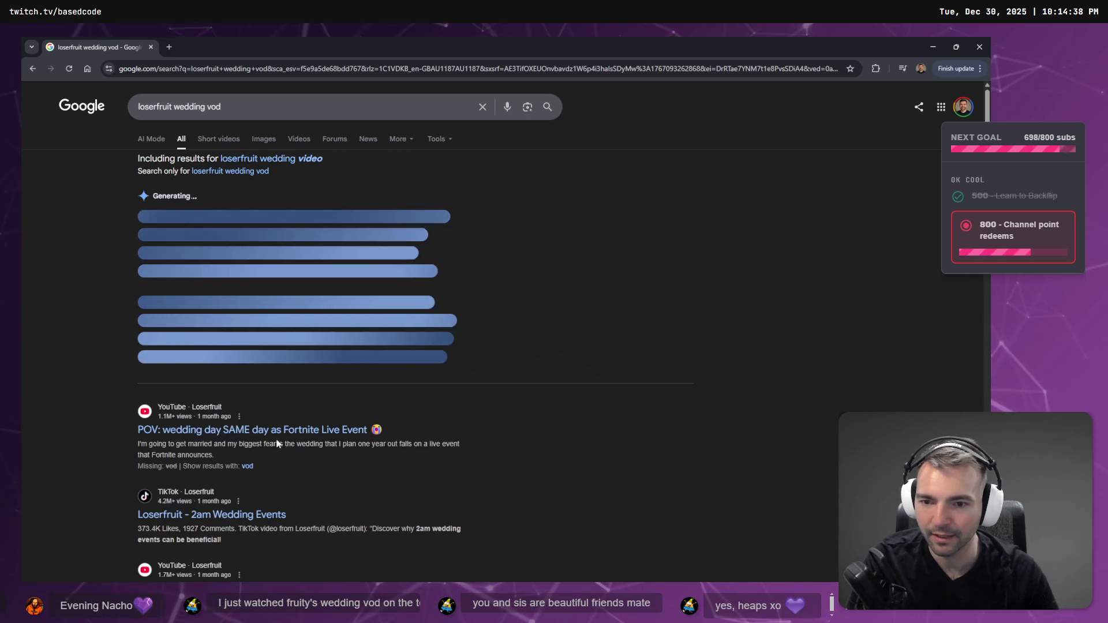
pyautogui.click(334, 434)
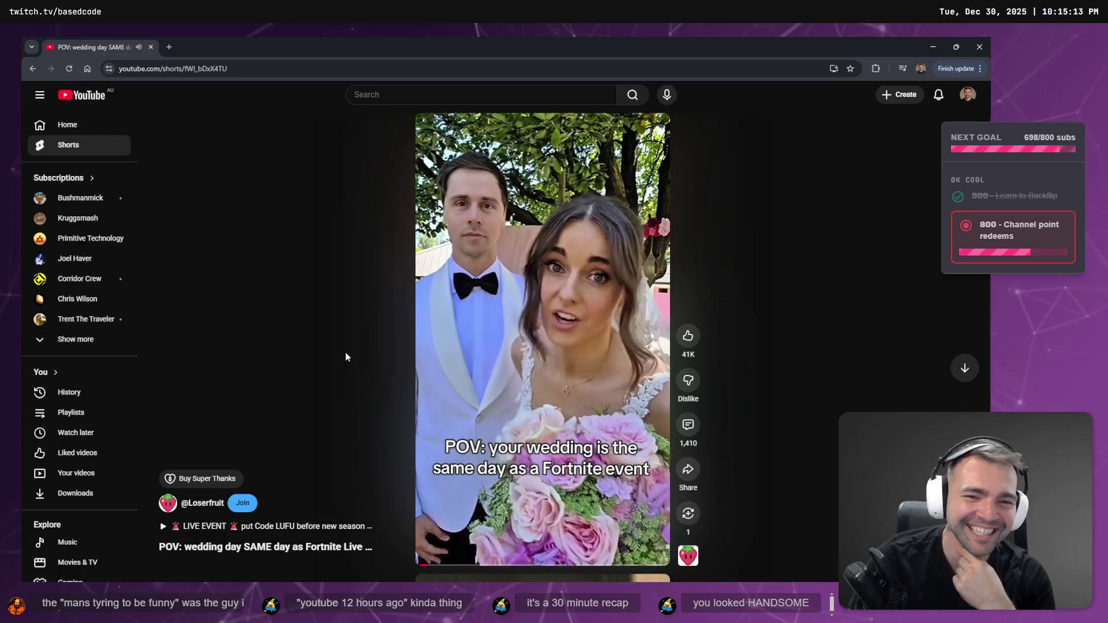
pyautogui.hotkey('alt', 'Tab')
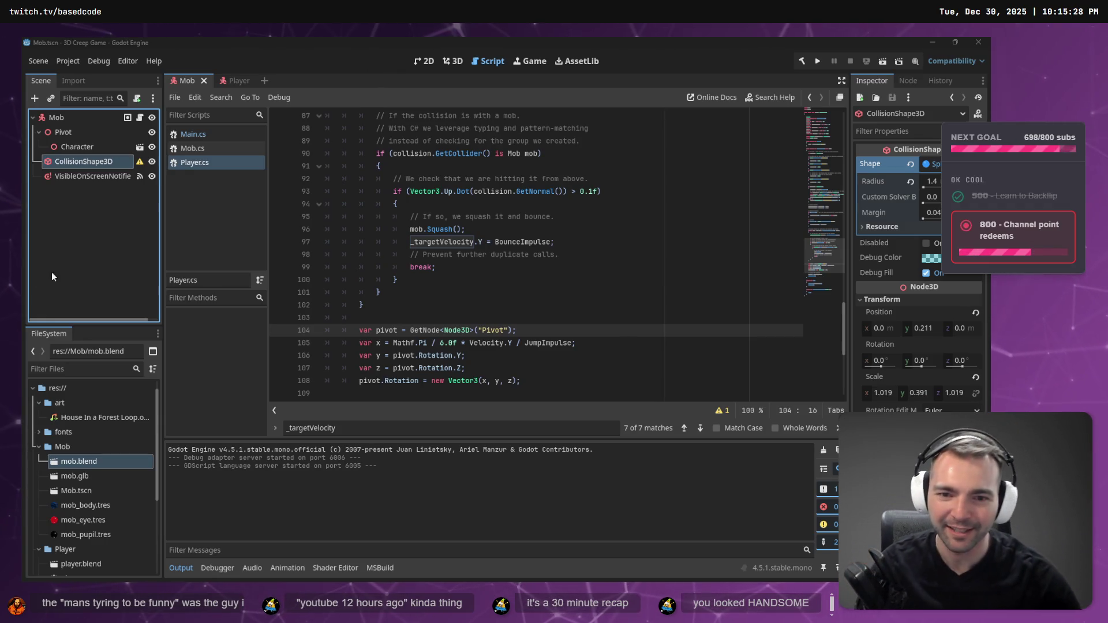
# Highlight GetSlideCollision on line 85 and the collision variable's uses in Player.cs.
pyautogui.click(483, 293)
pyautogui.scroll(-1, 525, 292)
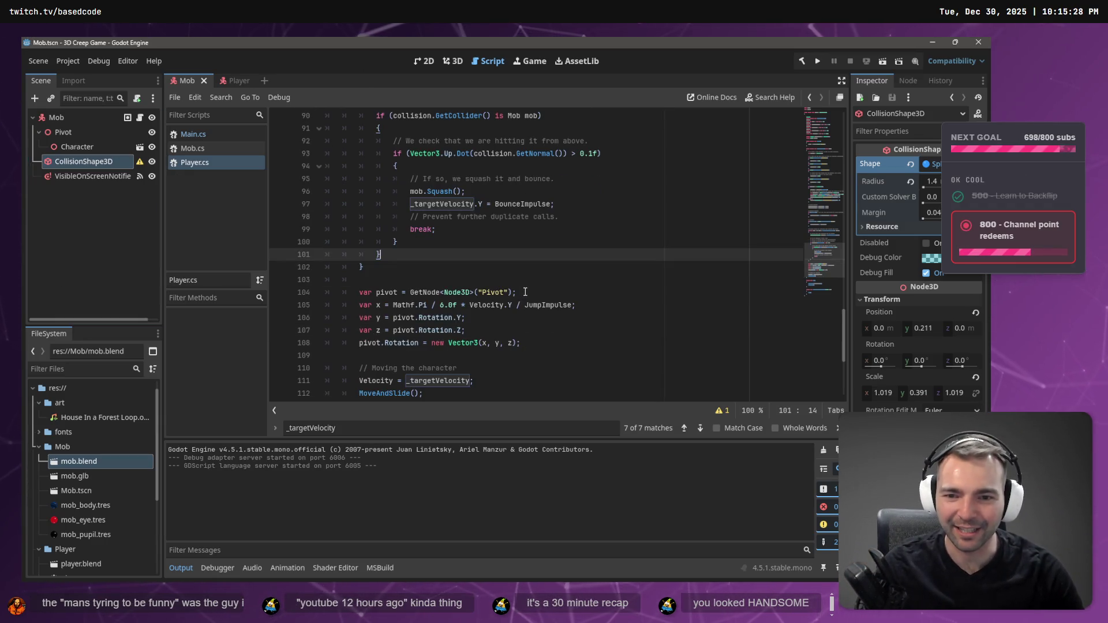
pyautogui.scroll(3, 522, 283)
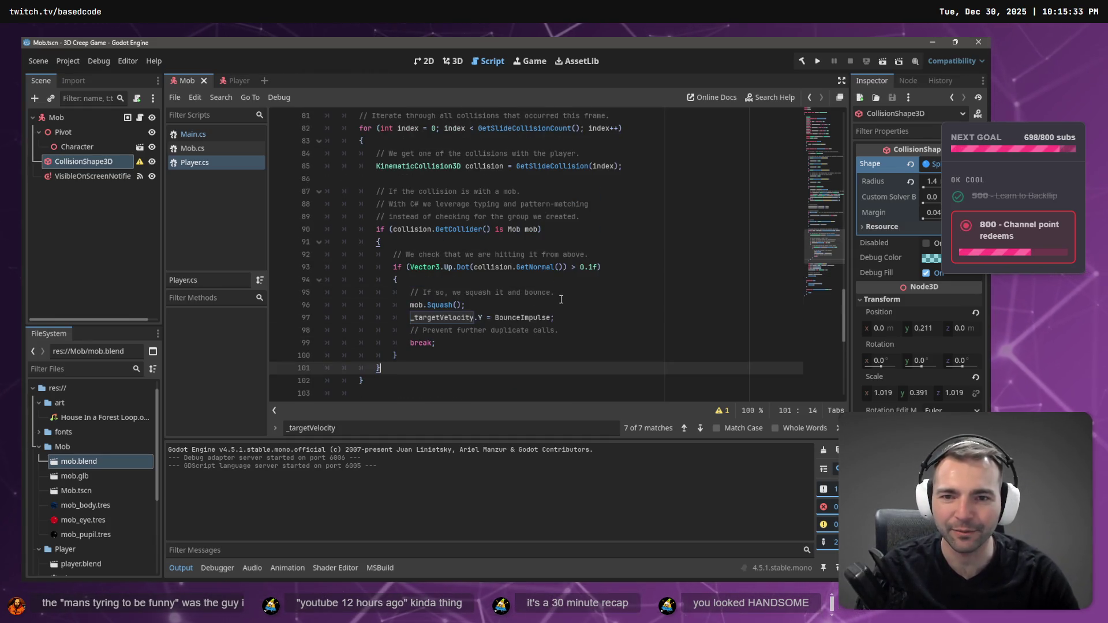
pyautogui.scroll(4, 561, 299)
pyautogui.click(406, 318)
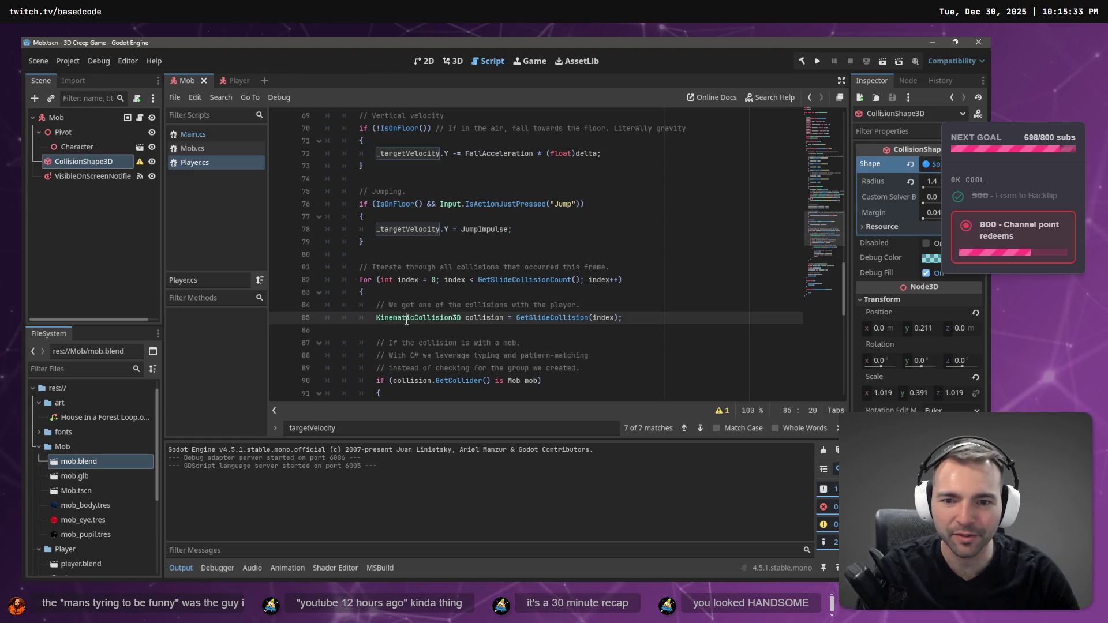
pyautogui.doubleClick(525, 318)
pyautogui.scroll(-2, 522, 252)
pyautogui.click(485, 243)
pyautogui.doubleClick(491, 242)
# Search the script for GetSlideCollision, landing on its first match on line 82.
pyautogui.scroll(-1, 544, 315)
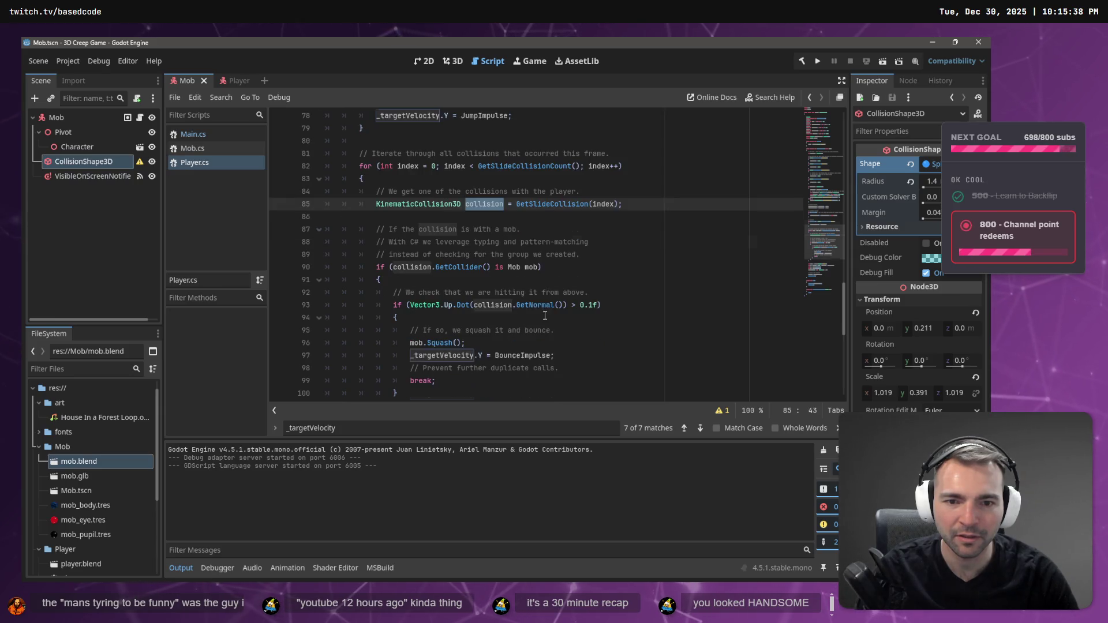
pyautogui.scroll(3, 560, 239)
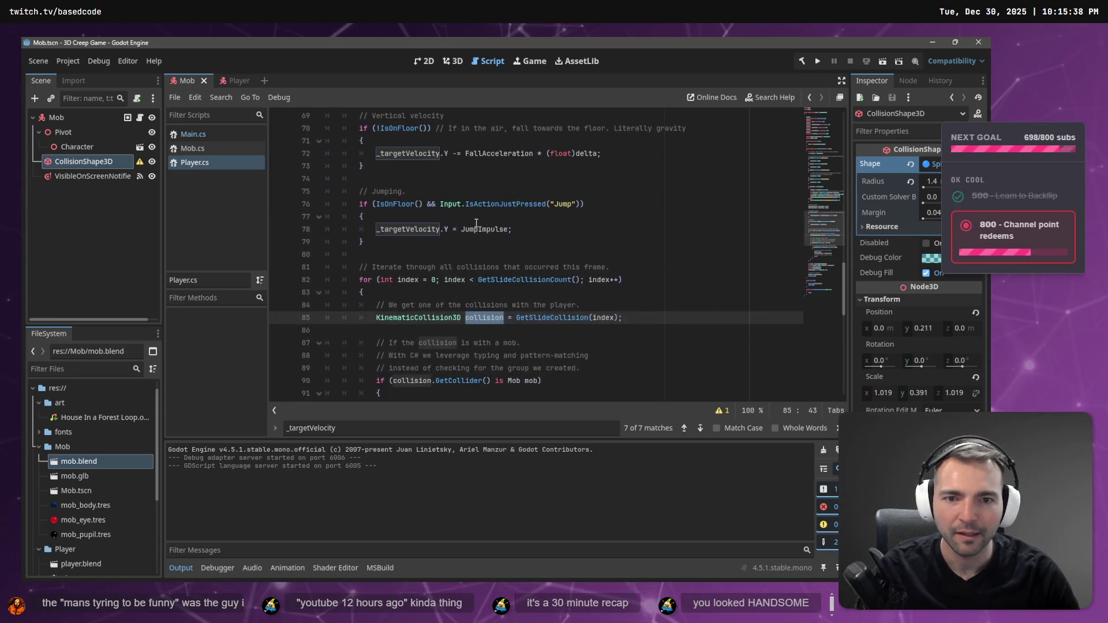
pyautogui.scroll(-2, 511, 246)
pyautogui.click(547, 242)
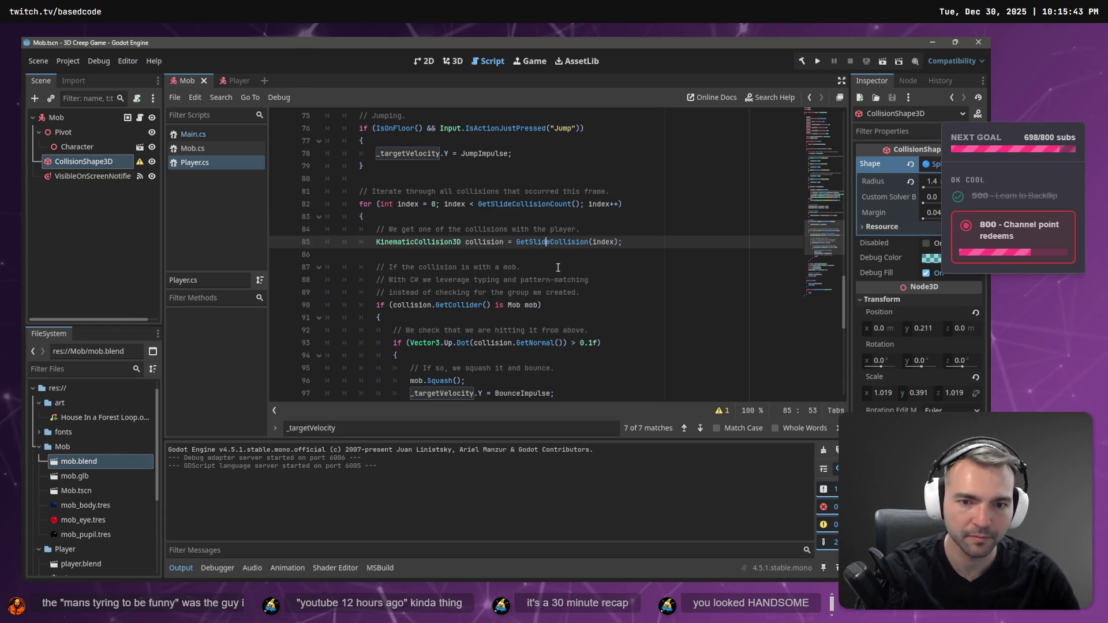
pyautogui.doubleClick(551, 241)
pyautogui.hotkey('ctrl', 'f')
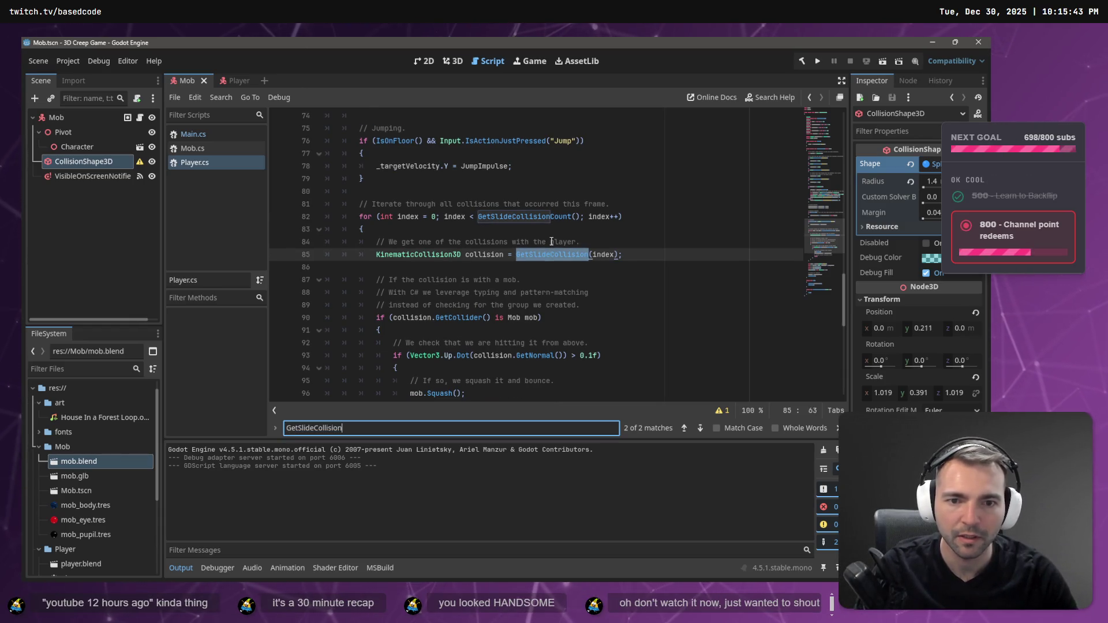
pyautogui.press('Return')
pyautogui.press('Return')
pyautogui.press('Return')
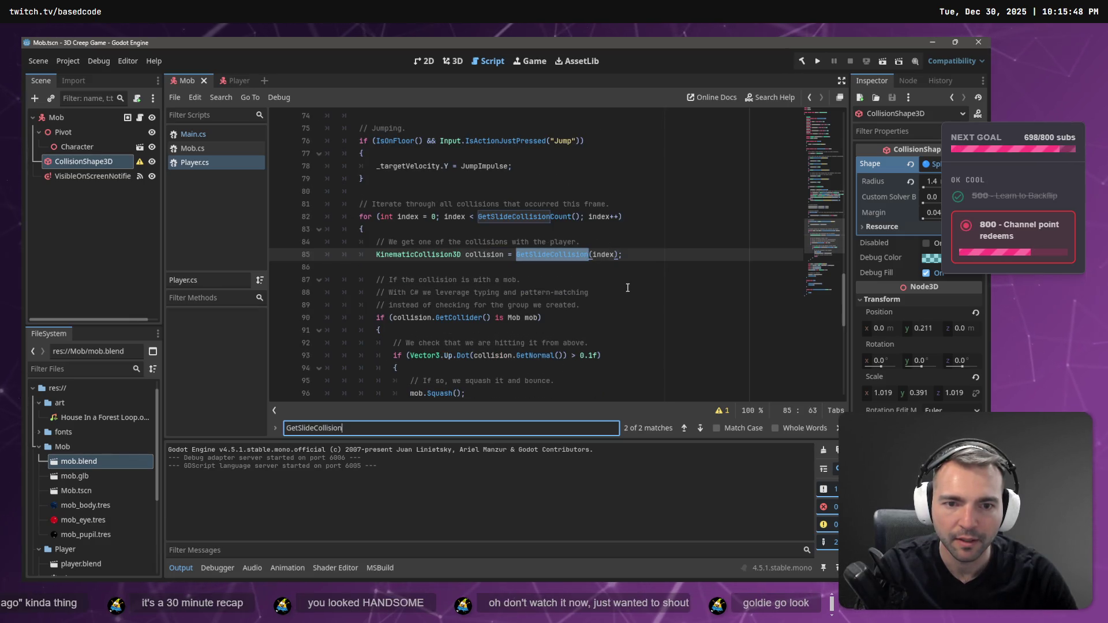
pyautogui.press('Return')
# Check the Mob's notifier and CollisionShape3D nodes, then open the Main scene.
pyautogui.scroll(20, 629, 265)
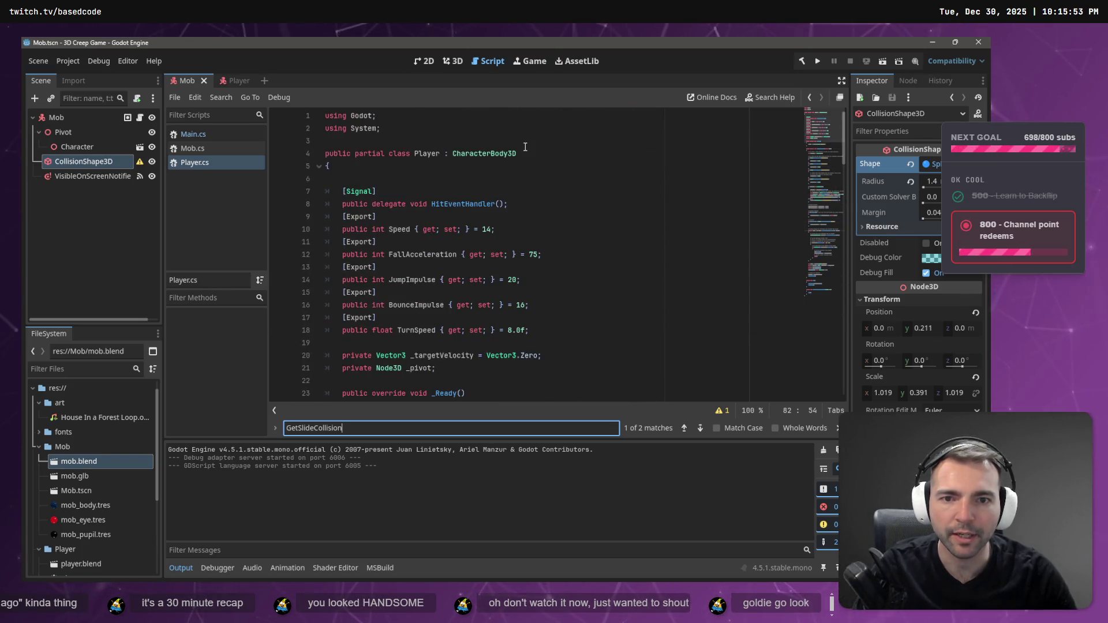
pyautogui.scroll(-9, 582, 191)
pyautogui.scroll(2, 587, 241)
pyautogui.scroll(-2, 579, 219)
pyautogui.scroll(-6, 580, 217)
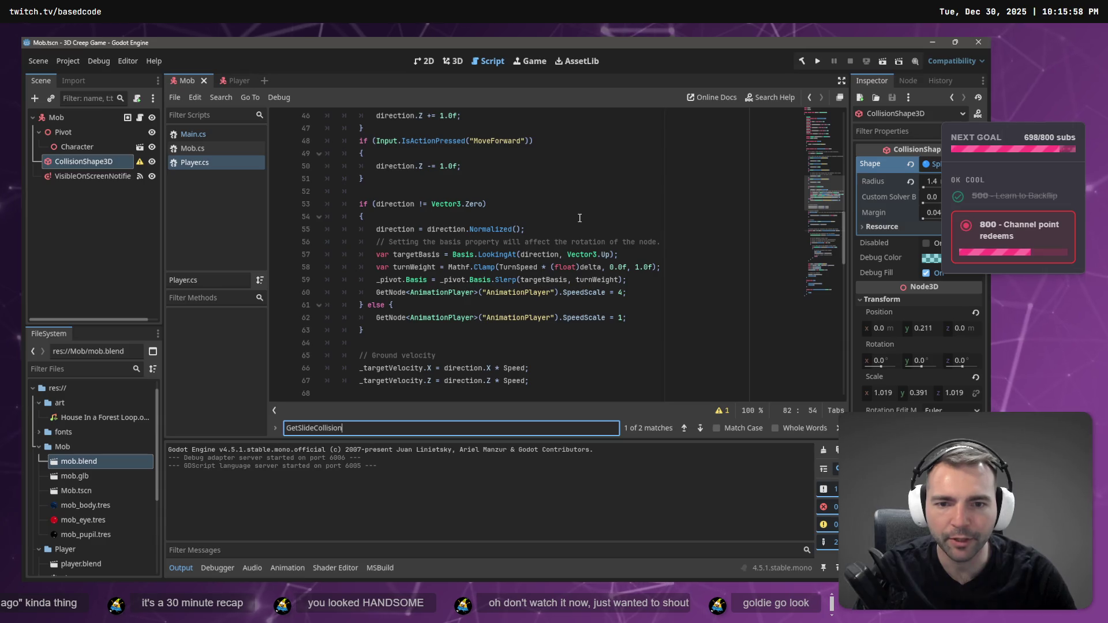
pyautogui.scroll(-3, 580, 218)
pyautogui.scroll(-2, 579, 218)
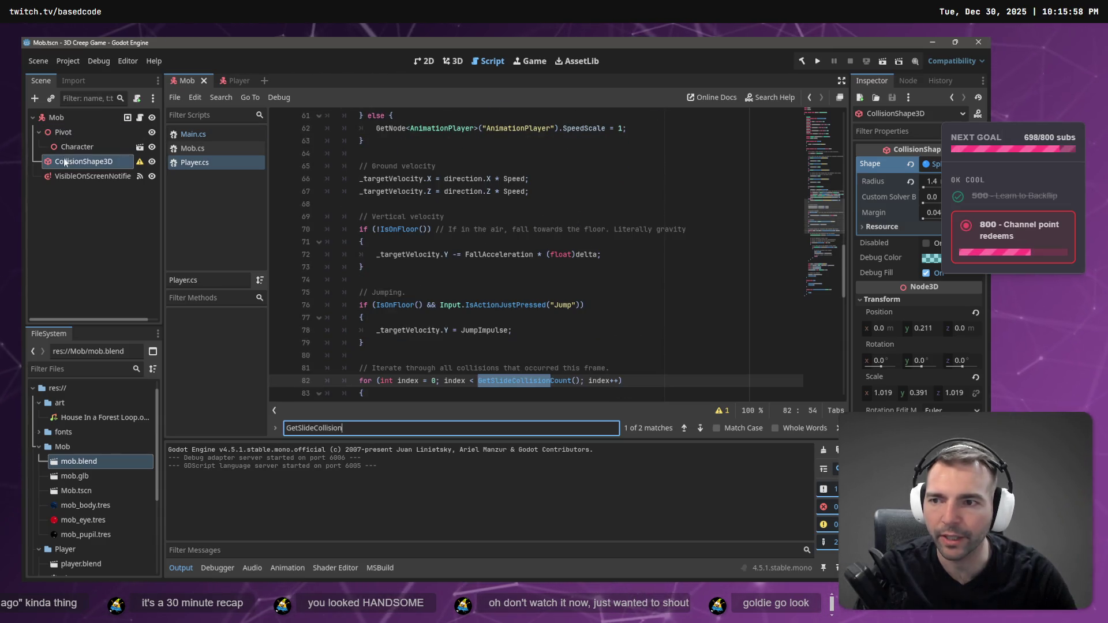
pyautogui.click(75, 174)
pyautogui.click(120, 163)
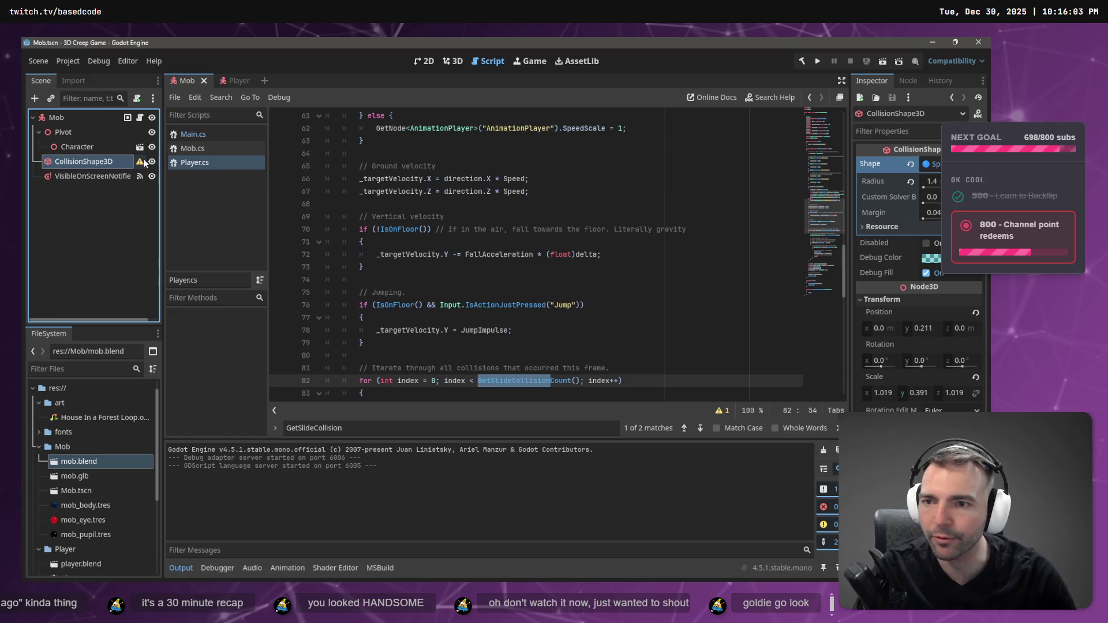
pyautogui.moveTo(143, 164)
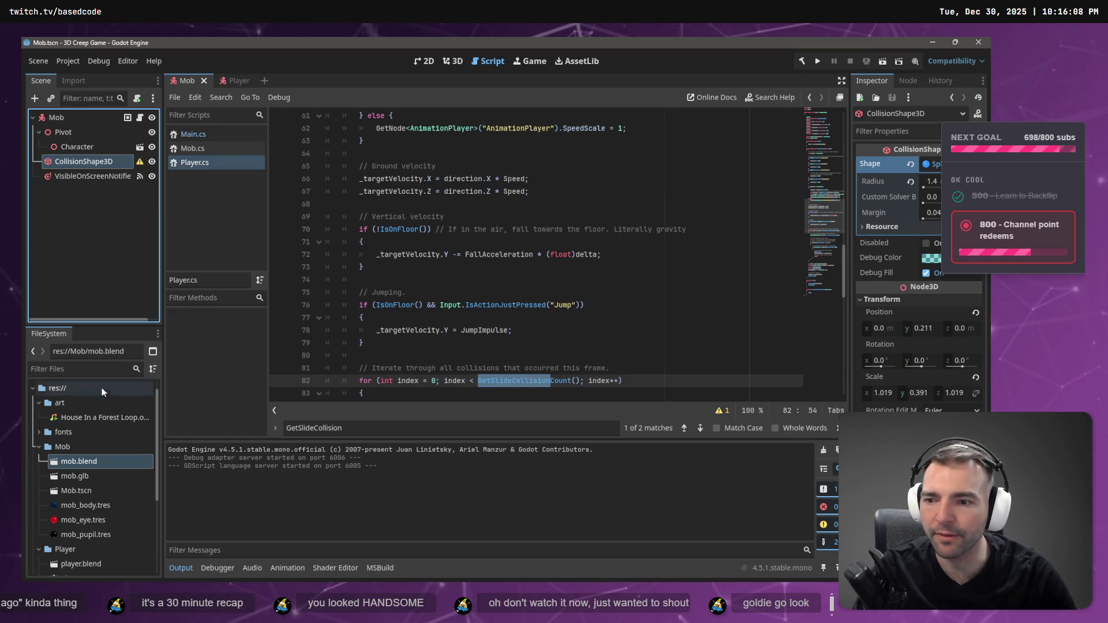
pyautogui.scroll(-5, 92, 507)
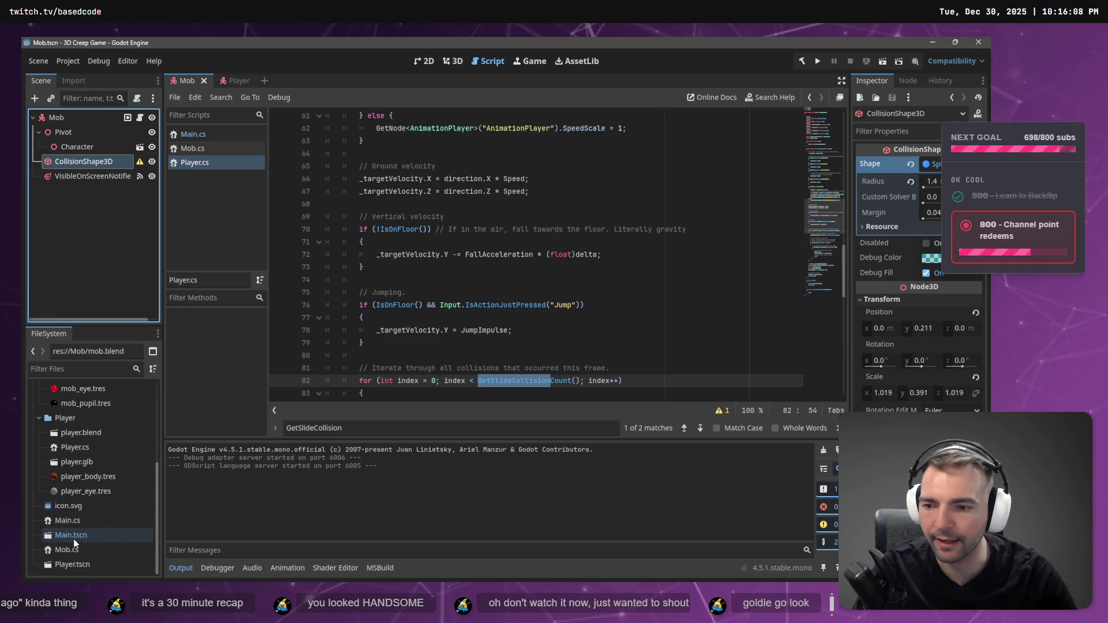
pyautogui.doubleClick(71, 535)
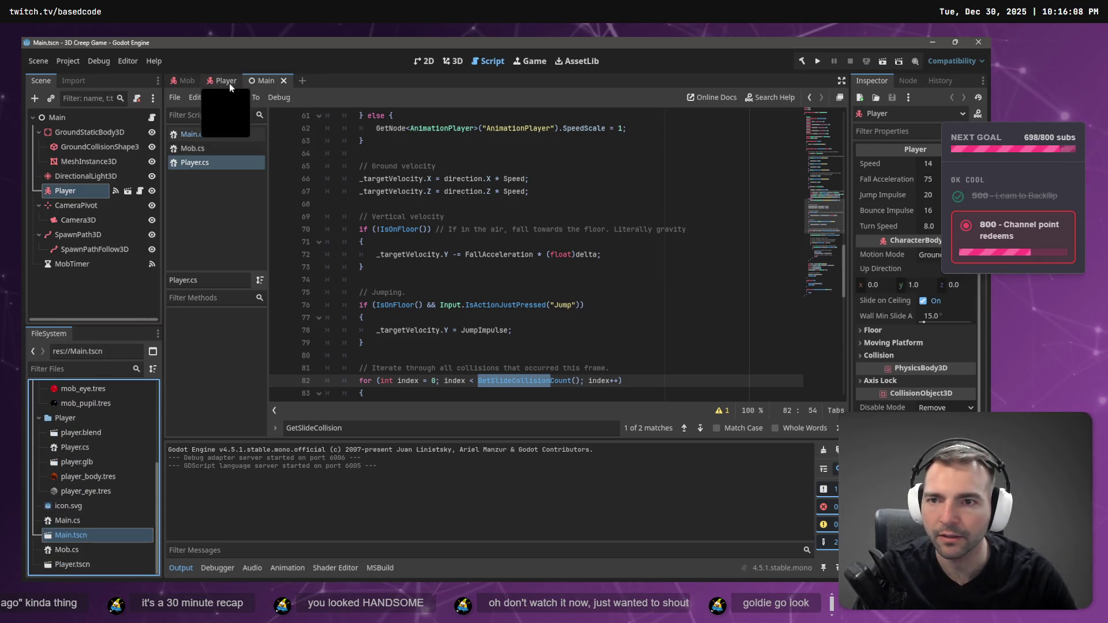
# In the 3D view, inspect GroundStaticBody3D, its GroundCollisionShape3D box and MeshInstance3D plane.
pyautogui.click(453, 60)
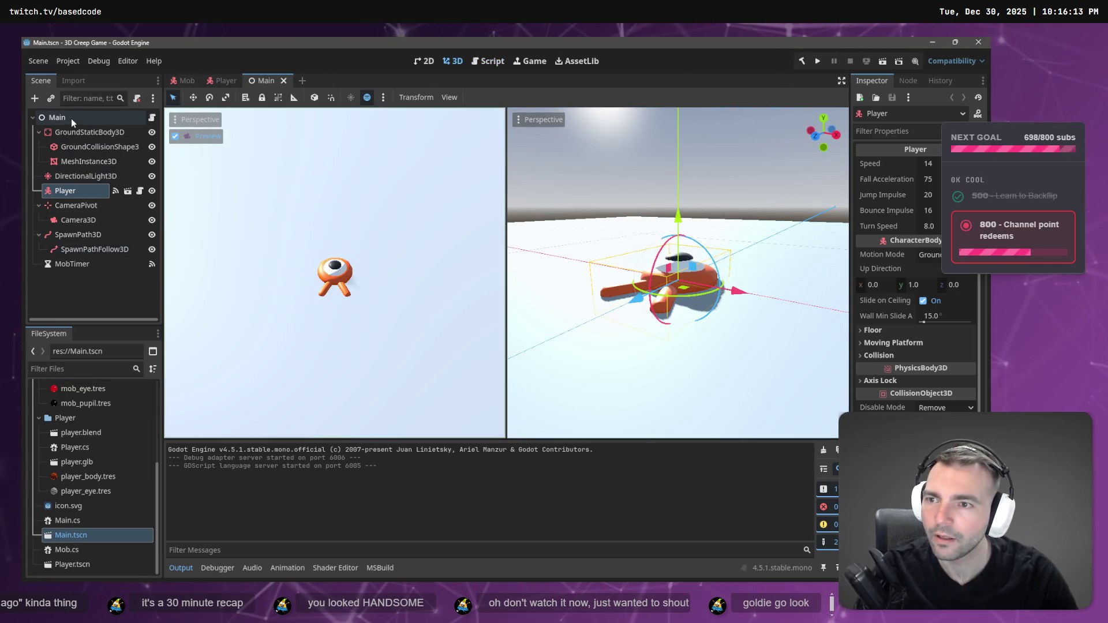
pyautogui.click(81, 136)
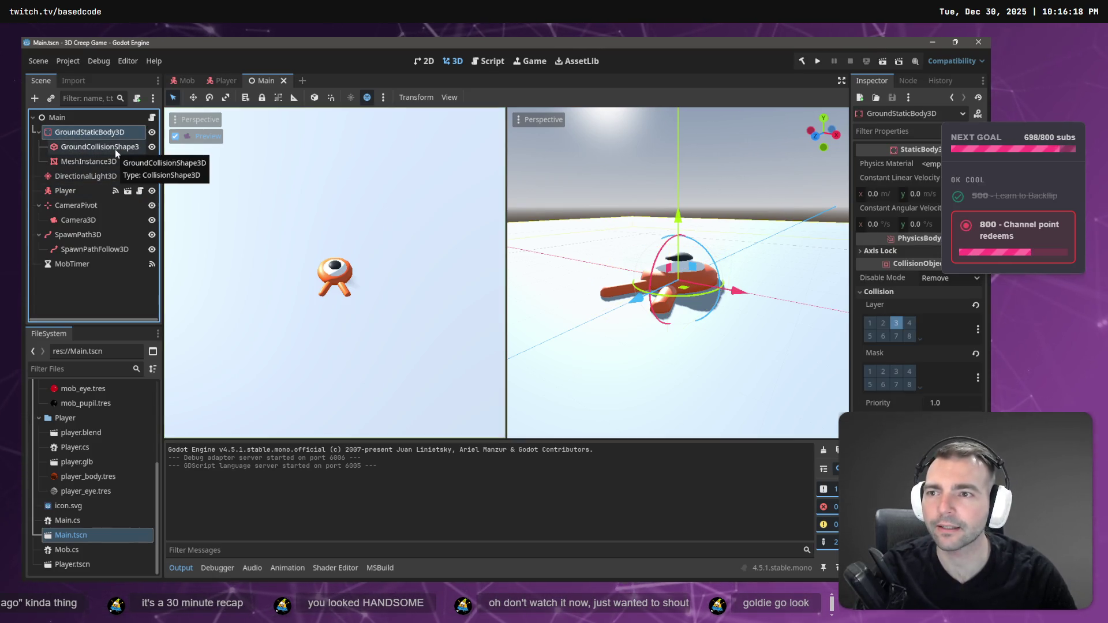
pyautogui.click(107, 150)
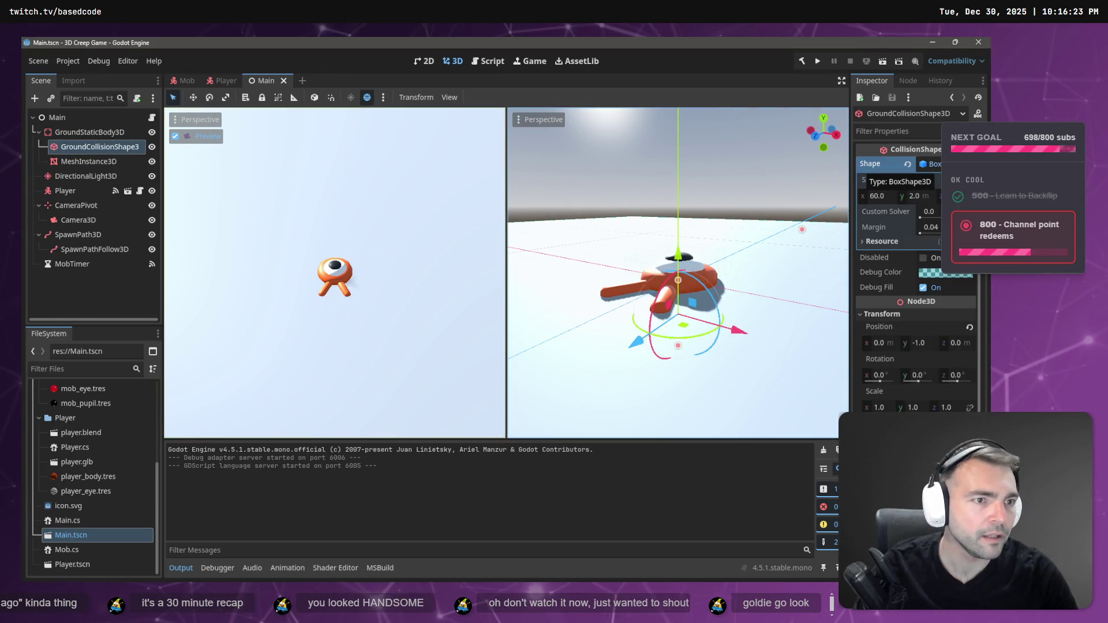
pyautogui.click(101, 164)
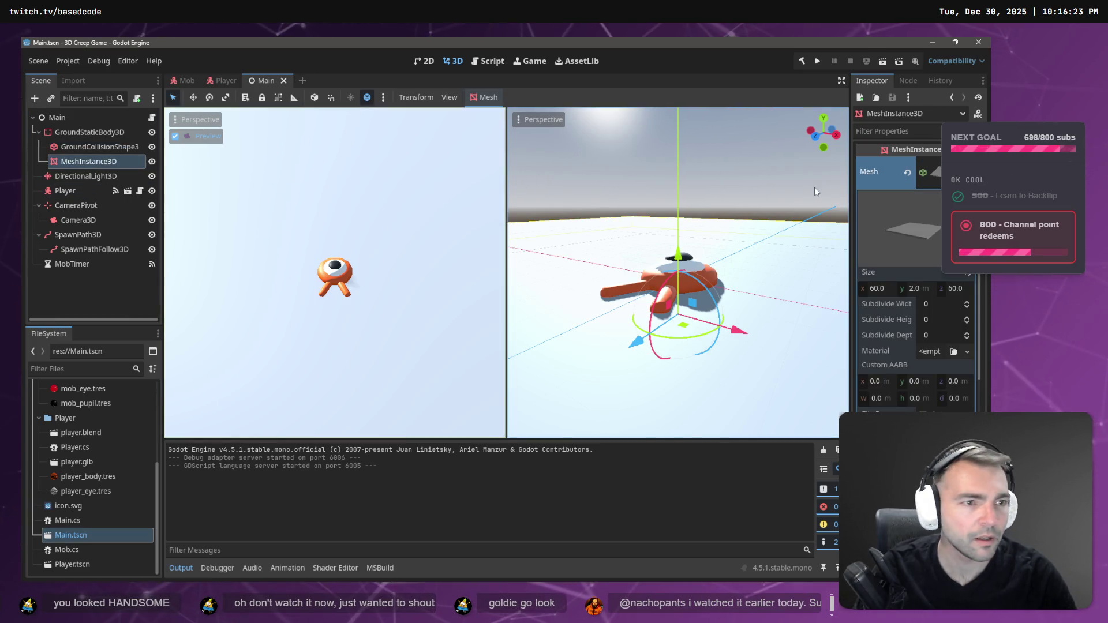
pyautogui.moveTo(926, 227); pyautogui.dragTo(917, 234)
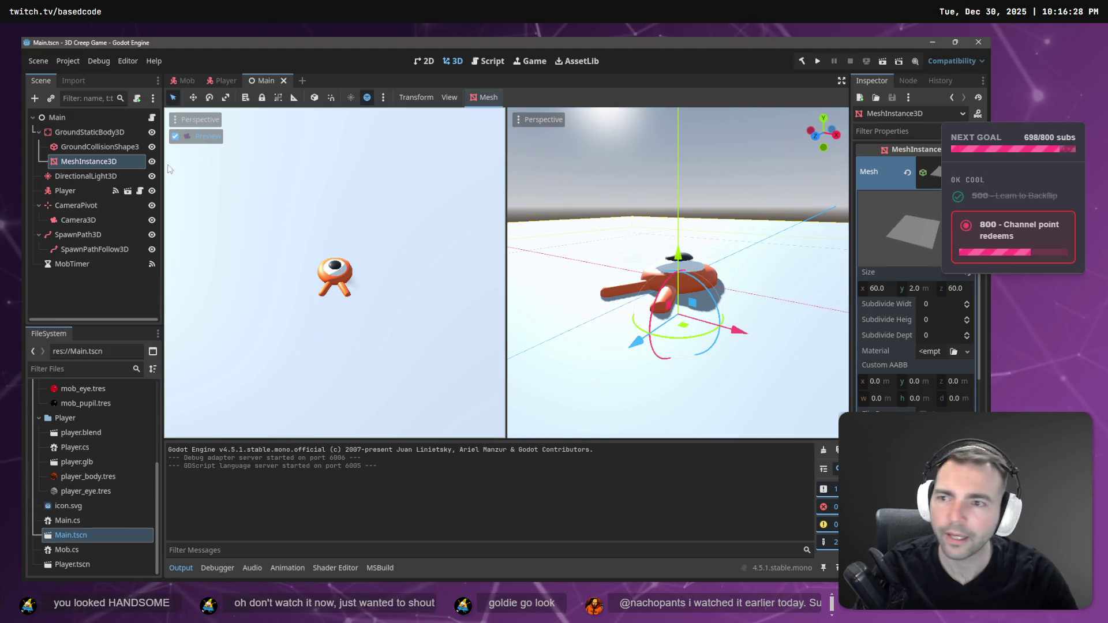
pyautogui.click(92, 132)
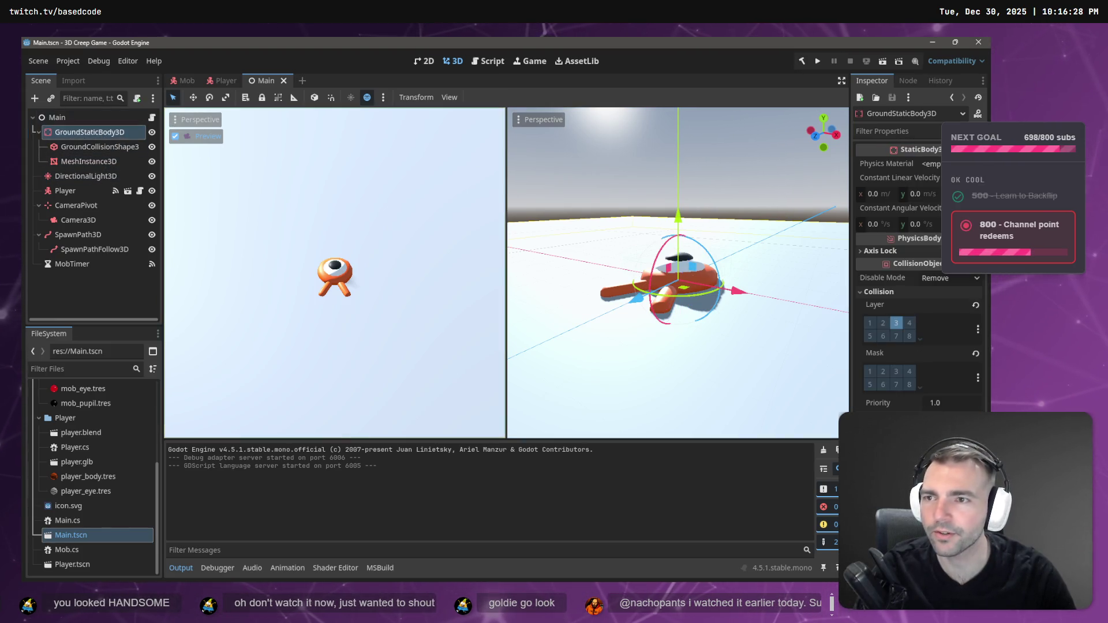
# Reload the current 3D Creep Game project from the Project menu.
pyautogui.click(67, 62)
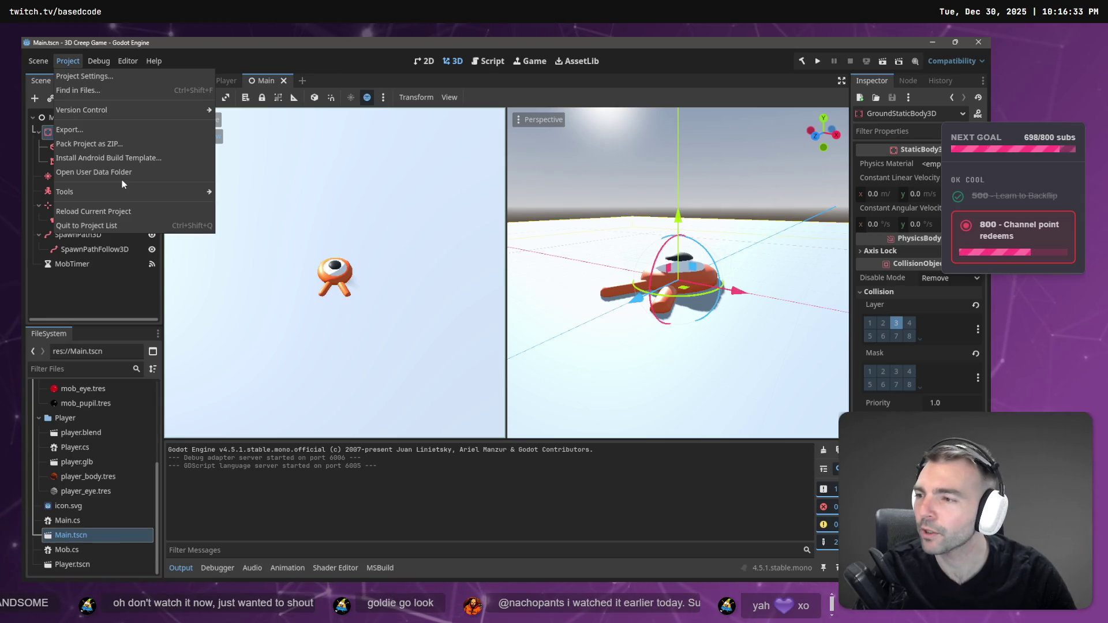
pyautogui.moveTo(122, 192)
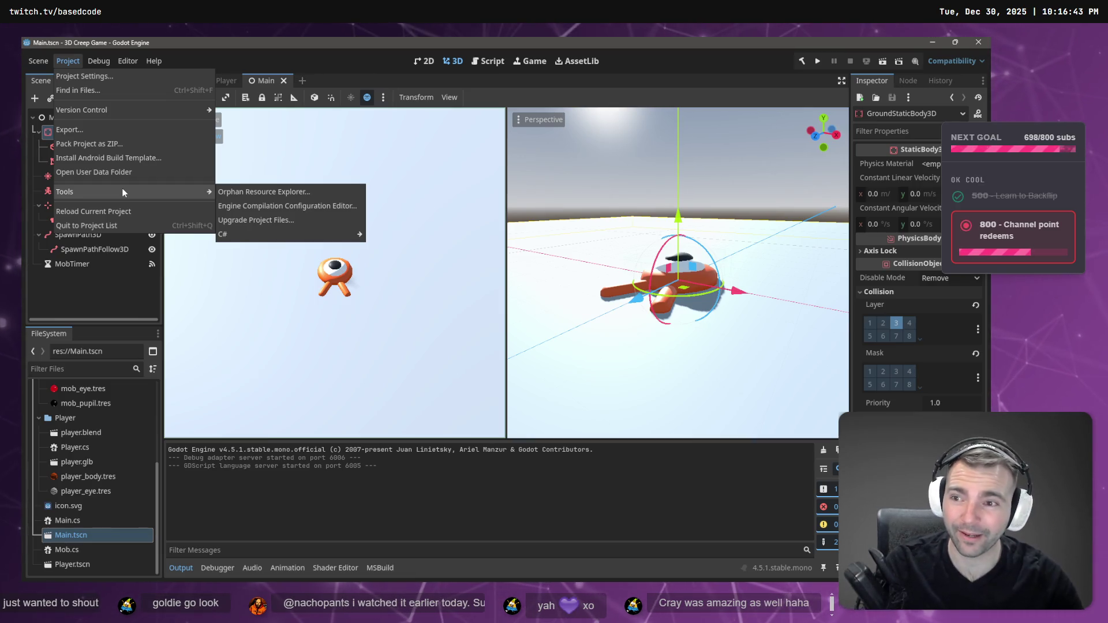
pyautogui.click(67, 61)
pyautogui.click(67, 60)
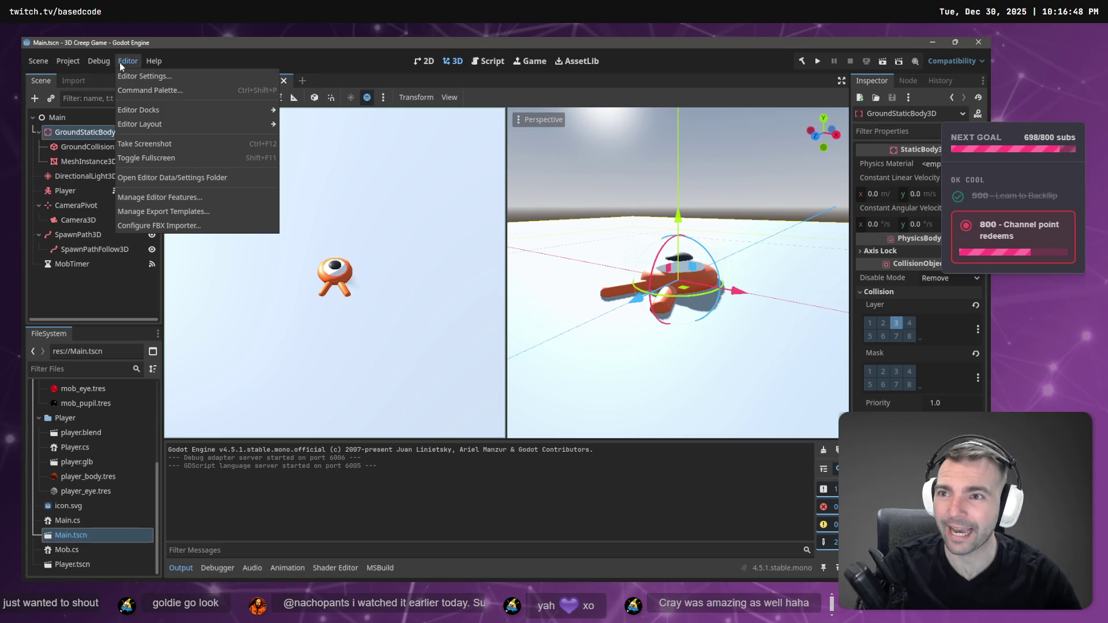
pyautogui.moveTo(71, 63)
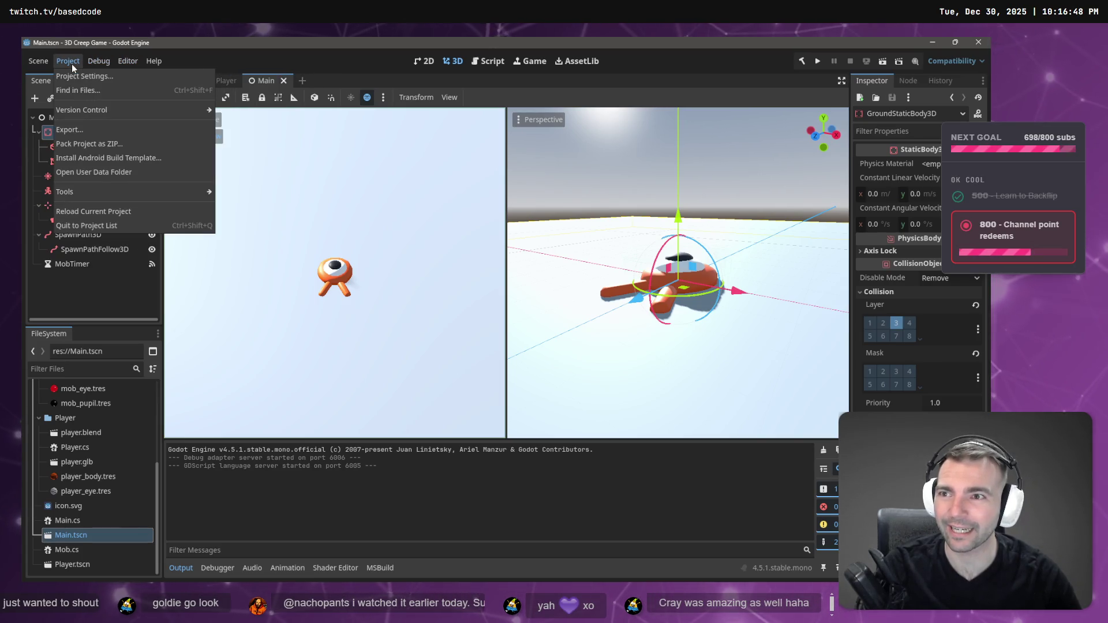
pyautogui.click(96, 211)
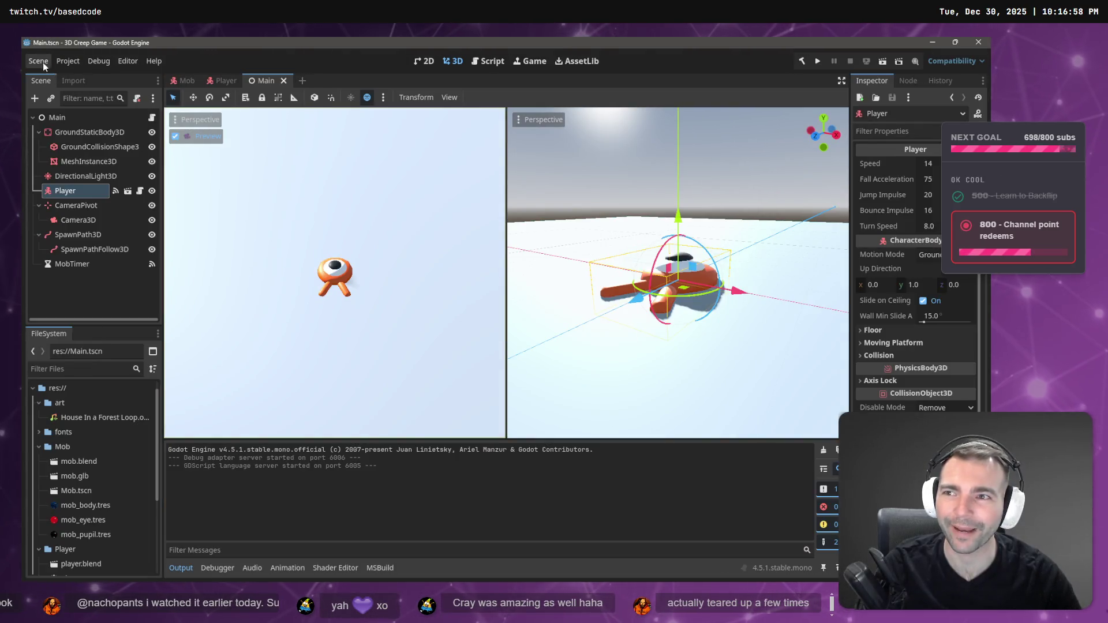
# Quit 3D Creep Game to the Project List and open the Not Monsters project.
pyautogui.click(39, 60)
pyautogui.click(71, 65)
pyautogui.click(68, 61)
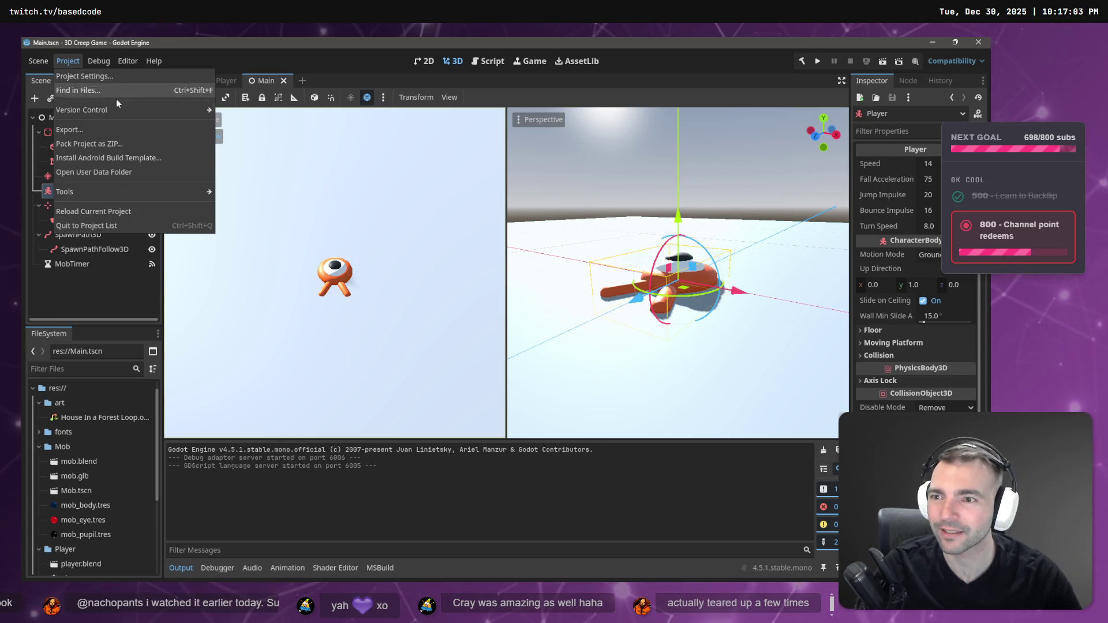
pyautogui.click(133, 227)
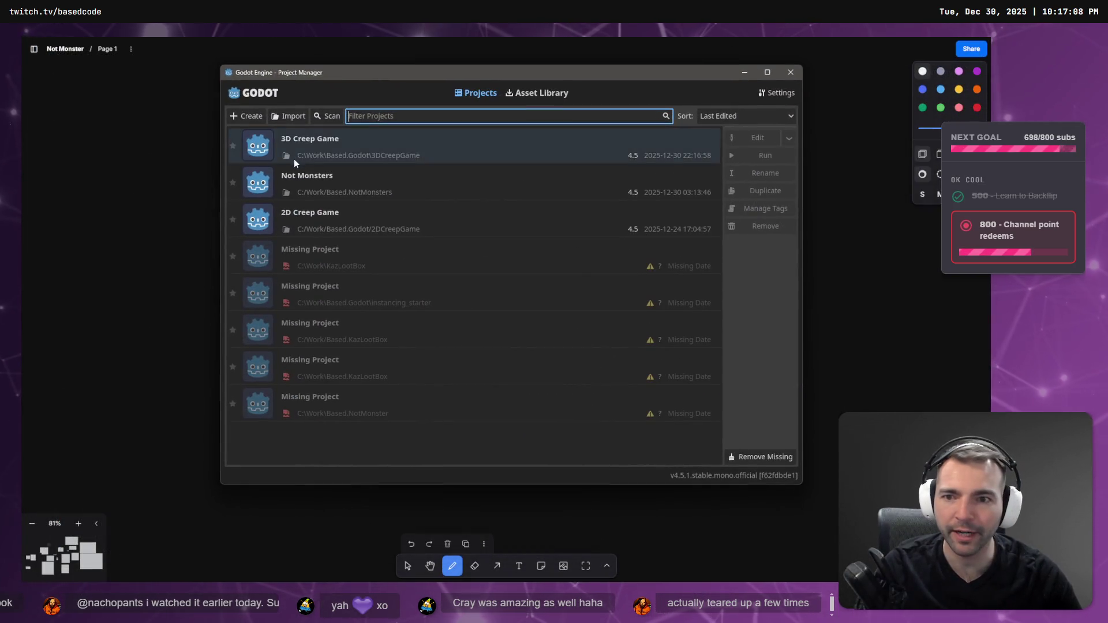
pyautogui.click(333, 186)
pyautogui.doubleClick(334, 182)
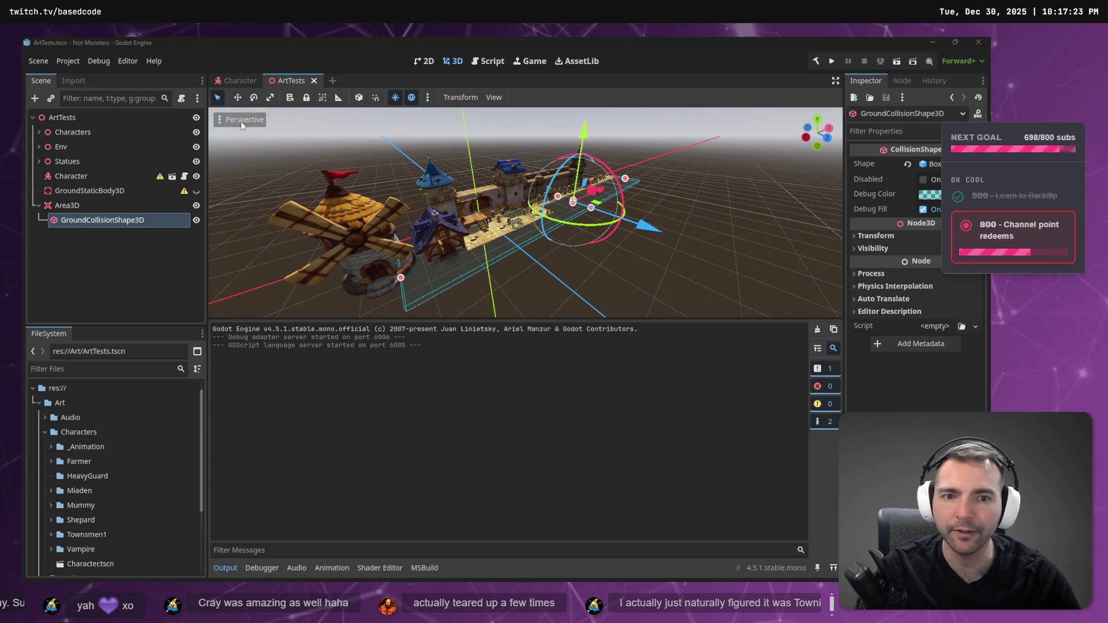
# Drag GroundCollisionShape3D out from under Area3D onto the ArtTests root level.
pyautogui.click(67, 205)
pyautogui.click(92, 223)
pyautogui.click(74, 207)
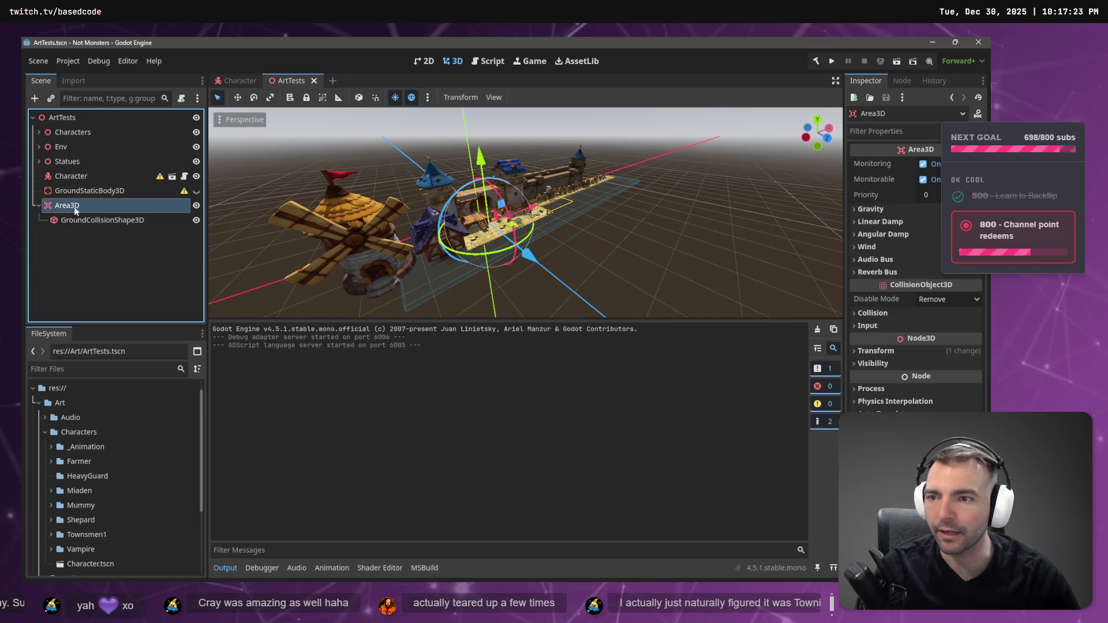
pyautogui.moveTo(75, 219)
pyautogui.mouseDown()
pyautogui.moveTo(69, 249)
pyautogui.moveTo(65, 116)
pyautogui.mouseUp()
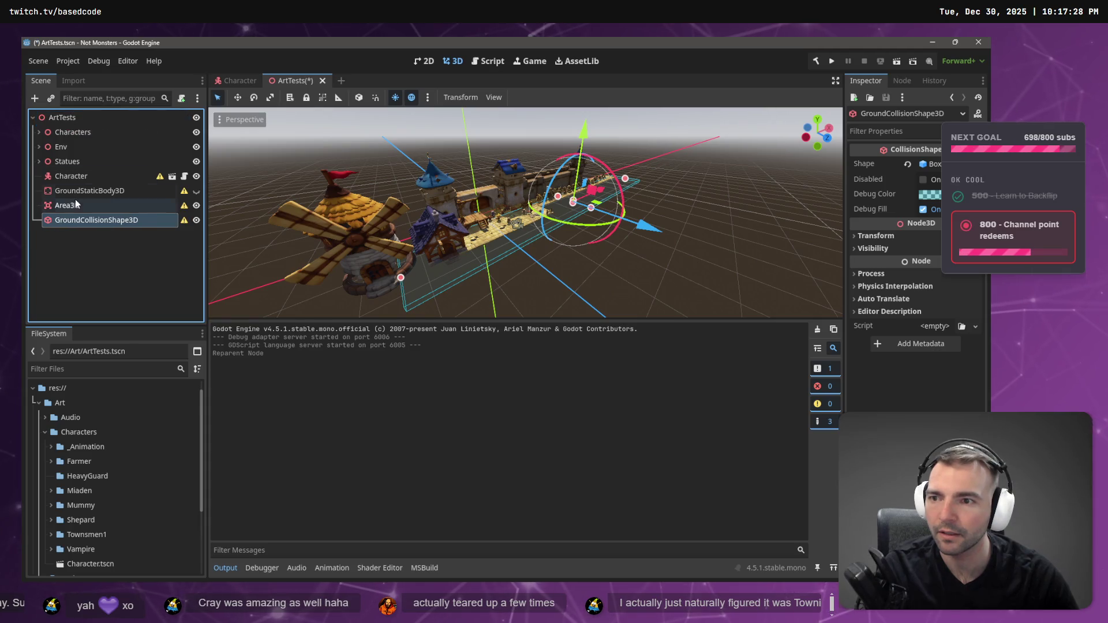